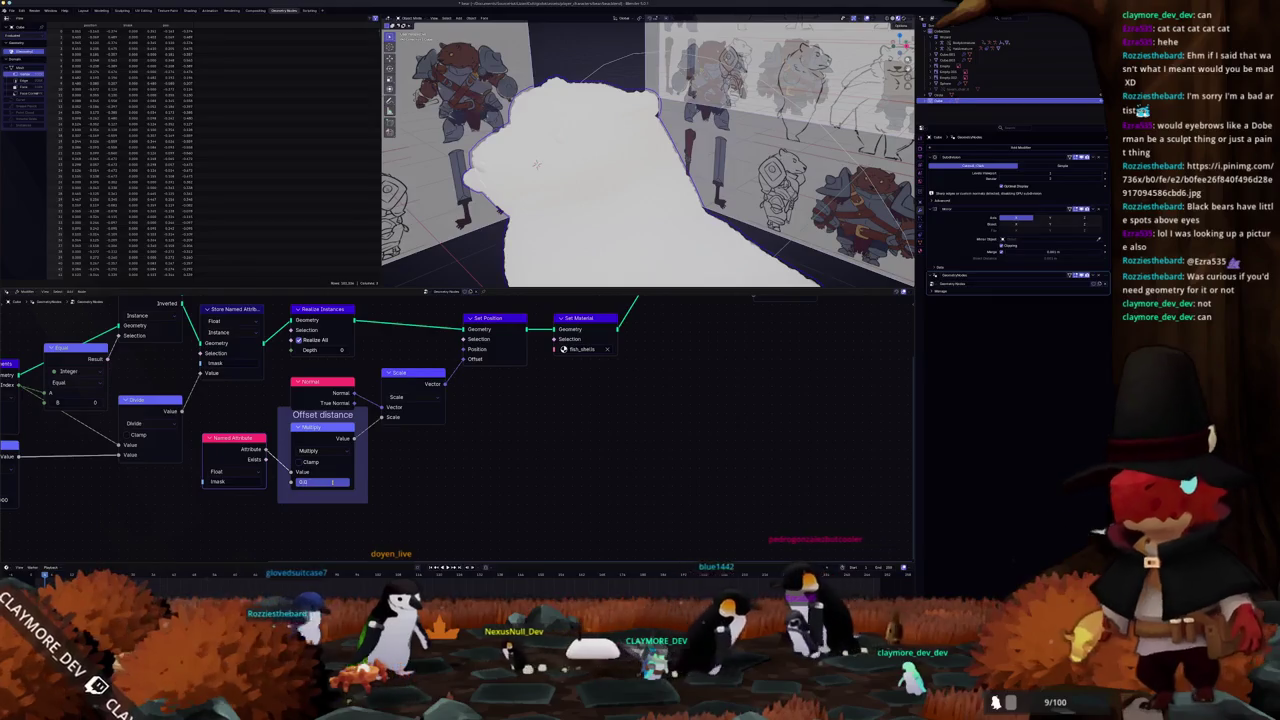
- Confirm 0.050 as the Multiply node's offset distance
key("Return")
scroll(517, 204, "down", 5)
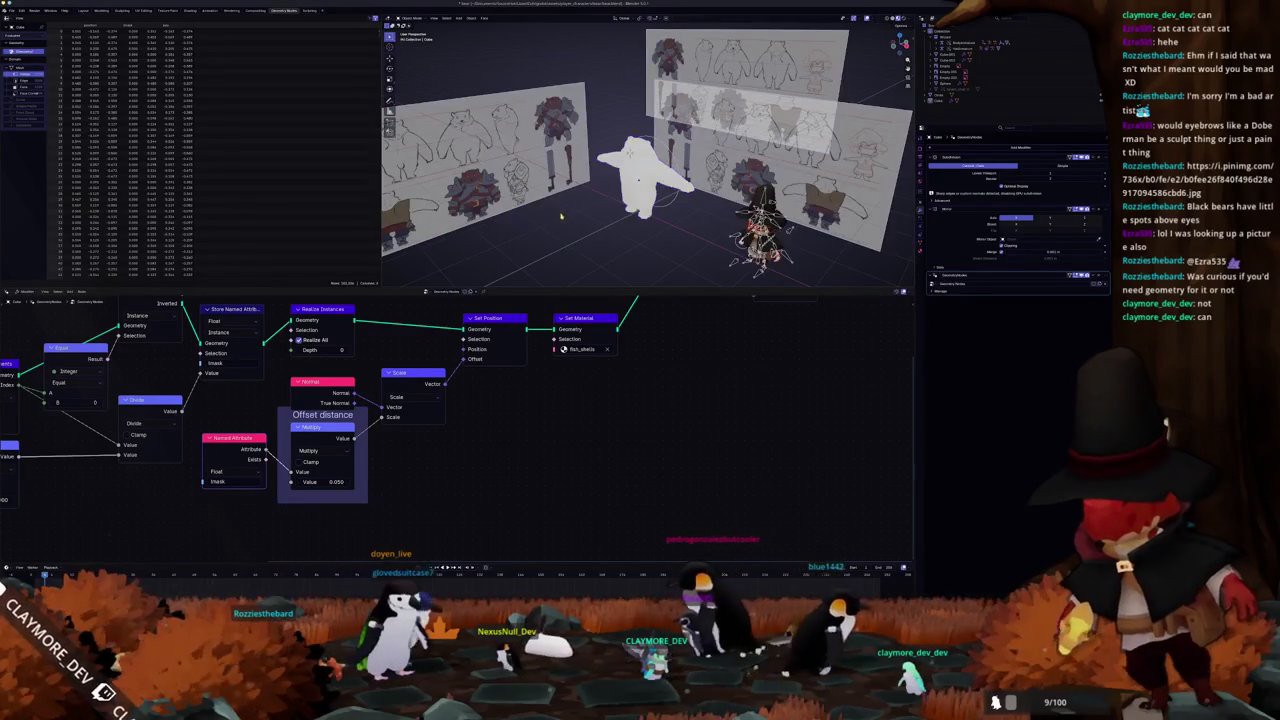
scroll(517, 204, "up", 3)
scroll(540, 150, "up", 3)
scroll(578, 80, "up", 2)
- Orbit around the bear and reference sheets, then add a new light to the scene
middle_click_drag(578, 80, 566, 130)
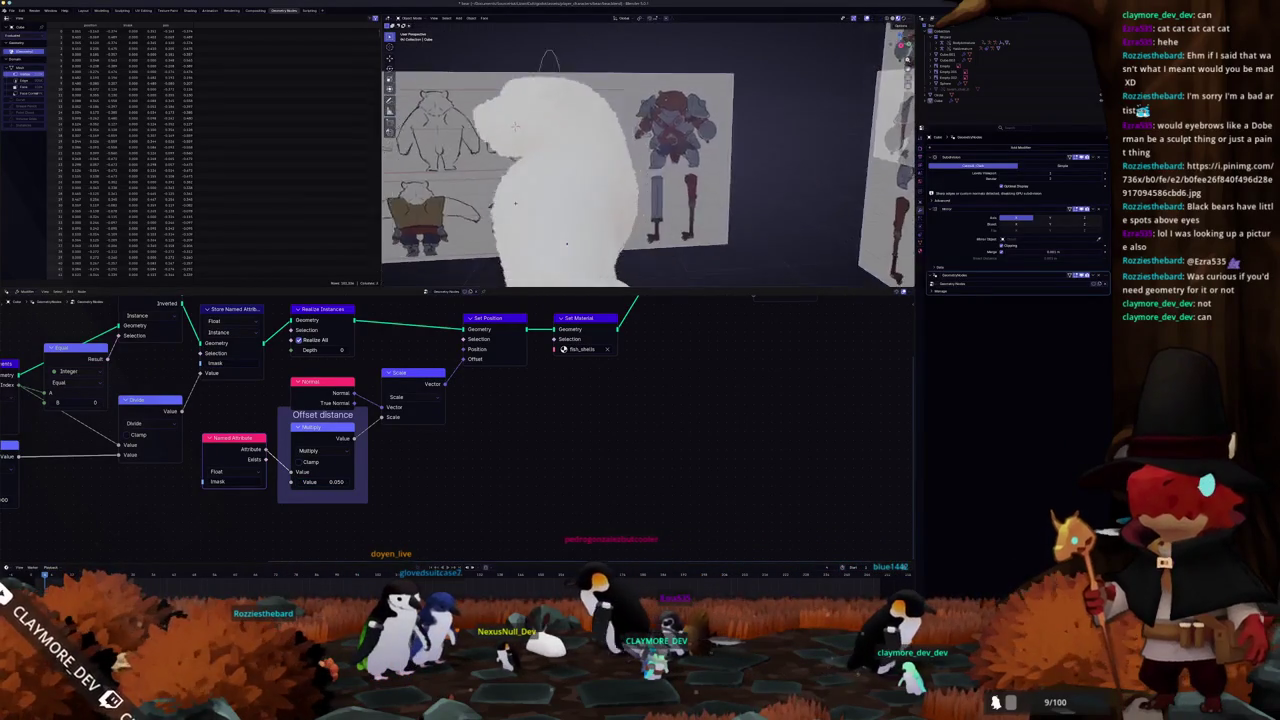
middle_click_drag(573, 47, 579, 59)
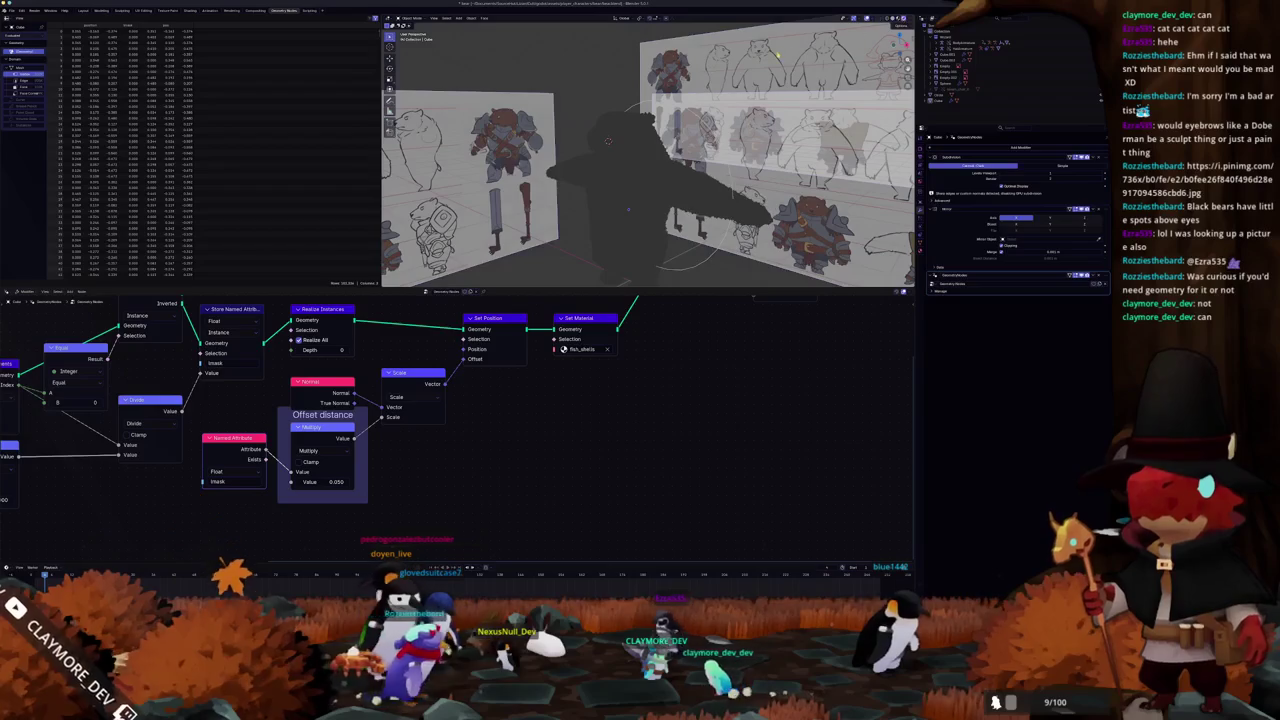
key("shift+a")
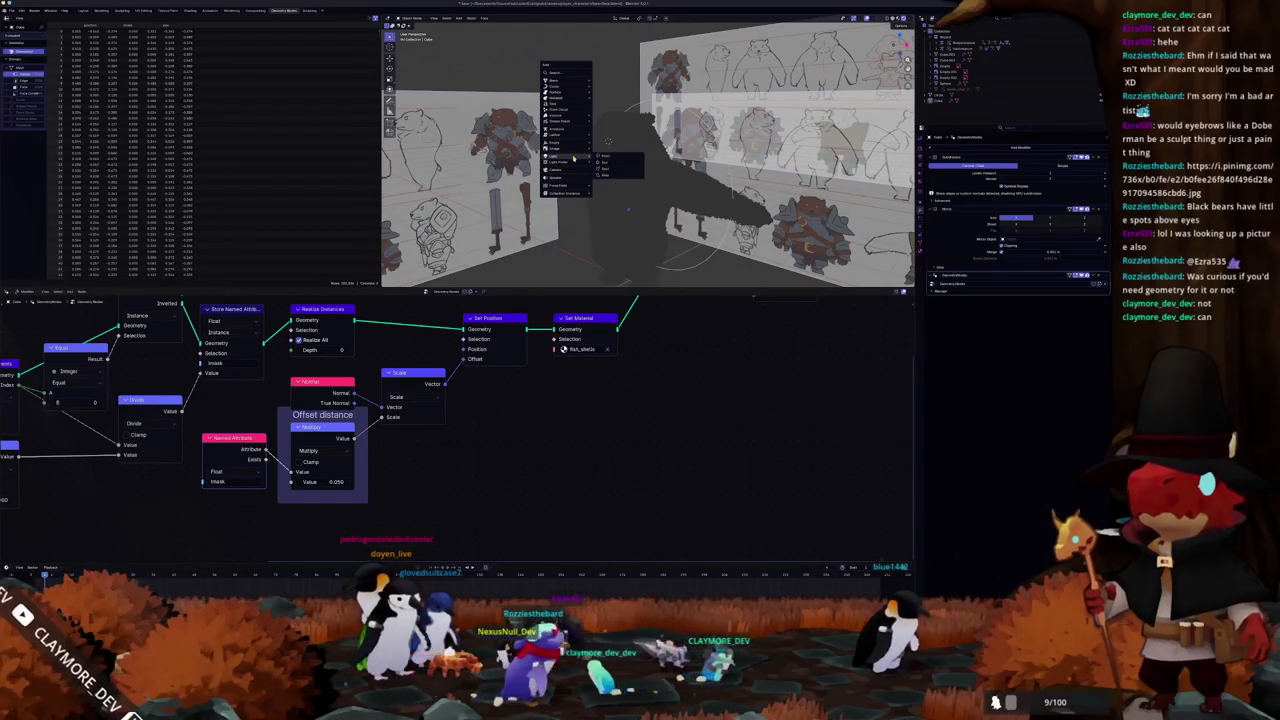
left_click(607, 161)
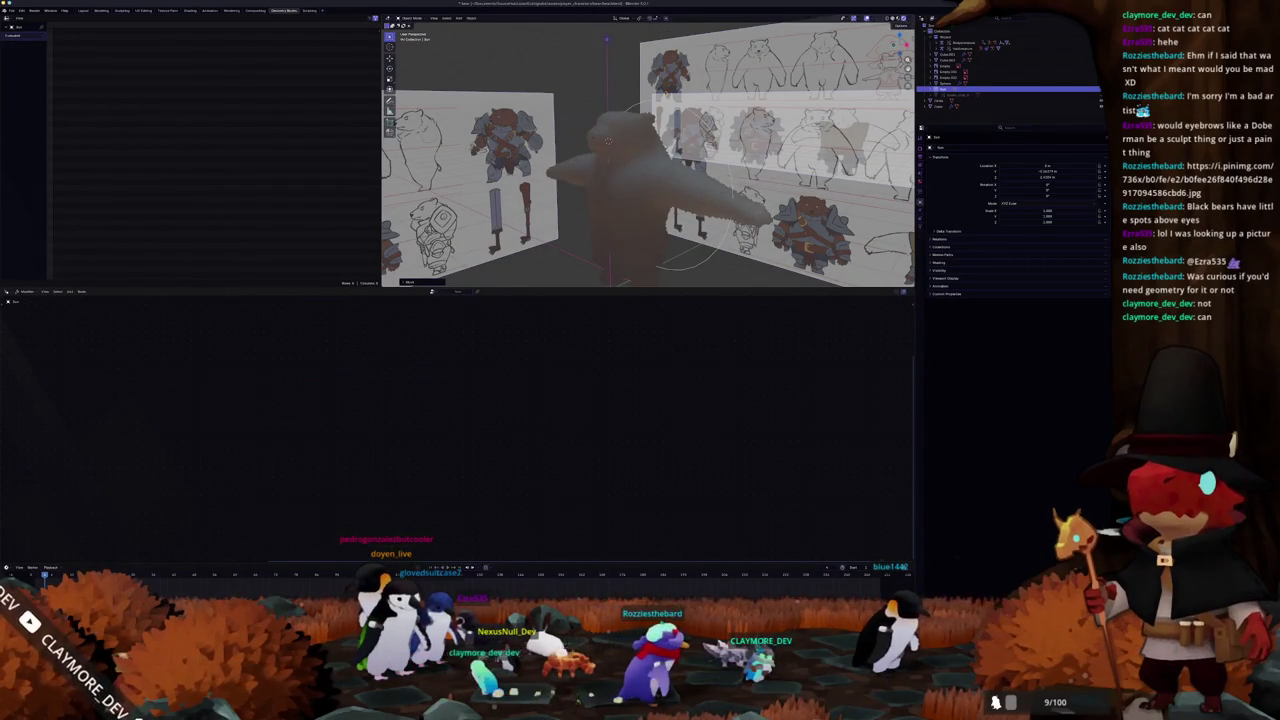
- Orbit and zoom around the bear and light, then select the small object beside the bear
middle_click_drag(640, 160, 660, 165)
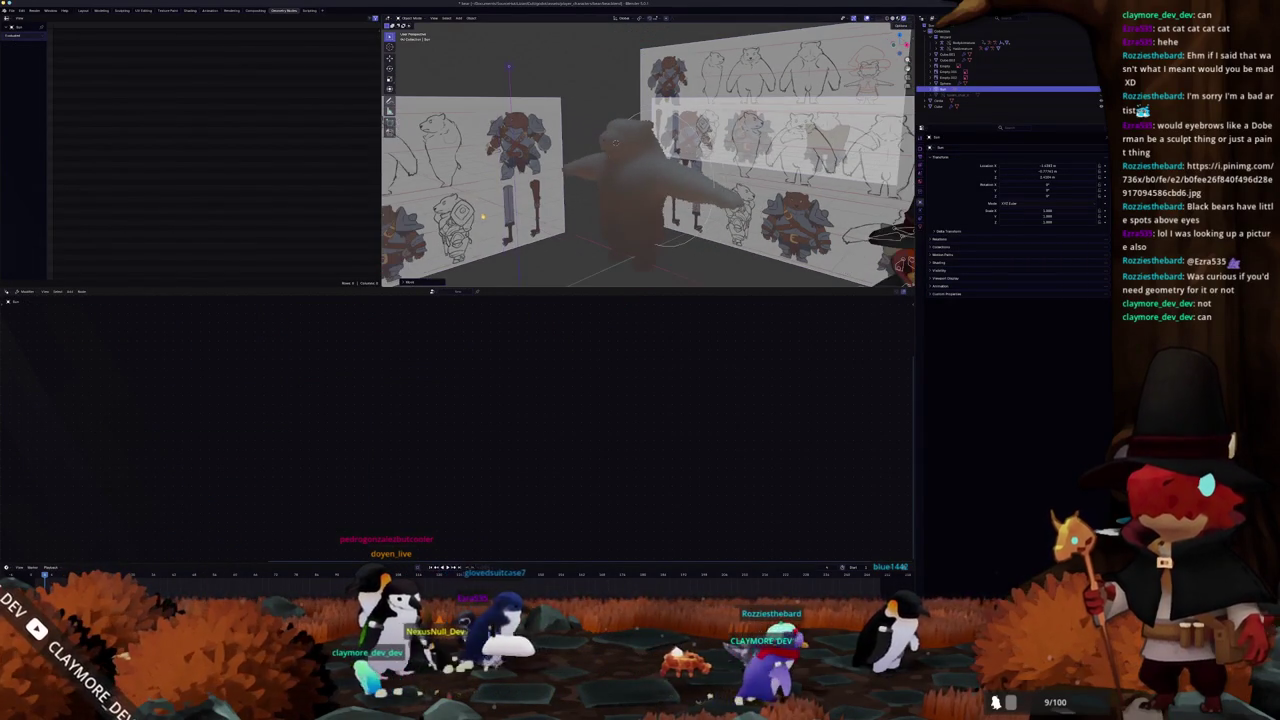
scroll(521, 249, "down", 4)
scroll(574, 257, "down", 3)
scroll(614, 257, "down", 2)
scroll(629, 245, "down", 1)
scroll(629, 245, "up", 5)
scroll(634, 209, "up", 6)
middle_click_drag(582, 202, 577, 220)
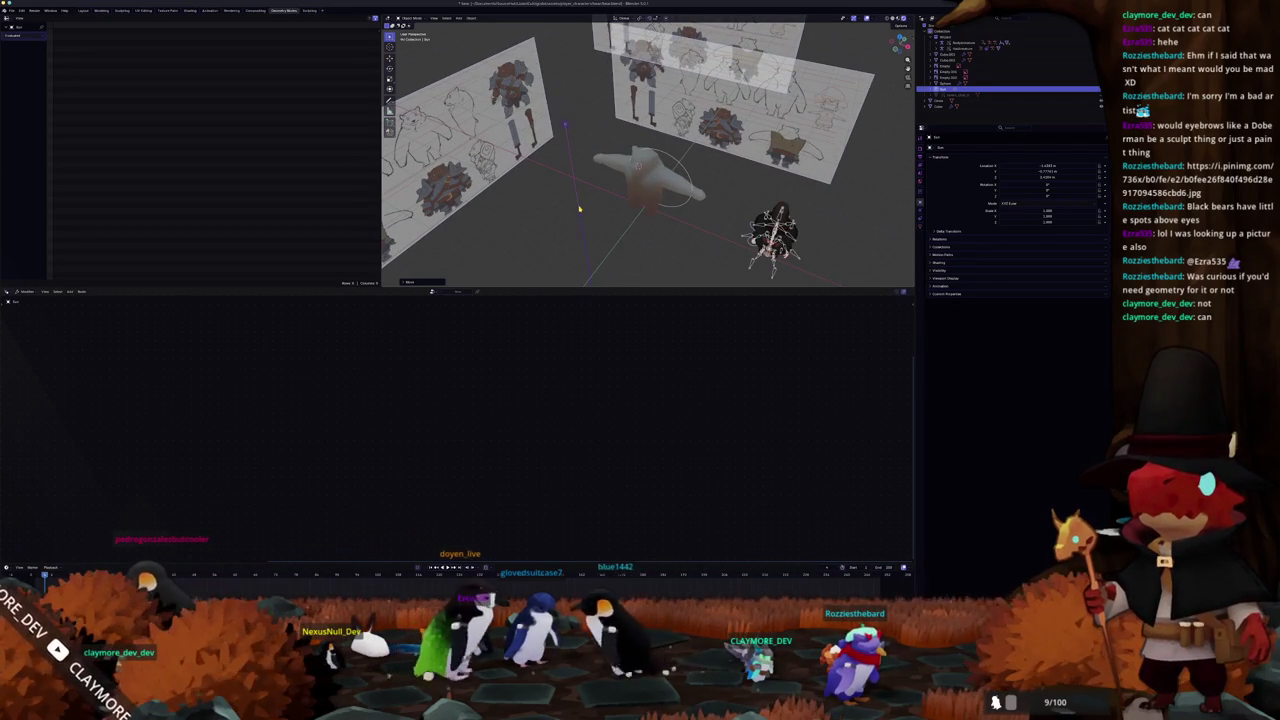
left_click(578, 210)
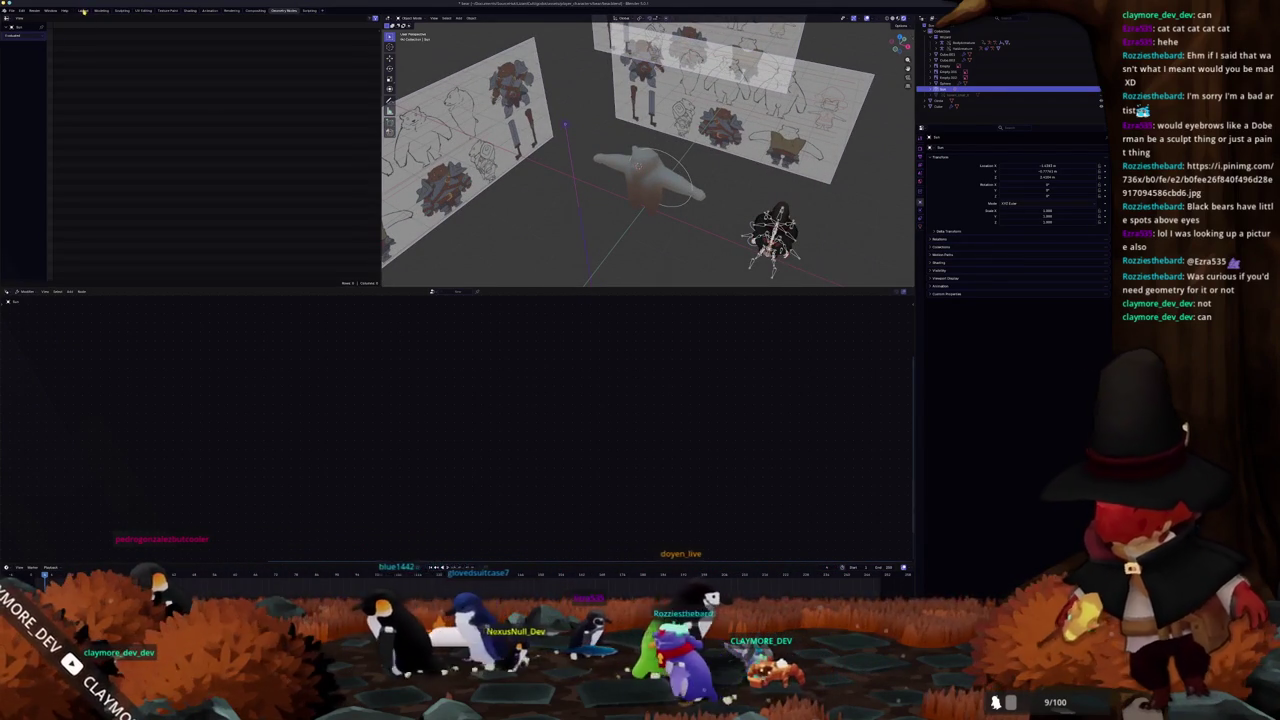
- Maximize the 3D viewport and frame the bear model for a close view
key("ctrl+space")
key("KP_Decimal")
middle_click_drag(400, 300, 290, 350)
scroll(290, 350, "down", 5)
scroll(376, 232, "up", 3)
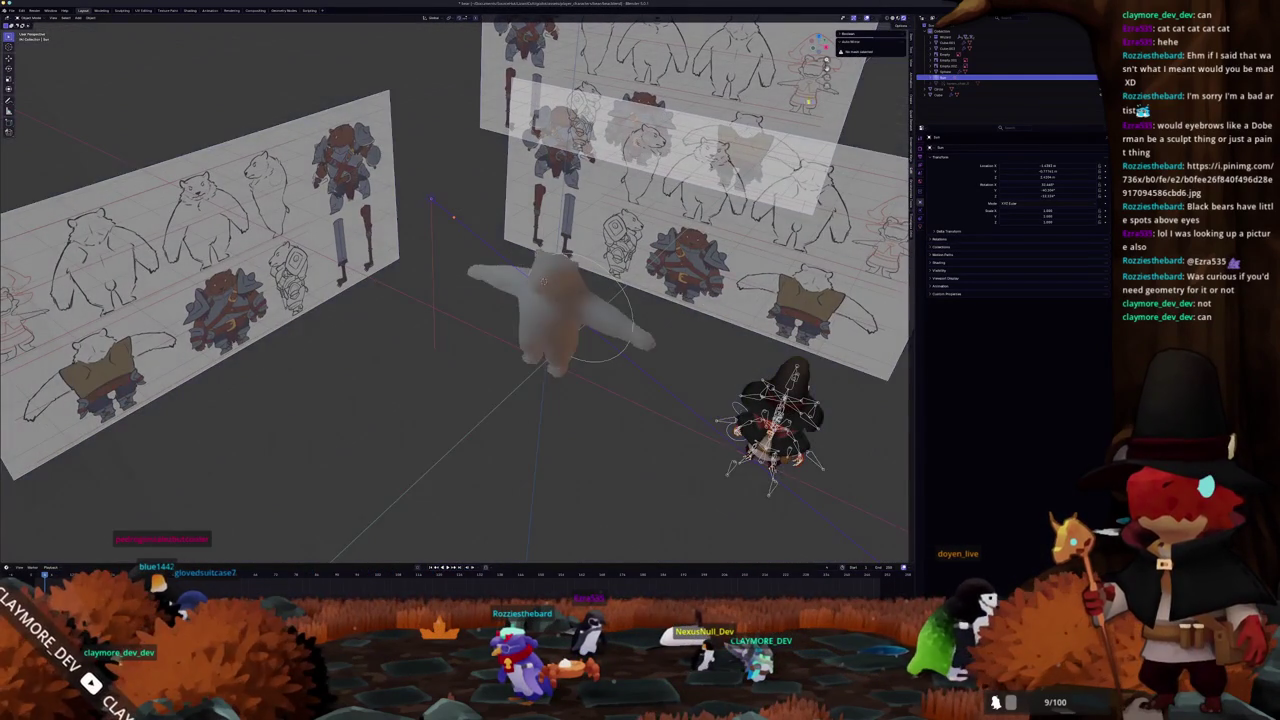
mouse_move(453, 216)
middle_mouse_down()
mouse_move(464, 168)
mouse_move(430, 200)
mouse_move(506, 161)
mouse_move(593, 262)
middle_mouse_up()
scroll(464, 168, "up", 3)
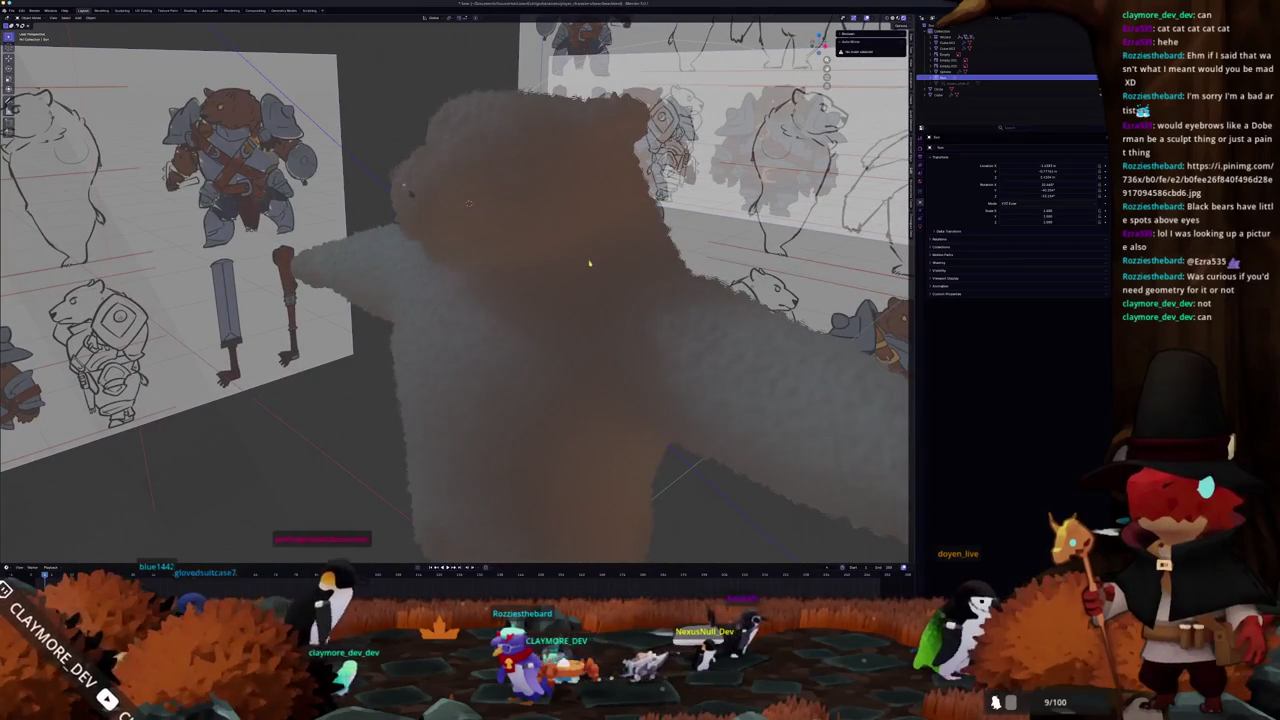
- Select the bear and switch to the Shading workspace
left_click(526, 329)
scroll(488, 327, "up", 2)
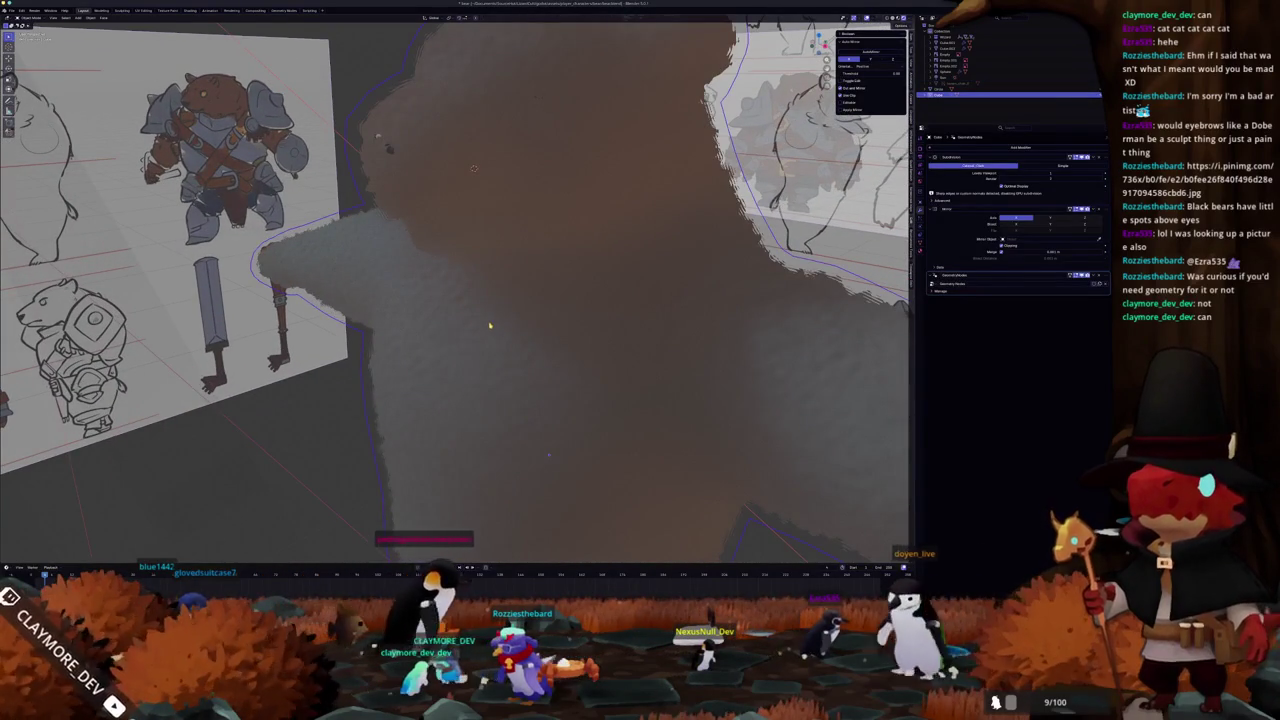
scroll(490, 325, "down", 5)
mouse_move(490, 325)
middle_mouse_down()
mouse_move(478, 354)
mouse_move(484, 317)
middle_mouse_up()
scroll(478, 354, "up", 4)
left_click(190, 10)
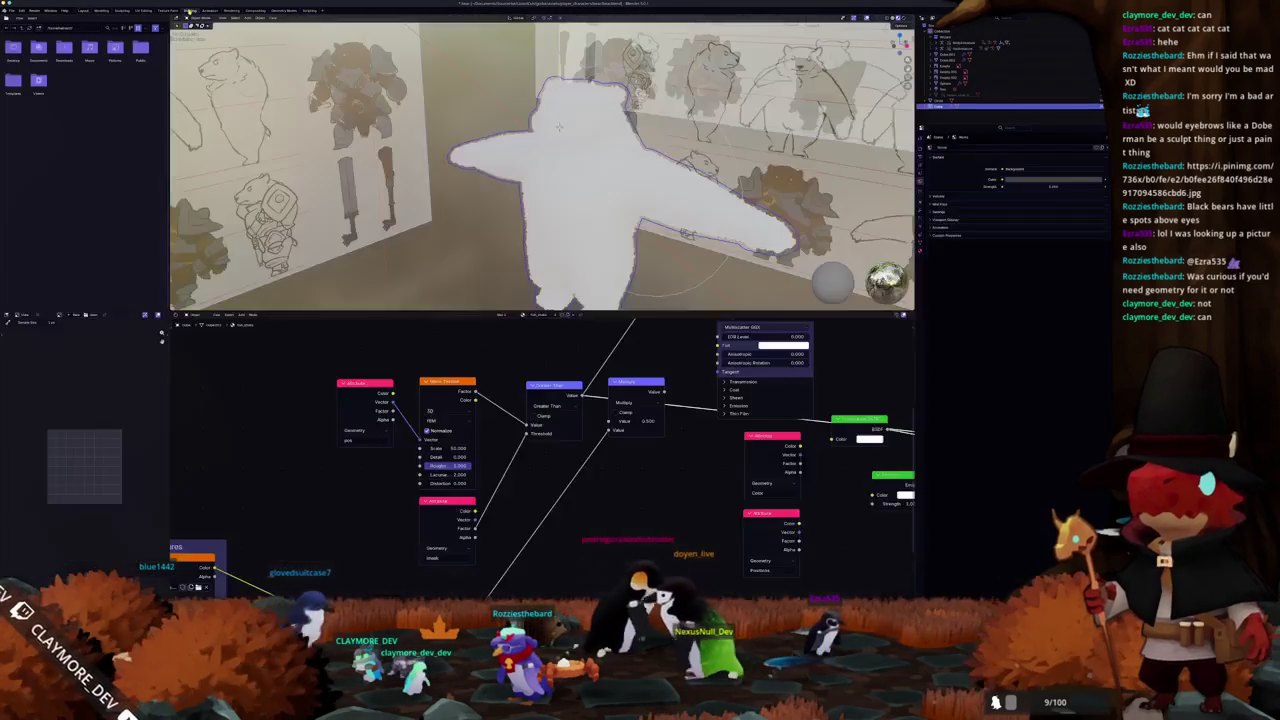
- Disable the fur modifier's viewport display and switch the viewport to Solid shading
middle_click_drag(505, 236, 510, 300)
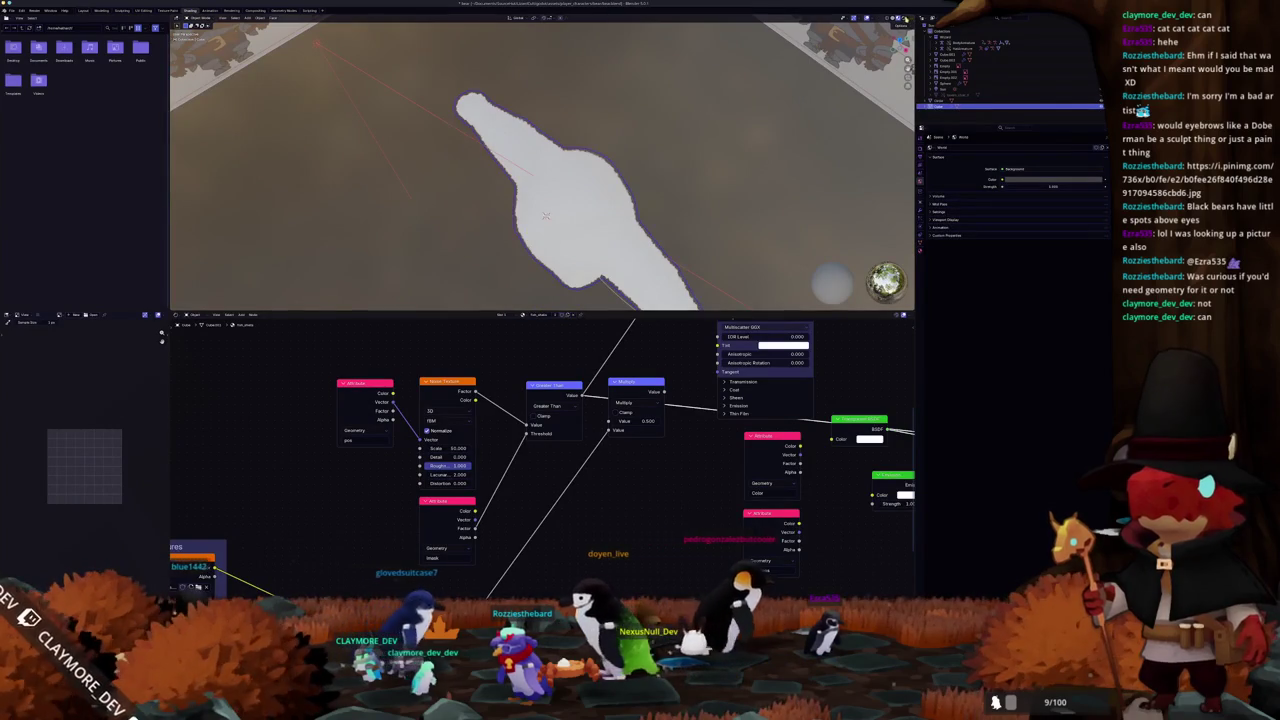
middle_click_drag(510, 240, 562, 441)
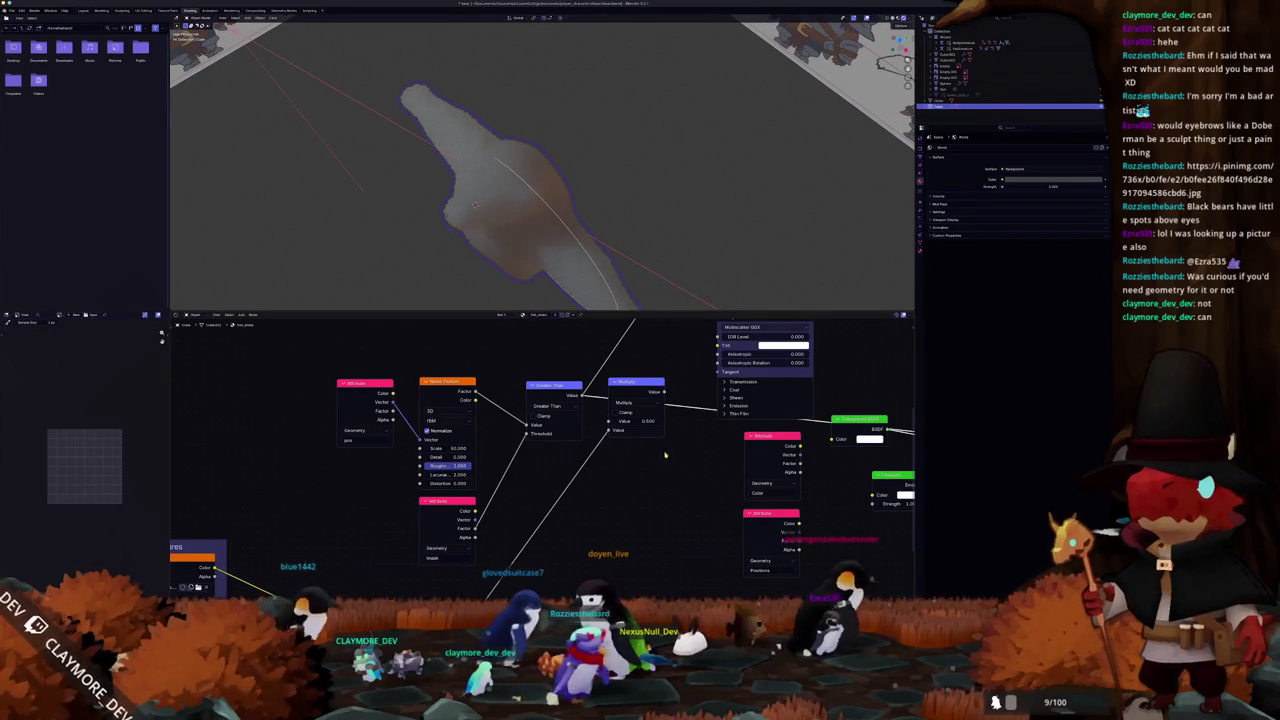
middle_click_drag(663, 454, 699, 462)
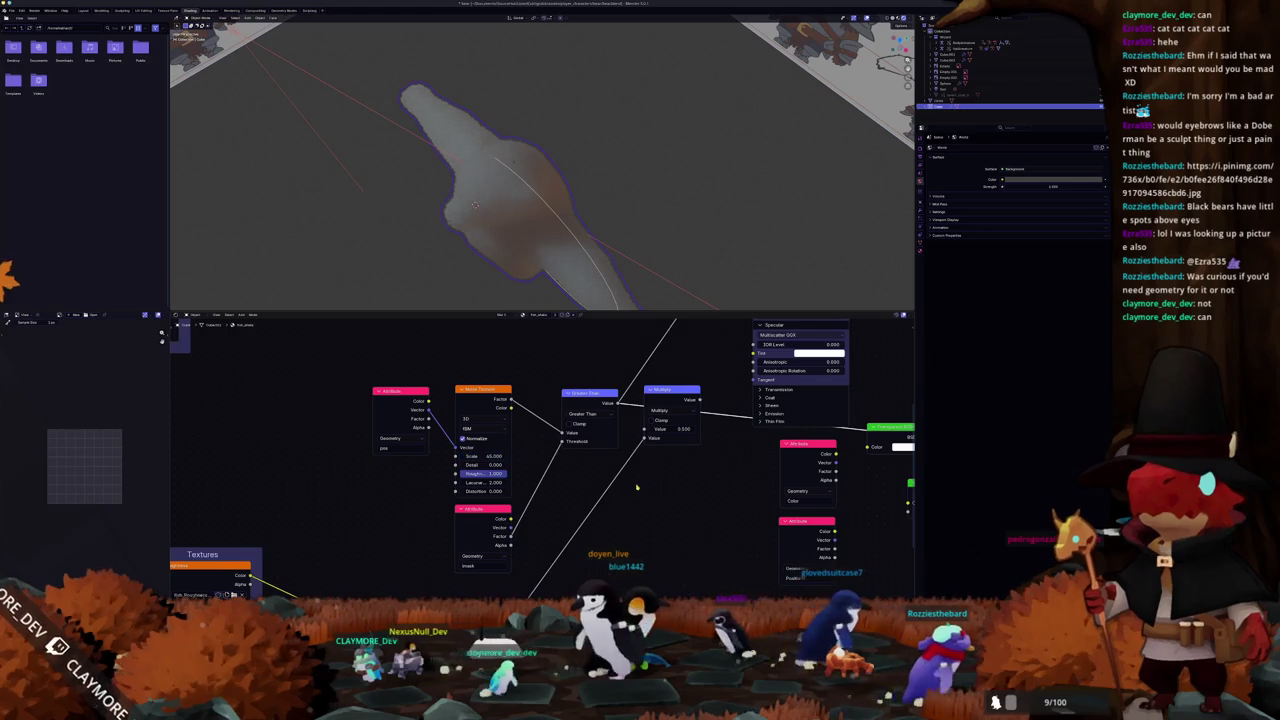
scroll(474, 205, "up", 4)
mouse_move(474, 205)
middle_mouse_down()
mouse_move(475, 220)
mouse_move(703, 52)
mouse_move(609, 213)
middle_mouse_up()
scroll(475, 220, "down", 5)
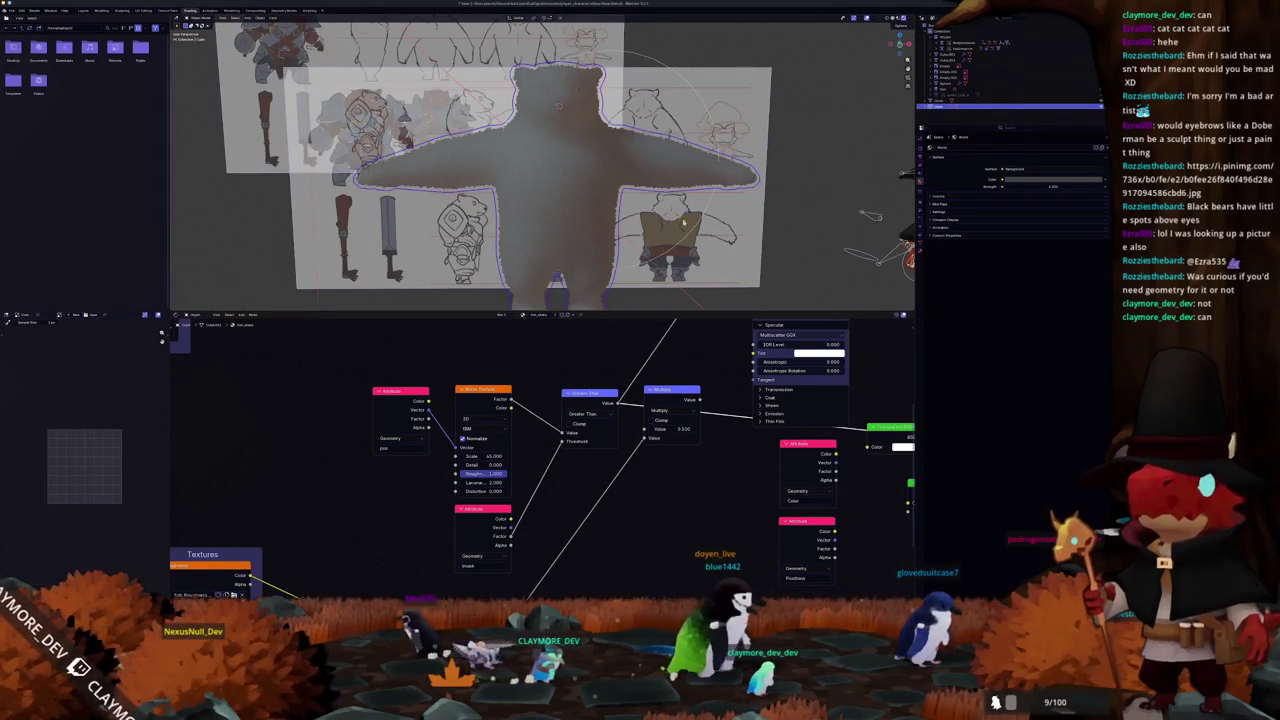
left_click(922, 213)
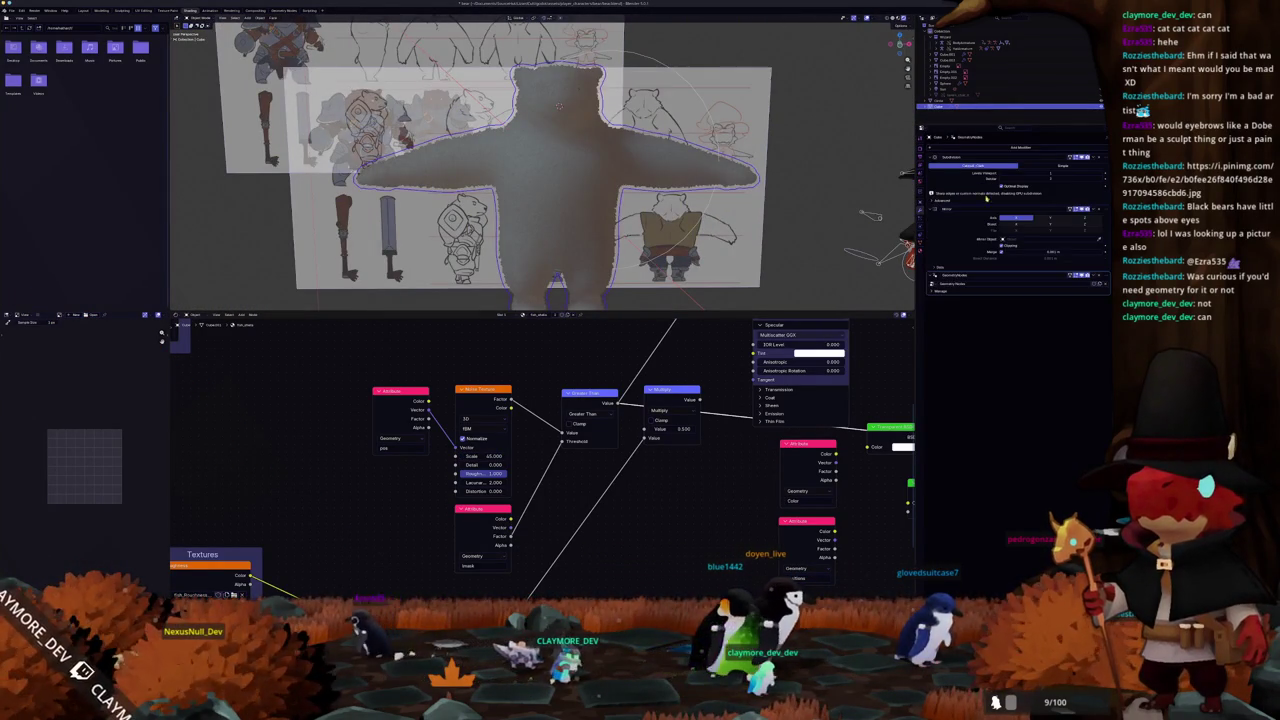
left_click(1084, 276)
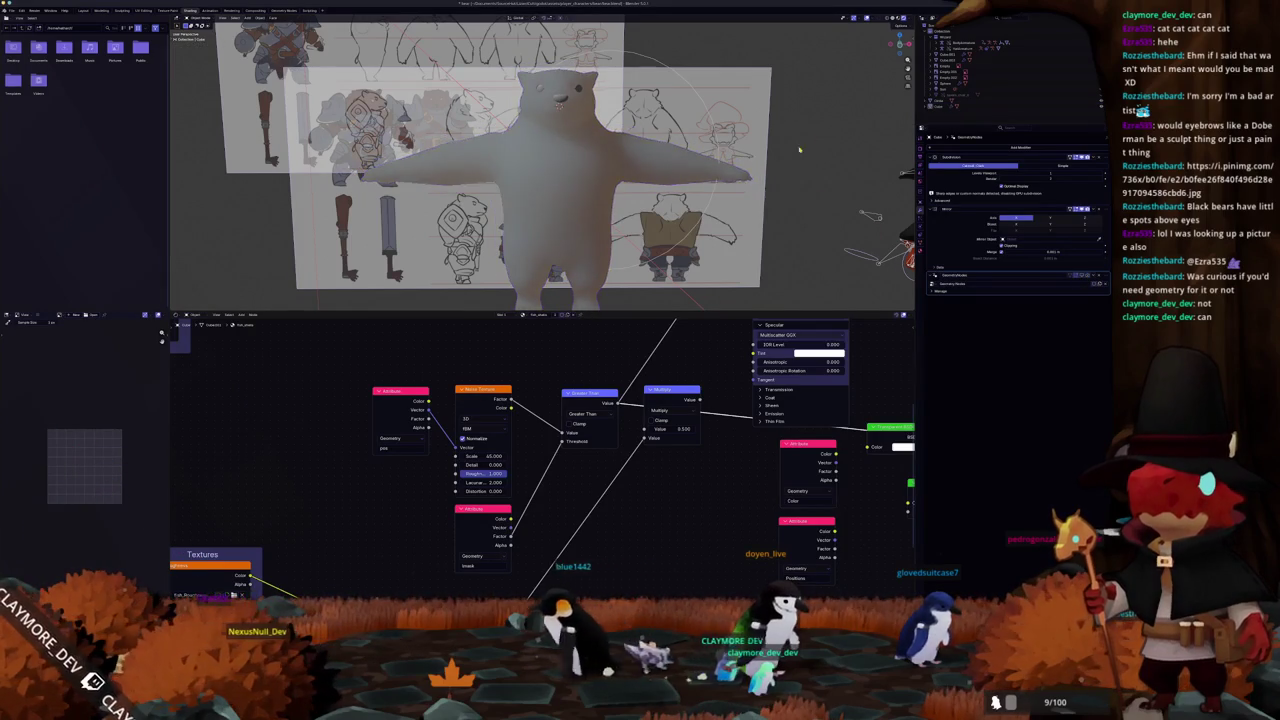
middle_click_drag(806, 145, 700, 160)
left_click(895, 19)
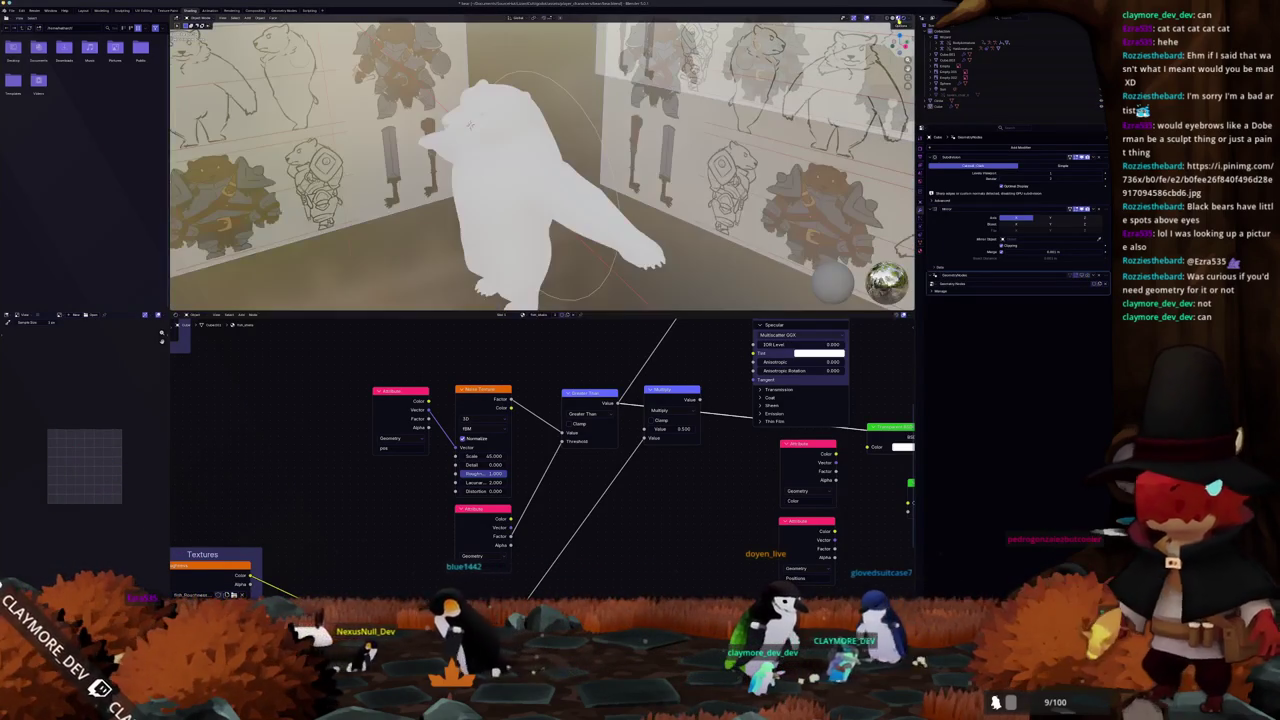
- Maximize the 3D viewport and zoom in on the bear's head, briefly entering Edit Mode
mouse_move(500, 160)
middle_mouse_down()
mouse_move(420, 180)
mouse_move(430, 330)
middle_mouse_up()
key("ctrl+space")
scroll(483, 203, "up", 3)
scroll(449, 235, "up", 3)
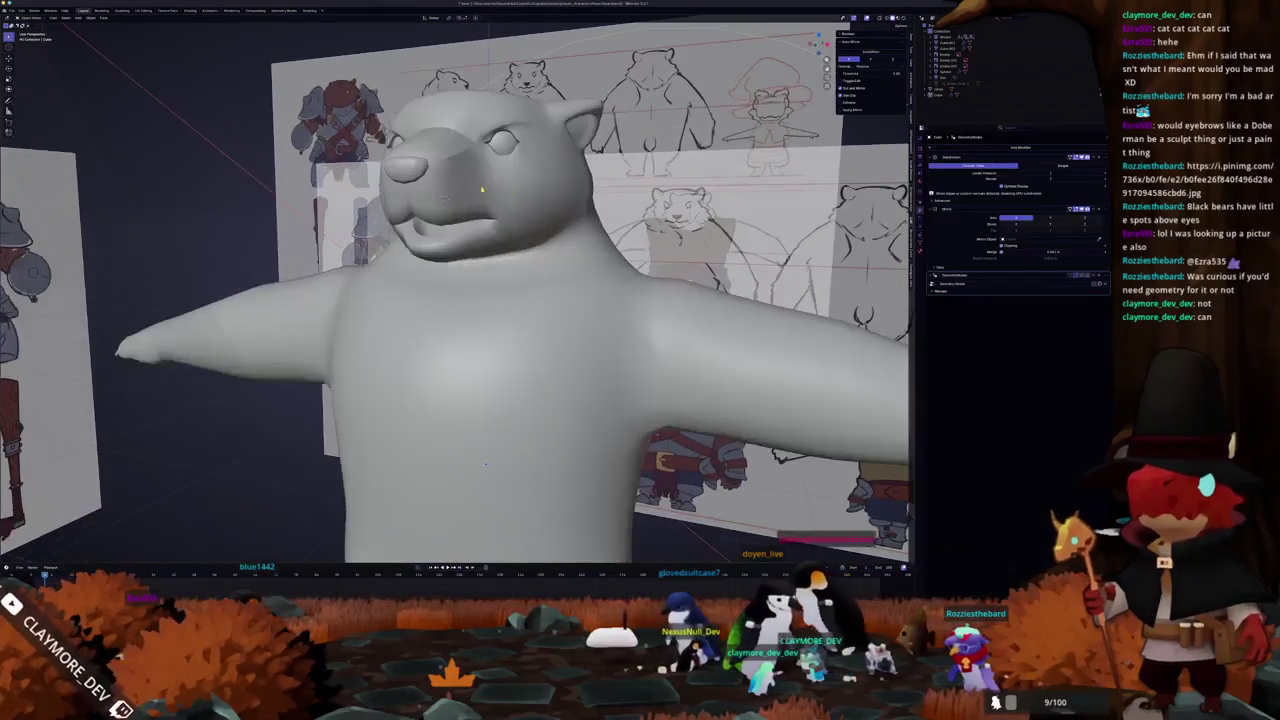
key("Tab")
mouse_move(449, 235)
middle_mouse_down()
mouse_move(470, 200)
mouse_move(508, 222)
mouse_move(495, 400)
mouse_move(420, 320)
middle_mouse_up()
key("Tab")
scroll(470, 200, "up", 3)
scroll(508, 222, "up", 2)
scroll(508, 222, "down", 3)
scroll(495, 408, "down", 2)
- Inspect the head wireframe in Edit Mode with X-ray, then exit and turn X-ray off
key("Tab")
scroll(480, 380, "up", 4)
key("alt+z")
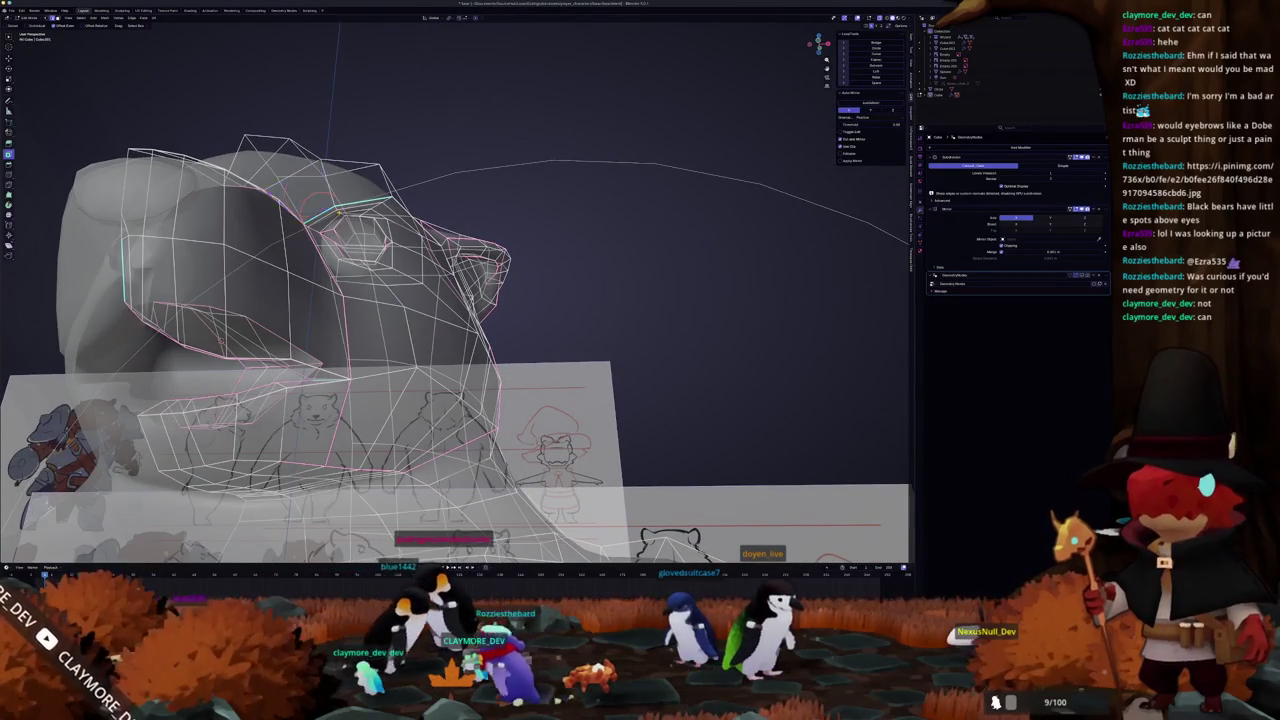
scroll(305, 190, "up", 3)
mouse_move(305, 190)
middle_mouse_down()
mouse_move(300, 210)
mouse_move(84, 370)
mouse_move(380, 340)
mouse_move(413, 362)
mouse_move(372, 336)
mouse_move(490, 314)
mouse_move(469, 326)
mouse_move(433, 321)
mouse_move(474, 303)
mouse_move(461, 367)
middle_mouse_up()
scroll(84, 370, "down", 4)
key("Tab")
key("alt+z")
- Re-enter Edit Mode on the bear mesh and zoom in on the head
key("Tab")
key("Tab")
key("Tab")
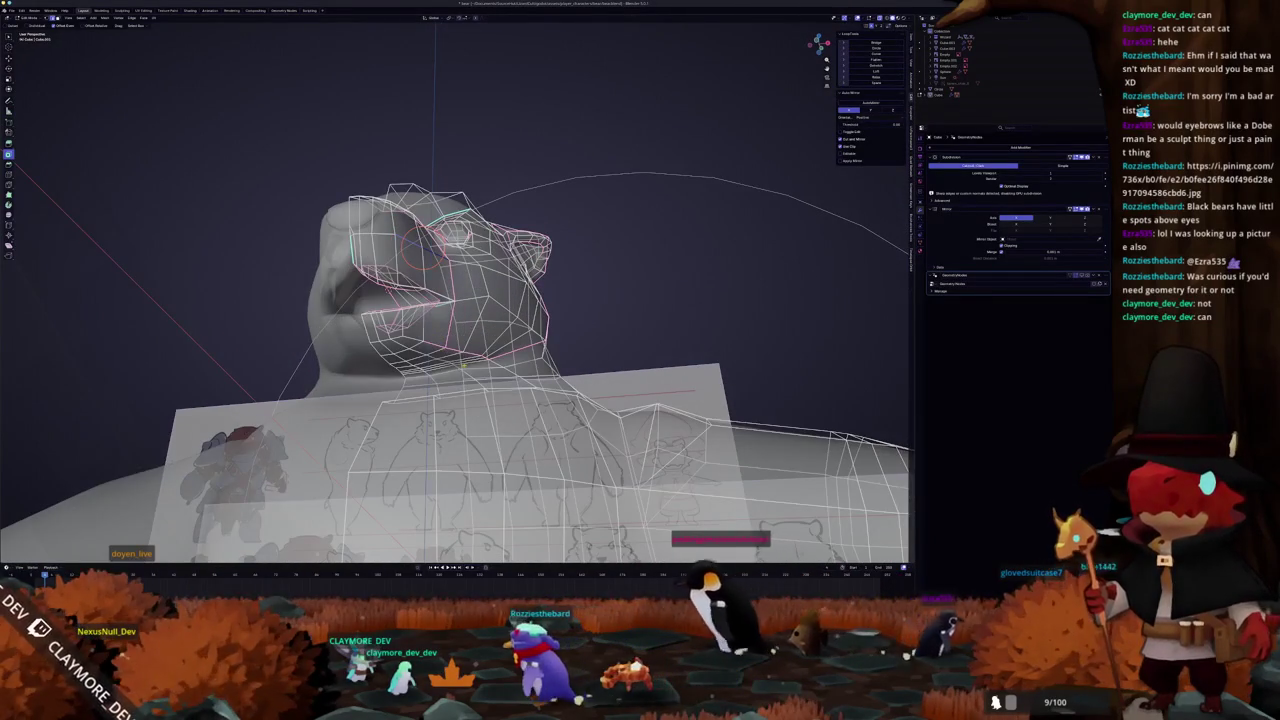
scroll(461, 367, "up", 1)
scroll(445, 340, "up", 2)
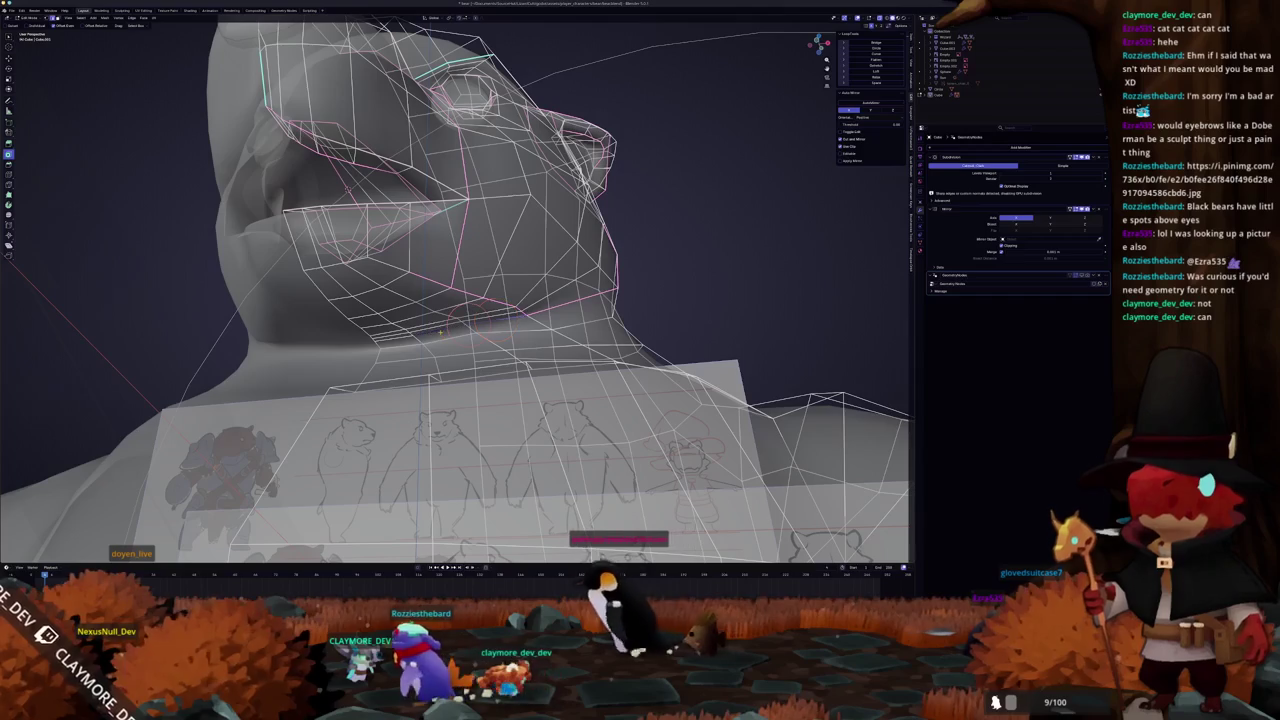
- Insert a new edge loop across the bear's neck and select neck geometry
key("ctrl+r")
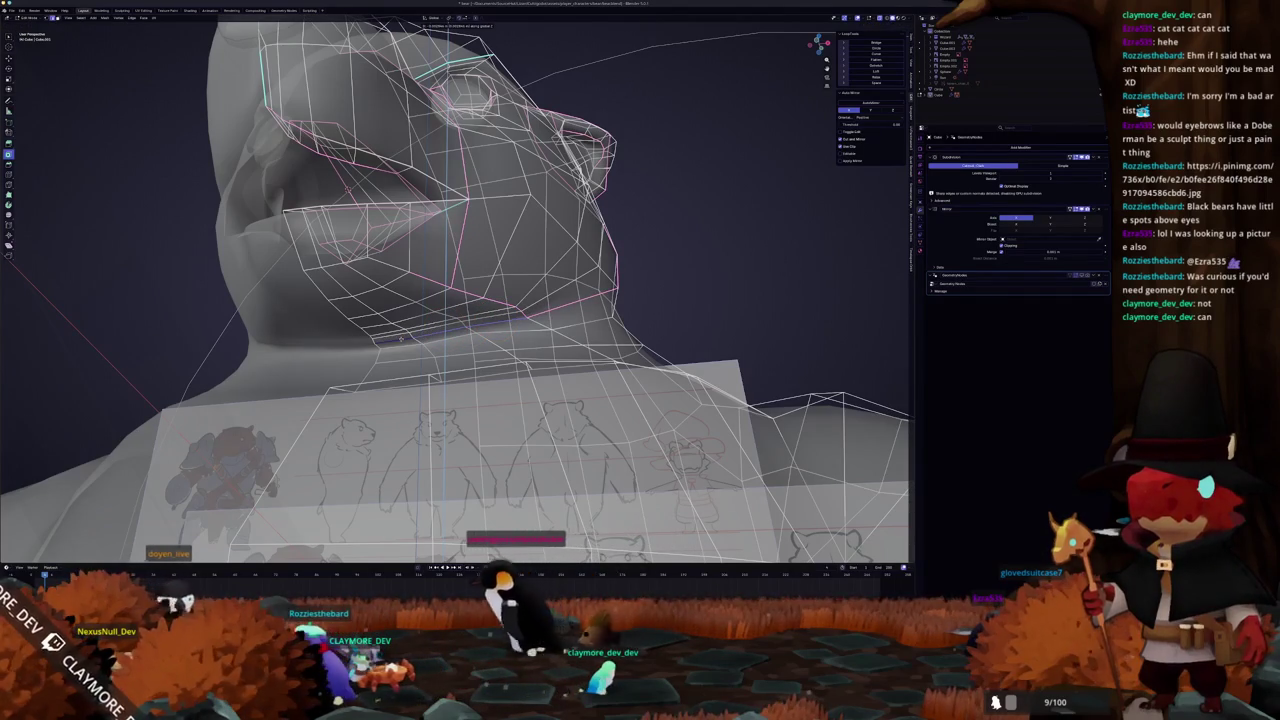
left_click(400, 338)
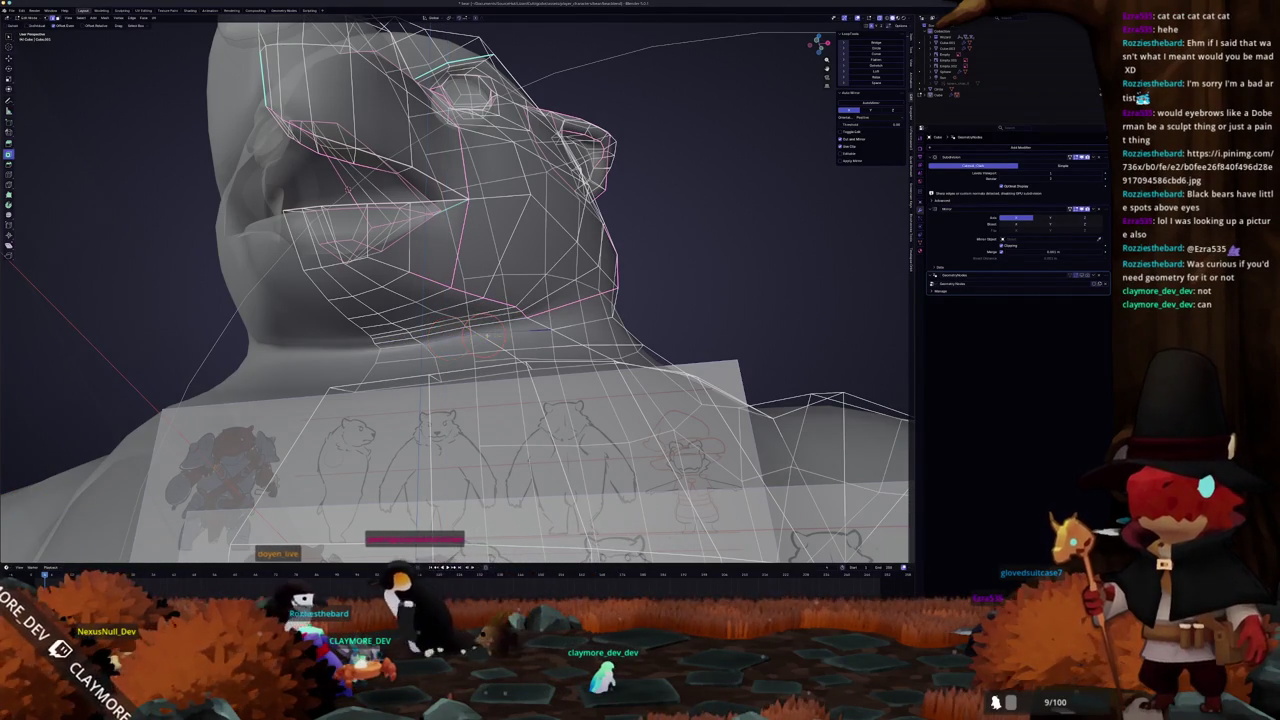
left_click(447, 340)
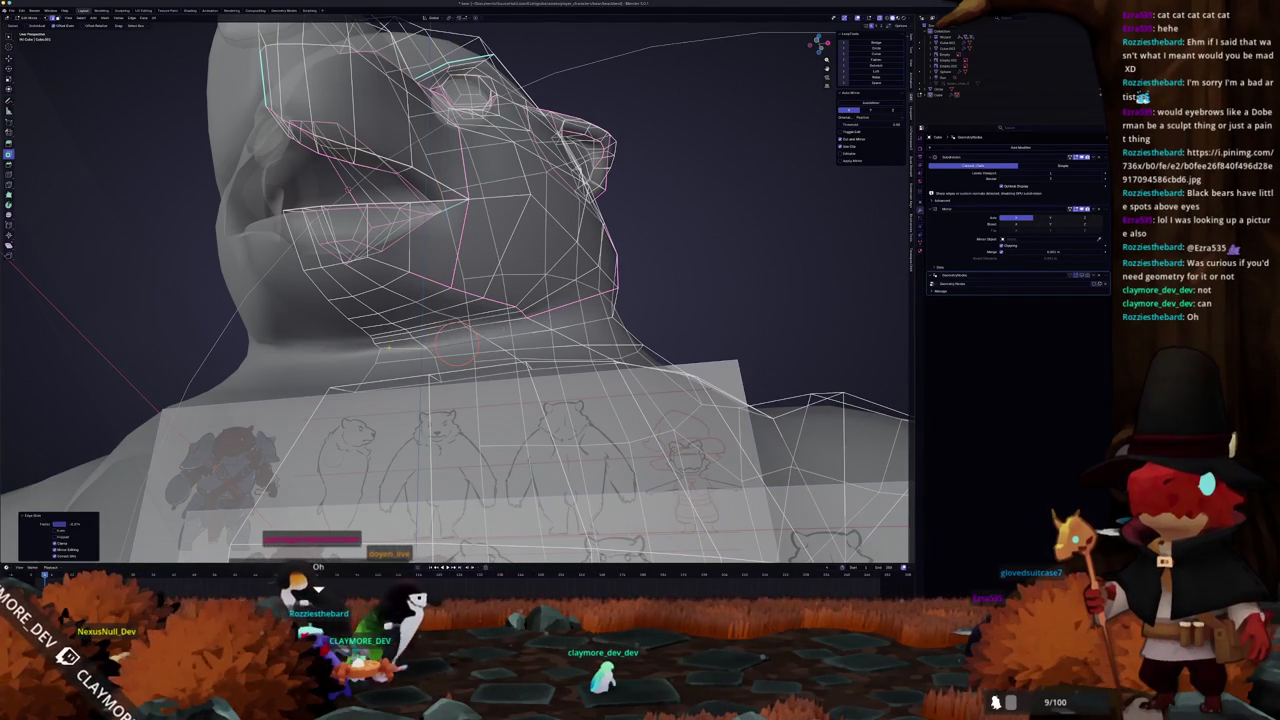
left_click(373, 361)
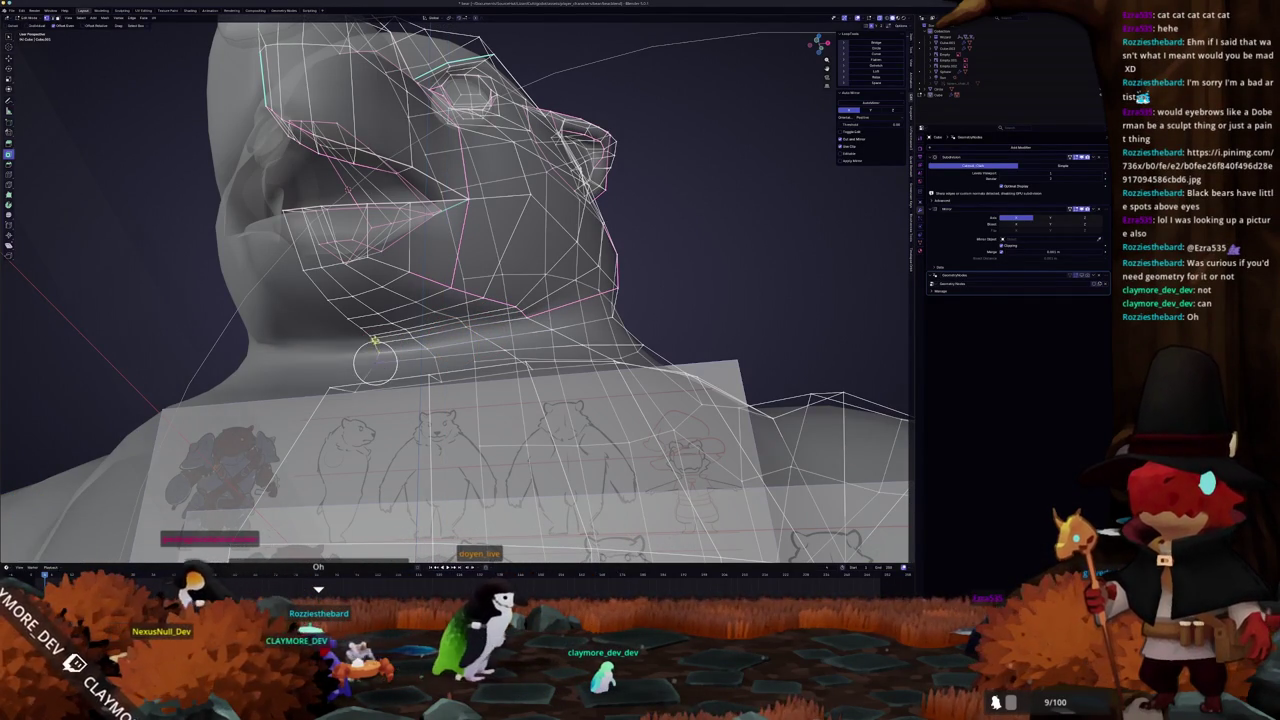
- Reshape the jaw and neck by sliding the edge along the jaw line
middle_click_drag(403, 357, 398, 360)
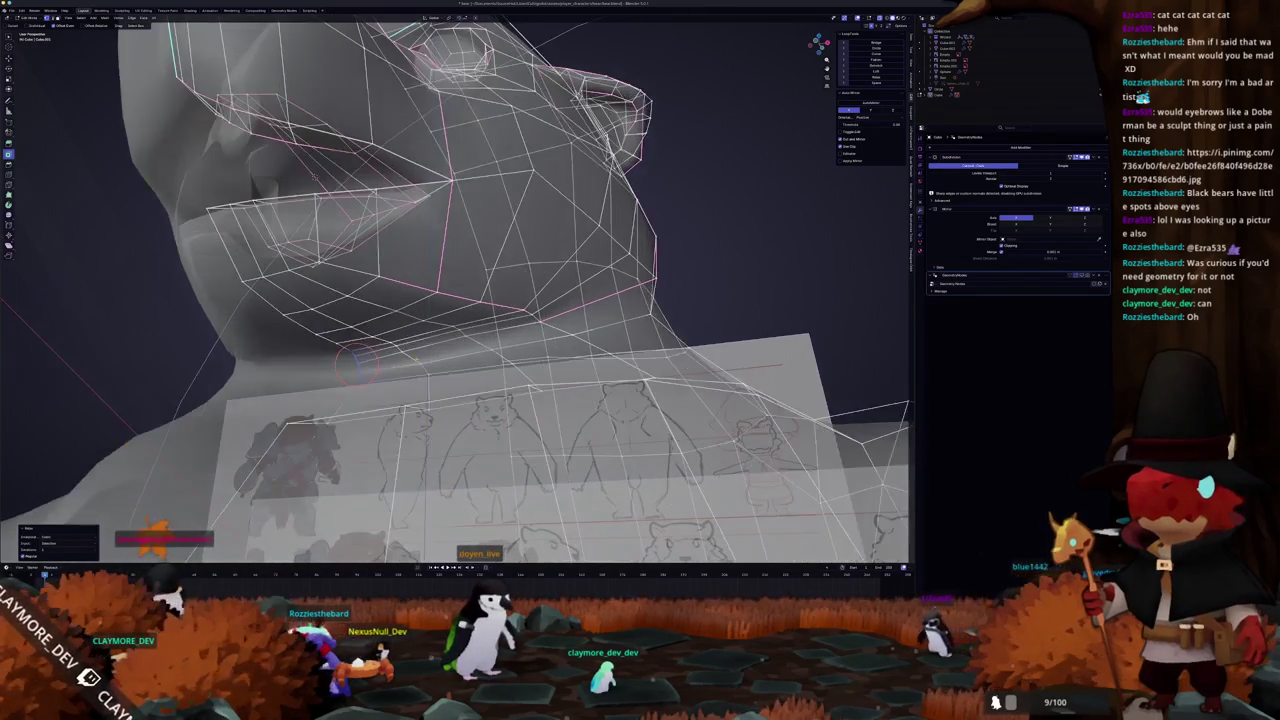
left_click_drag(355, 365, 405, 350)
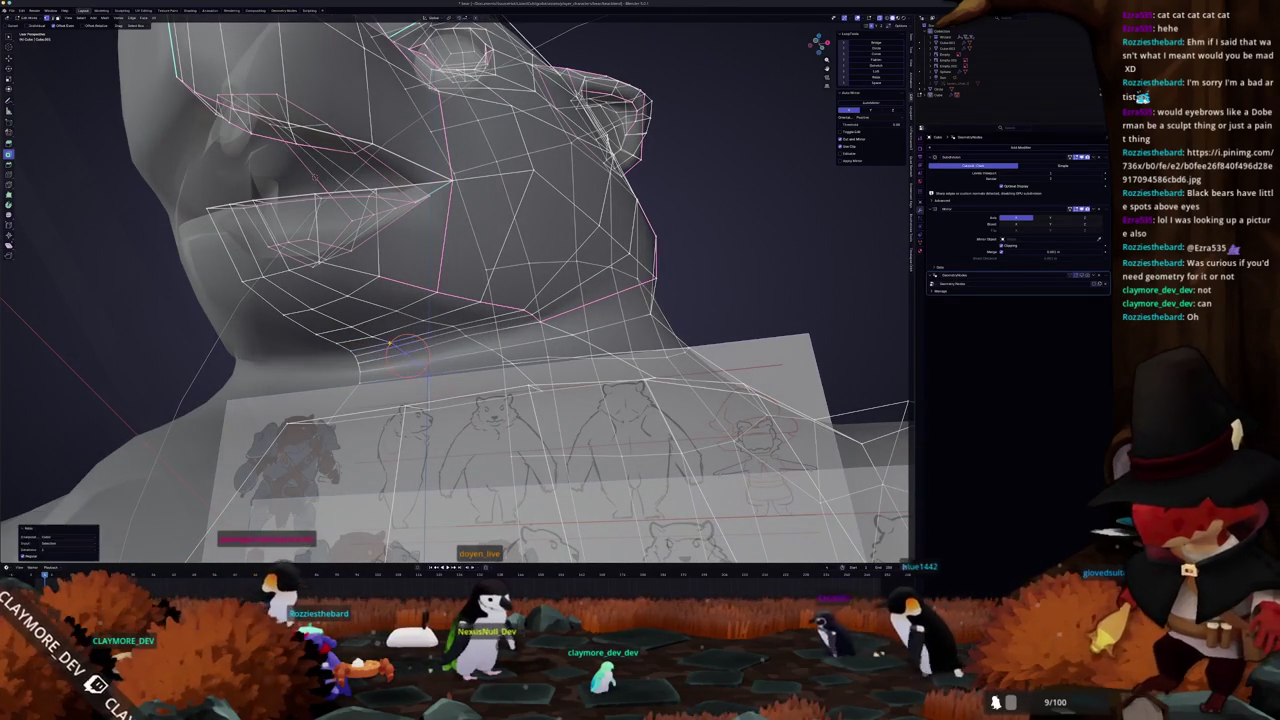
middle_click_drag(509, 357, 487, 367)
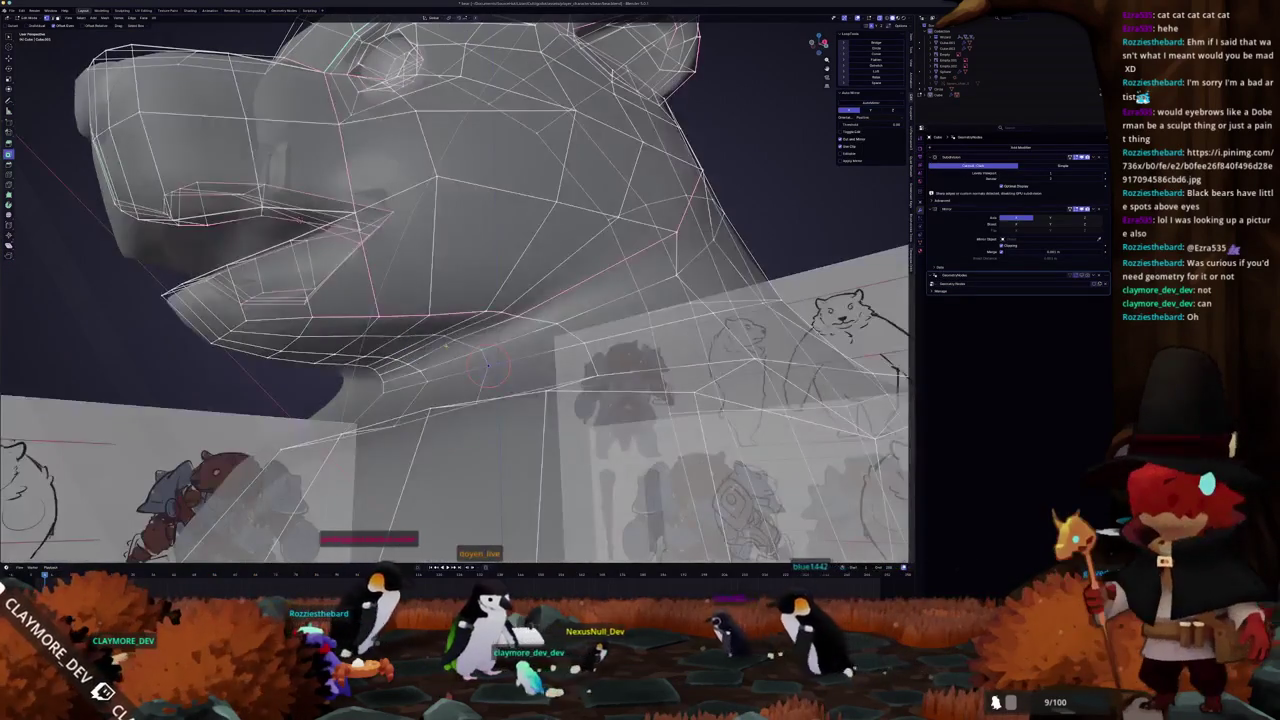
mouse_move(487, 367)
left_mouse_down()
mouse_move(455, 345)
mouse_move(527, 318)
left_mouse_up()
mouse_move(484, 313)
middle_mouse_down()
mouse_move(475, 332)
mouse_move(534, 314)
middle_mouse_up()
key("Tab")
key("Tab")
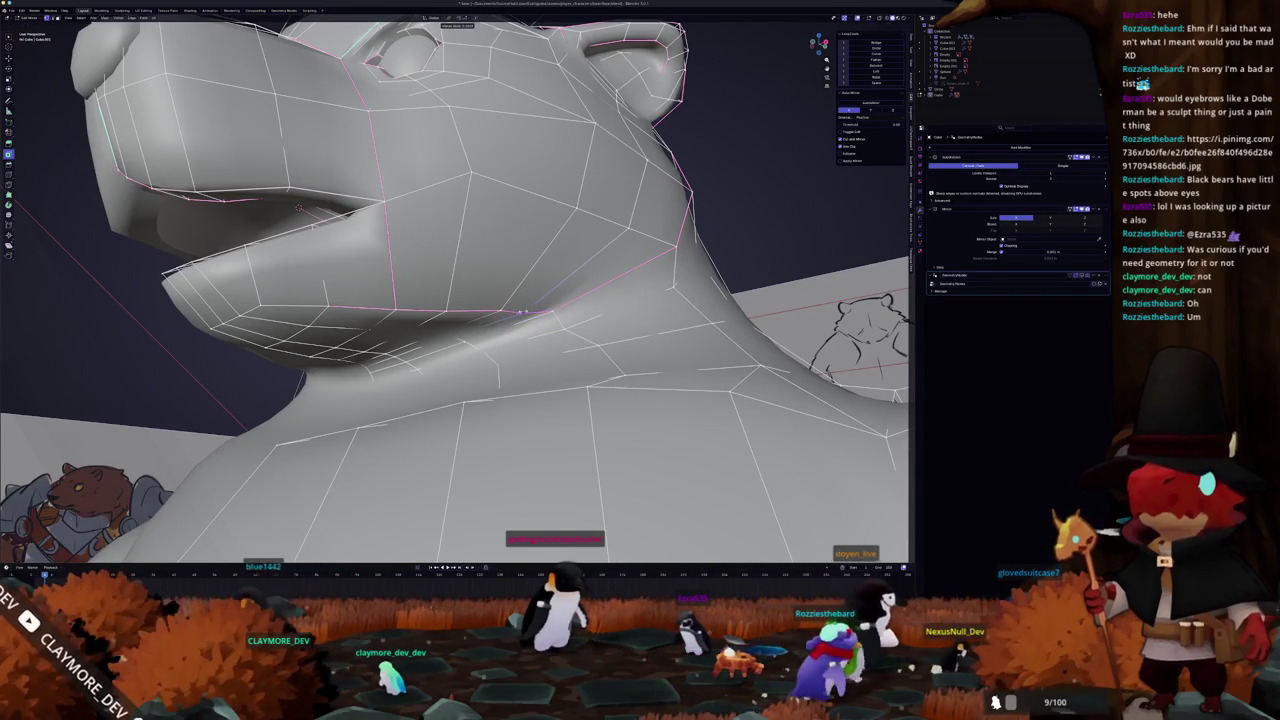
left_click(523, 312)
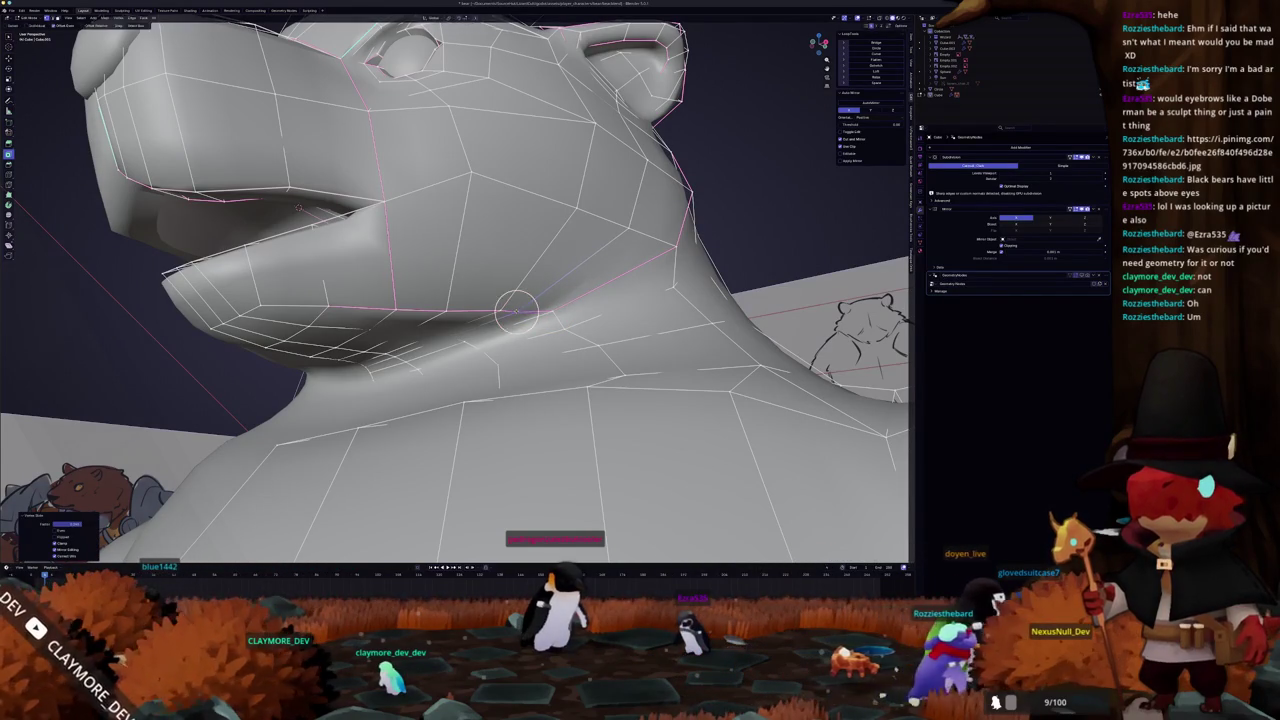
mouse_move(520, 312)
middle_mouse_down()
mouse_move(531, 303)
mouse_move(544, 318)
mouse_move(543, 300)
mouse_move(541, 331)
mouse_move(591, 334)
middle_mouse_up()
- Move neck vertices along X and downward to smooth the curve under the jaw
key("g")
key("x")
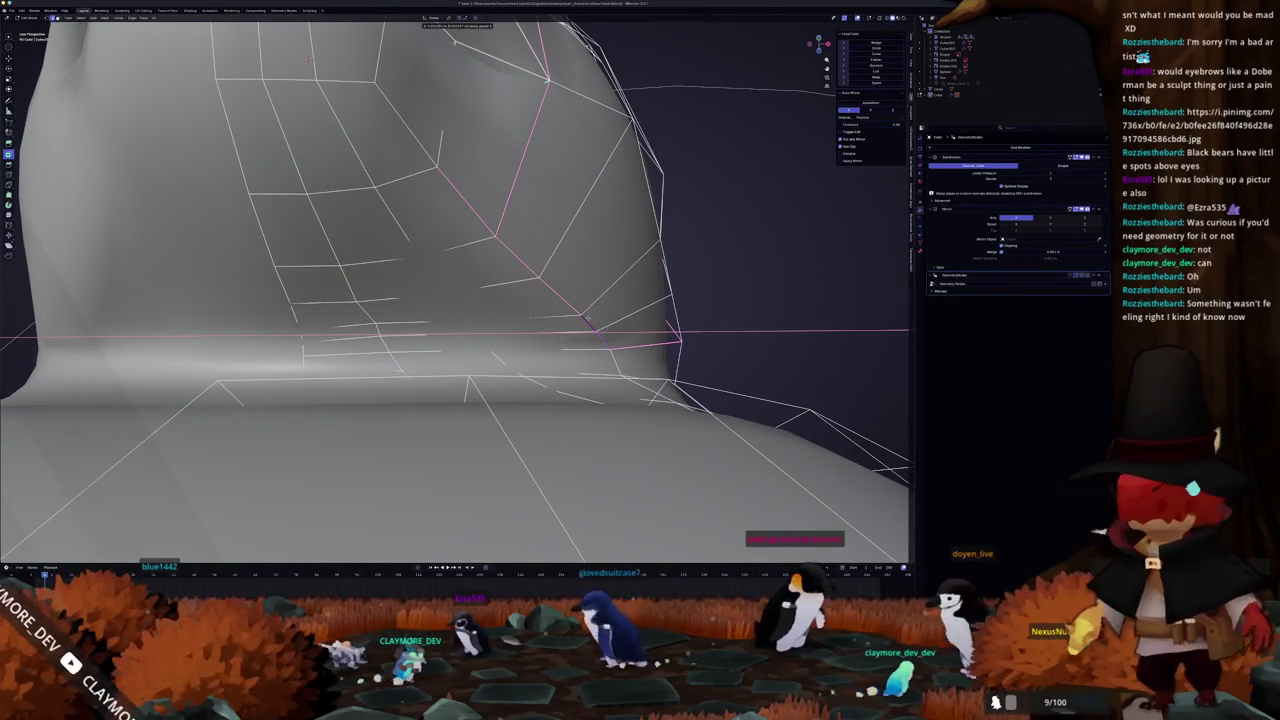
left_click(588, 318)
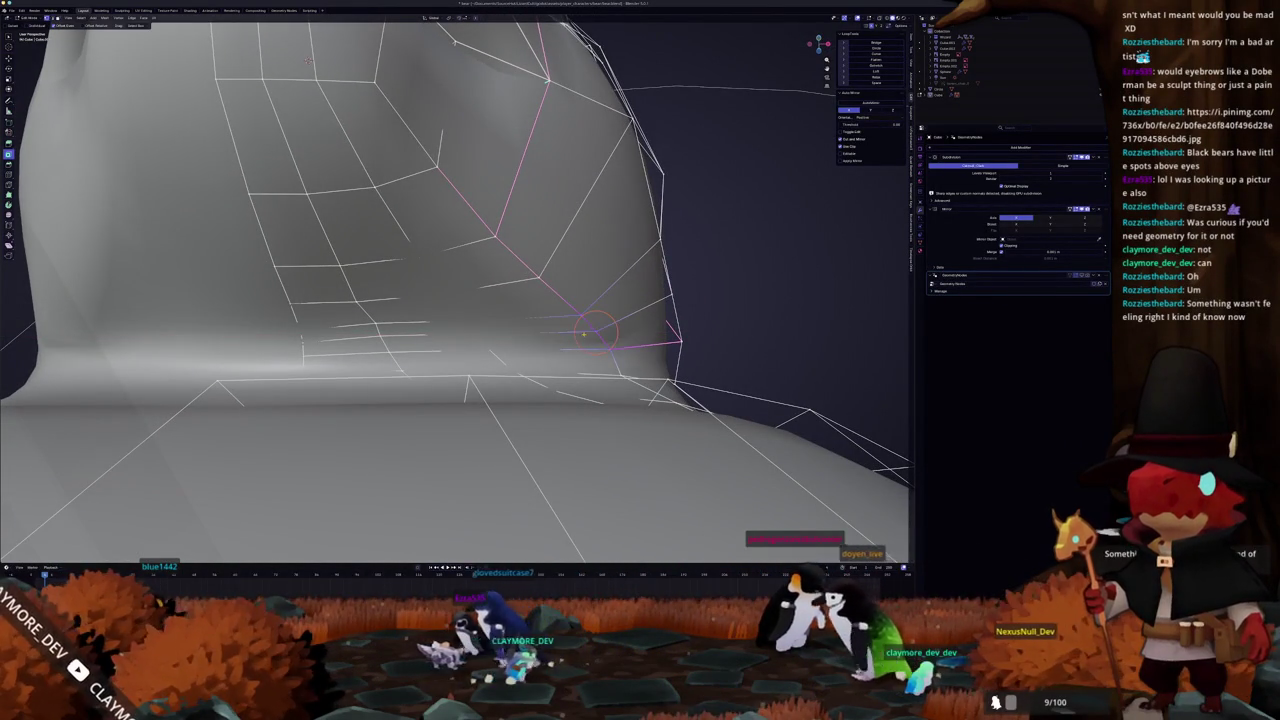
middle_click_drag(588, 318, 544, 306)
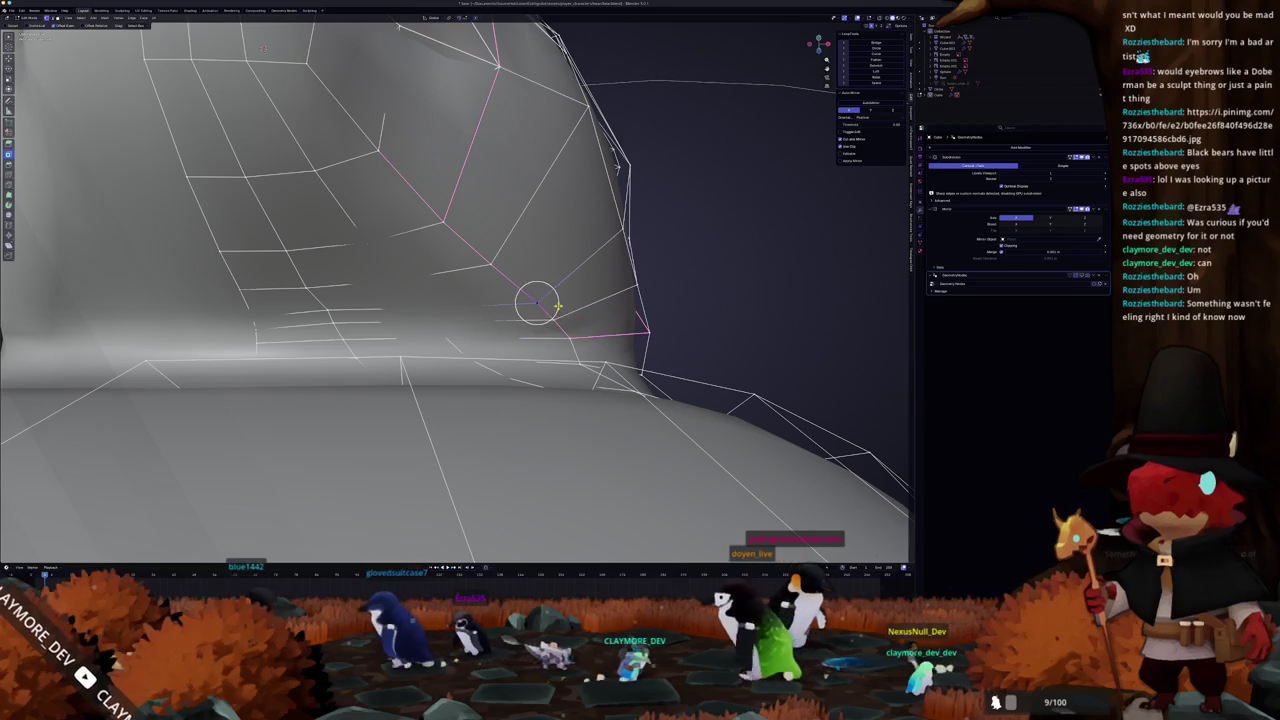
key("g")
left_click(552, 318)
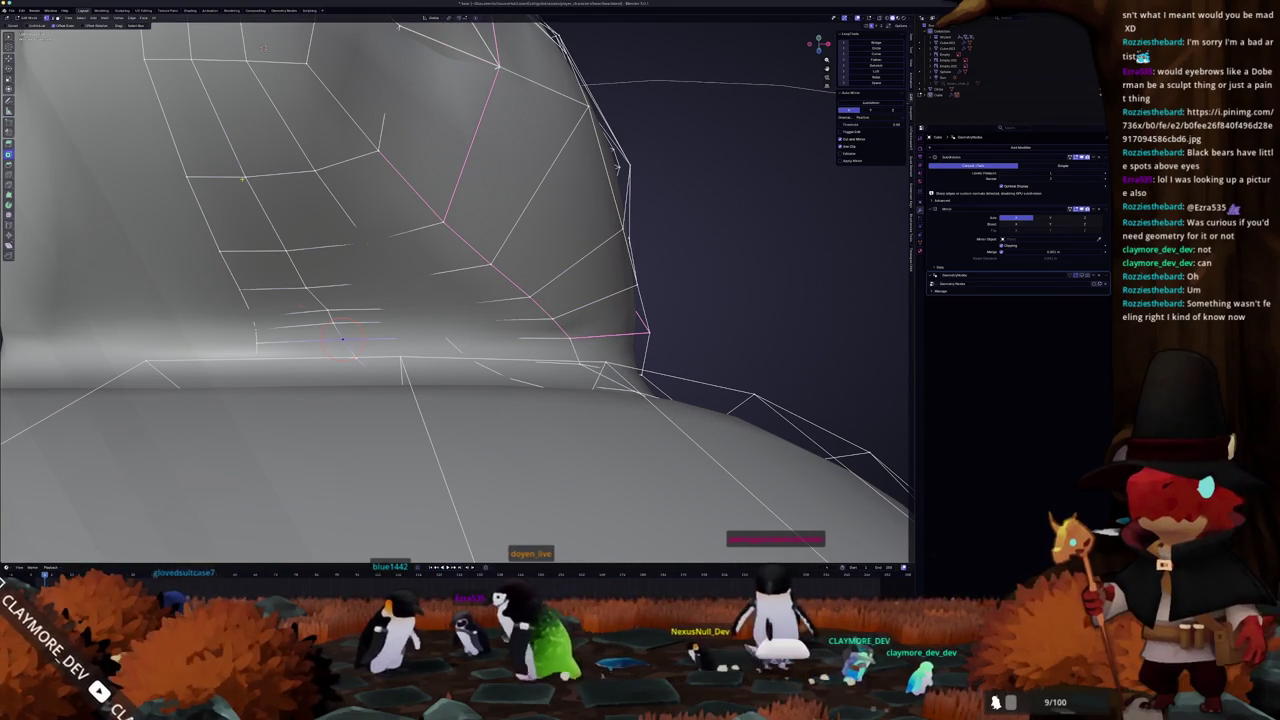
- Select shortest edge paths down and across the neck, toggling X-ray to see through
left_click(245, 177)
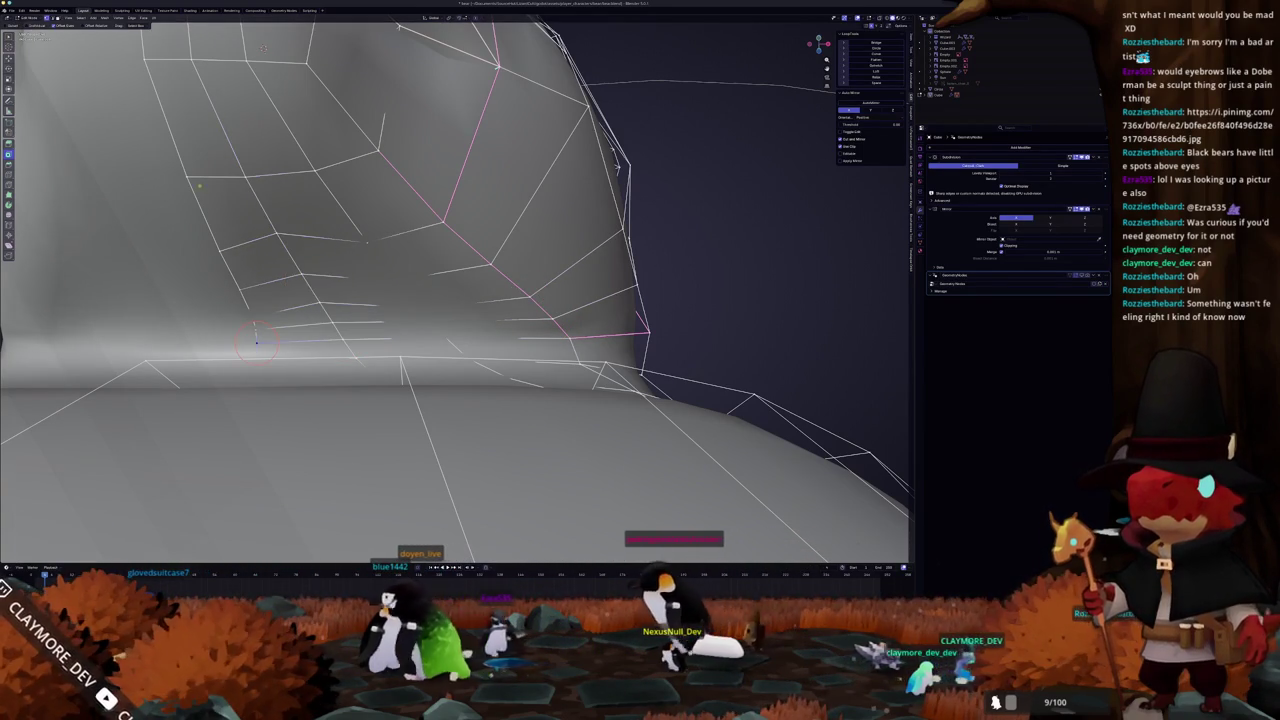
left_click(237, 290, "ctrl")
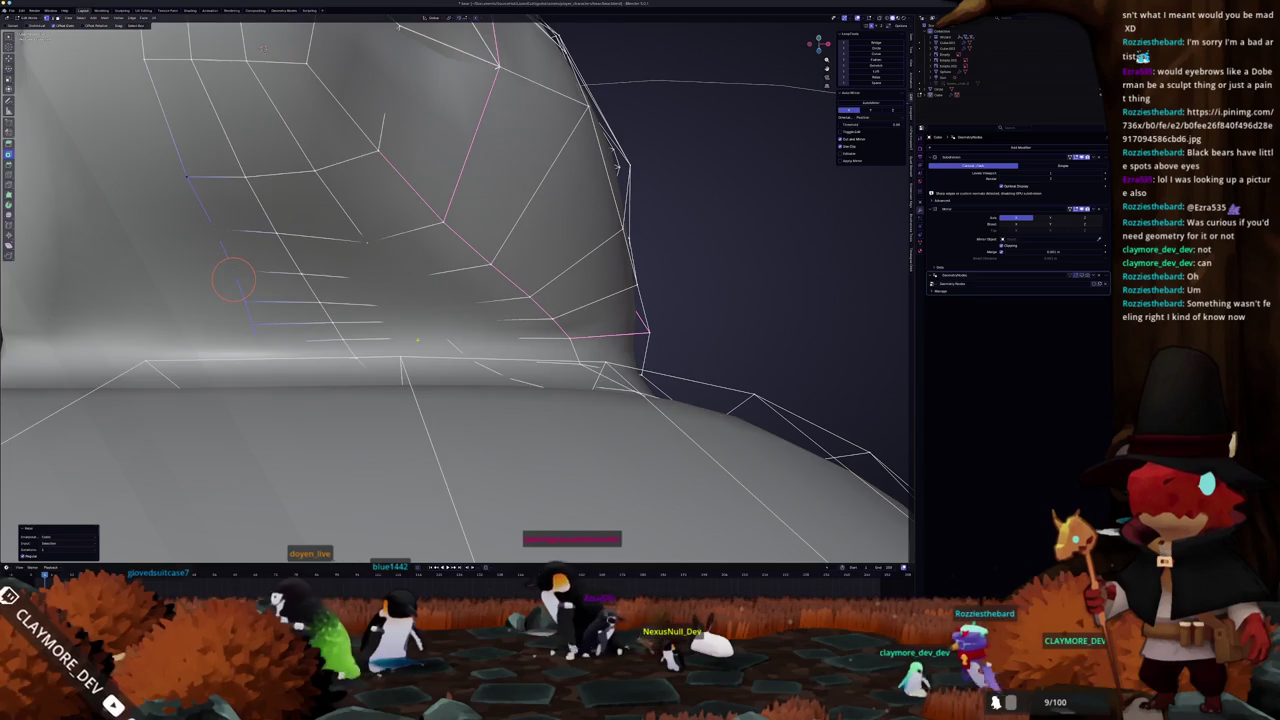
key("alt+z")
key("alt+z")
key("alt+z")
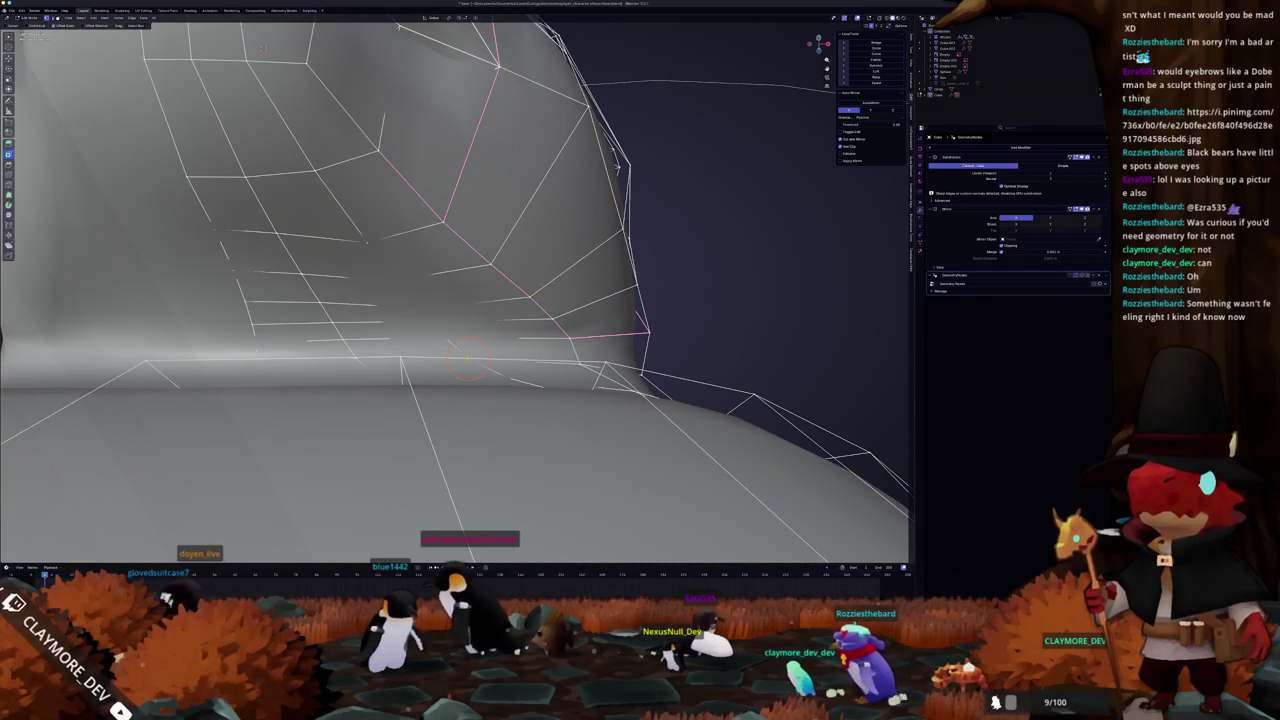
left_click(468, 358)
key("alt+z")
left_click(366, 240, "ctrl")
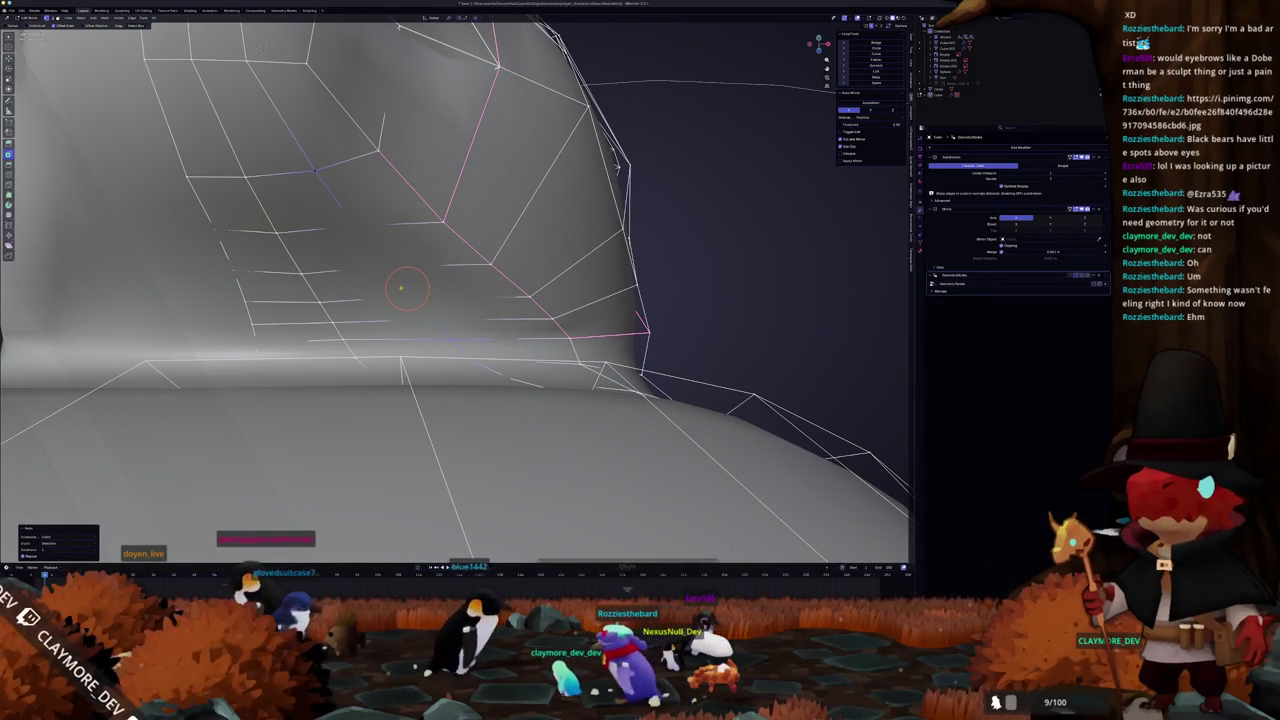
- Switch between Object and Edit Mode to check the shaded neck shape
key("Tab")
scroll(380, 296, "down", 3)
key("Tab")
mouse_move(380, 296)
middle_mouse_down()
mouse_move(328, 300)
mouse_move(386, 370)
mouse_move(349, 286)
mouse_move(384, 301)
middle_mouse_up()
key("Tab")
scroll(385, 292, "up", 3)
key("Tab")
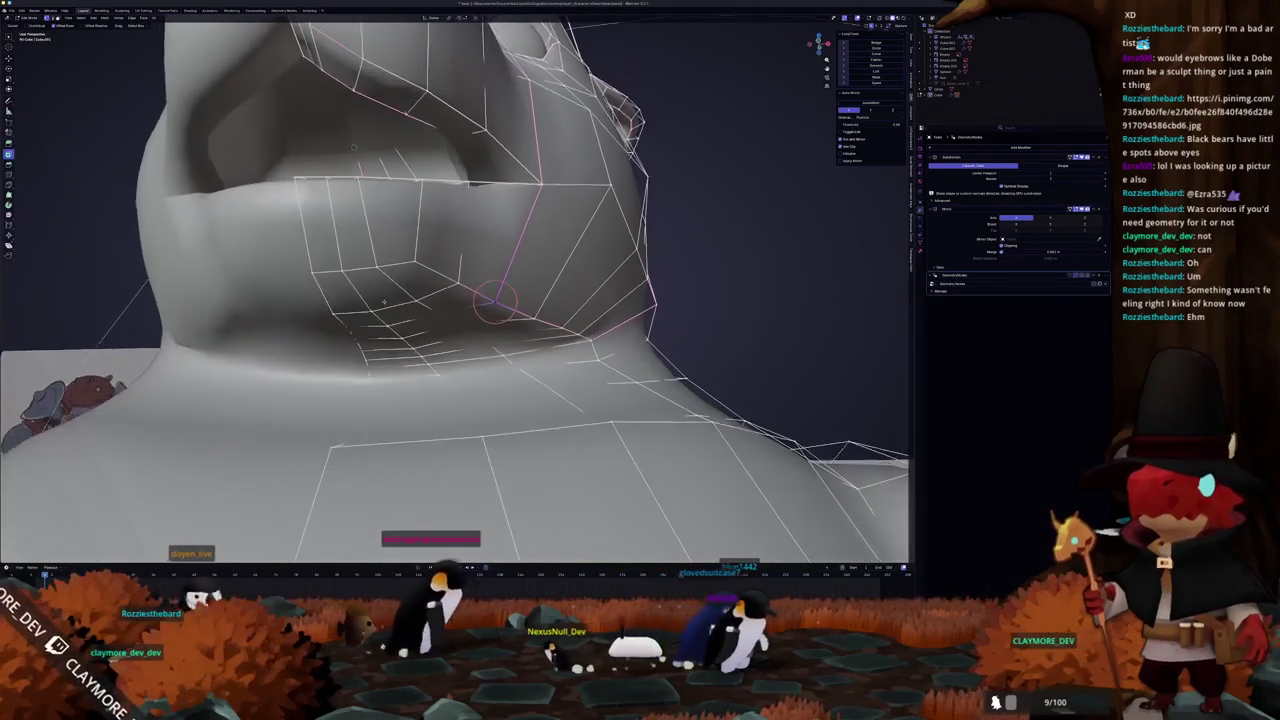
- Select vertices near the chin with X-ray on, then leave Edit Mode
key("alt+z")
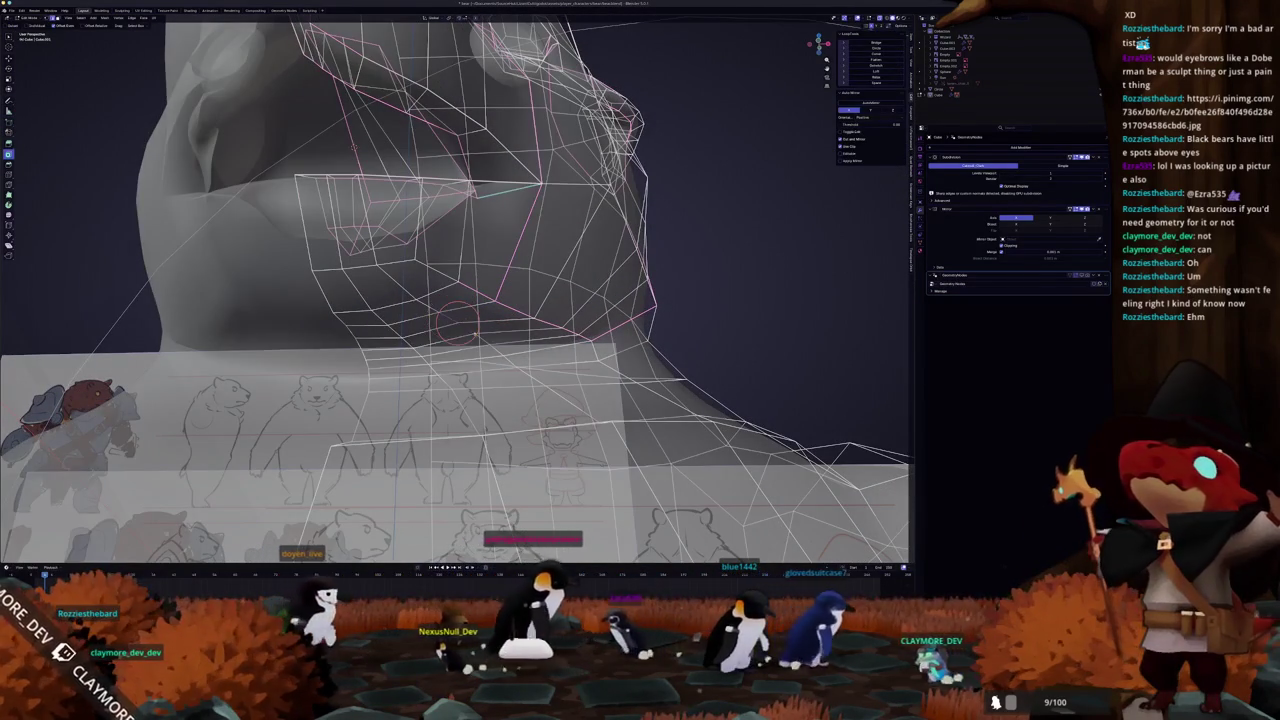
key("alt+z")
key("alt+z")
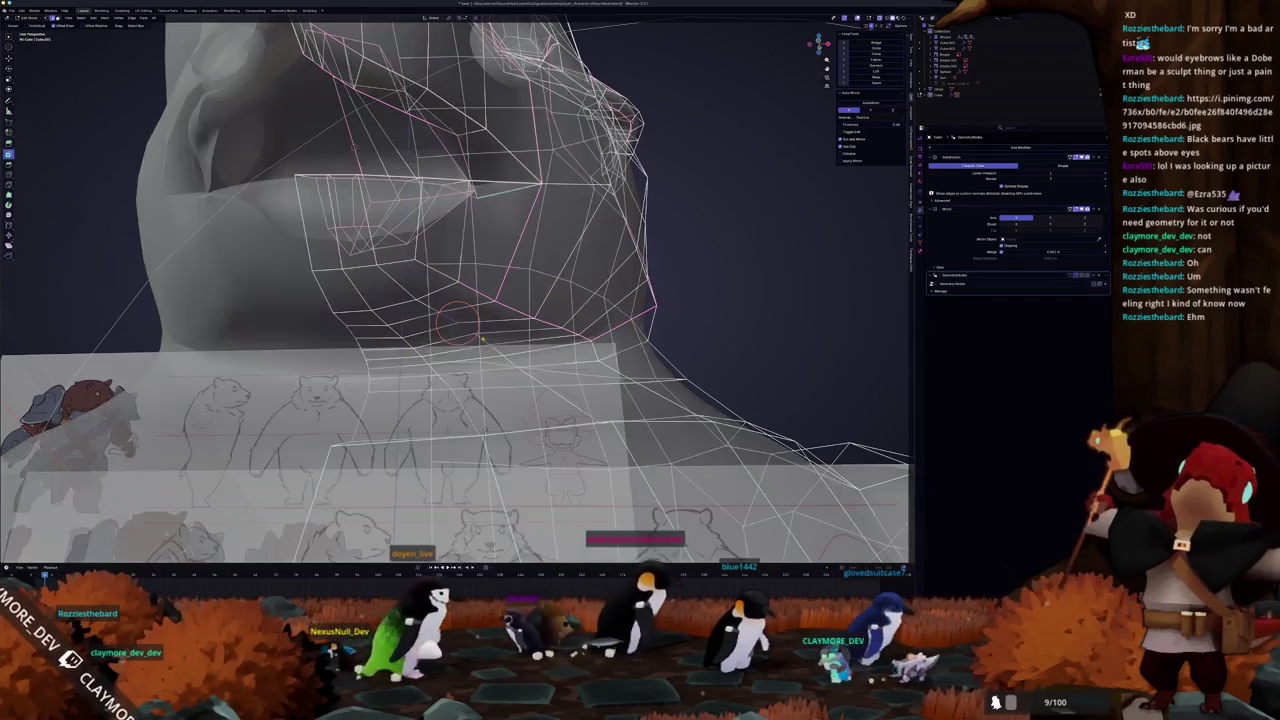
left_click(483, 333, "ctrl")
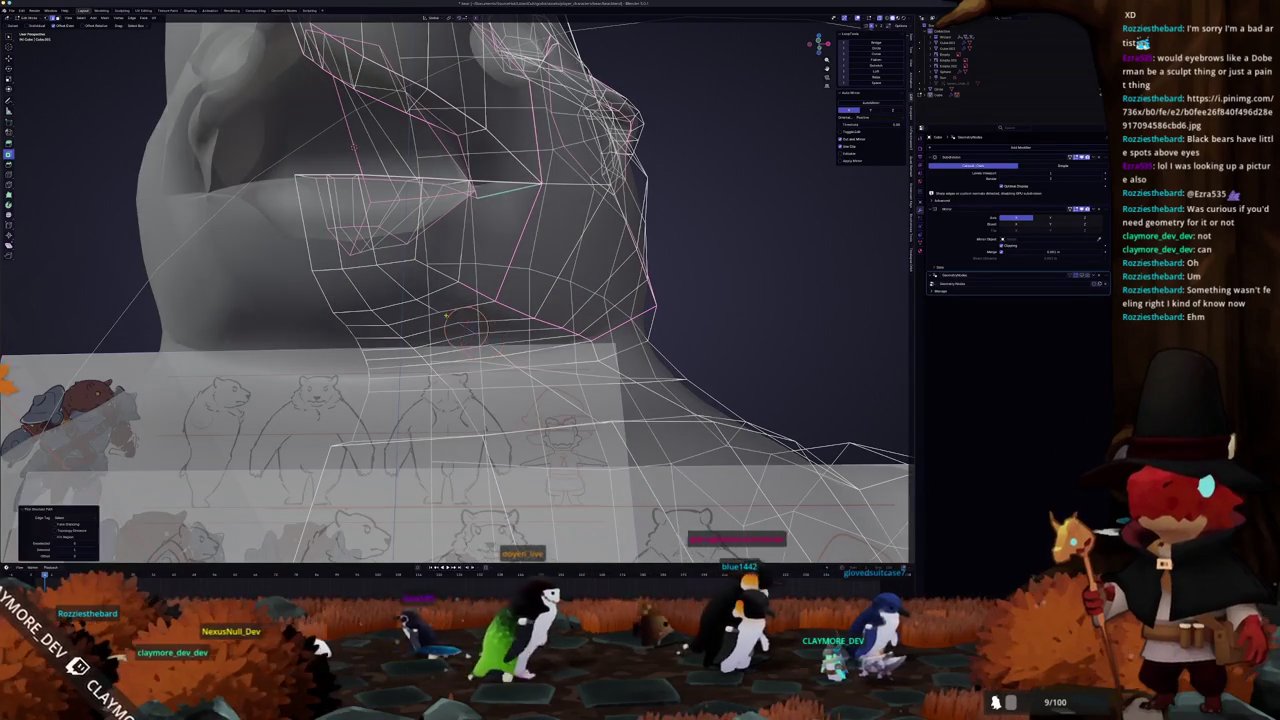
key("alt+z")
middle_click_drag(483, 333, 509, 330)
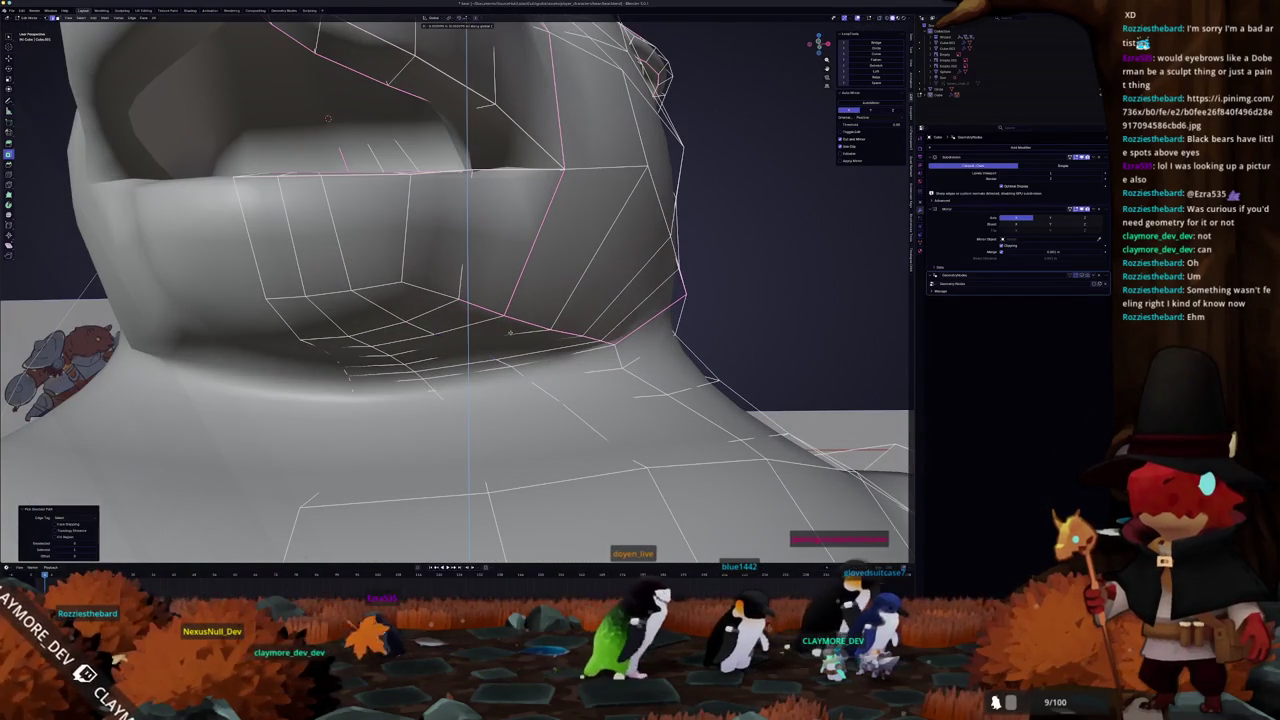
key("Tab")
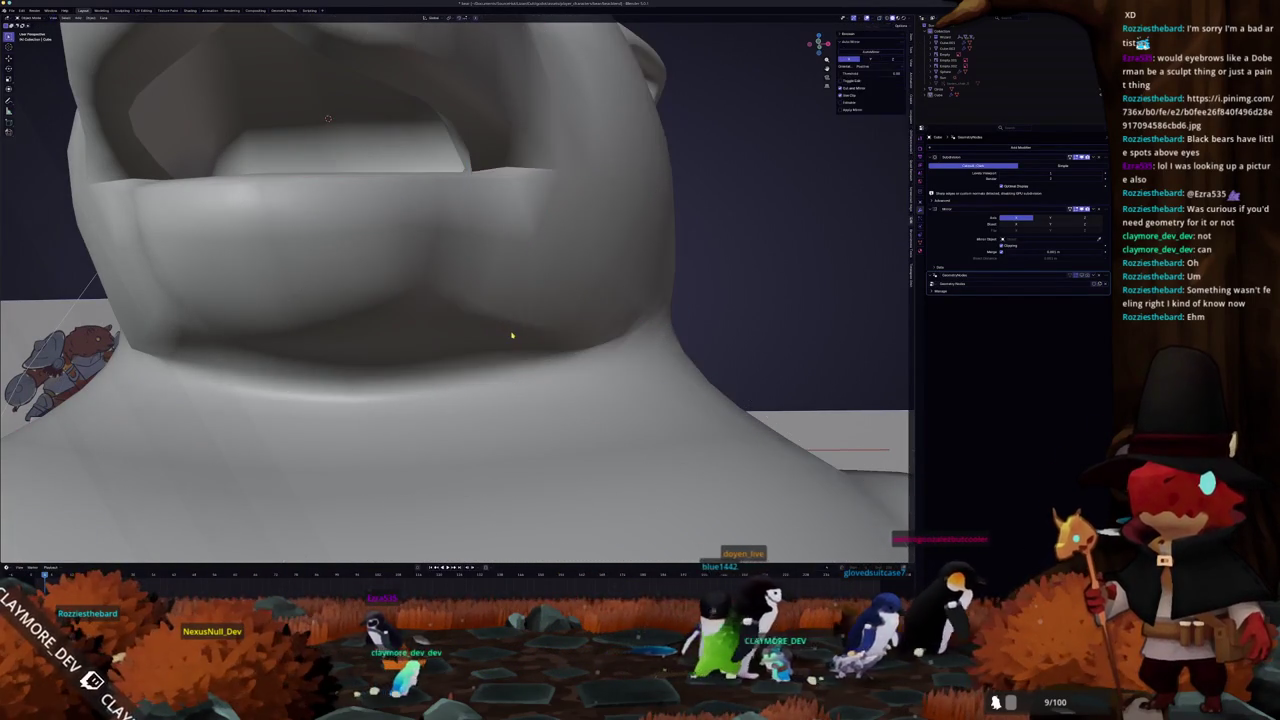
- Zoom out and orbit to view the side of the whole bear
scroll(472, 344, "down", 3)
scroll(472, 344, "down", 2)
mouse_move(472, 344)
middle_mouse_down()
mouse_move(472, 186)
mouse_move(437, 207)
middle_mouse_up()
scroll(455, 195, "down", 3)
scroll(455, 195, "up", 4)
scroll(437, 207, "down", 4)
scroll(437, 207, "down", 1)
scroll(437, 207, "down", 2)
scroll(462, 404, "down", 1)
middle_click_drag(462, 404, 462, 401)
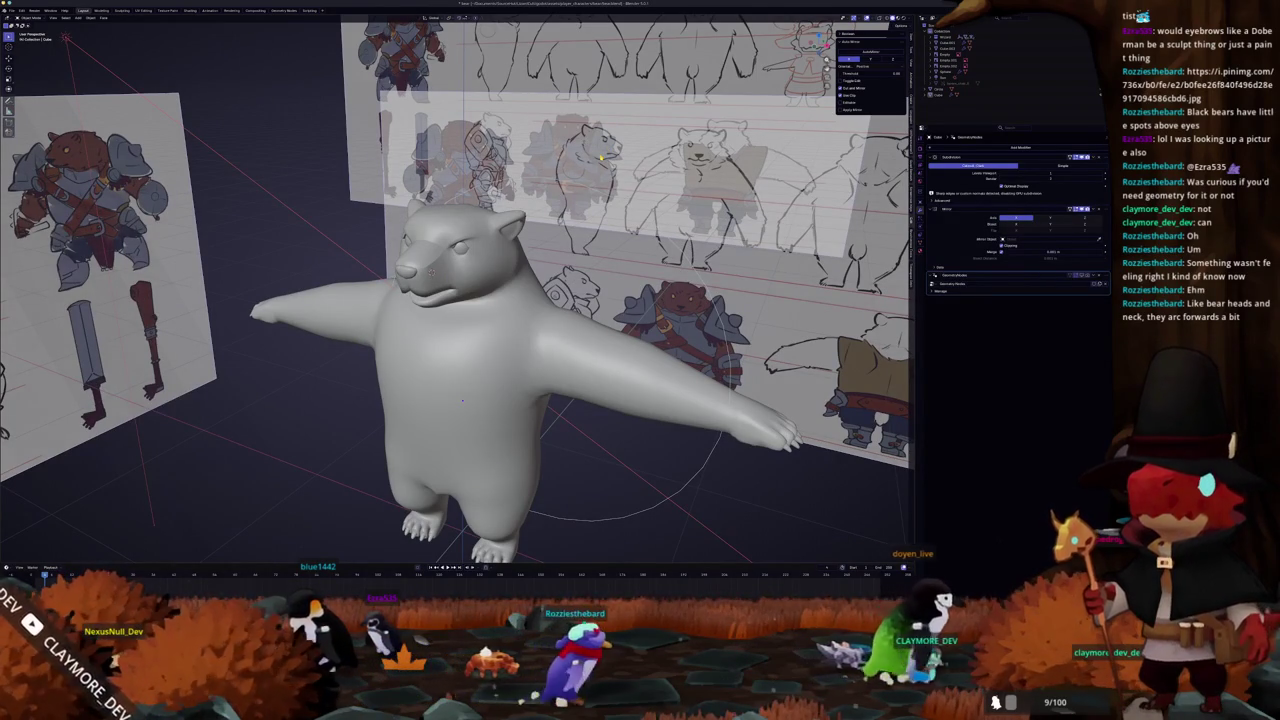
- Snap to the side ortho view, enter Edit Mode and select the linked head section
key("KP_3")
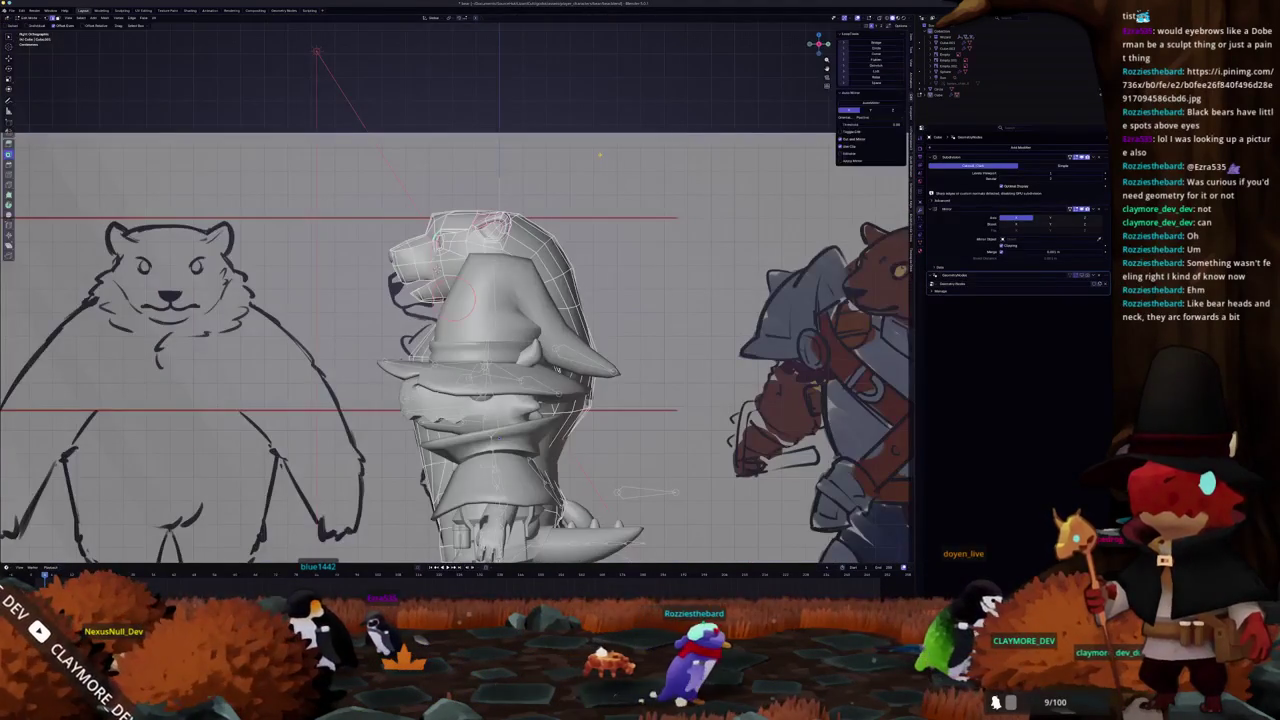
key("Tab")
scroll(455, 290, "up", 3)
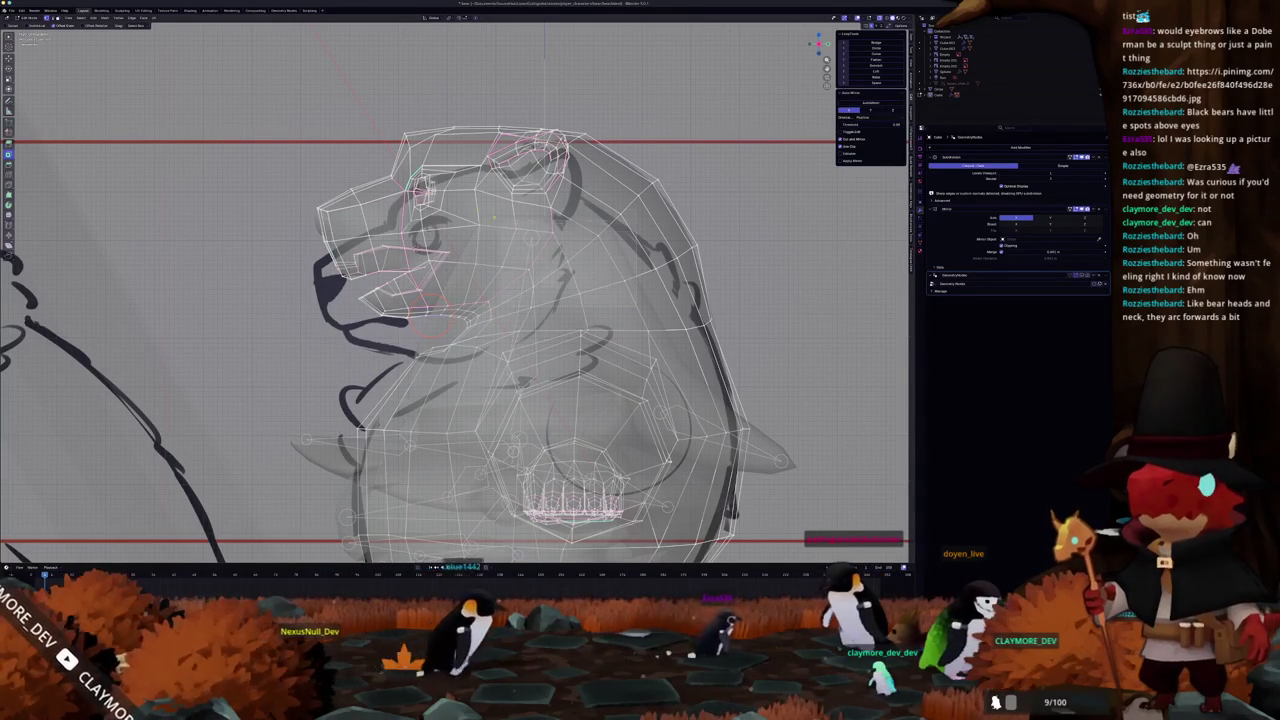
key("ctrl+l")
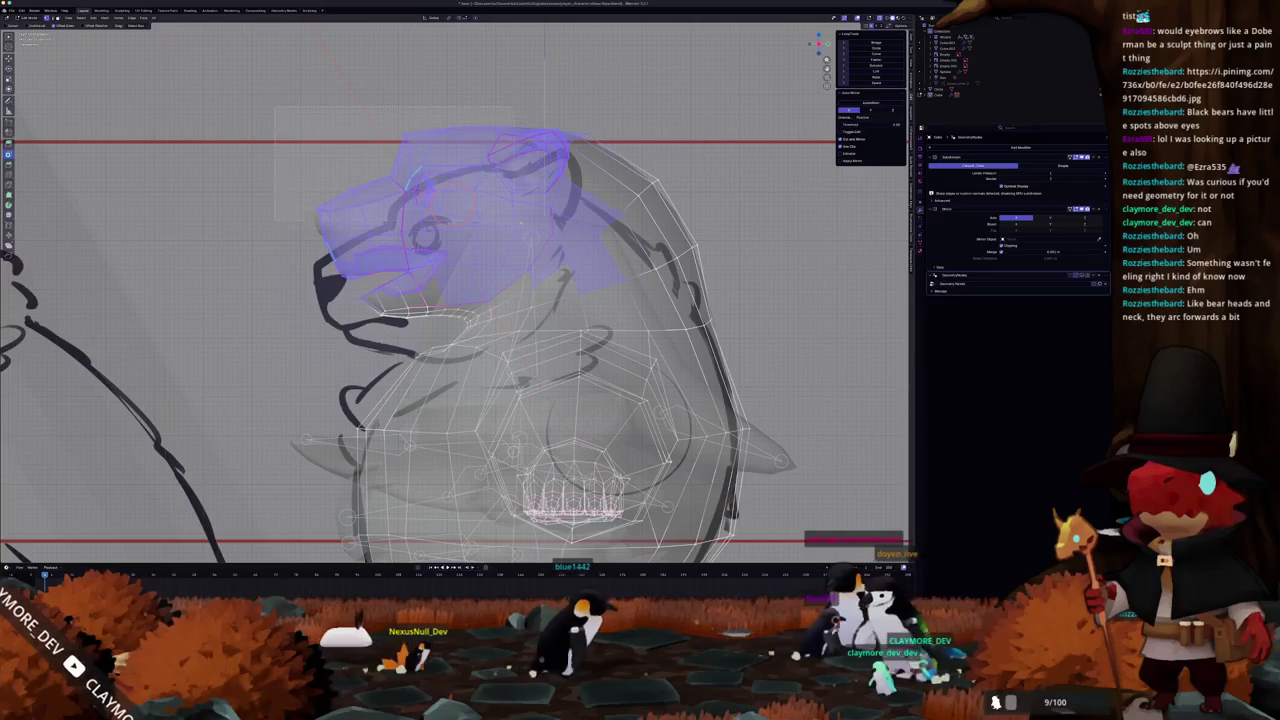
- Rotate the head down, raise it along Z, rotate it further forward, then restore solid shading
key("r")
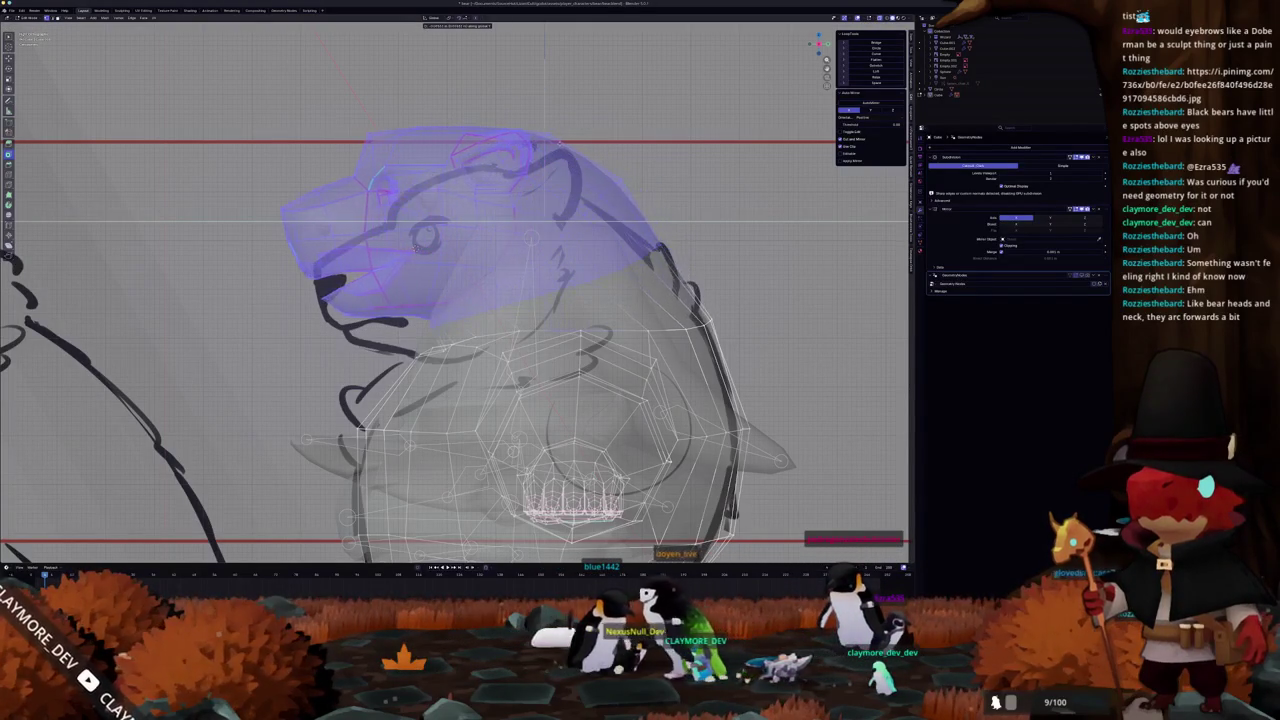
left_click(567, 143)
key("g")
key("z")
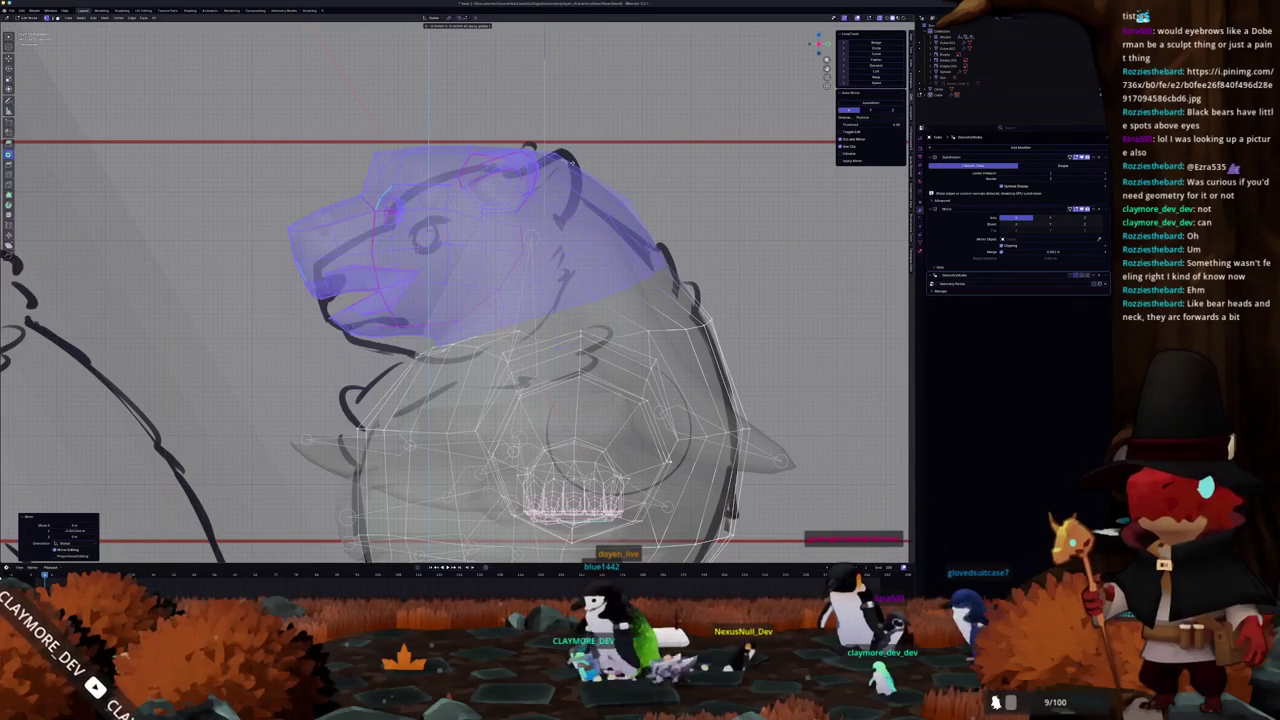
left_click(596, 222)
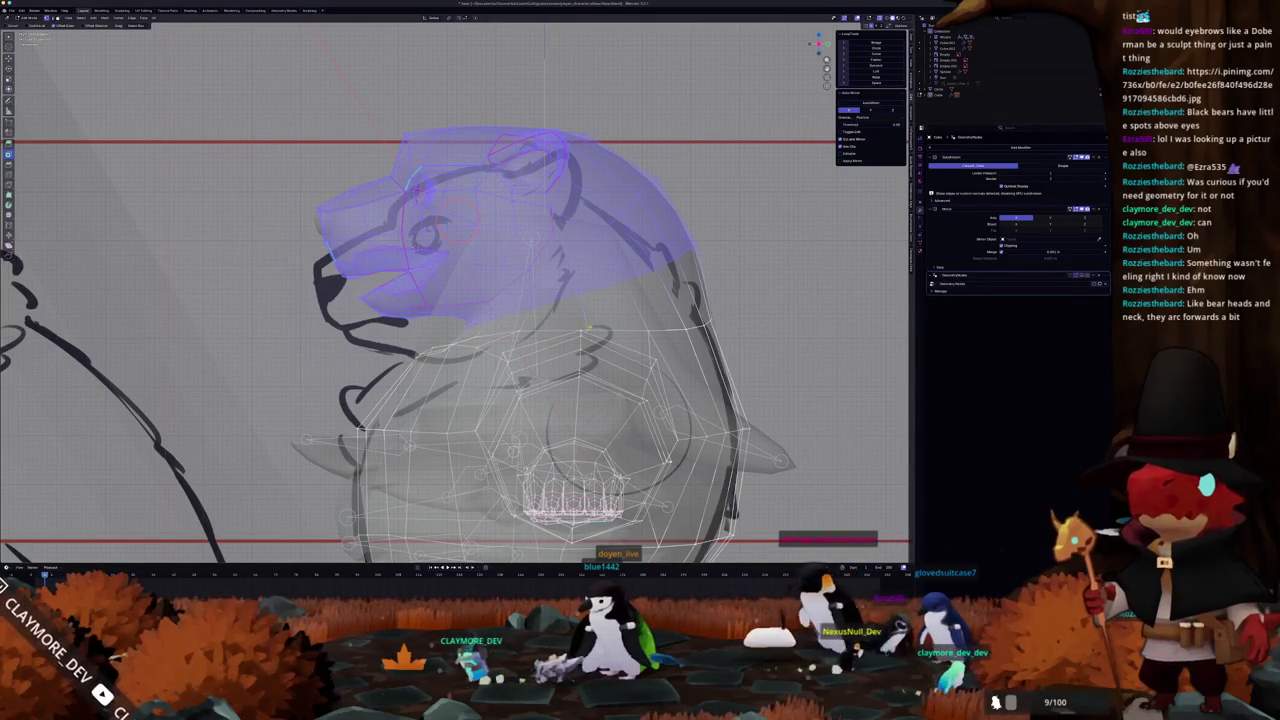
left_click(737, 243)
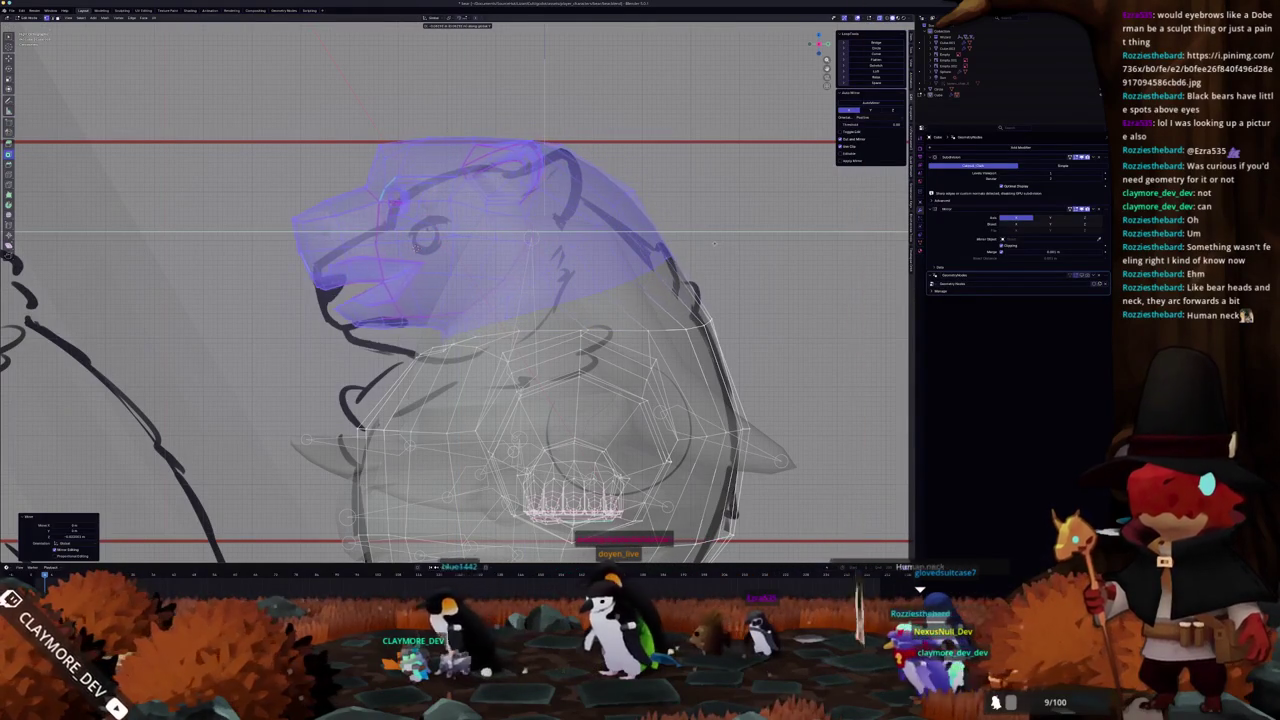
left_click(713, 243)
key("r")
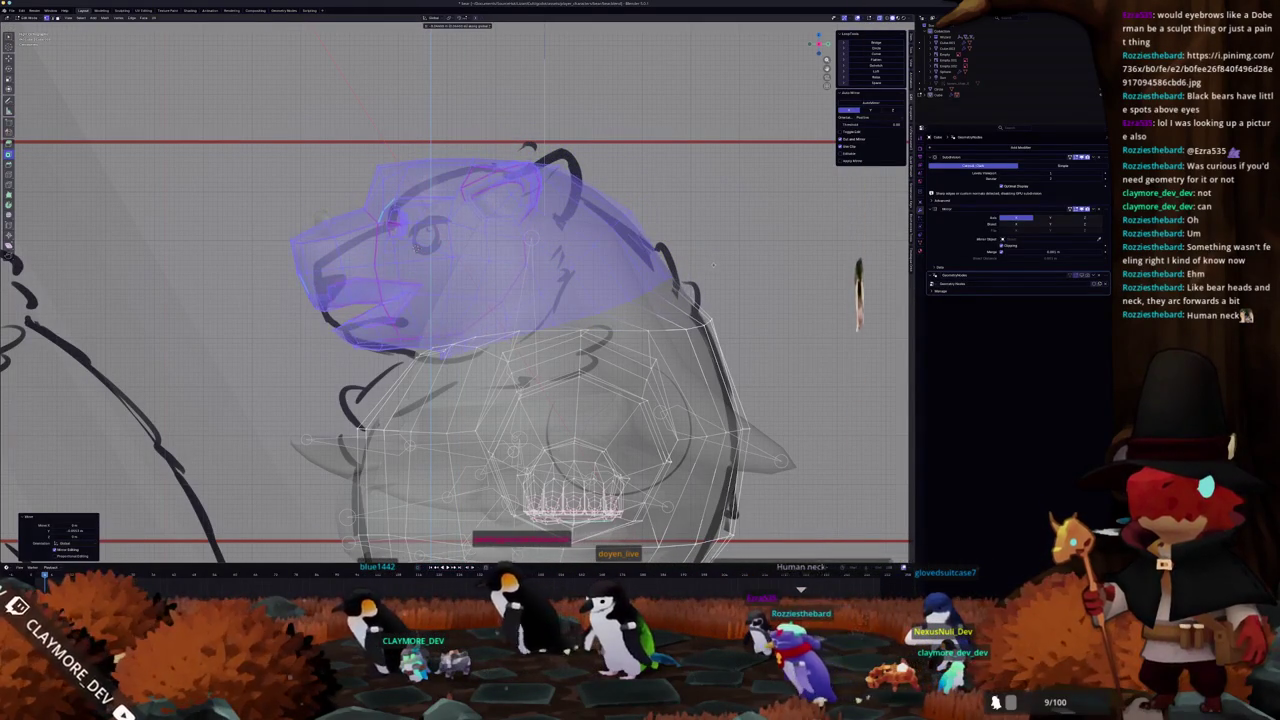
left_click(858, 487)
key("alt+z")
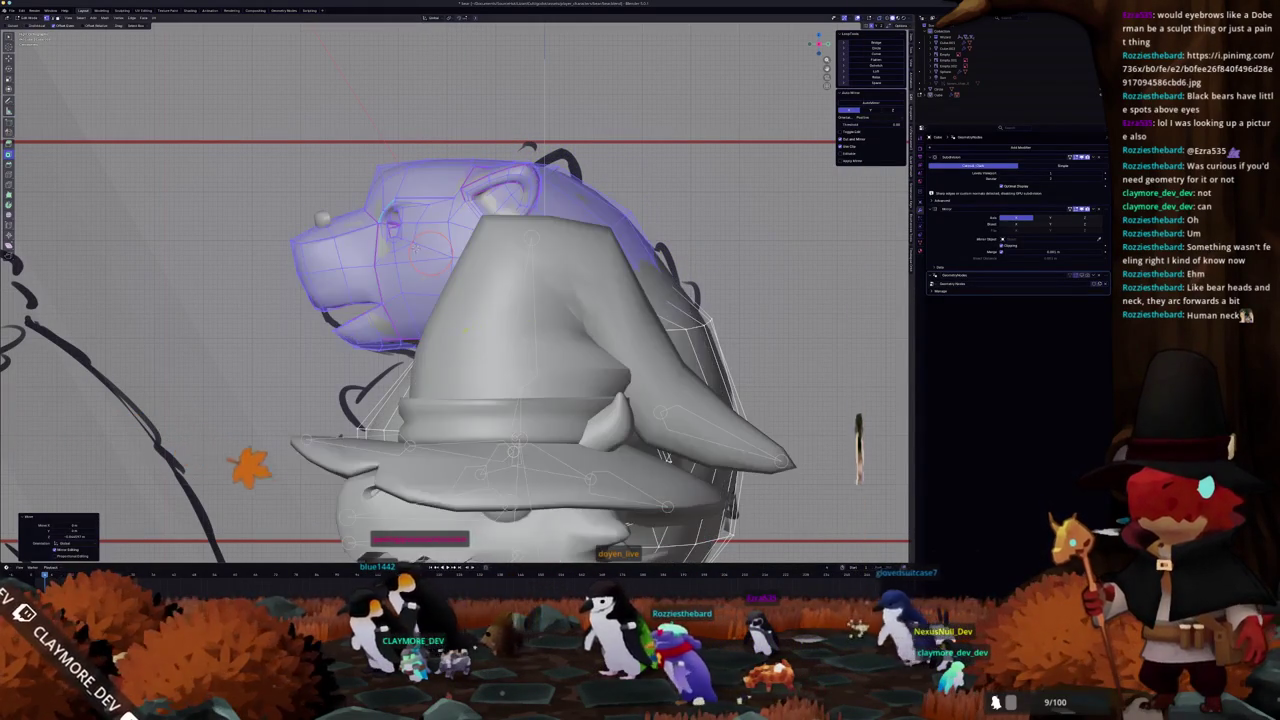
- Orbit around the bear, then snap to the side ortho view with X-ray over the reference
middle_click_drag(618, 322, 491, 480)
mouse_move(640, 360)
middle_mouse_down()
mouse_move(678, 330)
mouse_move(600, 340)
middle_mouse_up()
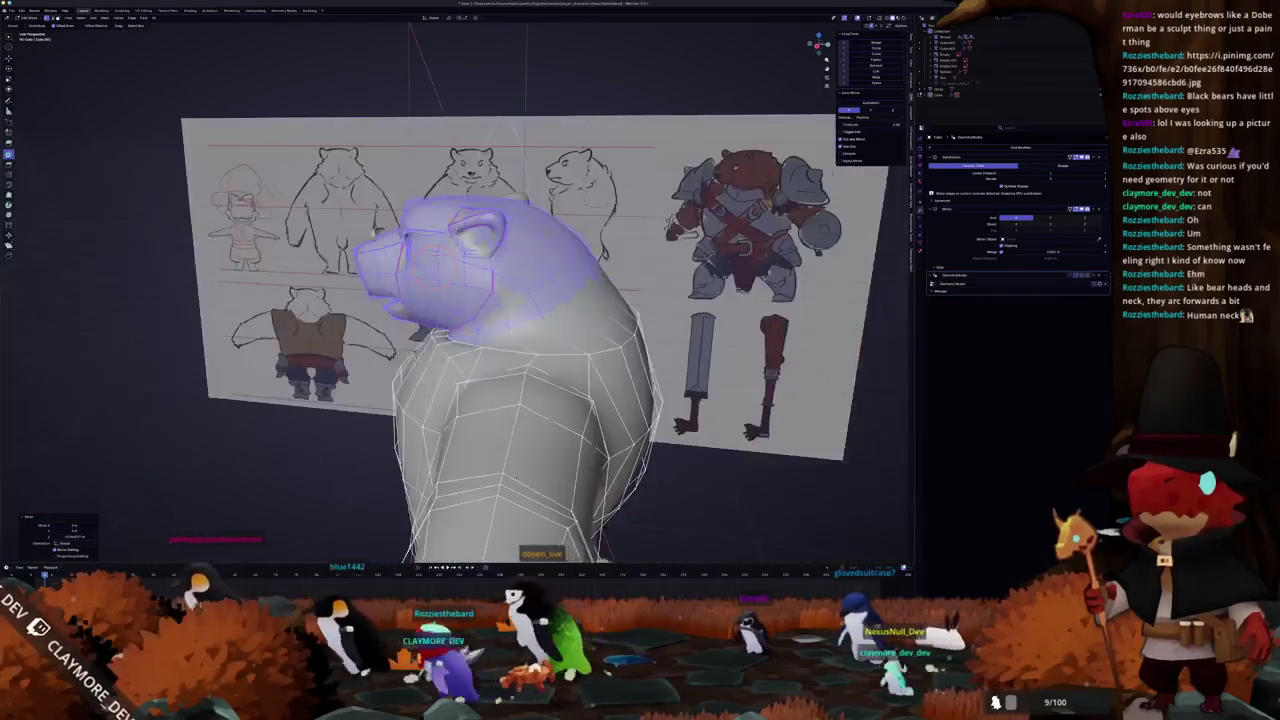
middle_click_drag(600, 340, 540, 340)
key("KP_3")
key("alt+z")
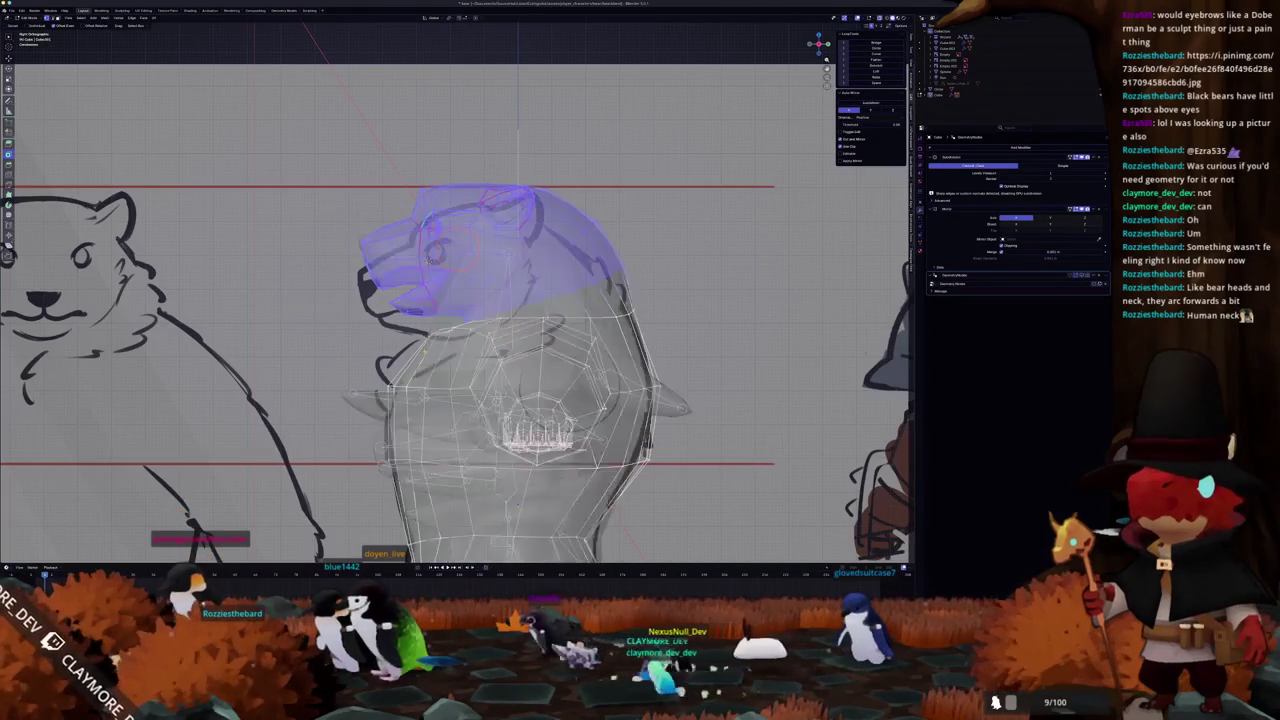
scroll(450, 300, "up", 3)
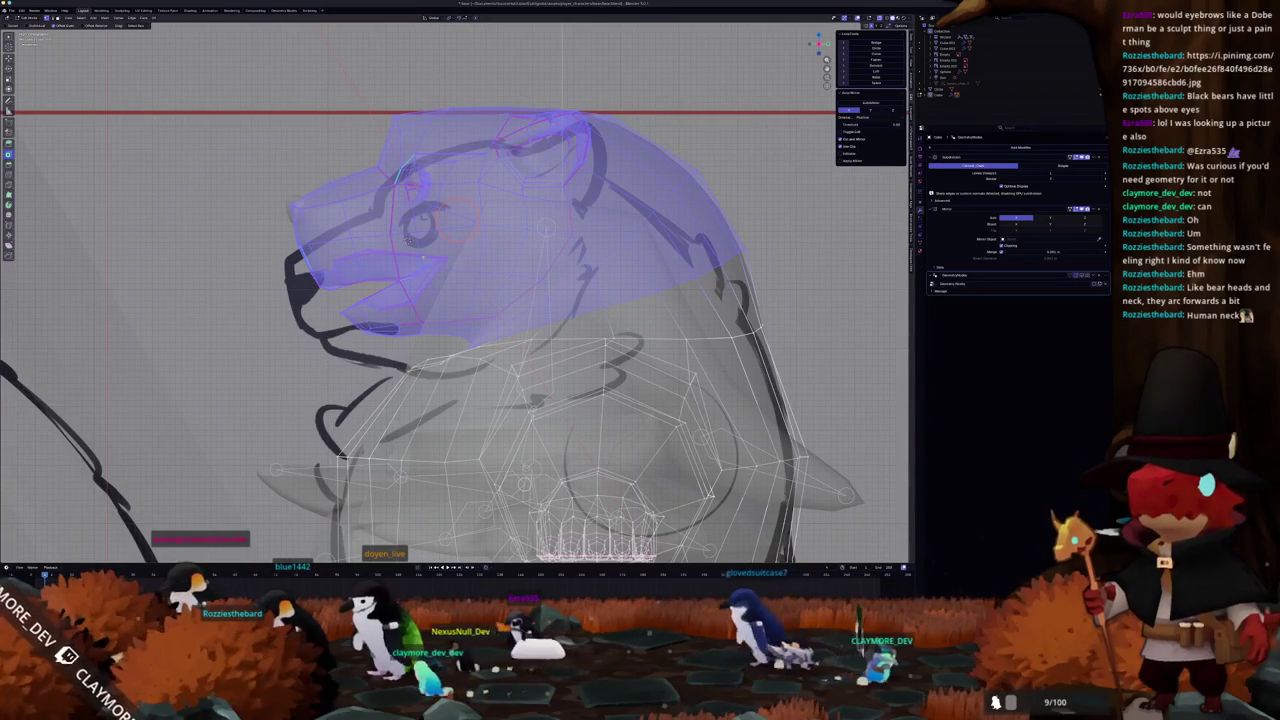
- Move the head forward along Y and rescale it, then leave Edit Mode
key("g")
key("y")
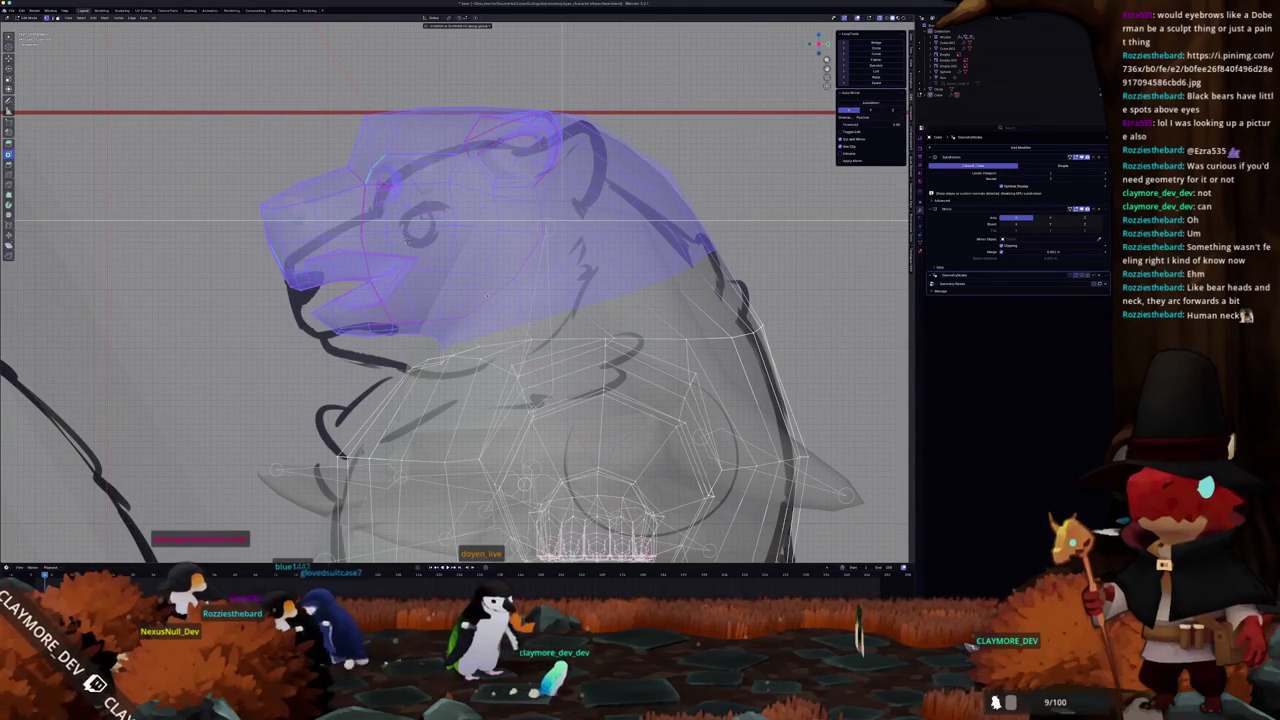
left_click(487, 294)
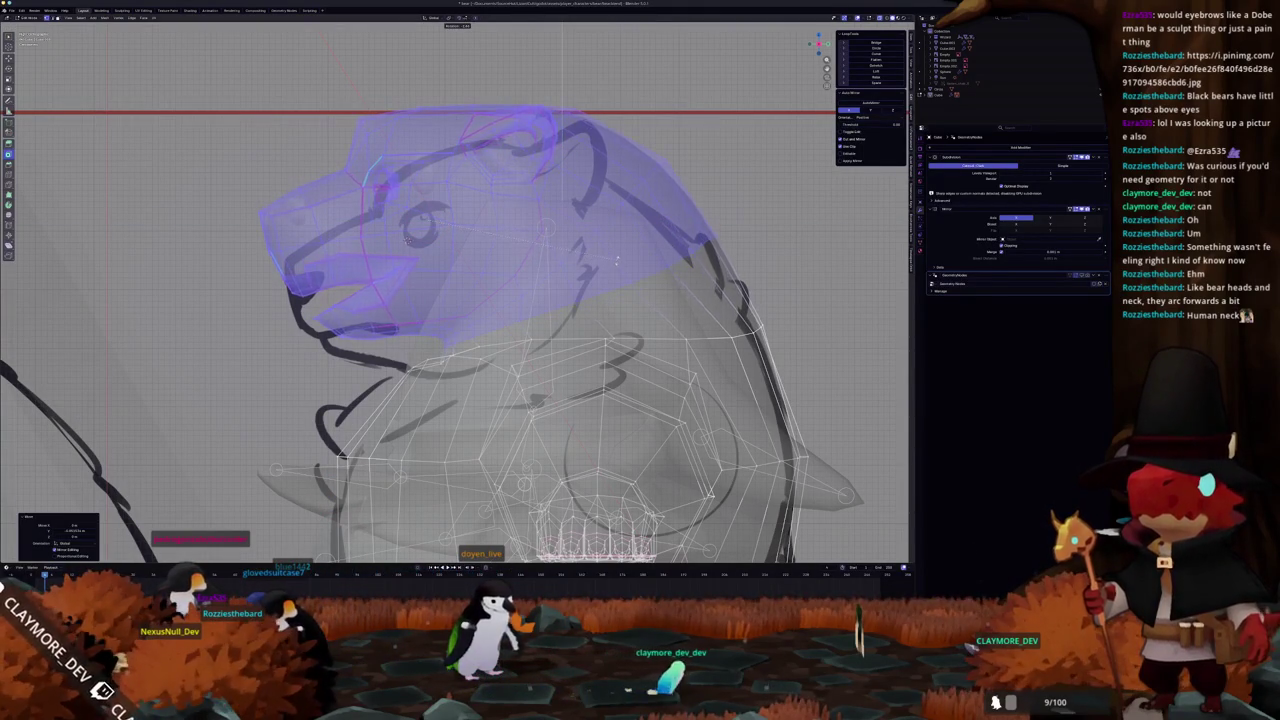
key("s")
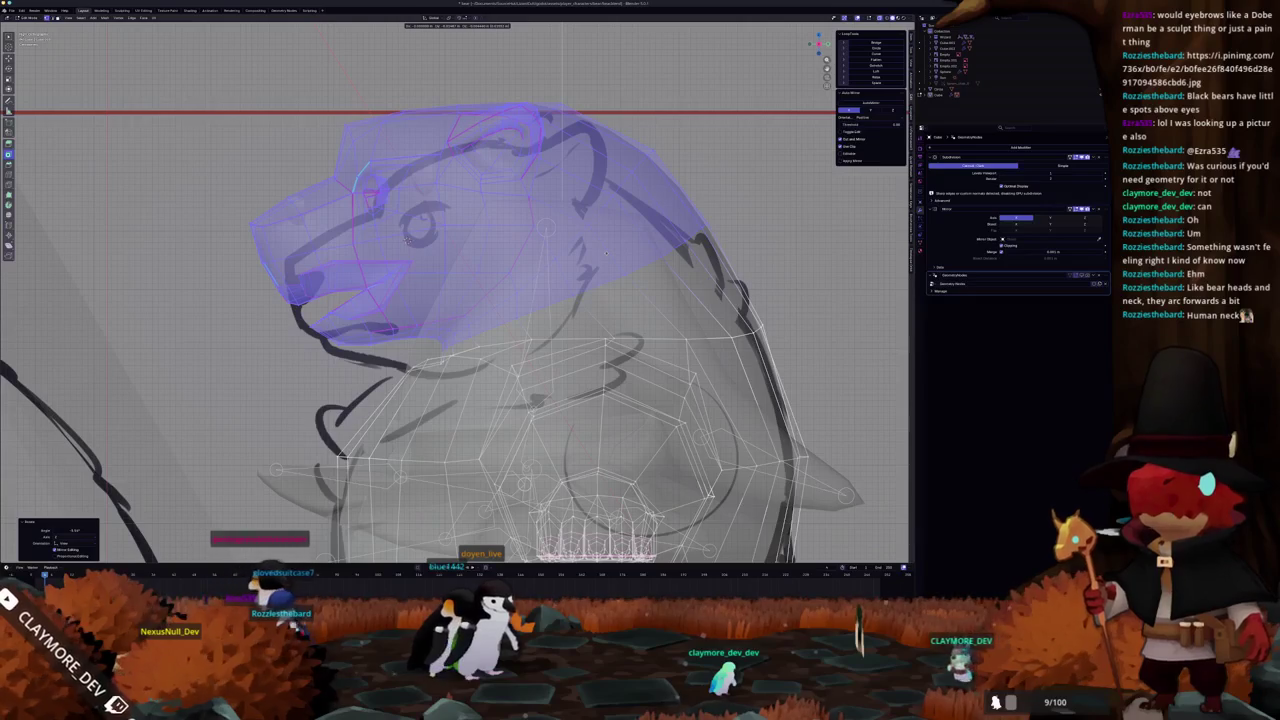
left_click(607, 252)
key("alt+z")
middle_click_drag(607, 252, 461, 398)
scroll(576, 294, "down", 5)
key("Tab")
key("Tab")
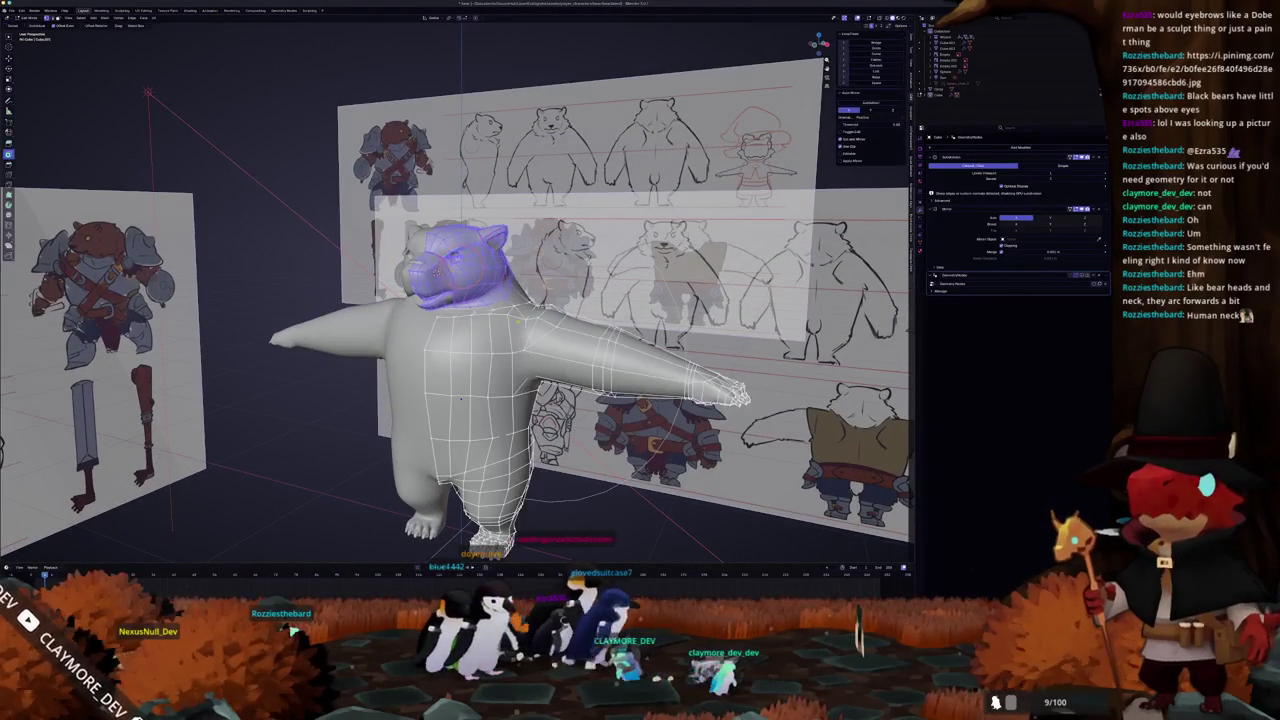
- Tilt the selected head upward, preview it smoothed, and return to the side view
scroll(461, 398, "up", 3)
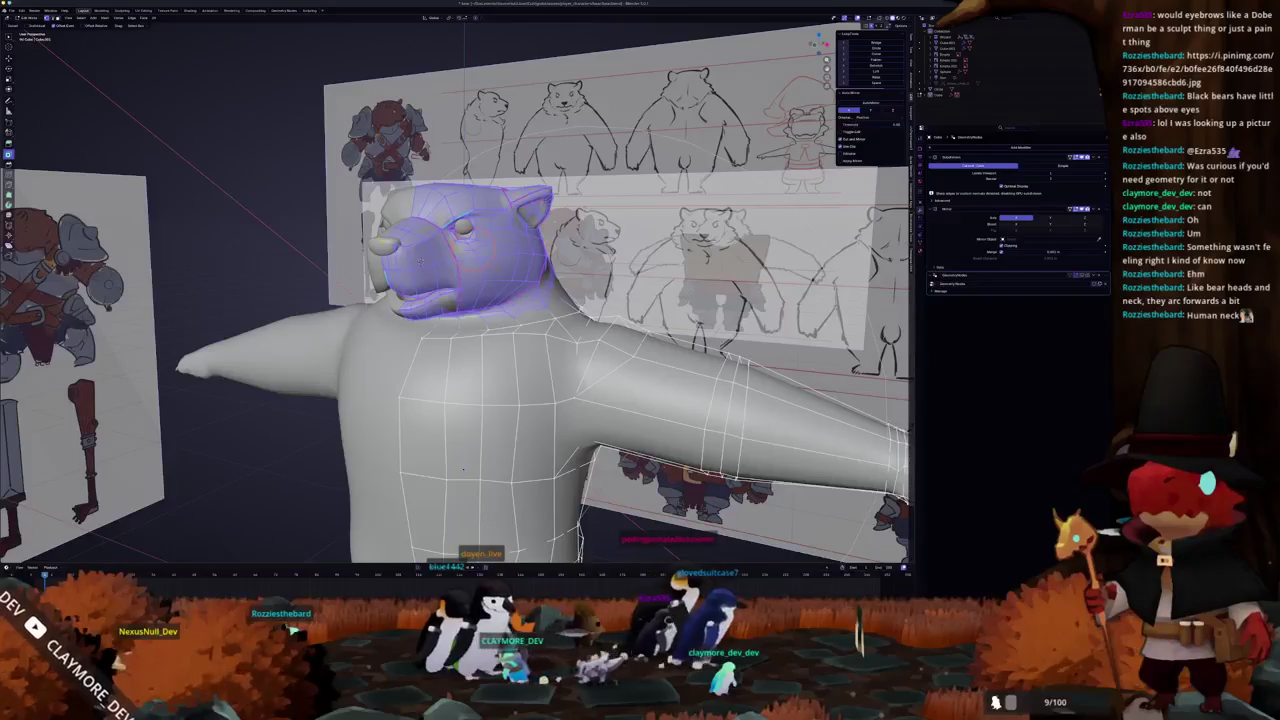
key("r")
key("Tab")
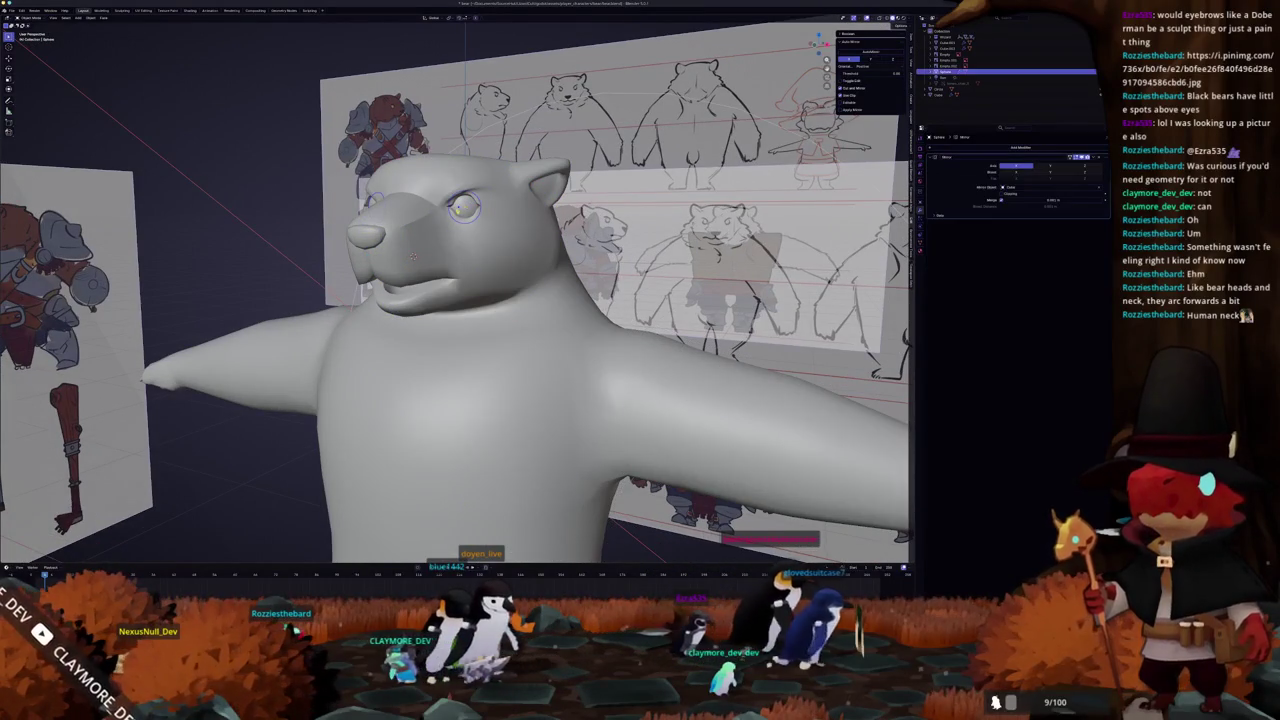
key("Tab")
middle_click_drag(412, 256, 462, 441)
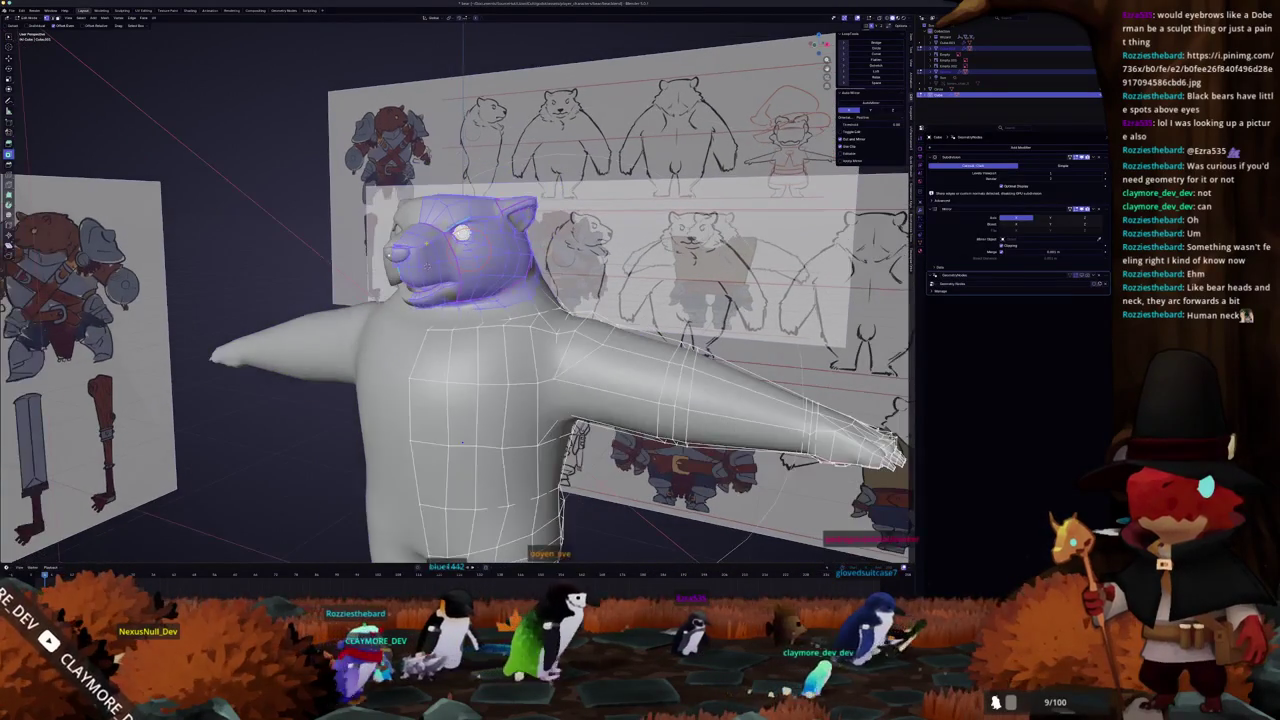
key("KP_3")
scroll(328, 234, "up", 3)
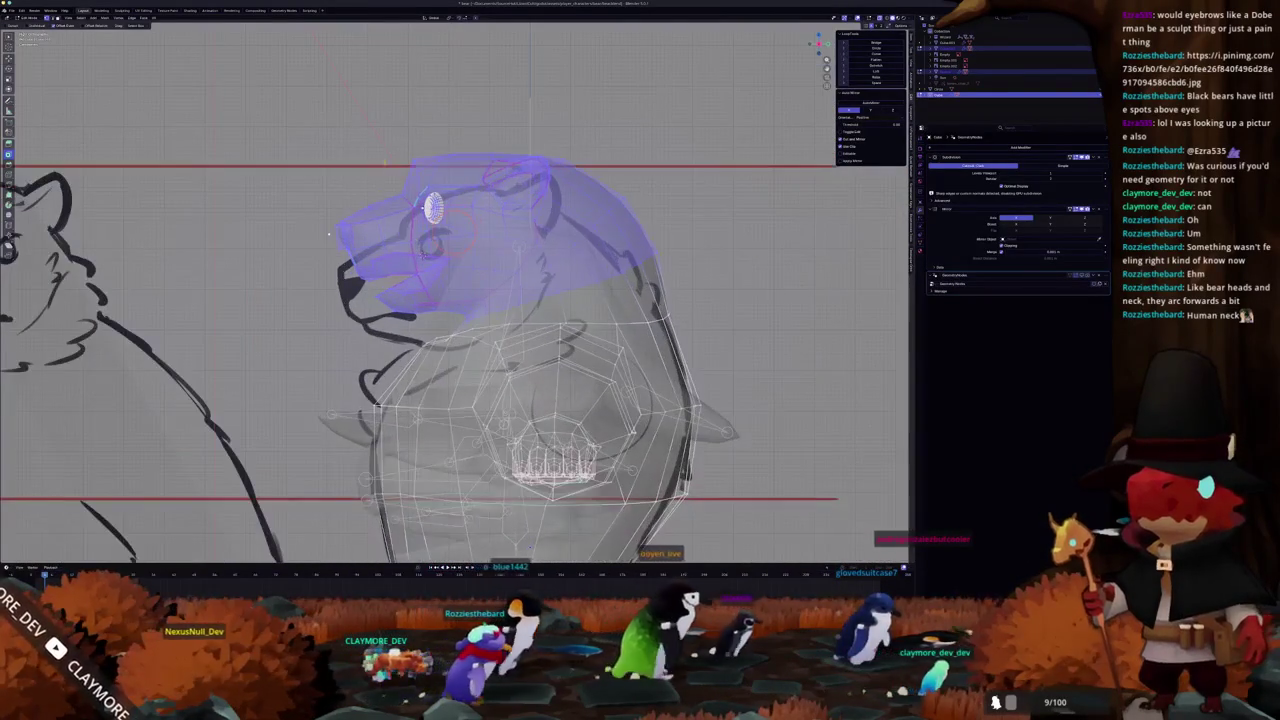
- Rotate the head to match the side sketch and move it slightly forward
key("Tab")
key("Tab")
scroll(320, 230, "up", 2)
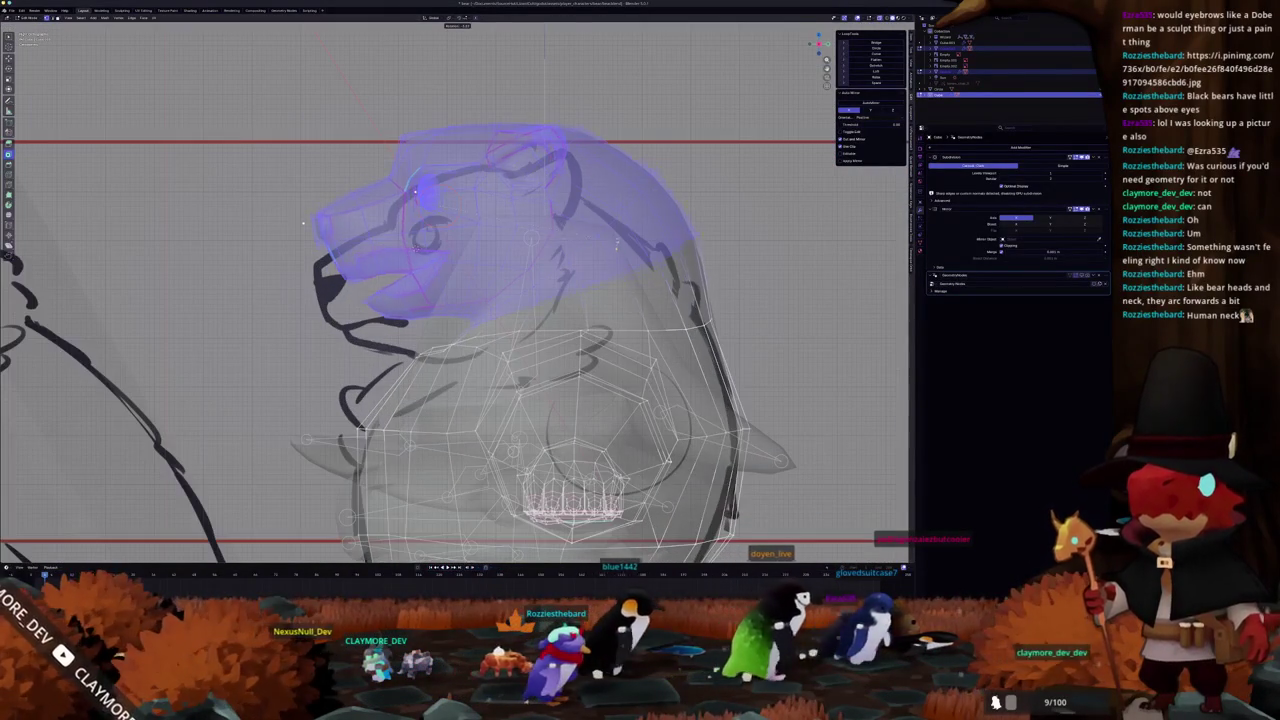
key("r")
left_click(302, 224)
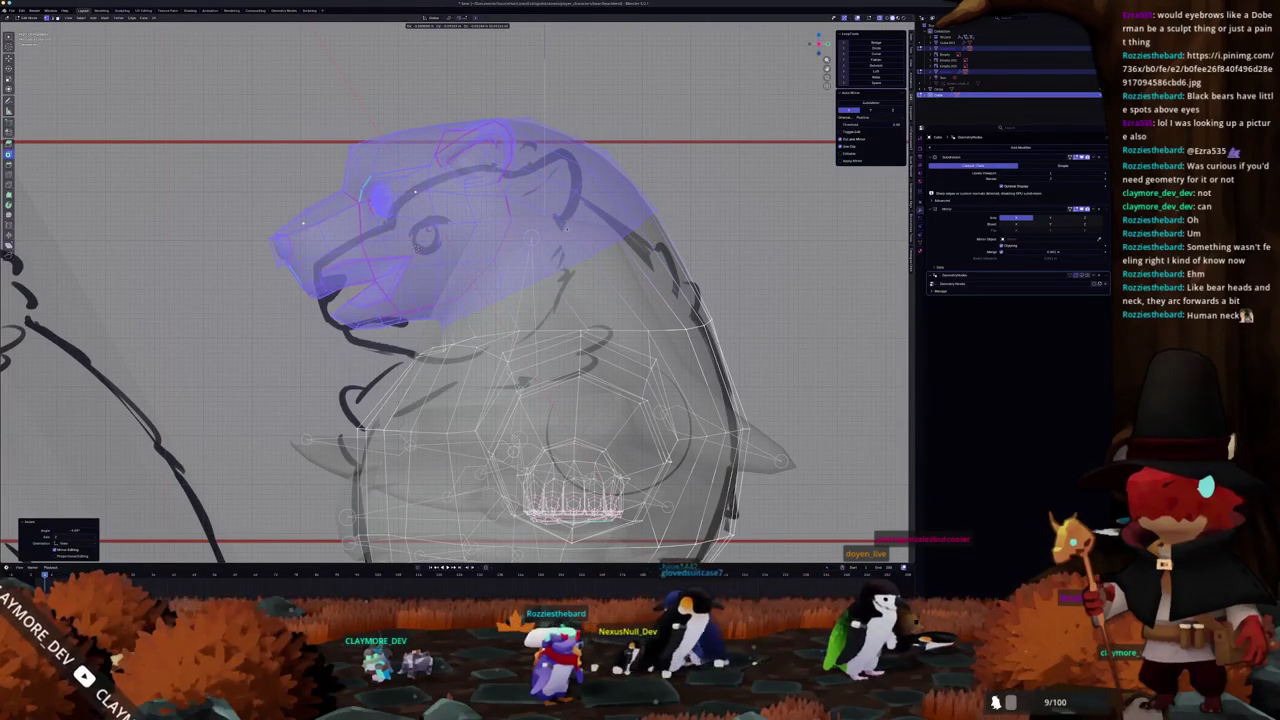
key("g")
left_click(565, 226)
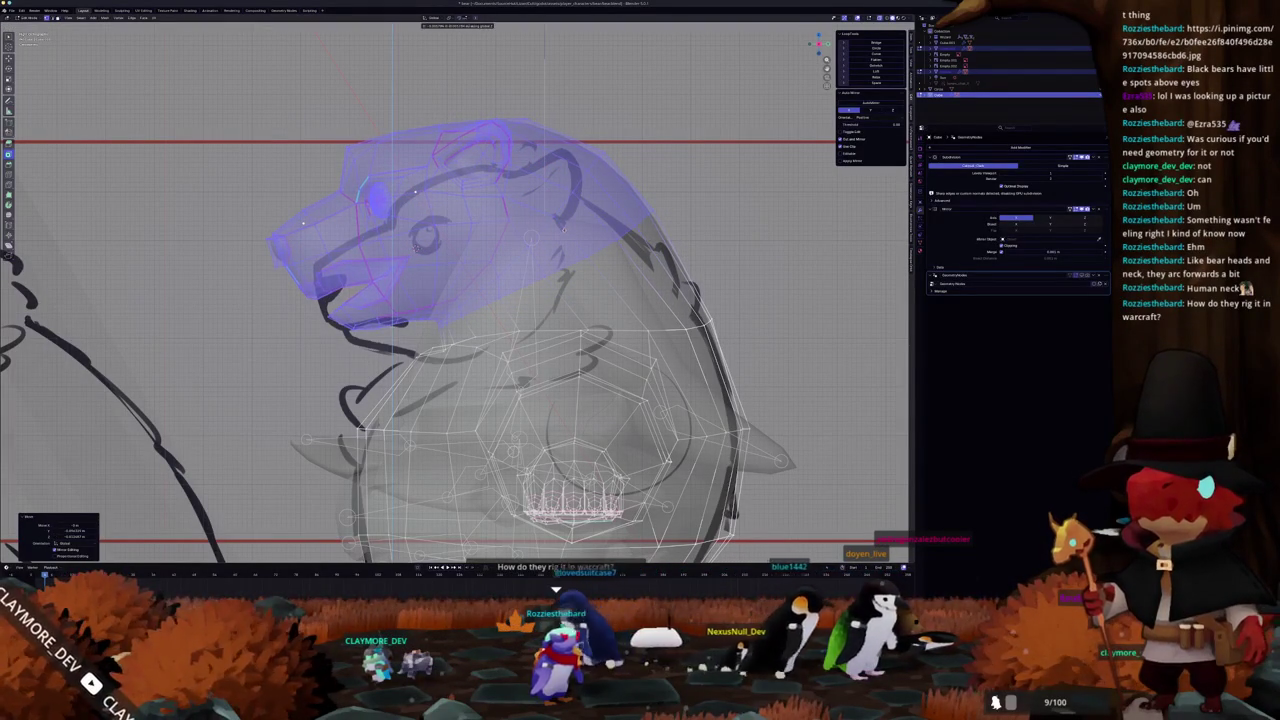
left_click(563, 228)
- Nudge the head slightly back and confirm its placement in the right side view
middle_click_drag(500, 300, 552, 310, "shift")
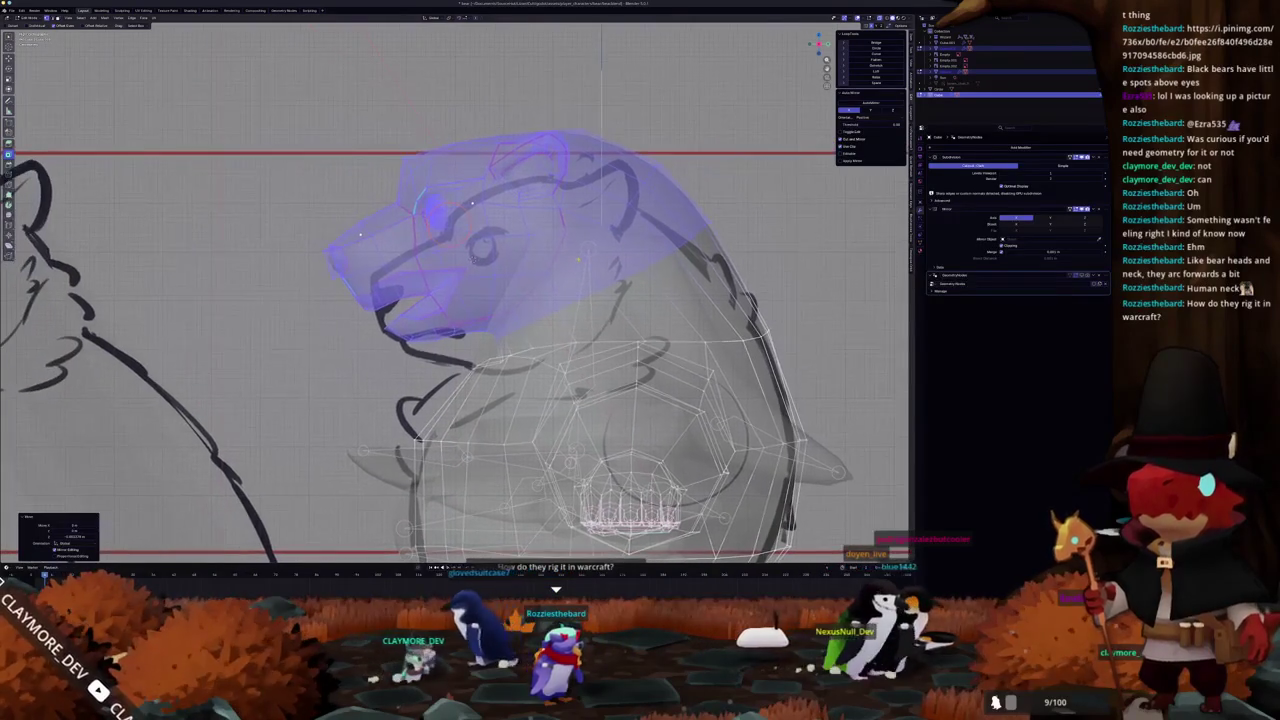
key("g")
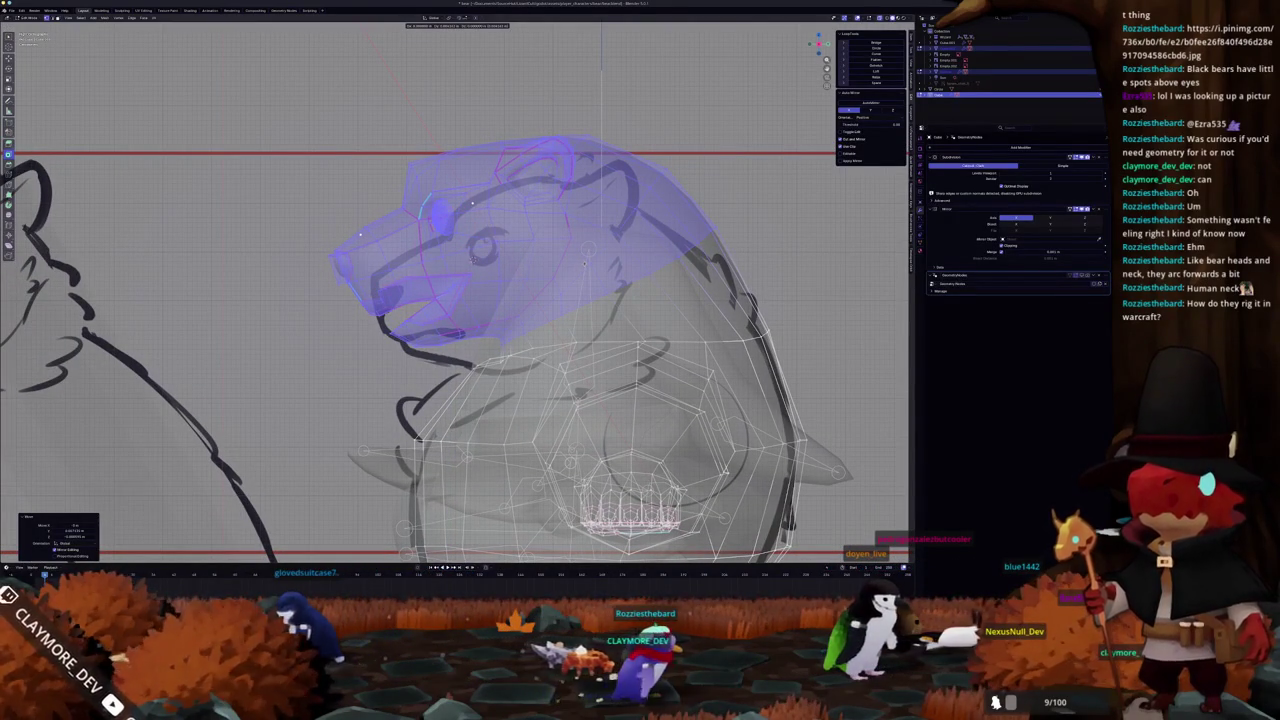
key("Return")
scroll(456, 295, "down", 1)
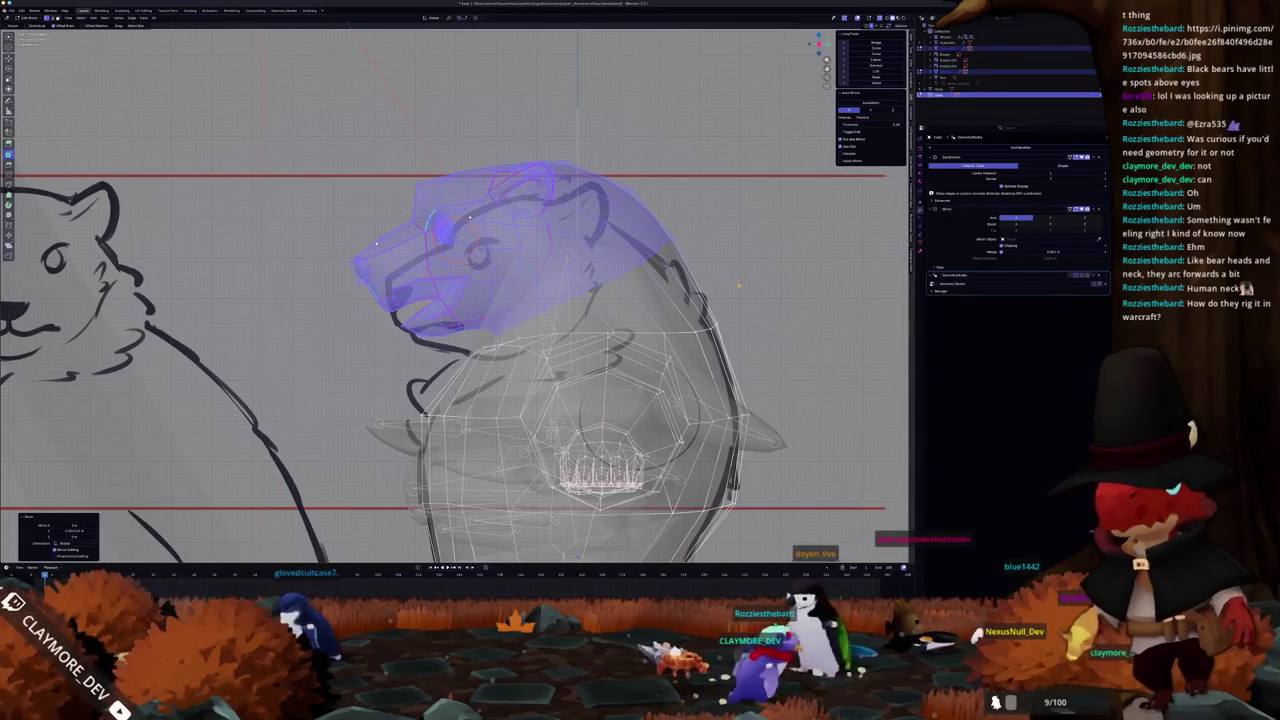
key("KP_3")
left_click(770, 287)
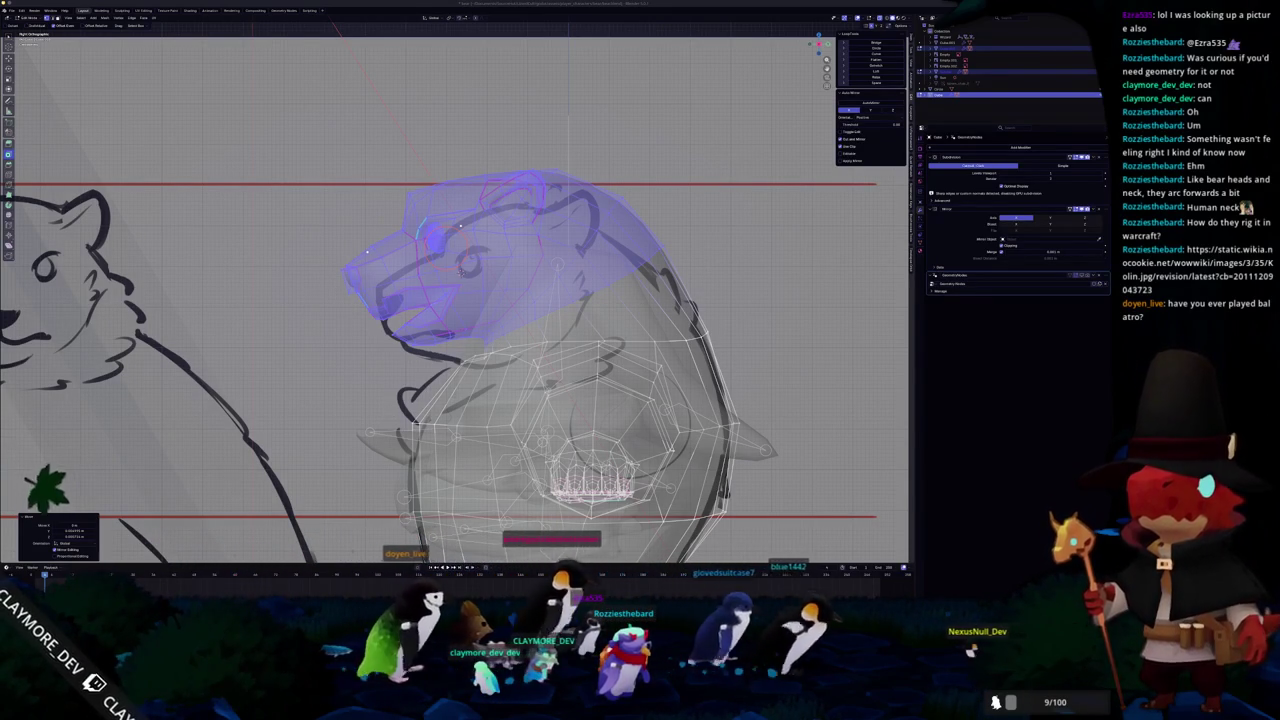
- Bring the Firefox window with the JW screenshot 37 wiki page in front of Blender
key("alt+Tab")
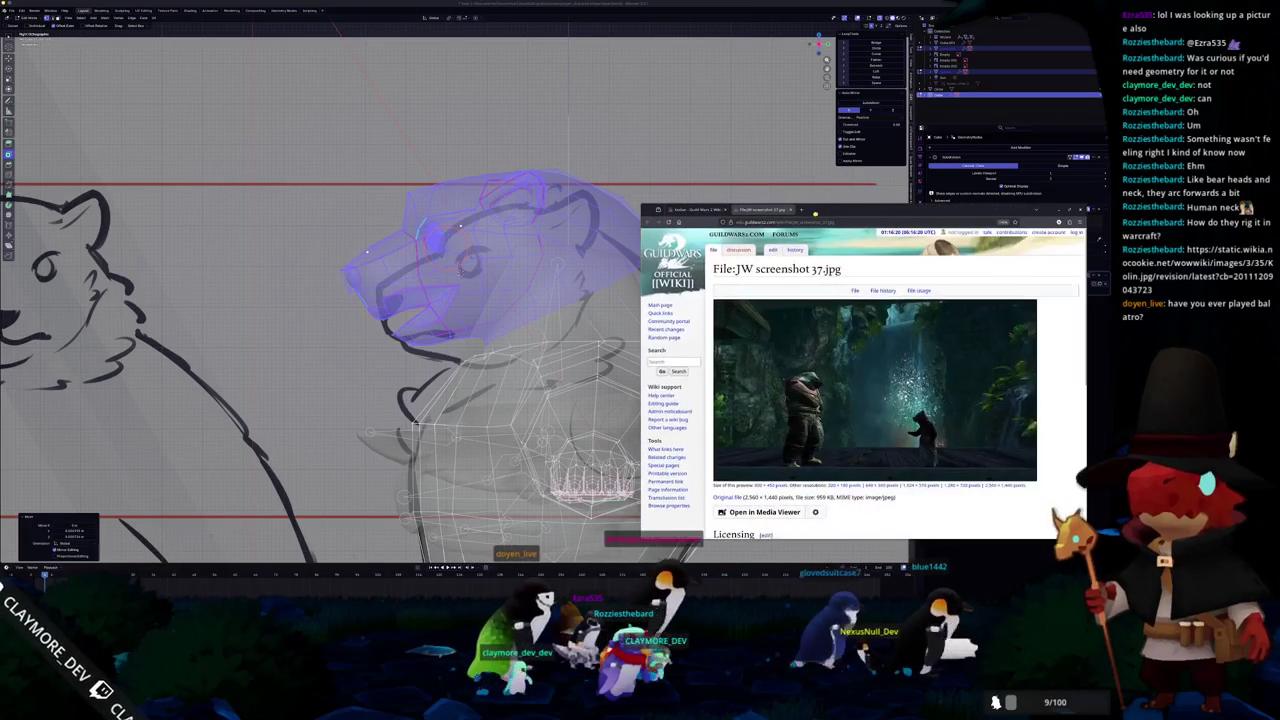
- Look over the Kodan wiki page's bear images, then return to Blender and zoom in
key("ctrl+shift+Tab")
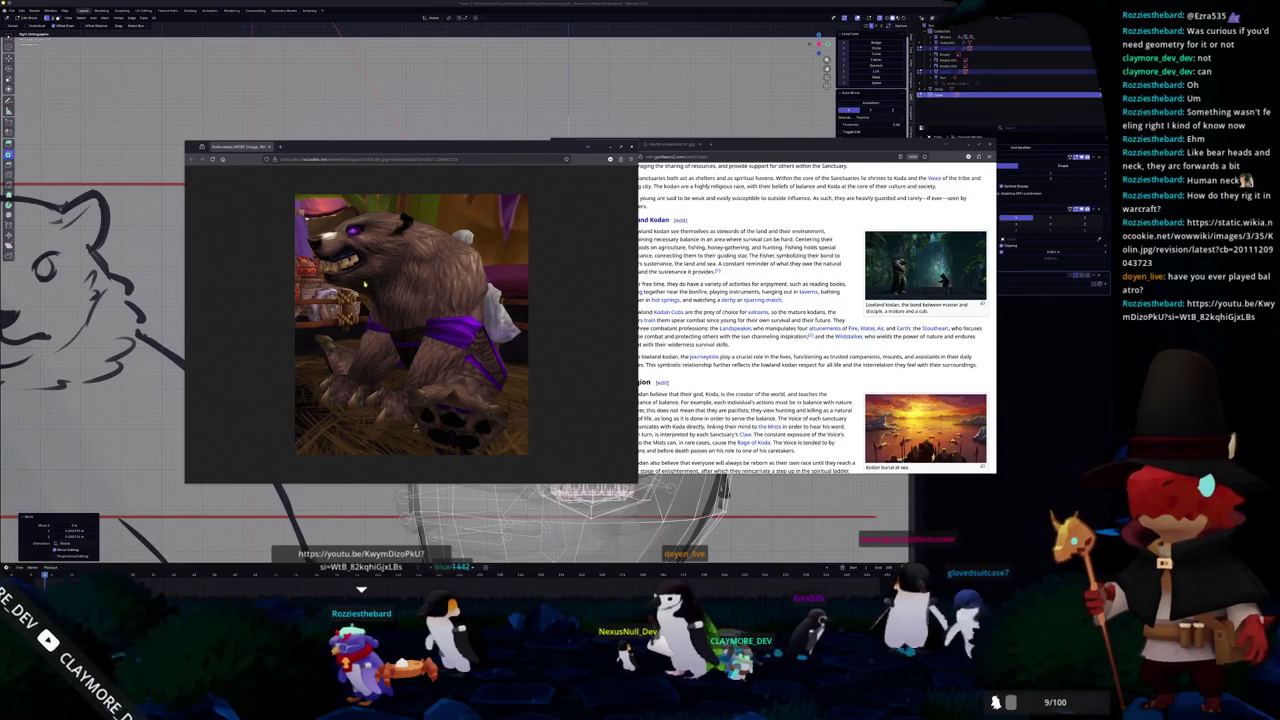
key("alt+Tab")
scroll(418, 298, "up", 2)
scroll(418, 298, "up", 2)
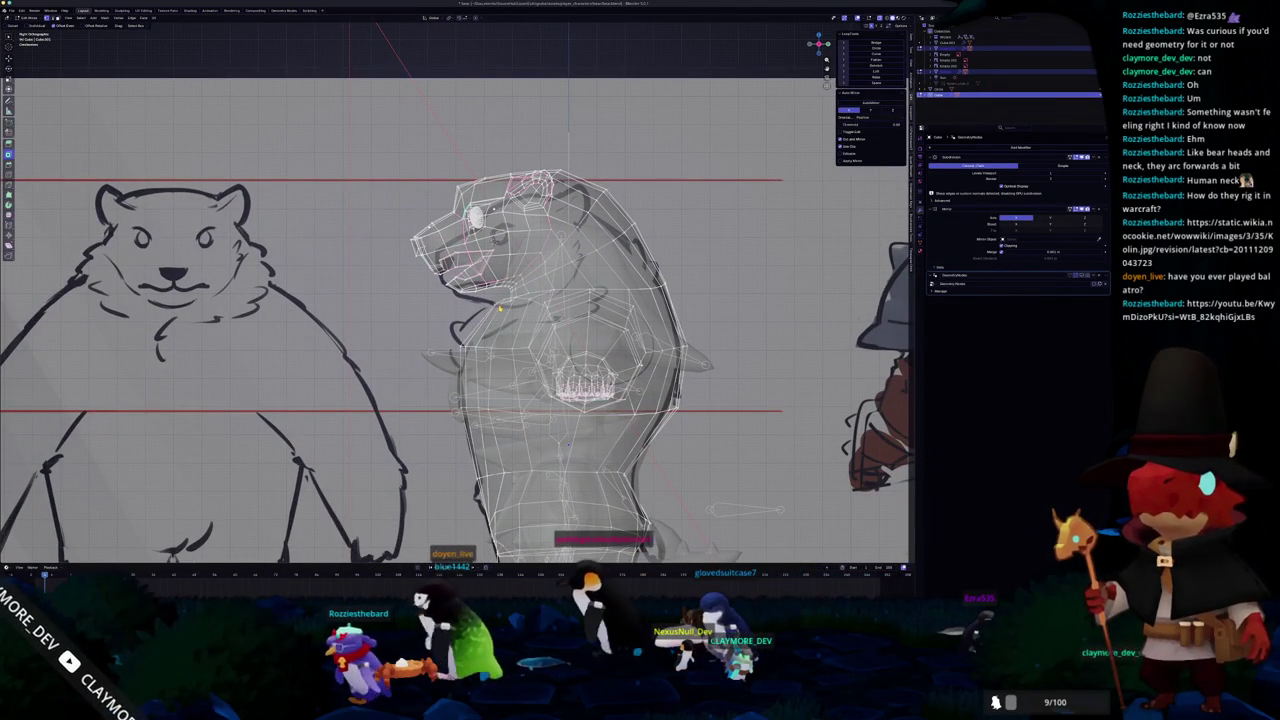
- Rotate the head and upper body forward and check the result in Object Mode
scroll(499, 309, "down", 2)
scroll(400, 182, "down", 1)
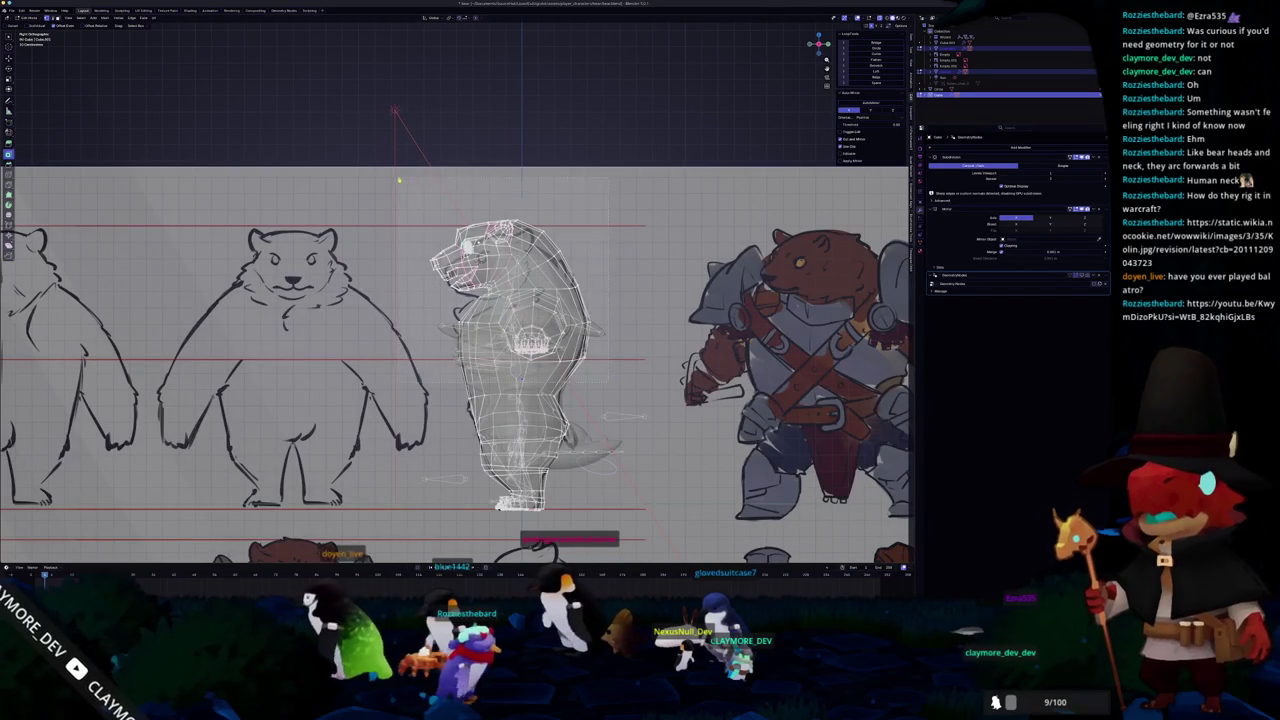
key("r")
left_click(481, 257)
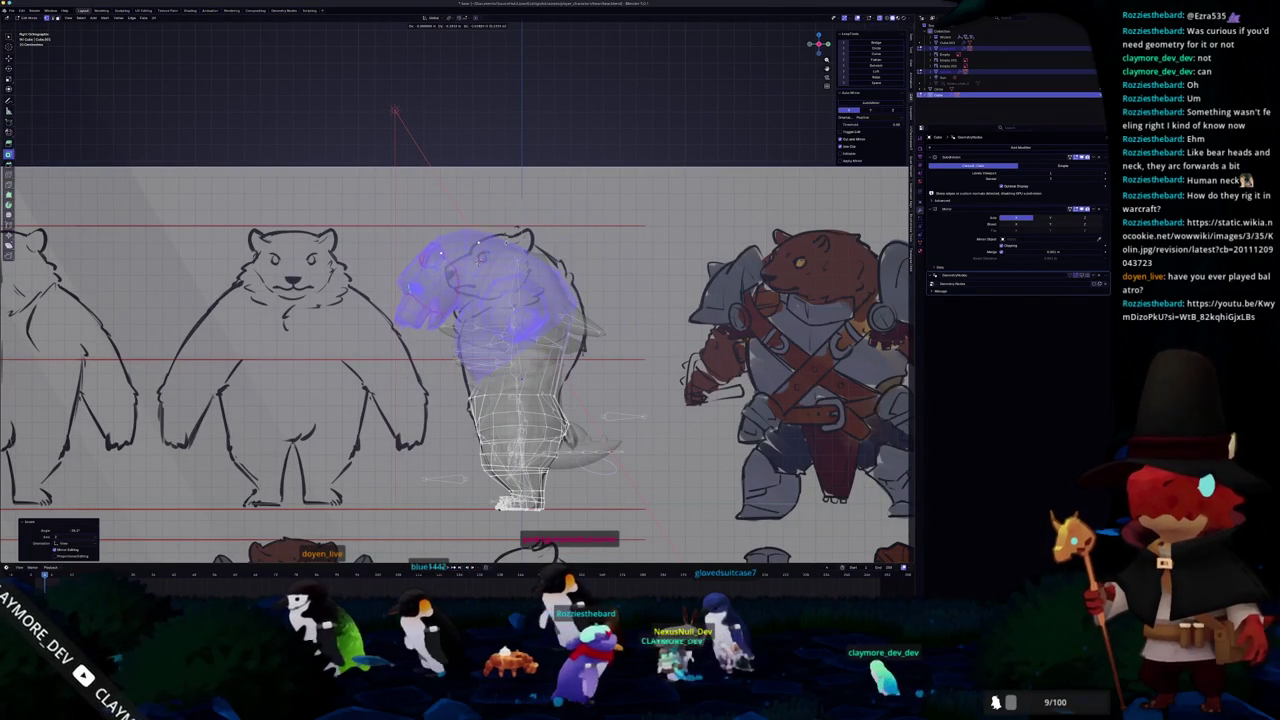
key("alt+z")
key("alt+z")
scroll(481, 257, "up", 1)
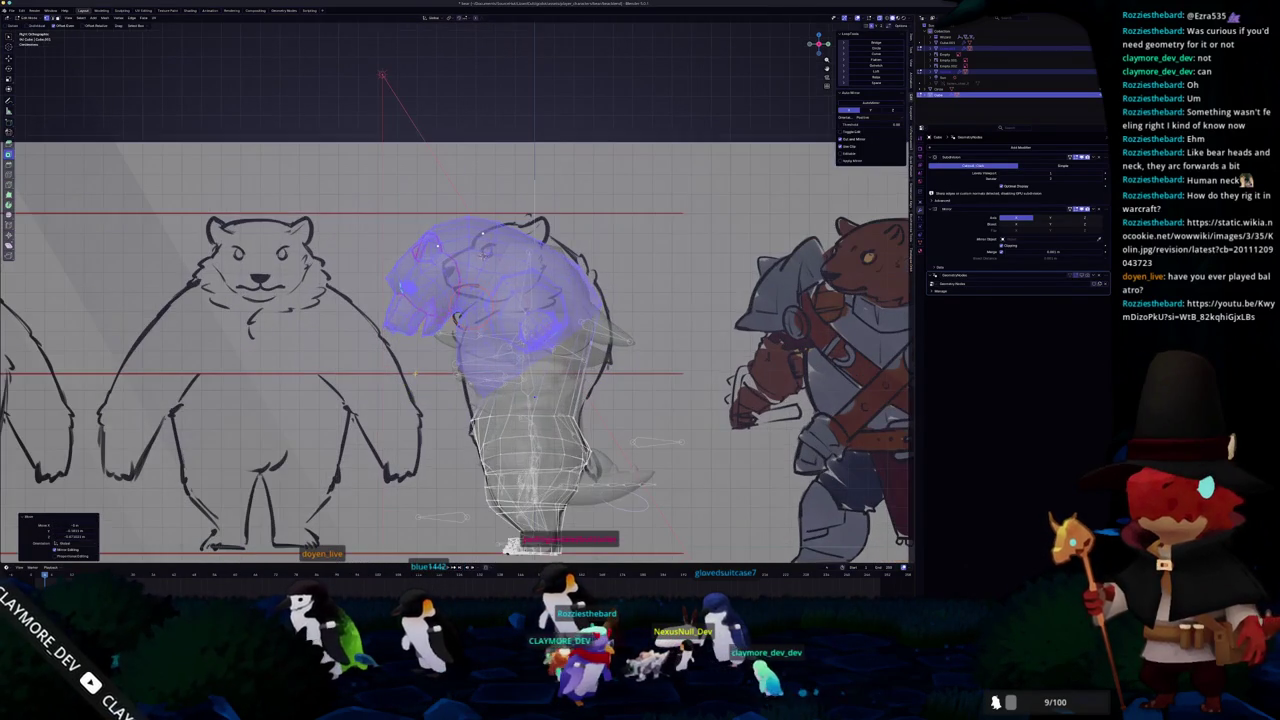
key("Tab")
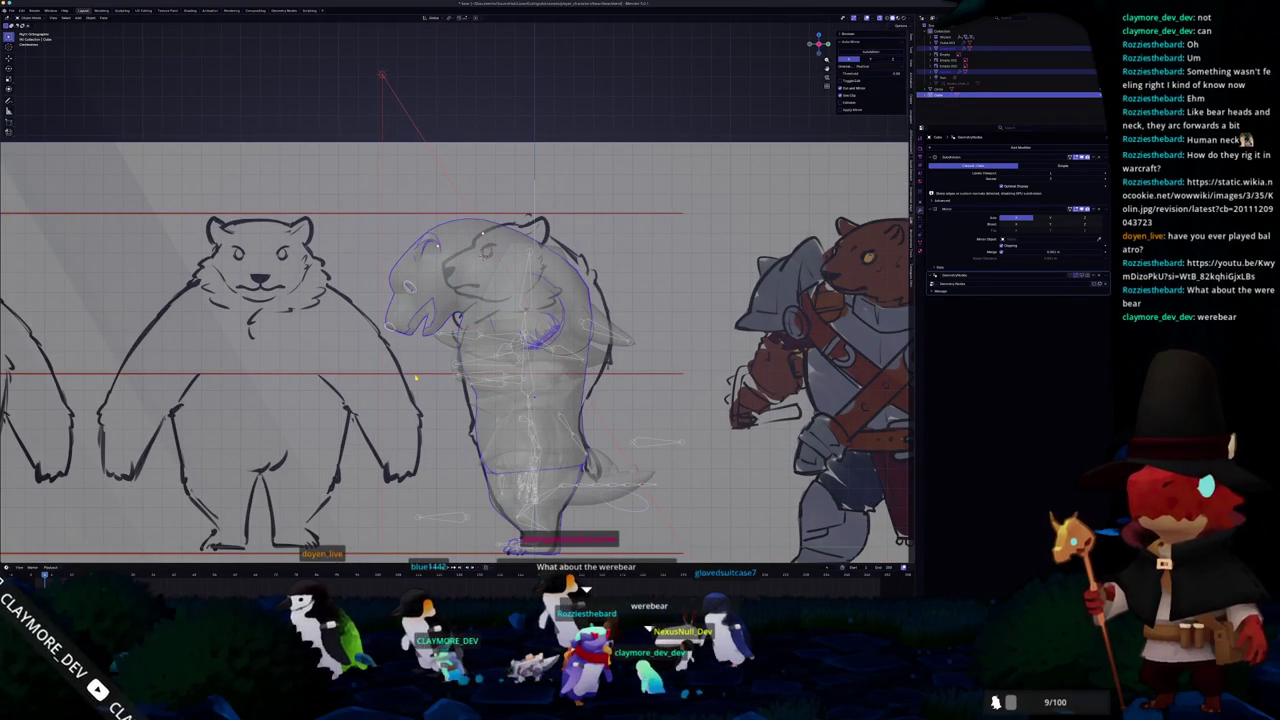
key("Tab")
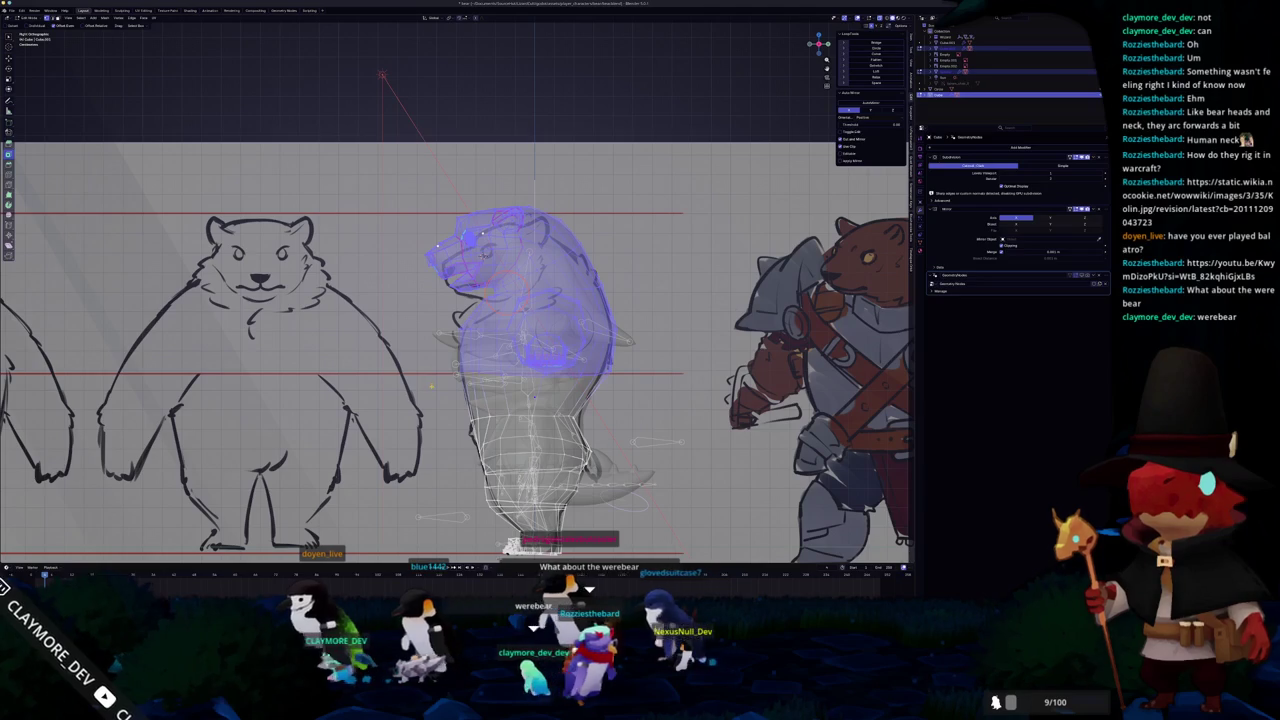
key("Tab")
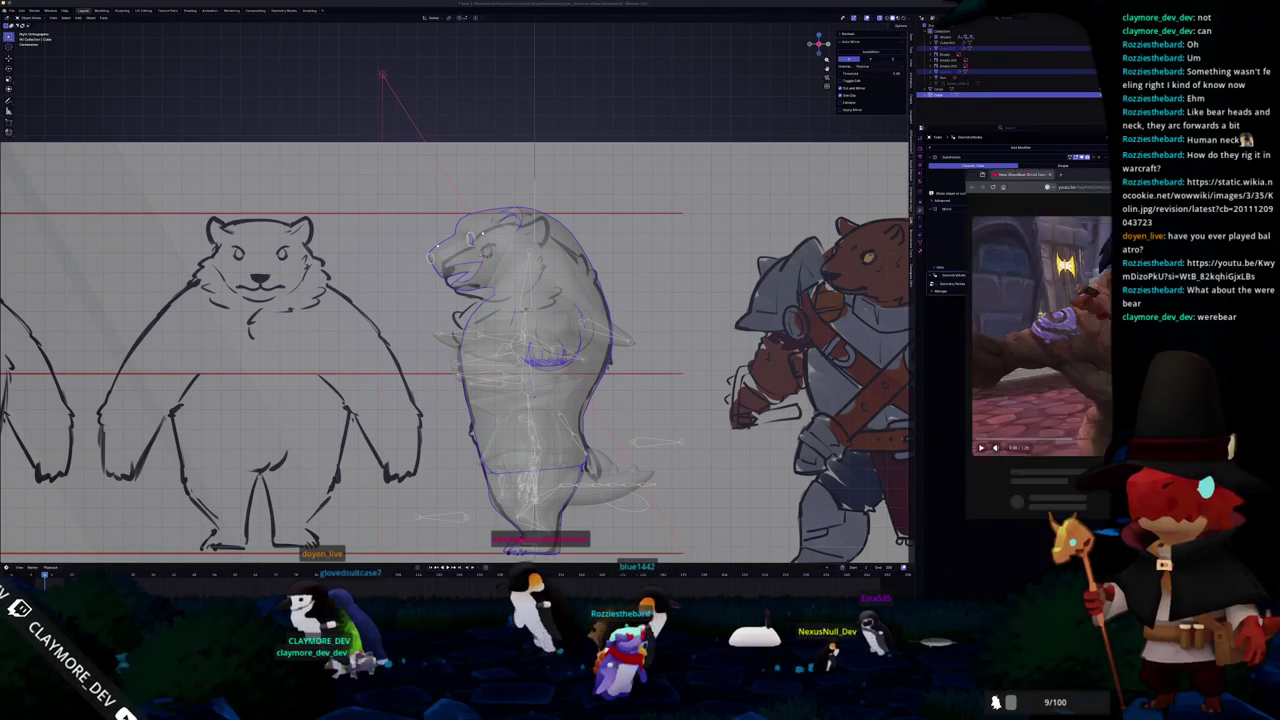
- Play the 'New WereBear Druid Dance! (WoW)' video as reference, then return to Blender
left_click_drag(1050, 150, 700, 150)
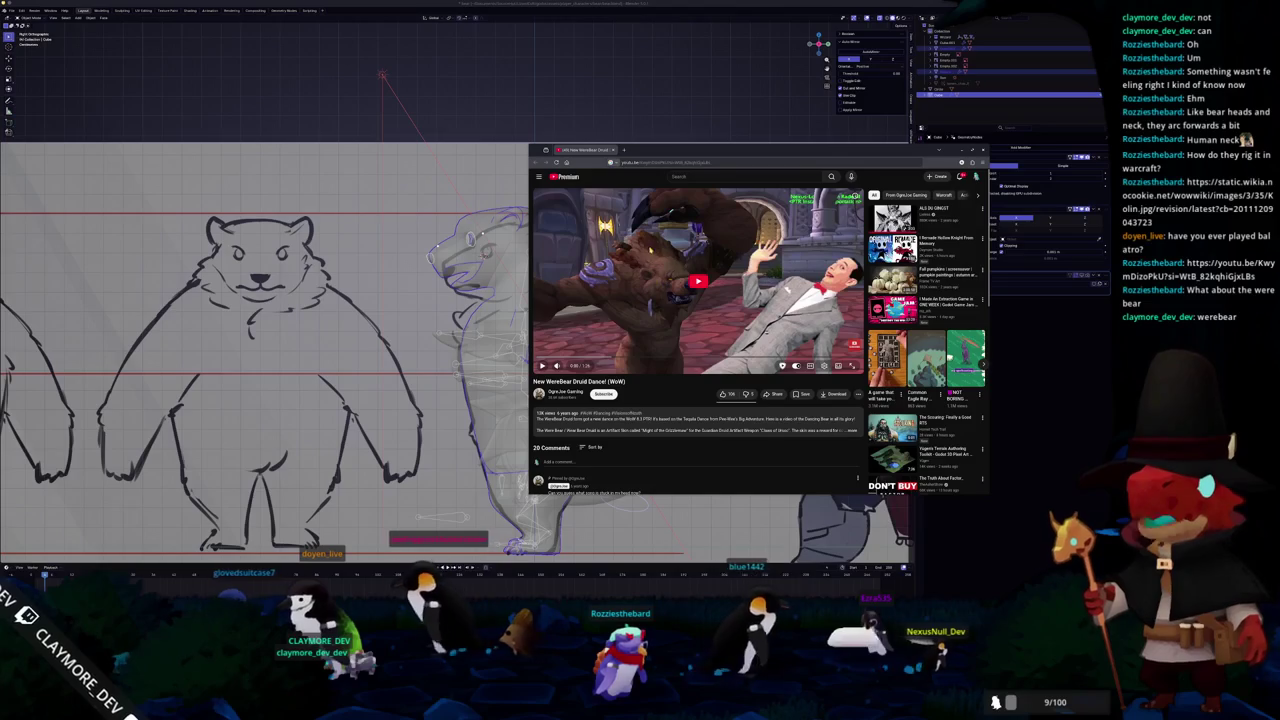
left_click(698, 281)
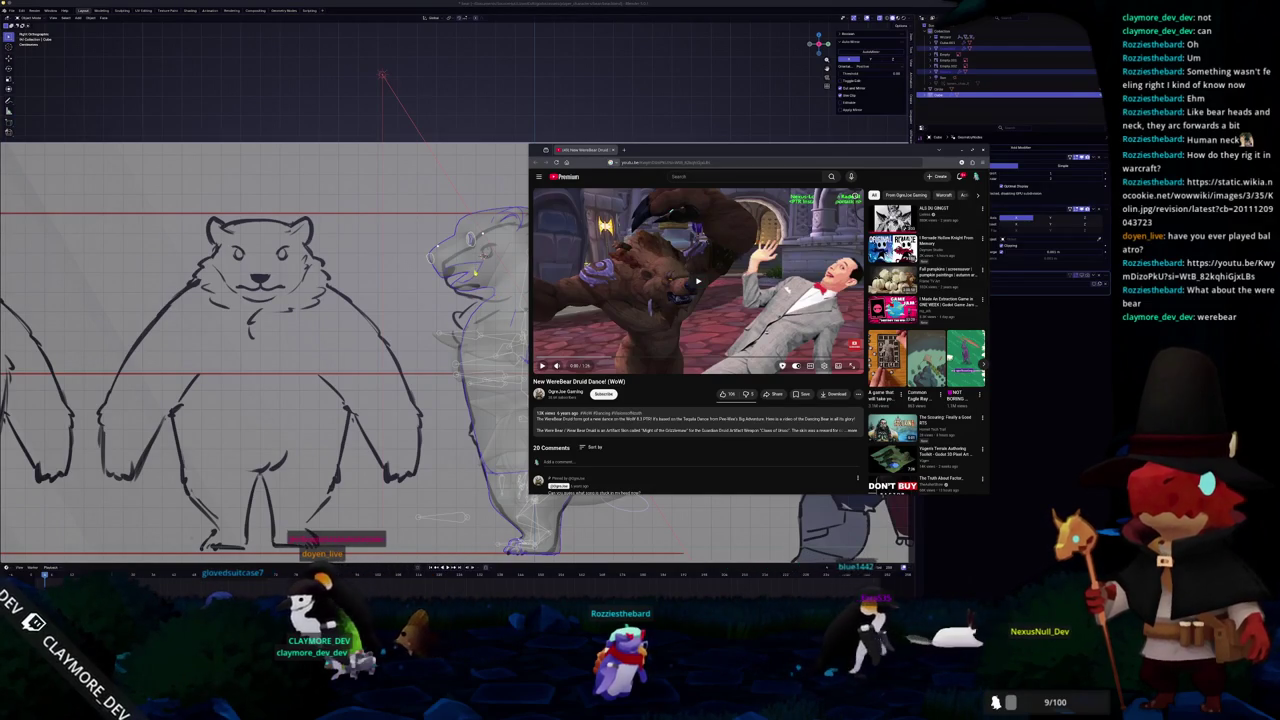
key("alt+Tab")
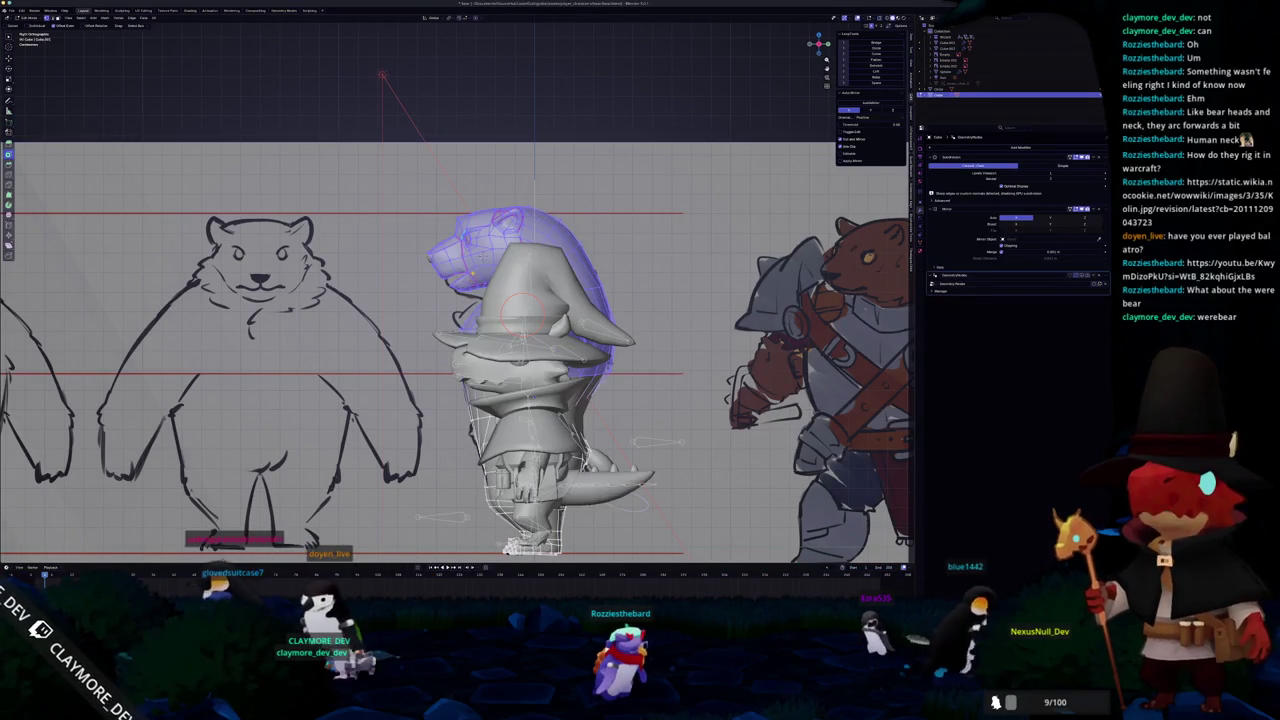
- Select the bear head faces, turn off X-ray, and bring up the browser reference windows
scroll(476, 300, "up", 2)
scroll(455, 340, "up", 1)
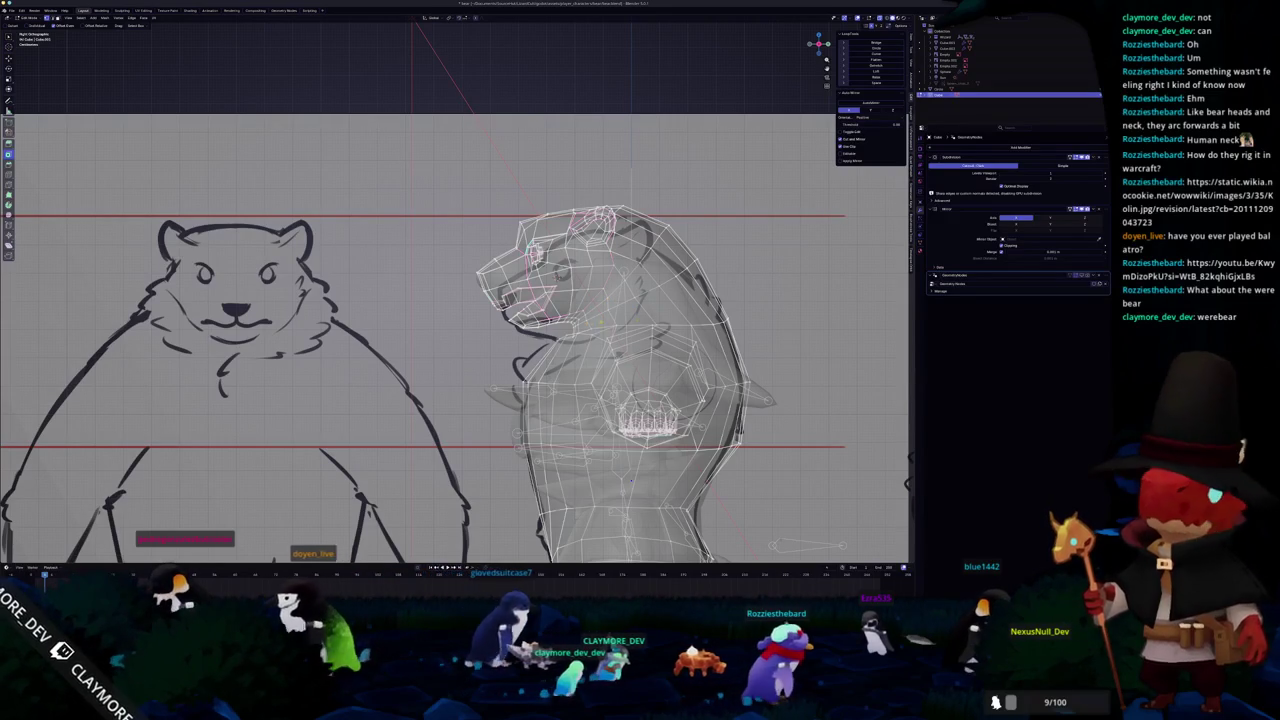
left_click_drag(449, 151, 630, 318)
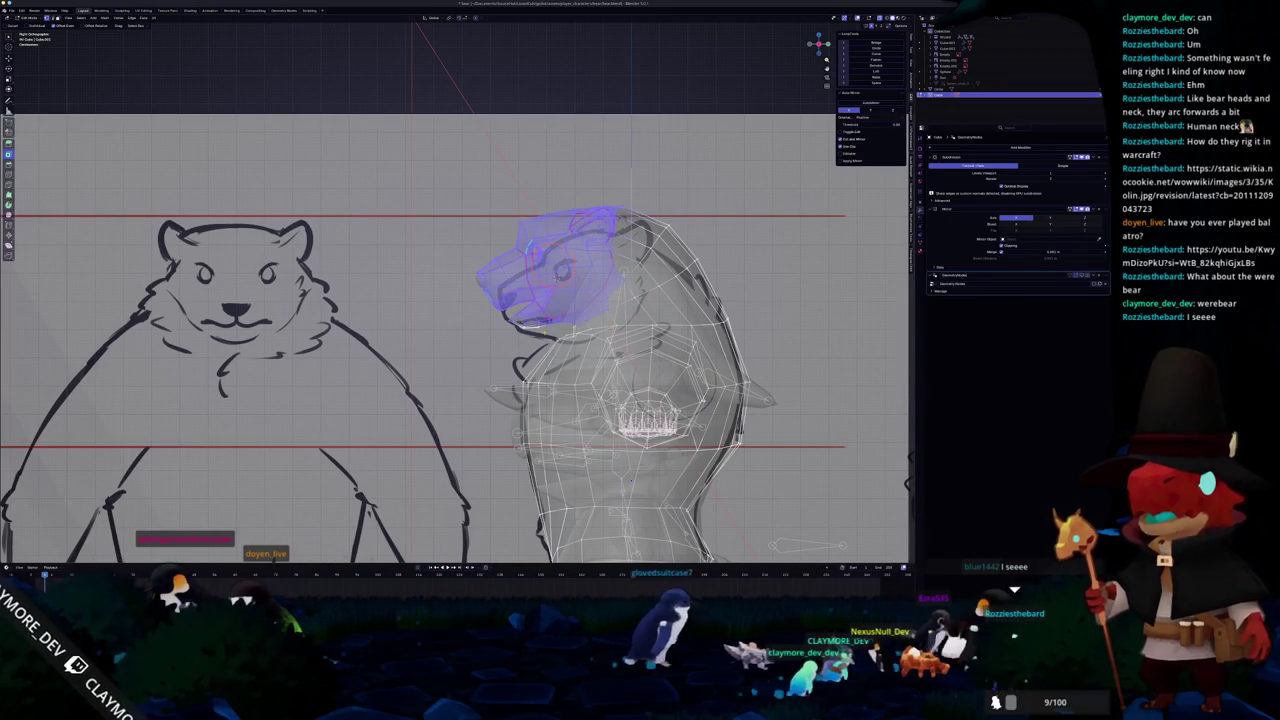
key("alt+z")
key("super+2")
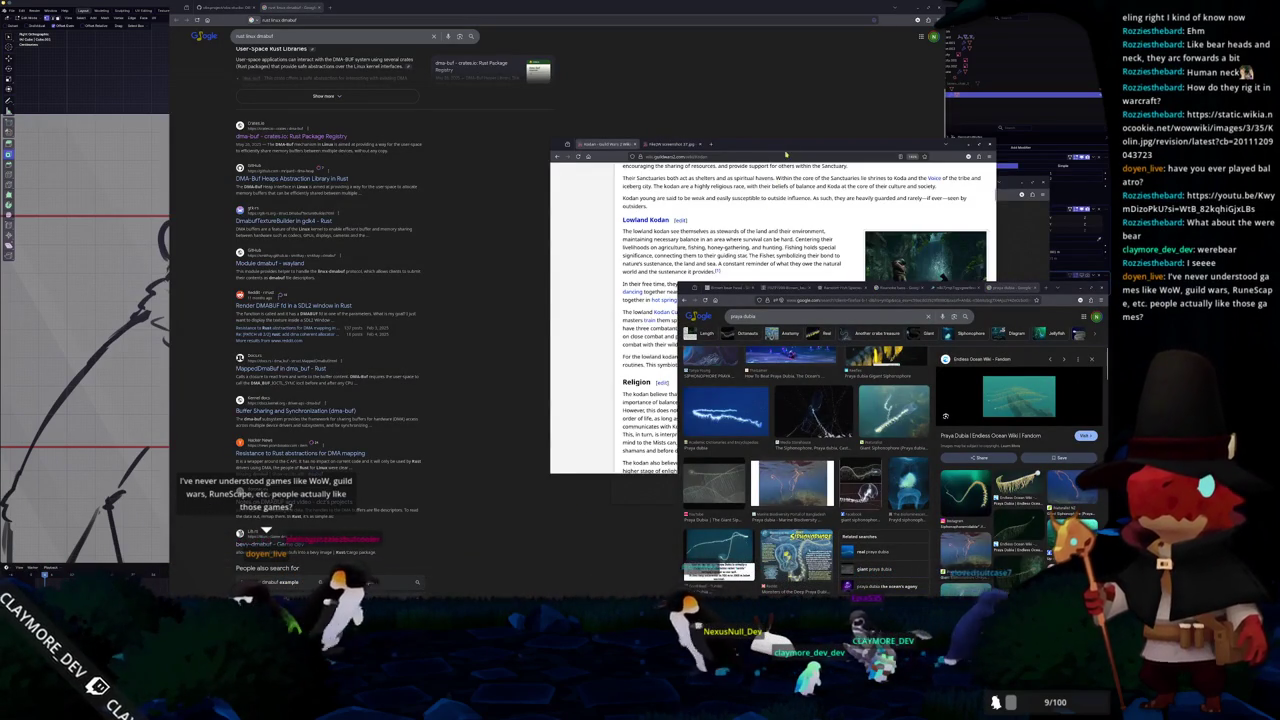
- Scroll through the Lowland Kodan article, viewing its linked game screenshot
left_click_drag(785, 155, 313, 133)
scroll(300, 300, "down", 10)
scroll(370, 367, "down", 5)
scroll(370, 367, "down", 3)
scroll(370, 367, "down", 5)
scroll(370, 367, "down", 5)
scroll(370, 367, "down", 2)
left_click(475, 253)
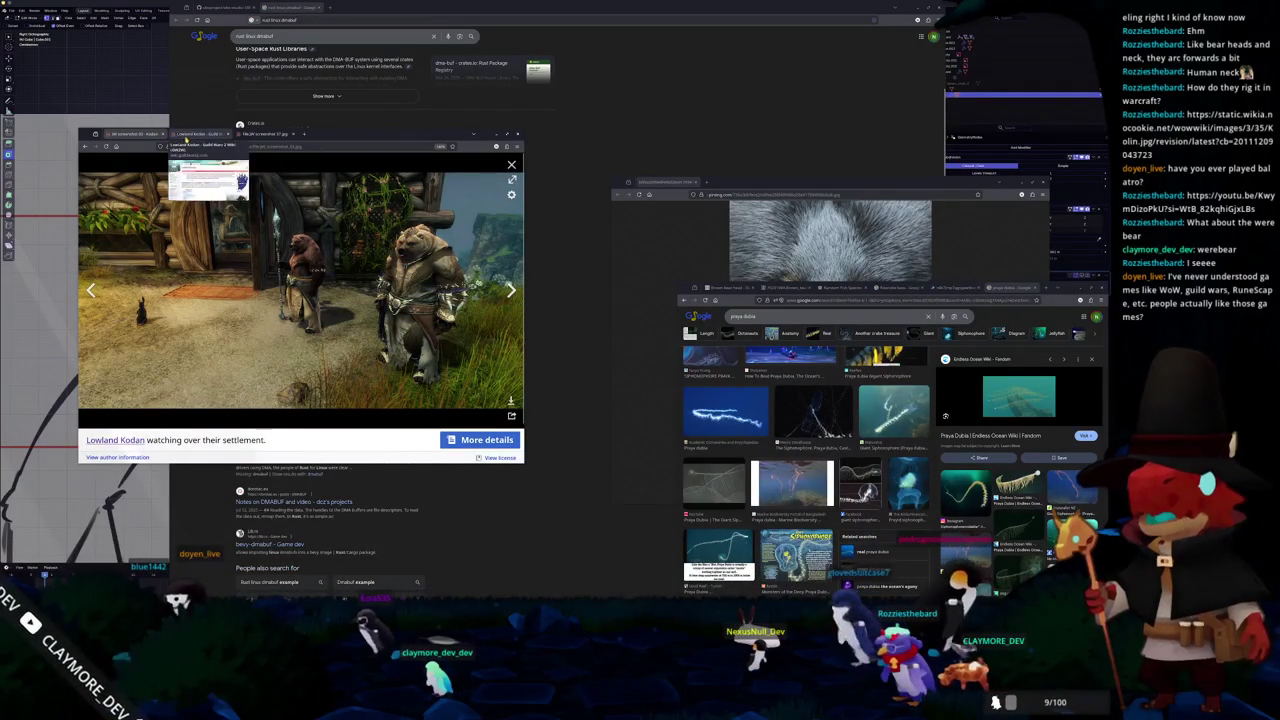
key("alt+Left")
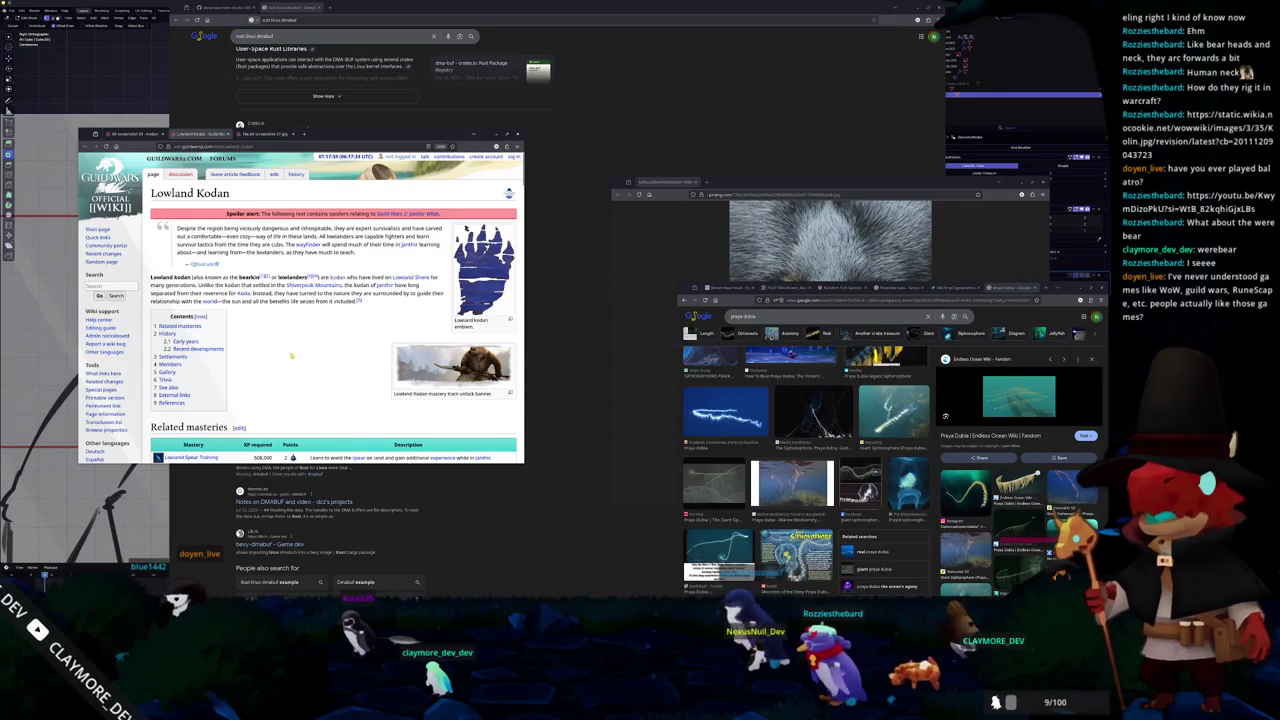
scroll(291, 355, "down", 2)
scroll(291, 355, "up", 2)
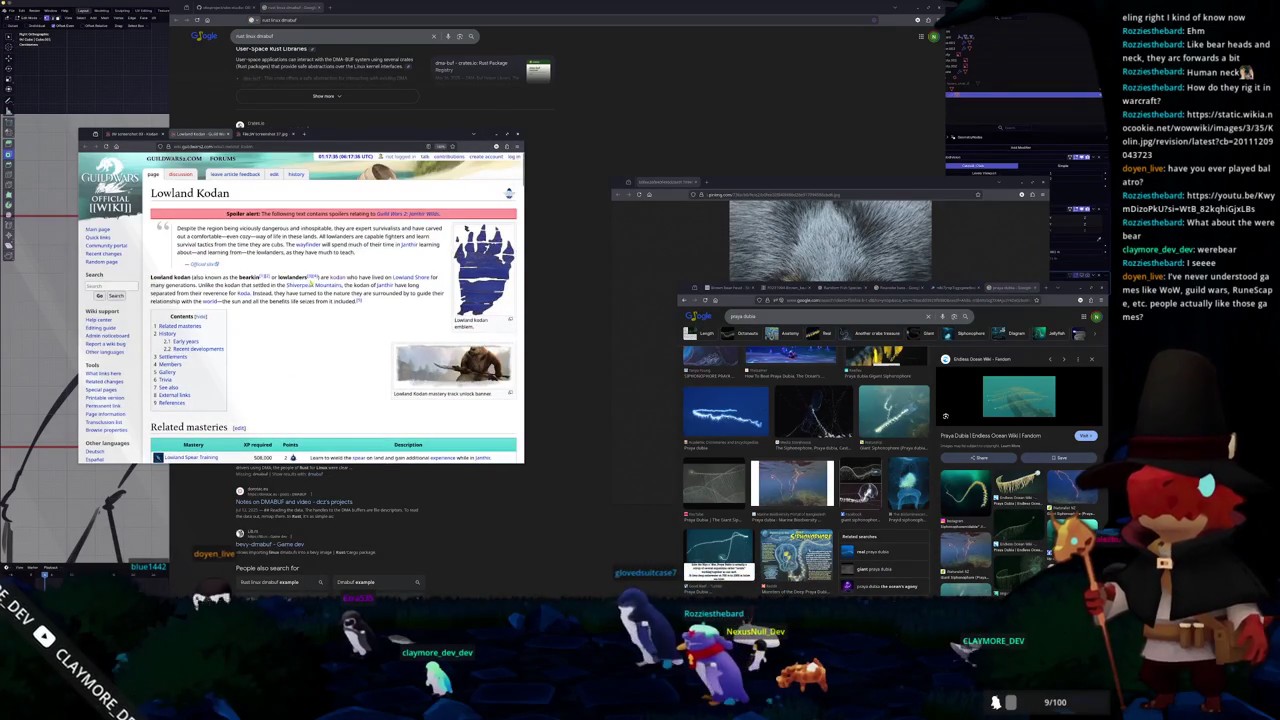
scroll(315, 300, "down", 2)
scroll(320, 320, "down", 2)
scroll(328, 352, "down", 3)
scroll(340, 350, "down", 3)
scroll(360, 348, "down", 2)
scroll(385, 345, "down", 2)
scroll(386, 345, "down", 2)
scroll(386, 342, "down", 1)
scroll(386, 338, "down", 1)
scroll(380, 320, "up", 3)
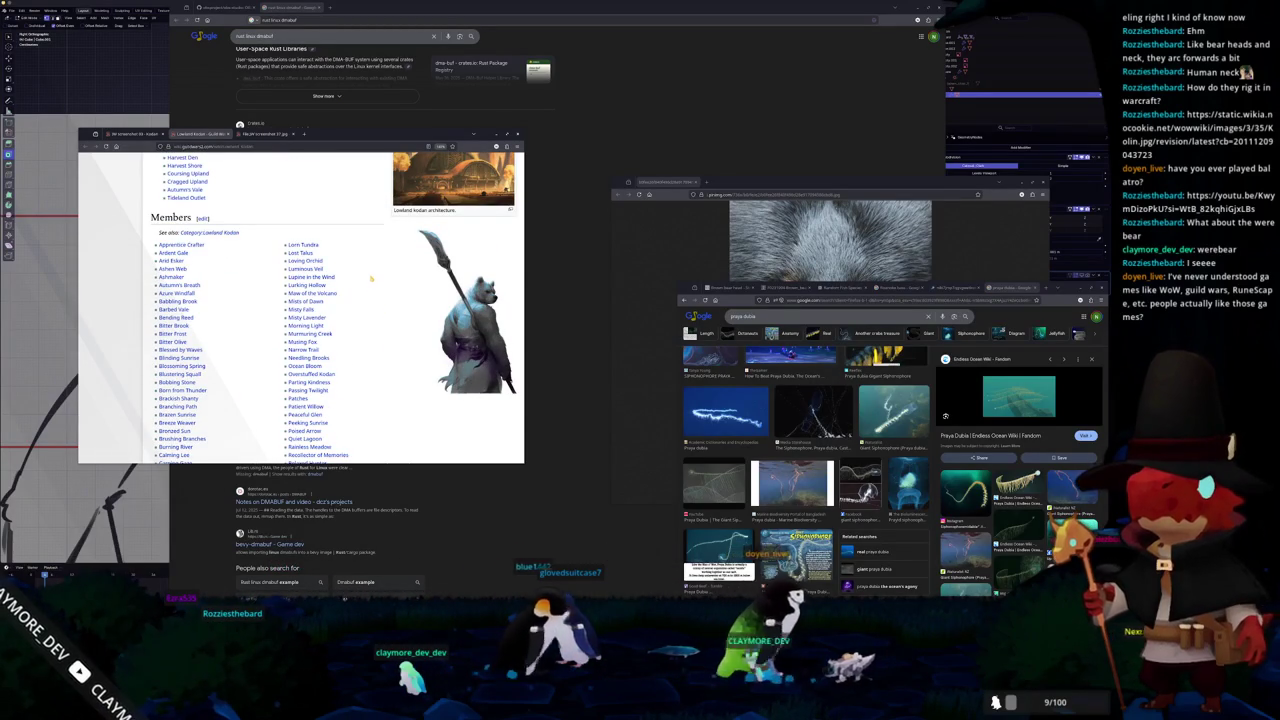
- Open JW screenshot 37 in the media viewer and step back and forth through the kodan images
left_click(262, 136)
scroll(301, 262, "down", 5)
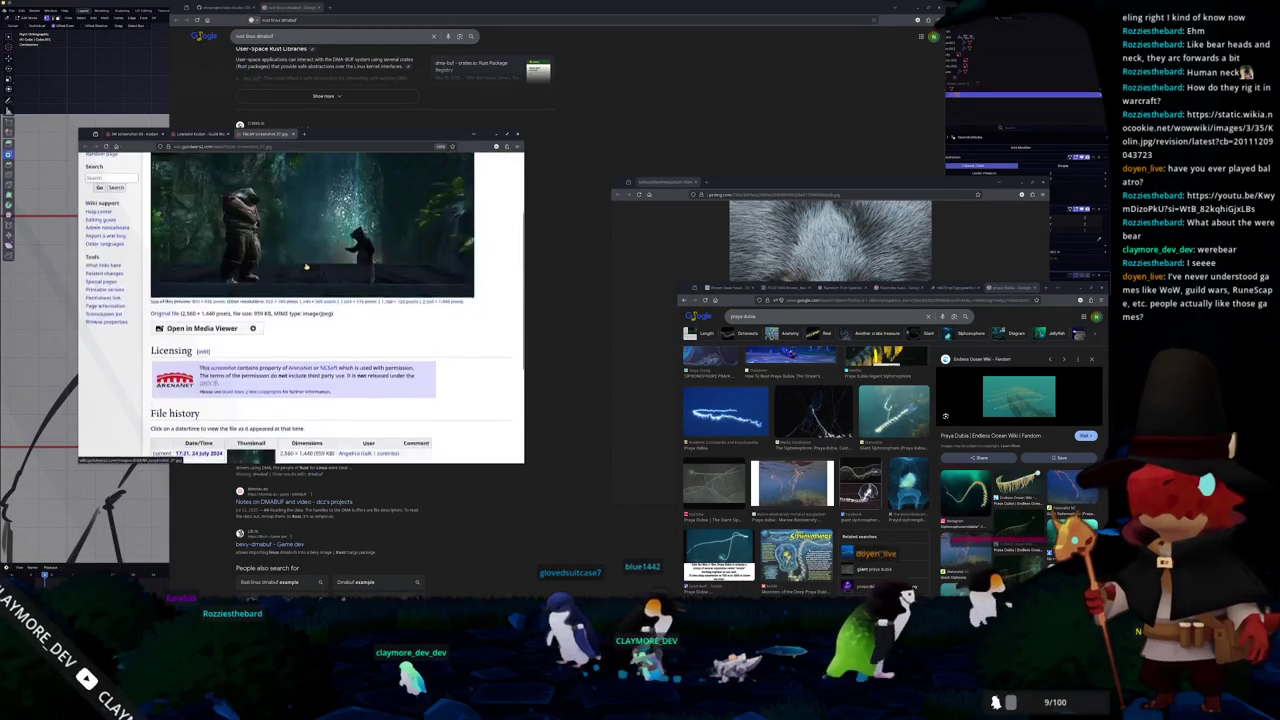
scroll(301, 277, "up", 5)
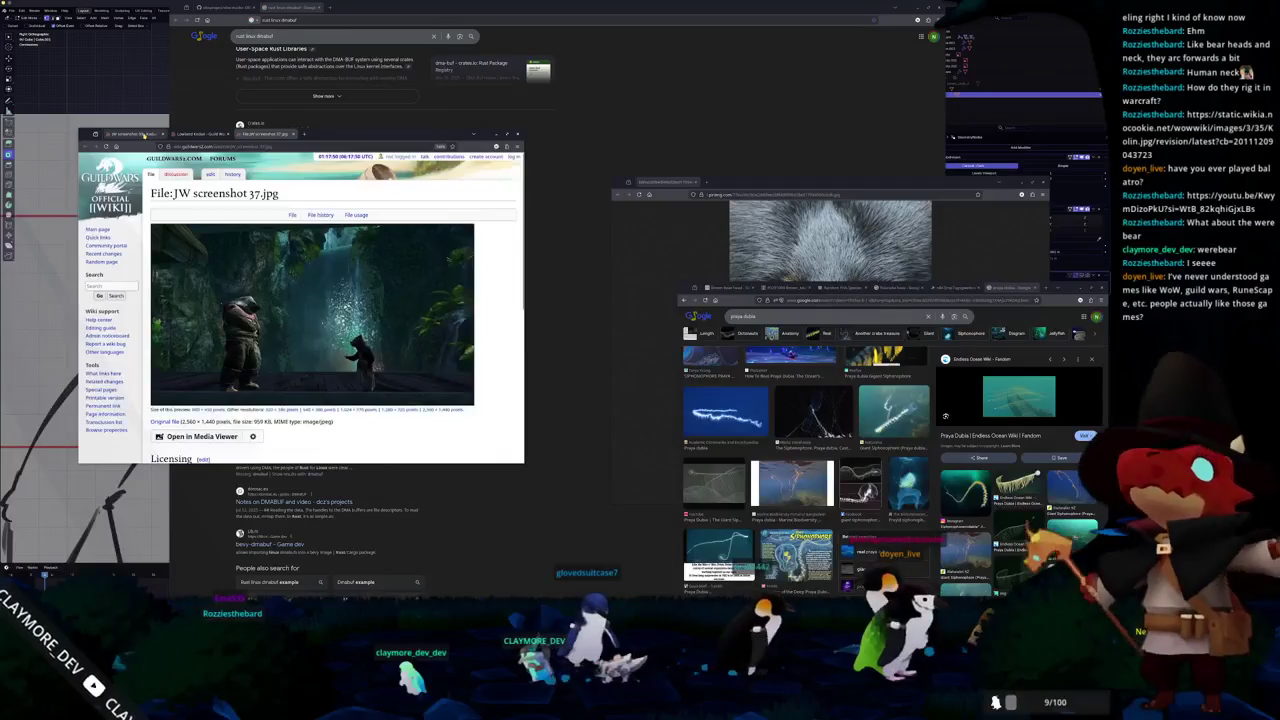
left_click(157, 172)
left_click(511, 291)
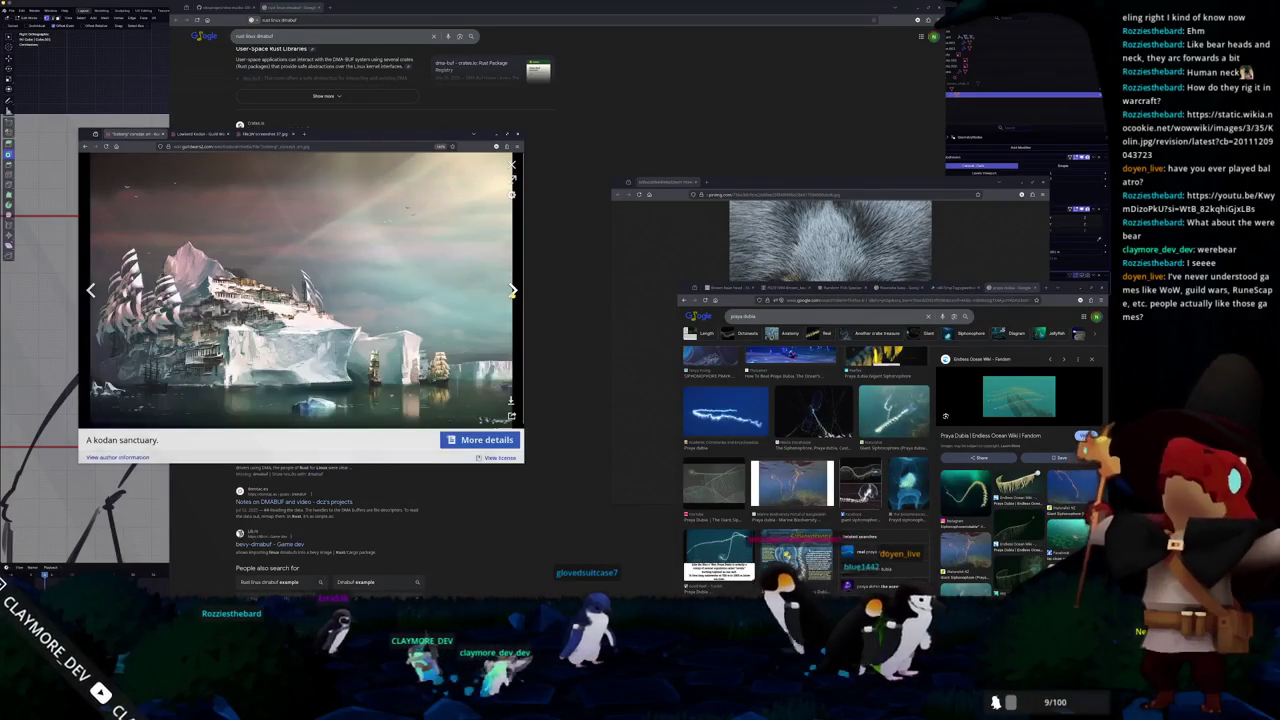
left_click(511, 291)
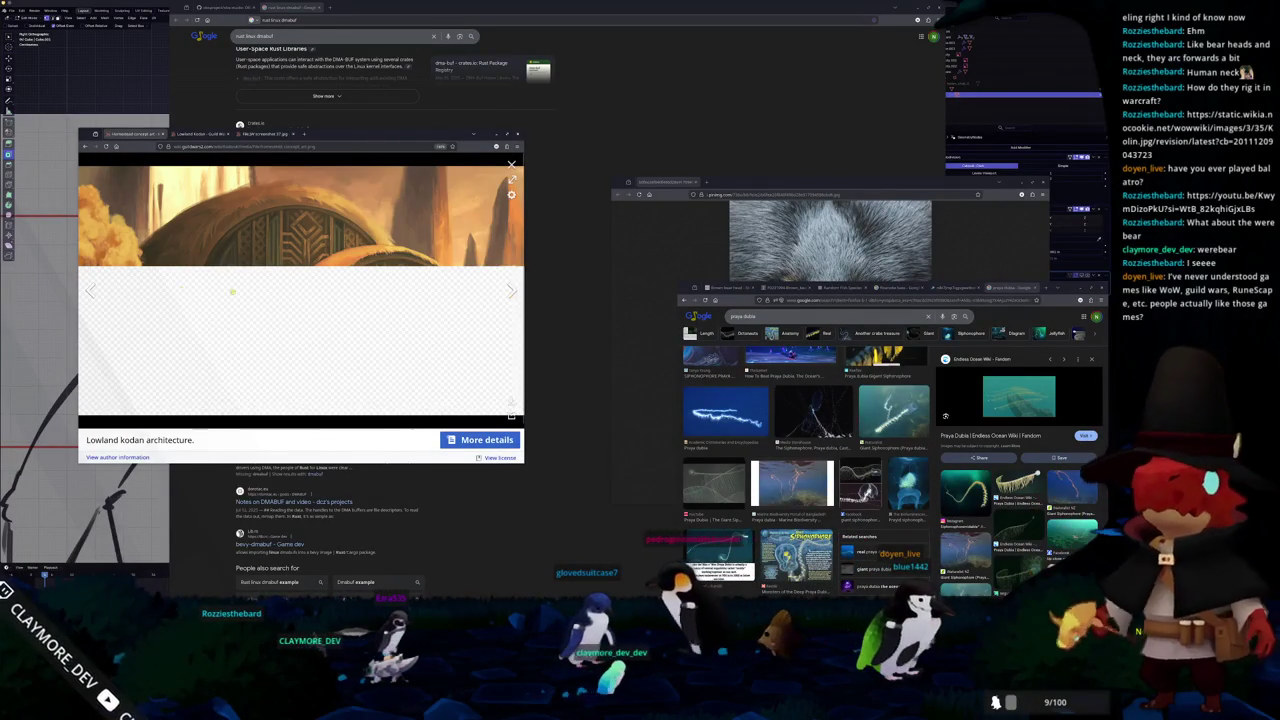
left_click(511, 291)
left_click(511, 291)
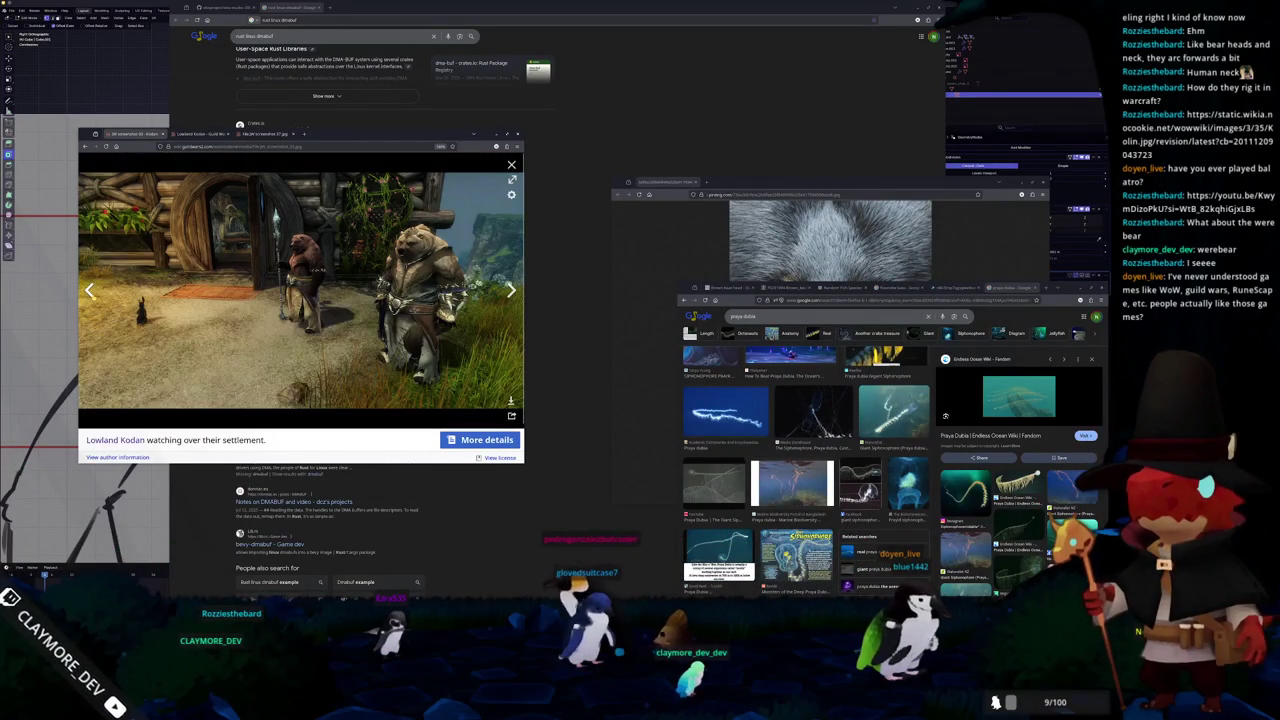
left_click(511, 291)
left_click(511, 291)
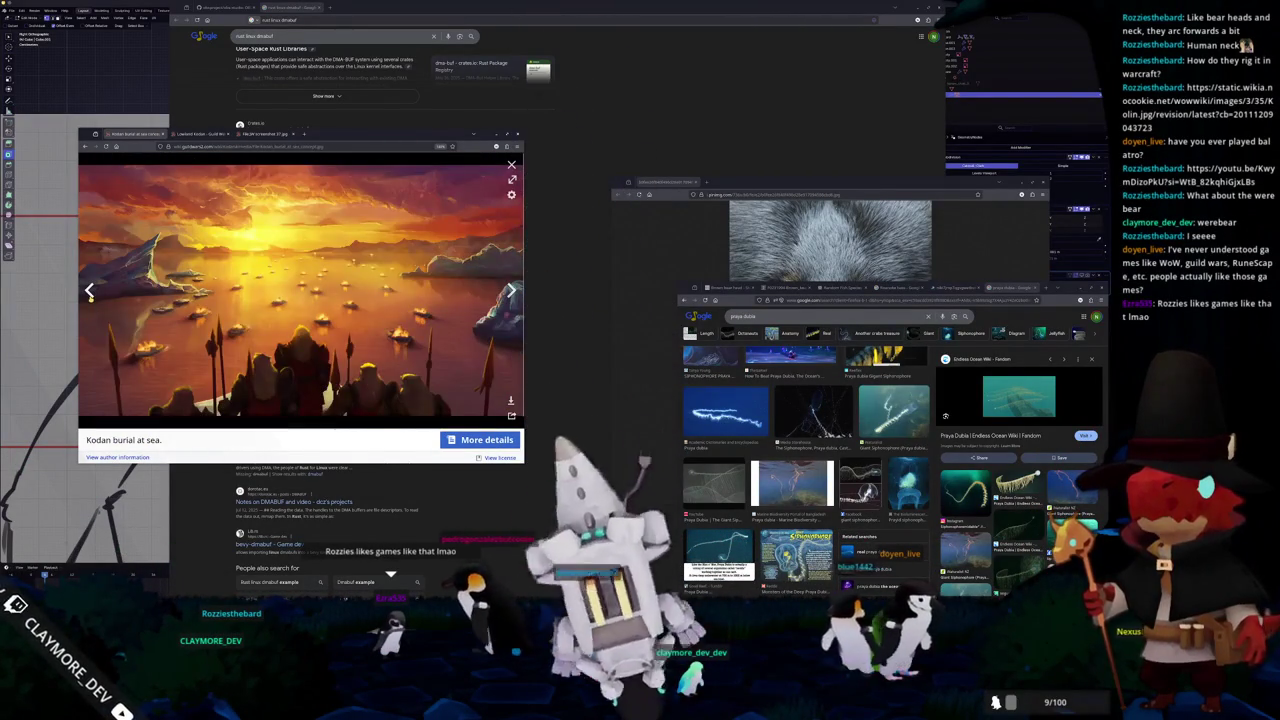
left_click(90, 296)
left_click(90, 296)
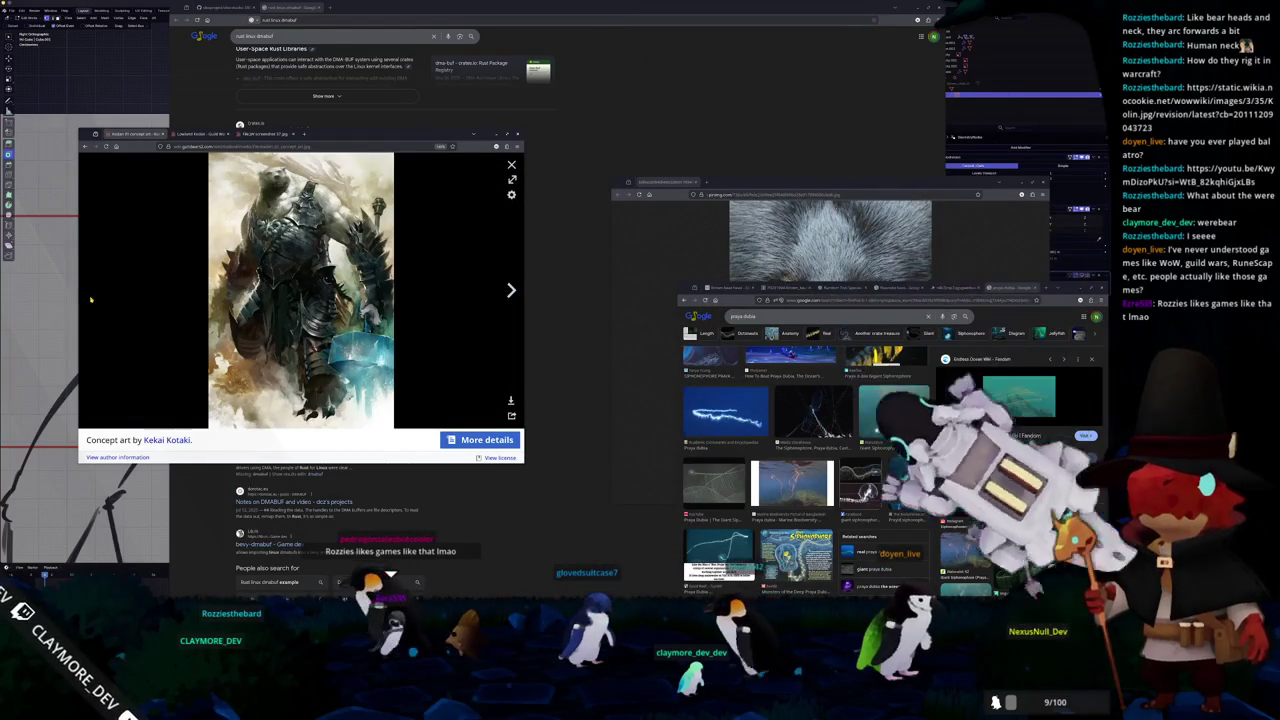
left_click(90, 296)
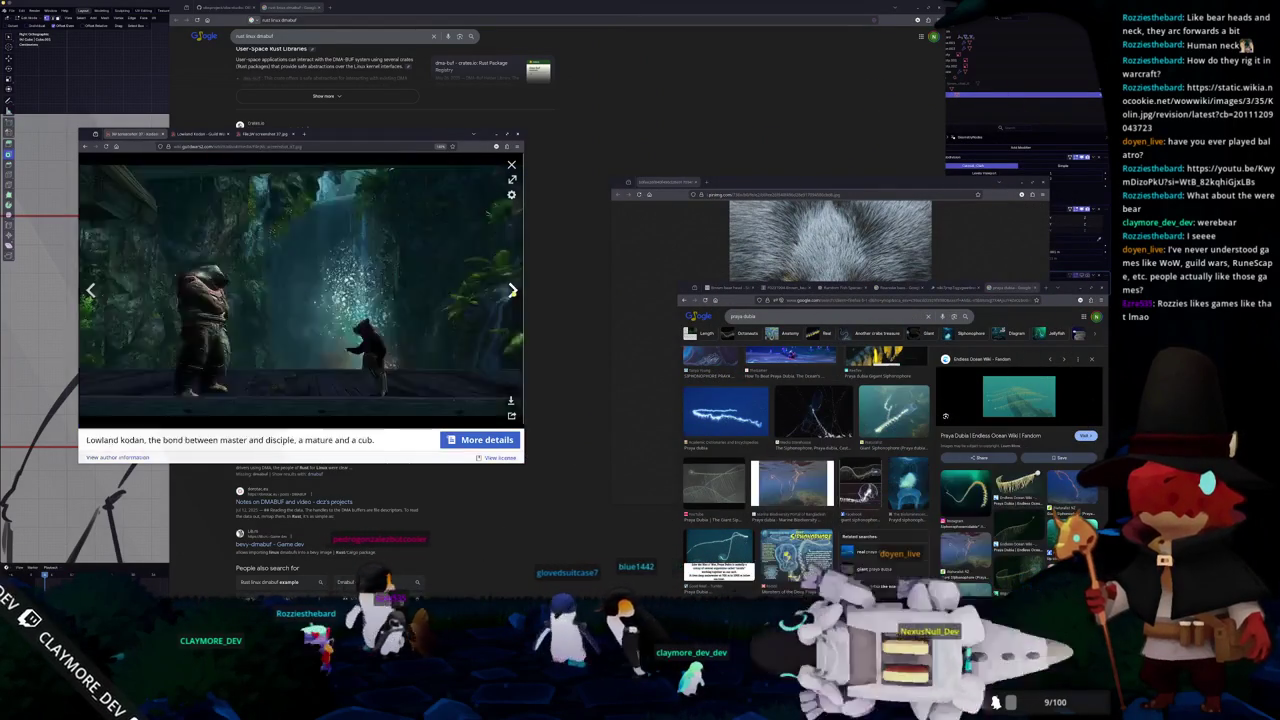
left_click(90, 291)
left_click(90, 291)
left_click(90, 291)
left_click(513, 291)
left_click(513, 291)
left_click(513, 291)
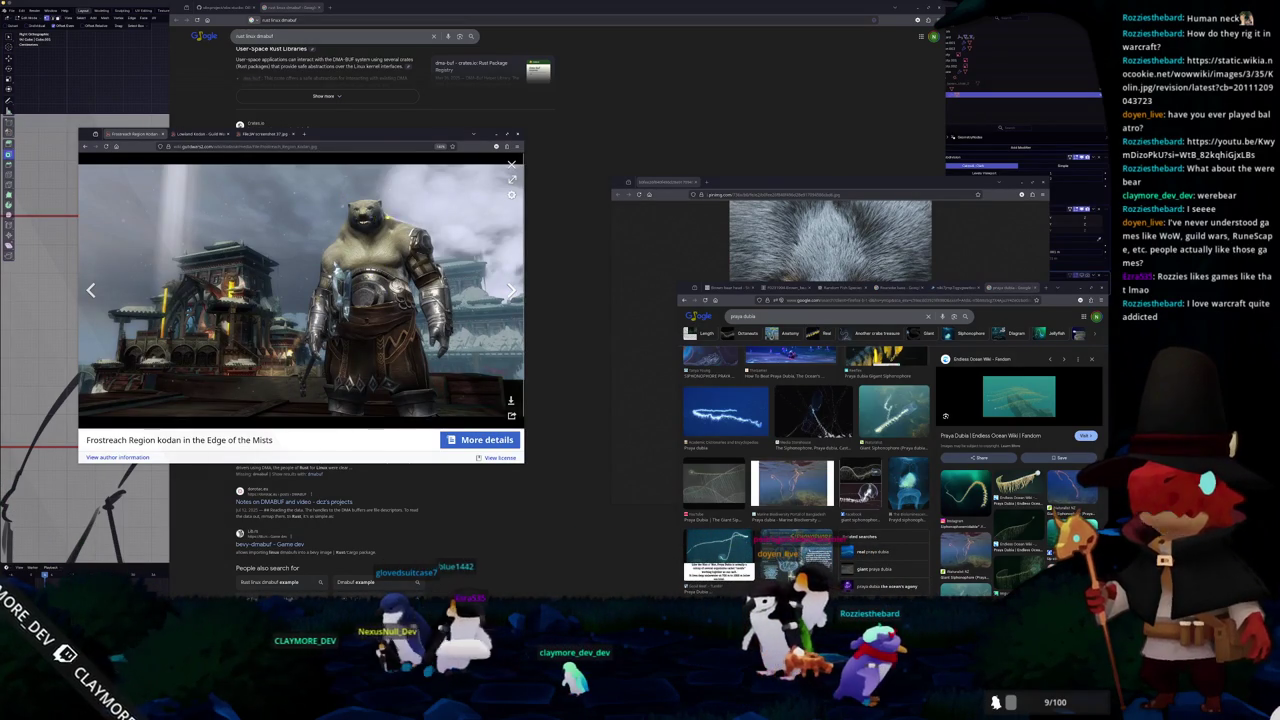
left_click(513, 291)
left_click(513, 291)
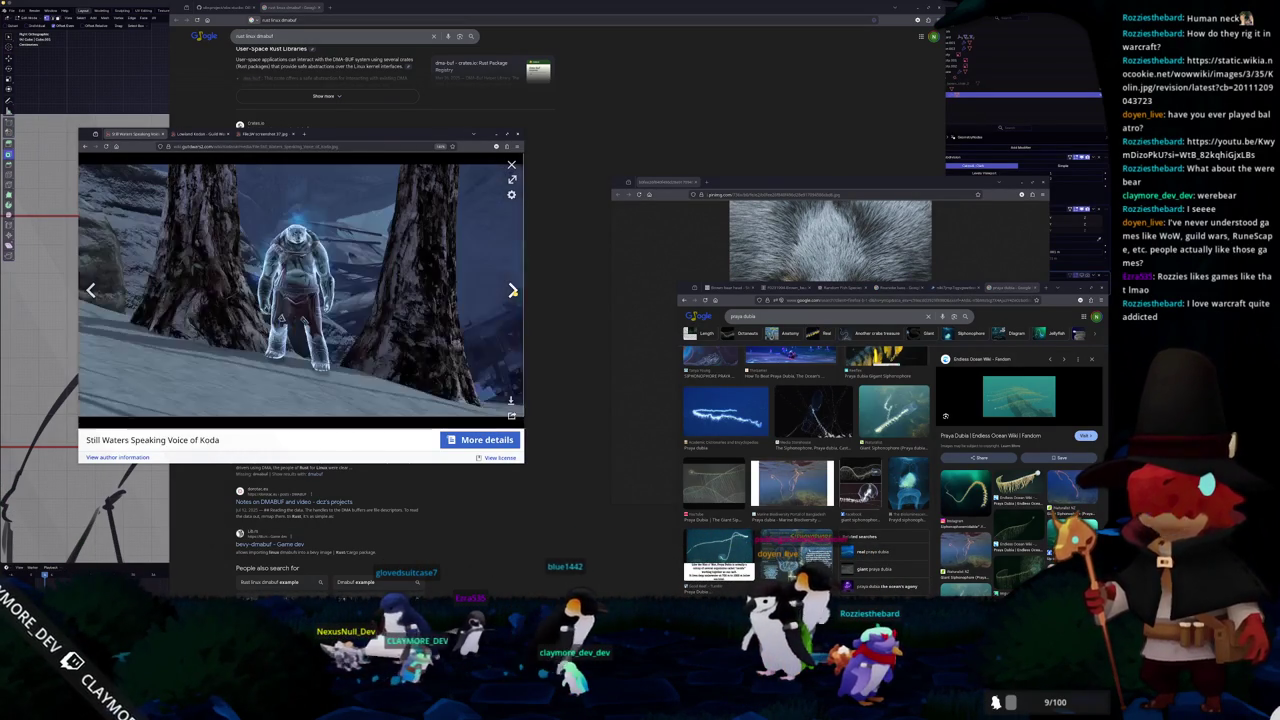
left_click(513, 291)
left_click(513, 291)
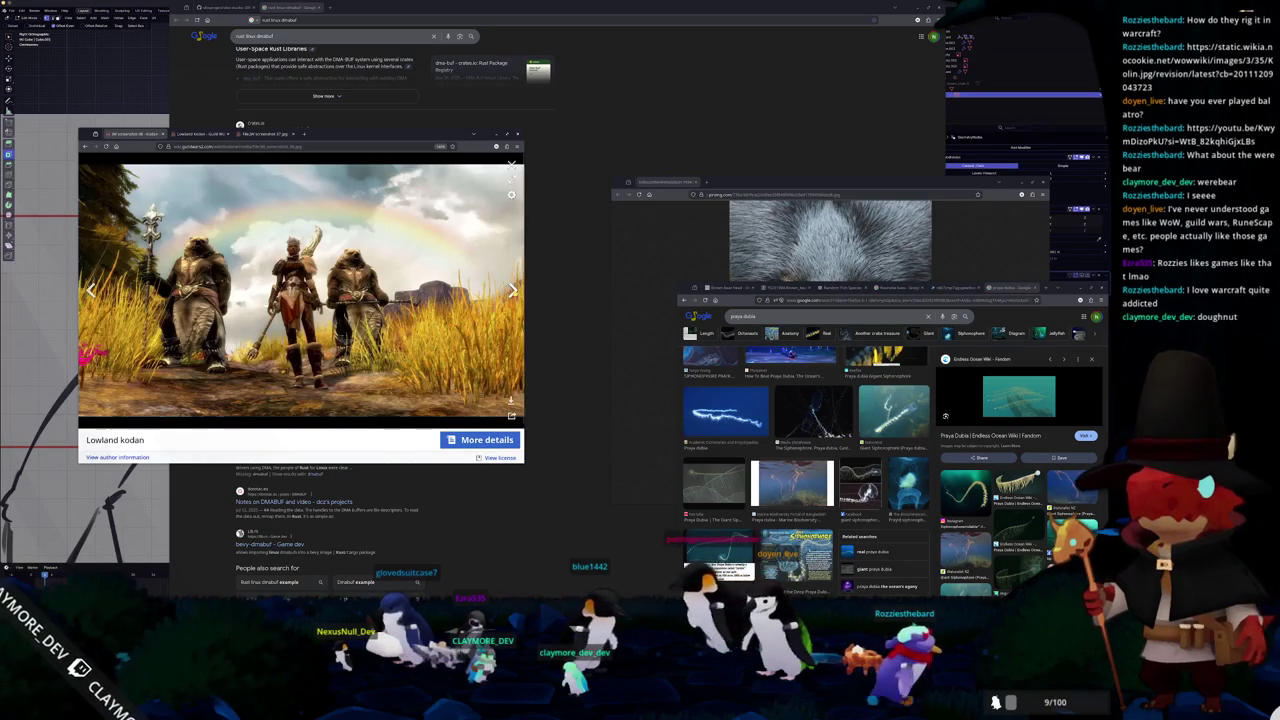
key("Left")
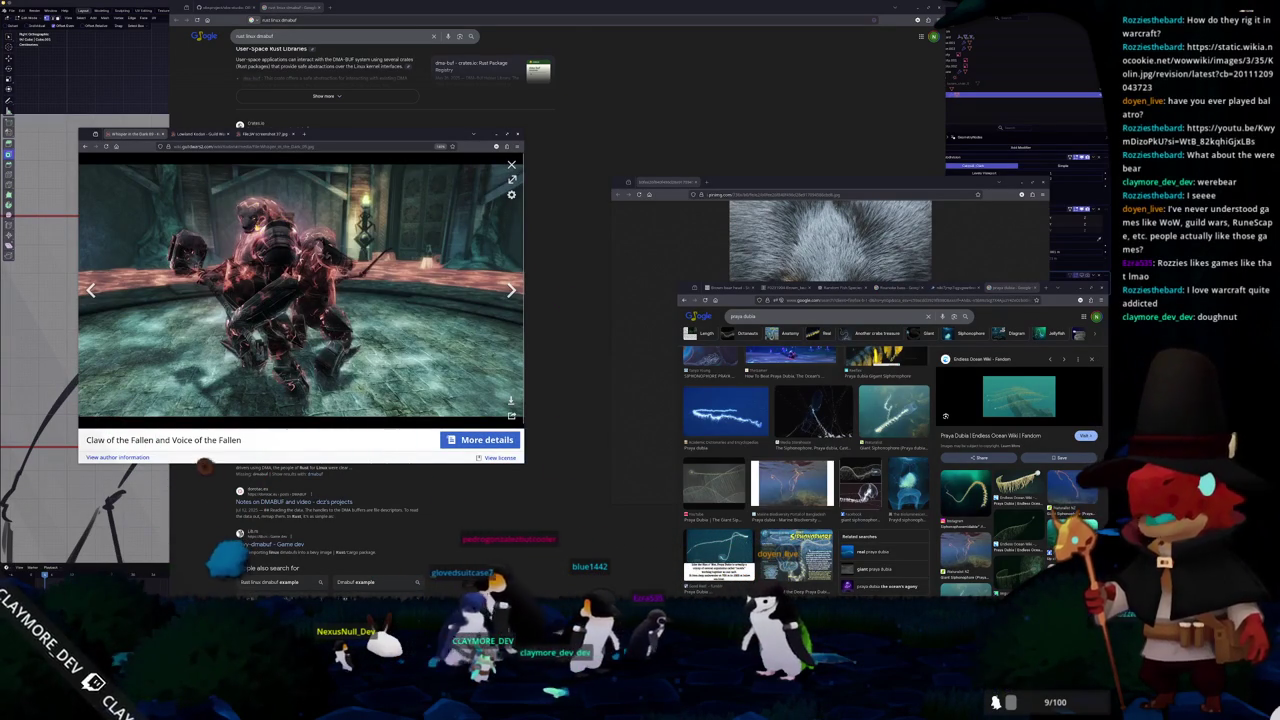
- Return to Blender and make the bear model see-through
key("alt+Tab")
key("alt+z")
scroll(470, 295, "up", 2)
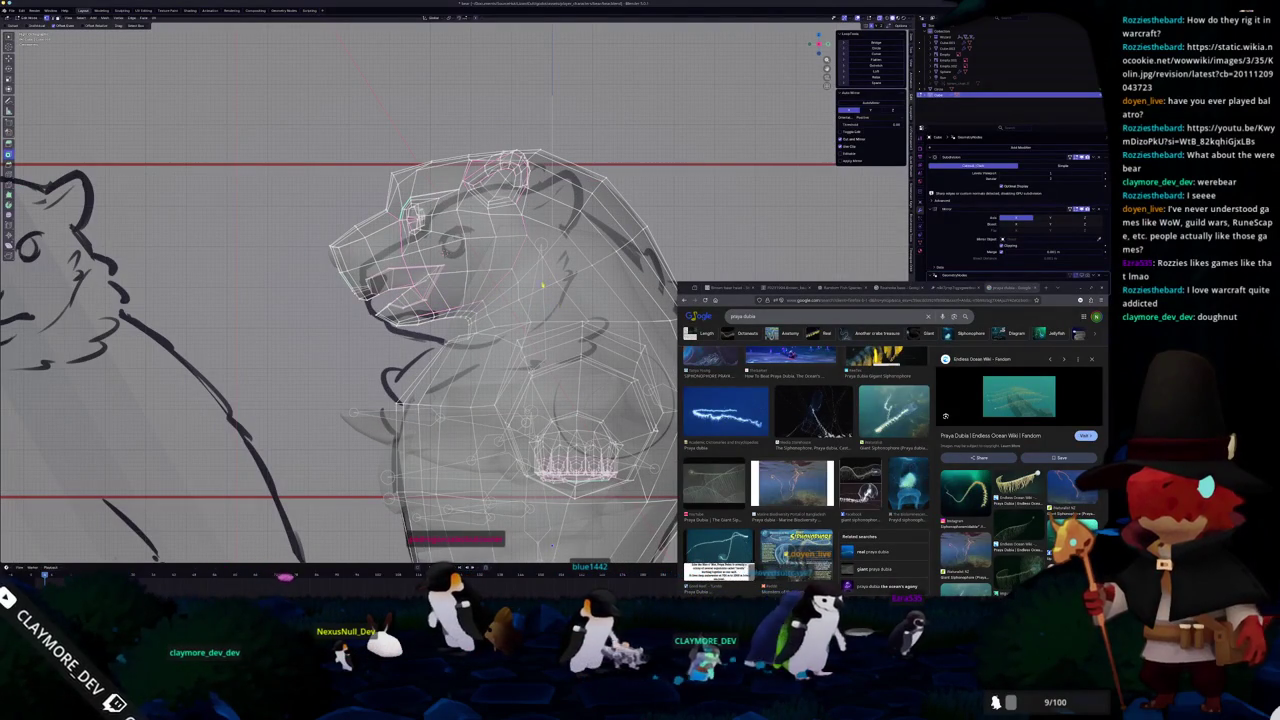
- Box-select the upper head and snout faces, then view them solid-shaded from above
left_click_drag(415, 172, 491, 294)
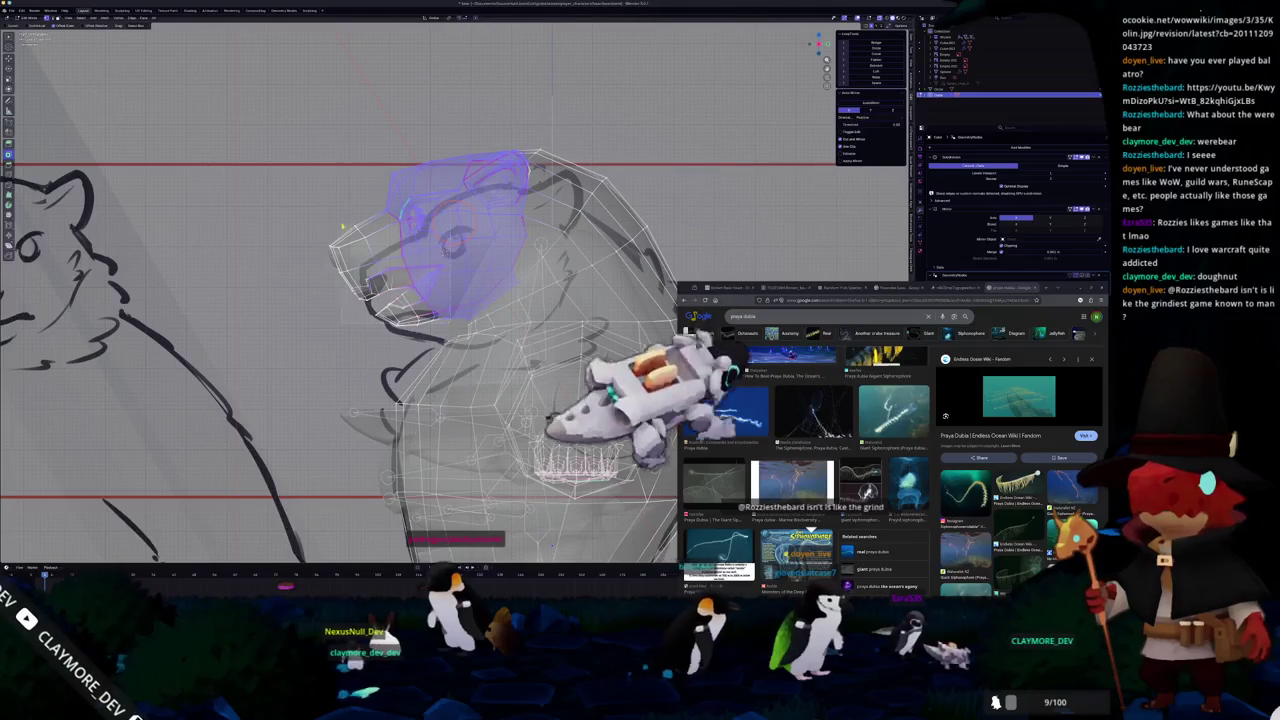
left_click_drag(356, 244, 390, 300, "shift")
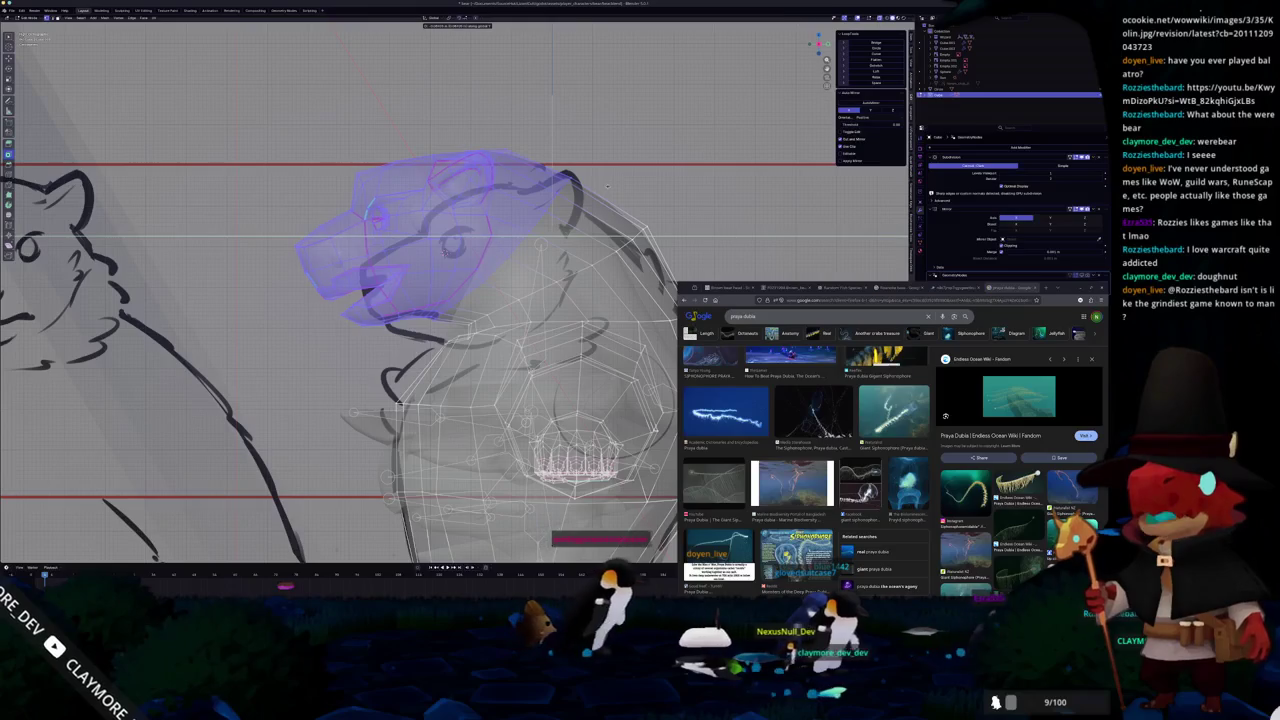
scroll(459, 289, "down", 2)
middle_click_drag(459, 289, 443, 269, "shift")
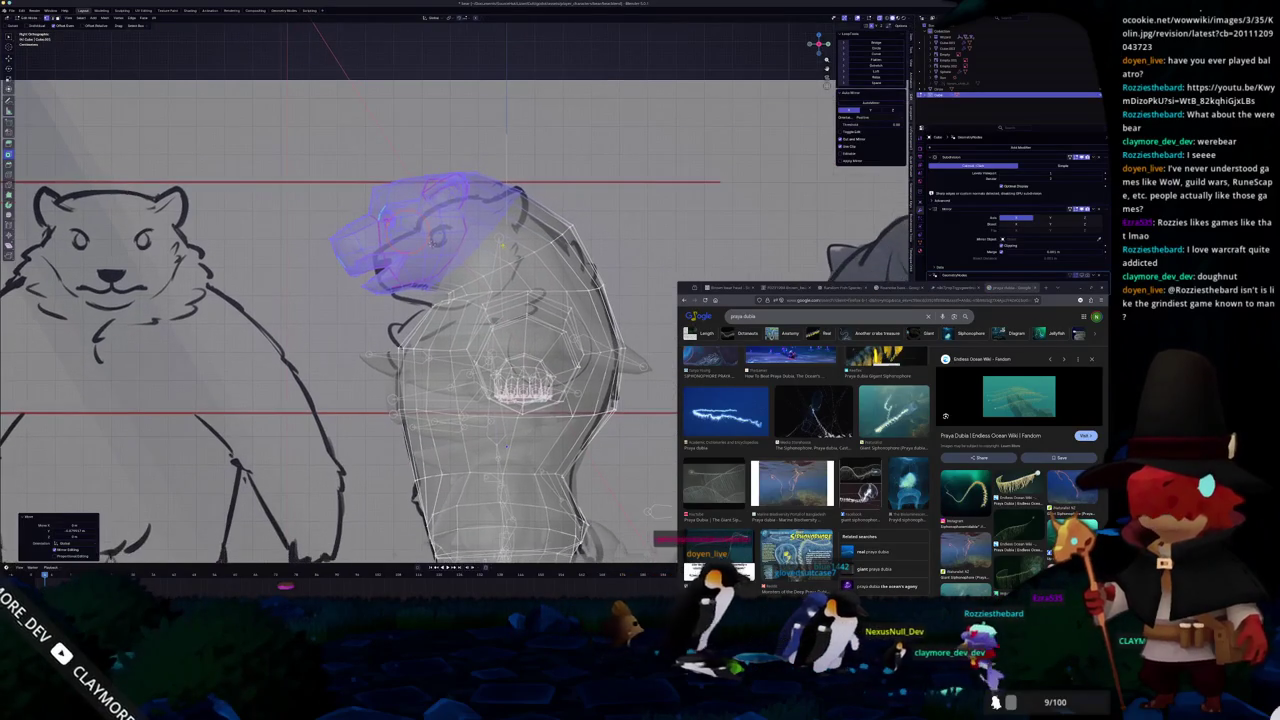
scroll(400, 310, "up", 1)
scroll(400, 310, "up", 1)
scroll(400, 310, "up", 1)
scroll(400, 310, "up", 1)
scroll(418, 290, "down", 1)
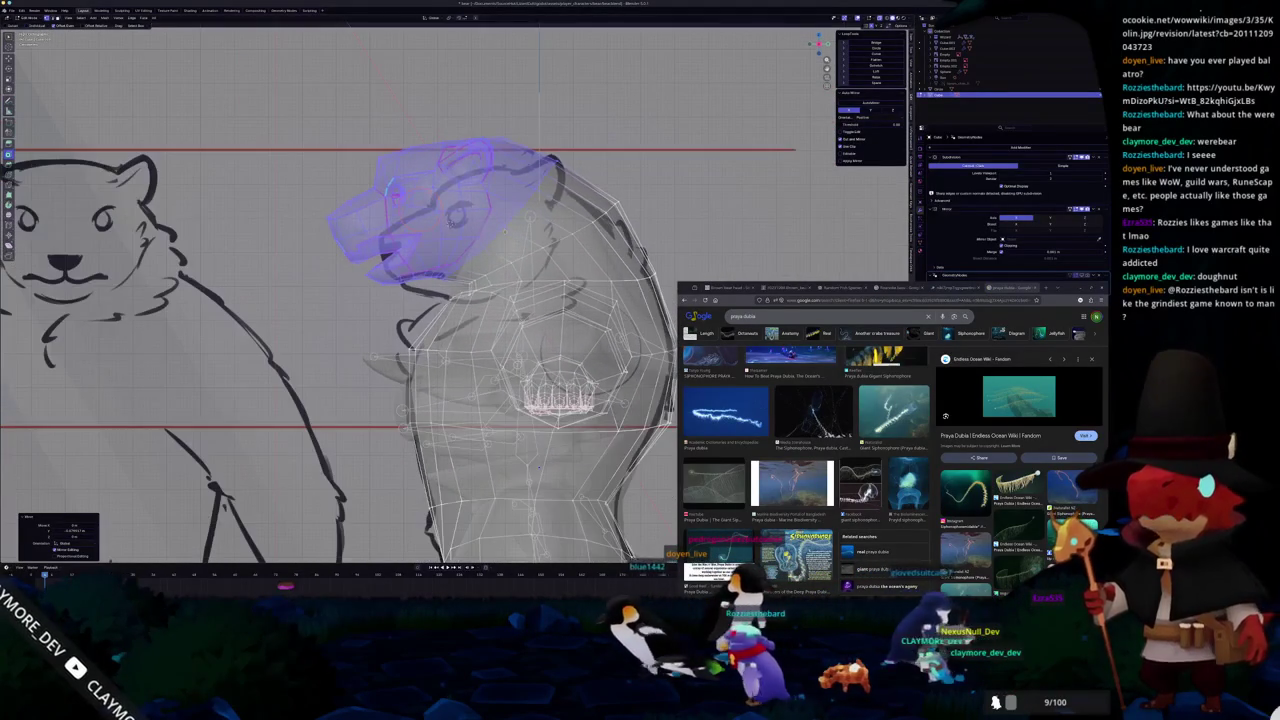
scroll(400, 330, "down", 3)
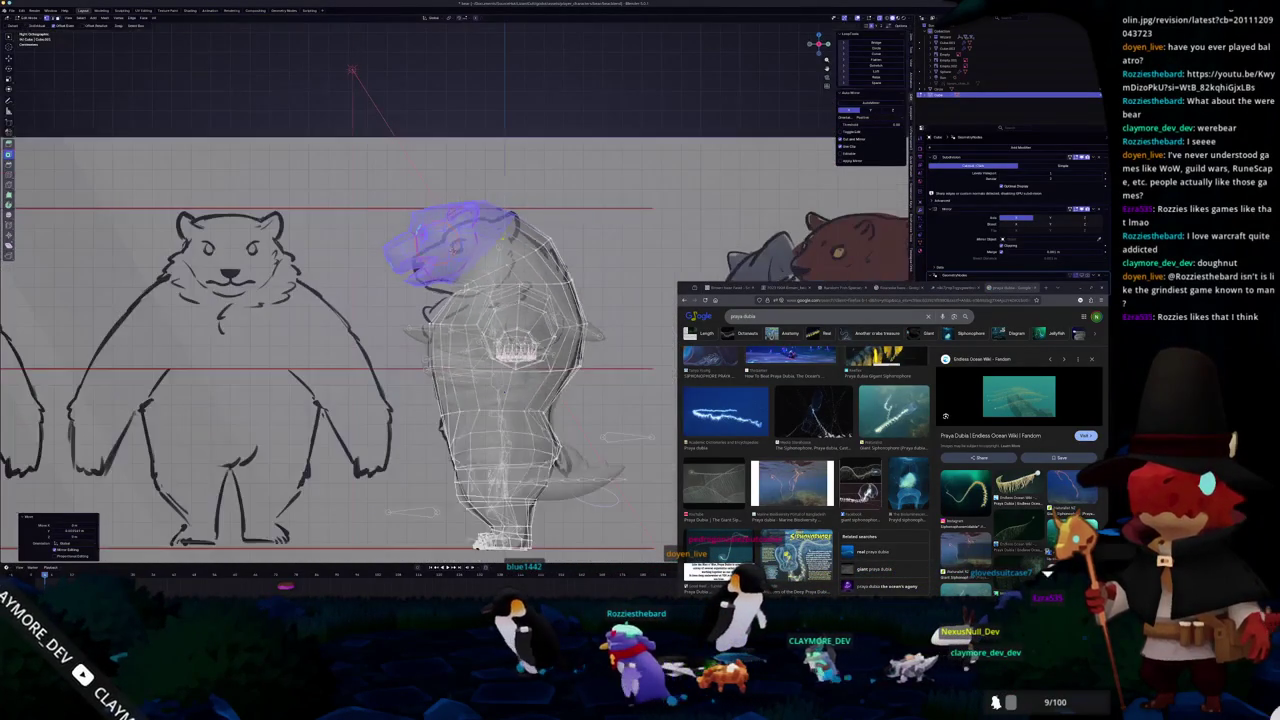
key("alt+z")
mouse_move(505, 250)
middle_mouse_down()
mouse_move(500, 347)
mouse_move(459, 248)
mouse_move(527, 247)
mouse_move(484, 270)
middle_mouse_up()
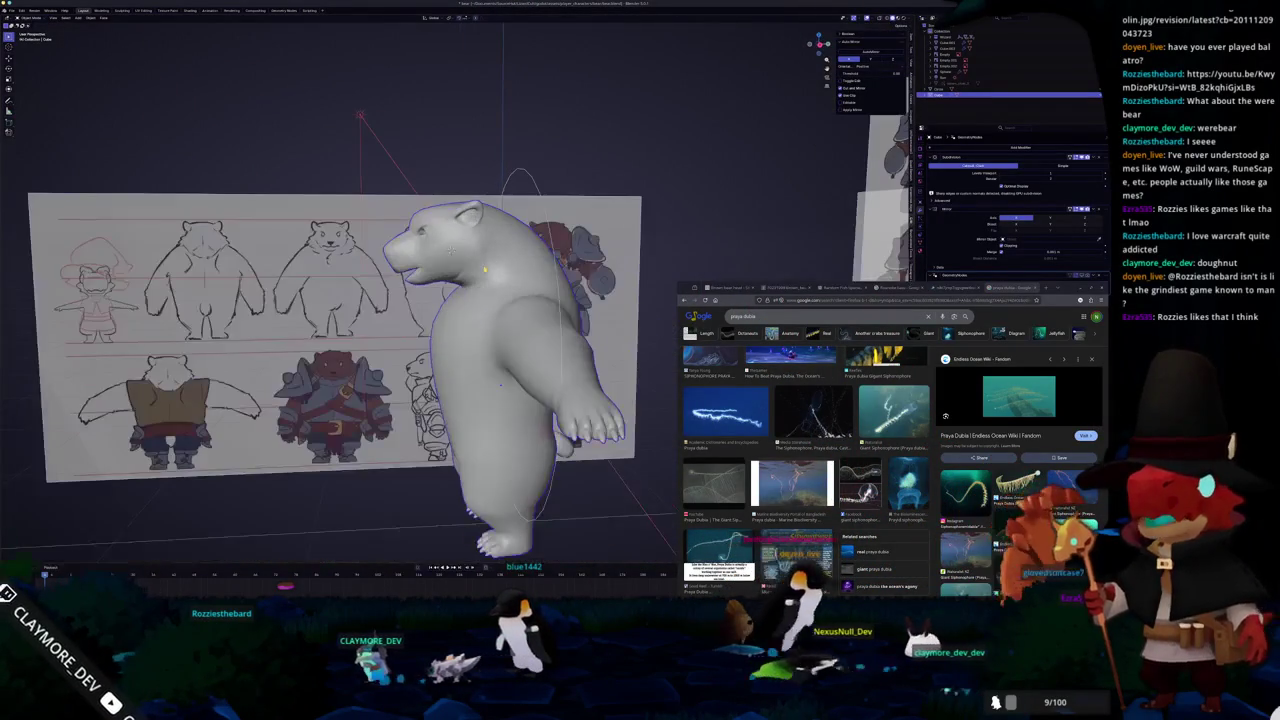
- Orbit around the bear, then zoom onto the see-through head in right side orthographic view
scroll(484, 270, "up", 6)
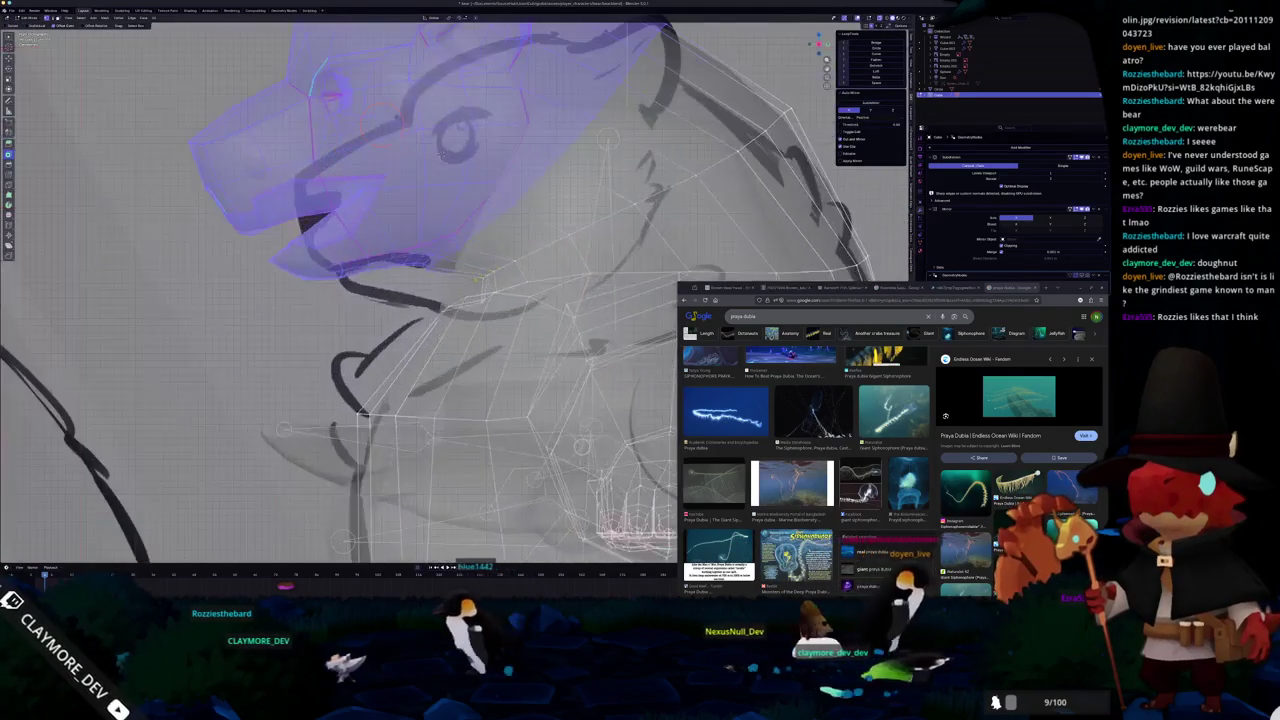
mouse_move(440, 152)
middle_mouse_down()
mouse_move(427, 301)
mouse_move(470, 250)
mouse_move(440, 262)
middle_mouse_up()
scroll(416, 308, "down", 5)
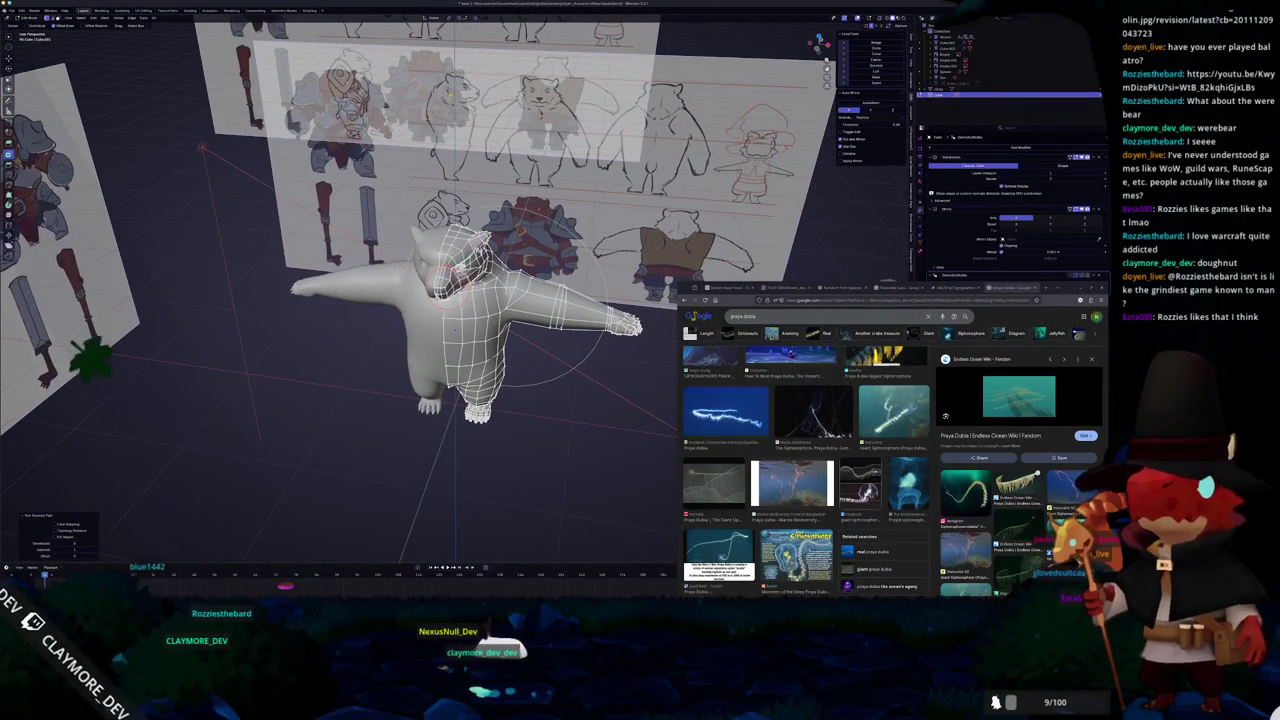
middle_click_drag(440, 262, 424, 270)
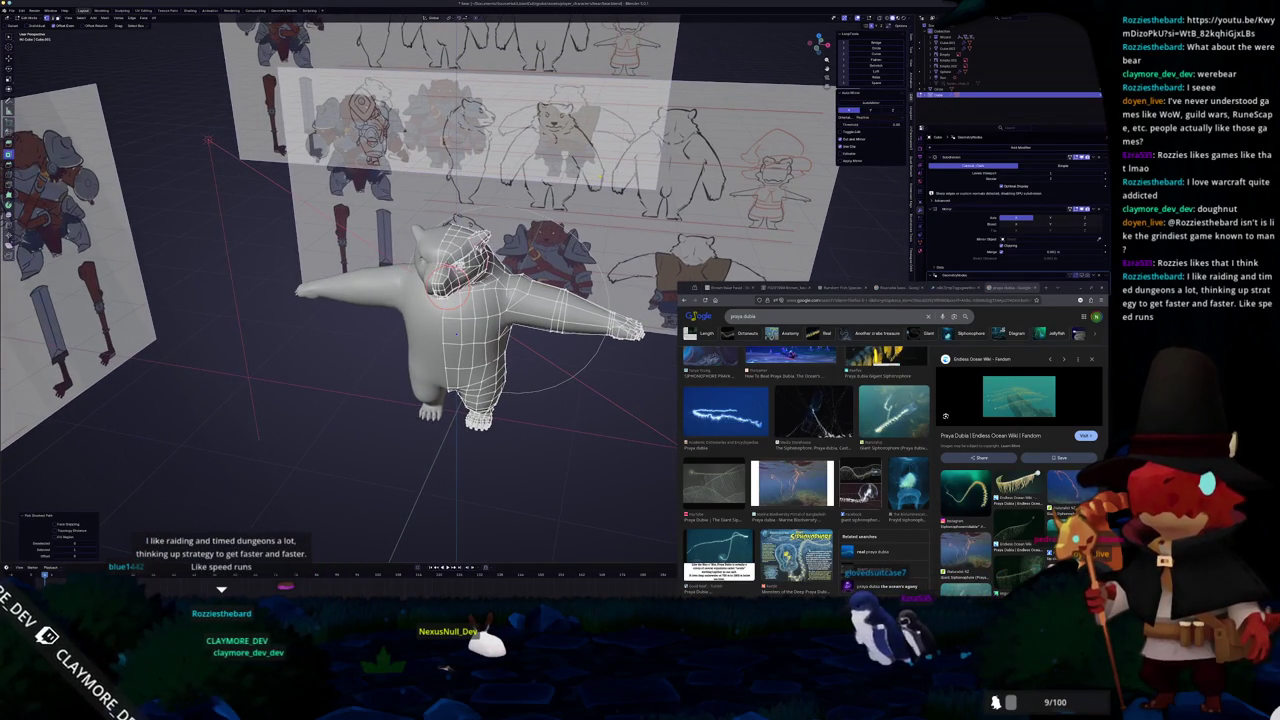
key("KP_3")
key("alt+z")
scroll(450, 250, "up", 3)
scroll(450, 250, "up", 3)
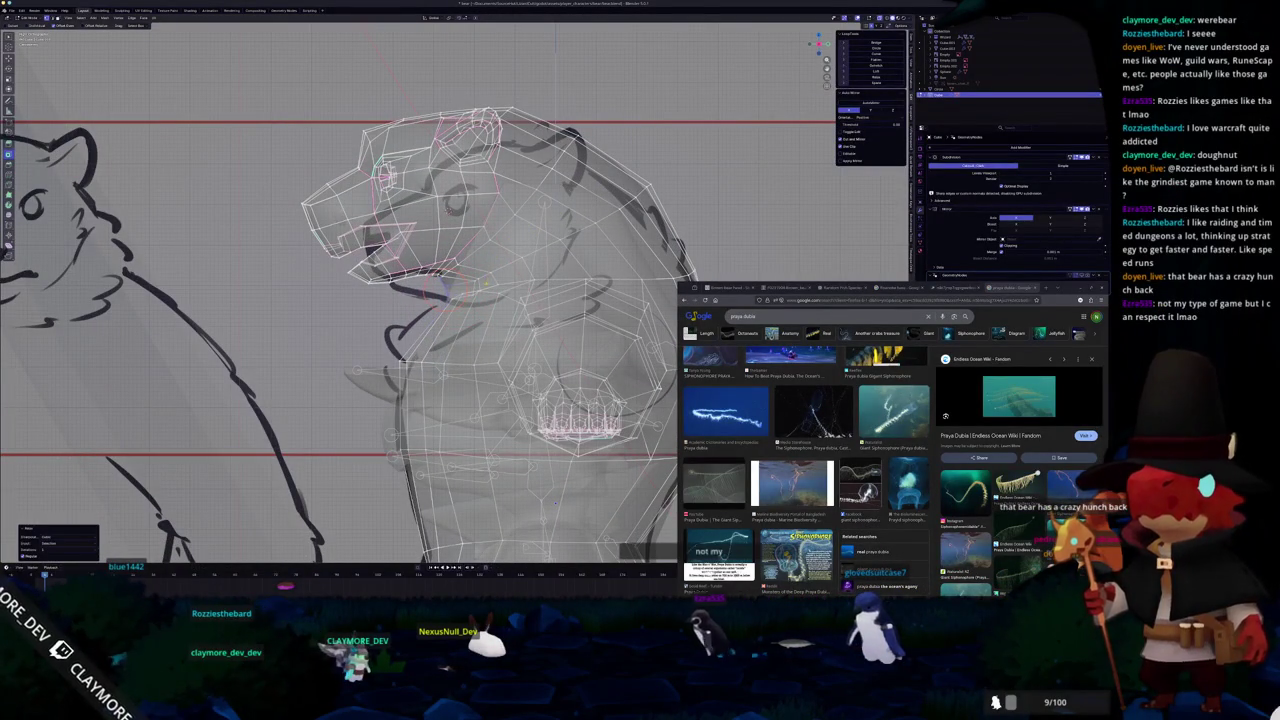
- Turn off X-ray, orbit into perspective, and reshape and smooth the neck under the jaw
key("alt+z")
scroll(477, 334, "down", 3)
mouse_move(477, 334)
middle_mouse_down()
mouse_move(470, 380)
mouse_move(475, 252)
middle_mouse_up()
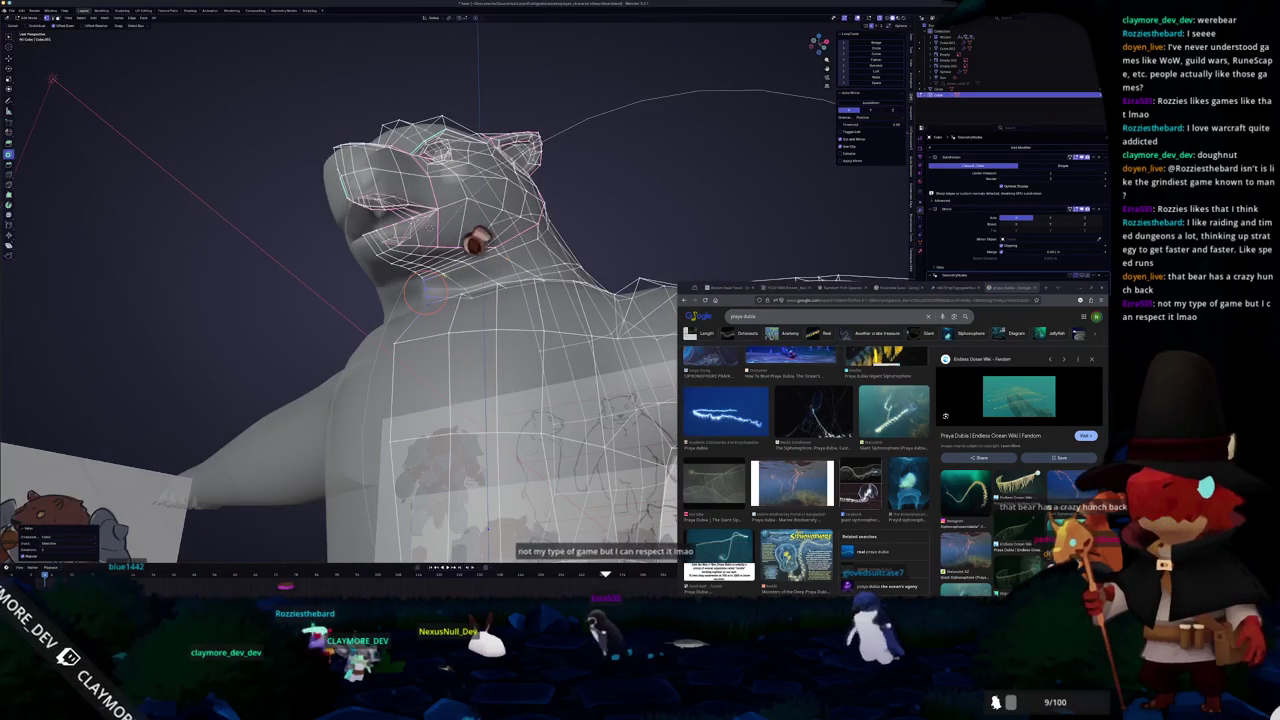
right_click_drag(425, 292, 478, 480, "shift")
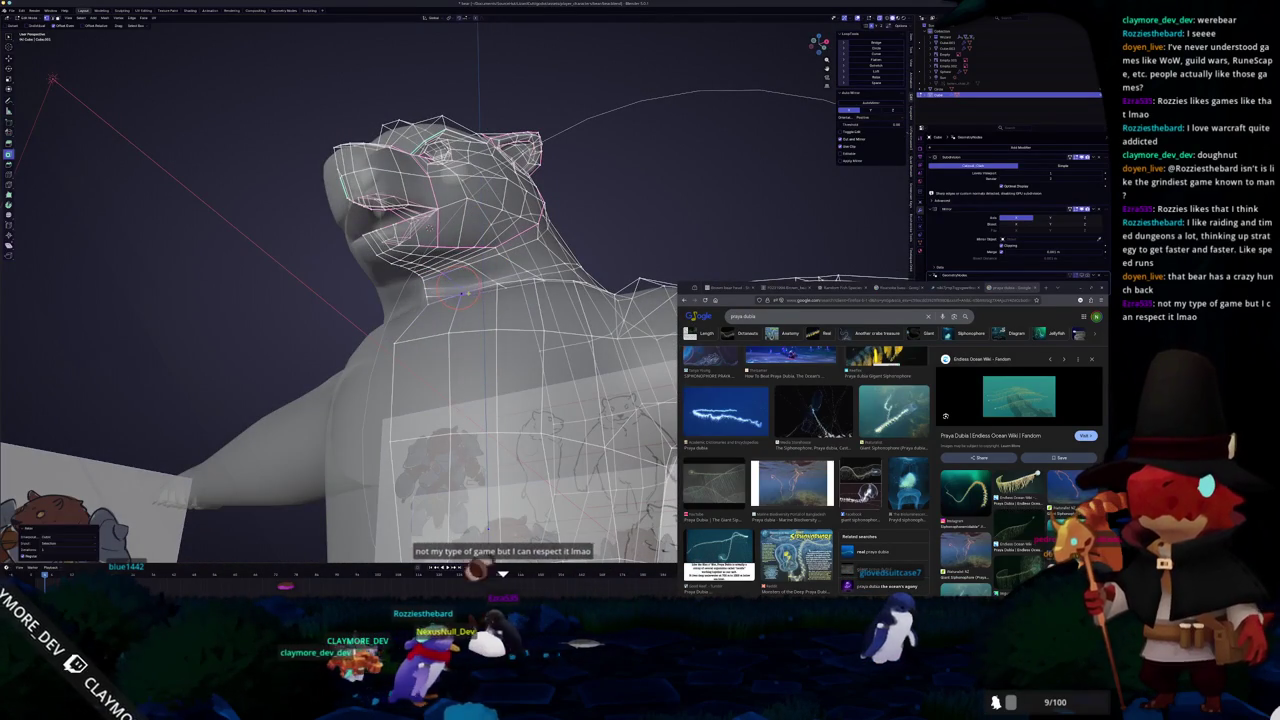
middle_click_drag(452, 287, 509, 283)
scroll(442, 291, "up", 4)
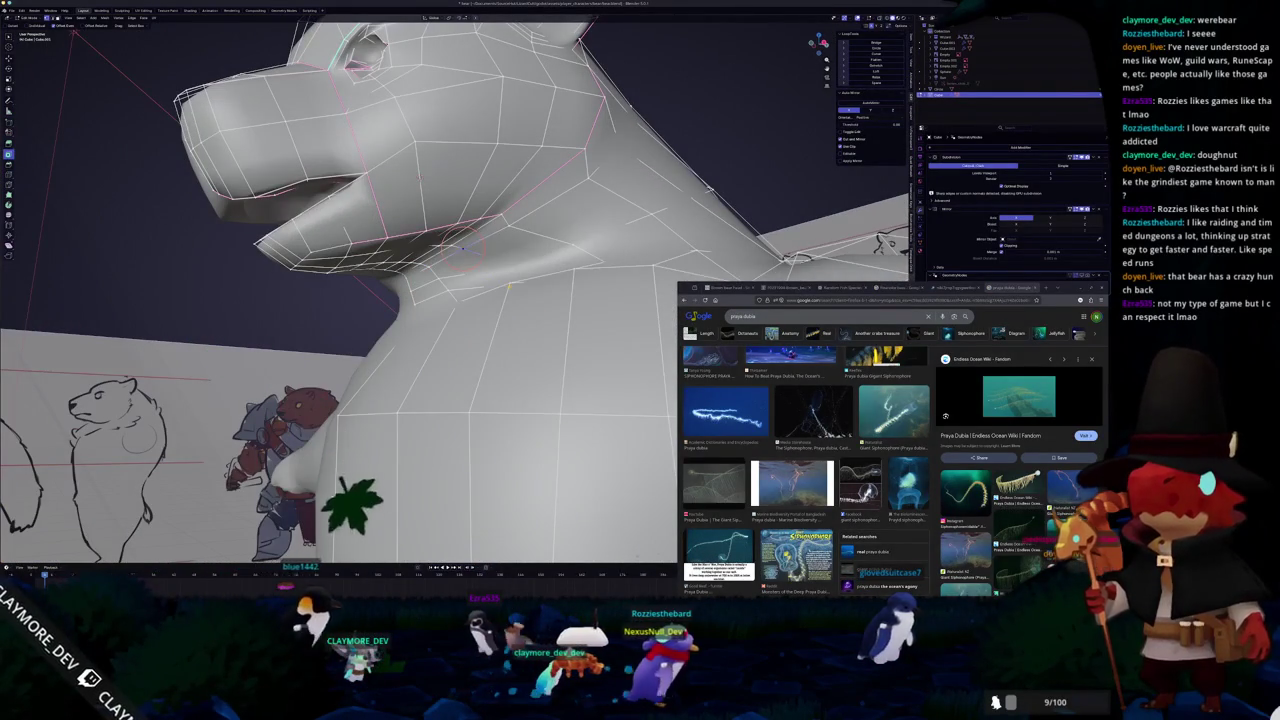
mouse_move(509, 283)
left_mouse_down()
mouse_move(508, 226)
mouse_move(560, 246)
left_mouse_up()
mouse_move(540, 243)
middle_mouse_down()
mouse_move(567, 242)
mouse_move(518, 262)
mouse_move(507, 219)
mouse_move(492, 214)
middle_mouse_up()
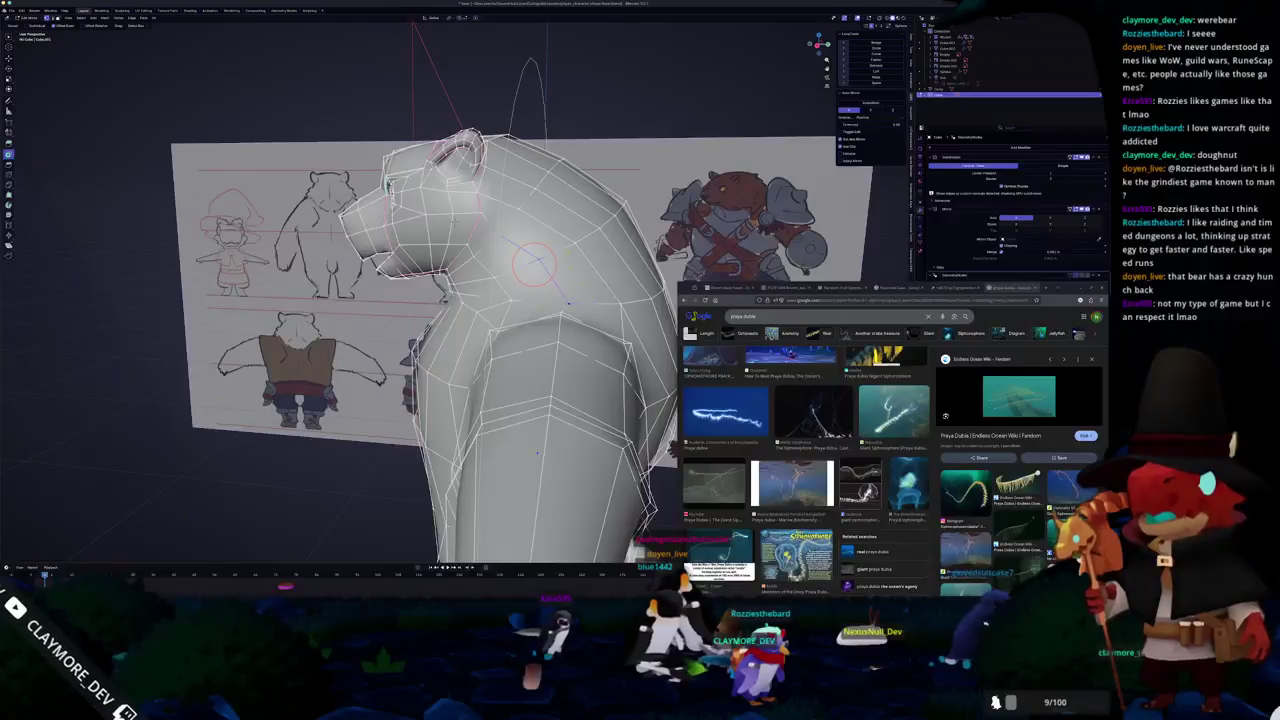
- Switch to a see-through right side view and frame the bear's head
key("KP_3")
key("alt+z")
scroll(450, 300, "up", 2)
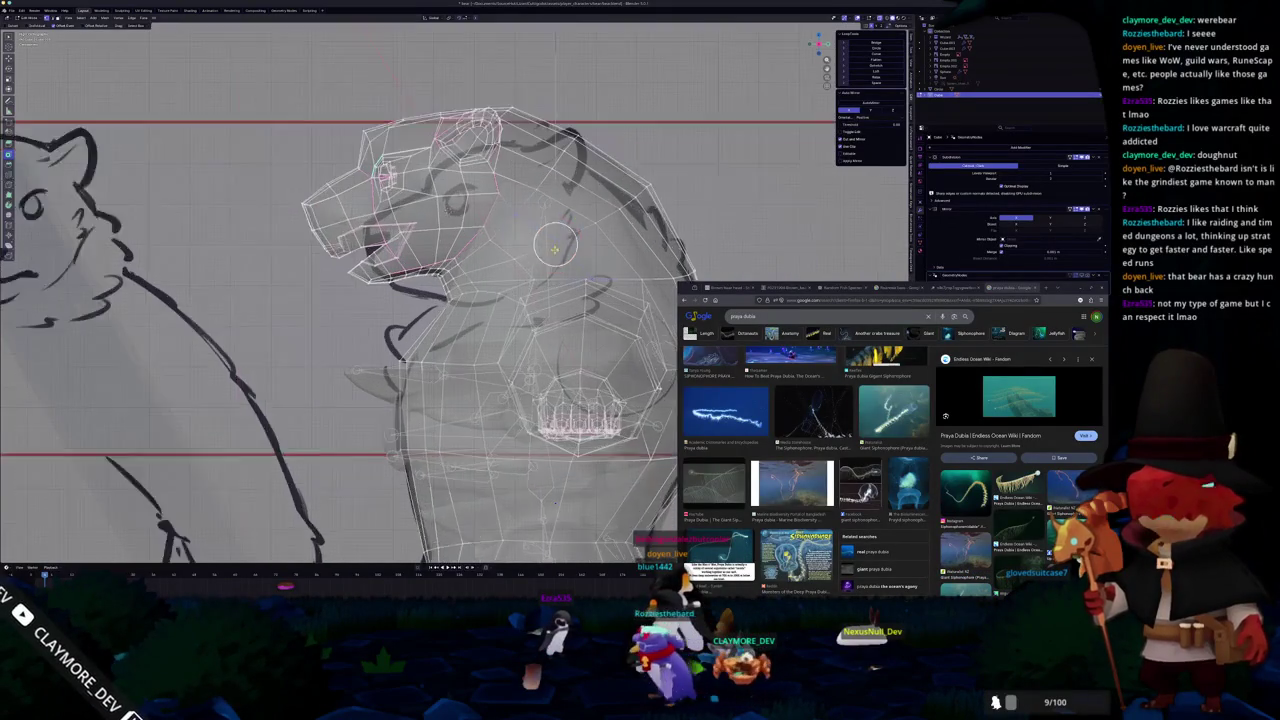
scroll(450, 300, "up", 2)
scroll(450, 300, "up", 1)
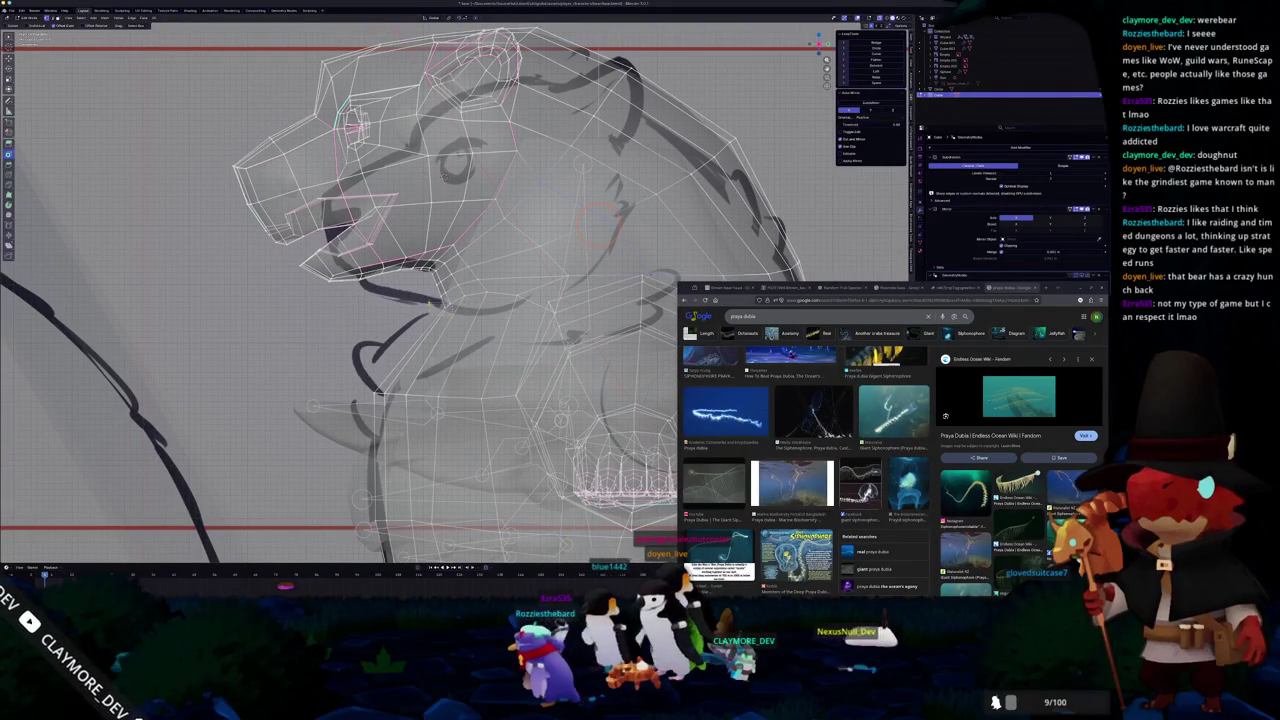
scroll(437, 305, "up", 2)
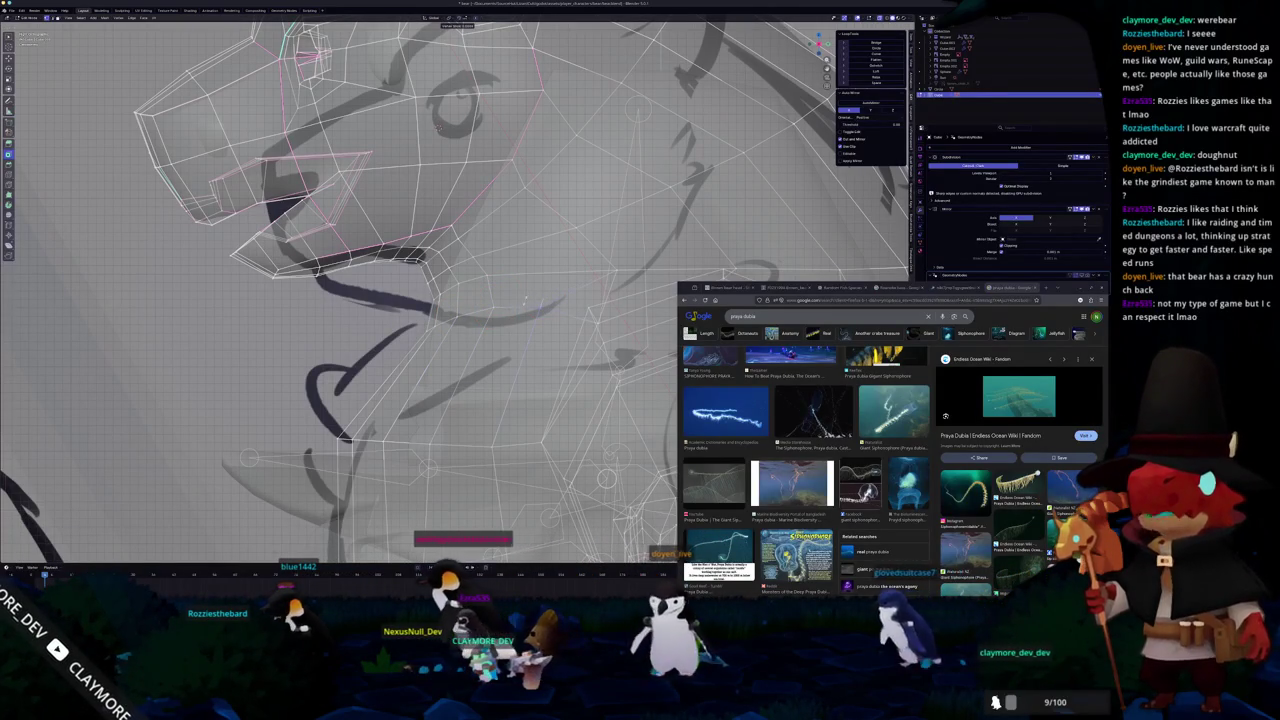
middle_click_drag(526, 297, 545, 272)
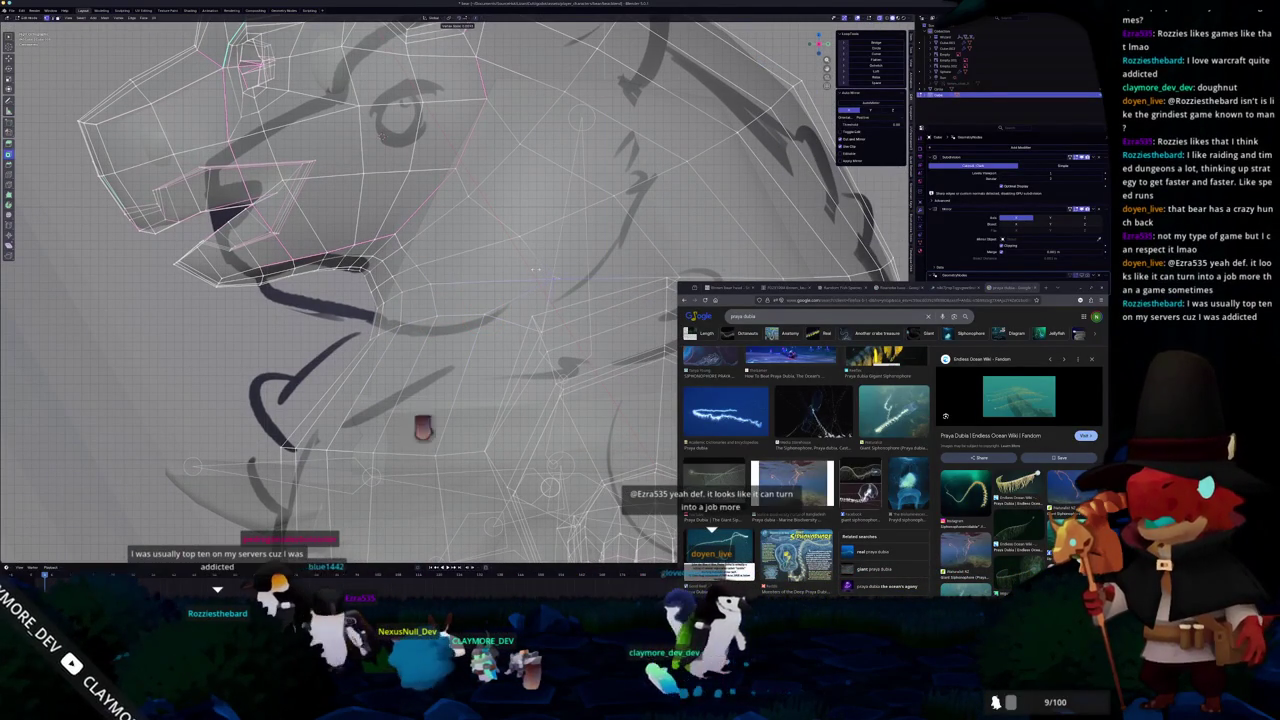
scroll(522, 264, "down", 2)
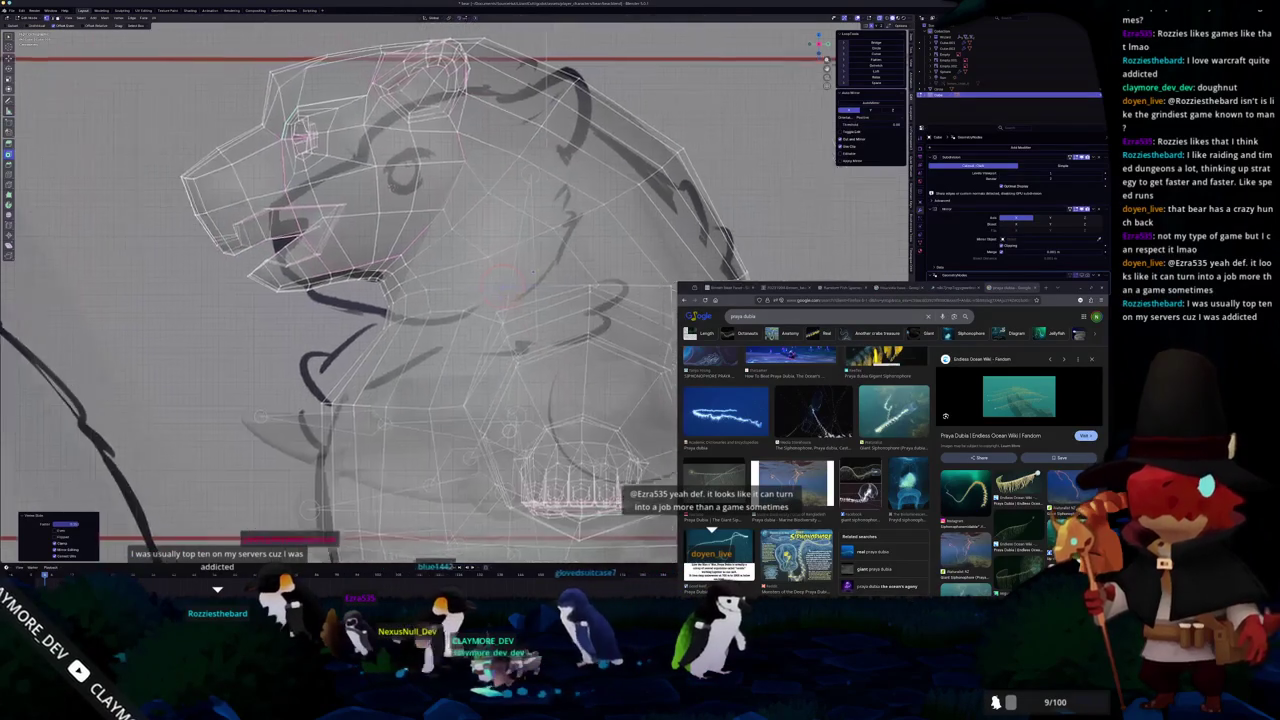
scroll(522, 264, "down", 2)
scroll(522, 264, "down", 2)
middle_click_drag(530, 240, 549, 216)
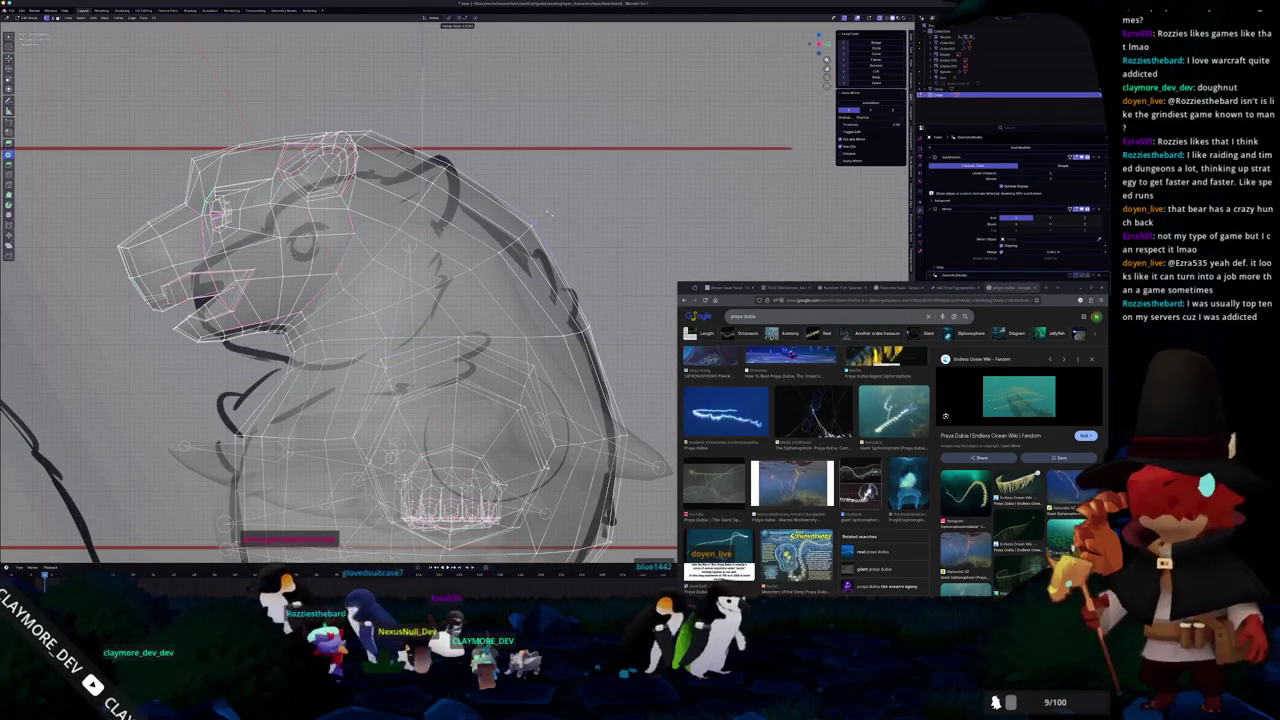
left_click(548, 220)
middle_click_drag(548, 220, 583, 276, "shift")
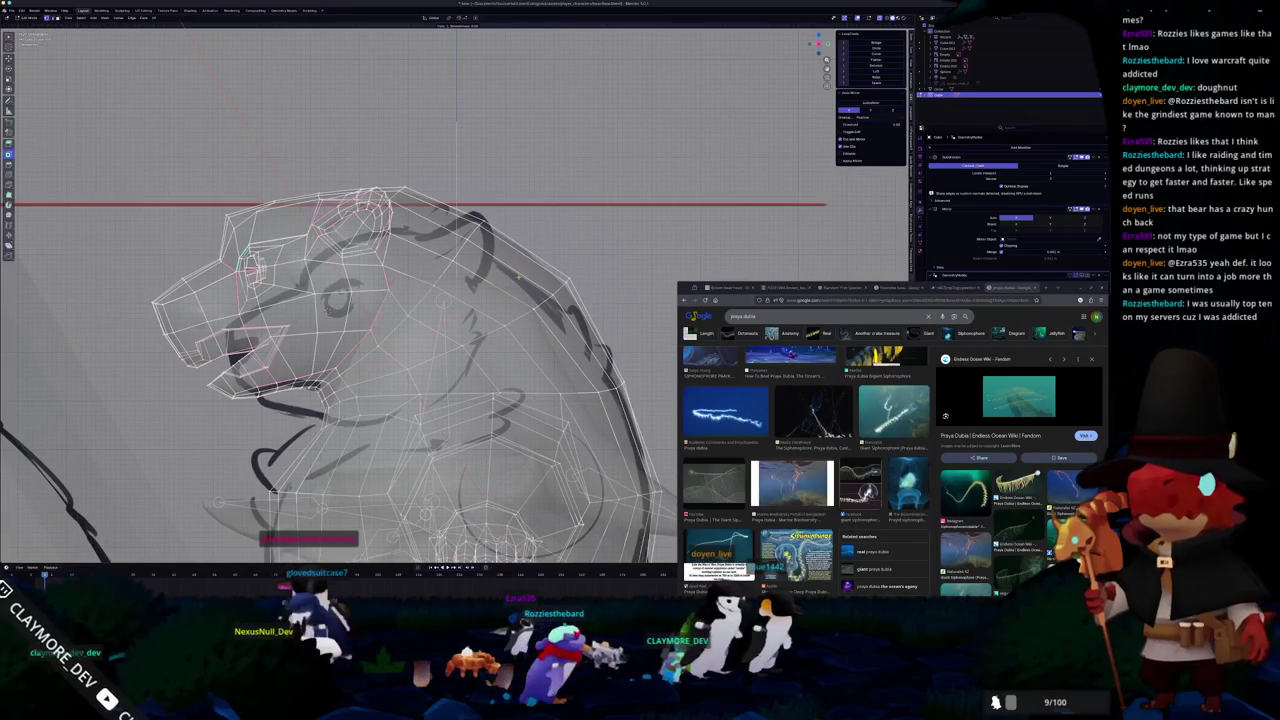
middle_click_drag(533, 306, 556, 322, "shift")
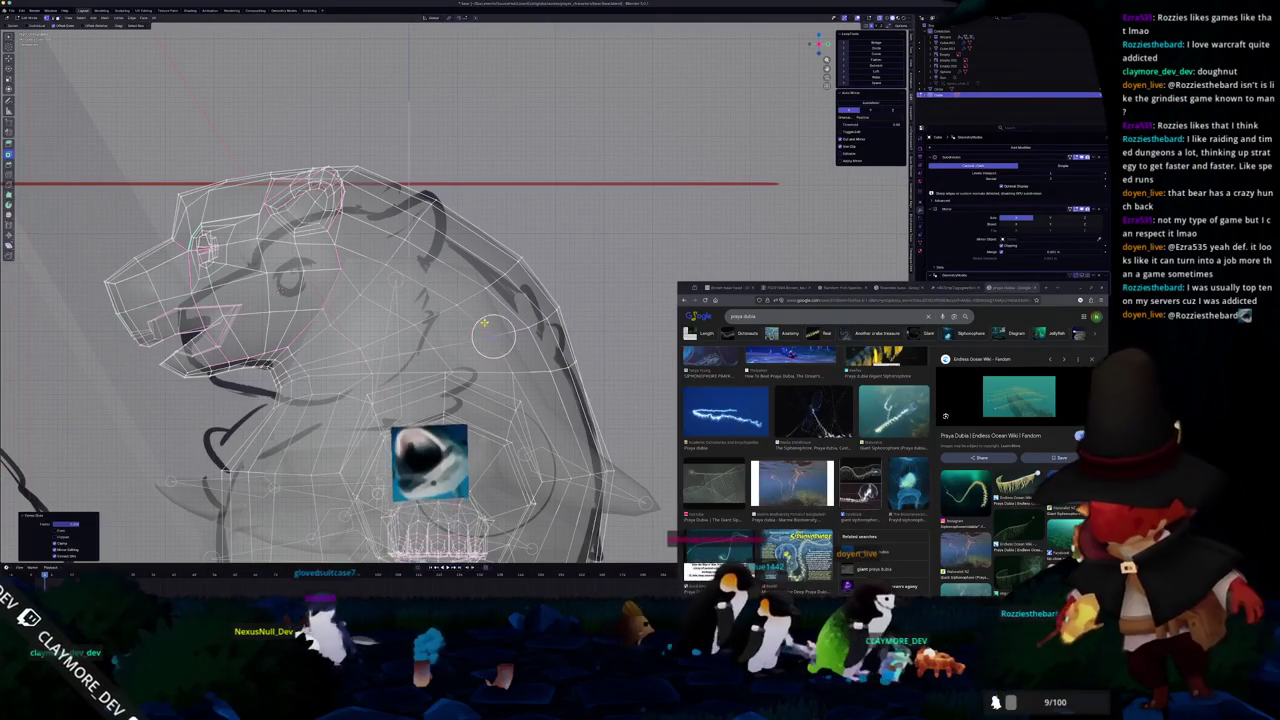
- Select a shortest-path run of edges along the lower jaw
key("c")
middle_click_drag(432, 338, 487, 313, "shift")
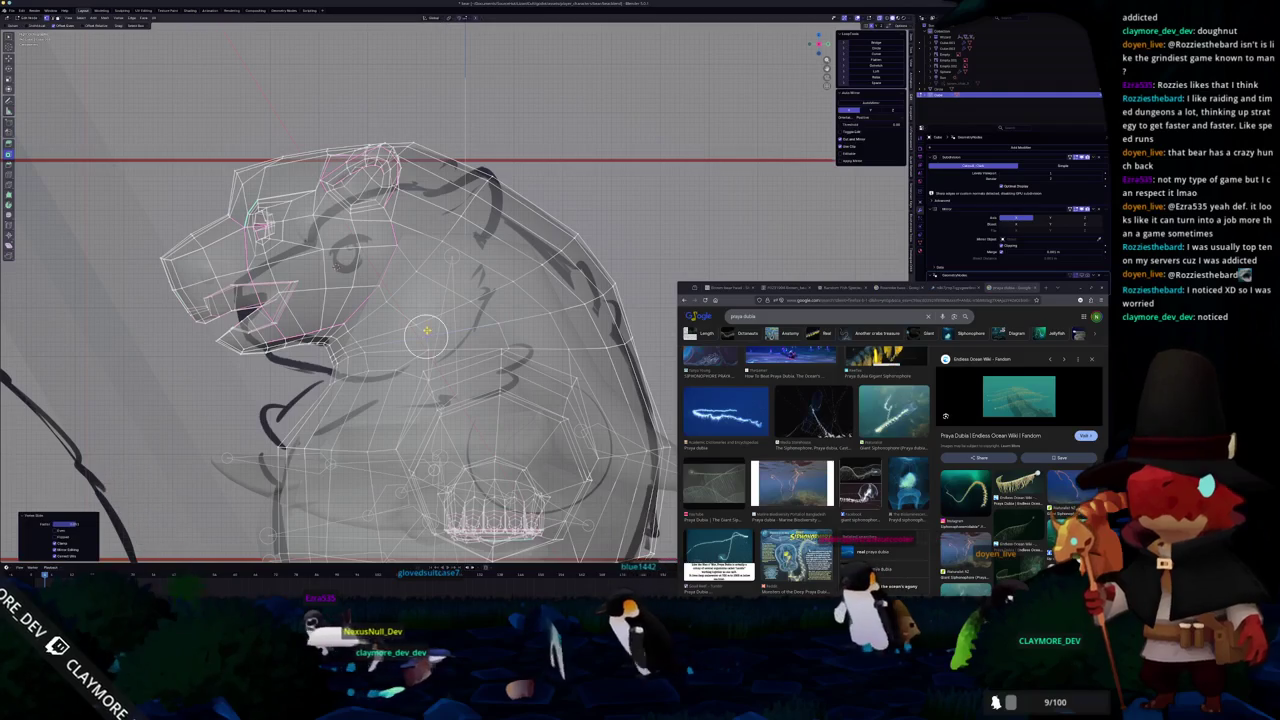
scroll(417, 345, "up", 1)
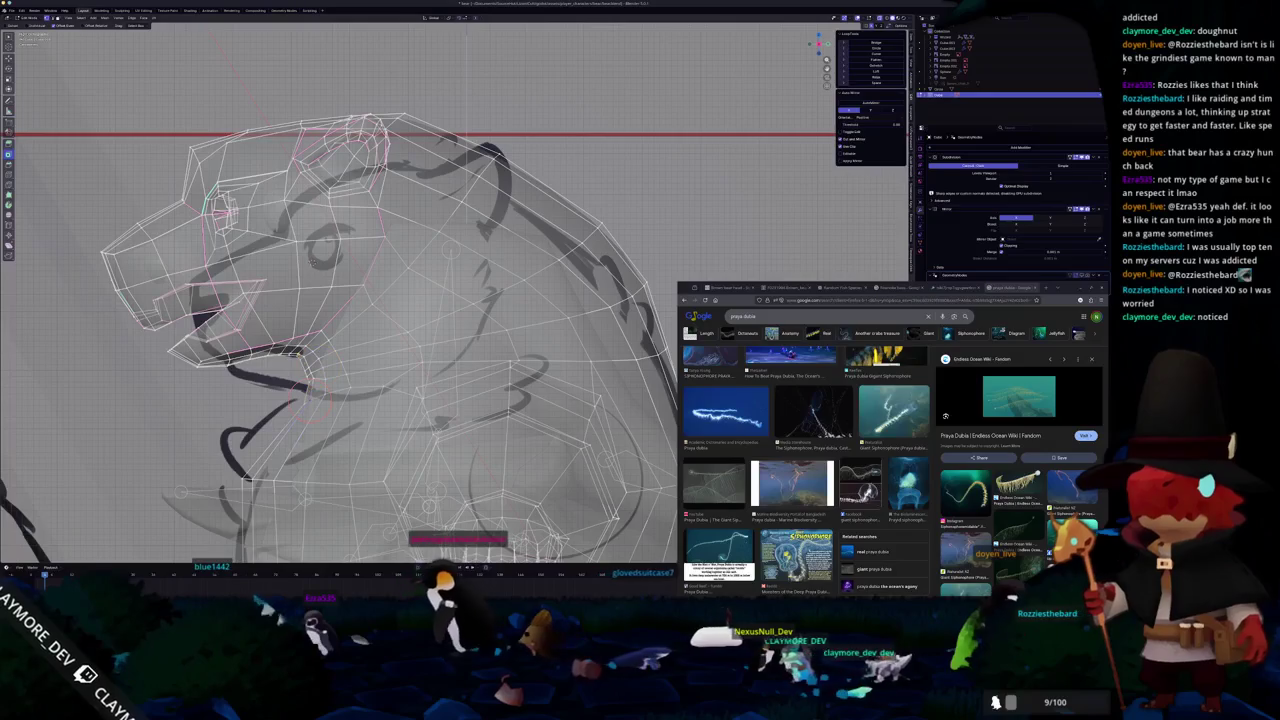
left_click(297, 351, "ctrl")
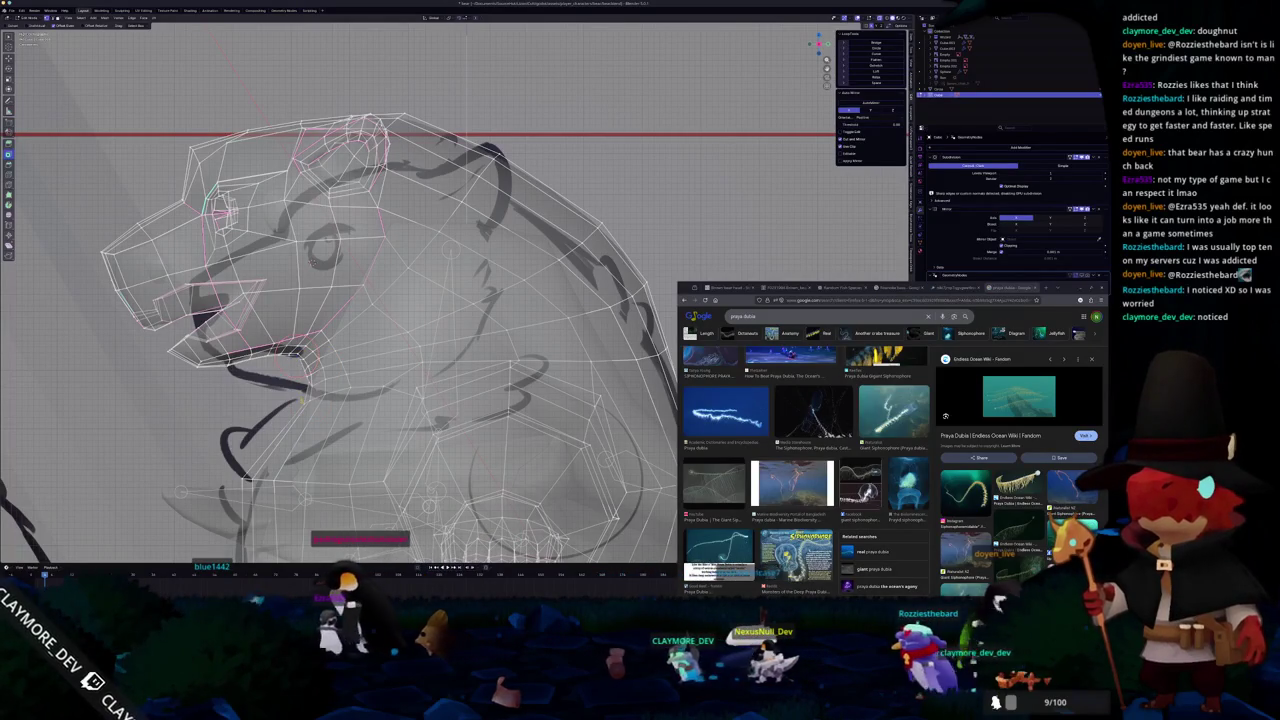
left_click(301, 399, "ctrl")
- Zoom out and pick several more shortest edge paths over the head and neck
scroll(301, 399, "down", 2)
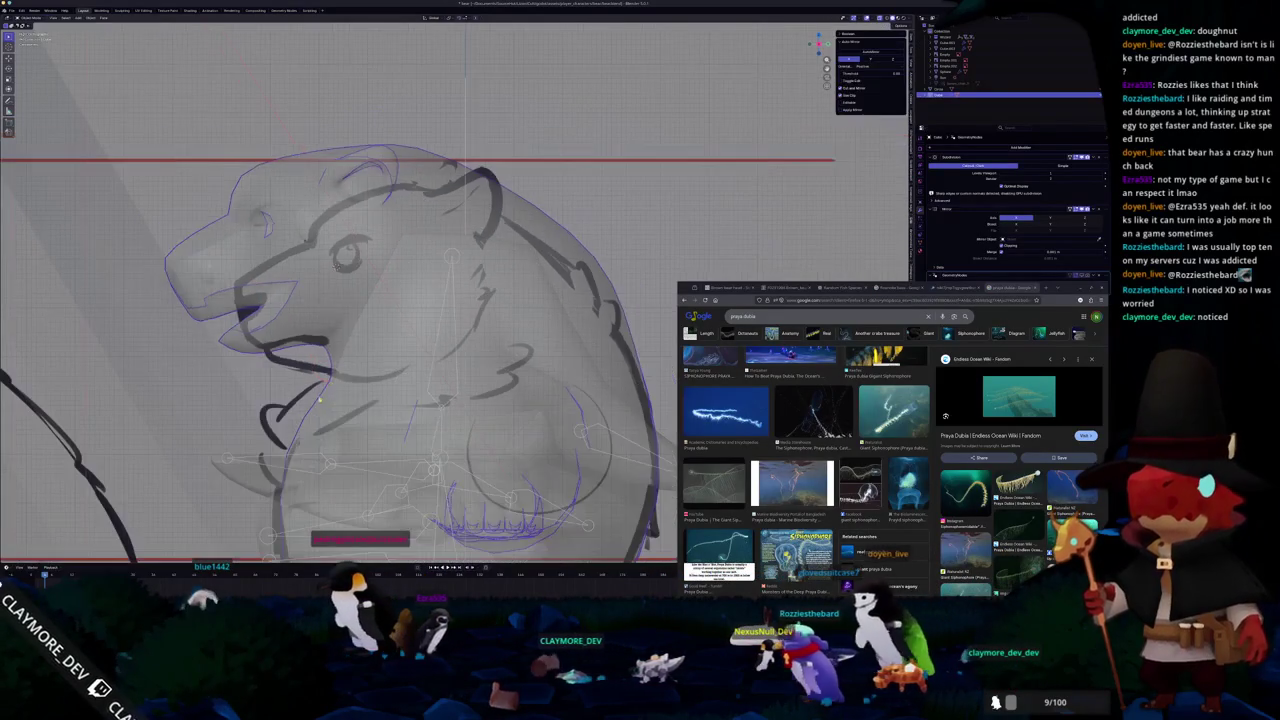
scroll(303, 397, "down", 1)
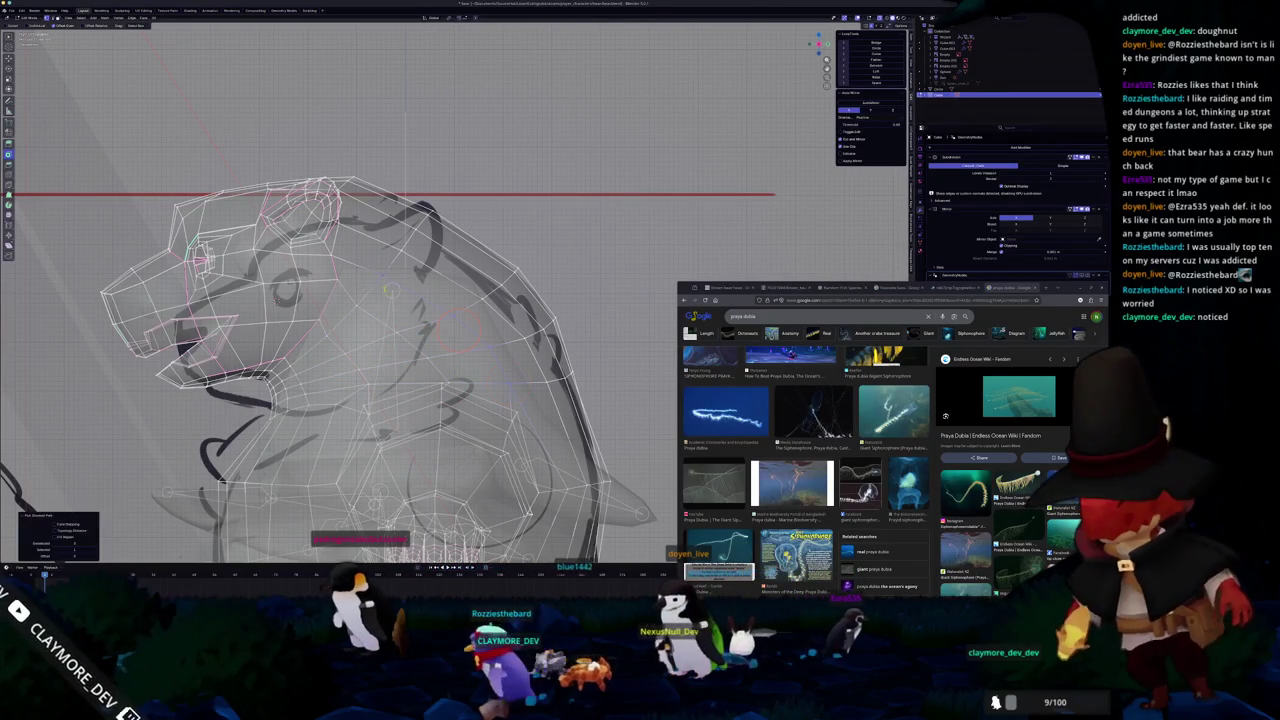
left_click(401, 247, "ctrl")
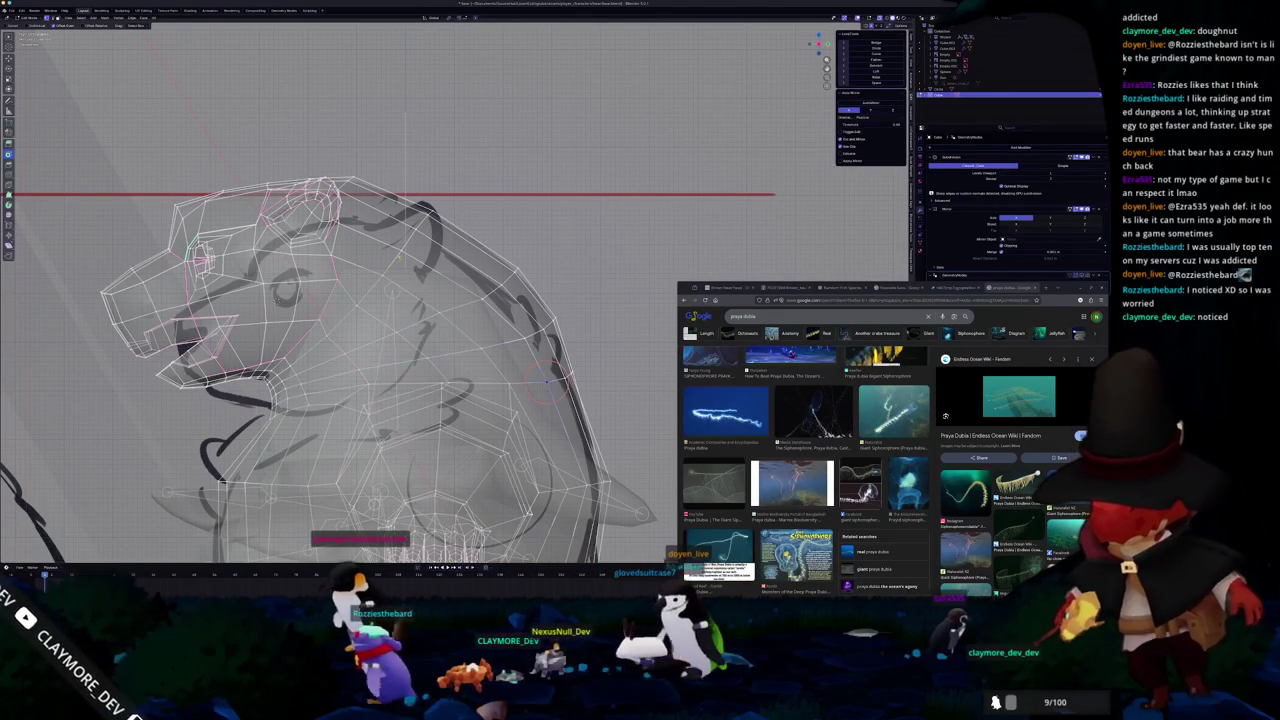
left_click(469, 312)
left_click(563, 378)
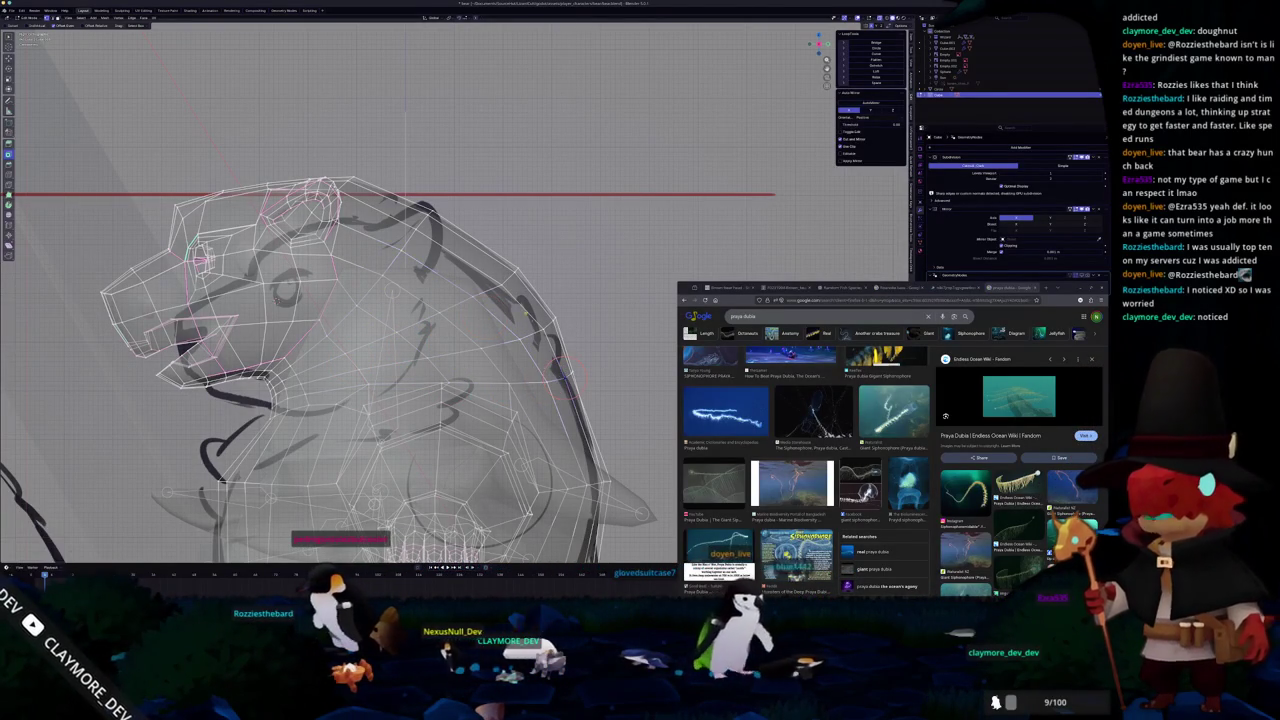
left_click(508, 300, "ctrl")
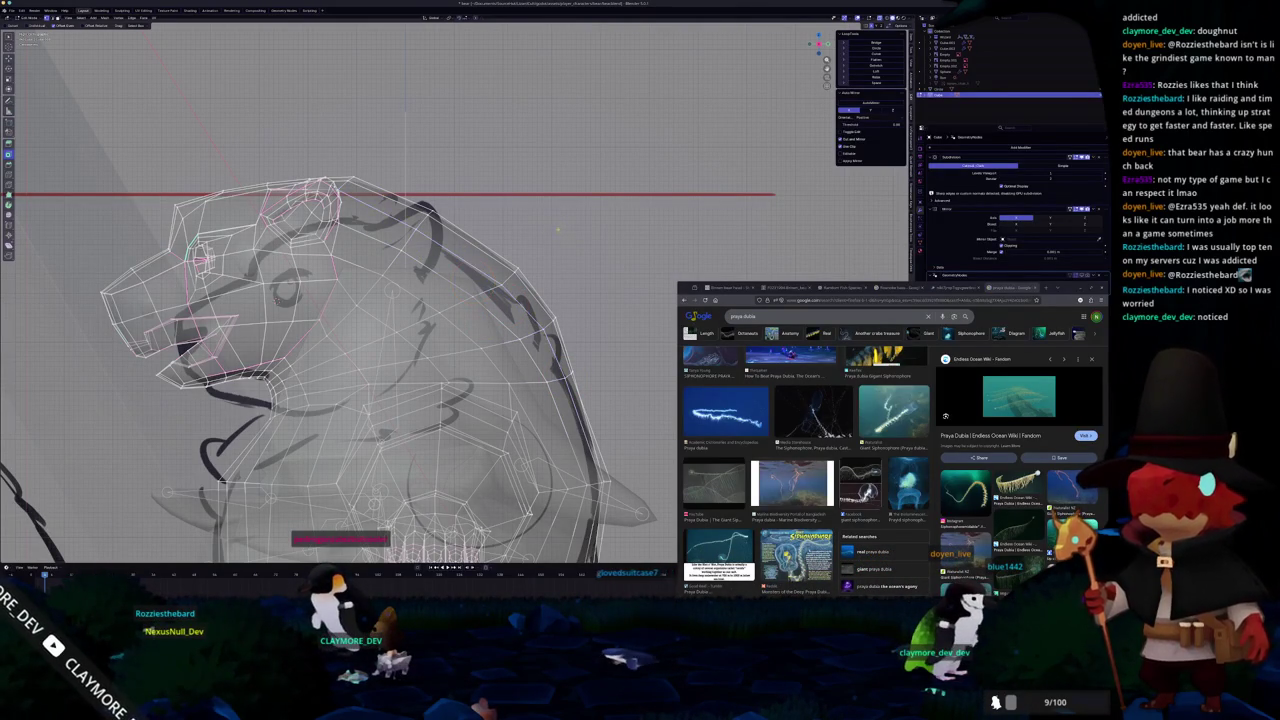
scroll(559, 228, "up", 1)
scroll(459, 311, "up", 1)
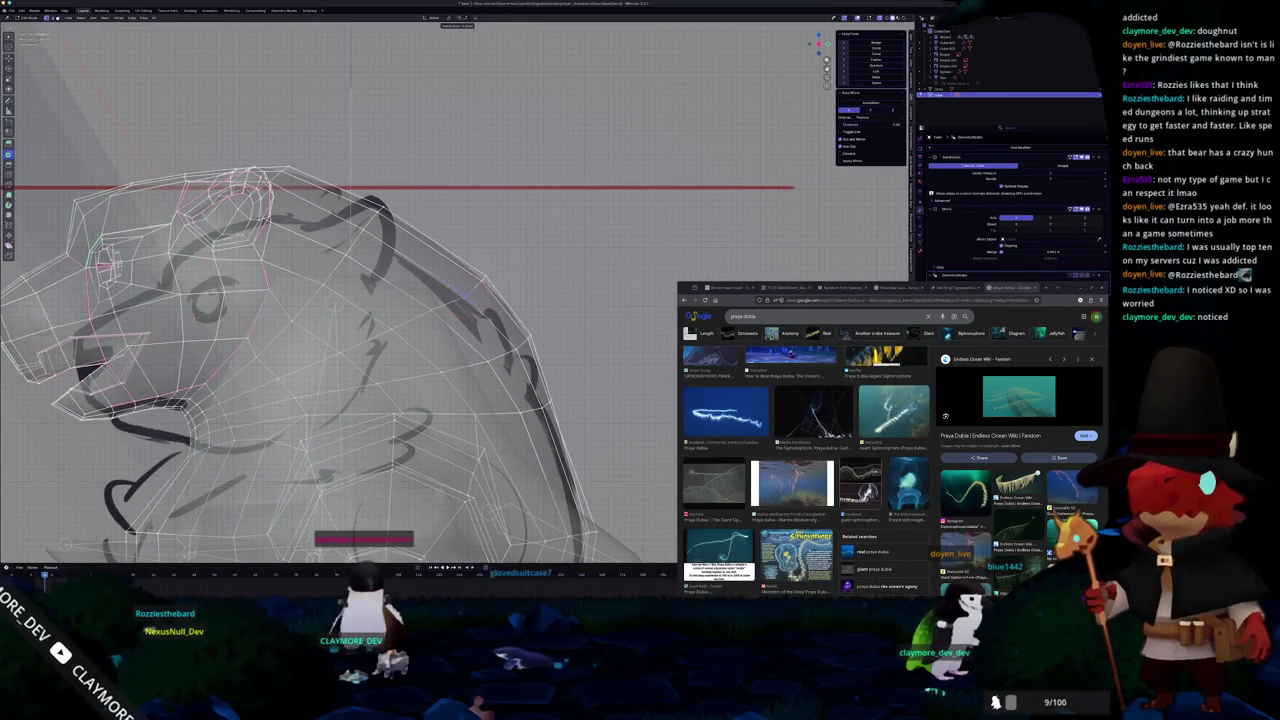
- Switch to solid shading and orbit around the bear, selecting the eye object
left_click(468, 293, "ctrl")
middle_click_drag(468, 293, 384, 288, "shift")
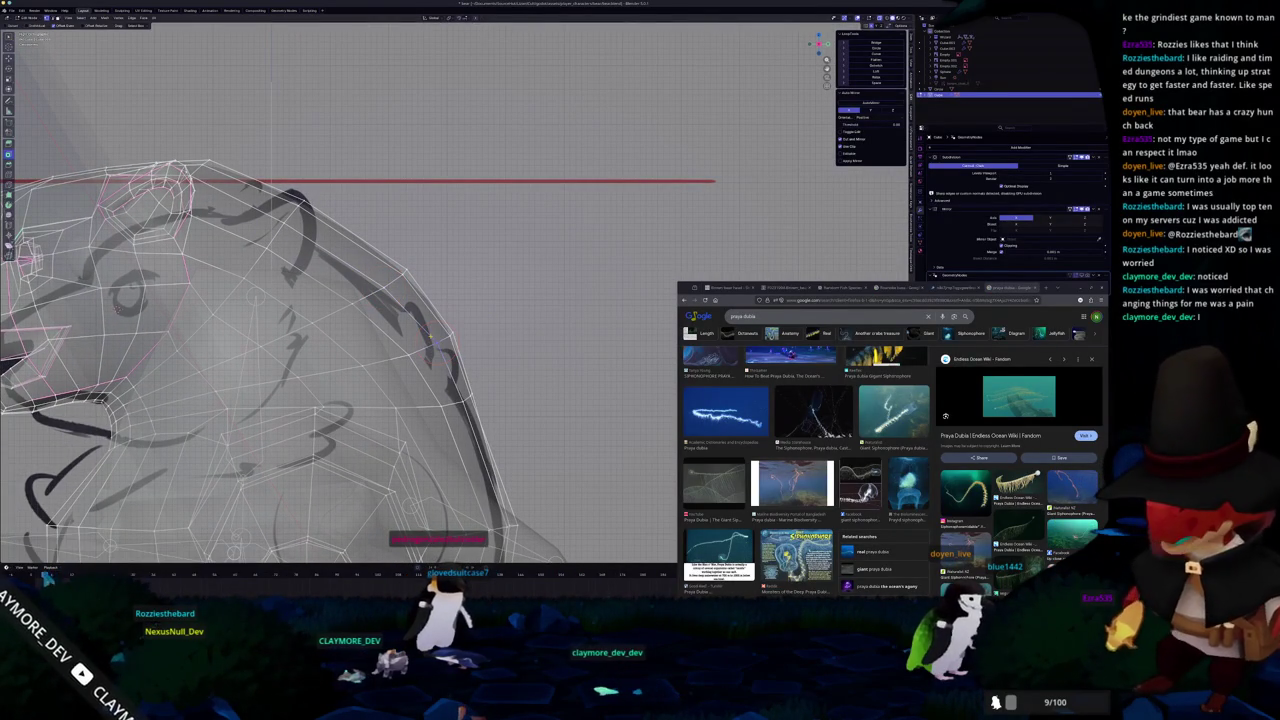
scroll(434, 338, "down", 1)
scroll(438, 325, "down", 1)
scroll(443, 313, "down", 1)
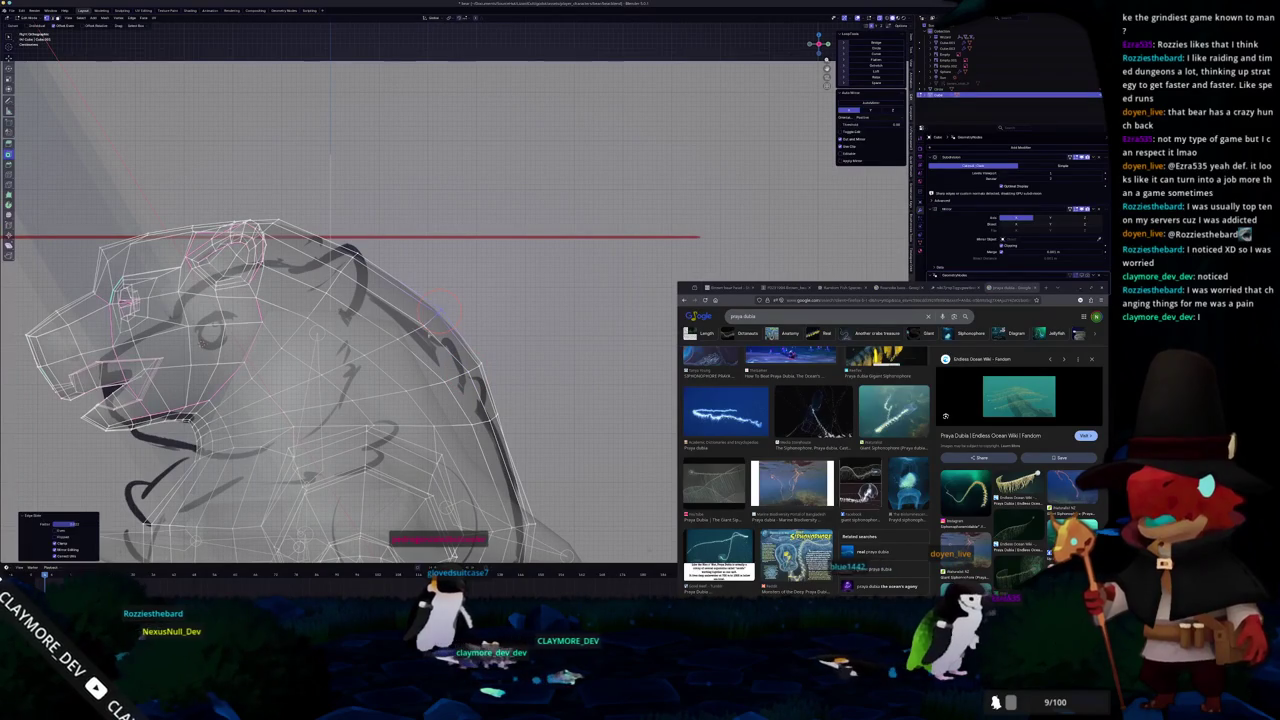
scroll(440, 312, "down", 1)
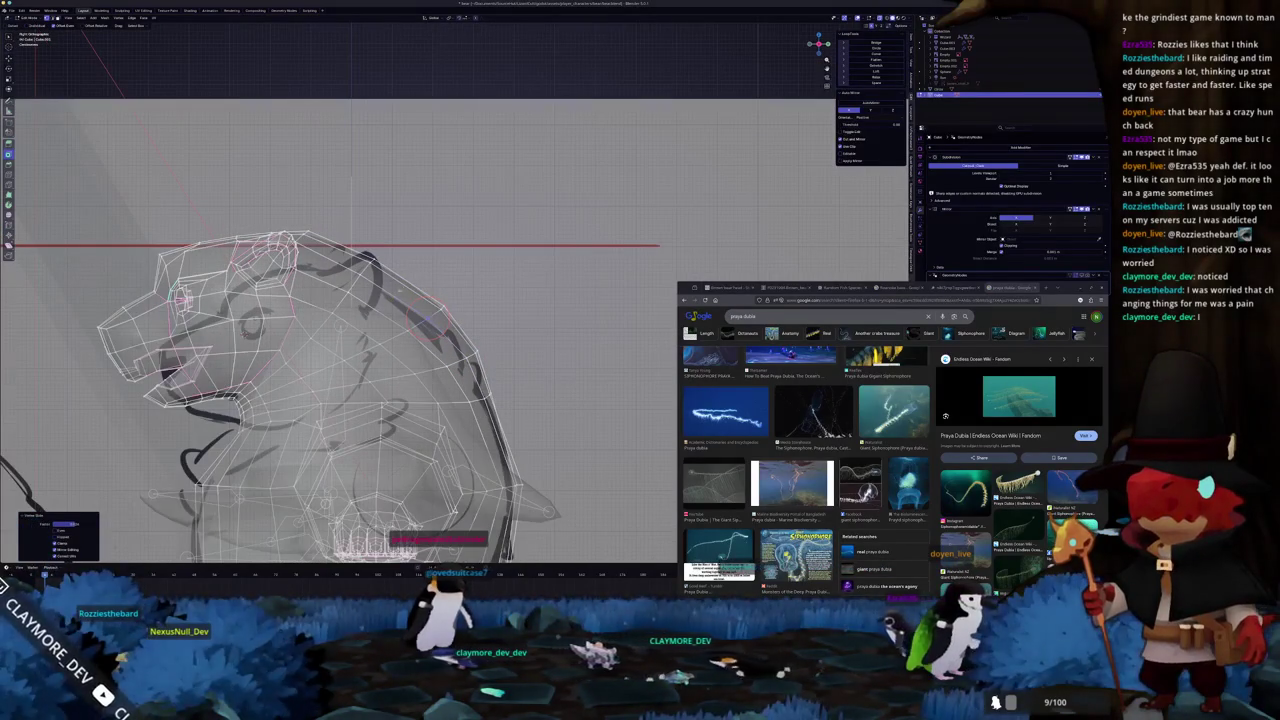
middle_click_drag(423, 316, 473, 366, "shift")
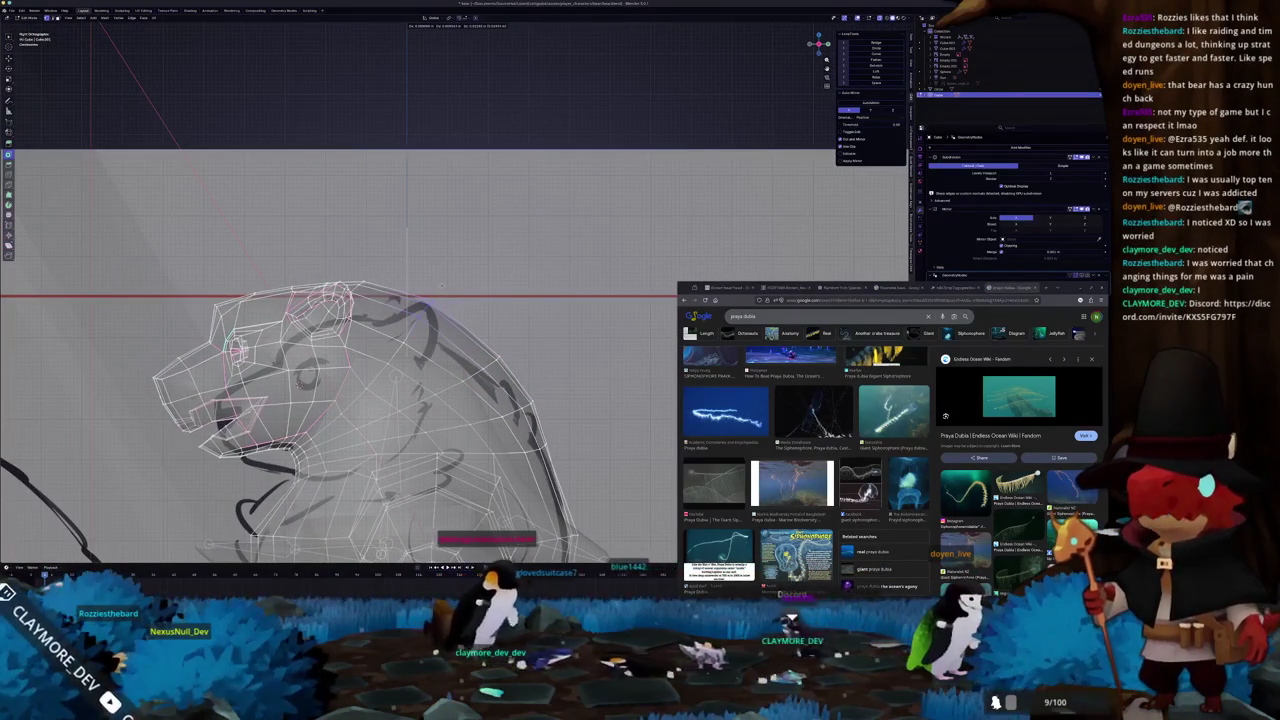
middle_click_drag(428, 308, 408, 268, "shift")
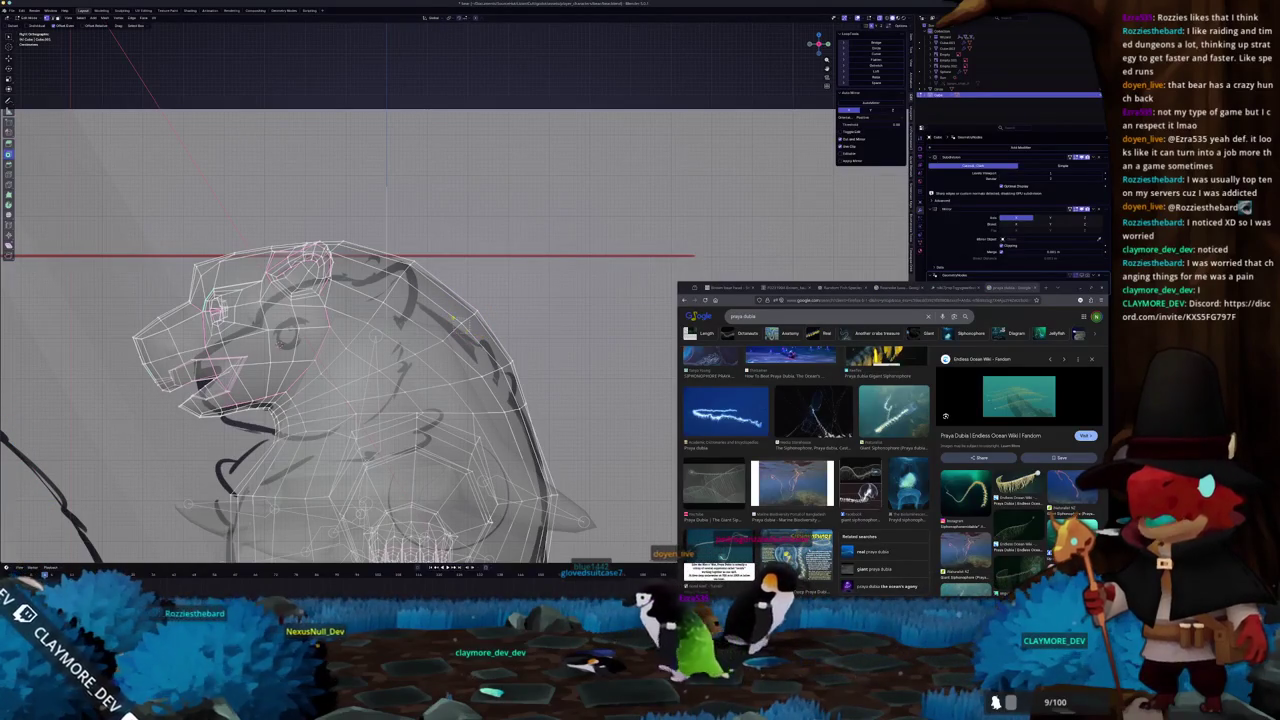
scroll(456, 318, "down", 3)
key("shift+z")
mouse_move(456, 318)
middle_mouse_down()
mouse_move(421, 330)
mouse_move(429, 397)
mouse_move(396, 341)
mouse_move(457, 326)
middle_mouse_up()
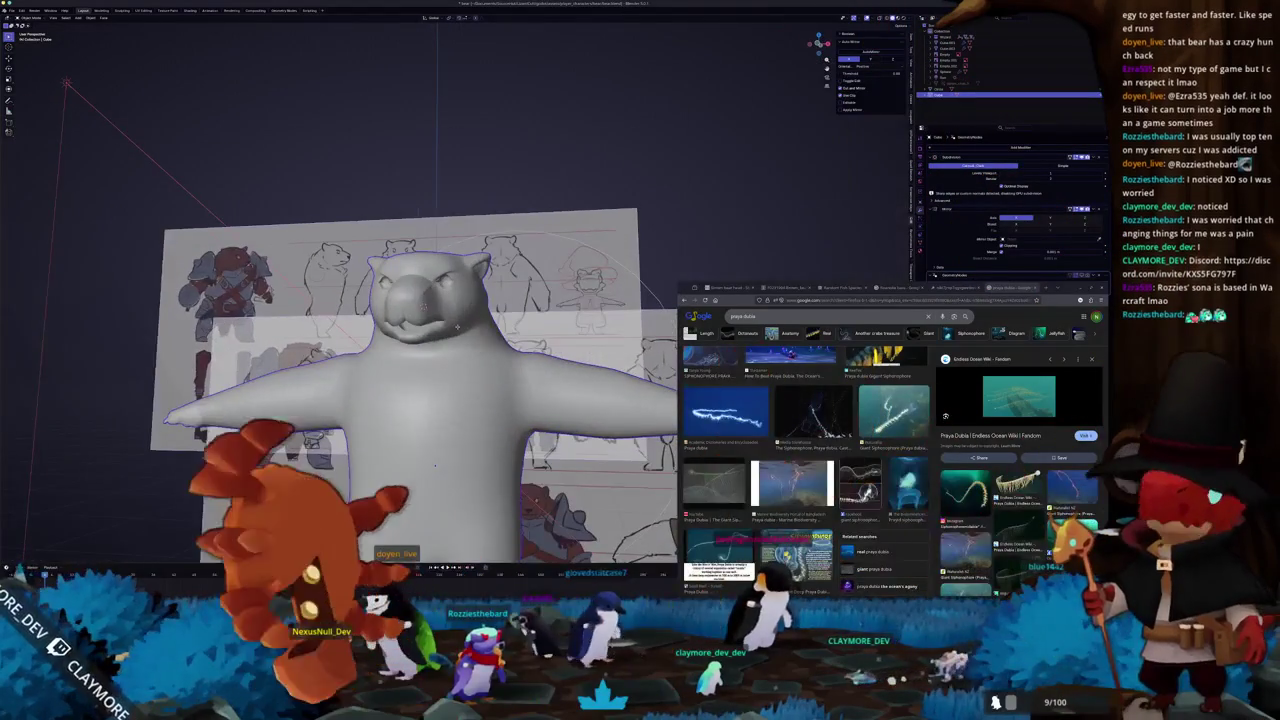
left_click(410, 302)
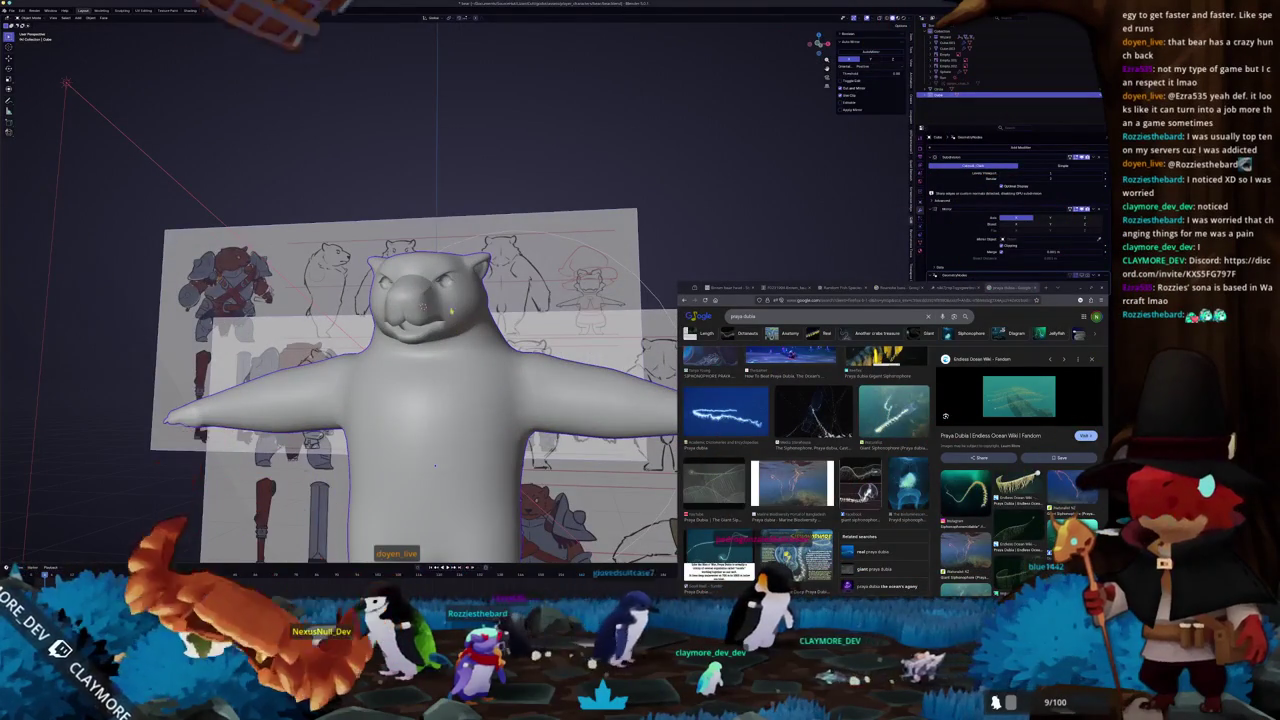
mouse_move(410, 302)
middle_mouse_down()
mouse_move(422, 462)
mouse_move(407, 542)
middle_mouse_up()
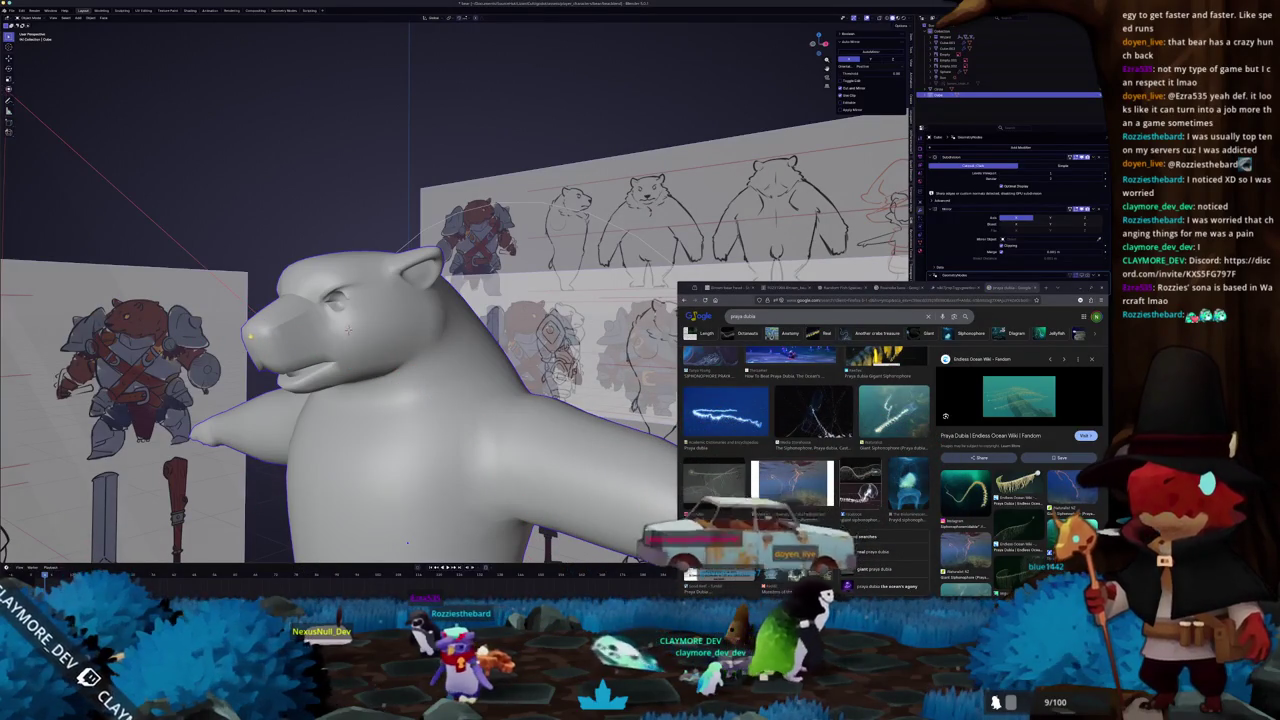
- Check the head against the sketch in X-ray side view, then enter Edit Mode
left_click(960, 48)
key("KP_3")
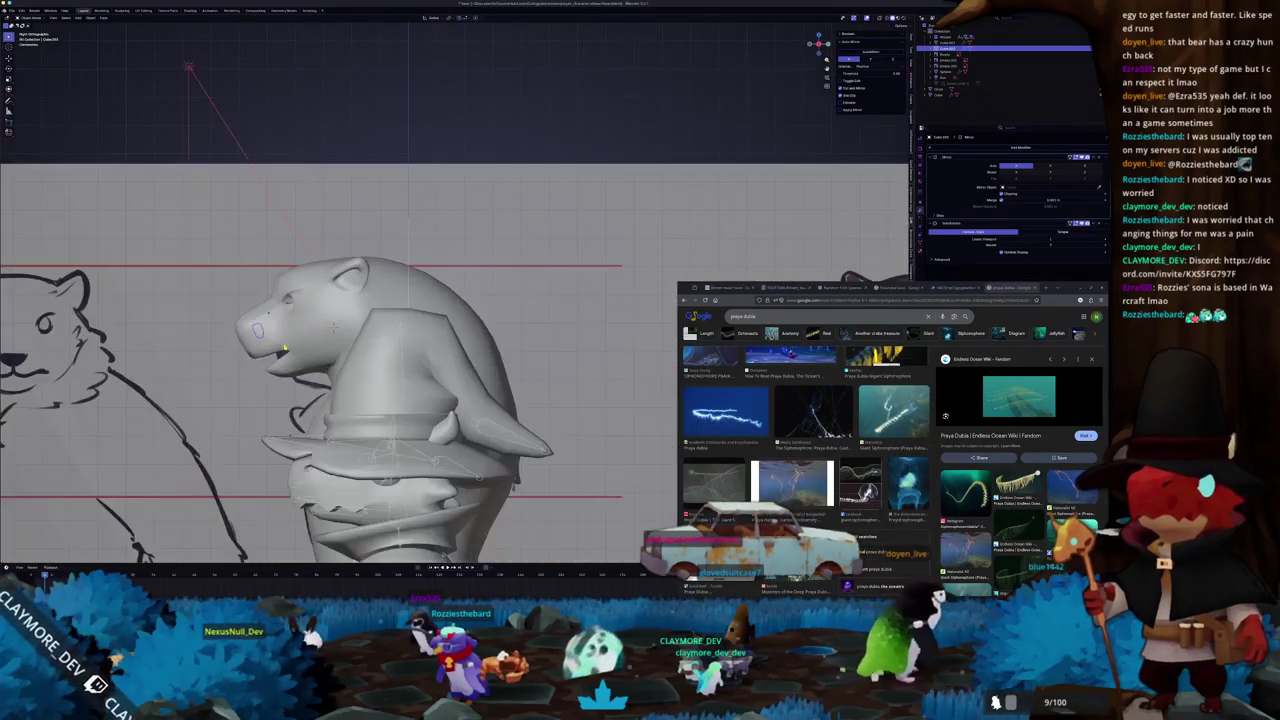
scroll(333, 327, "up", 2)
scroll(400, 330, "up", 2)
scroll(470, 335, "up", 2)
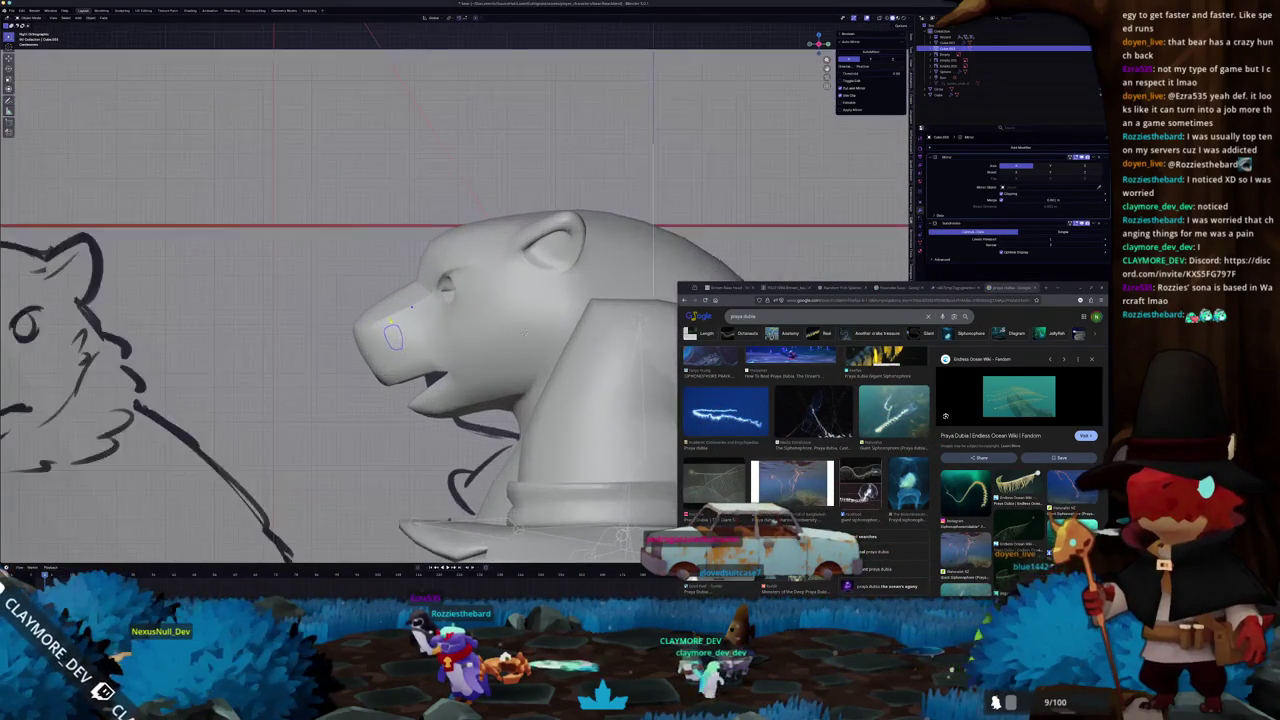
scroll(537, 340, "up", 1)
key("alt+z")
scroll(550, 350, "up", 2)
key("alt+z")
mouse_move(350, 349)
middle_mouse_down()
mouse_move(476, 342)
mouse_move(548, 320)
mouse_move(522, 345)
mouse_move(610, 326)
middle_mouse_up()
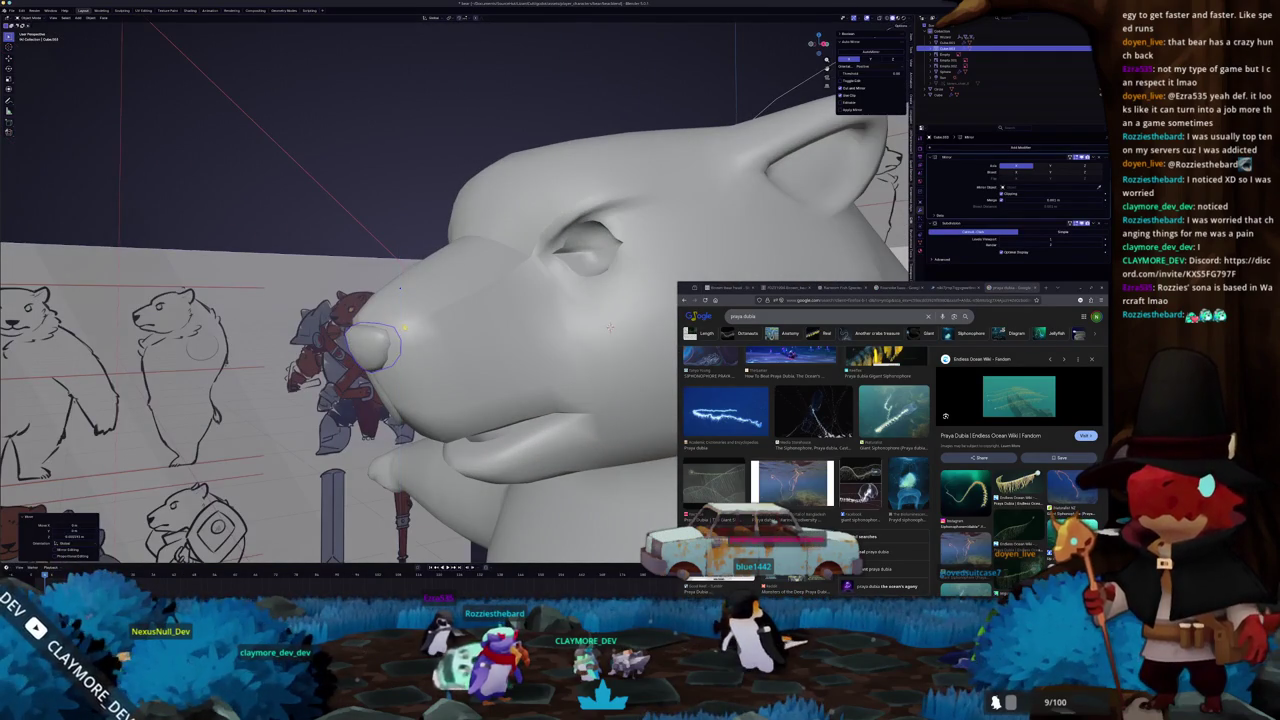
key("Tab")
key("Tab")
- Select a row of snout edges and toggle Edit Mode to compare the smoothed shape
middle_click_drag(610, 327, 572, 332)
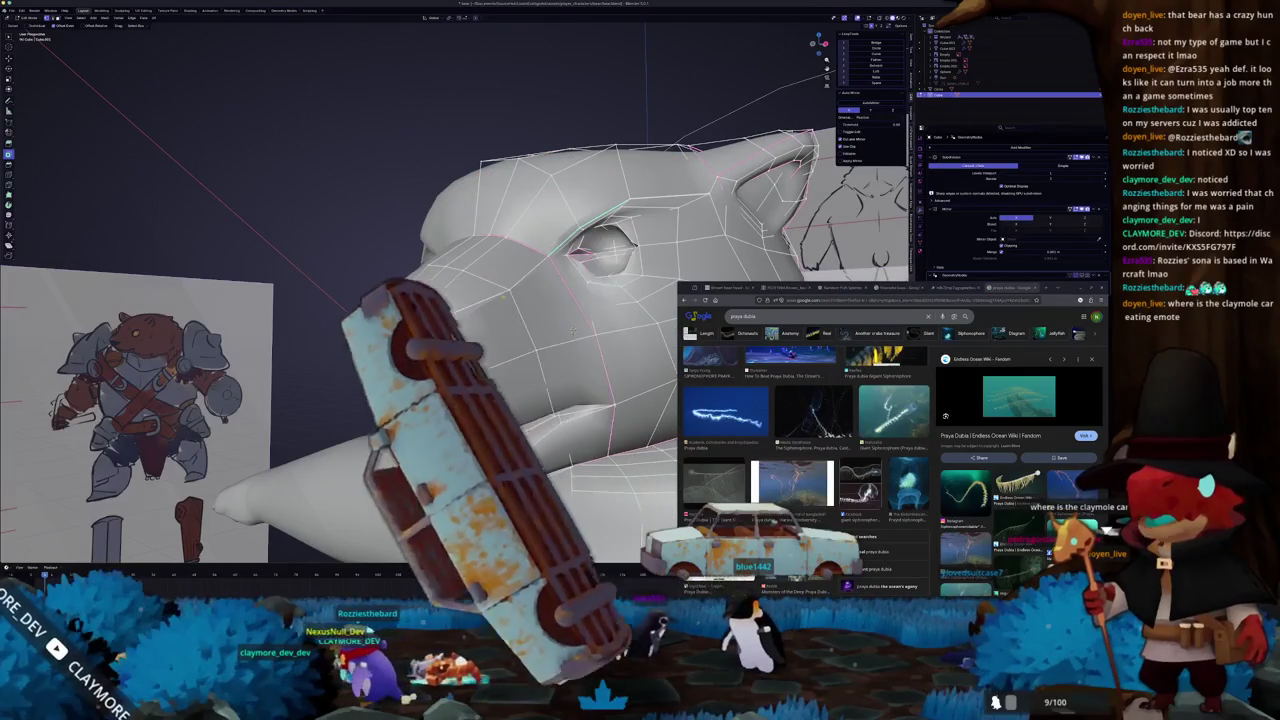
left_click_drag(385, 305, 435, 300)
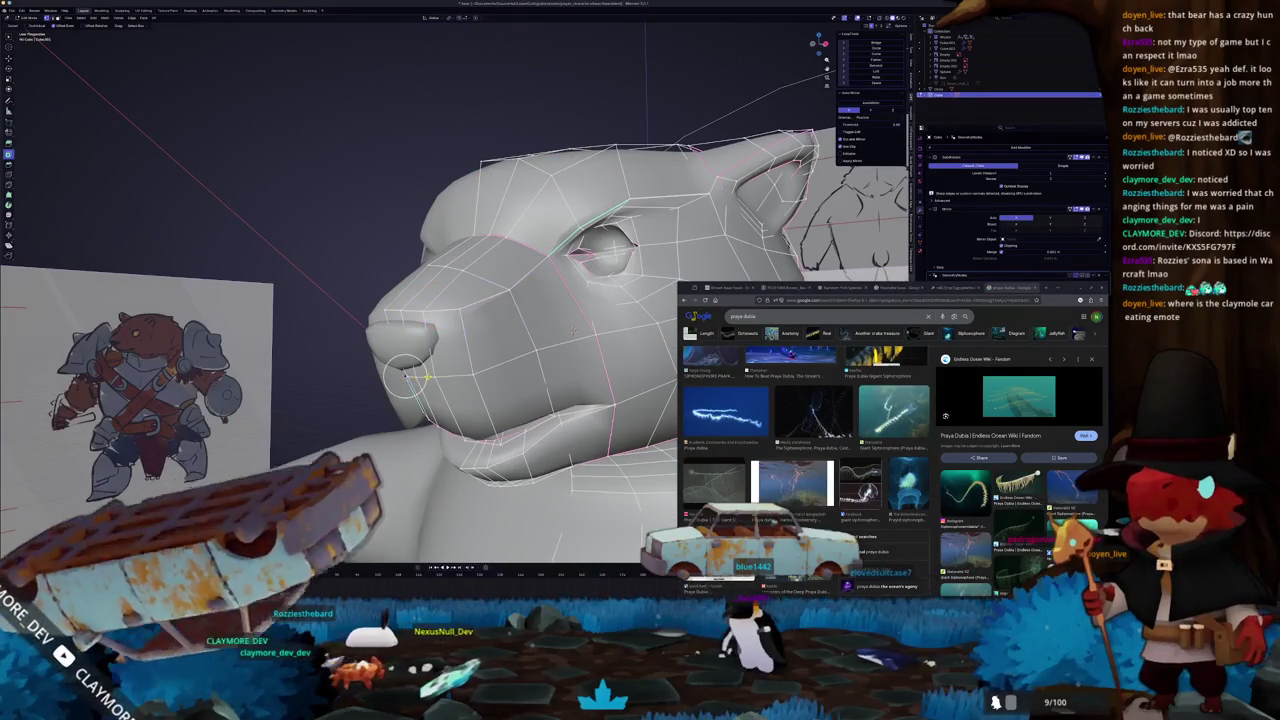
mouse_move(435, 303)
middle_mouse_down()
mouse_move(460, 358)
mouse_move(518, 311)
middle_mouse_up()
key("Tab")
key("Tab")
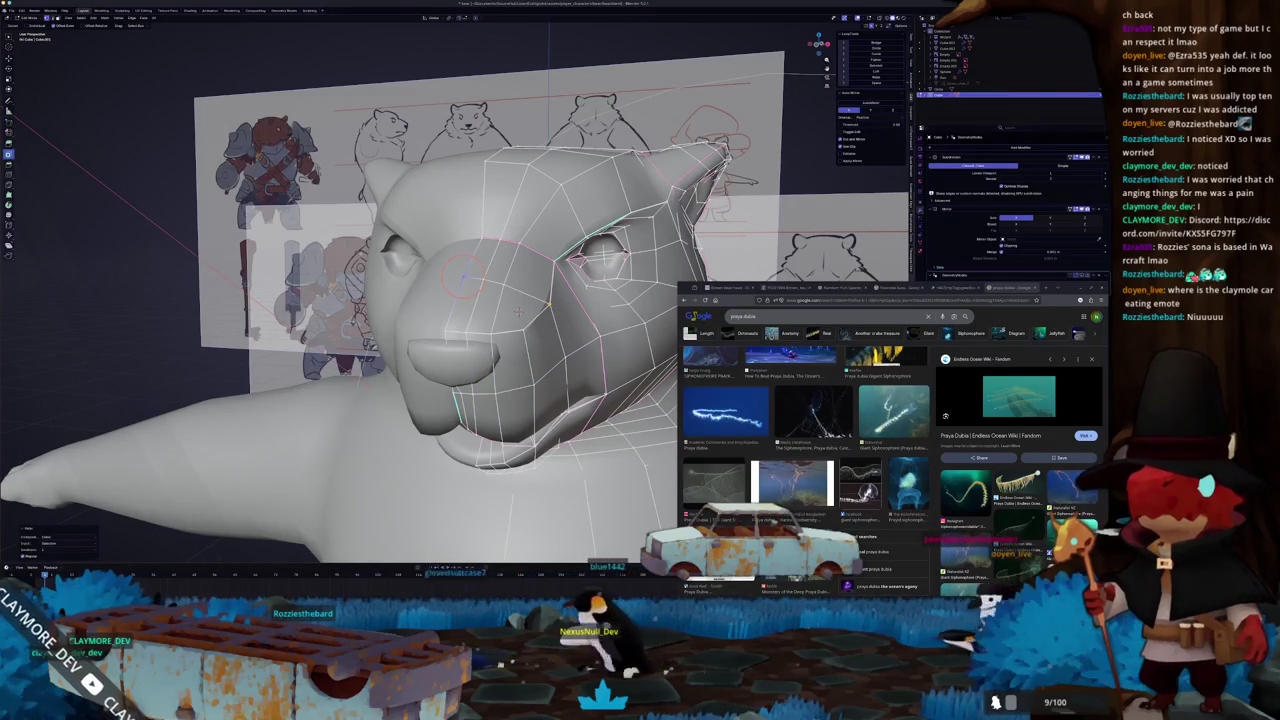
key("Tab")
key("Tab")
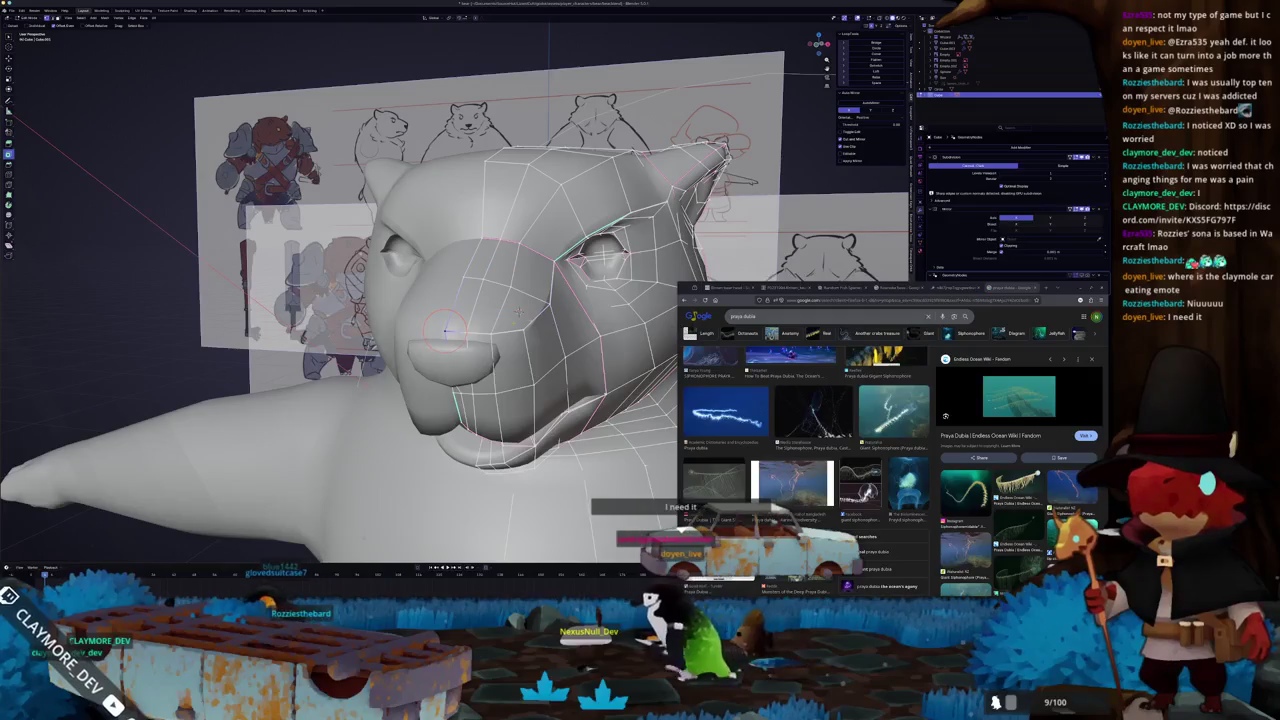
key("Tab")
- Check the head profile in X-ray side view, then select the body mesh for editing
mouse_move(518, 311)
middle_mouse_down()
mouse_move(454, 344)
mouse_move(564, 302)
mouse_move(583, 265)
middle_mouse_up()
key("alt+z")
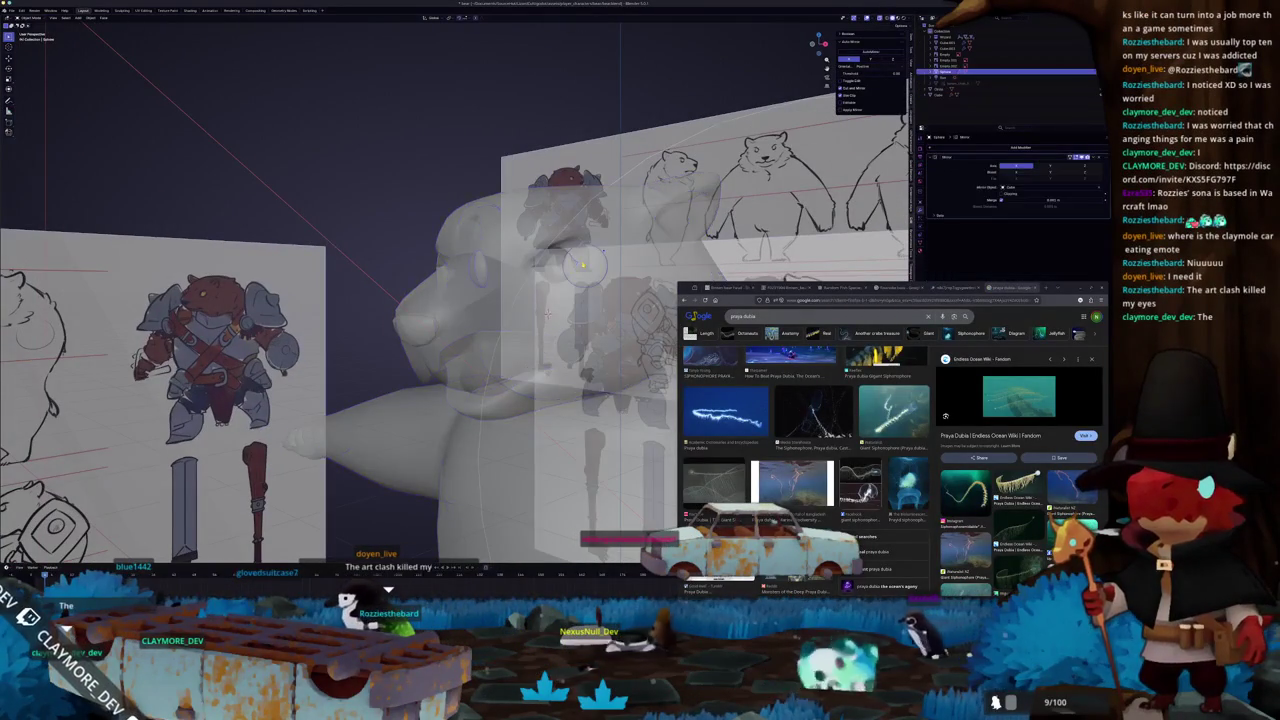
key("alt+z")
key("KP_3")
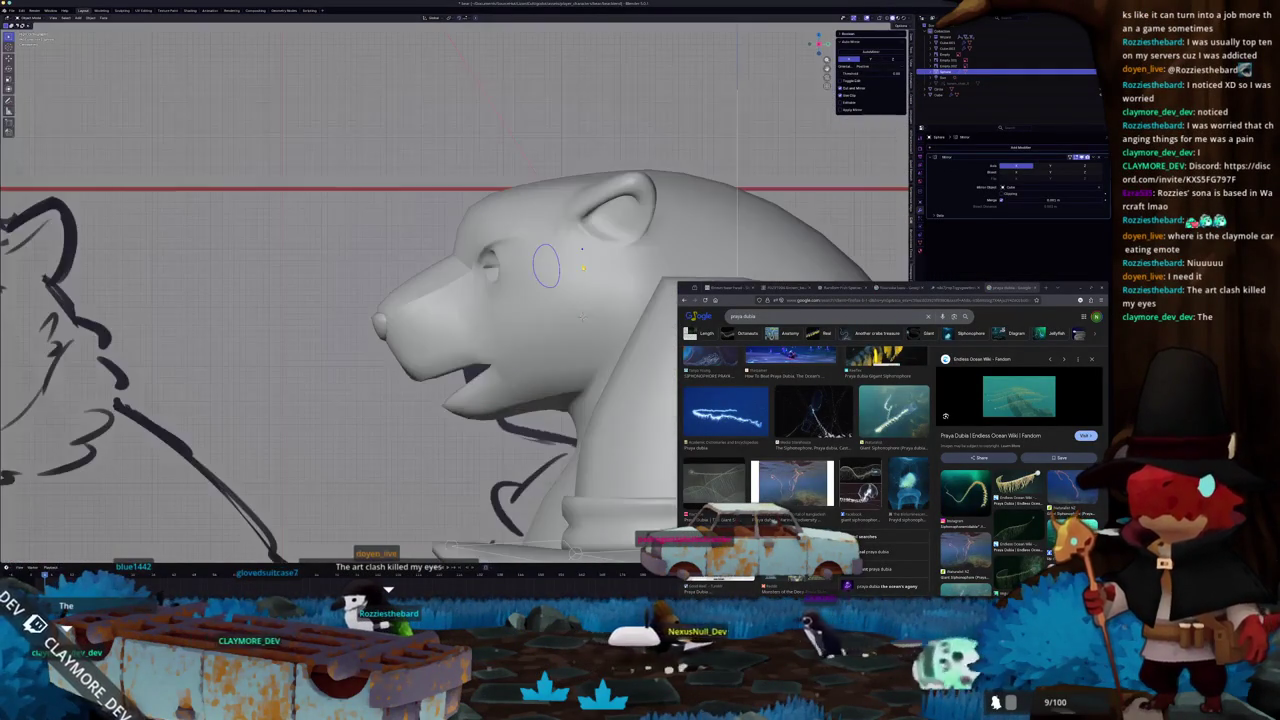
scroll(546, 265, "up", 3)
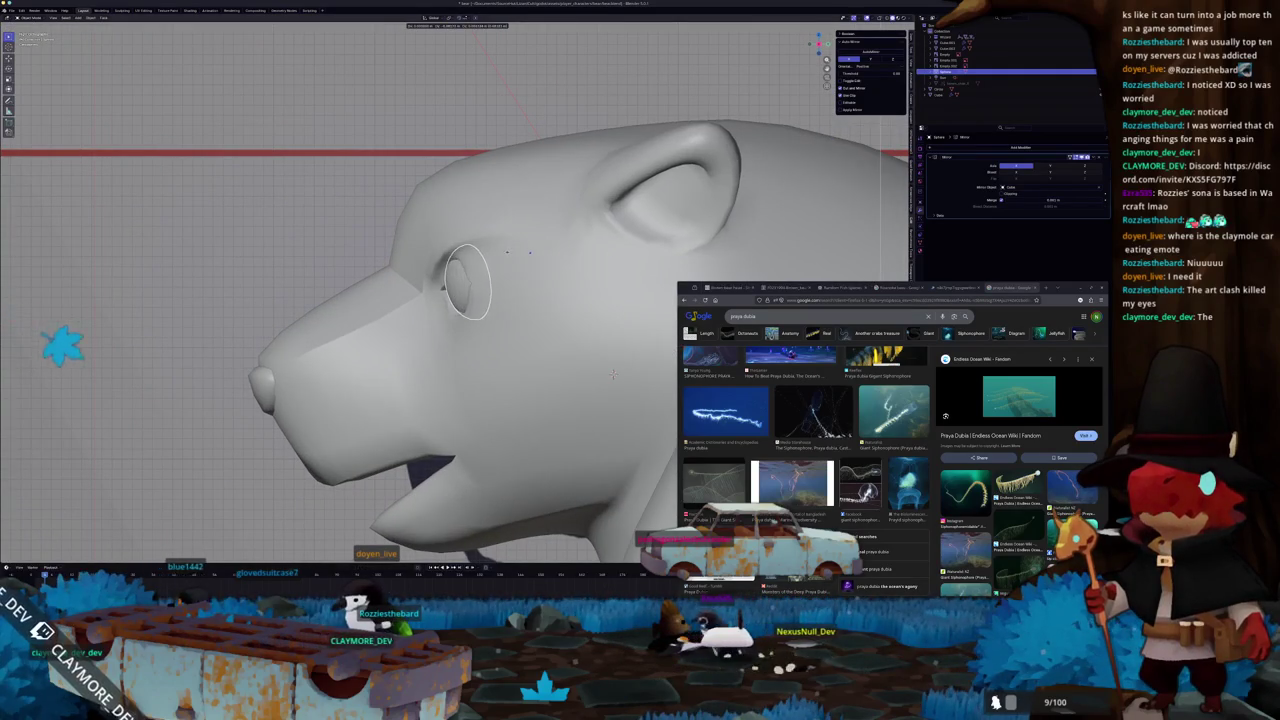
mouse_move(612, 374)
middle_mouse_down()
mouse_move(700, 185)
mouse_move(483, 325)
mouse_move(407, 316)
mouse_move(440, 265)
middle_mouse_up()
scroll(700, 185, "down", 3)
left_click(483, 325)
key("Tab")
- Select the nose object and view it in the numpad 1 orthographic view
scroll(483, 325, "up", 5)
scroll(440, 265, "up", 2)
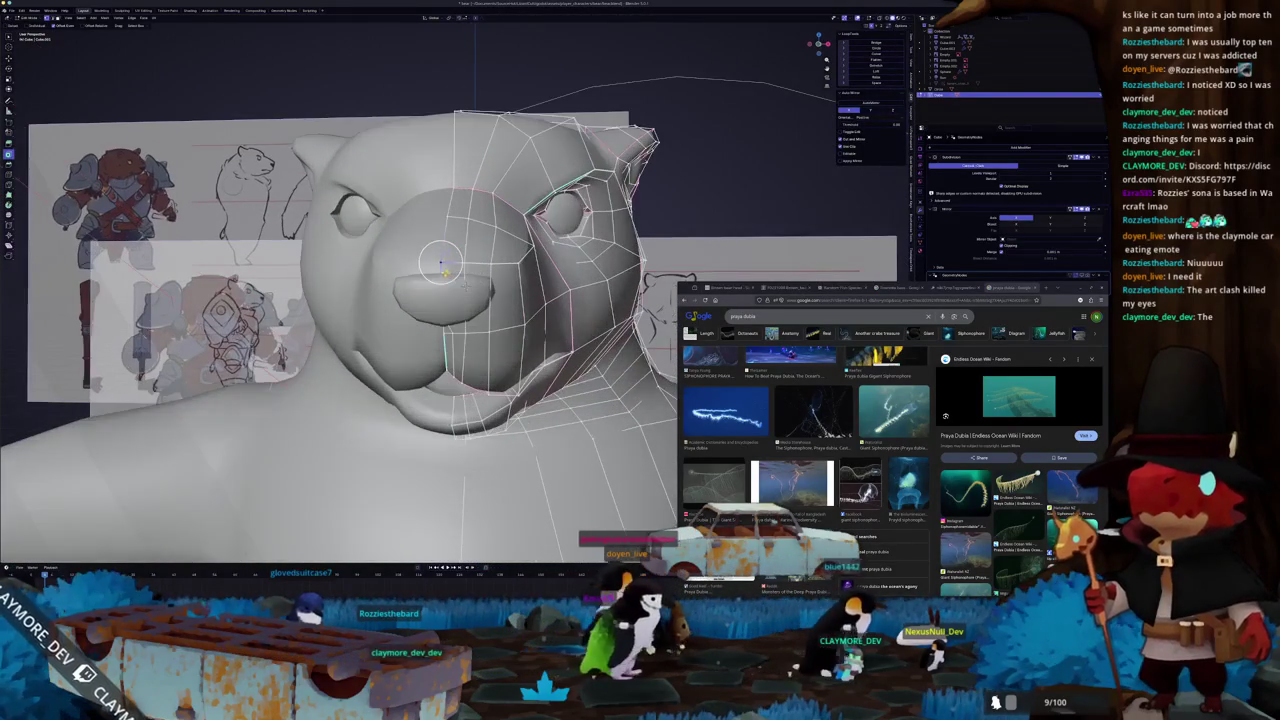
middle_click_drag(440, 265, 410, 330)
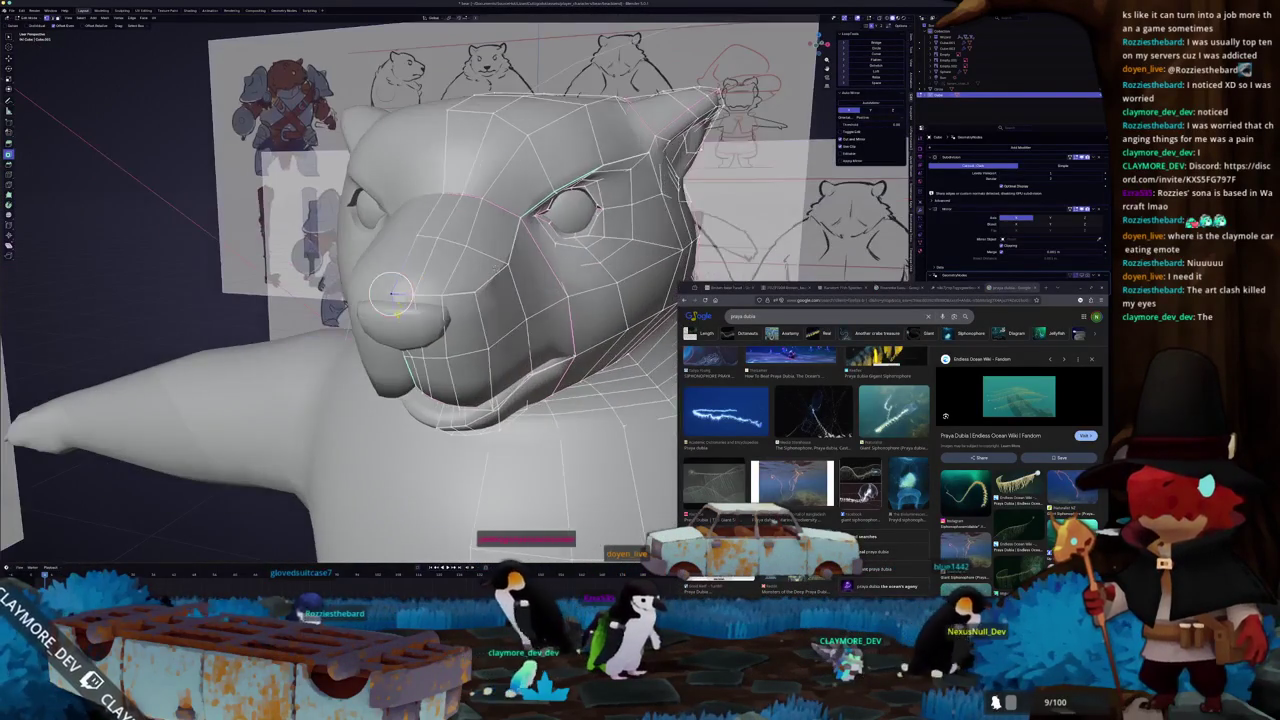
key("Tab")
left_click(407, 336)
key("KP_1")
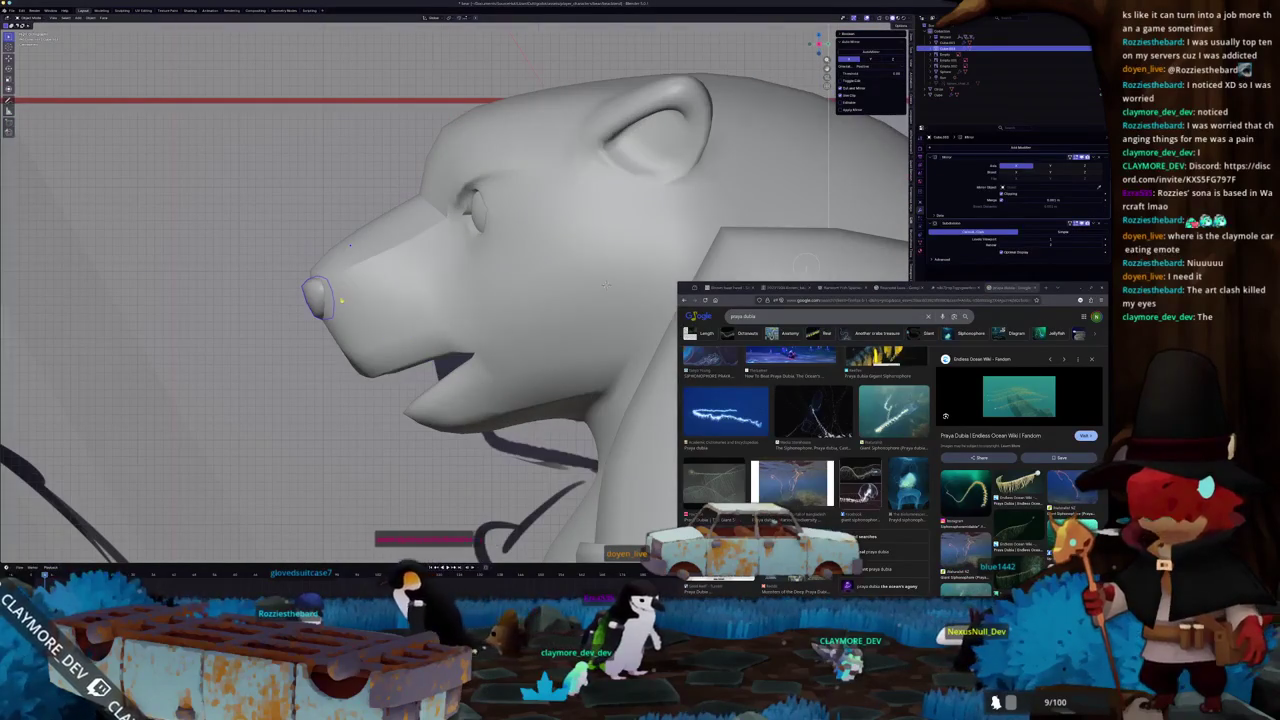
middle_click_drag(344, 303, 455, 315, "shift")
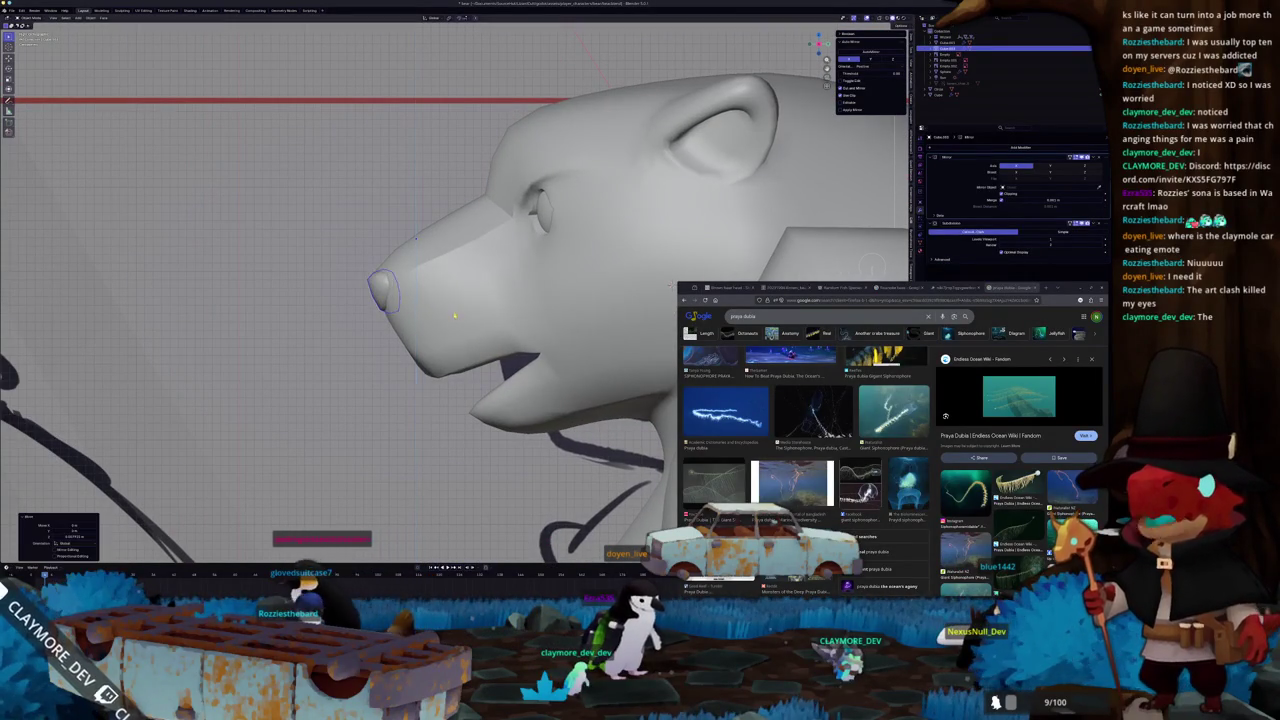
key("Tab")
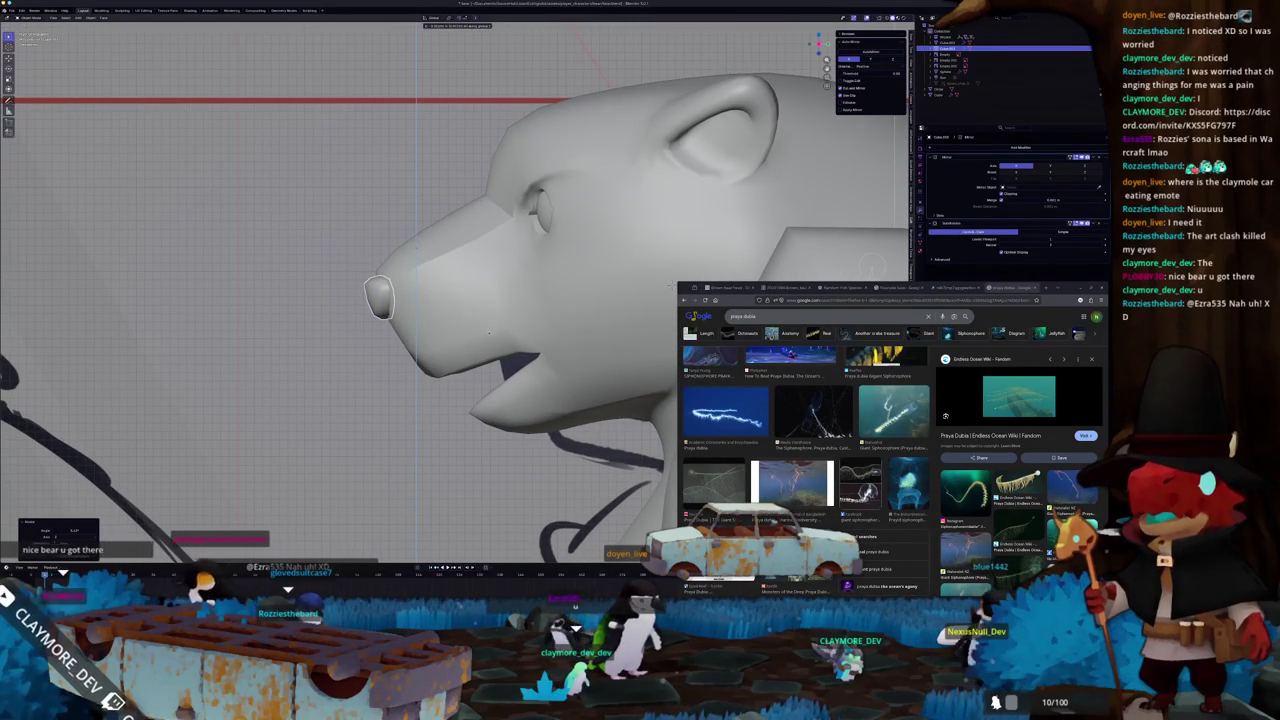
- Orbit to a front view and zoom out to show the whole bear and reference boards
middle_click_drag(497, 332, 461, 343)
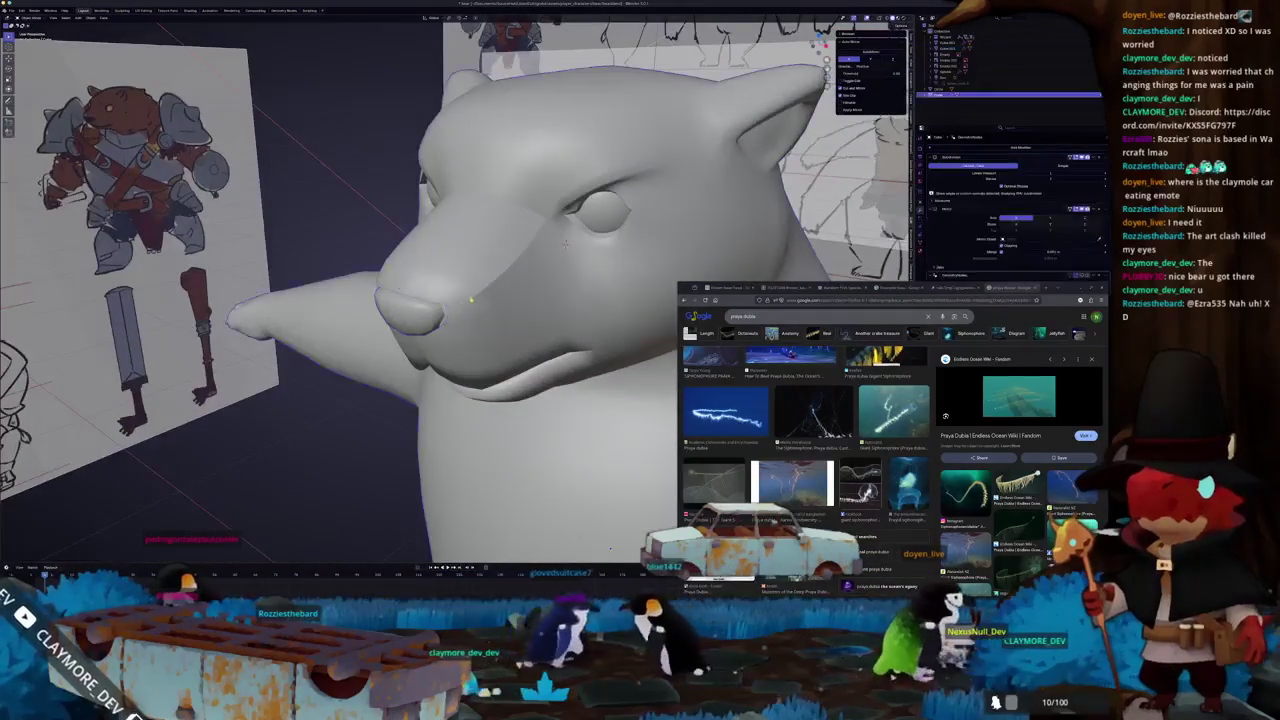
scroll(463, 335, "down", 4)
scroll(468, 315, "down", 3)
scroll(472, 298, "down", 3)
mouse_move(475, 293)
middle_mouse_down()
mouse_move(306, 389)
mouse_move(408, 380)
middle_mouse_up()
- In X-ray right side view, move the head vertices to line up with the sketch
key("Tab")
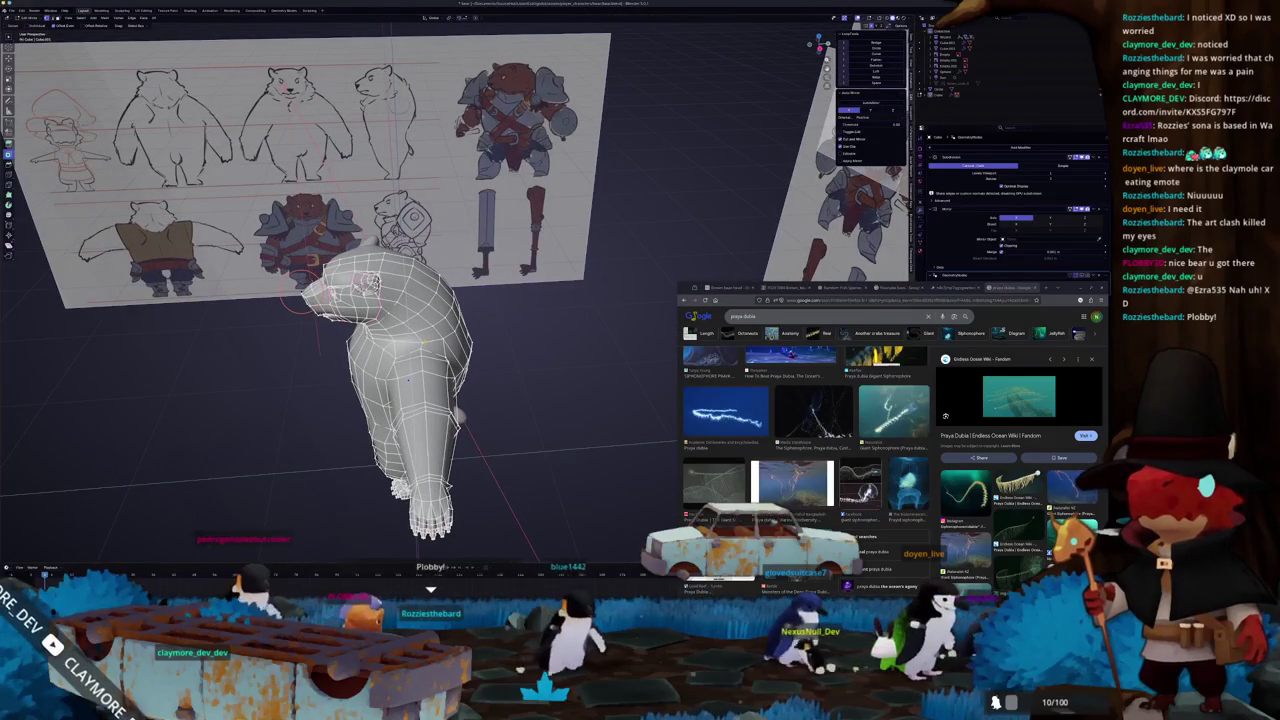
key("KP_3")
key("alt+z")
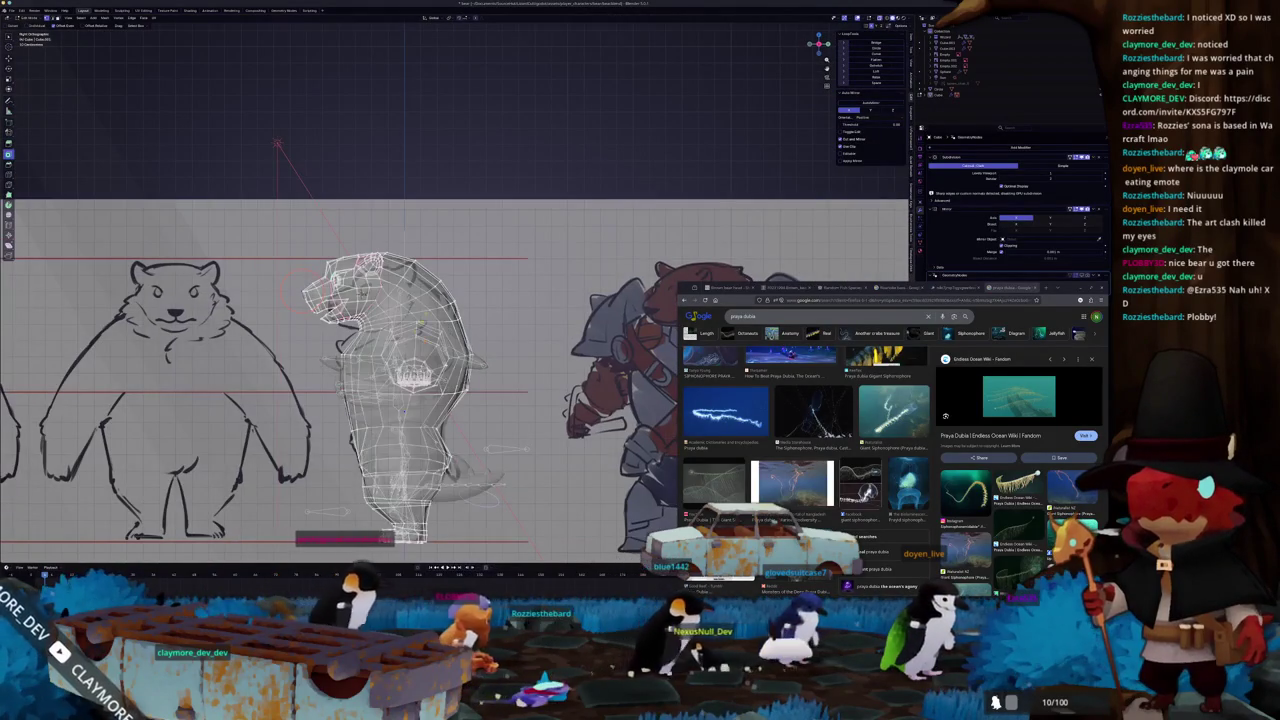
scroll(408, 380, "up", 3)
scroll(250, 195, "up", 1)
scroll(250, 195, "up", 1)
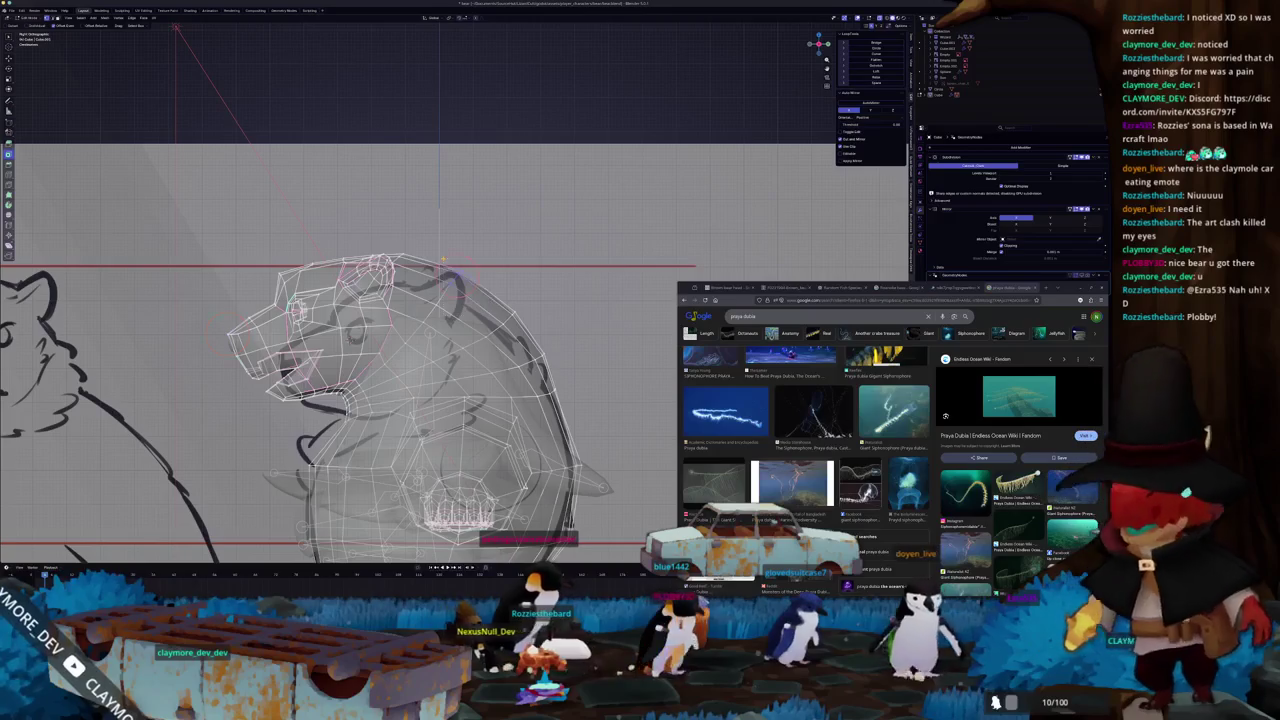
scroll(442, 259, "up", 1)
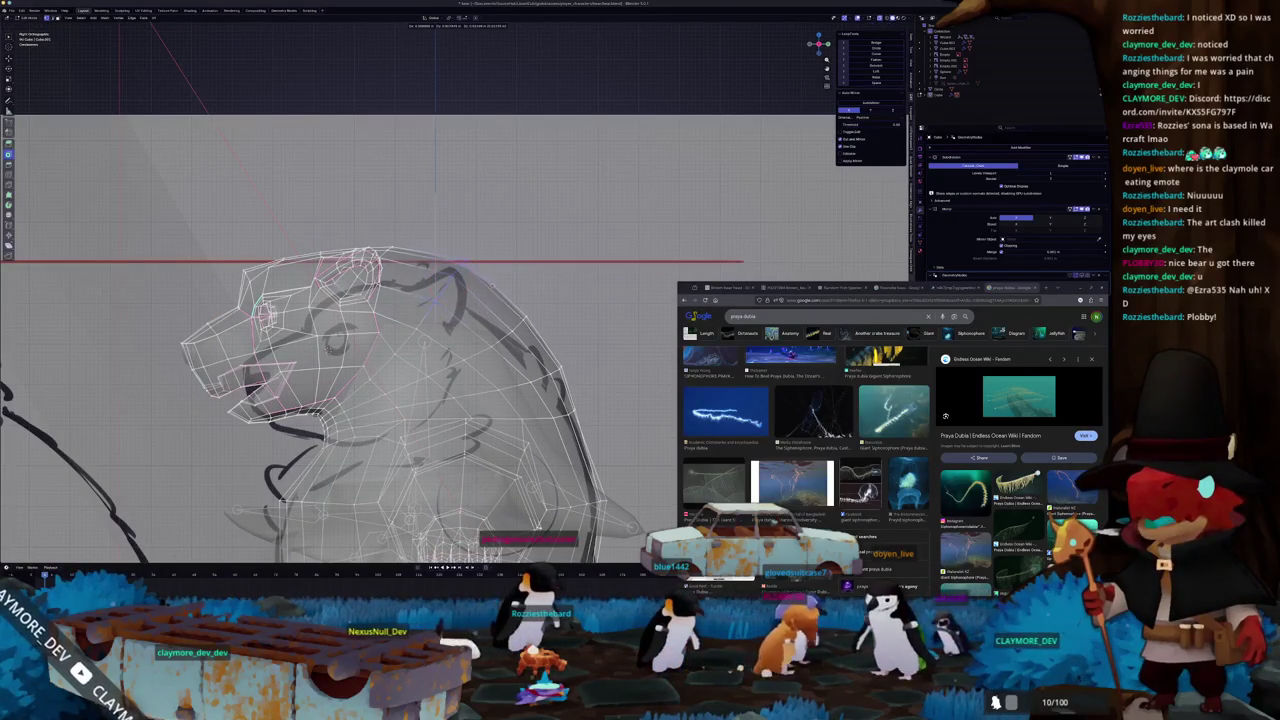
left_click(492, 284)
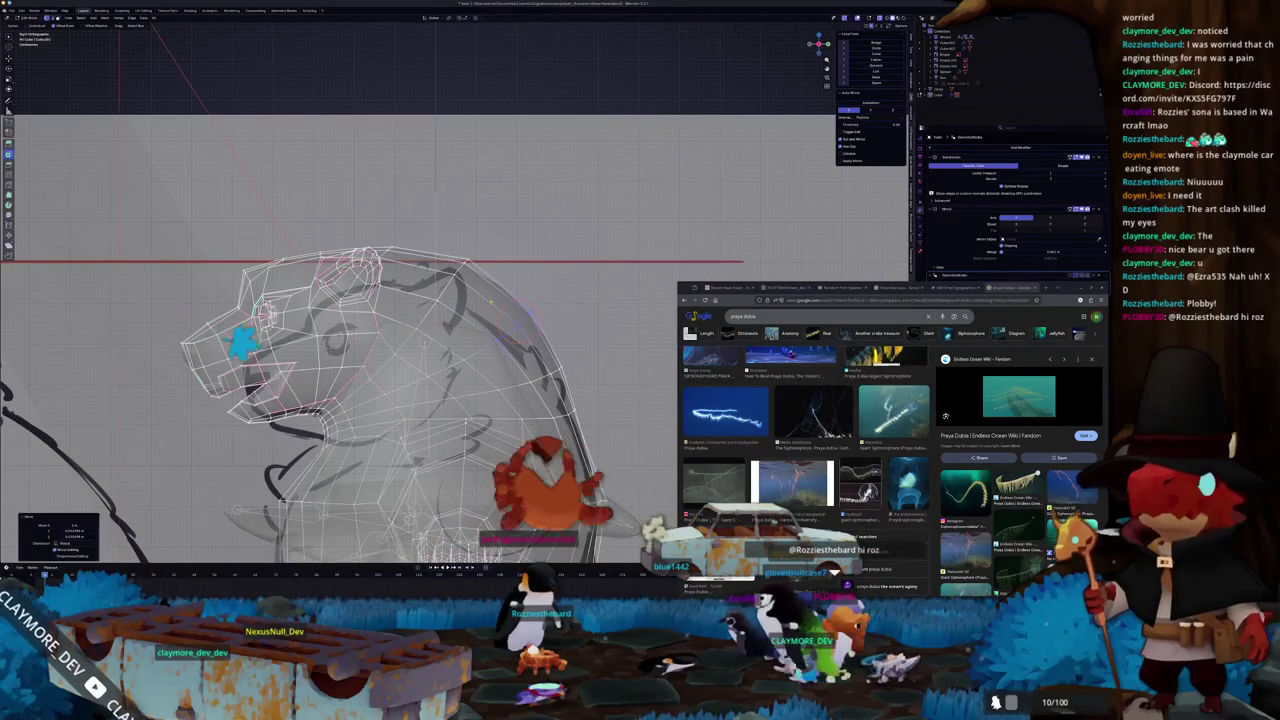
- Leave Edit Mode to view the whole bear from a tilted angle, then resume editing
key("Tab")
scroll(480, 305, "down", 2)
scroll(440, 311, "down", 2)
mouse_move(440, 311)
middle_mouse_down()
mouse_move(394, 303)
mouse_move(478, 314)
mouse_move(484, 297)
middle_mouse_up()
key("Tab")
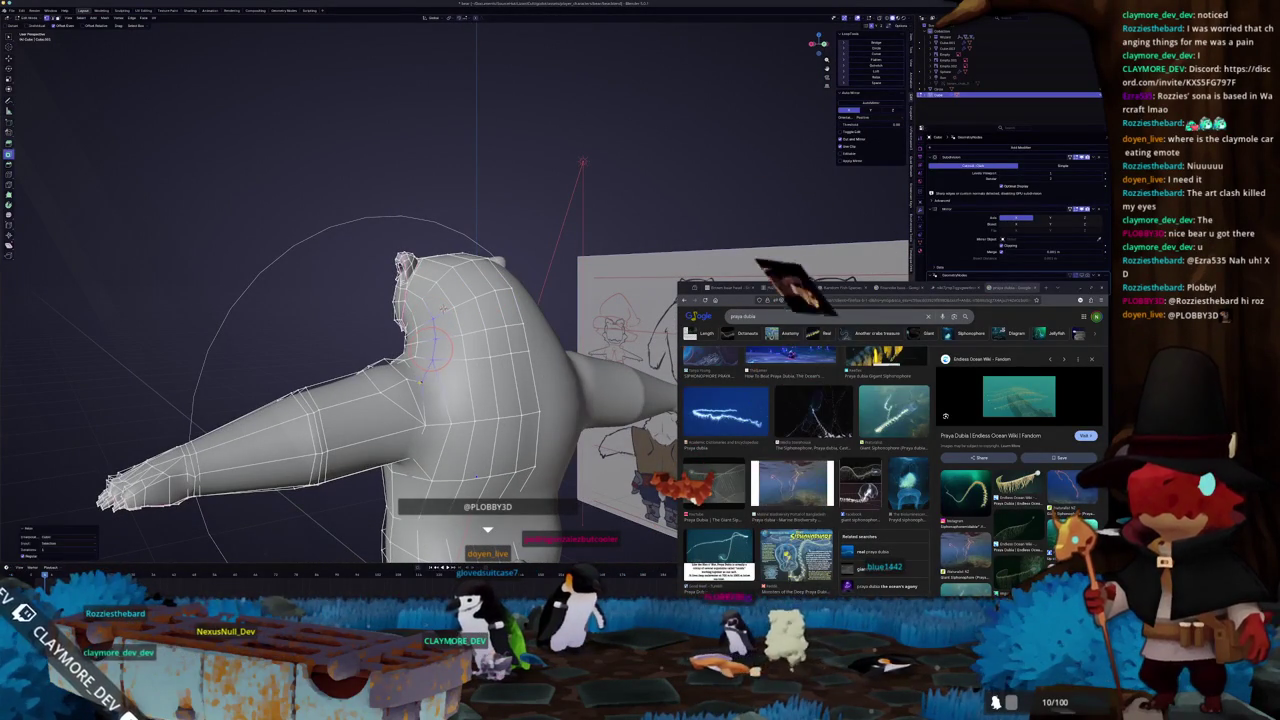
- Insert a Ctrl+R edge loop around the bear's torso
middle_click_drag(484, 297, 408, 308)
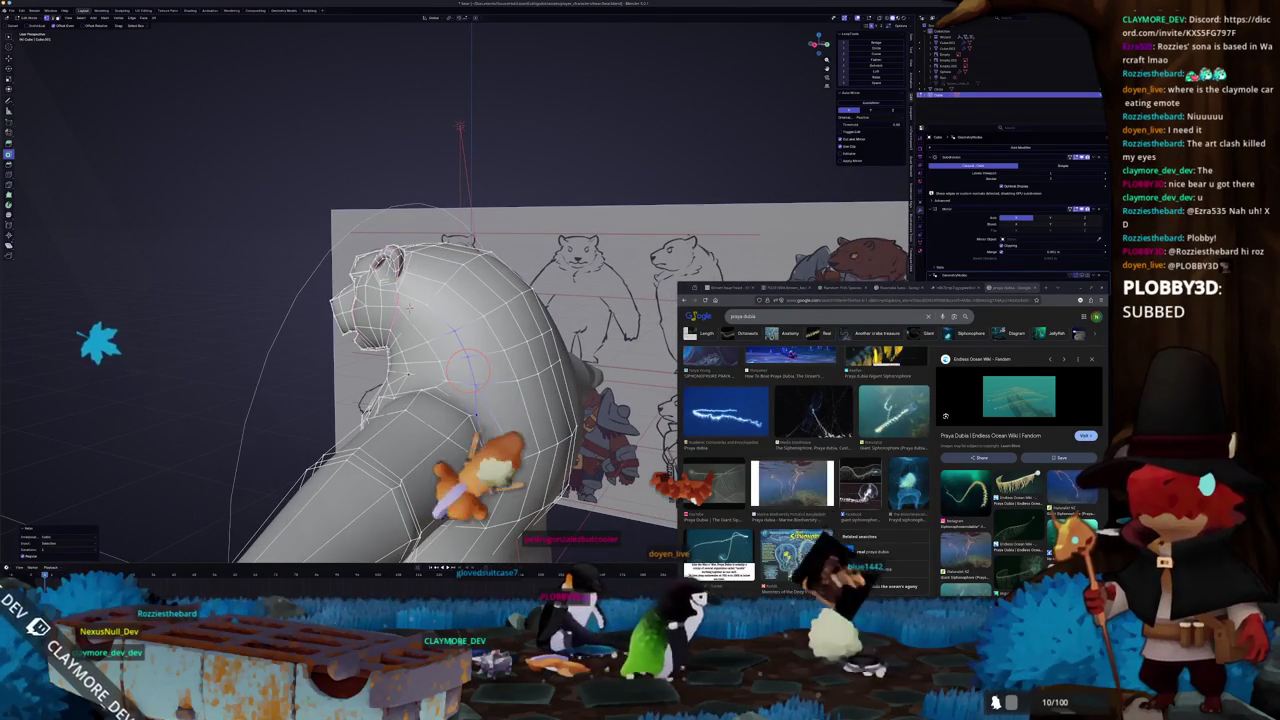
mouse_move(408, 308)
middle_mouse_down()
mouse_move(410, 255)
mouse_move(447, 441)
mouse_move(531, 334)
mouse_move(456, 343)
mouse_move(474, 334)
mouse_move(330, 372)
middle_mouse_up()
key("Tab")
key("Tab")
mouse_move(462, 253)
middle_mouse_down()
mouse_move(464, 298)
mouse_move(413, 315)
middle_mouse_up()
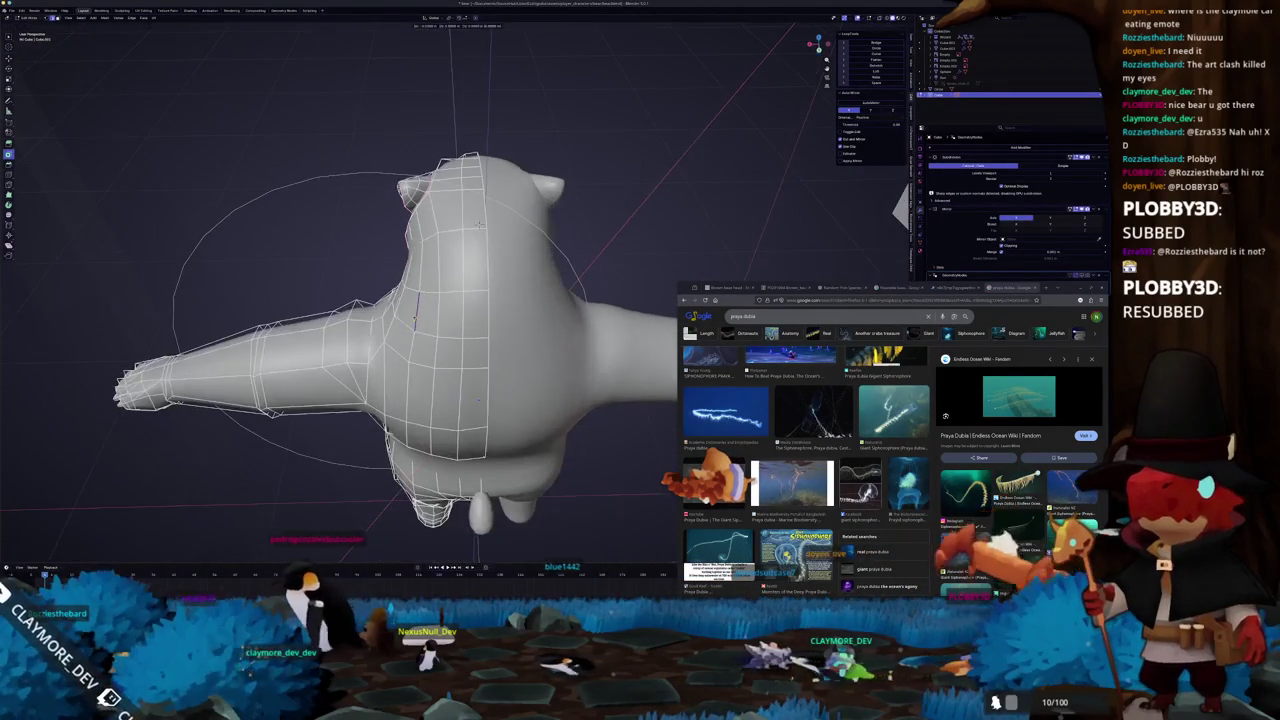
key("ctrl+r")
left_click(413, 316)
mouse_move(475, 202)
middle_mouse_down()
mouse_move(499, 322)
mouse_move(424, 345)
mouse_move(449, 333)
middle_mouse_up()
scroll(449, 333, "up", 2)
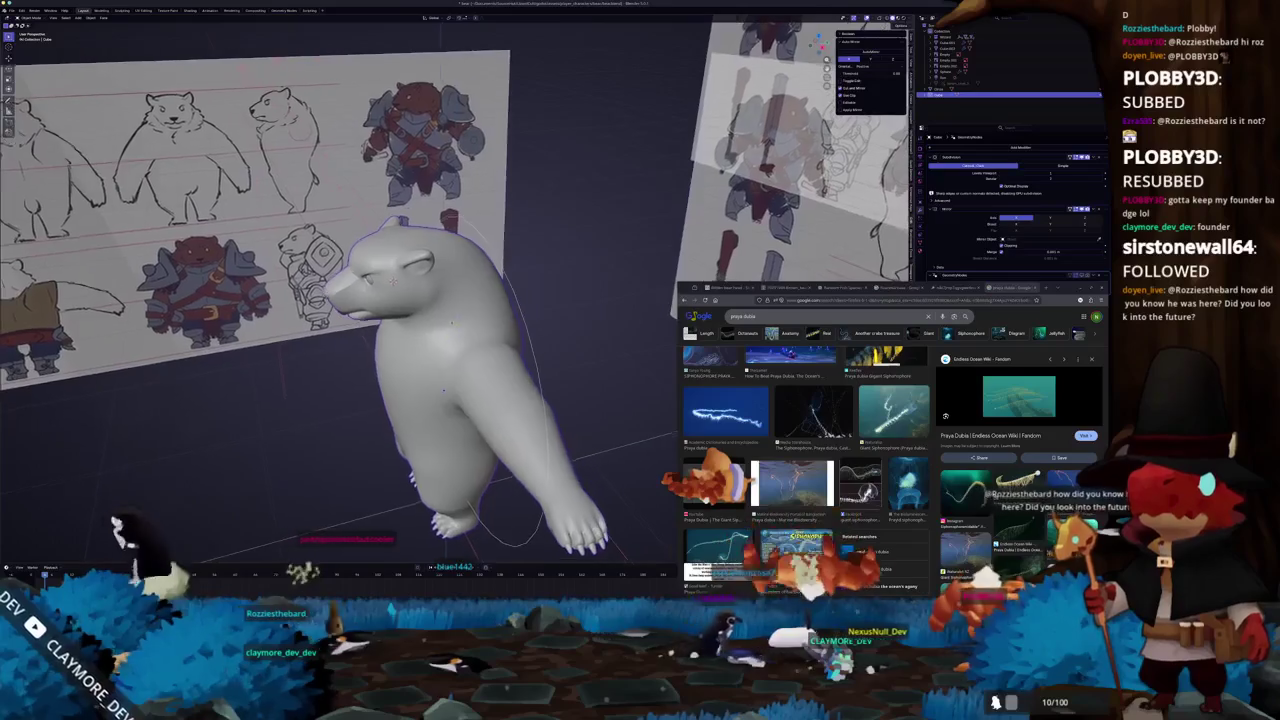
scroll(440, 341, "up", 1)
middle_click_drag(440, 340, 431, 316)
- Inspect the new loop from several angles, then return to Object Mode showing the whole bear
key("ctrl+Tab")
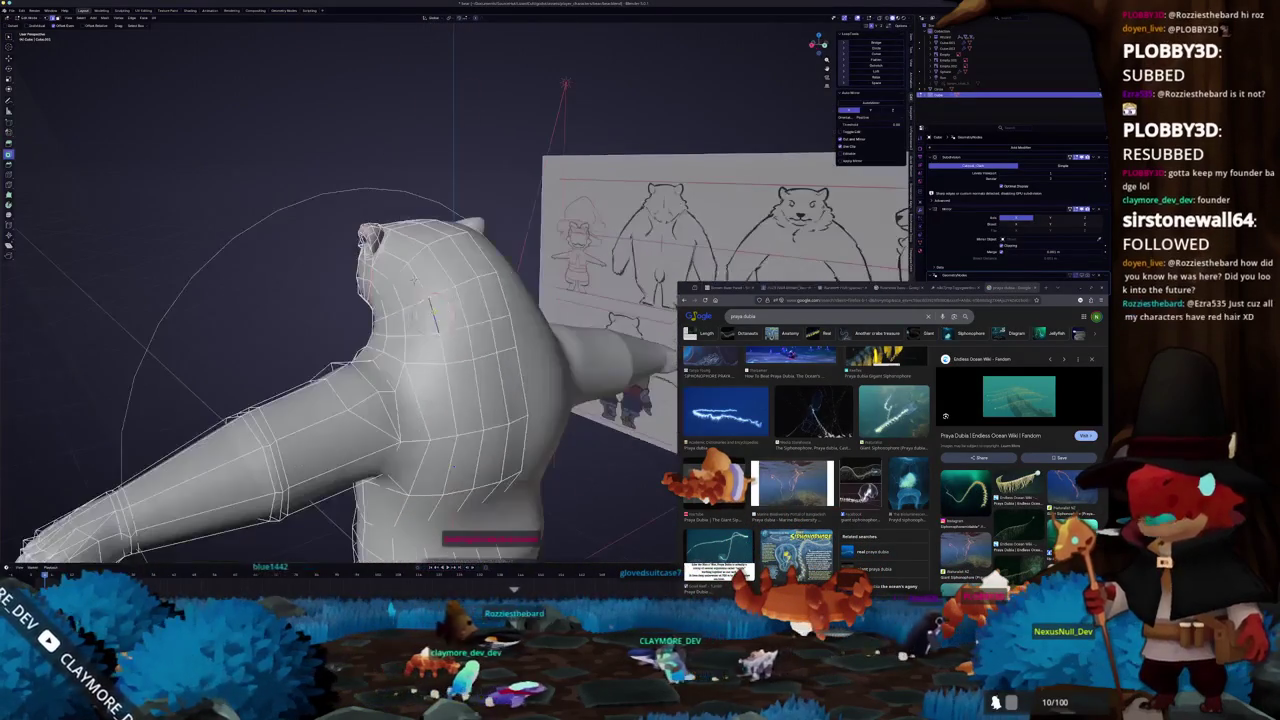
middle_click_drag(487, 282, 354, 336)
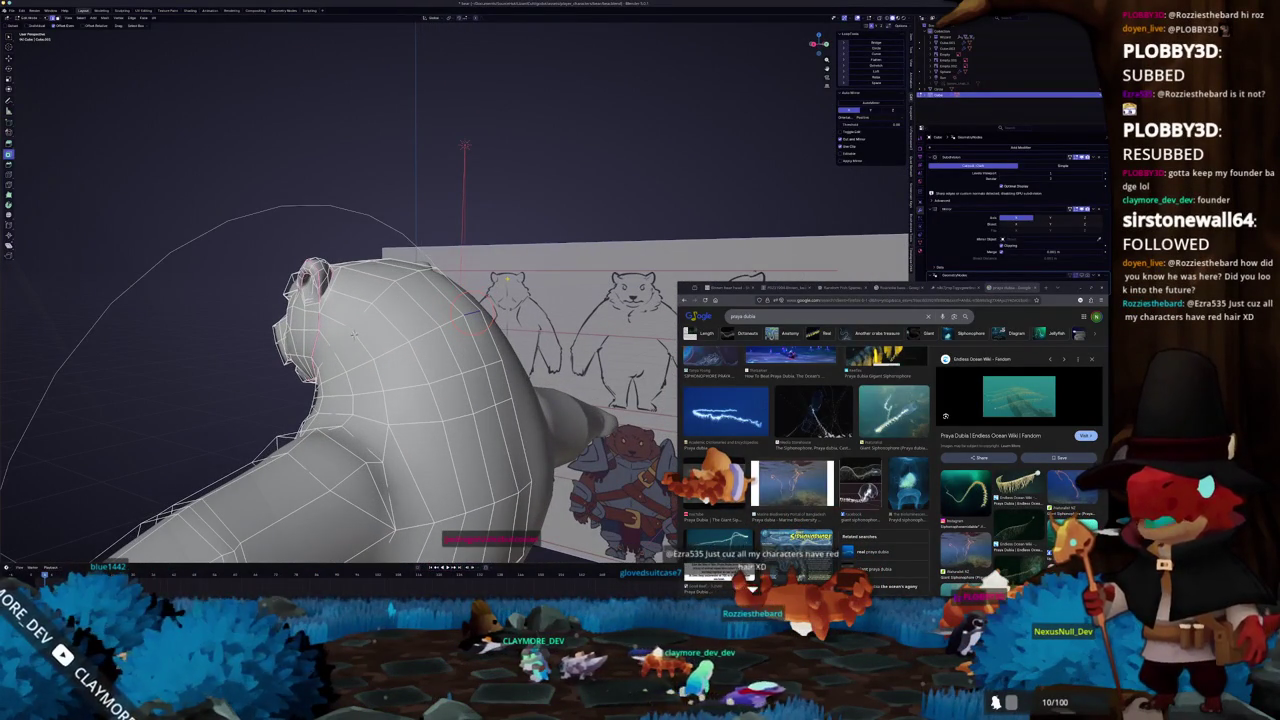
middle_click_drag(470, 312, 464, 312)
middle_click_drag(353, 332, 356, 325)
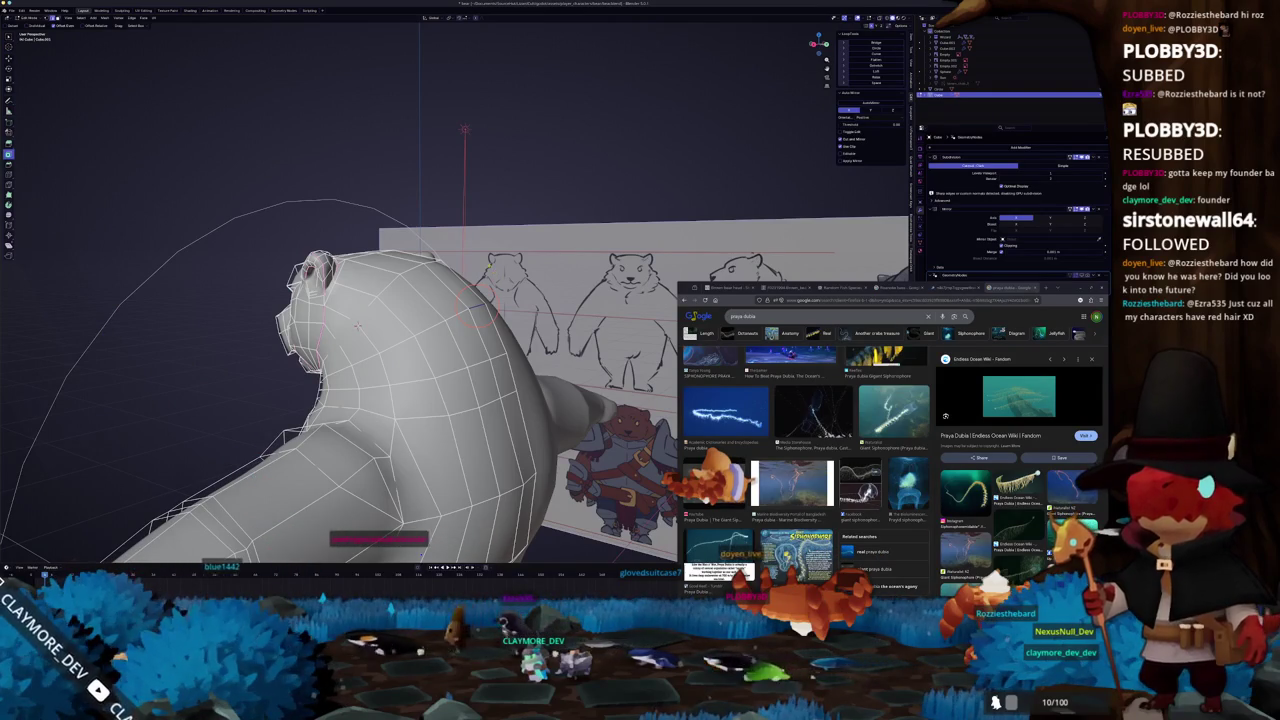
mouse_move(356, 325)
middle_mouse_down()
mouse_move(291, 345)
mouse_move(312, 332)
middle_mouse_up()
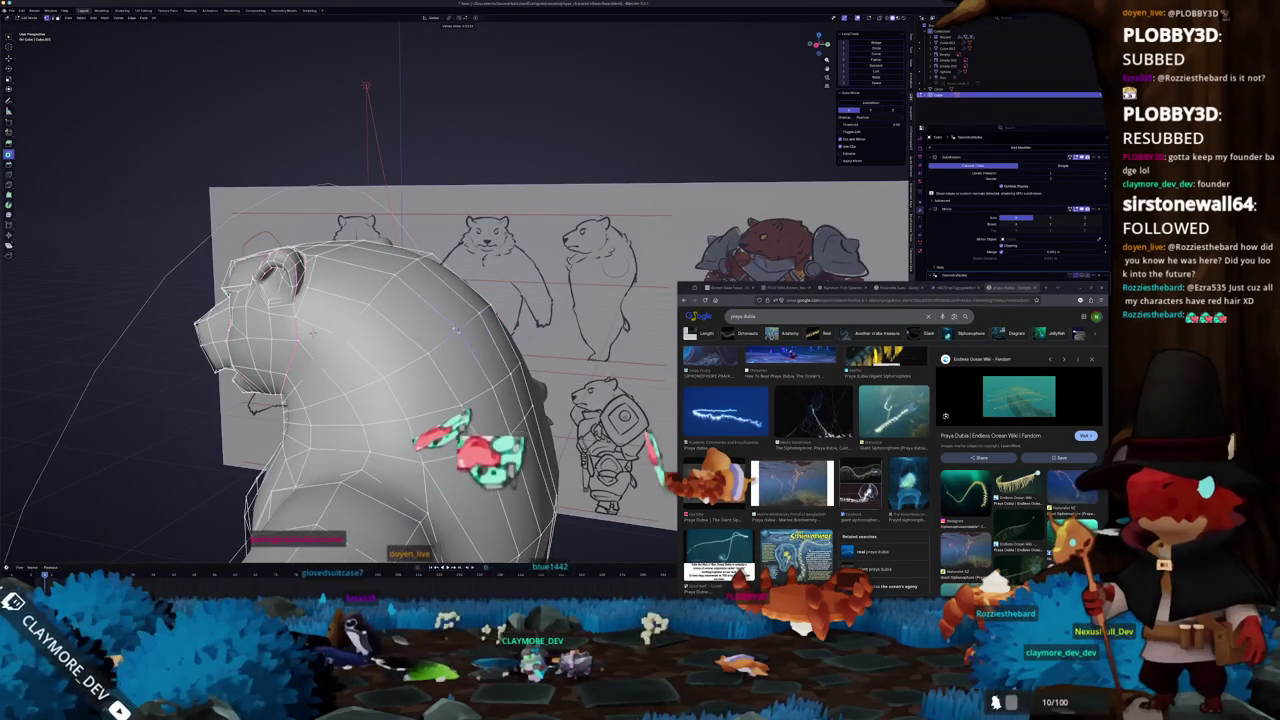
key("Tab")
scroll(457, 330, "down", 3)
middle_click_drag(457, 330, 441, 370)
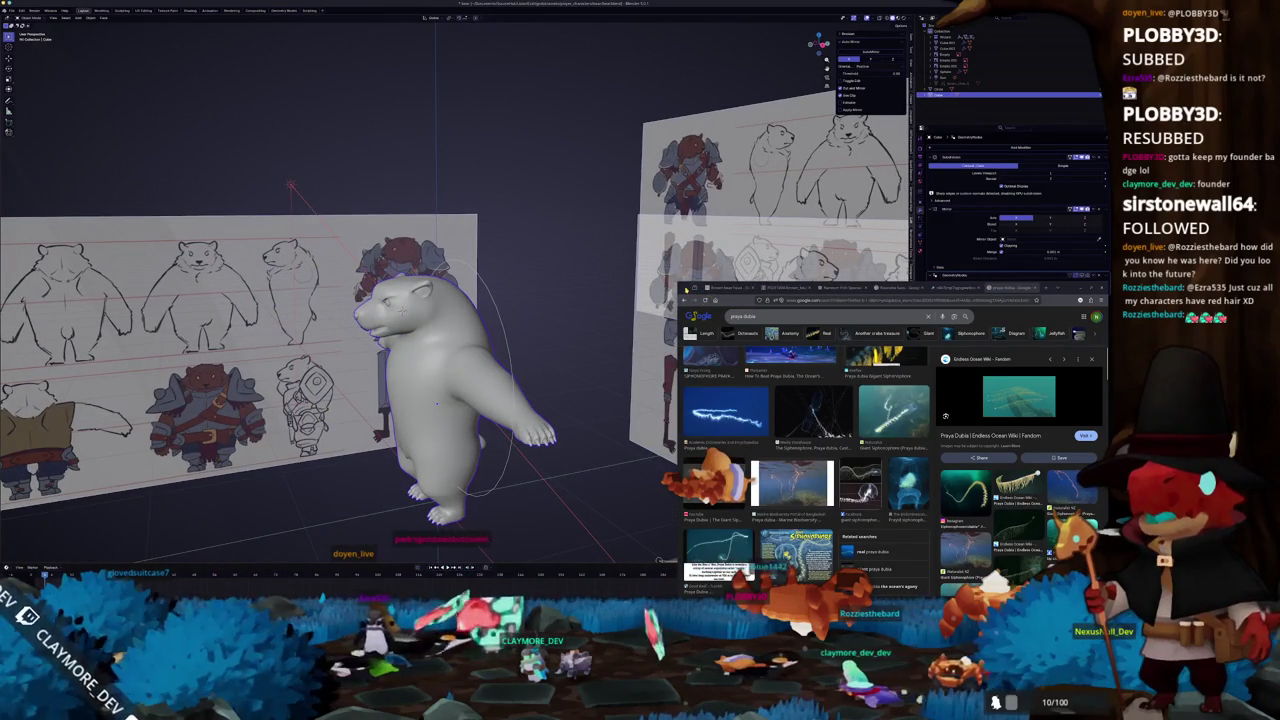
mouse_move(568, 330)
middle_mouse_down()
mouse_move(430, 354)
mouse_move(415, 385)
mouse_move(510, 300)
mouse_move(470, 350)
mouse_move(450, 340)
mouse_move(420, 355)
mouse_move(480, 345)
mouse_move(450, 330)
mouse_move(484, 283)
middle_mouse_up()
key("Tab")
key("Tab")
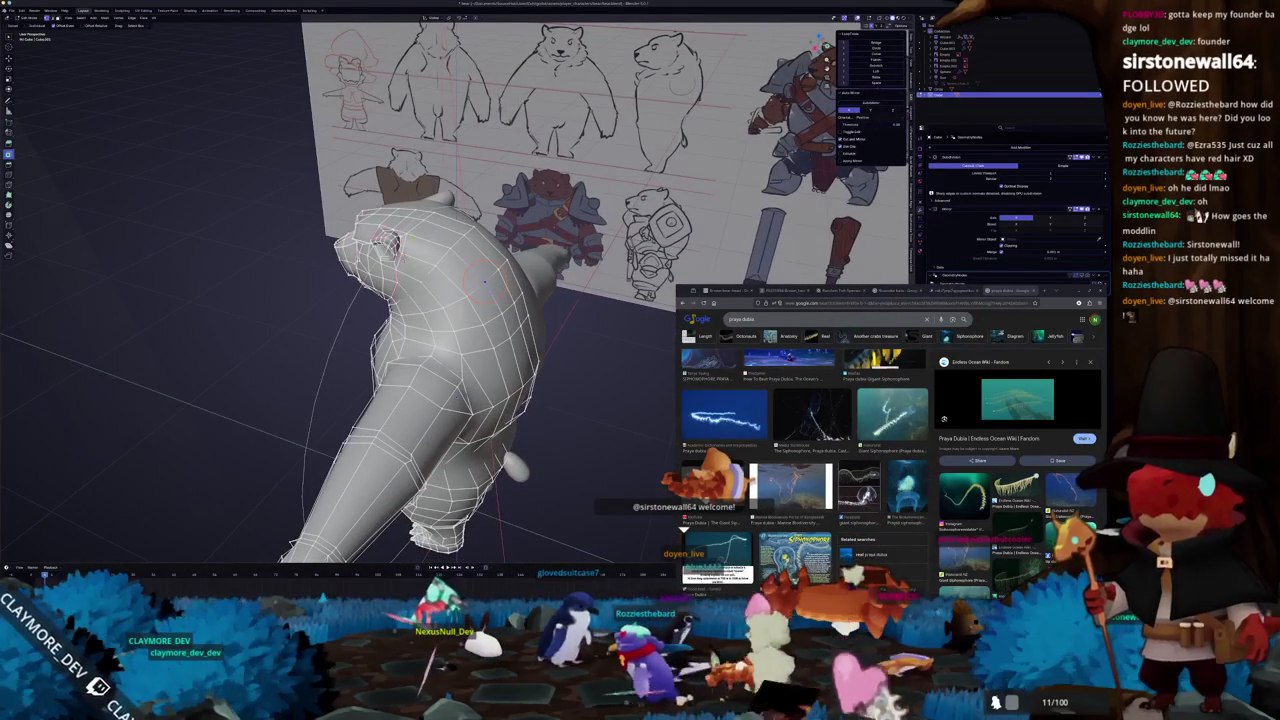
middle_click_drag(407, 237, 410, 230)
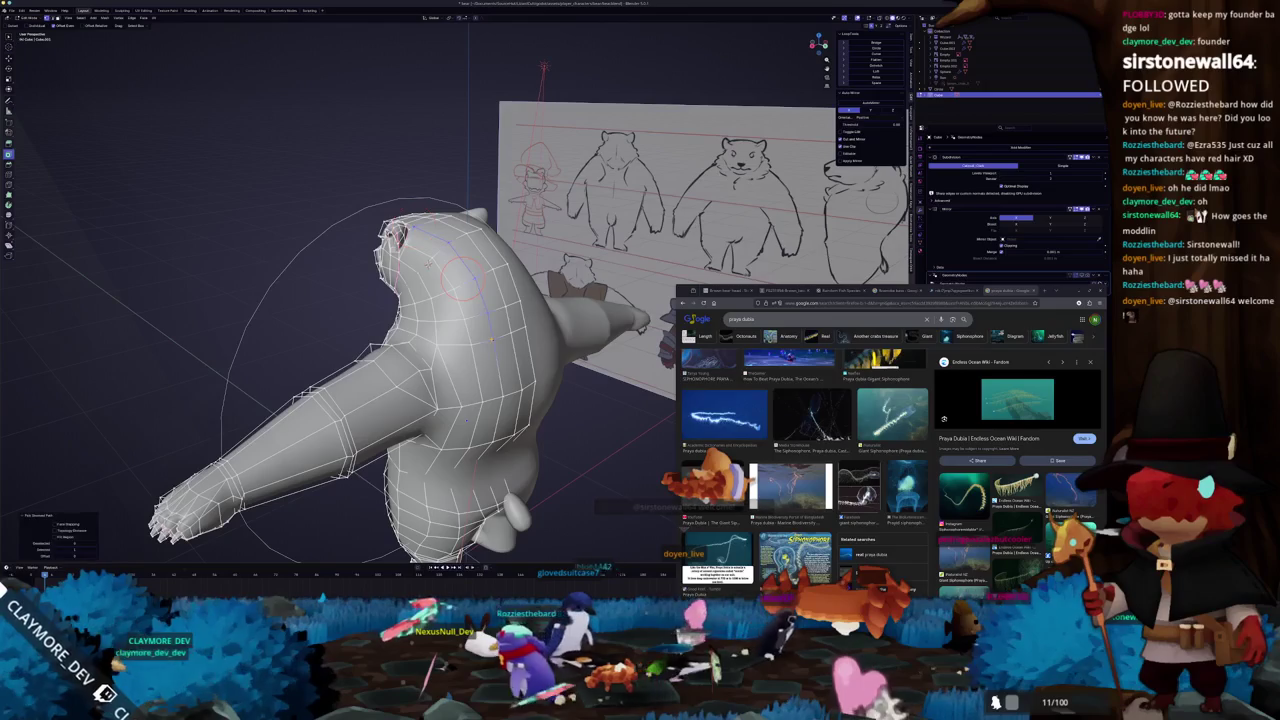
middle_click_drag(464, 277, 479, 262)
middle_click_drag(440, 330, 455, 320)
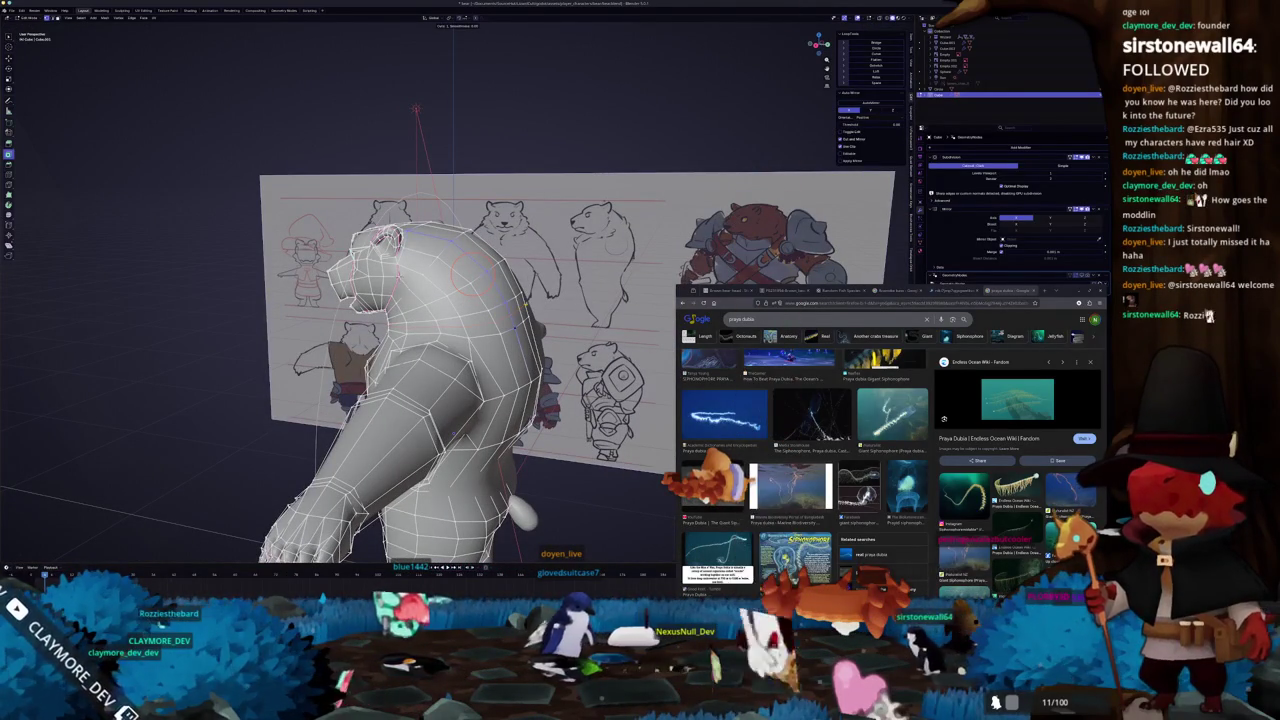
middle_click_drag(467, 274, 468, 300)
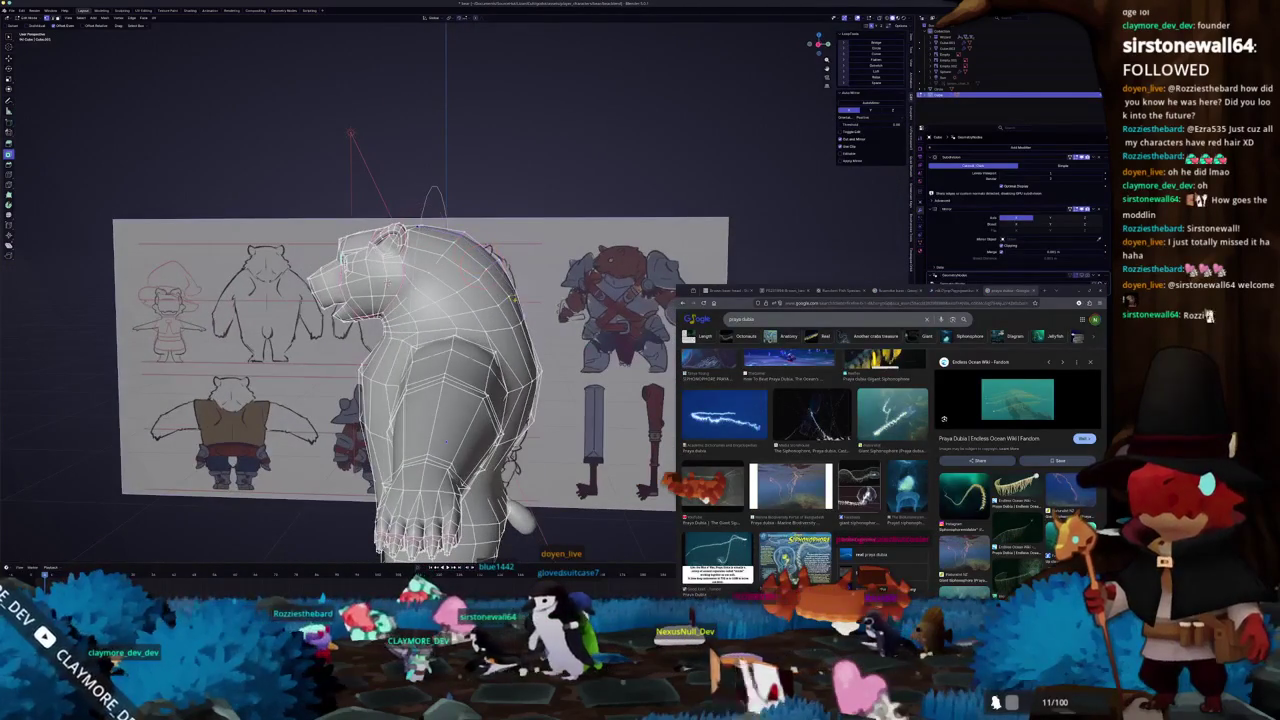
left_click(890, 290)
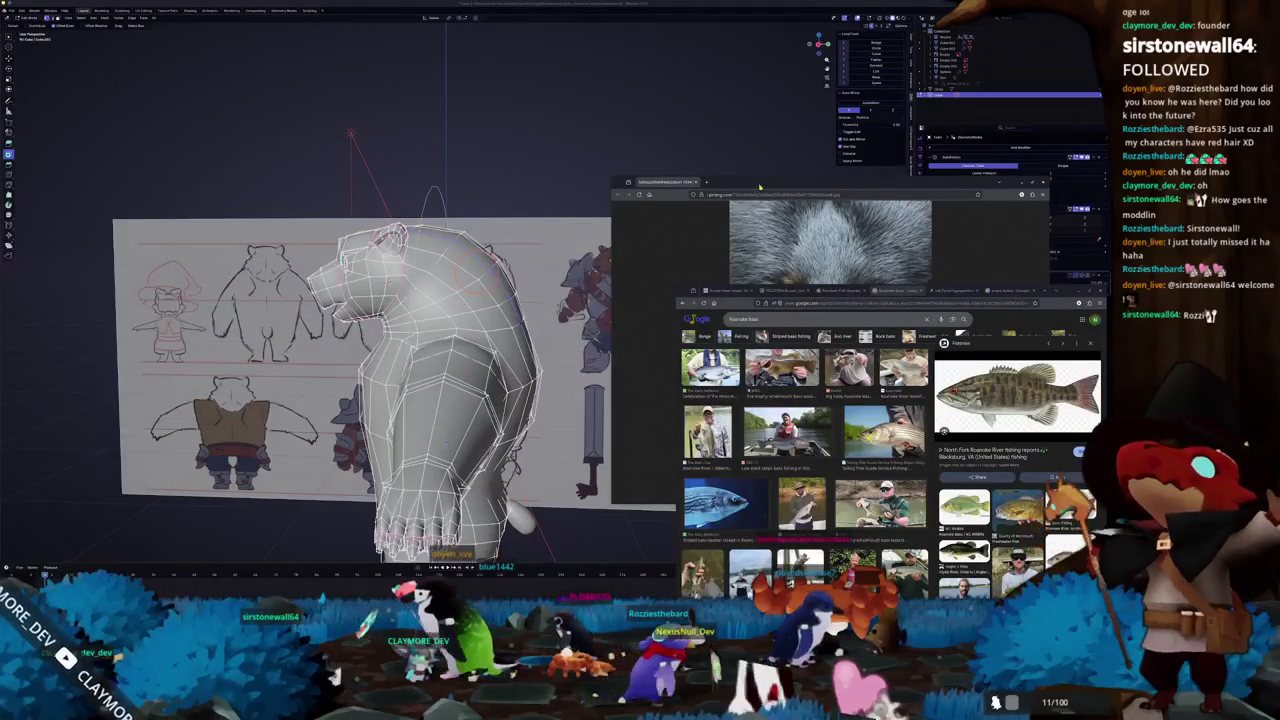
- Place the black bear face photo window at the lower left, beside the viewport
left_click_drag(760, 186, 227, 188)
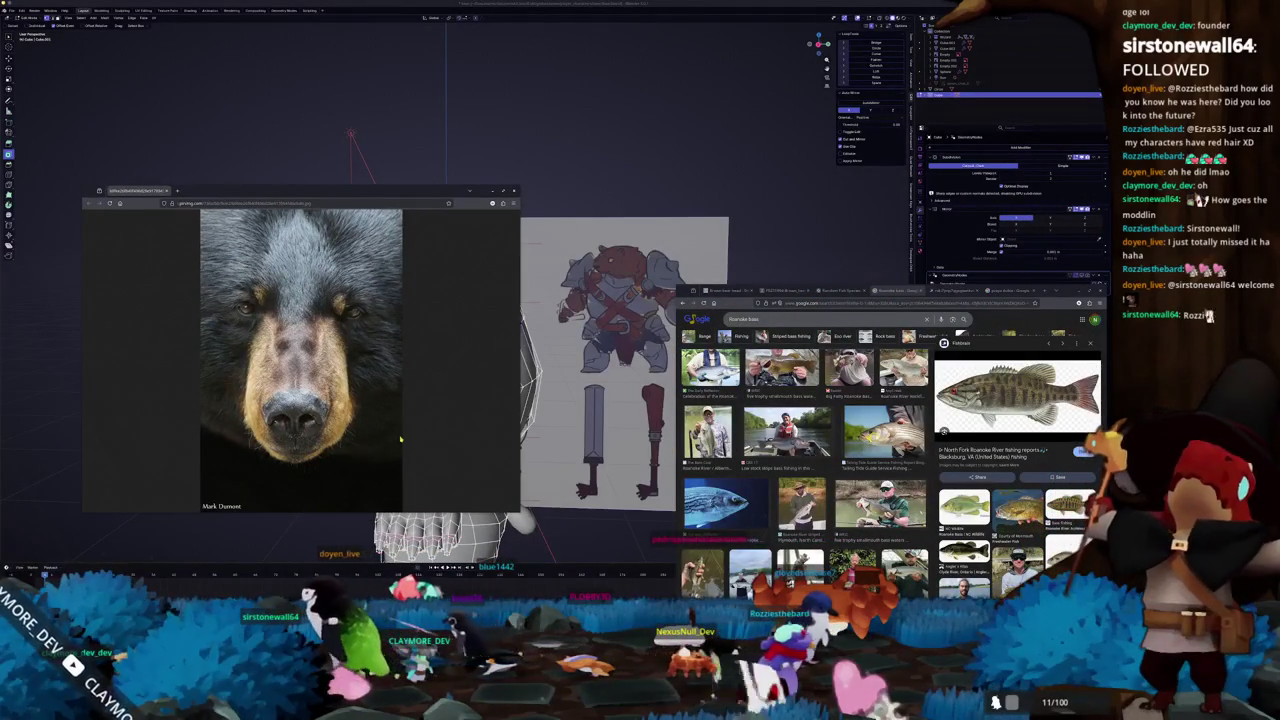
key("alt+Tab")
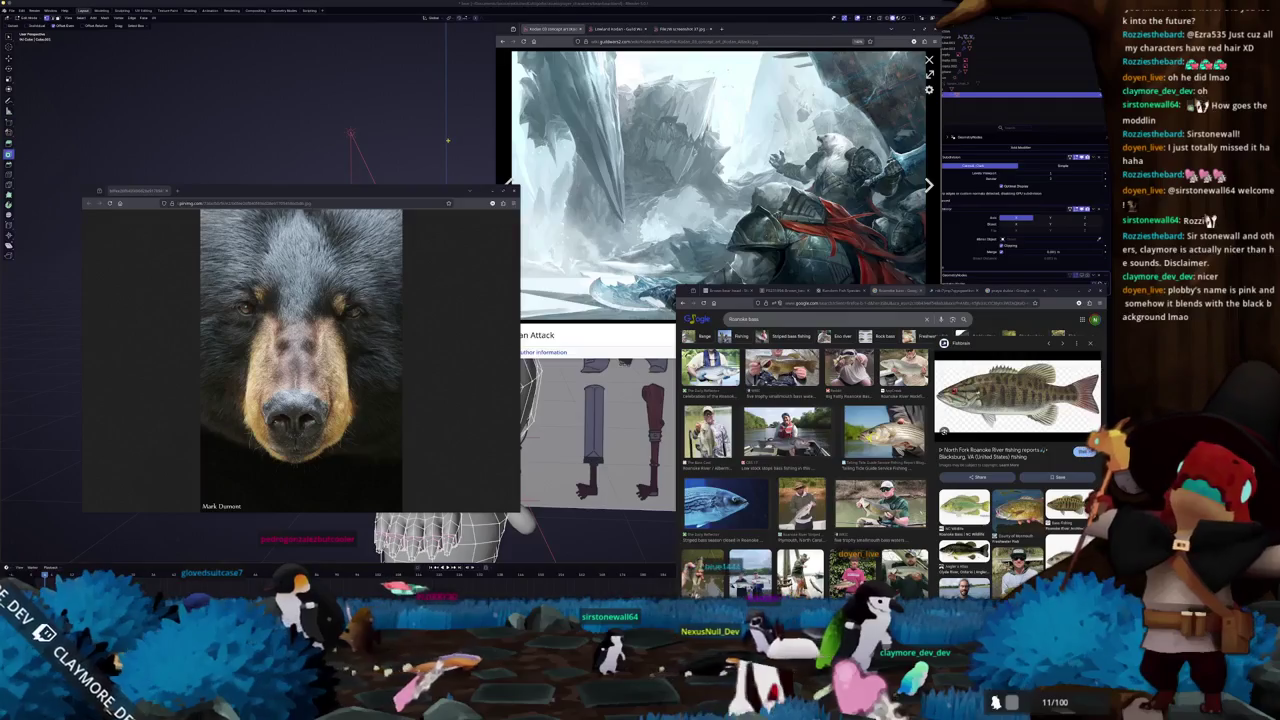
key("super+h")
left_click_drag(469, 191, 205, 287)
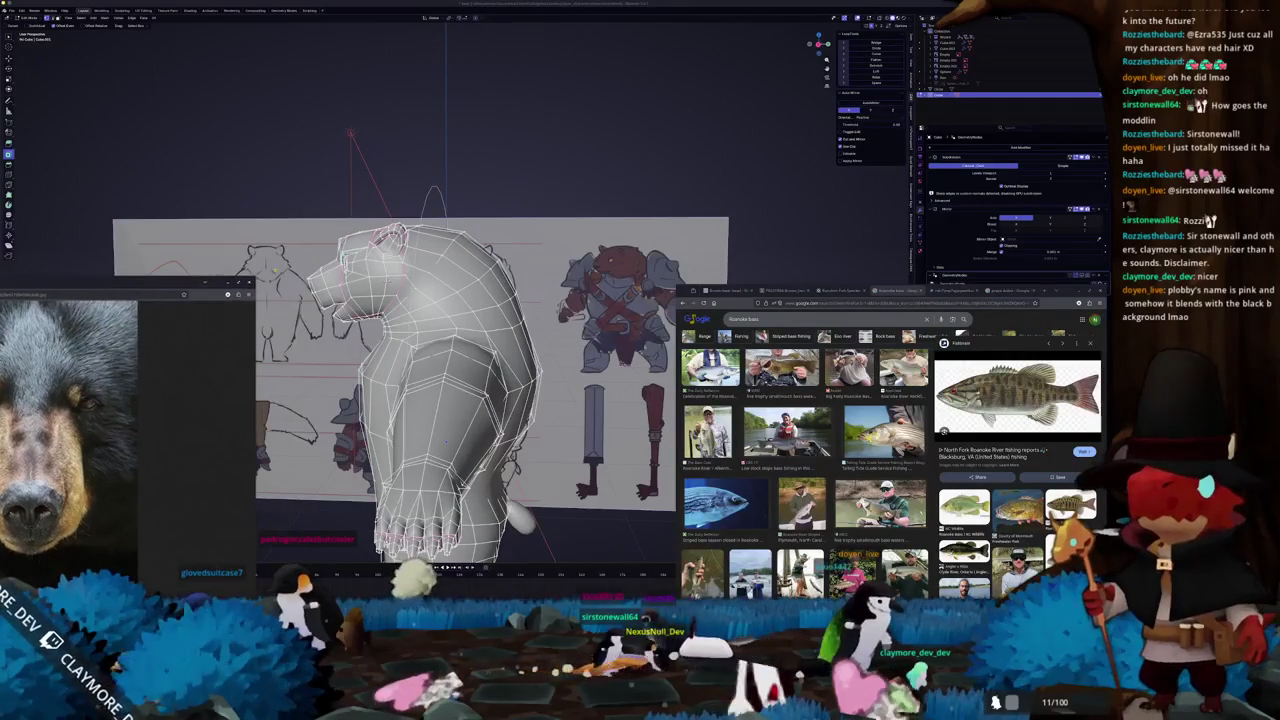
- Leave Edit Mode and frame the bear, reference sheets and wizard model
key("Tab")
middle_click_drag(450, 300, 520, 330)
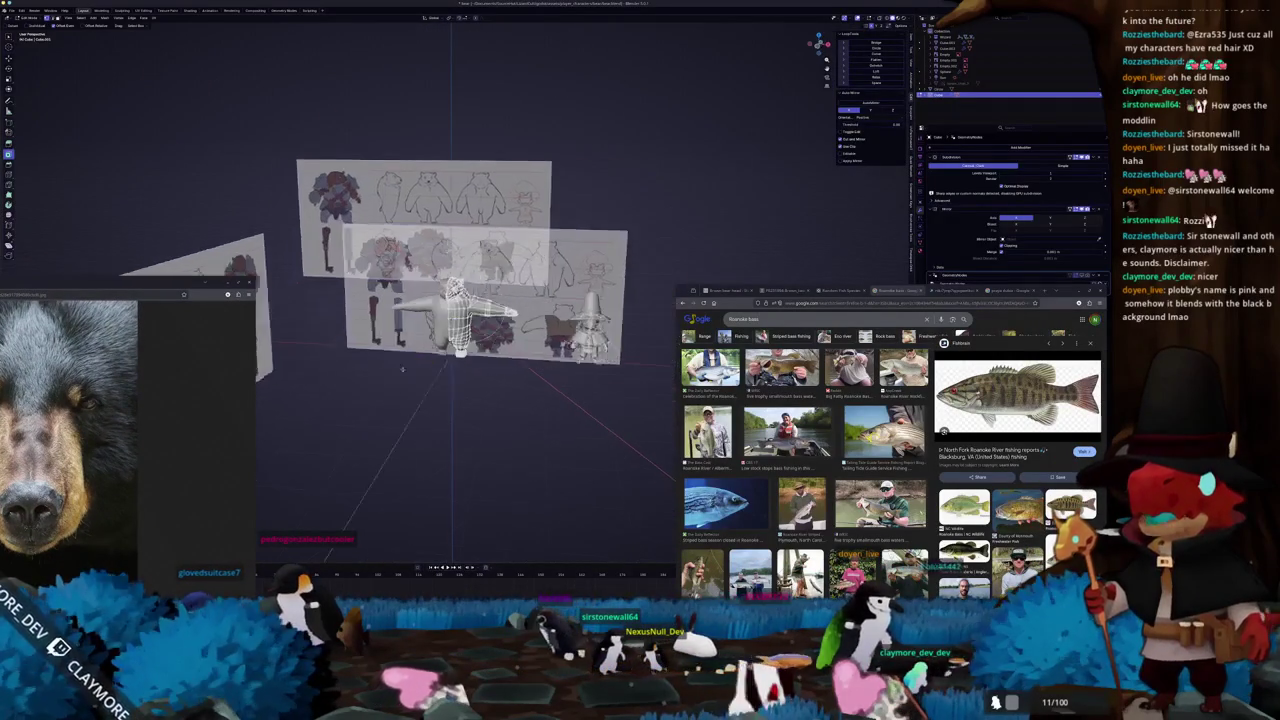
mouse_move(449, 376)
middle_mouse_down()
mouse_move(426, 341)
mouse_move(355, 314)
mouse_move(450, 332)
middle_mouse_up()
- Orbit until the reference sheet faces the camera, then frame the bear in front view
left_click(502, 318)
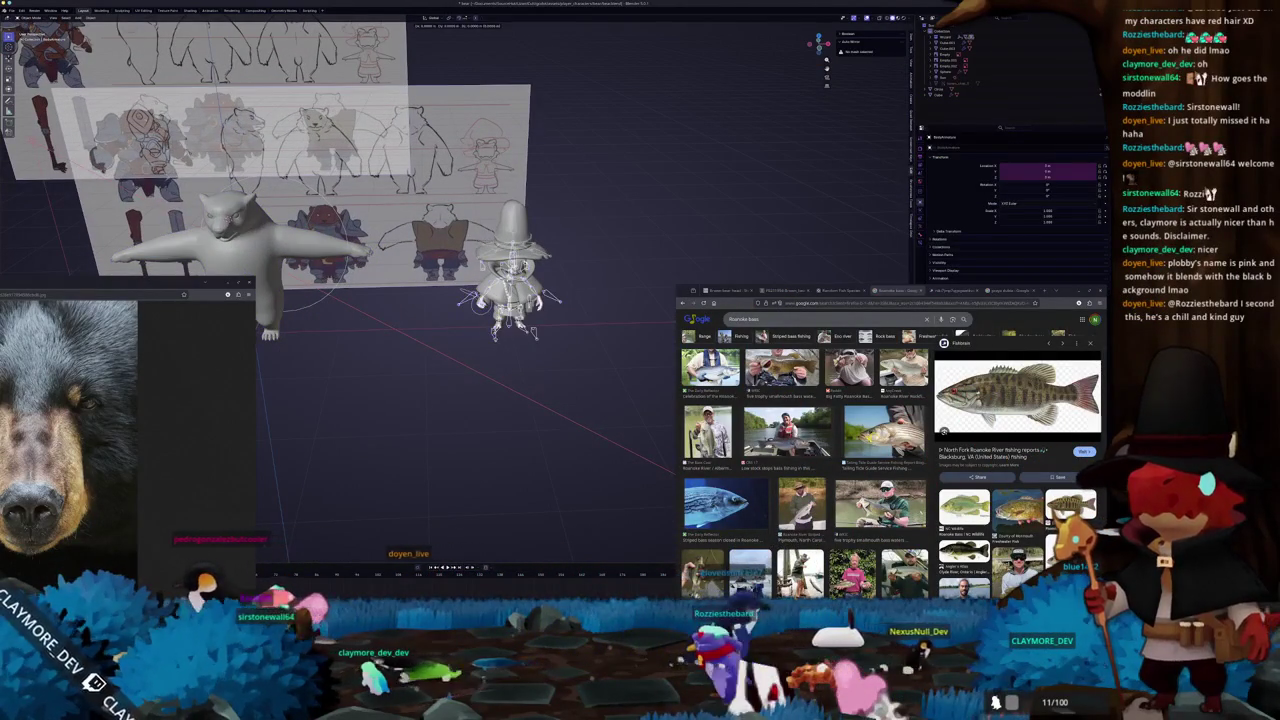
scroll(496, 341, "up", 2)
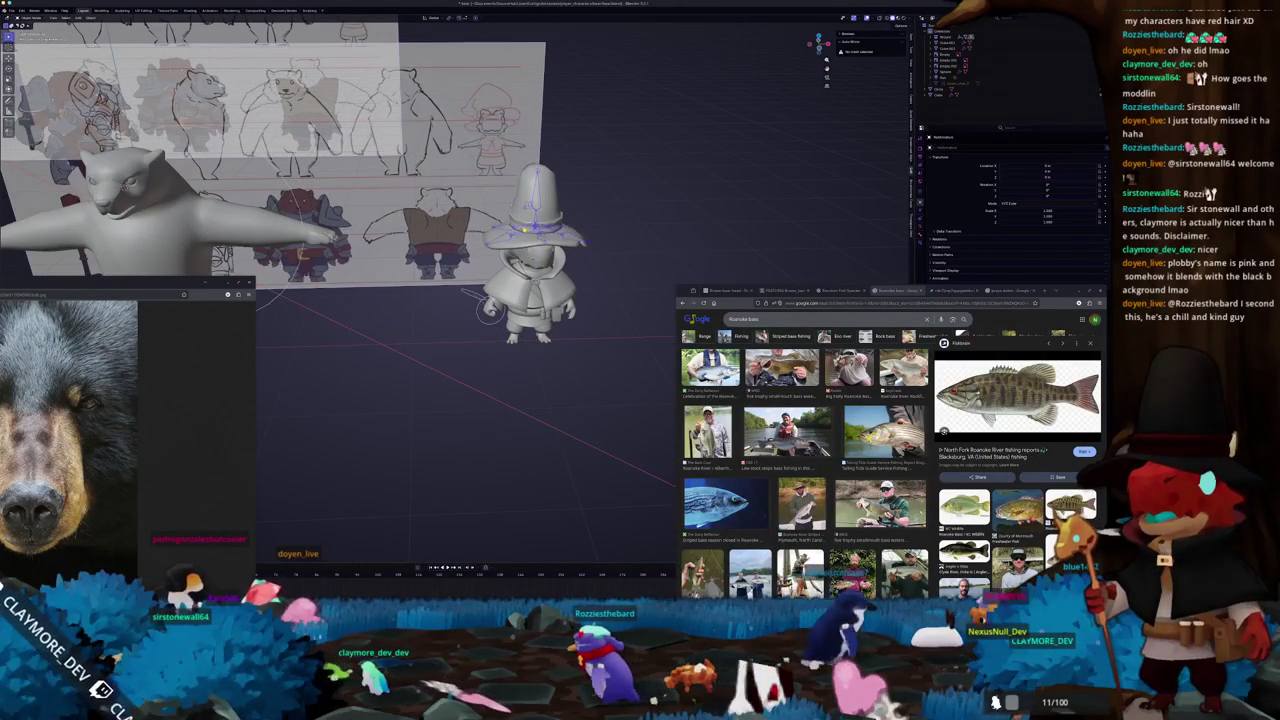
middle_click_drag(517, 236, 680, 244)
middle_click_drag(455, 276, 469, 276)
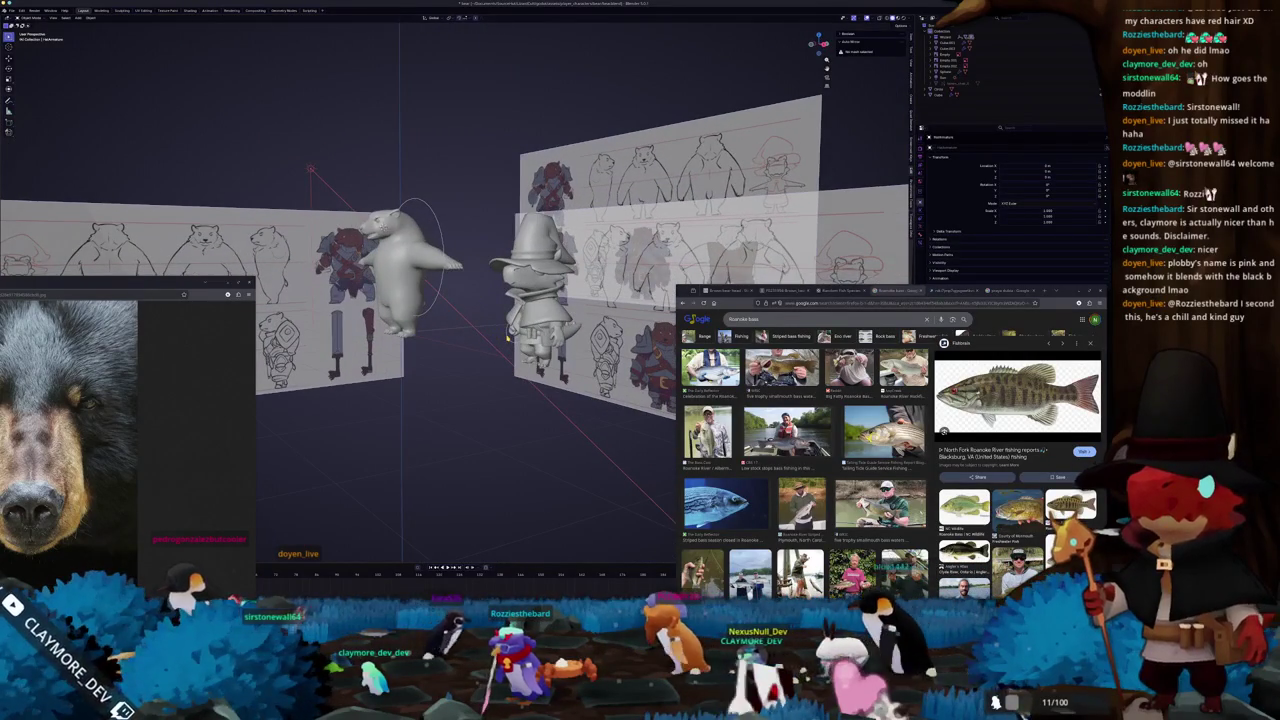
middle_click_drag(507, 338, 570, 349)
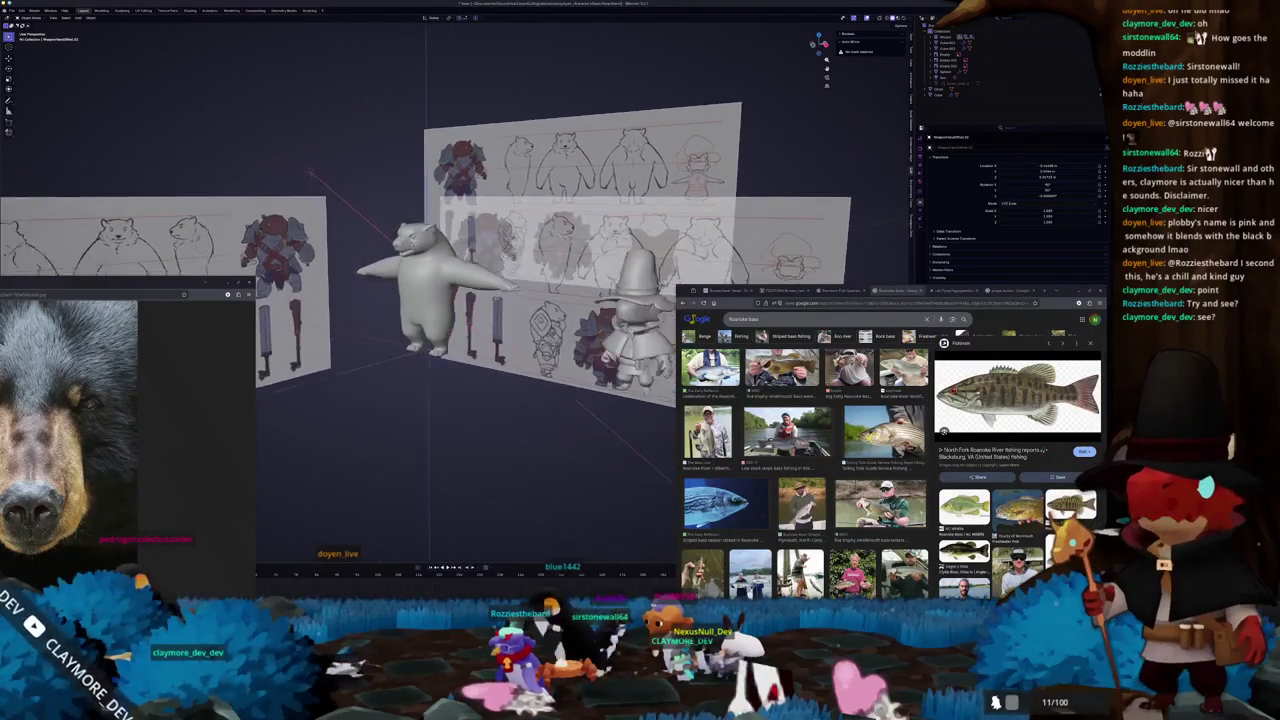
key("Tab")
key("KP_Decimal")
key("KP_1")
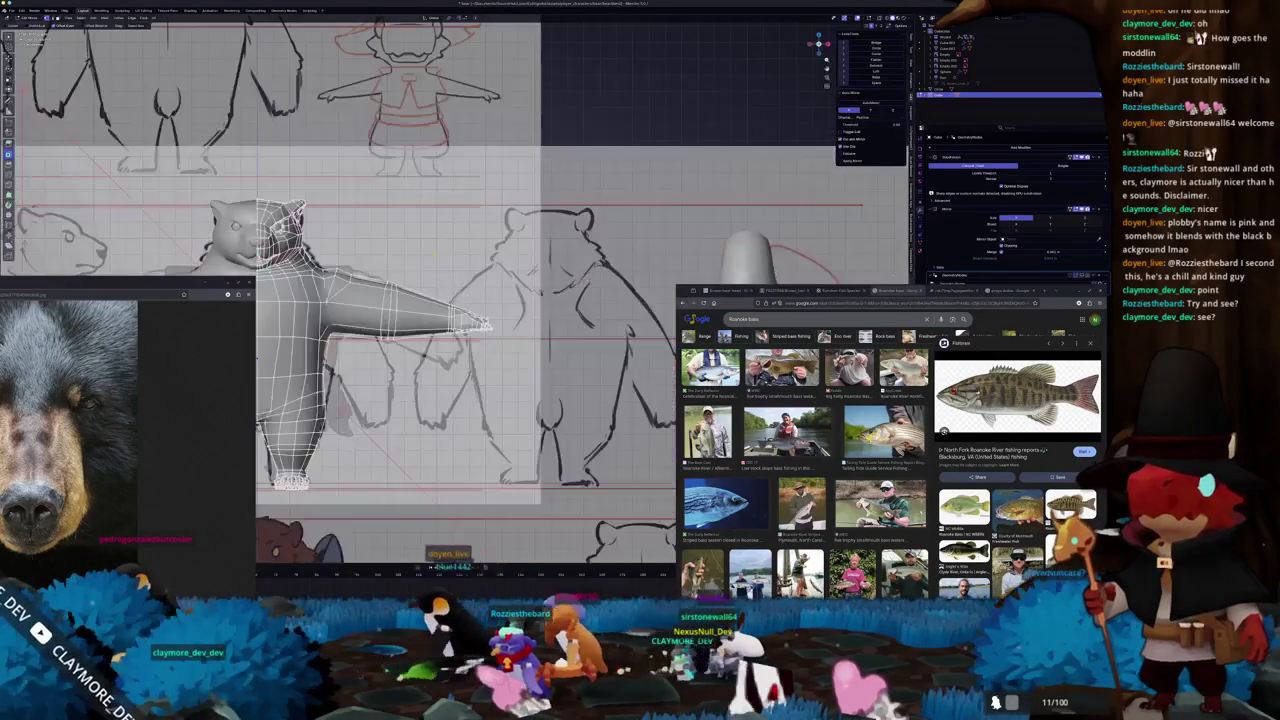
key("Tab")
scroll(468, 283, "up", 3)
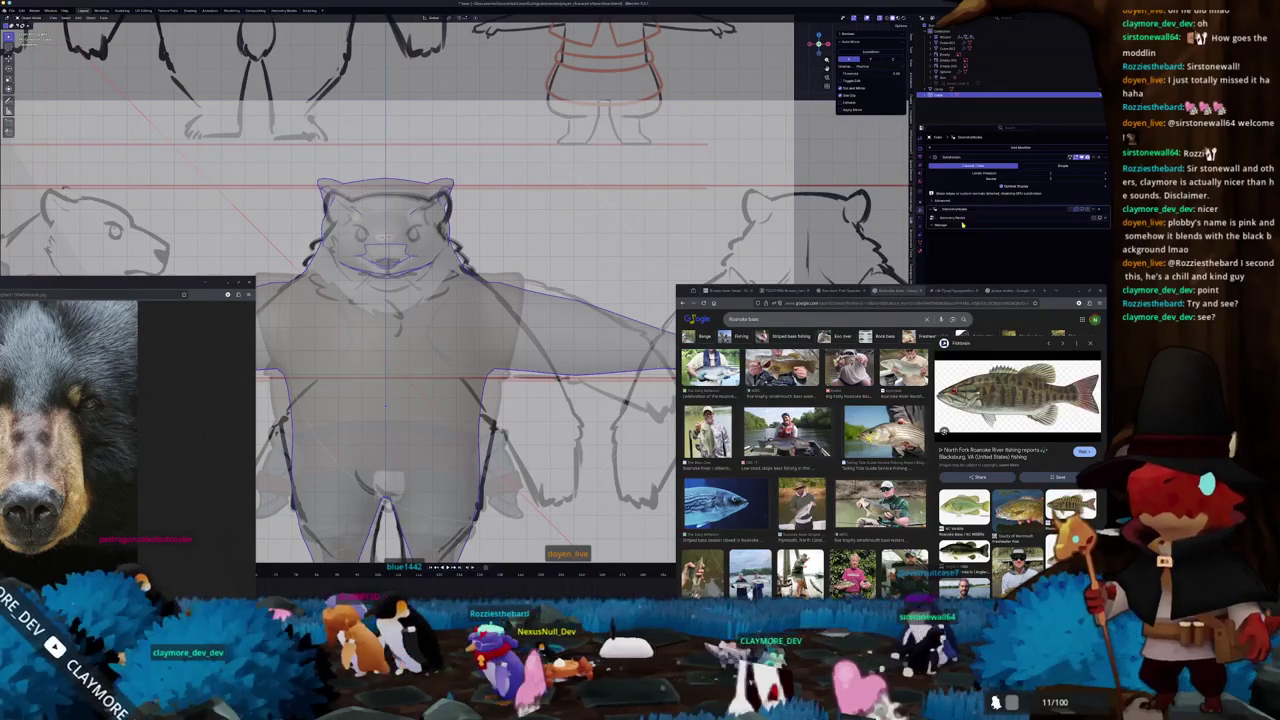
key("Tab")
- Select the Sphere object and check it in Edit Mode with see-through on and off
key("Tab")
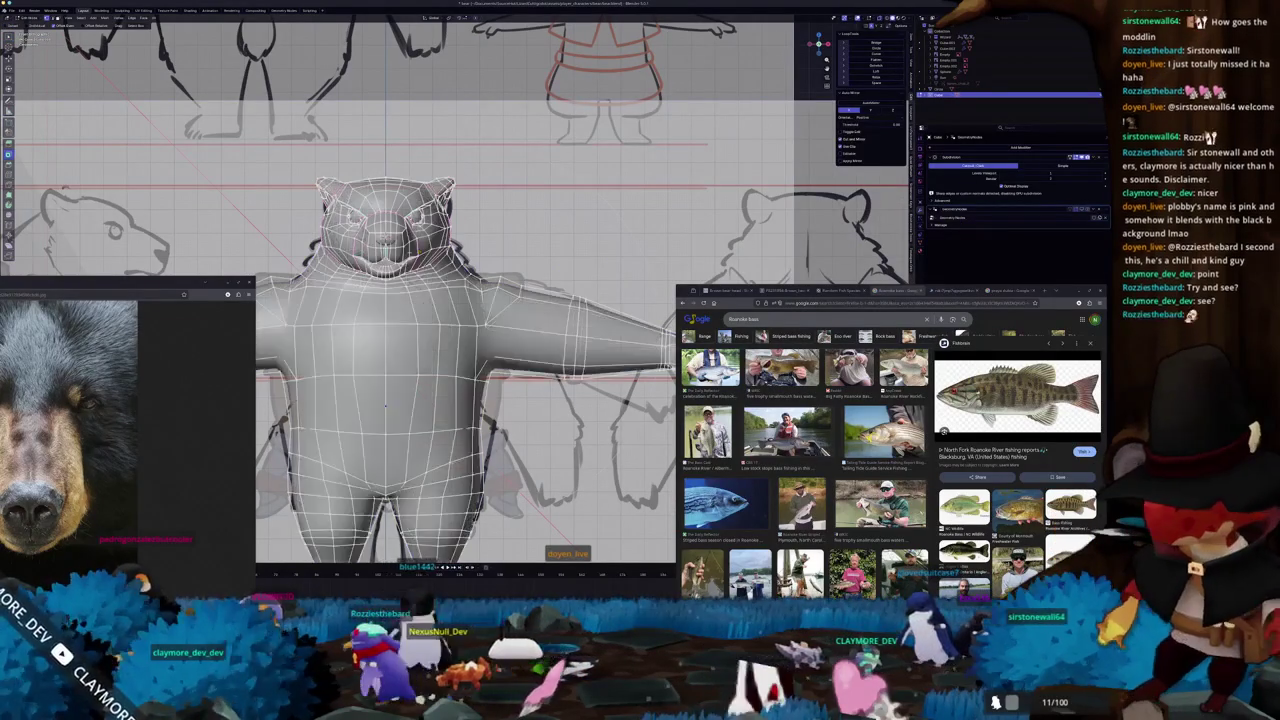
scroll(450, 300, "up", 2)
middle_click_drag(450, 300, 470, 360)
key("Tab")
middle_click_drag(880, 276, 880, 310)
key("alt+z")
middle_click_drag(870, 240, 870, 340)
middle_click_drag(558, 165, 558, 178)
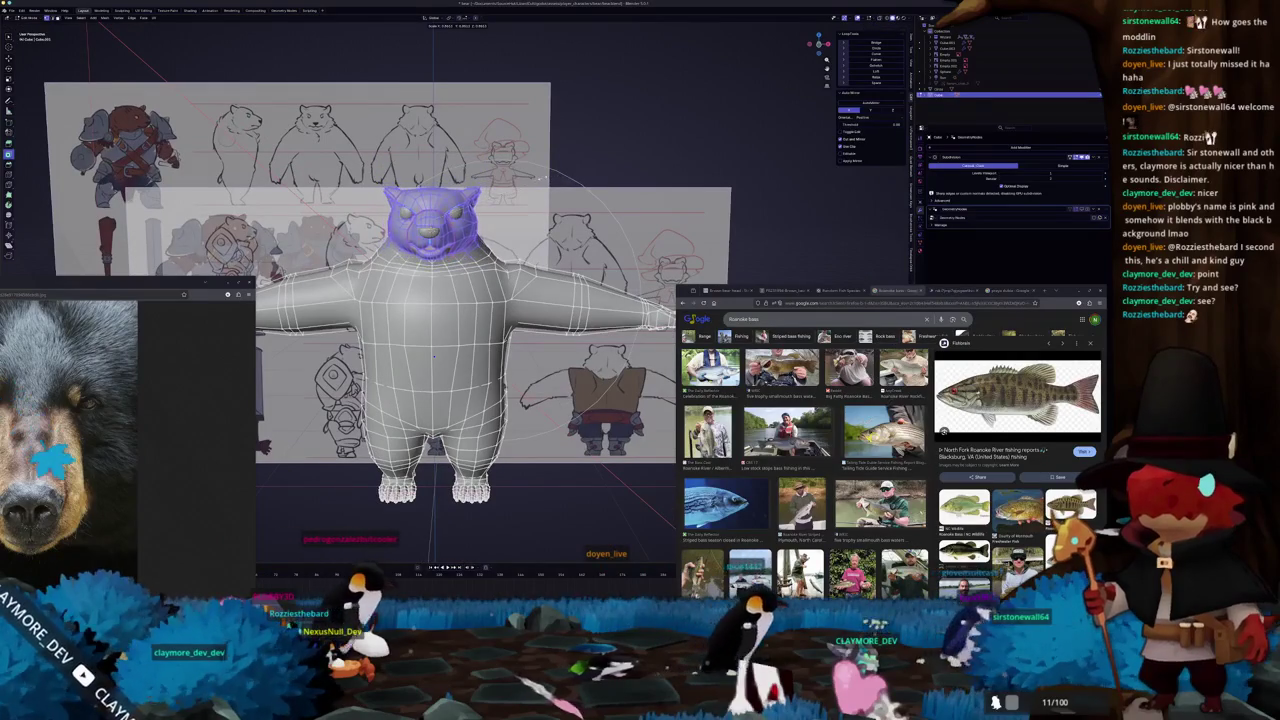
key("Tab")
middle_click_drag(453, 360, 453, 400)
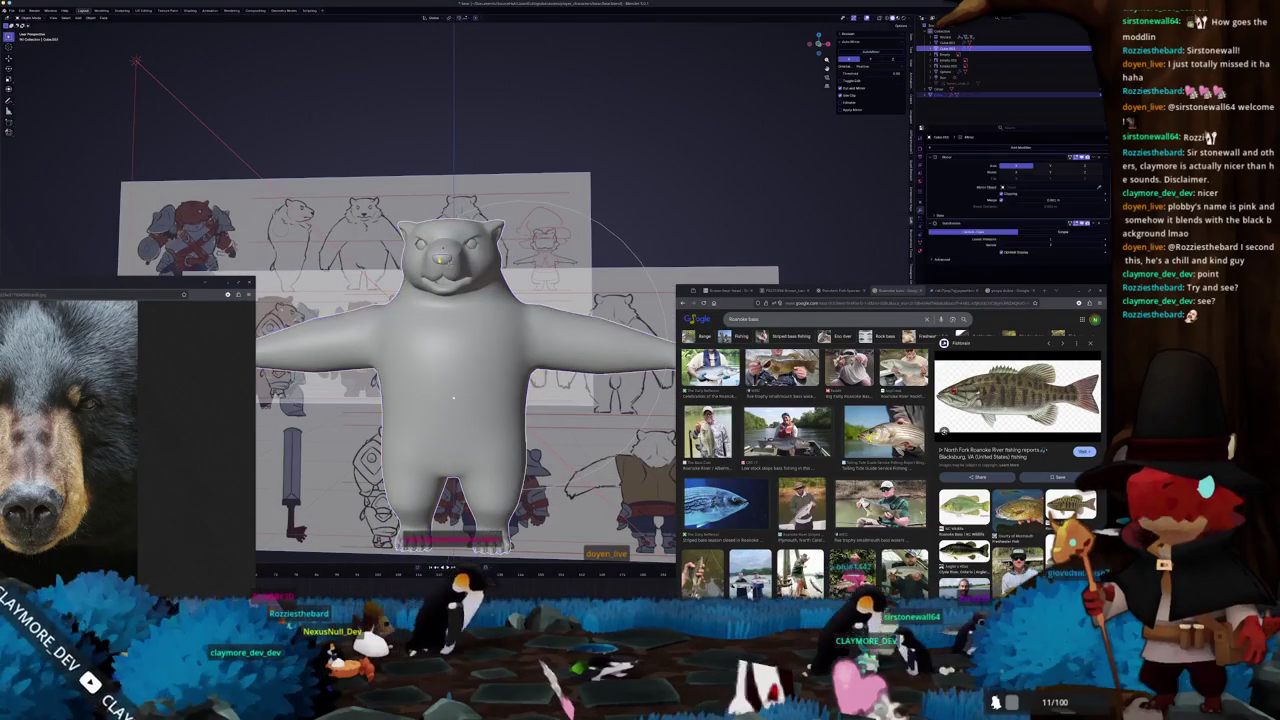
left_click(453, 398)
key("Tab")
key("alt+z")
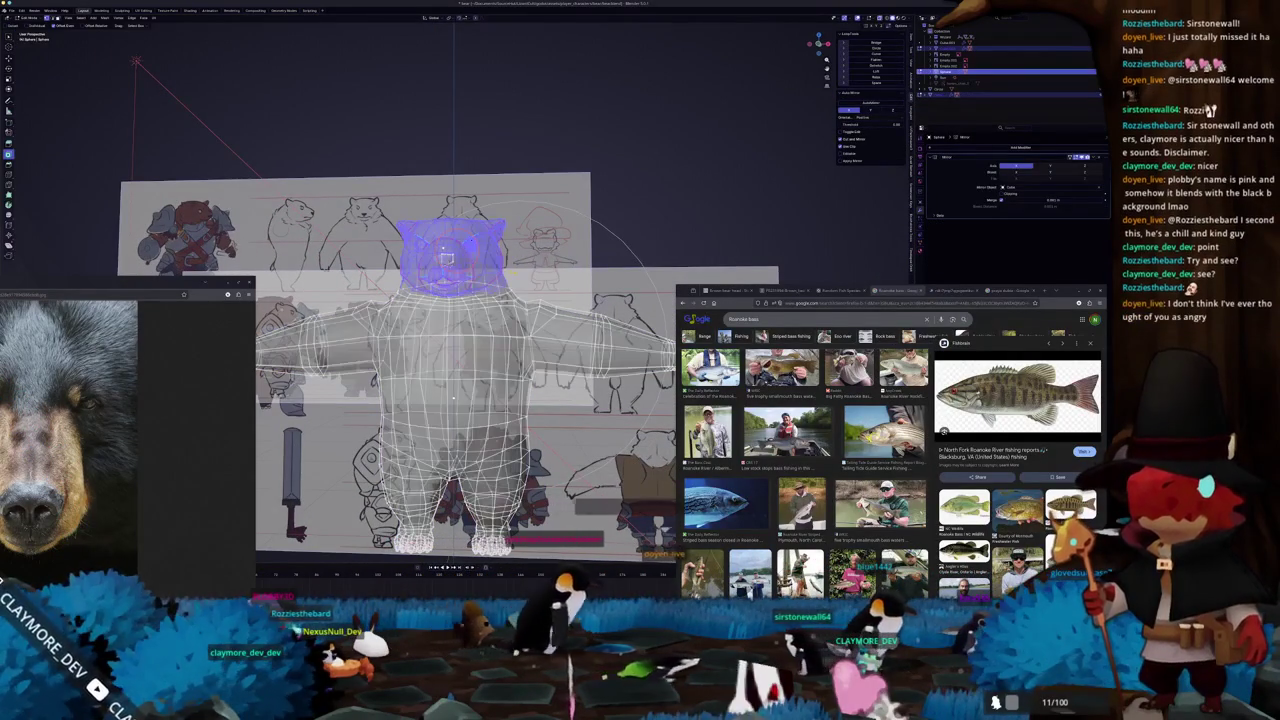
key("alt+z")
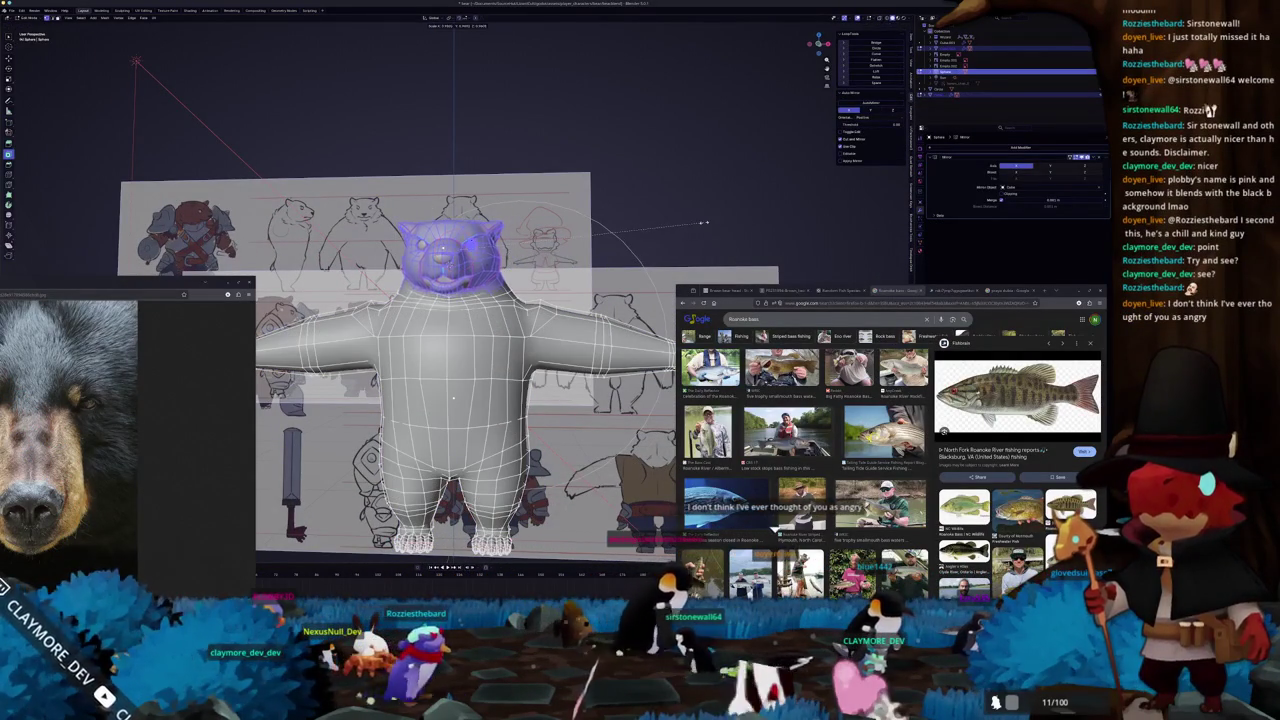
key("Tab")
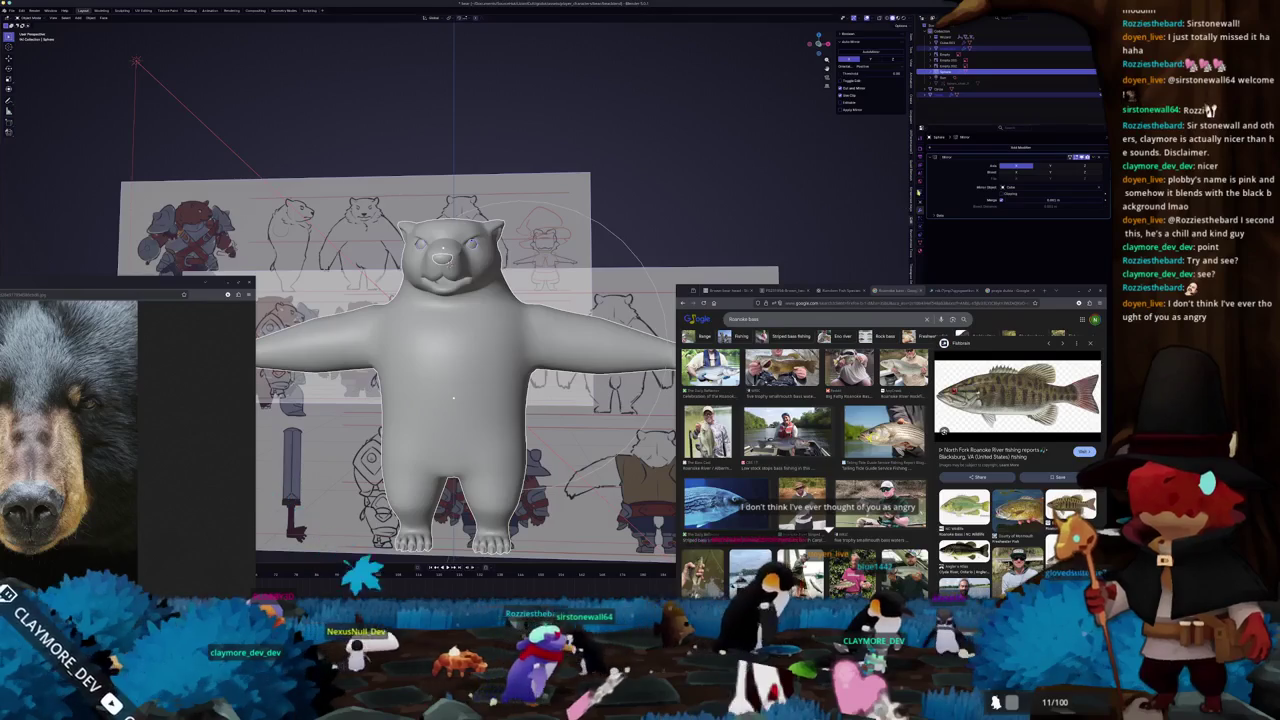
- Apply the Mirror modifiers on the Sphere and on the bear body Cube.001
key("ctrl+a")
middle_click_drag(453, 400, 460, 385)
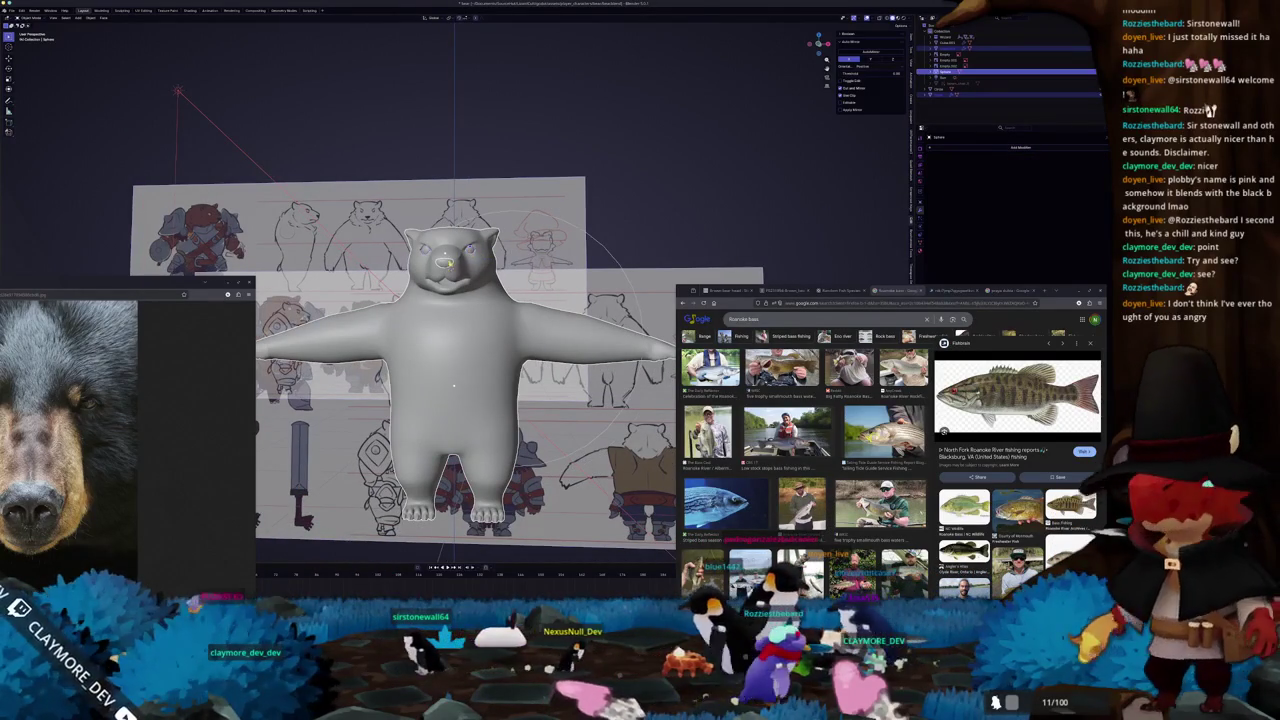
left_click(945, 47)
key("ctrl+a")
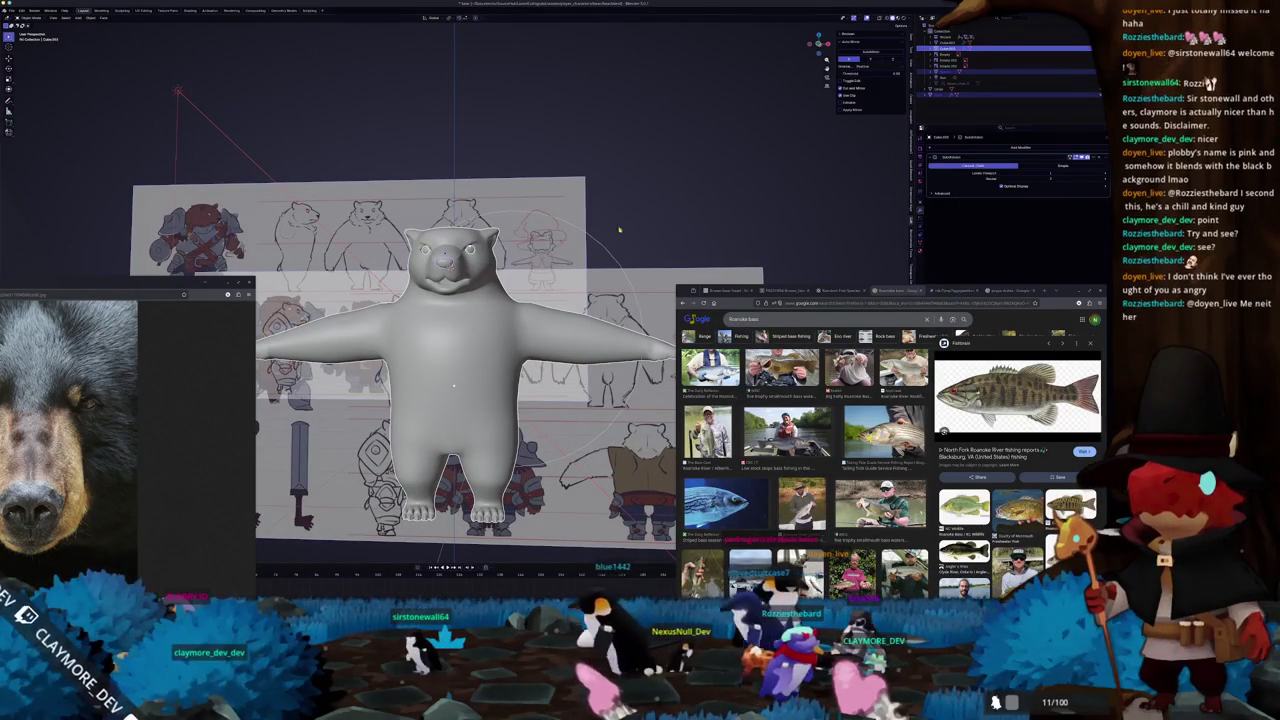
- In Edit Mode, select the bear's head and lower it slightly along Z in front view
key("Tab")
key("a")
key("ctrl+z")
mouse_move(628, 225)
middle_mouse_down()
mouse_move(646, 176)
mouse_move(605, 180)
middle_mouse_up()
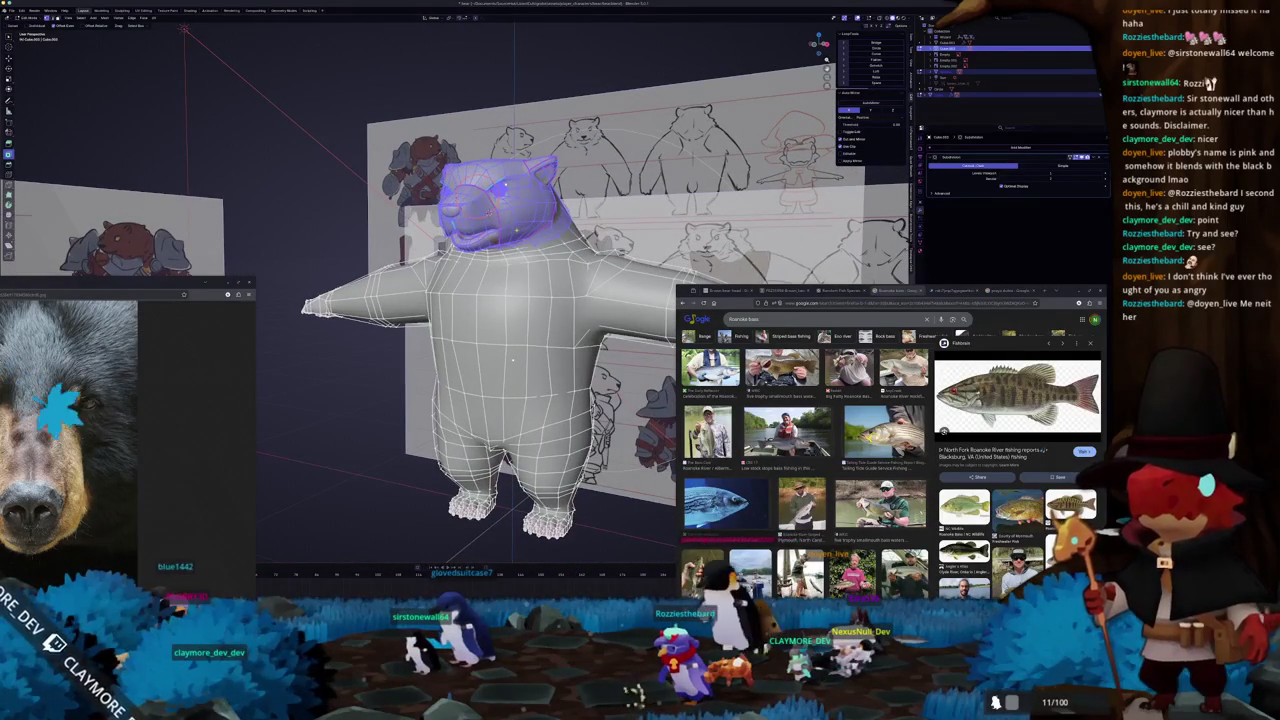
mouse_move(512, 360)
middle_mouse_down()
mouse_move(472, 452)
mouse_move(468, 413)
middle_mouse_up()
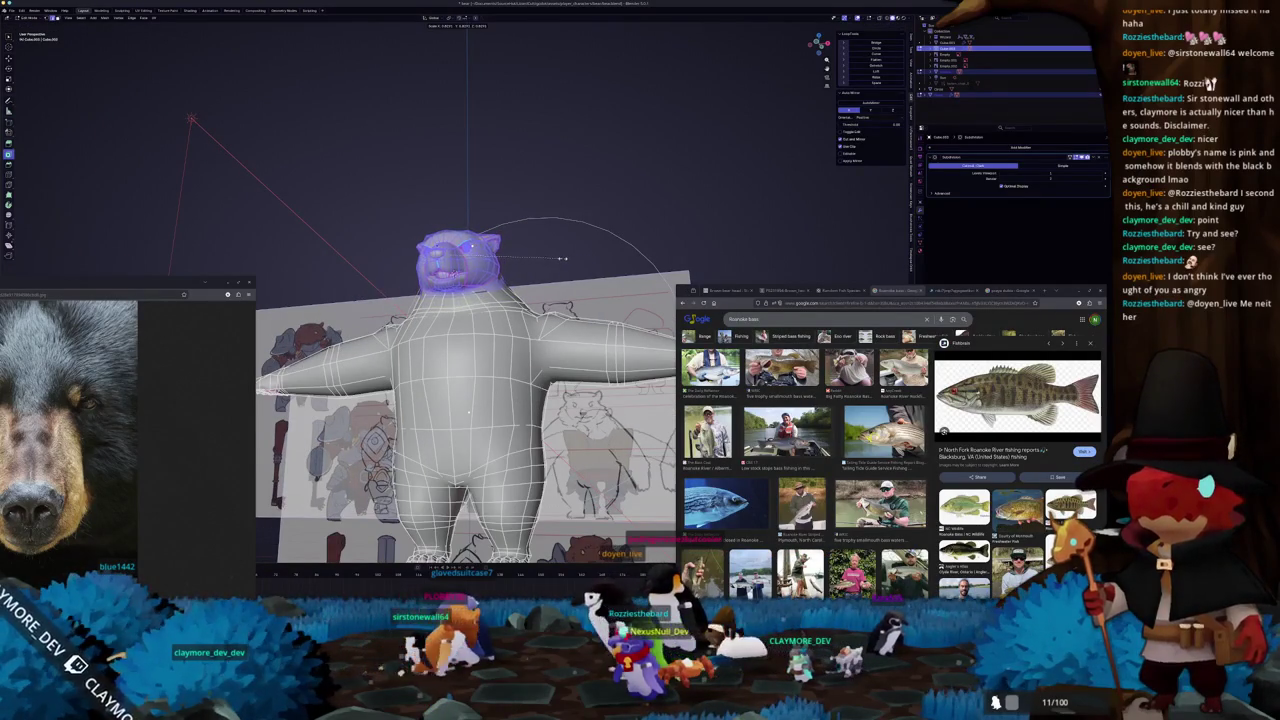
key("KP_1")
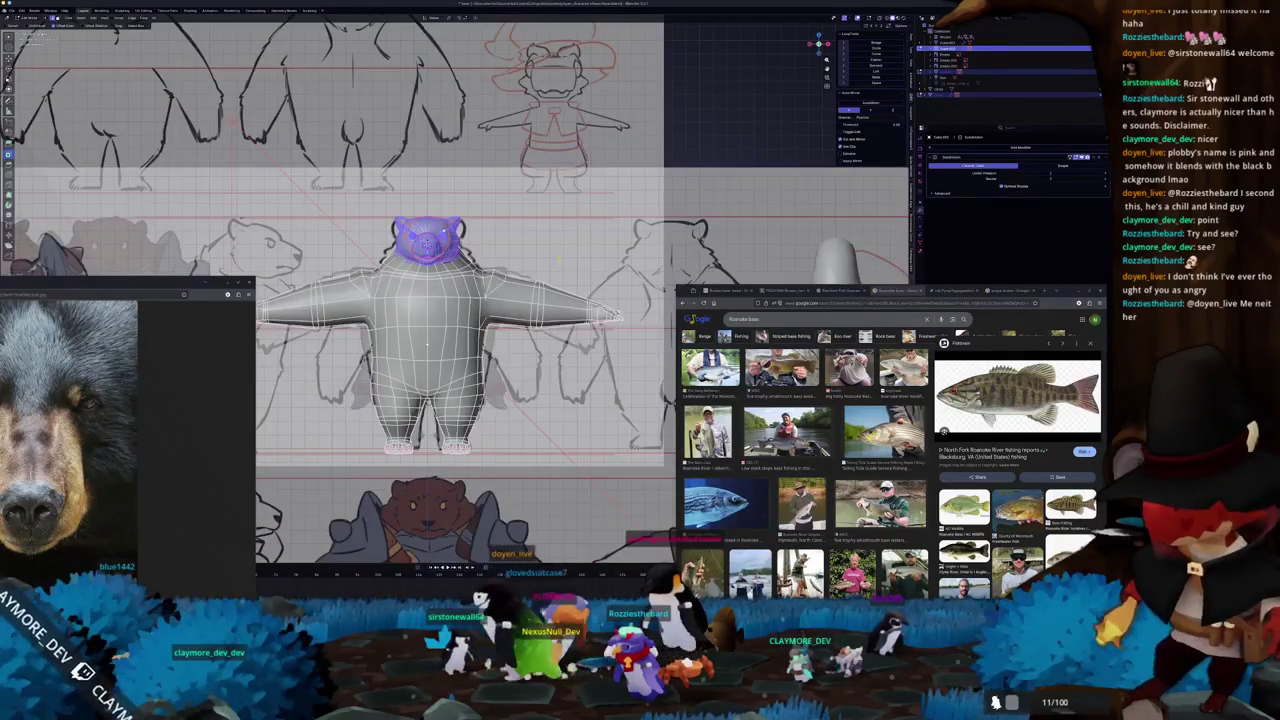
key("g")
key("z")
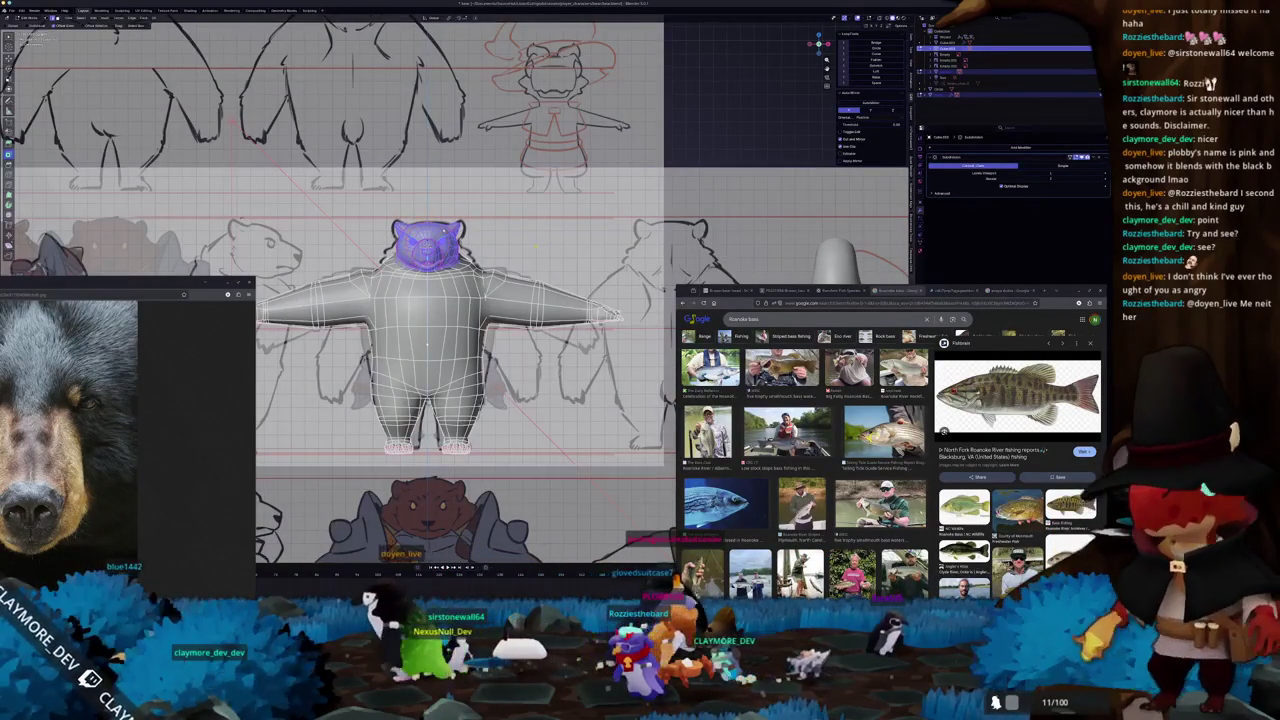
- Switch to a see-through side orthographic view of the bear
middle_click_drag(460, 400, 520, 390)
key("KP_3")
key("alt+z")
scroll(600, 300, "up", 2)
- Leave the bear's Edit Mode, exit Local View, and orbit to a perspective view of the scene
scroll(600, 300, "up", 2)
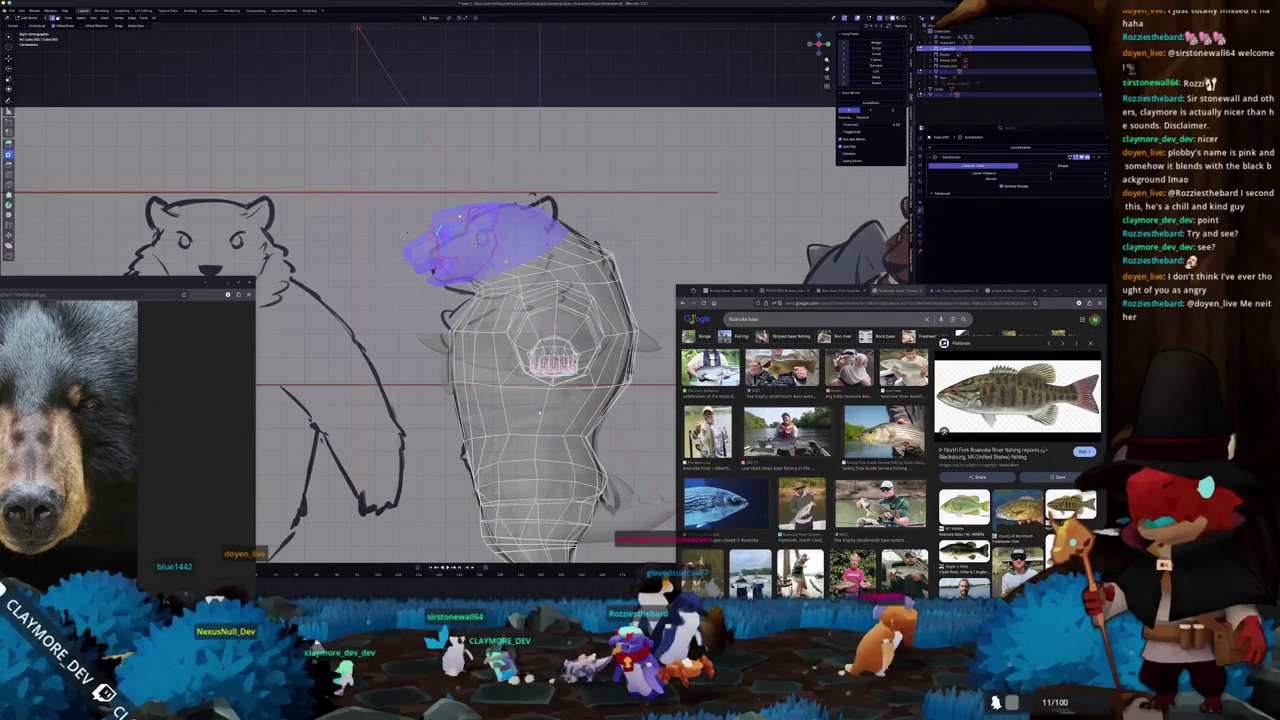
scroll(458, 290, "up", 2)
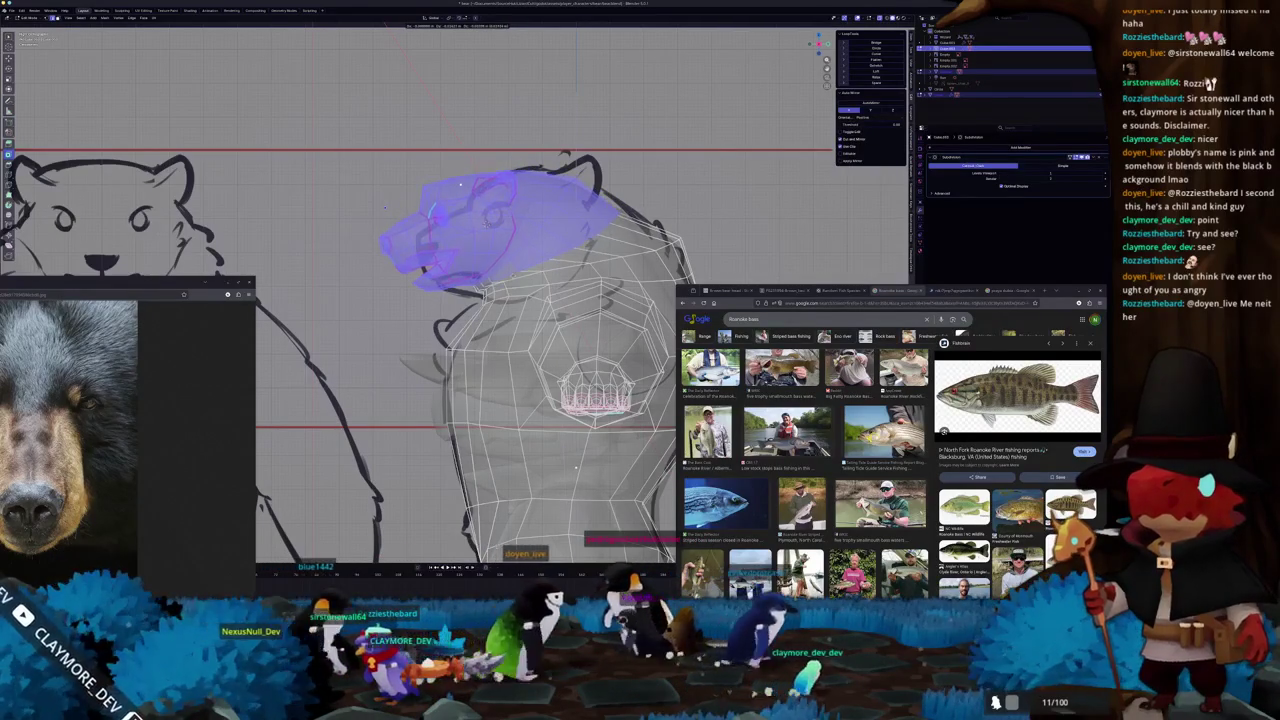
key("Tab")
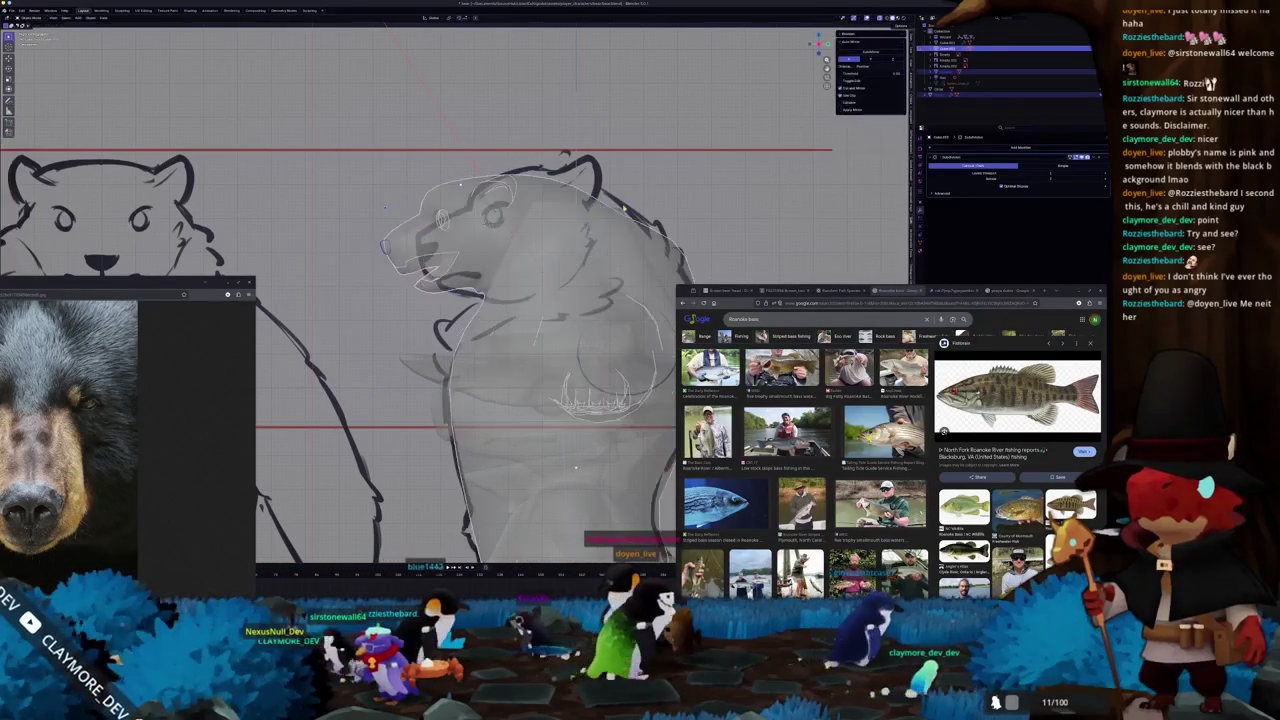
key("KP_Divide")
mouse_move(460, 185)
middle_mouse_down()
mouse_move(456, 320)
mouse_move(491, 270)
mouse_move(428, 233)
middle_mouse_up()
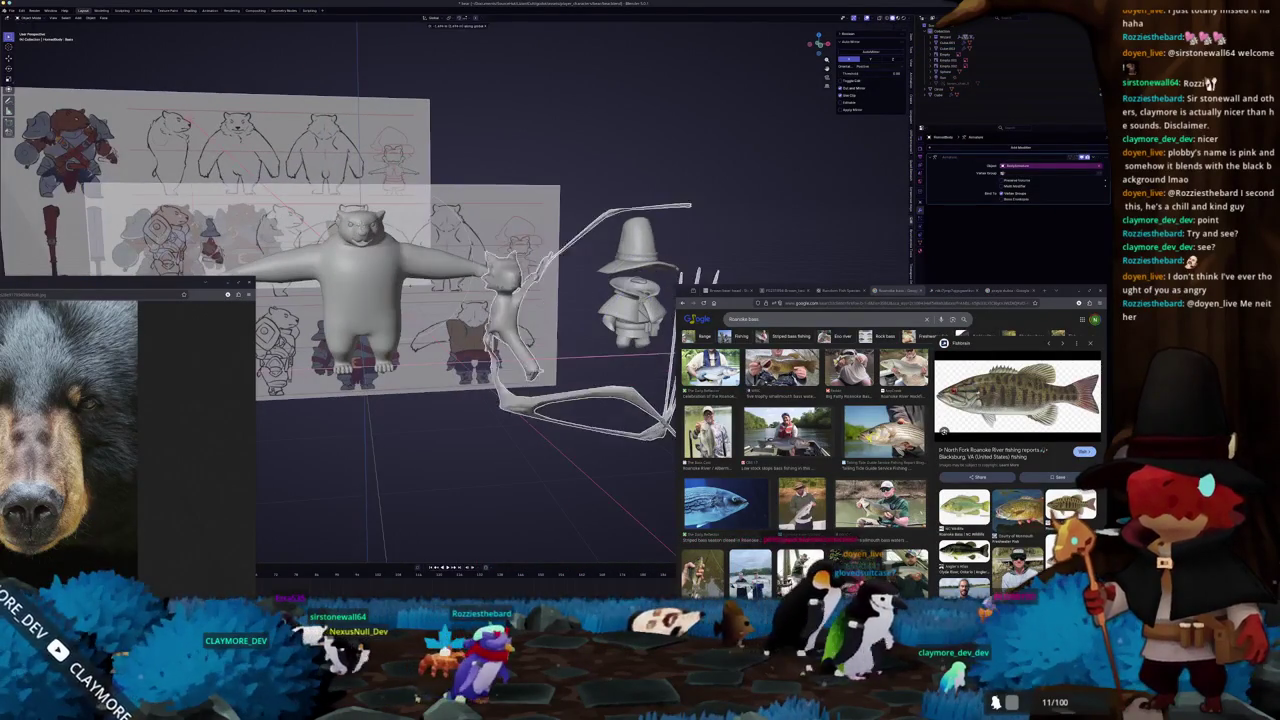
- Orbit to a three-quarter view of the bear, briefly entering and leaving Edit Mode
mouse_move(470, 270)
middle_mouse_down()
mouse_move(430, 245)
mouse_move(440, 270)
mouse_move(400, 255)
middle_mouse_up()
mouse_move(440, 300)
middle_mouse_down()
mouse_move(500, 302)
mouse_move(540, 260)
mouse_move(460, 300)
mouse_move(524, 286)
mouse_move(378, 288)
middle_mouse_up()
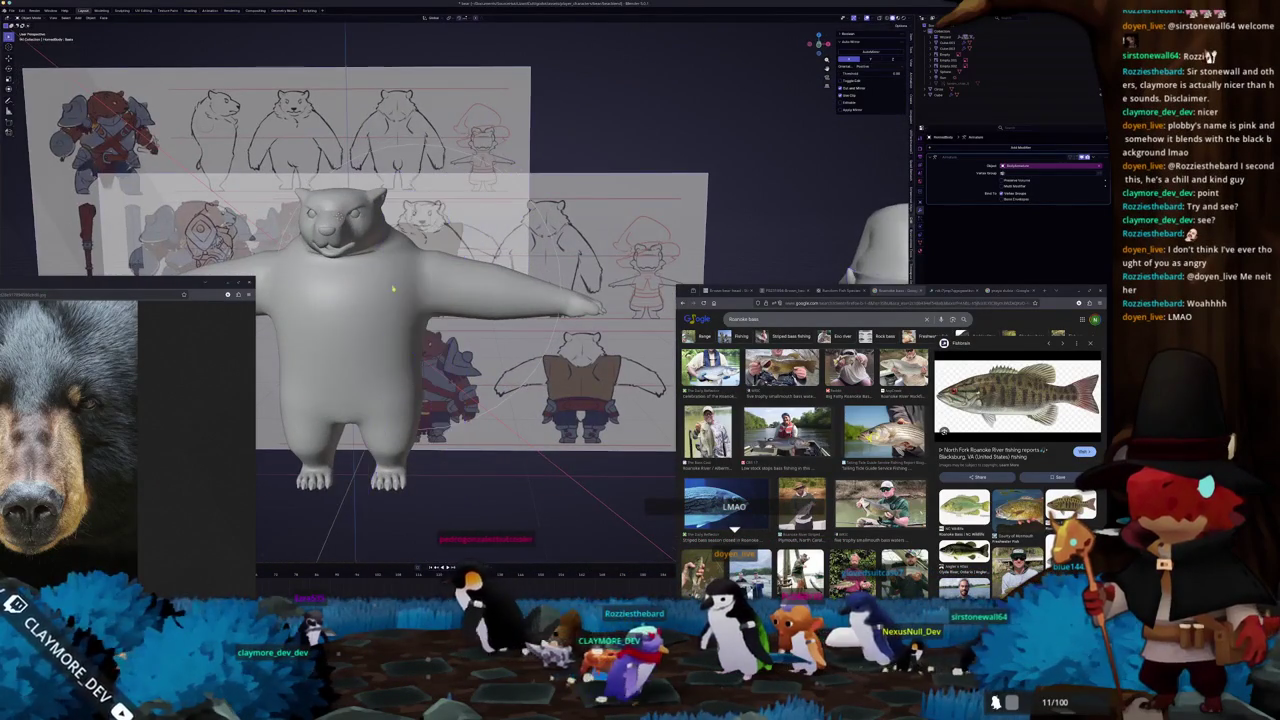
scroll(391, 288, "down", 5)
scroll(633, 220, "up", 3)
scroll(633, 220, "up", 3)
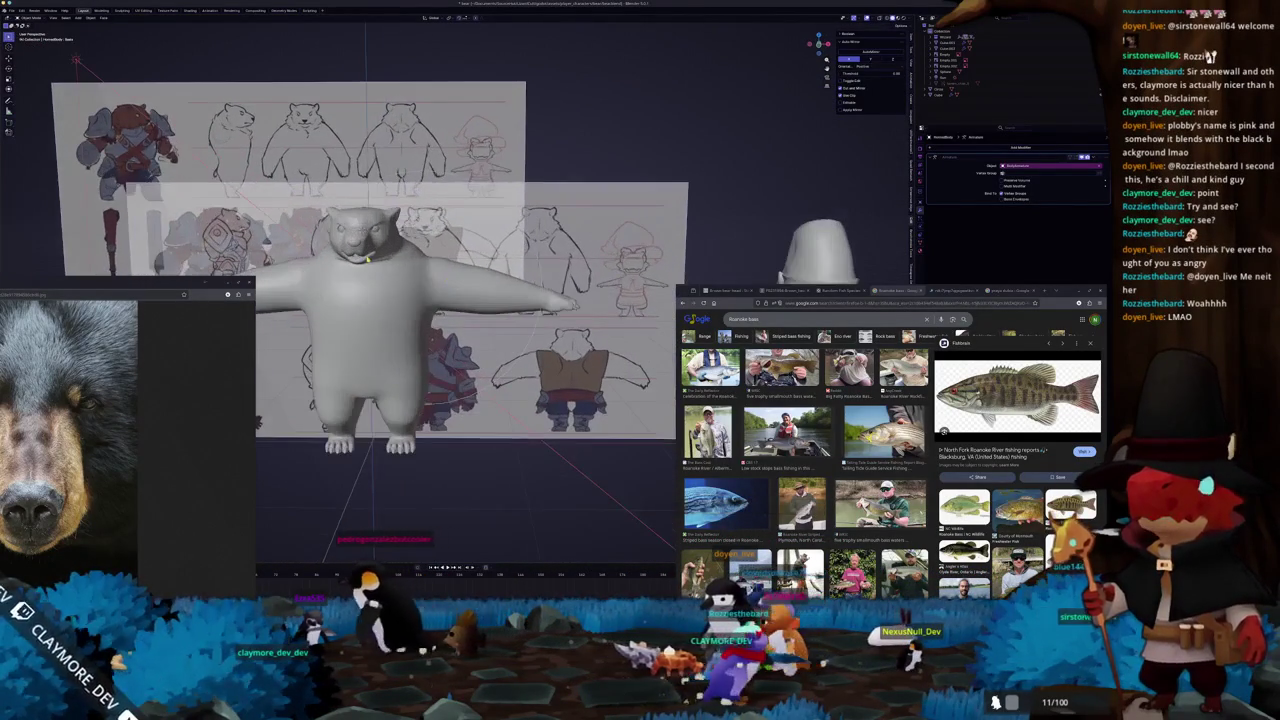
middle_click_drag(633, 220, 560, 230)
key("Tab")
mouse_move(311, 309)
middle_mouse_down()
mouse_move(396, 325)
mouse_move(466, 298)
mouse_move(379, 285)
mouse_move(413, 232)
middle_mouse_up()
key("Tab")
key("Tab")
key("Tab")
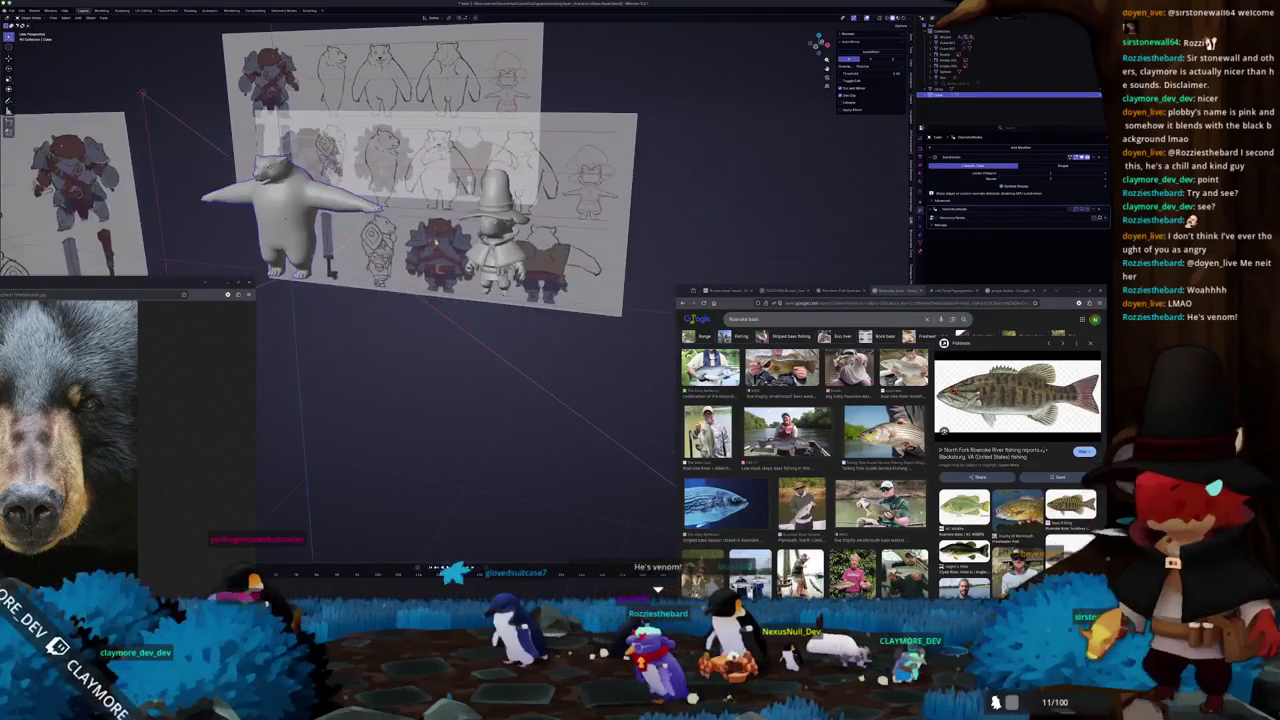
- Start a vertical move on the hat character, cancel it, and bring the bear into close view
left_click(488, 278)
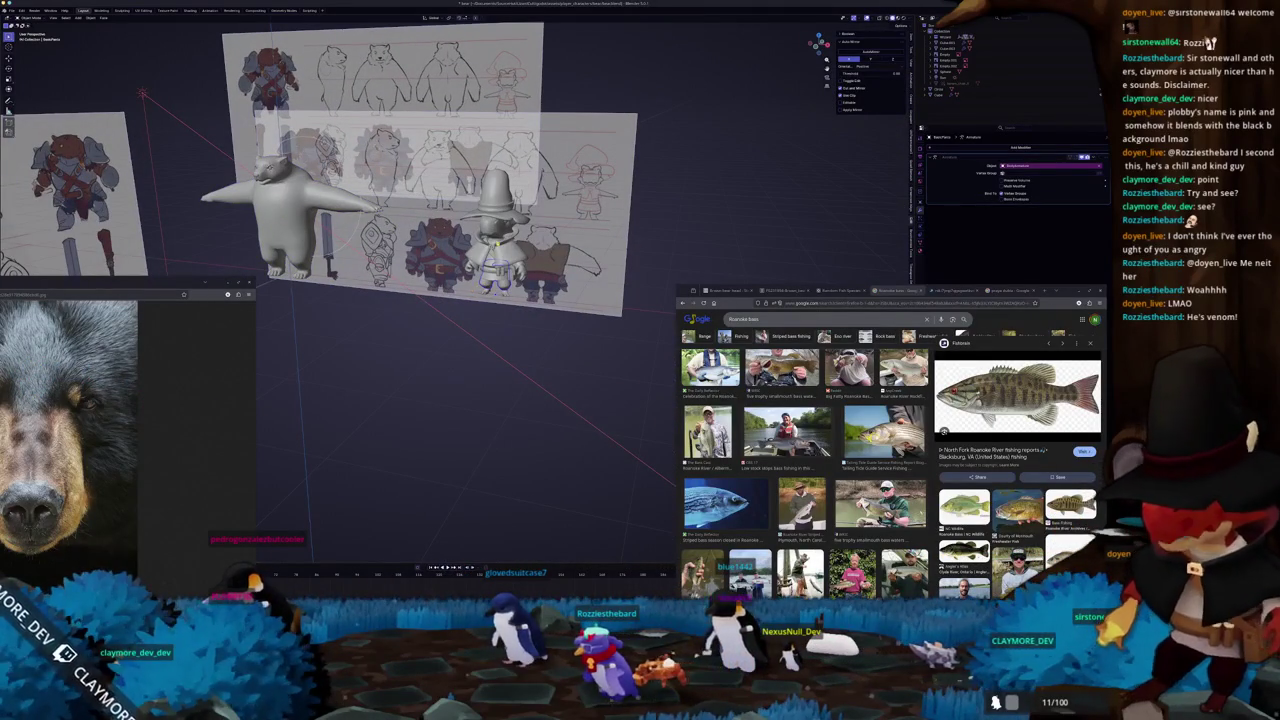
key("g")
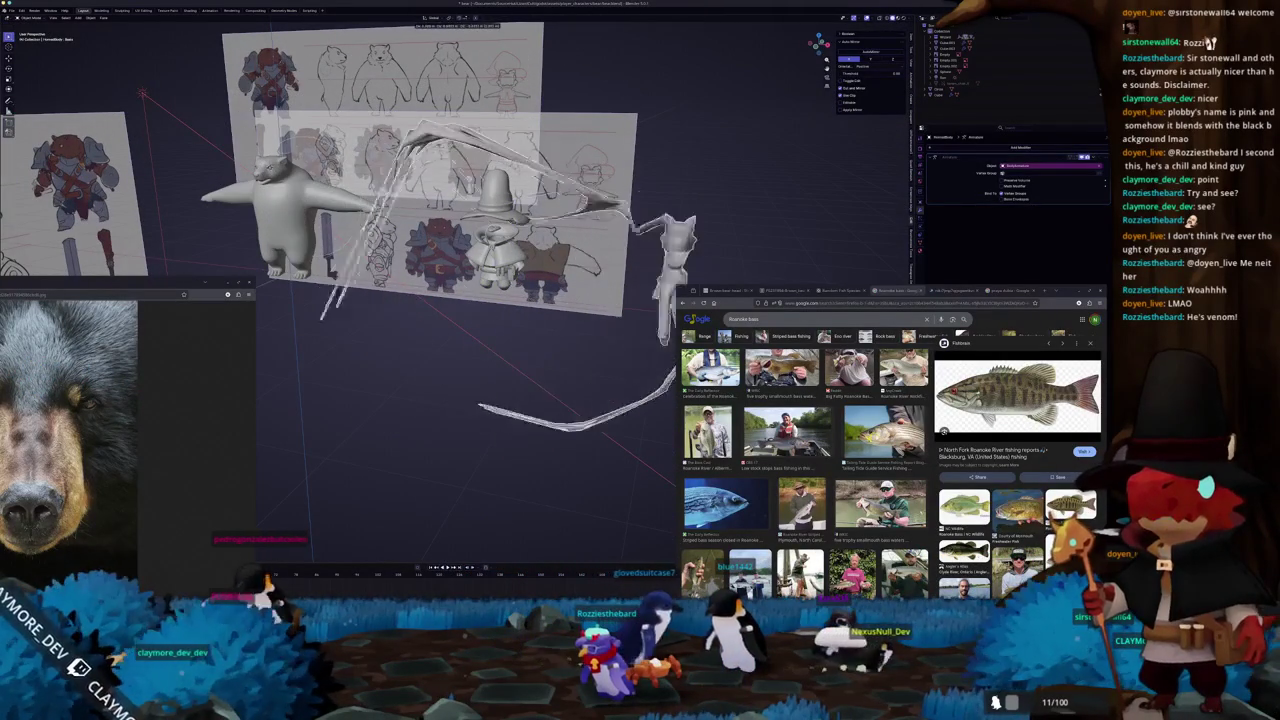
key("z")
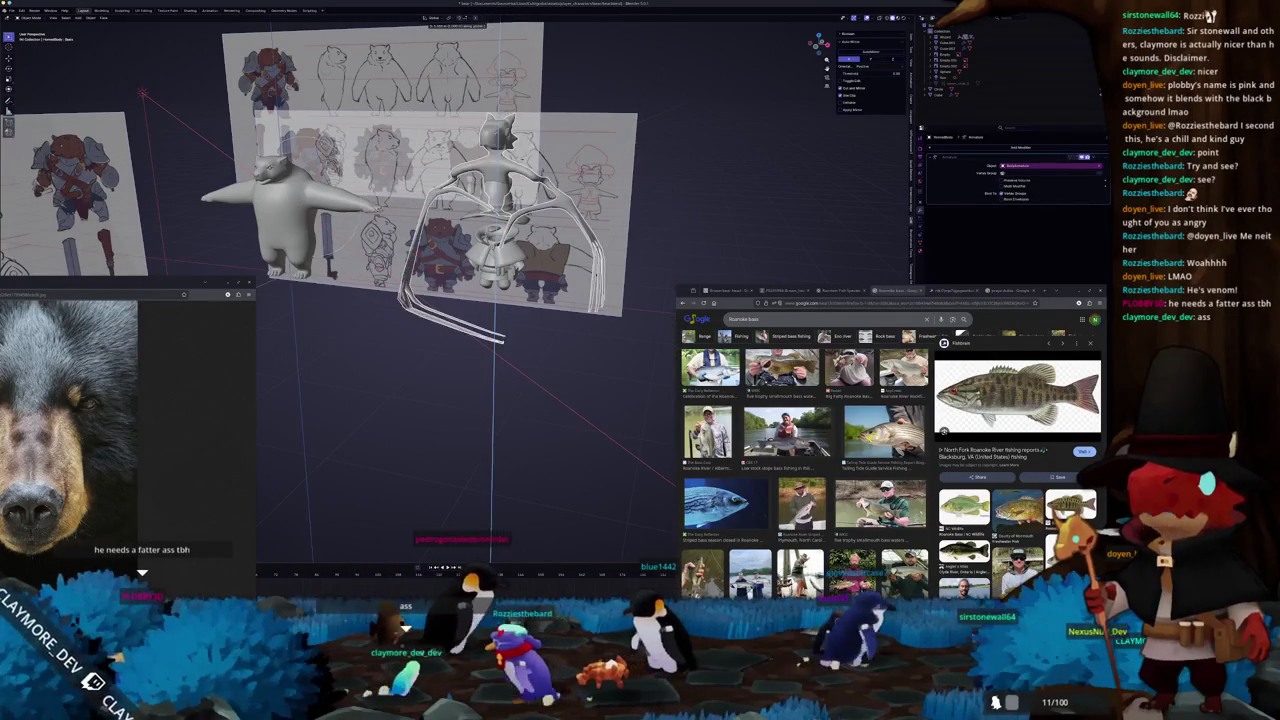
key("Escape")
middle_click_drag(450, 300, 375, 272)
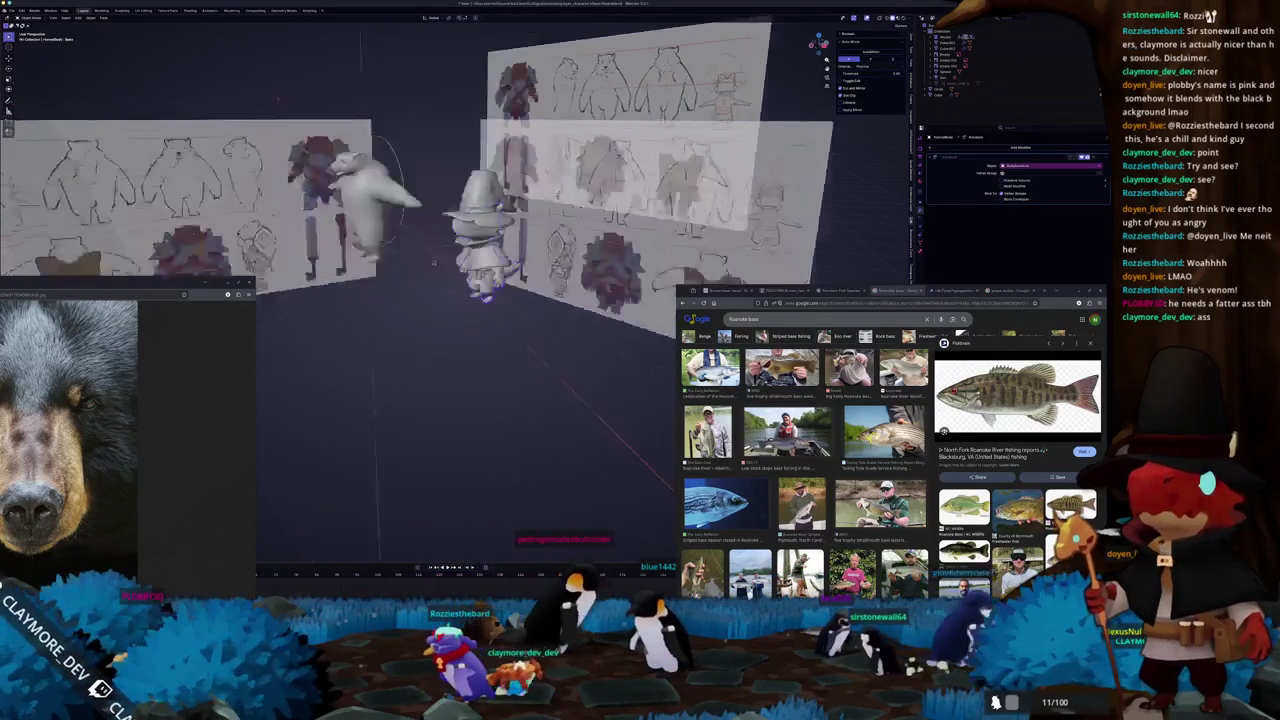
mouse_move(590, 230)
middle_mouse_down()
mouse_move(500, 240)
mouse_move(402, 279)
mouse_move(440, 250)
middle_mouse_up()
scroll(490, 230, "up", 5)
scroll(470, 250, "down", 3)
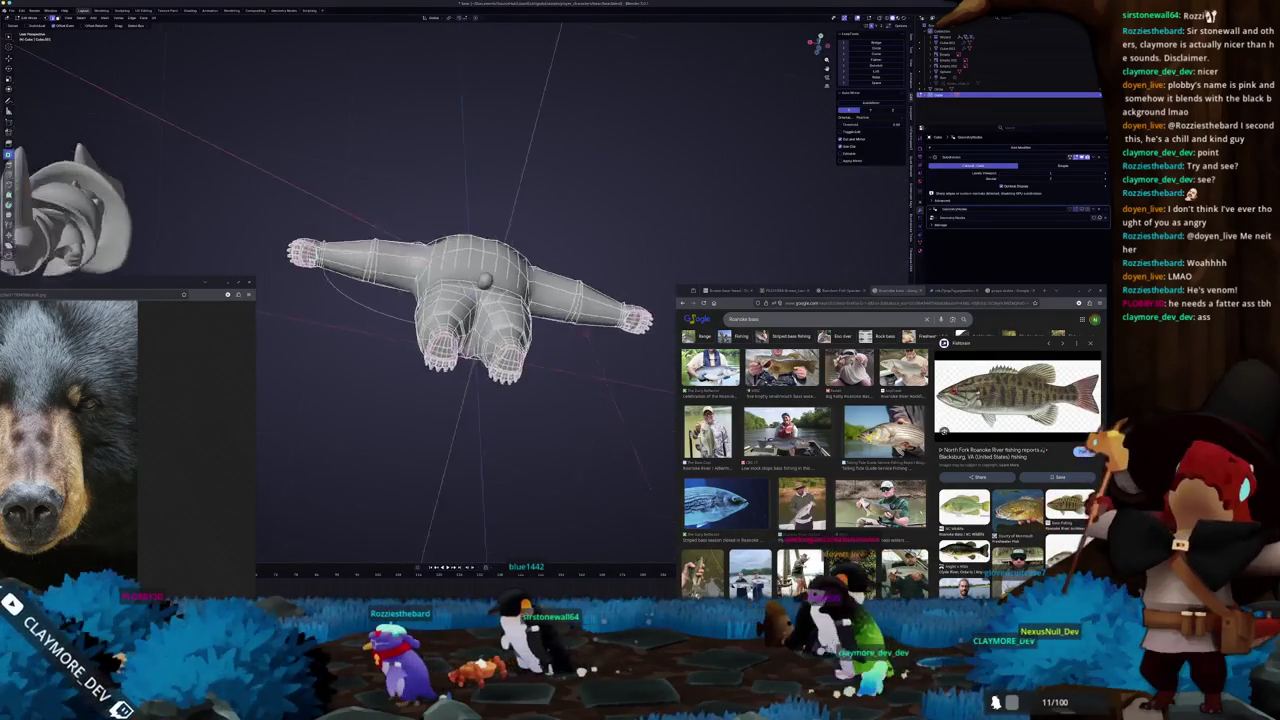
scroll(440, 300, "up", 2)
scroll(440, 300, "up", 3)
middle_click_drag(482, 384, 397, 316)
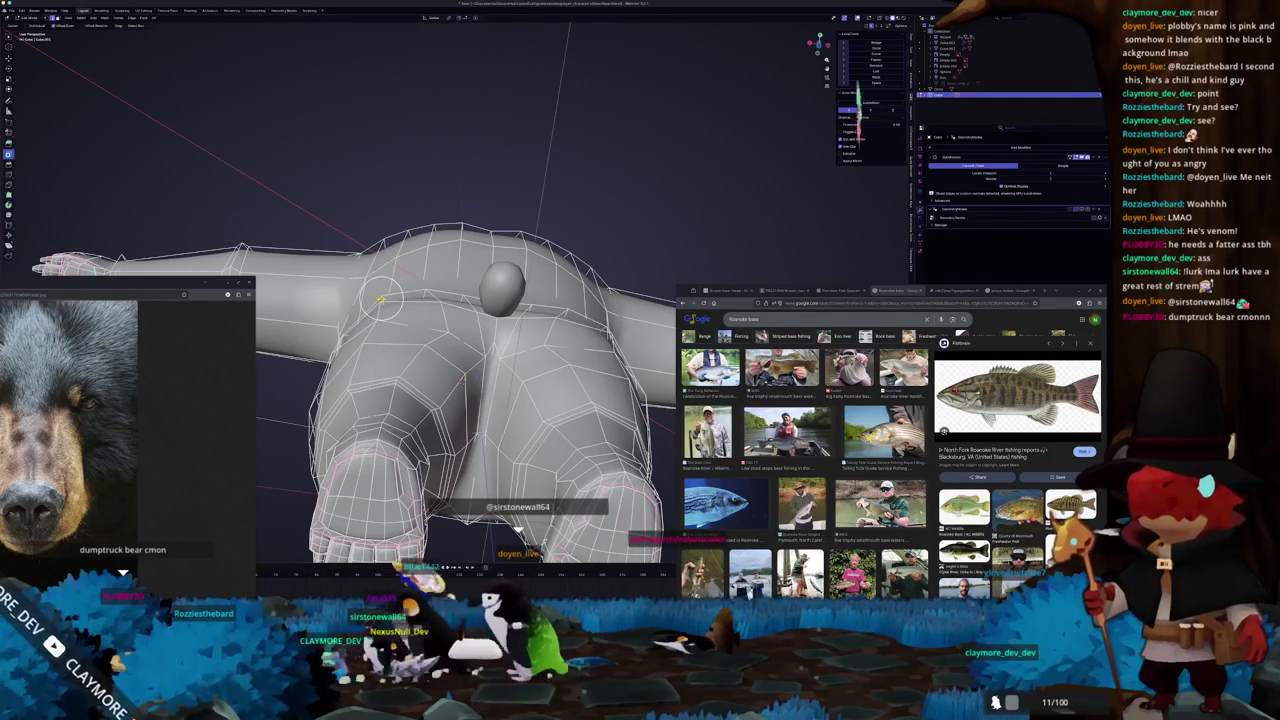
key("Tab")
mouse_move(381, 299)
middle_mouse_down()
mouse_move(429, 399)
mouse_move(432, 470)
mouse_move(459, 312)
mouse_move(518, 315)
mouse_move(498, 222)
middle_mouse_up()
key("Tab")
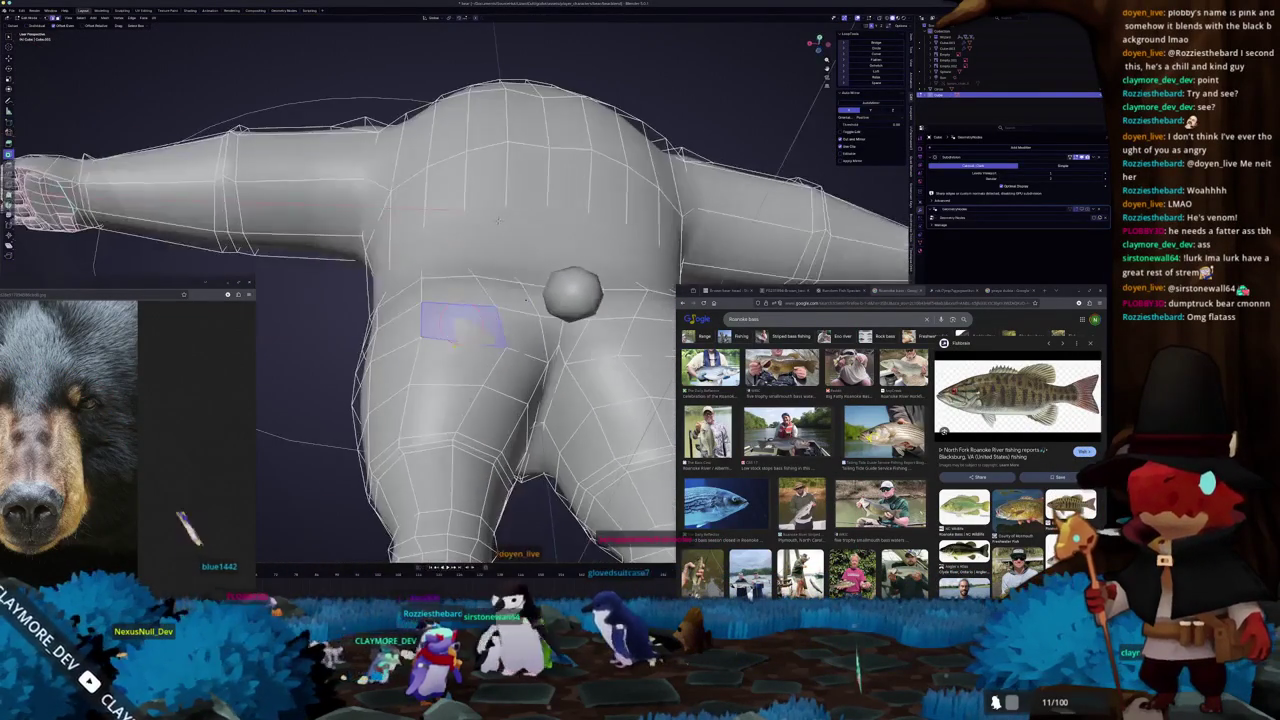
key("KP_3")
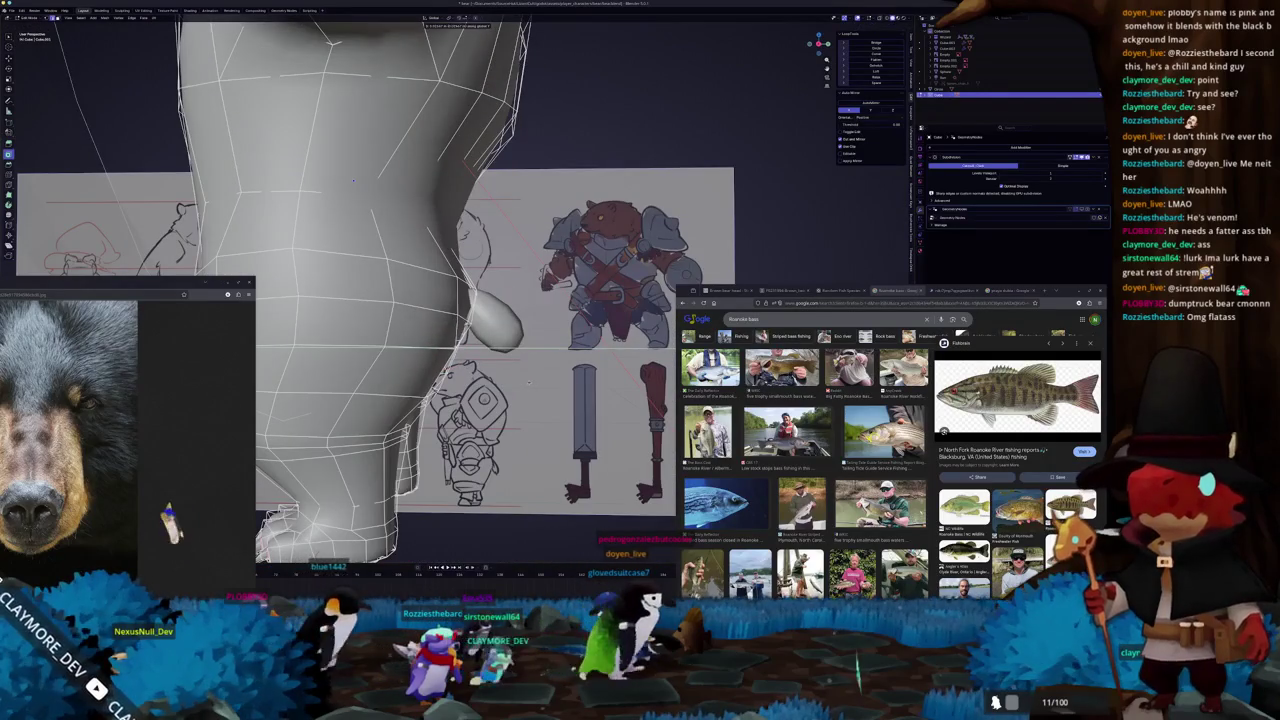
middle_click_drag(353, 180, 380, 212)
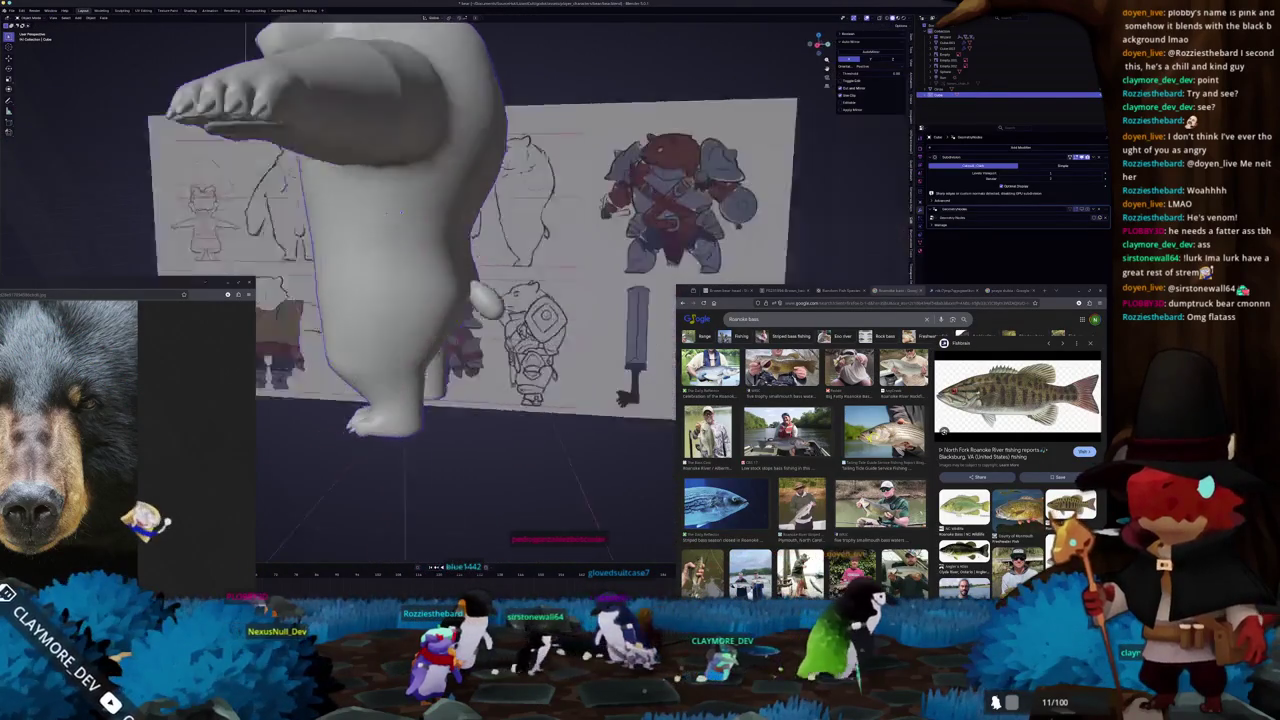
- Snap to a side view, isolate the bear in Local View, and enter Edit Mode
middle_click_drag(379, 212, 433, 373)
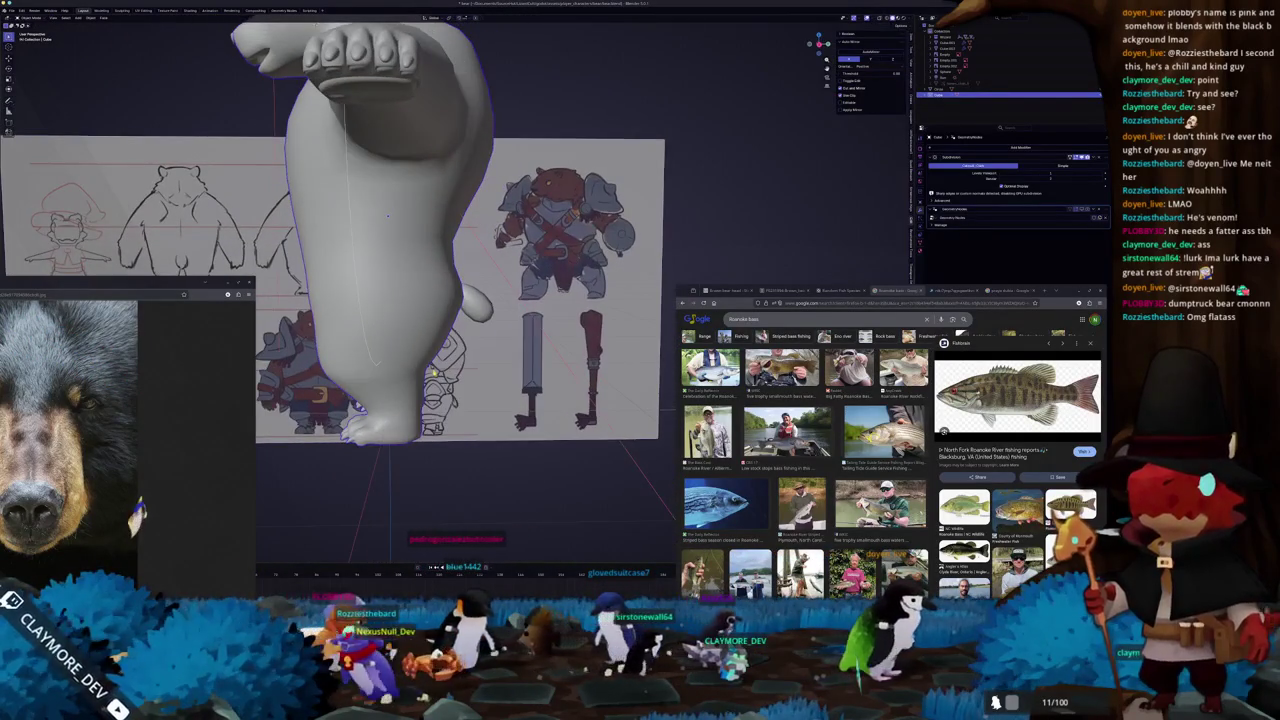
key("KP_3")
scroll(433, 373, "up", 4)
scroll(450, 375, "up", 3)
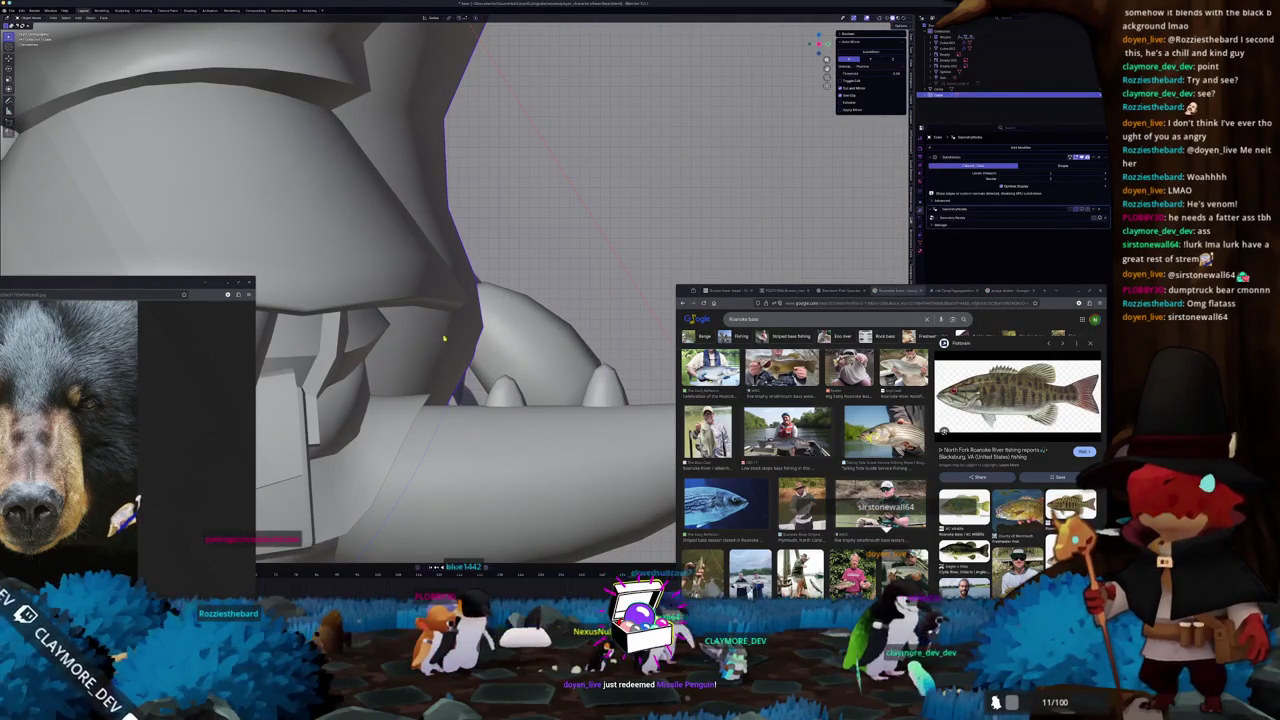
middle_click_drag(439, 379, 470, 370)
scroll(455, 366, "down", 2)
scroll(455, 366, "down", 3)
scroll(455, 366, "down", 3)
key("KP_Divide")
key("Tab")
scroll(470, 370, "up", 3)
scroll(470, 370, "up", 3)
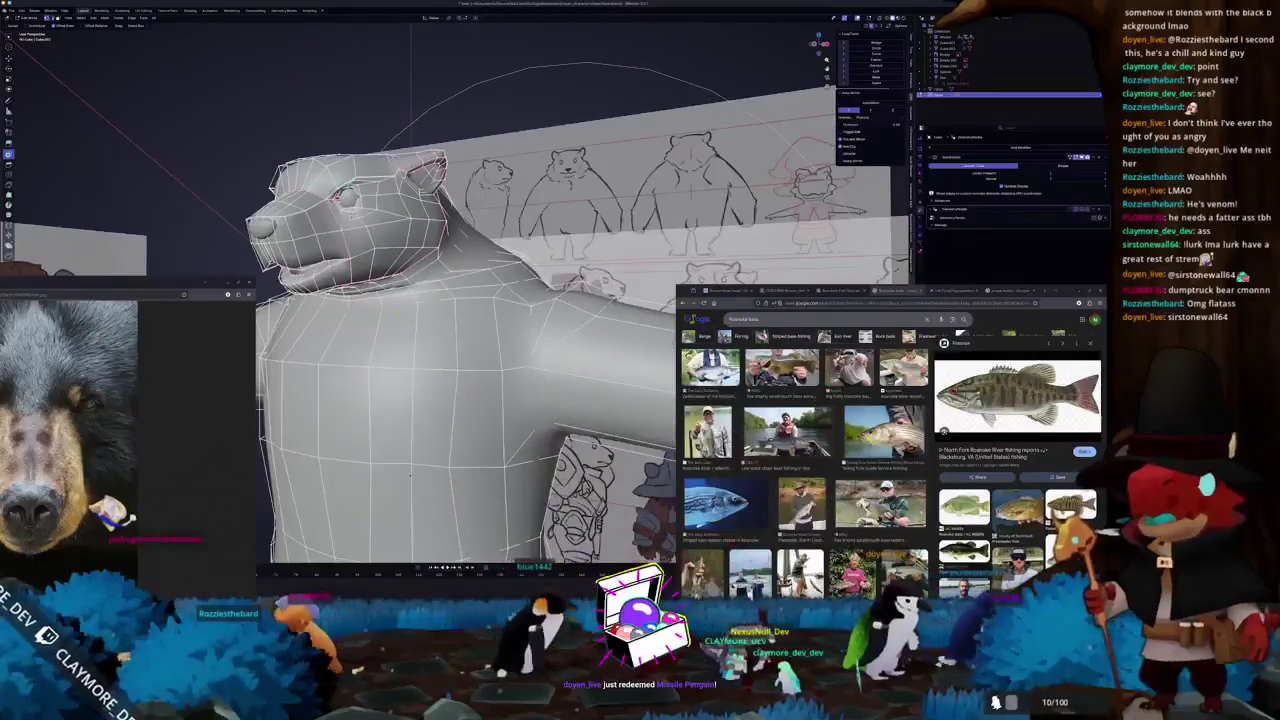
- Inspect the bear's head in see-through, then return to Object Mode with solid display
key("alt+z")
middle_click_drag(355, 342, 457, 460)
key("Tab")
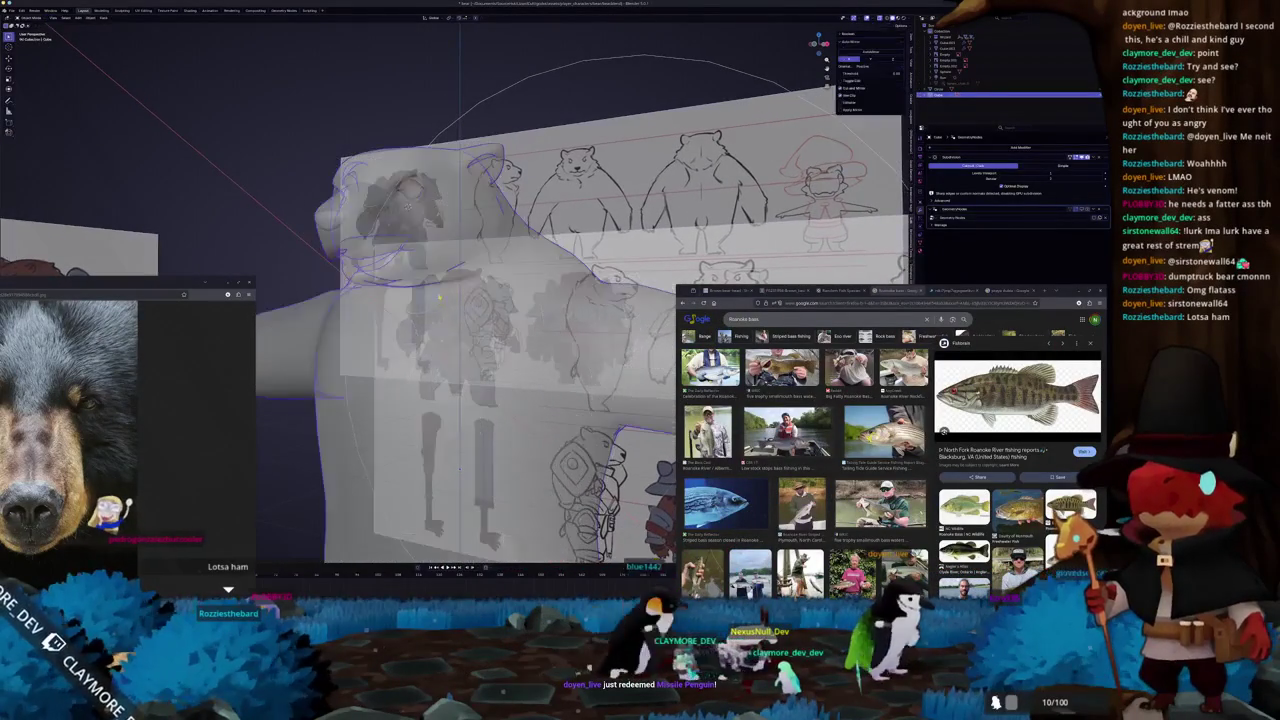
key("alt+z")
scroll(488, 264, "down", 3)
scroll(488, 264, "down", 3)
scroll(488, 264, "down", 3)
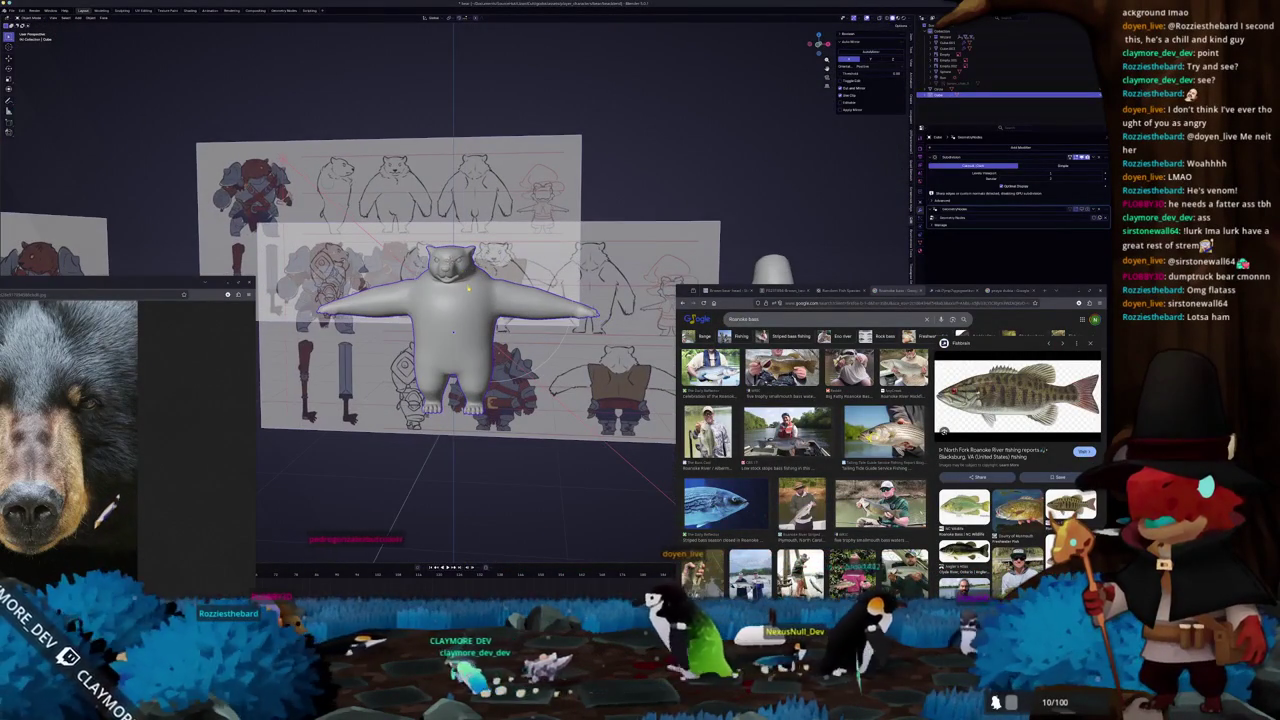
scroll(455, 330, "up", 2)
scroll(455, 330, "up", 2)
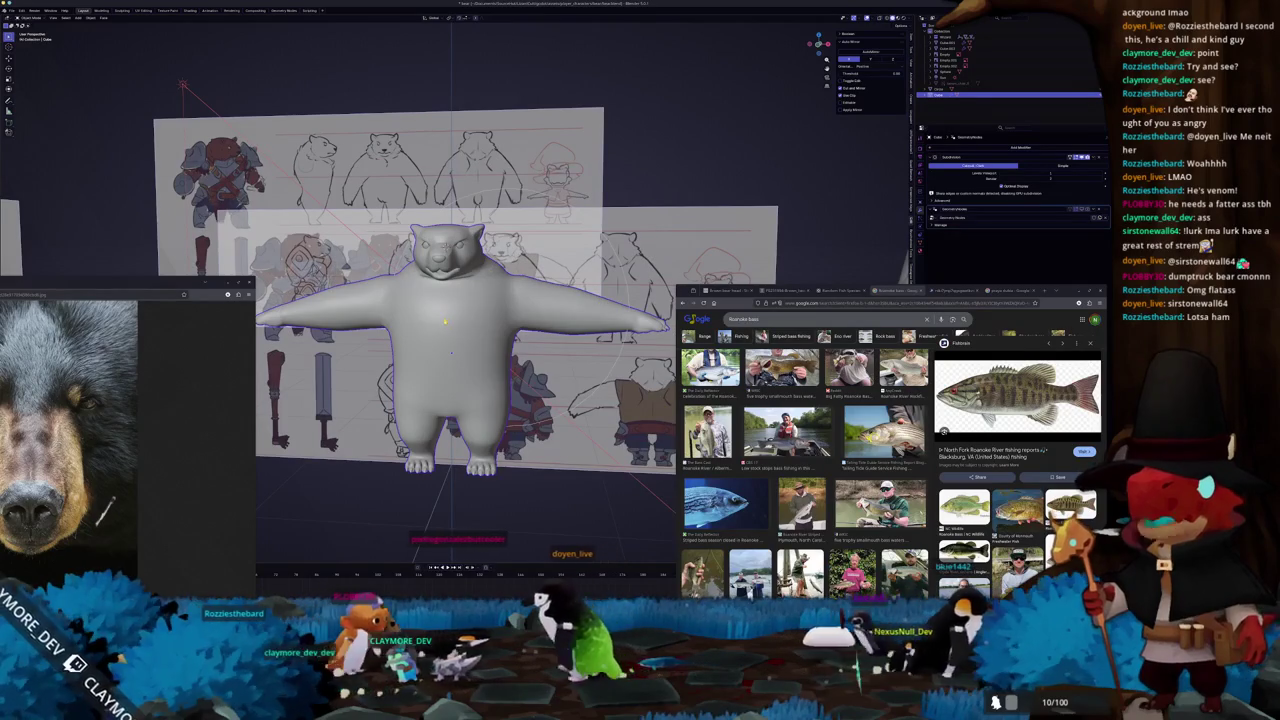
- Close the floating bear photo window and orbit to a three-quarter view of the bear
left_click(237, 289)
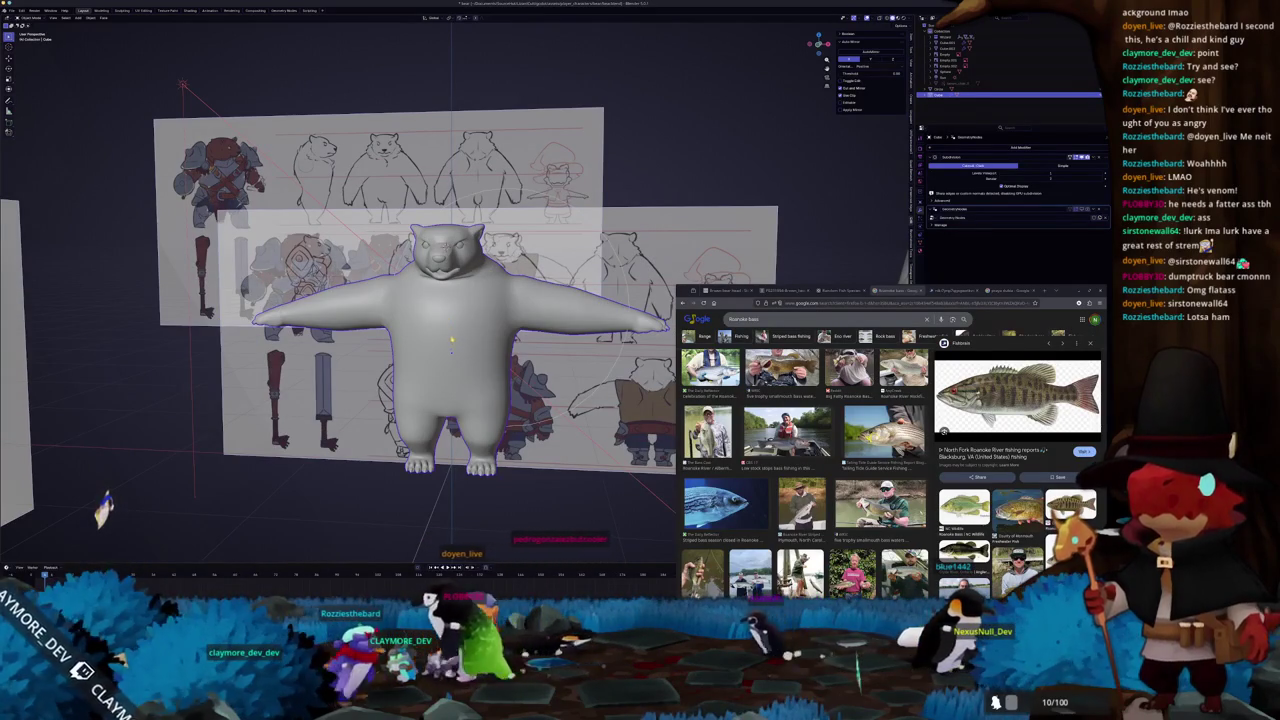
scroll(458, 324, "up", 2)
middle_click_drag(457, 323, 540, 330)
key("Tab")
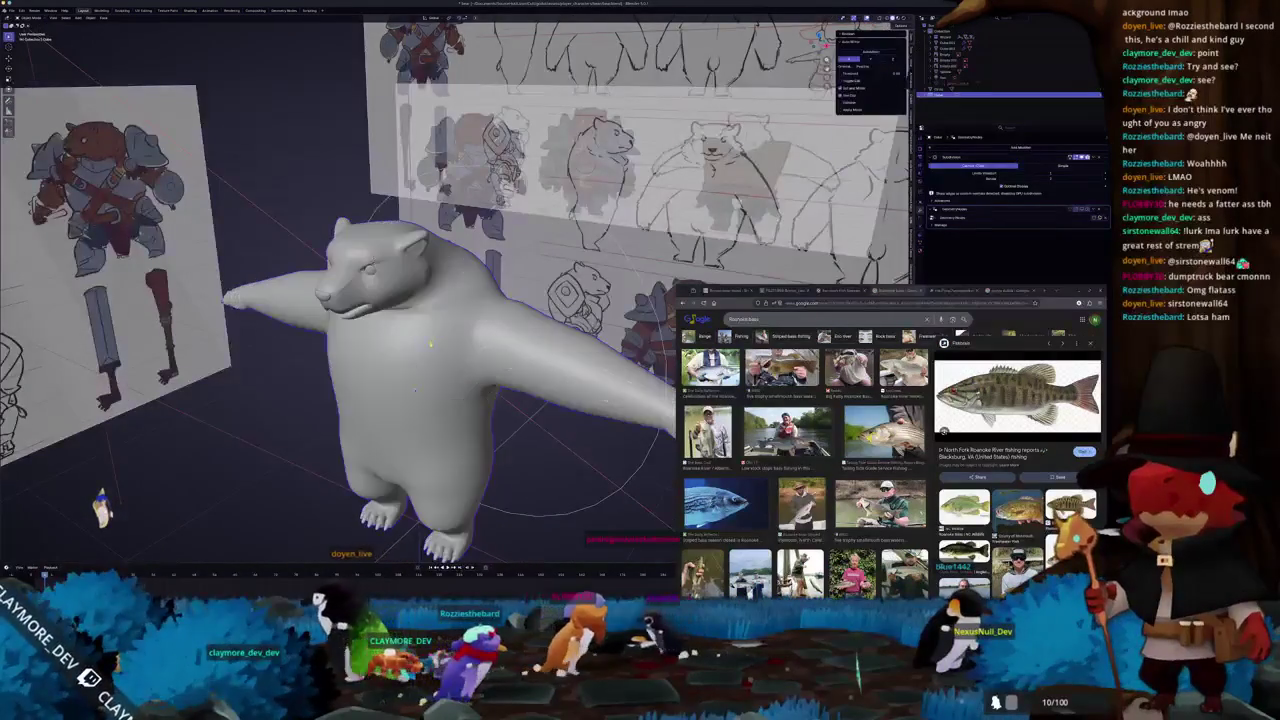
- Select the linked head piece, tilt it slightly and enlarge it, then view it front-on
key("Tab")
key("Tab")
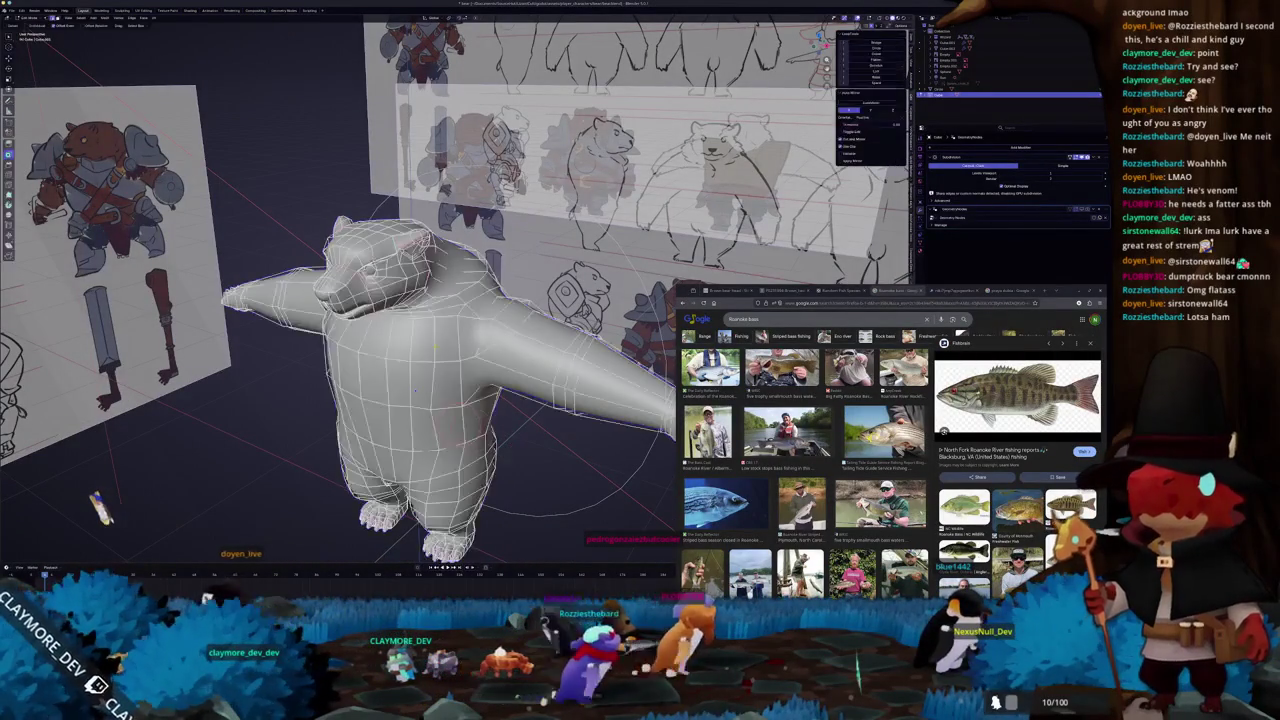
key("Tab")
key("ctrl+z")
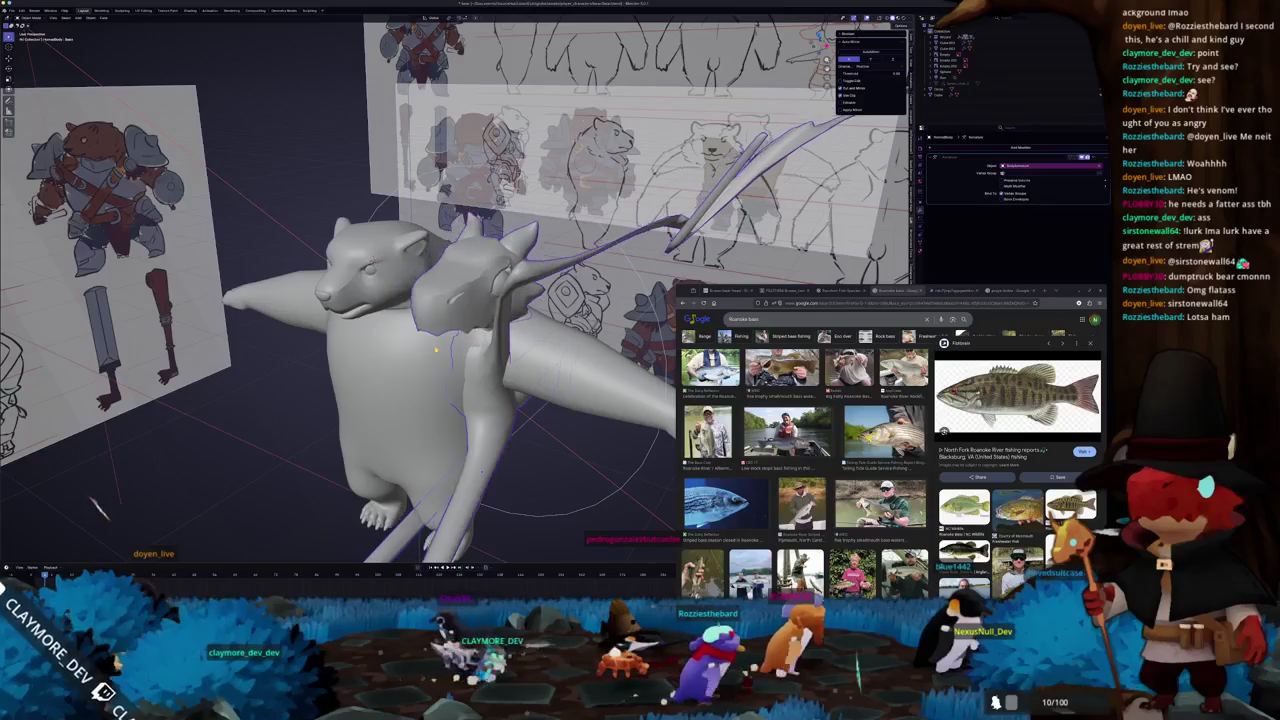
key("ctrl+shift+z")
key("Tab")
key("ctrl+l")
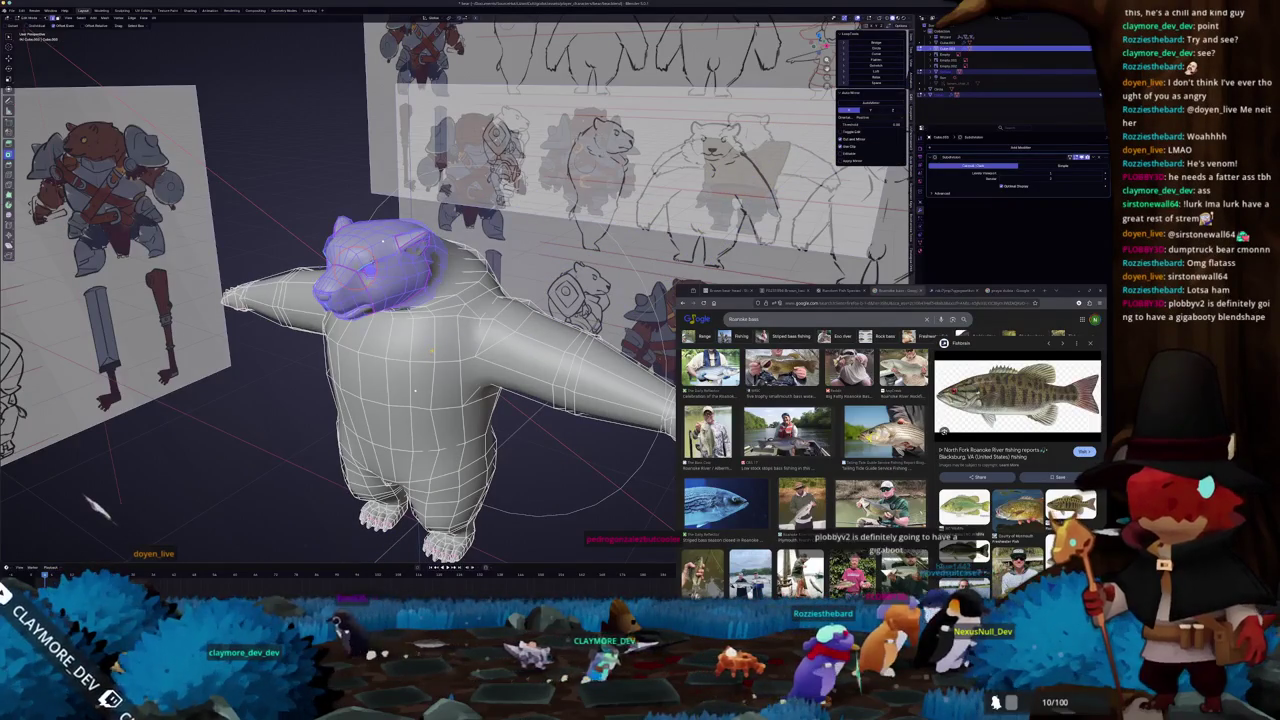
key("g")
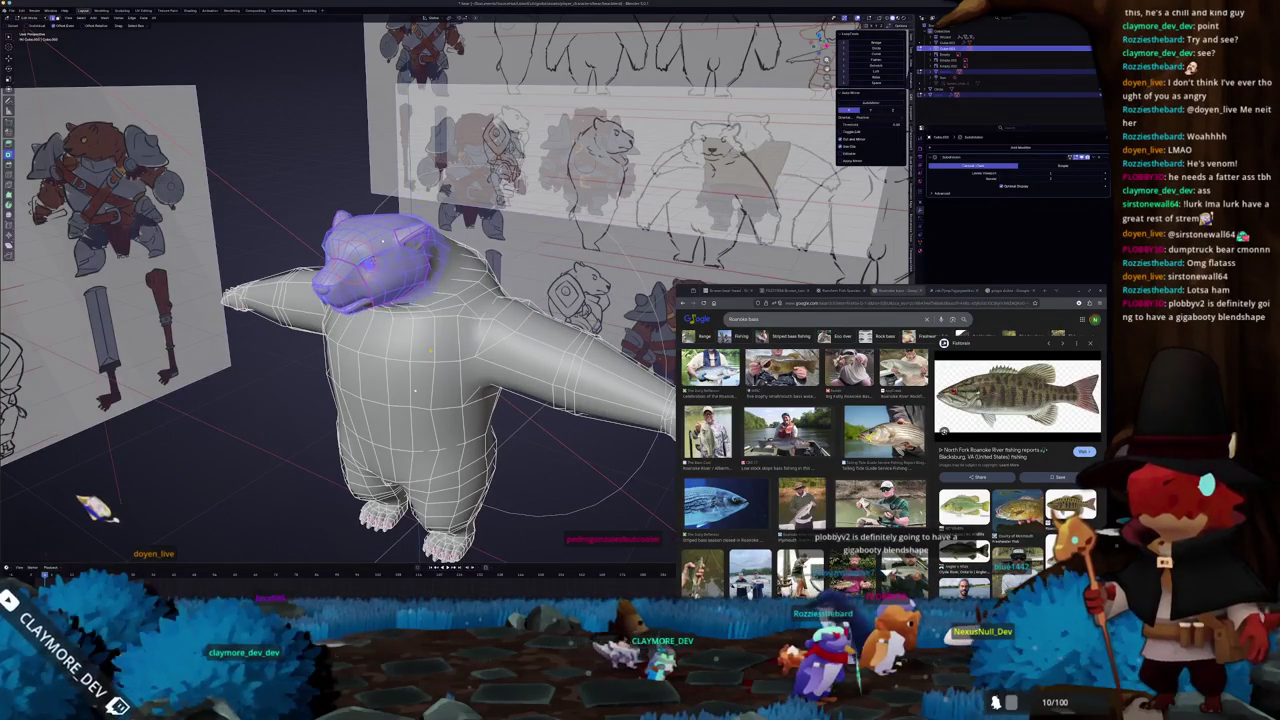
key("s")
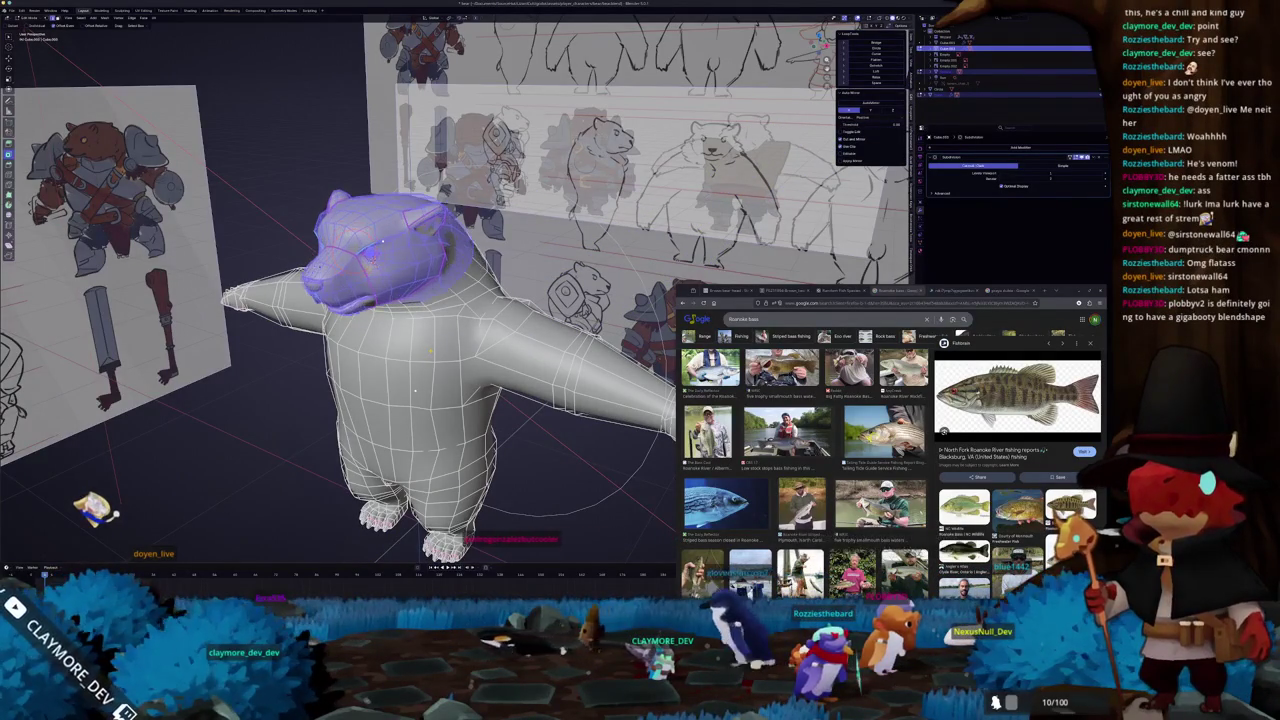
key("KP_1")
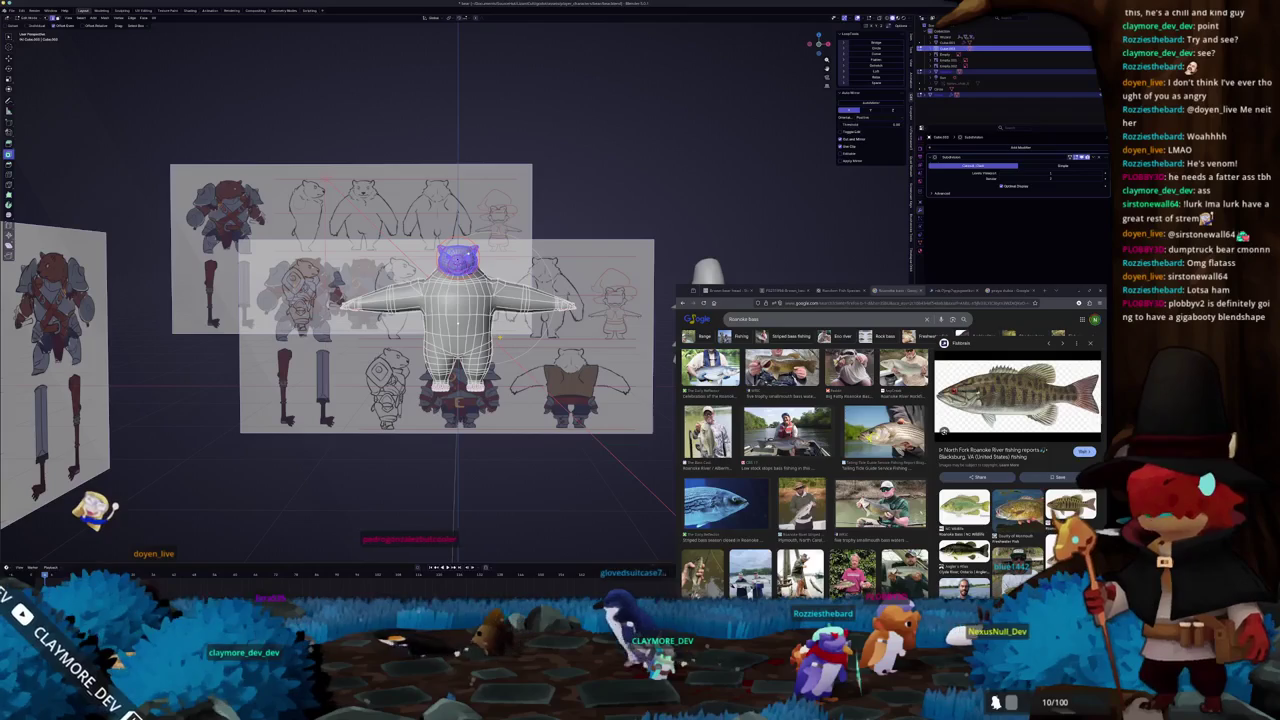
key("KP_1")
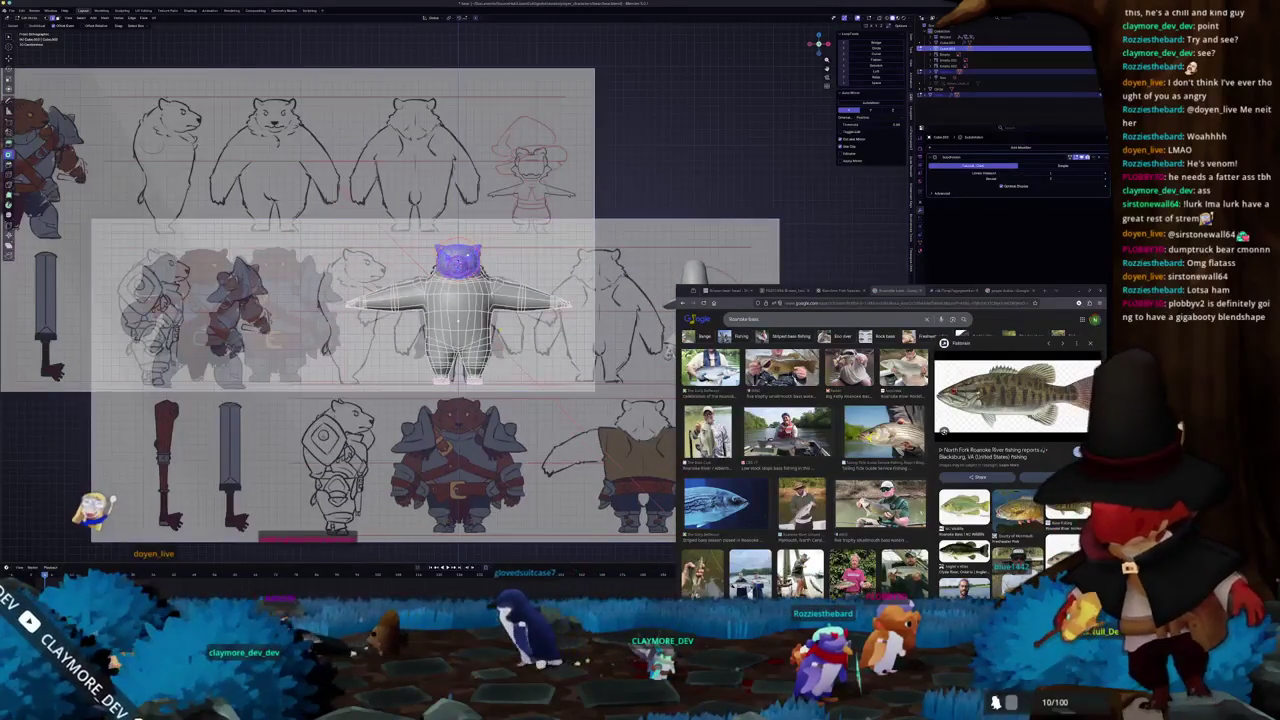
- Rescale the head to fit the front reference, then start scaling its height along Z
scroll(458, 288, "up", 4)
key("s")
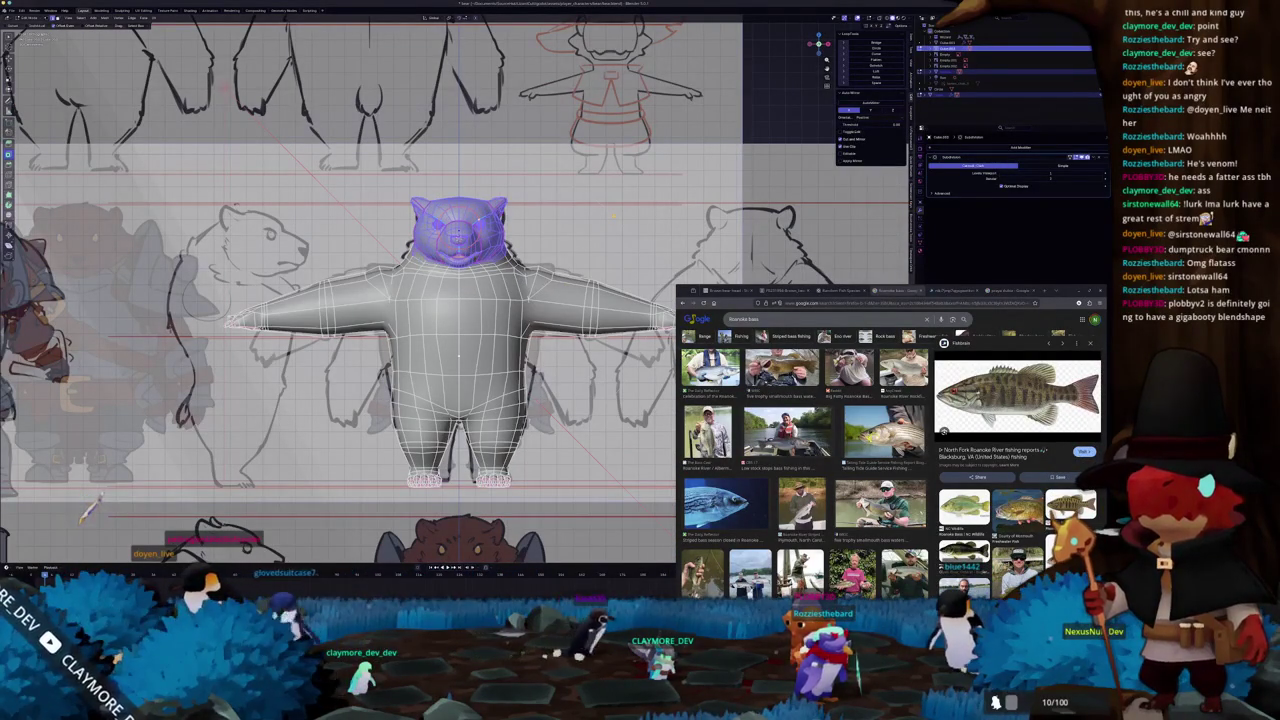
key("Return")
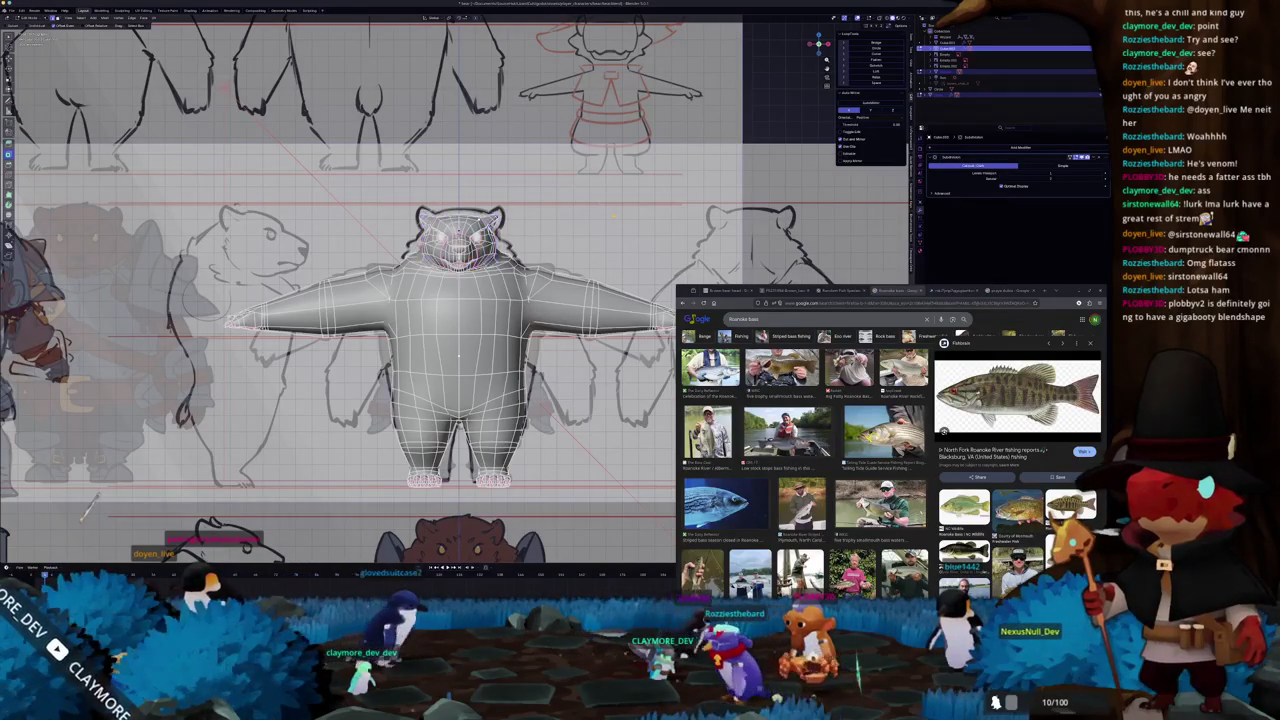
key("ctrl+z")
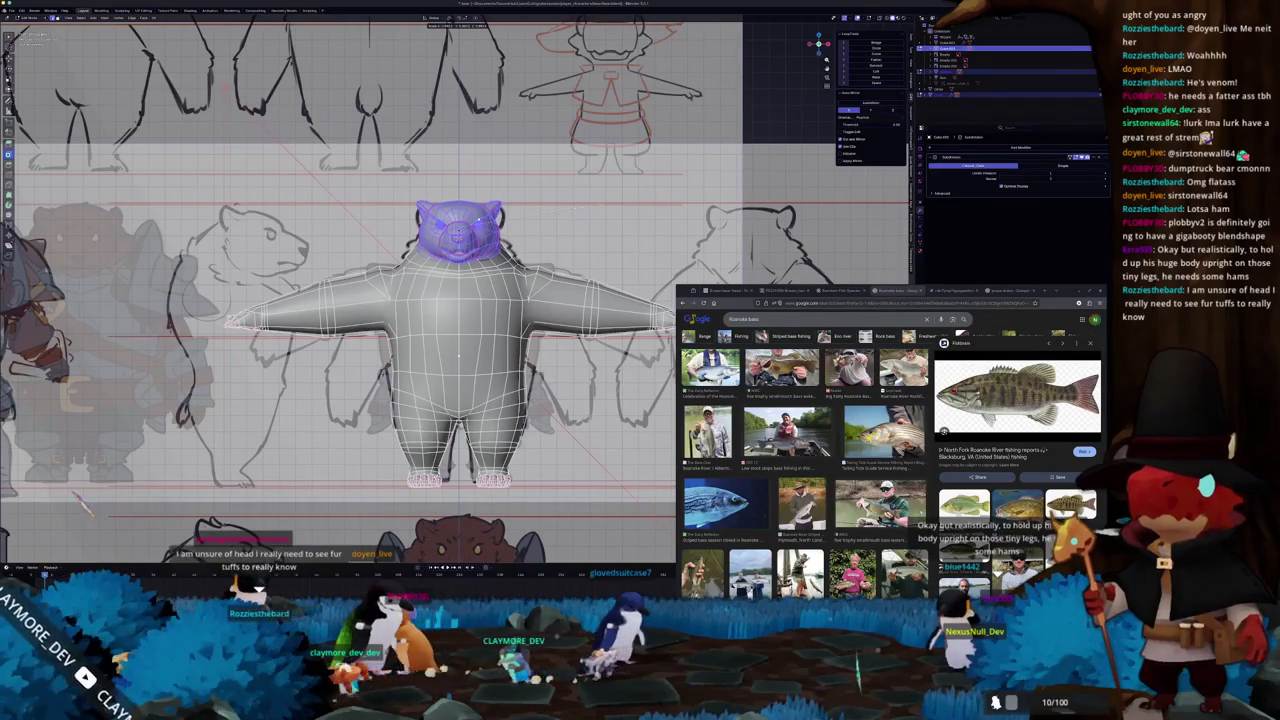
left_click(577, 210)
key("s")
key("z")
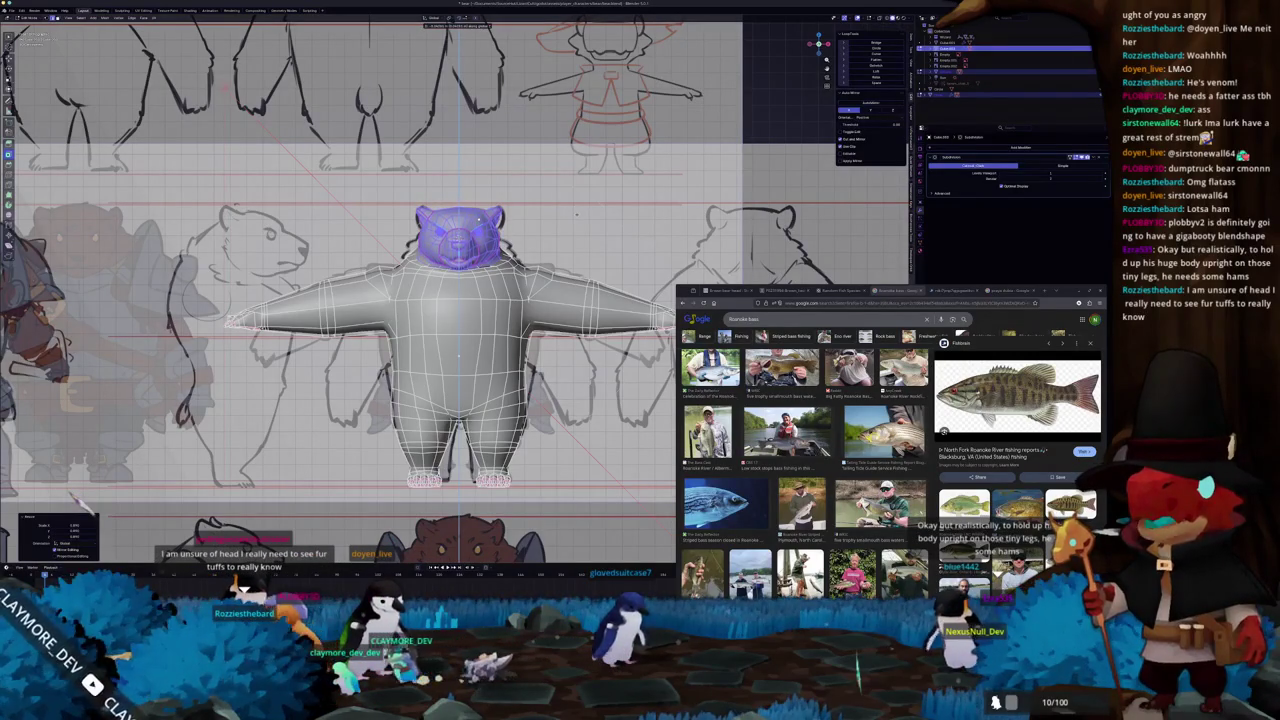
- Check the head height from the Right Orthographic side view and confirm it
middle_click_drag(577, 210, 410, 368)
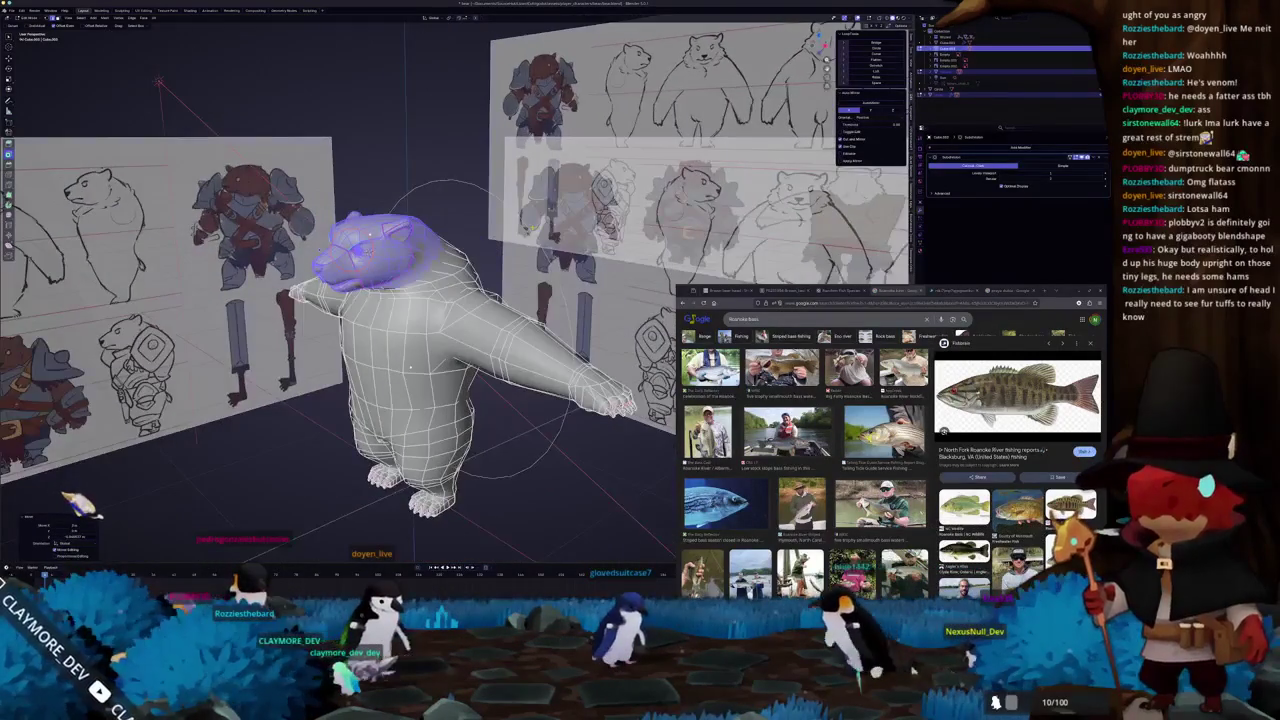
key("KP_3")
scroll(350, 230, "up", 1)
scroll(370, 200, "up", 2)
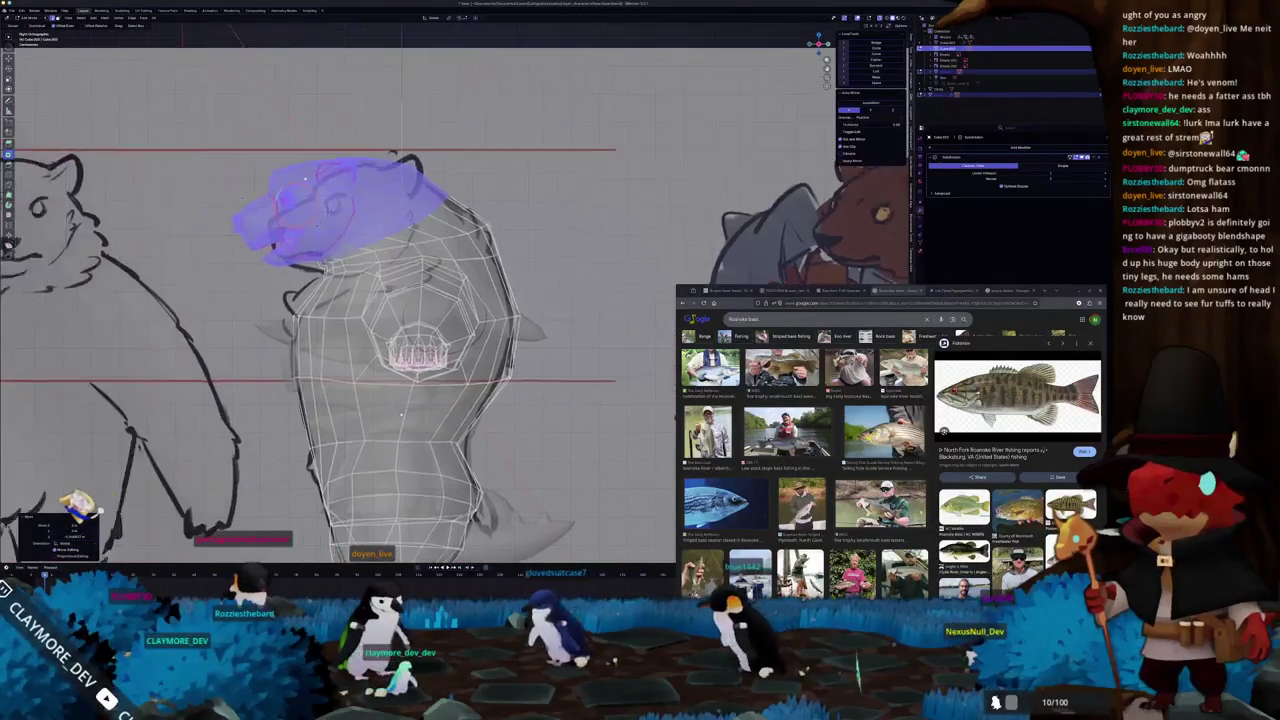
scroll(390, 170, "up", 2)
scroll(405, 140, "up", 2)
mouse_move(405, 140)
middle_mouse_down()
mouse_move(455, 122)
mouse_move(345, 113)
middle_mouse_up()
key("alt+a")
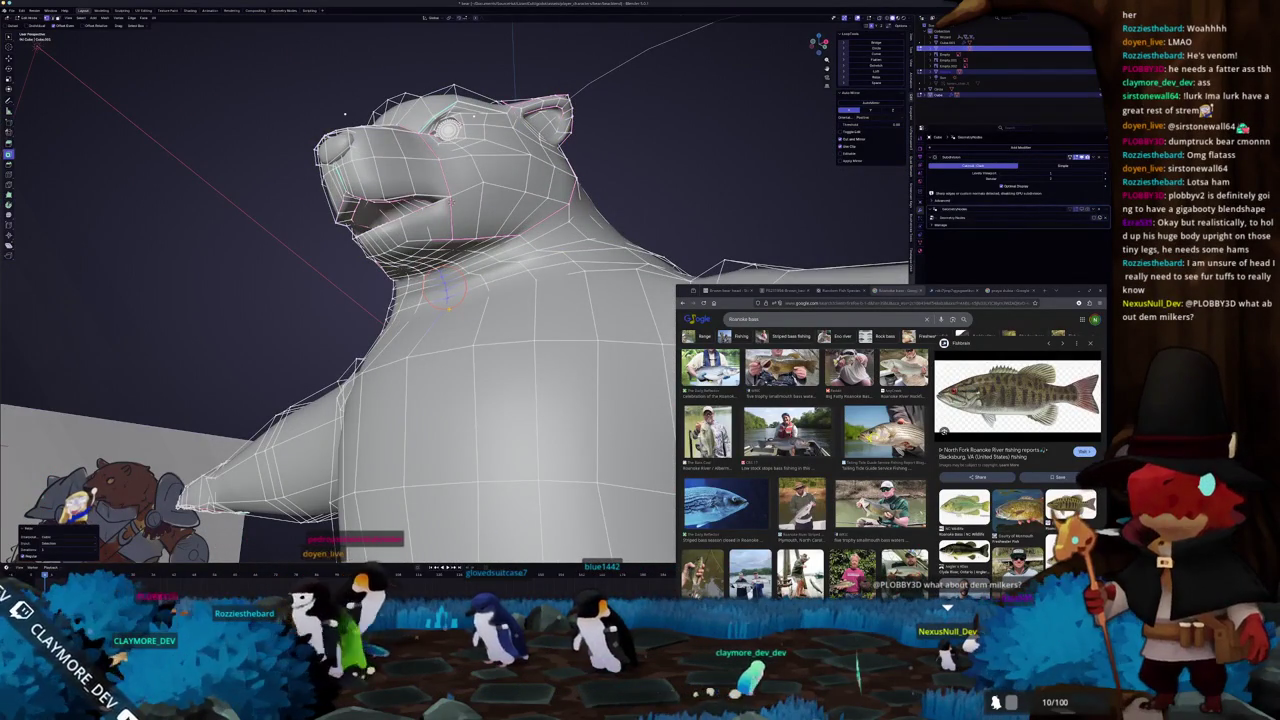
- Orbit back to the whole bear and select two faces on its chest
middle_click_drag(345, 113, 337, 119)
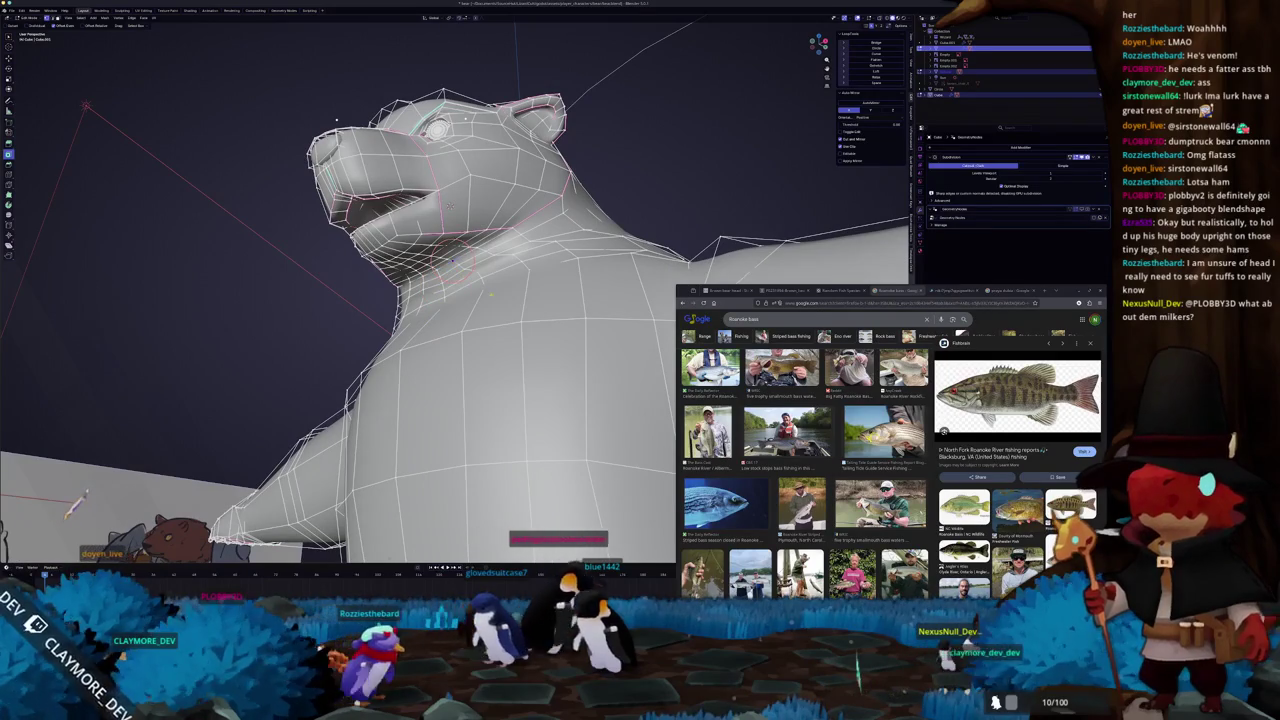
scroll(337, 119, "down", 3)
middle_click_drag(337, 119, 480, 320)
left_click(503, 318)
left_click(490, 328, "shift")
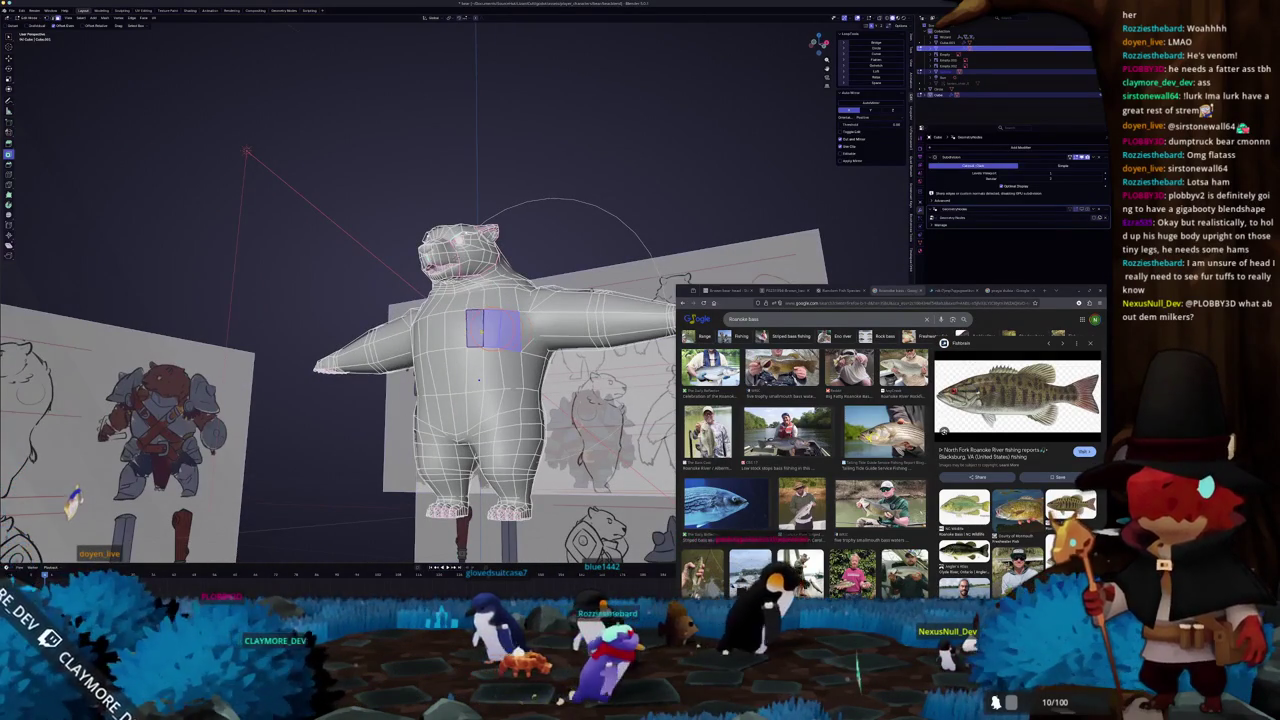
- Add two more chest faces and push the patch outward into a bulge
middle_click_drag(479, 379, 470, 300)
left_click(458, 337, "shift")
left_click(478, 307, "shift")
key("g")
left_click(478, 368)
left_click(488, 340)
- Widen the chest selection and move the faces outward with proportional falloff
key("Tab")
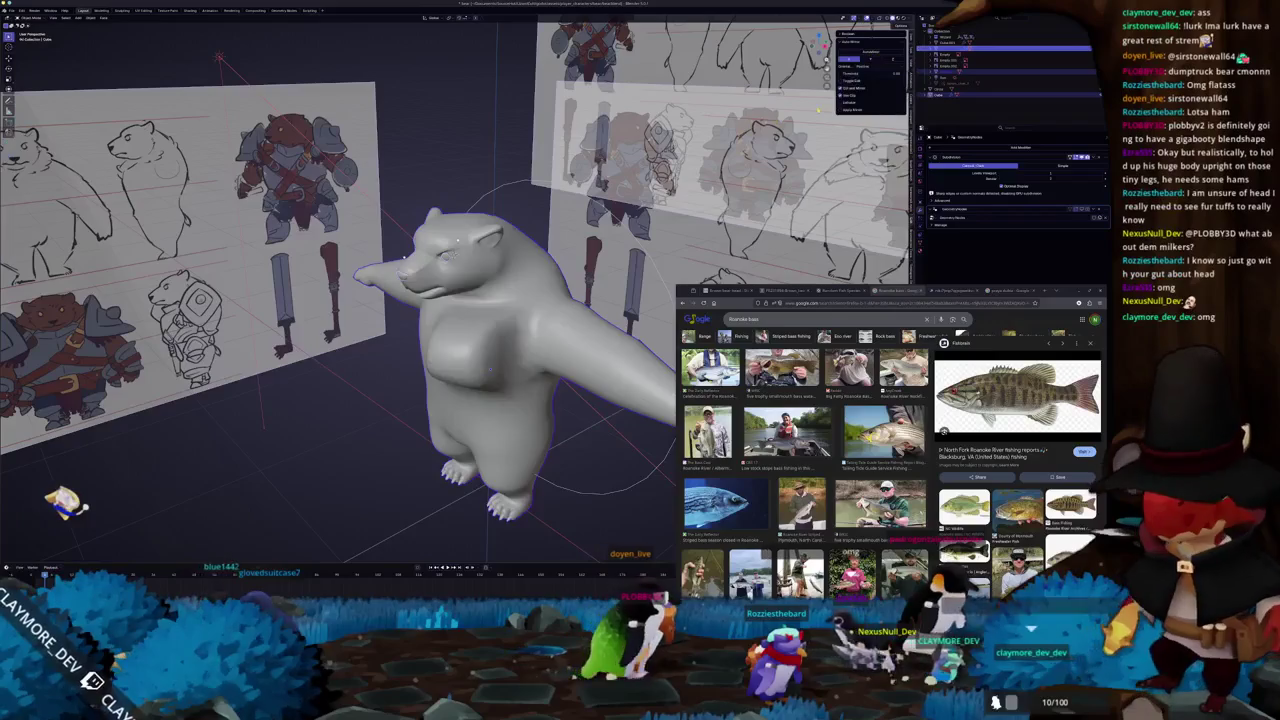
key("Tab")
middle_click_drag(488, 340, 470, 318)
left_click(497, 312, "shift")
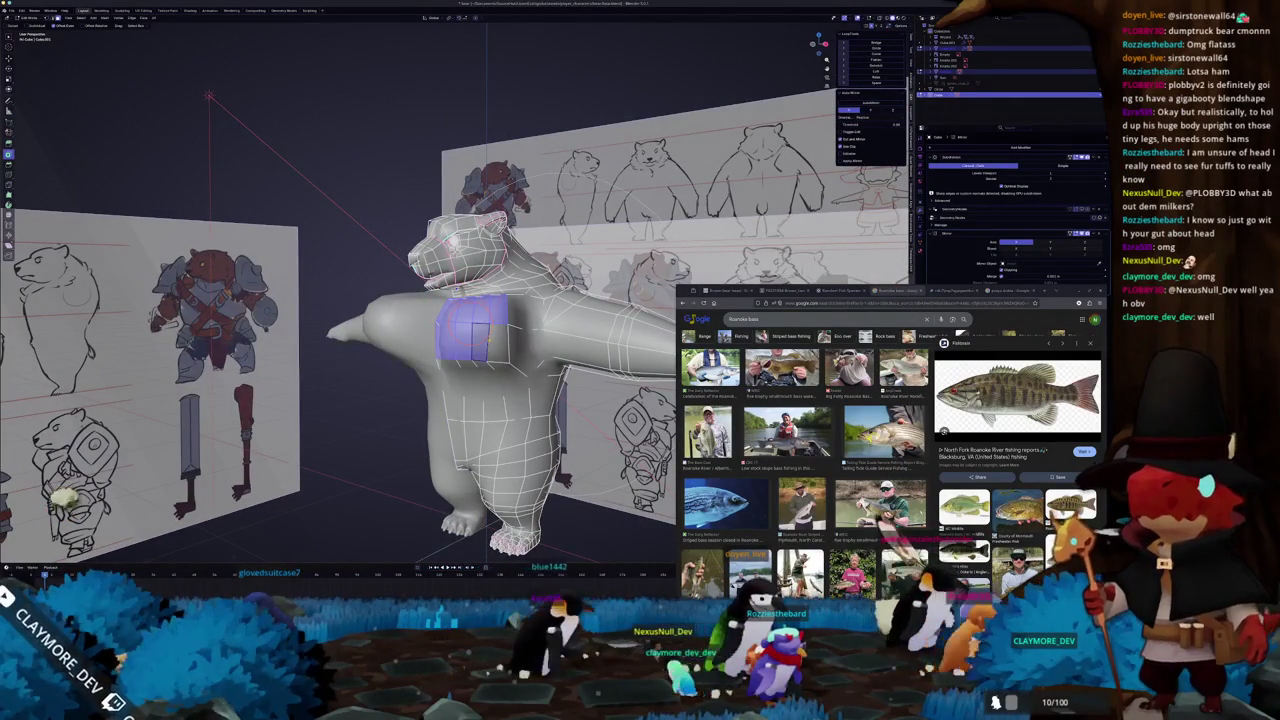
middle_click_drag(507, 335, 512, 325)
key("g")
left_click(514, 323)
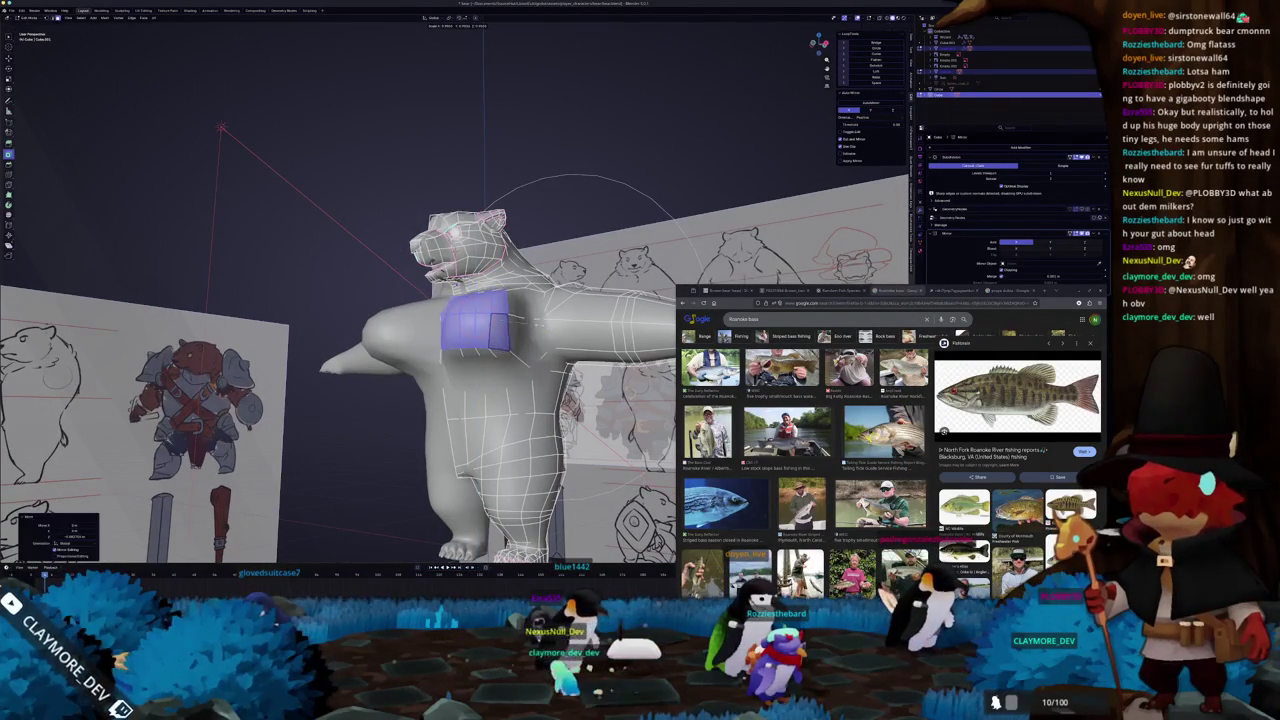
key("g")
mouse_move(477, 342)
middle_mouse_down()
mouse_move(455, 322)
mouse_move(510, 338)
middle_mouse_up()
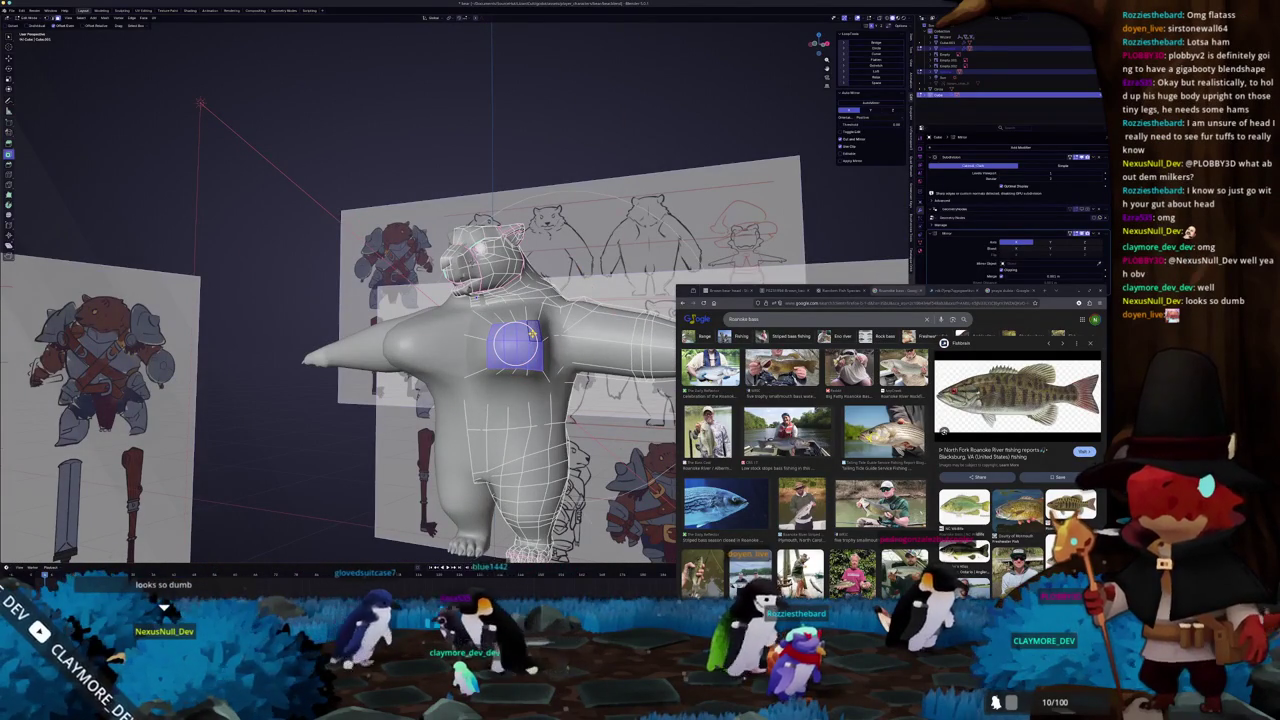
left_click_drag(515, 345, 505, 340)
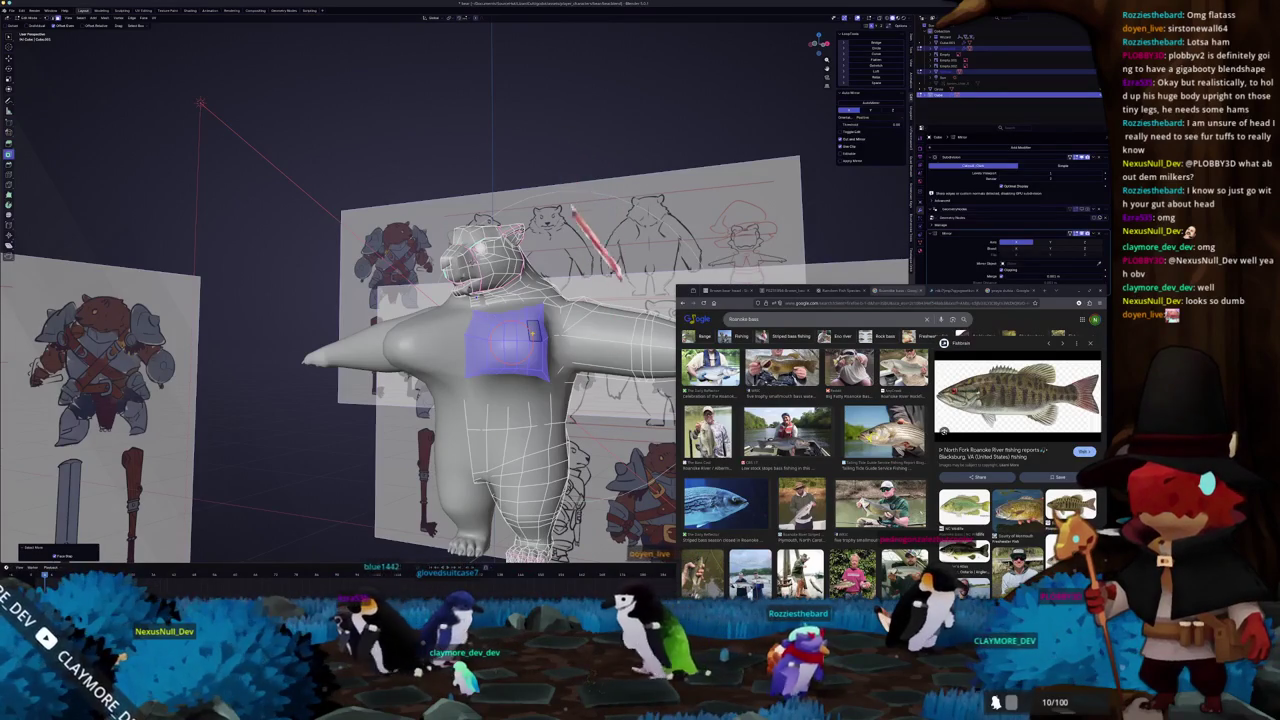
- Invert the selection and hide the rest of the bear, viewing the chest patch see-through
key("ctrl+i")
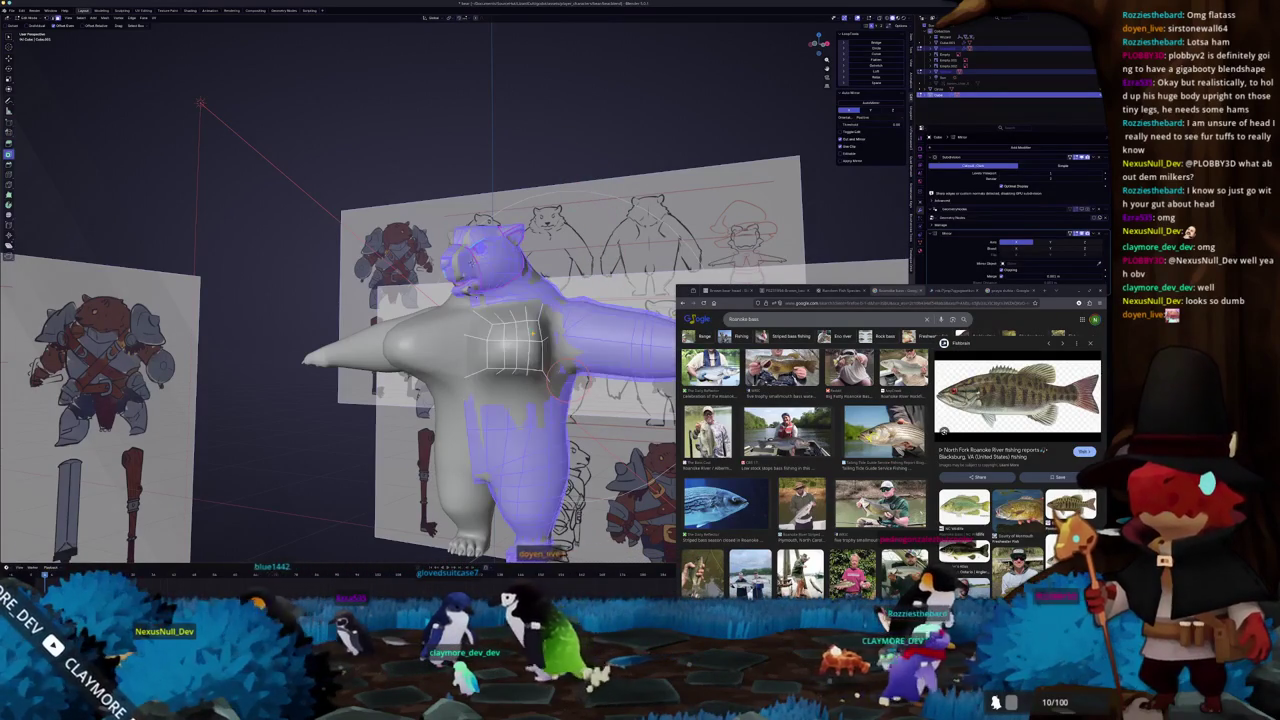
key("h")
middle_click_drag(470, 340, 500, 360)
key("alt+z")
key("alt+z")
middle_click_drag(80, 234, 185, 322)
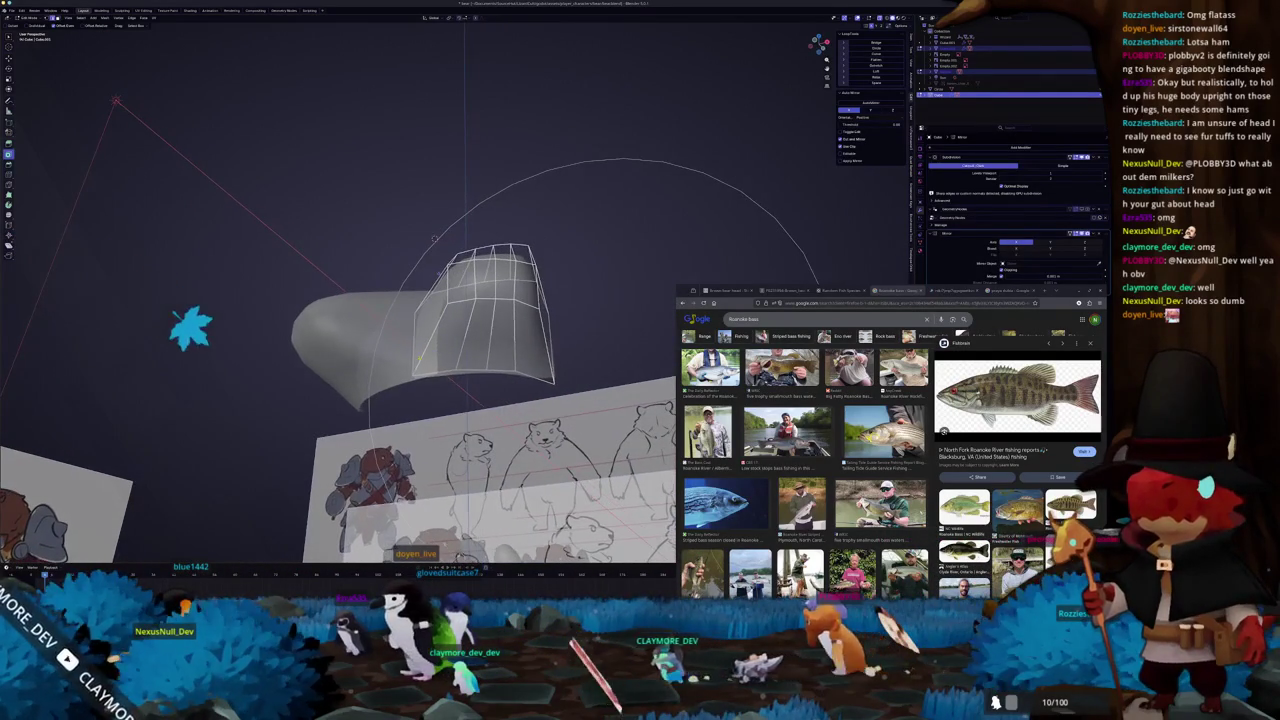
- Apply an edge operation to the chest patch and inspect it against the references from several sides
middle_click_drag(272, 432, 375, 668)
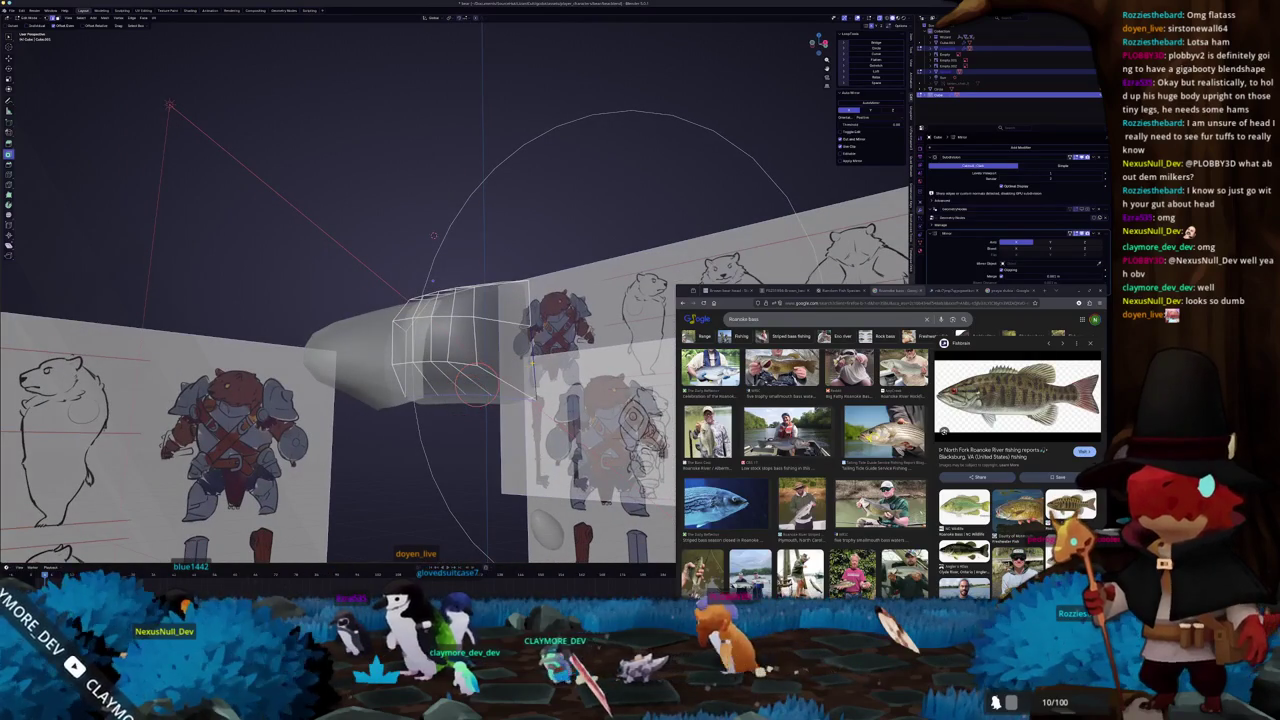
right_click(495, 362)
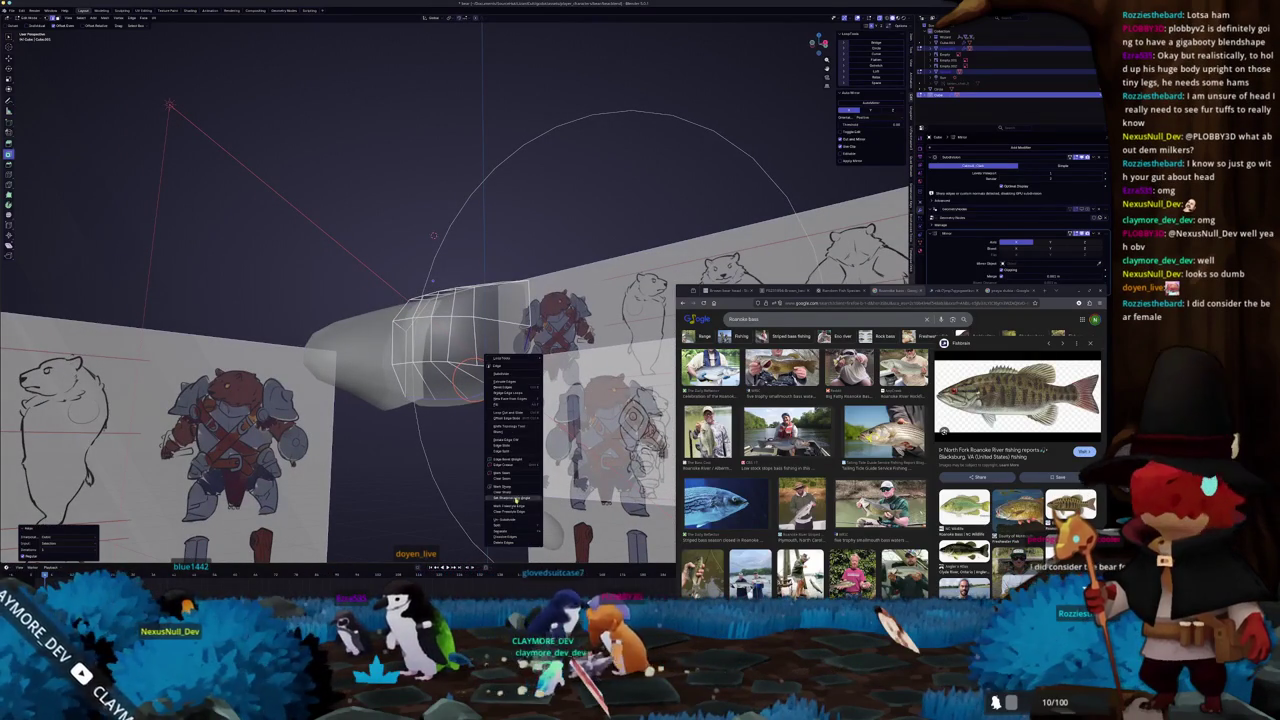
left_click(518, 491)
middle_click_drag(518, 491, 535, 340)
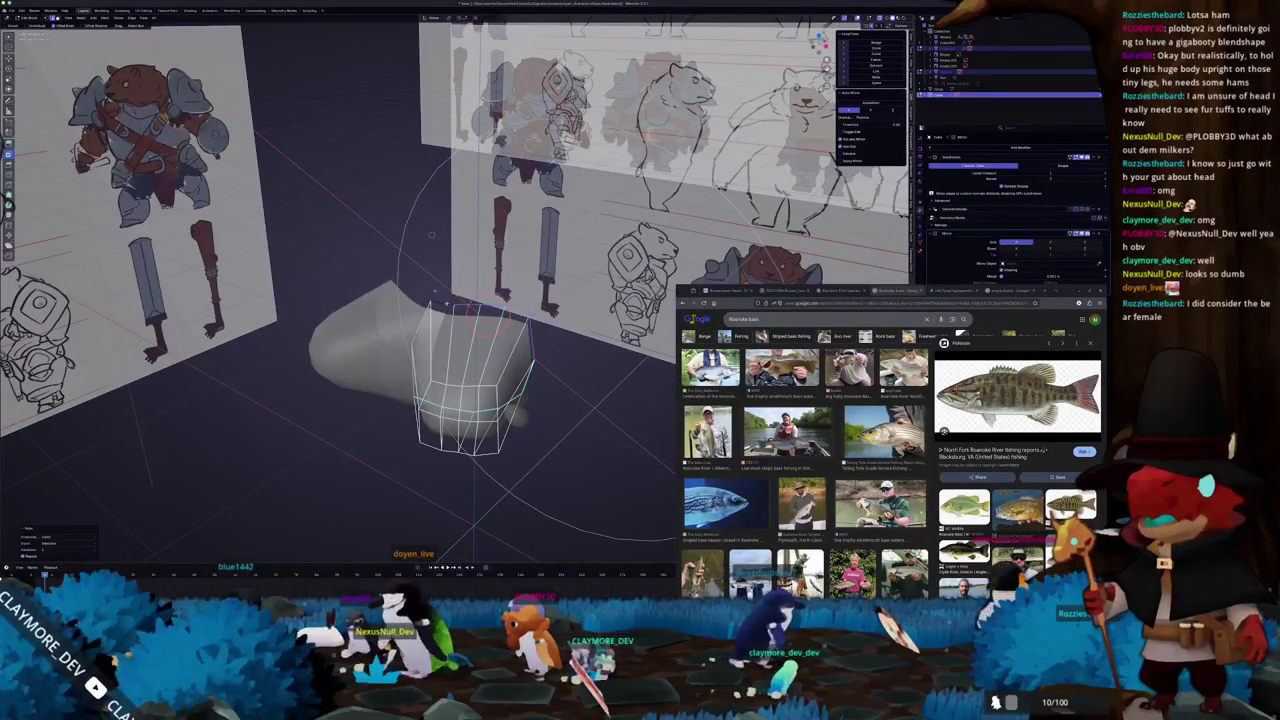
middle_click_drag(431, 234, 453, 447)
mouse_move(436, 307)
middle_mouse_down()
mouse_move(397, 262)
mouse_move(434, 237)
middle_mouse_up()
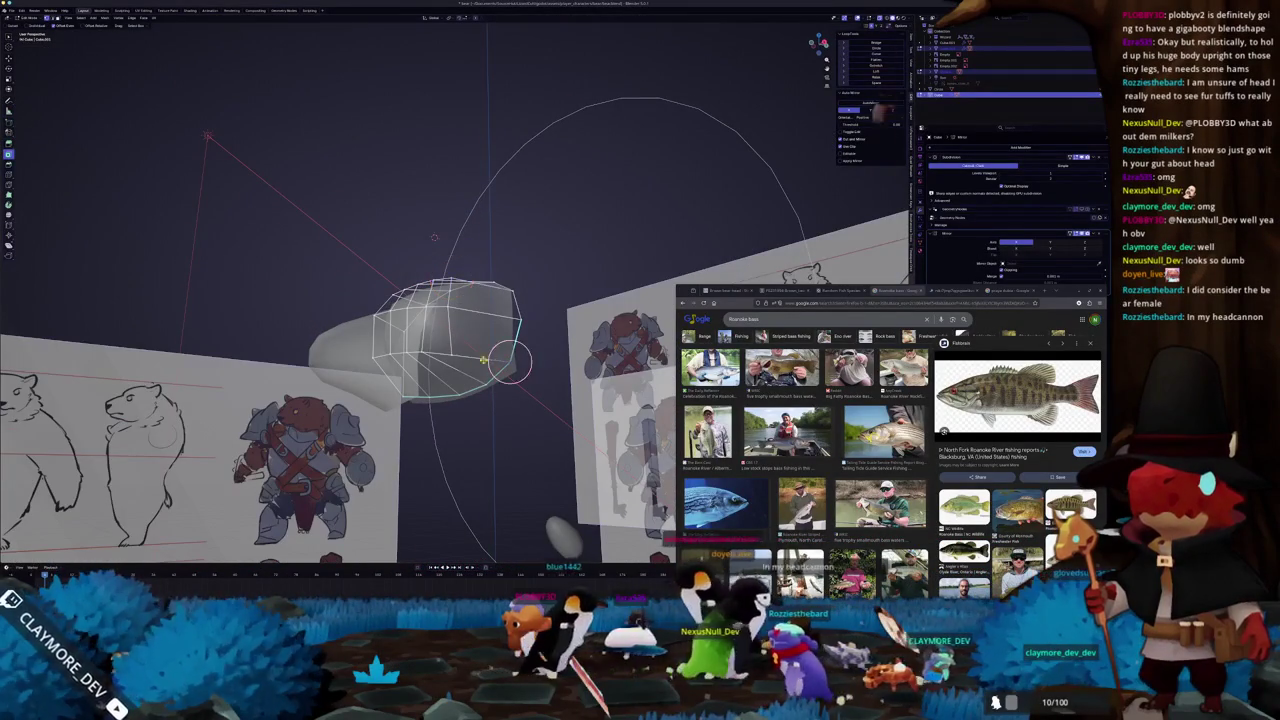
middle_click_drag(512, 362, 470, 405)
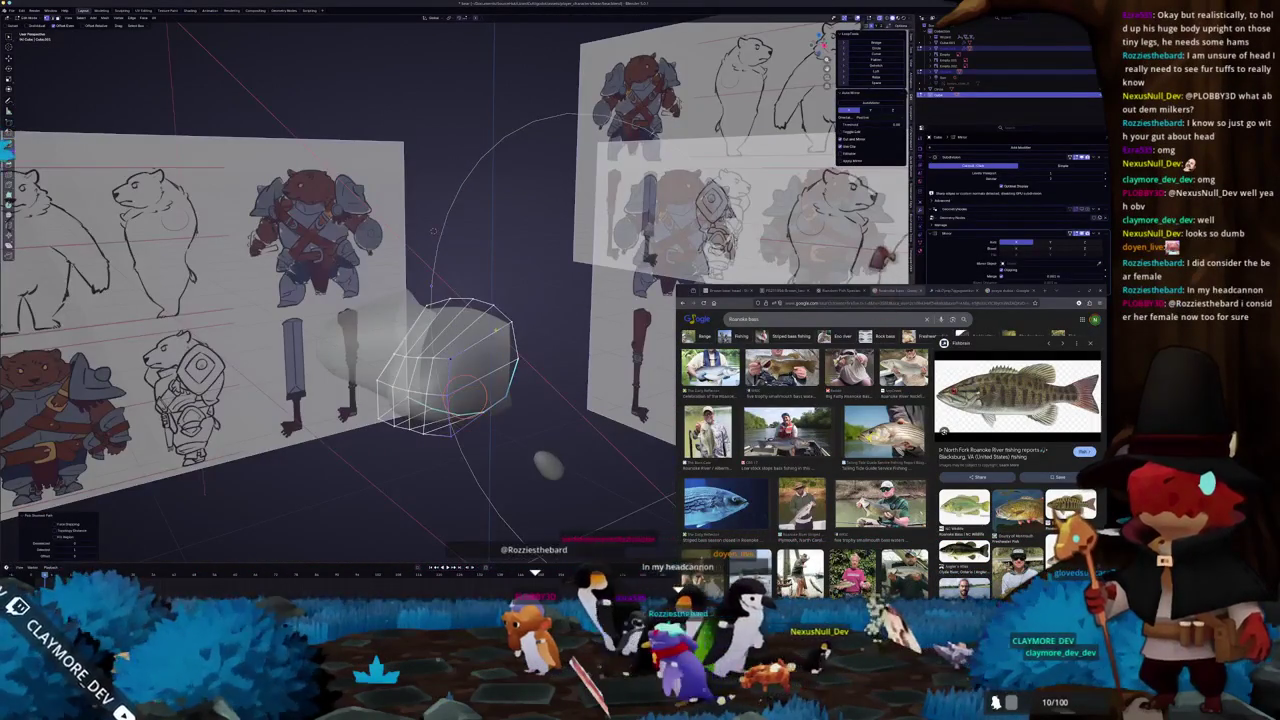
middle_click_drag(433, 231, 460, 290)
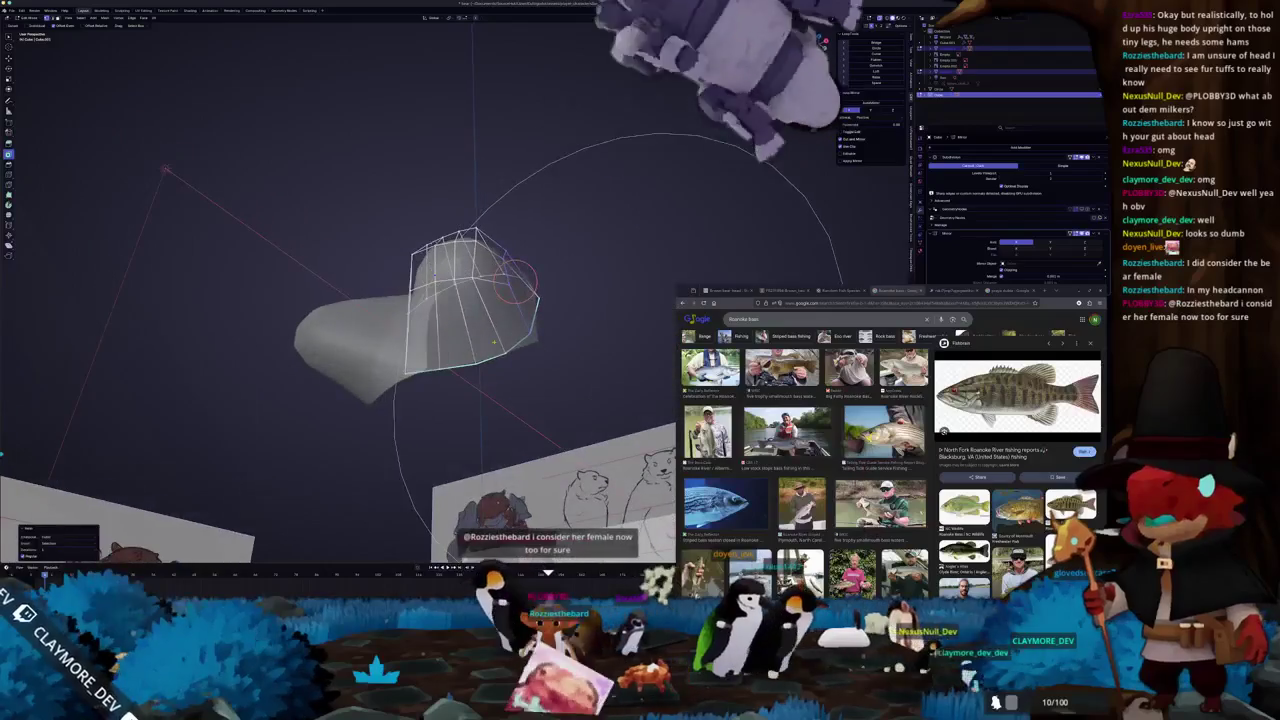
mouse_move(487, 338)
middle_mouse_down()
mouse_move(433, 232)
mouse_move(435, 282)
middle_mouse_up()
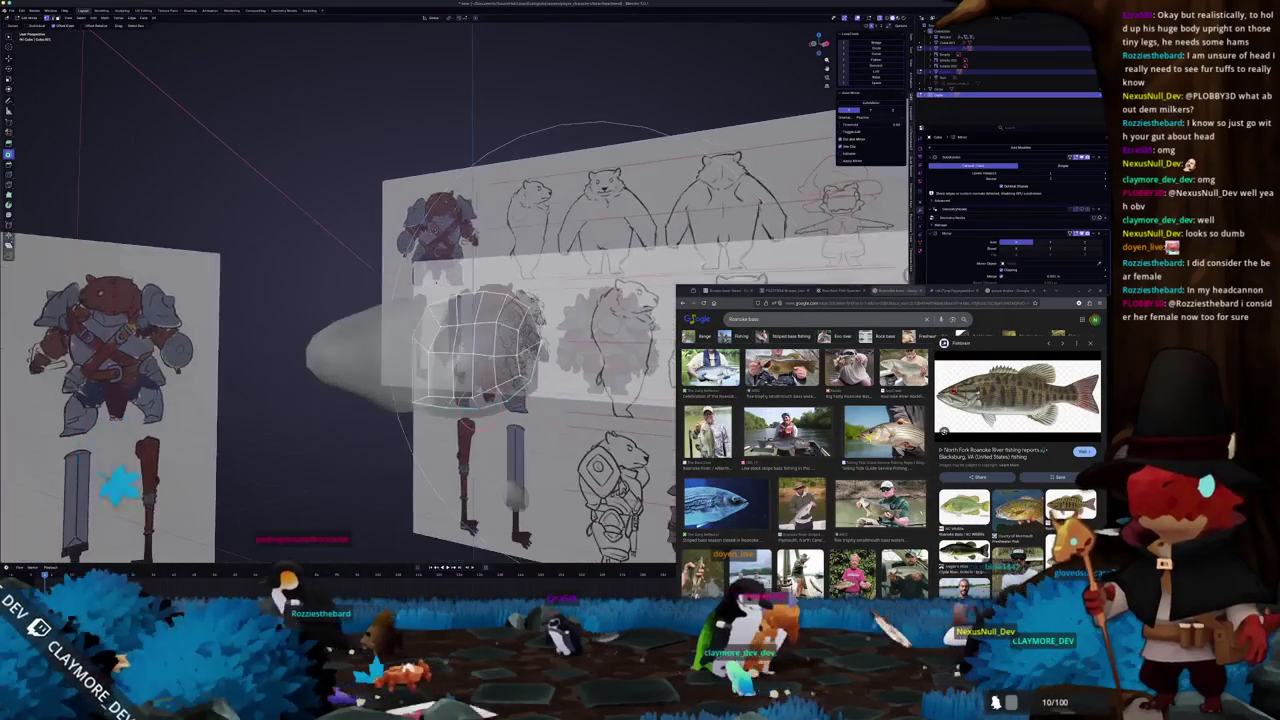
middle_click_drag(436, 283, 434, 236)
- Select shortest edge paths across the chest mesh and edge-slide them with G
left_click(470, 285, "ctrl")
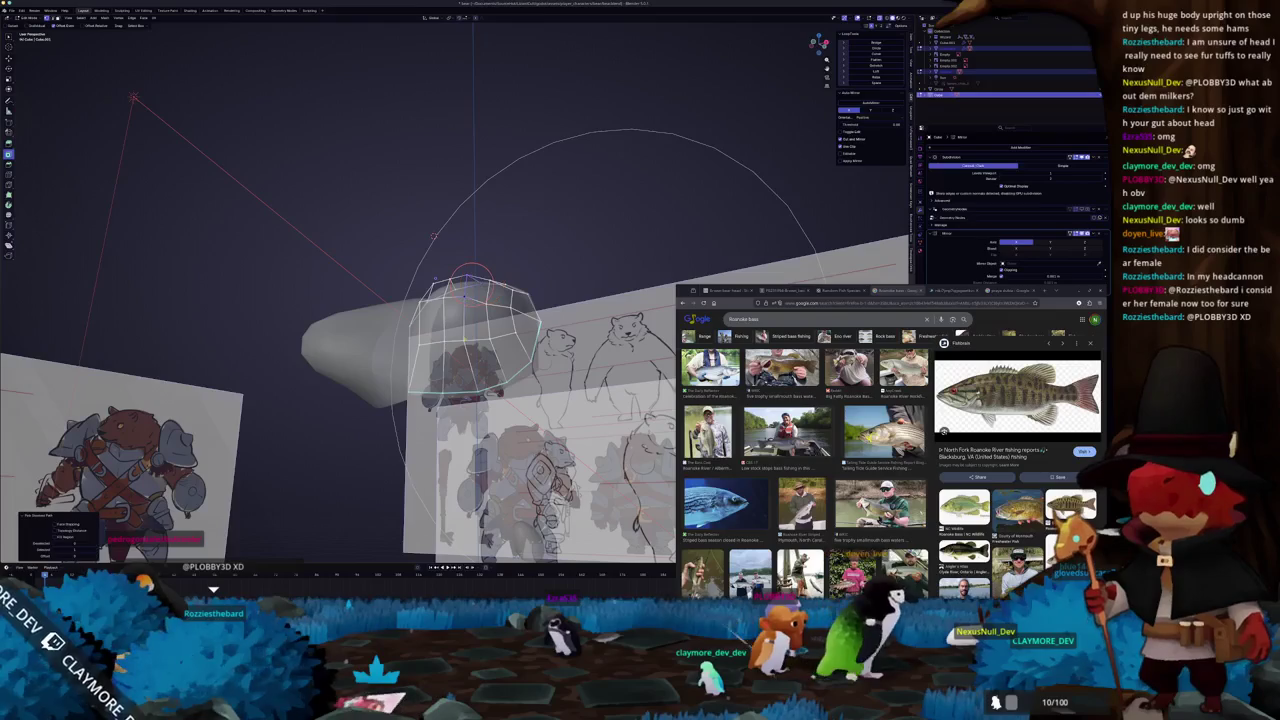
middle_click_drag(460, 300, 450, 400)
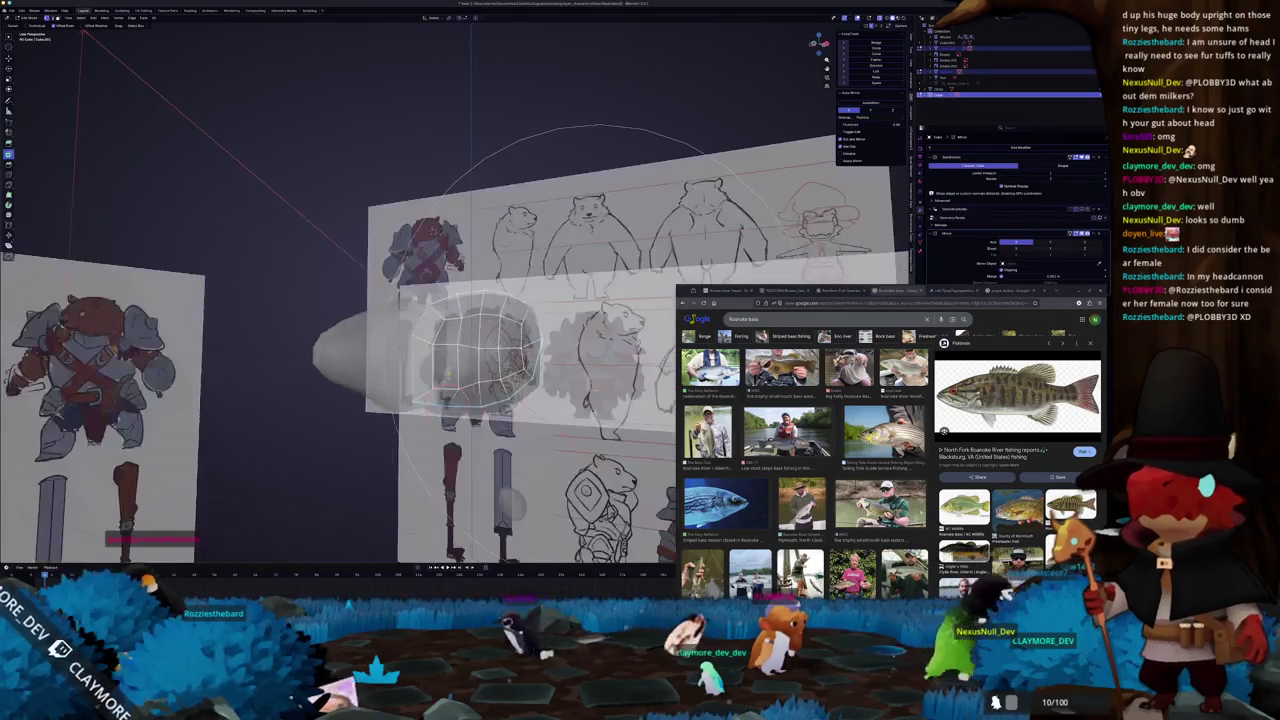
left_click(455, 345, "ctrl")
middle_click_drag(455, 345, 445, 368)
mouse_move(455, 296)
middle_mouse_down()
mouse_move(455, 360)
mouse_move(455, 320)
middle_mouse_up()
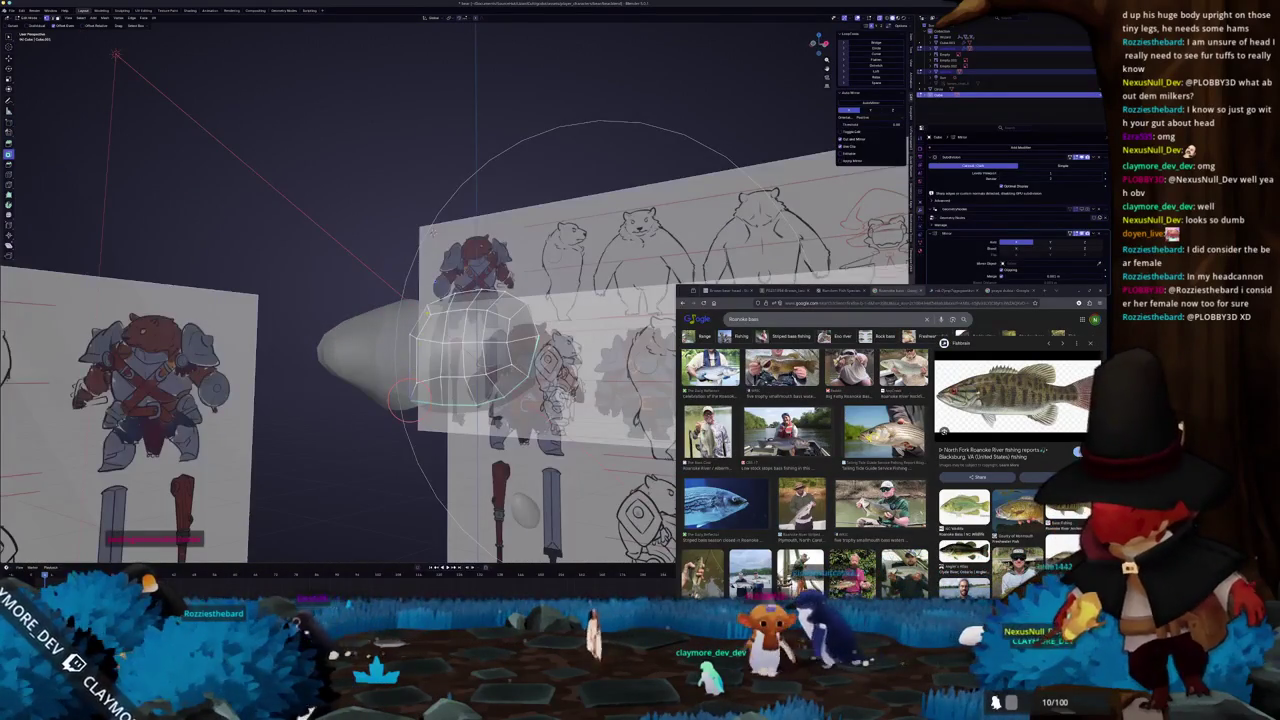
left_click(428, 312, "ctrl")
middle_click_drag(428, 312, 440, 300)
mouse_move(380, 230)
middle_mouse_down()
mouse_move(403, 215)
mouse_move(420, 225)
mouse_move(412, 241)
mouse_move(430, 236)
middle_mouse_up()
key("g")
key("g")
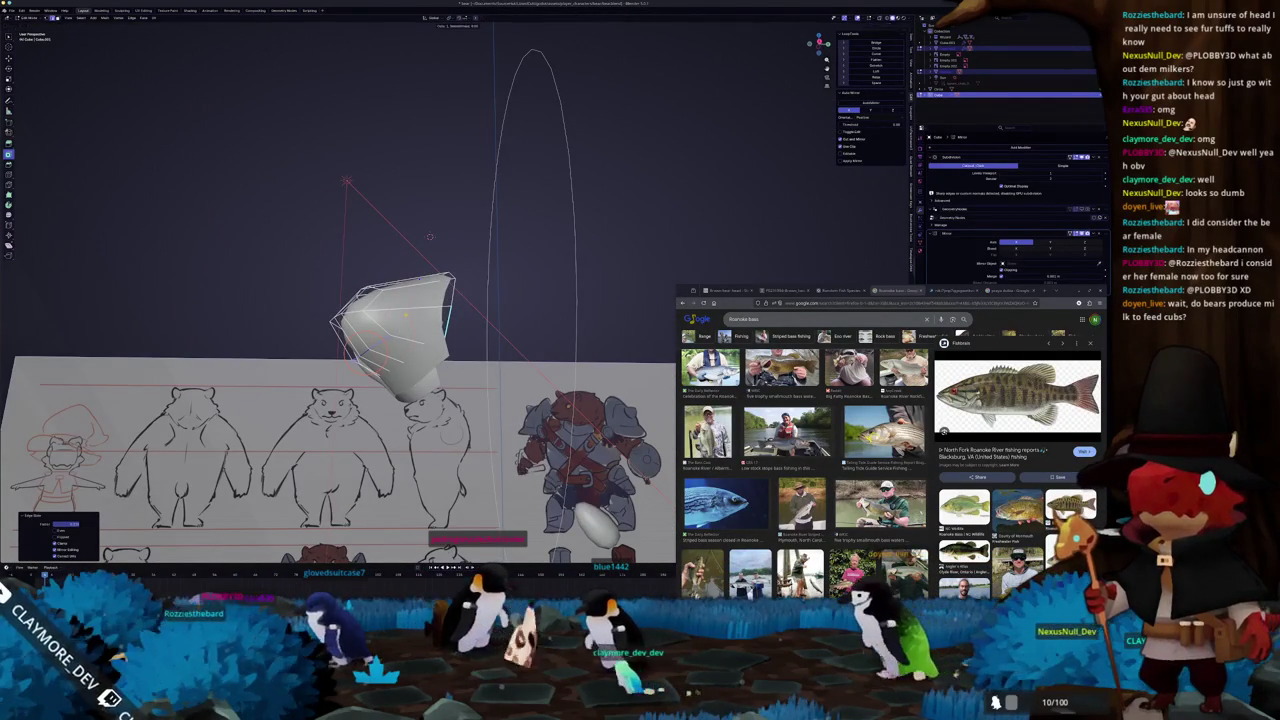
- In Right Ortho local view, move the chest faces lower to fit the side sketch
key("KP_3")
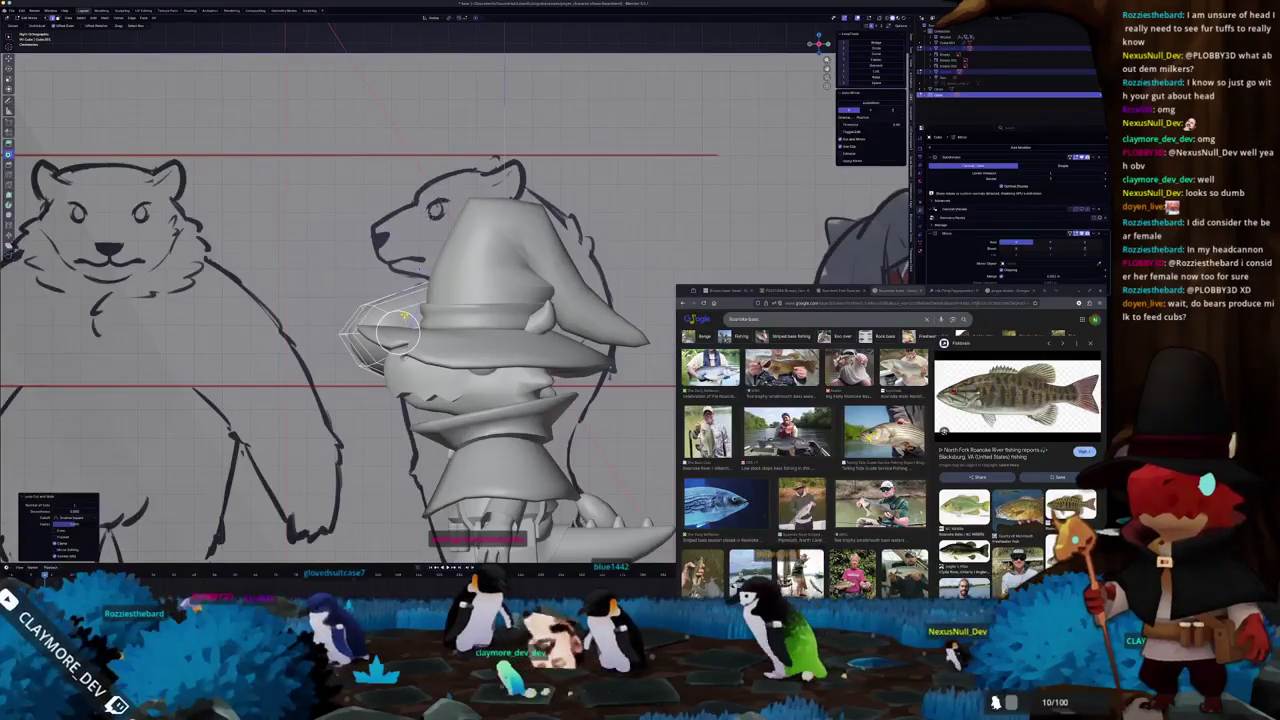
key("KP_Divide")
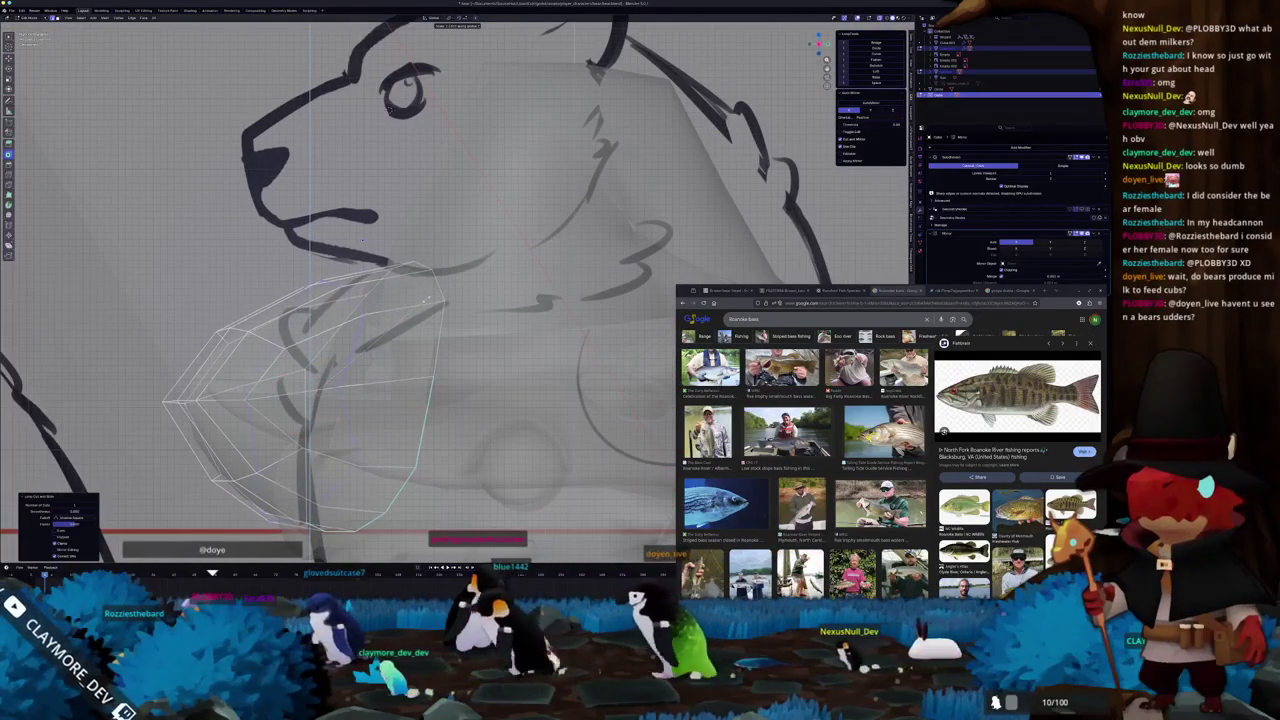
left_click(432, 294)
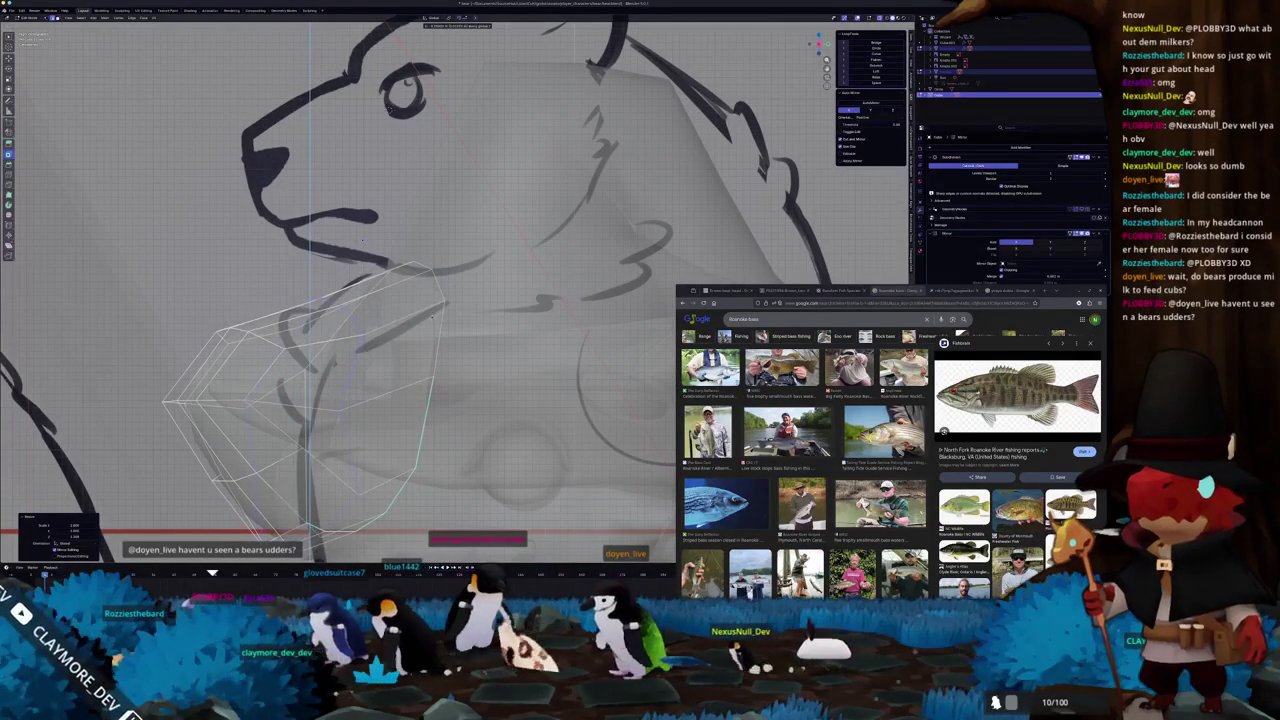
scroll(400, 300, "up", 2)
scroll(400, 300, "up", 2)
scroll(400, 300, "up", 1)
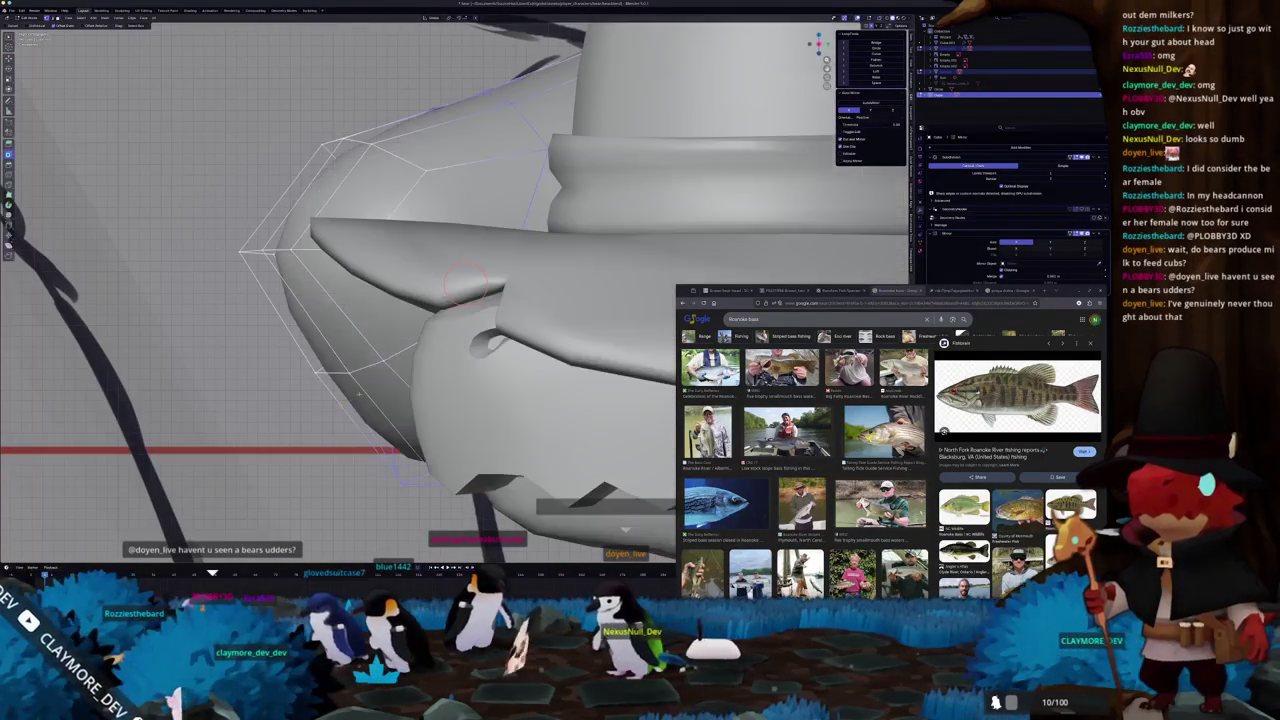
scroll(400, 300, "up", 1)
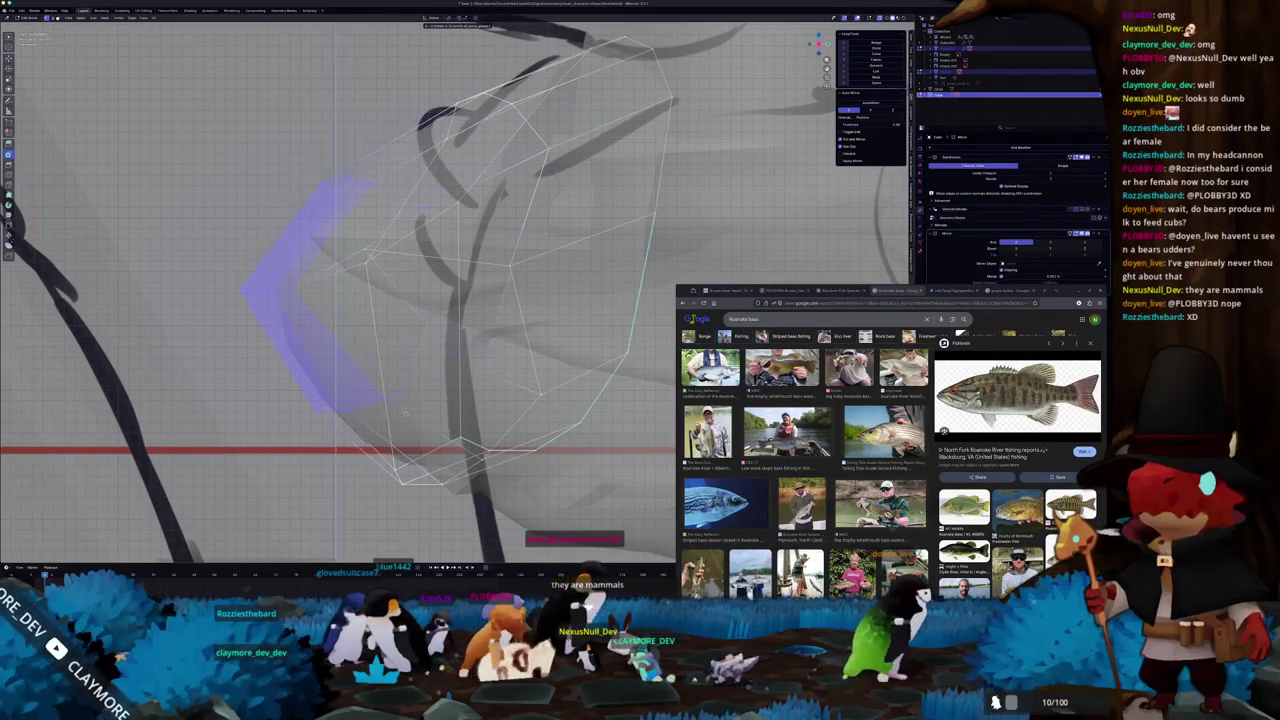
left_click(338, 303)
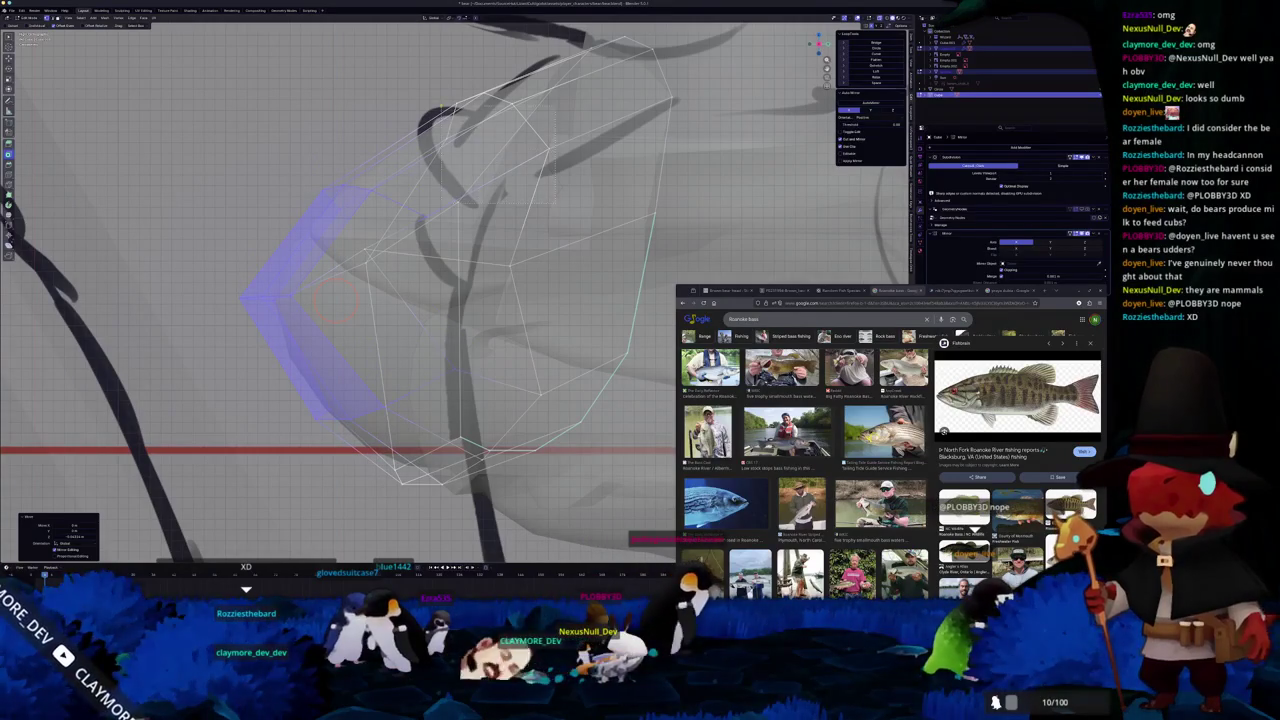
key("Tab")
- Reveal the hidden chest geometry and leave Local View to show the whole bear from the front
scroll(400, 160, "down", 3)
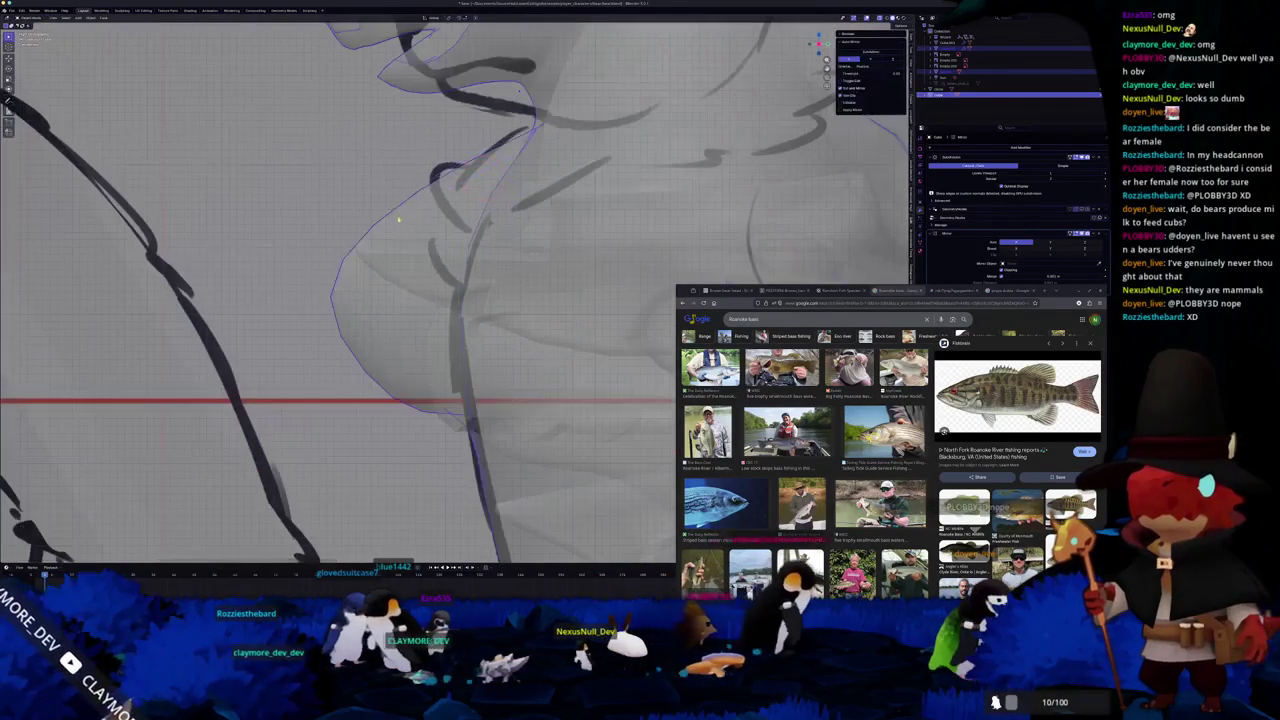
scroll(390, 230, "down", 3)
left_click(390, 232)
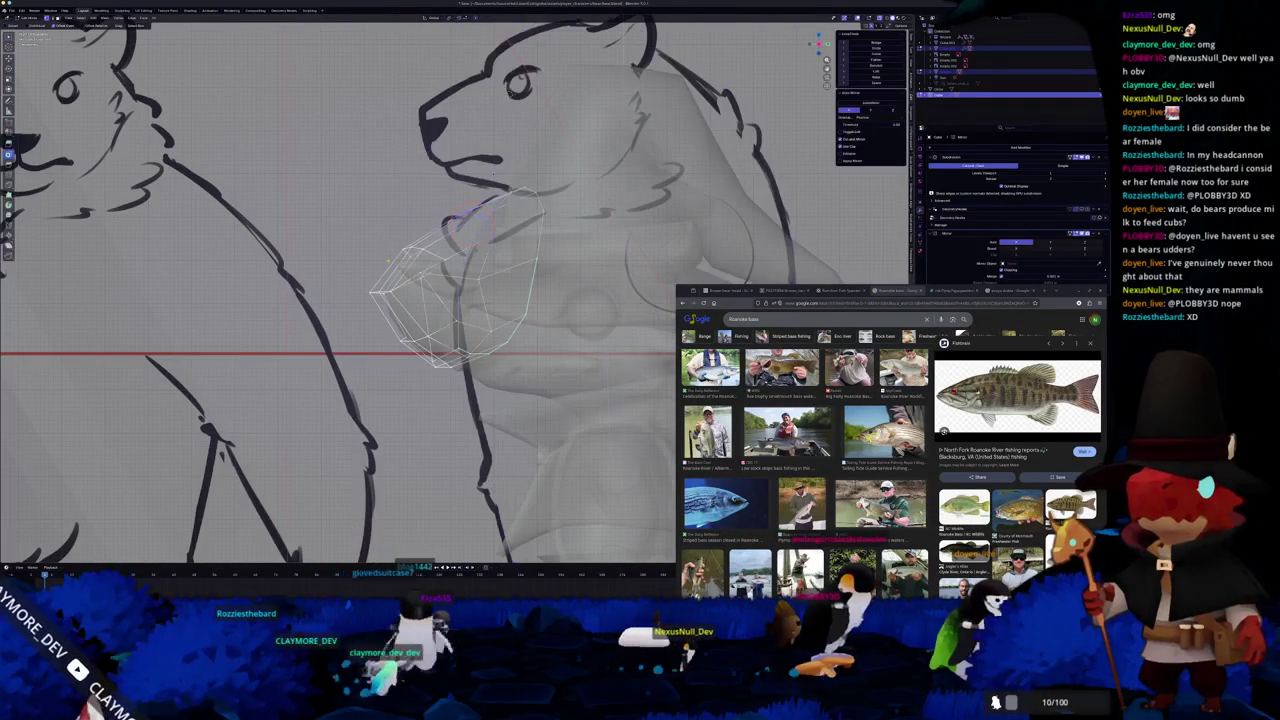
key("Tab")
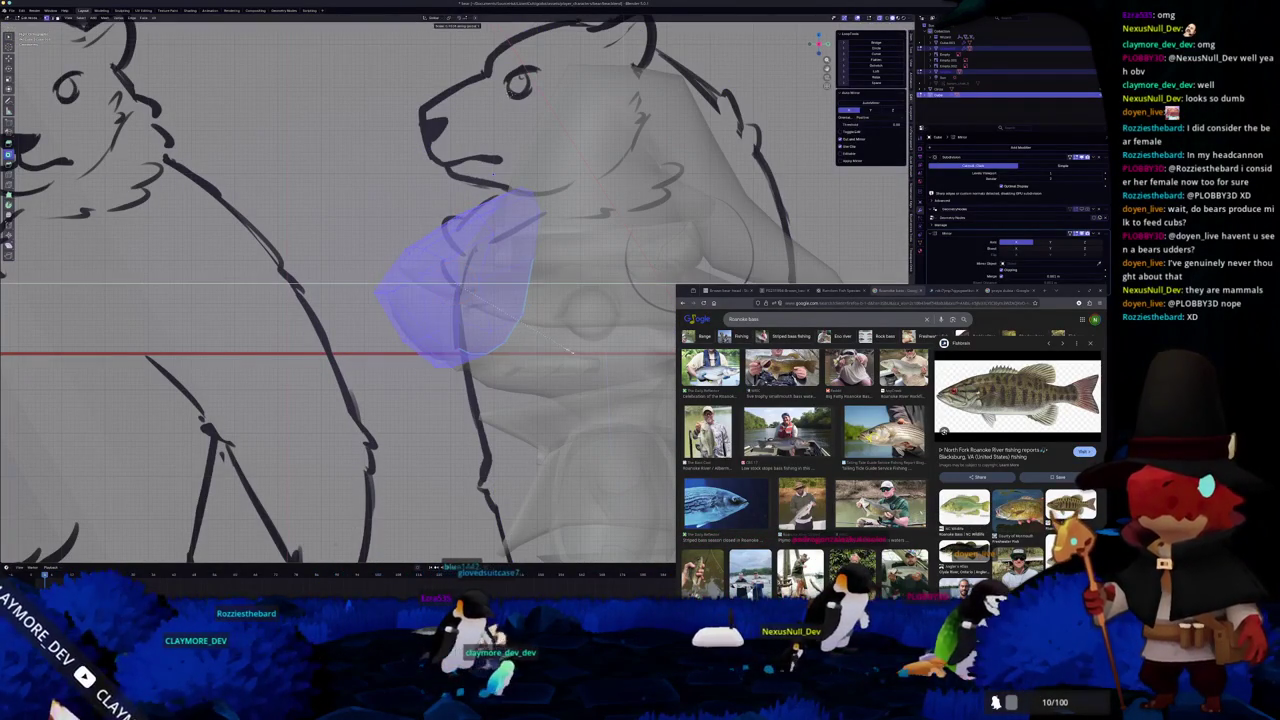
left_click(557, 347)
middle_click_drag(557, 347, 548, 347)
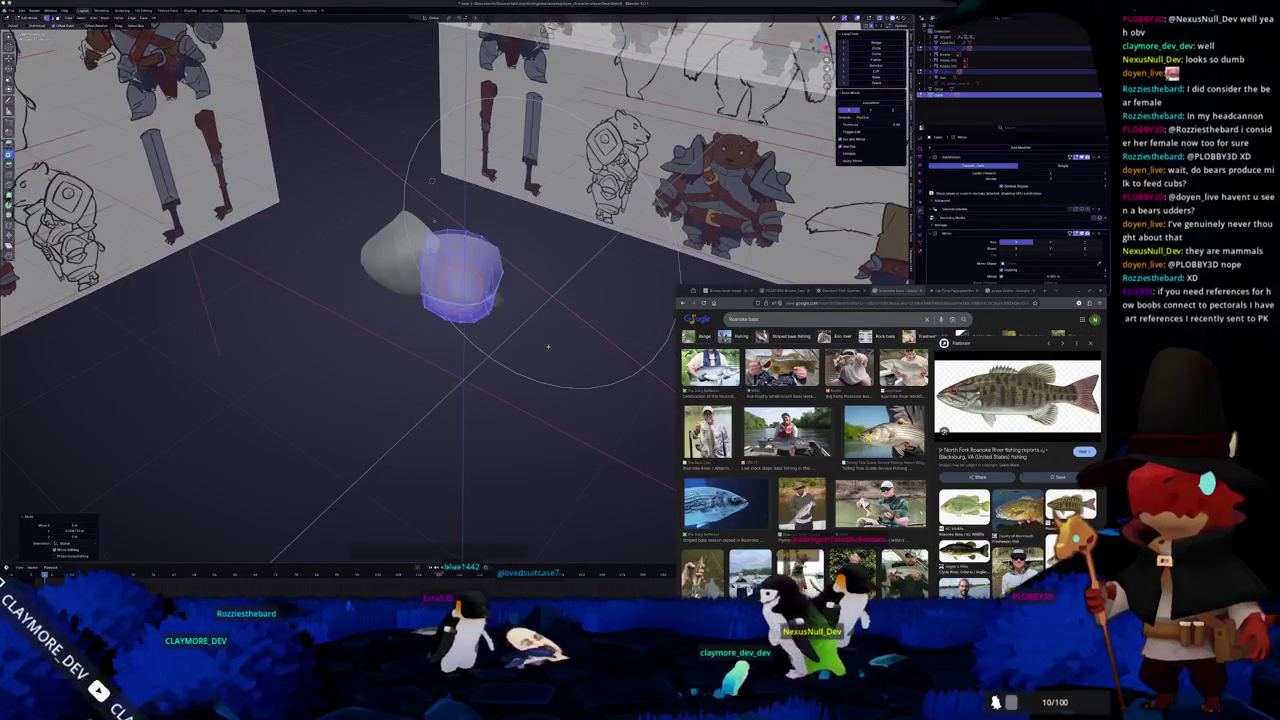
key("alt+h")
key("Tab")
middle_click_drag(485, 368, 453, 358)
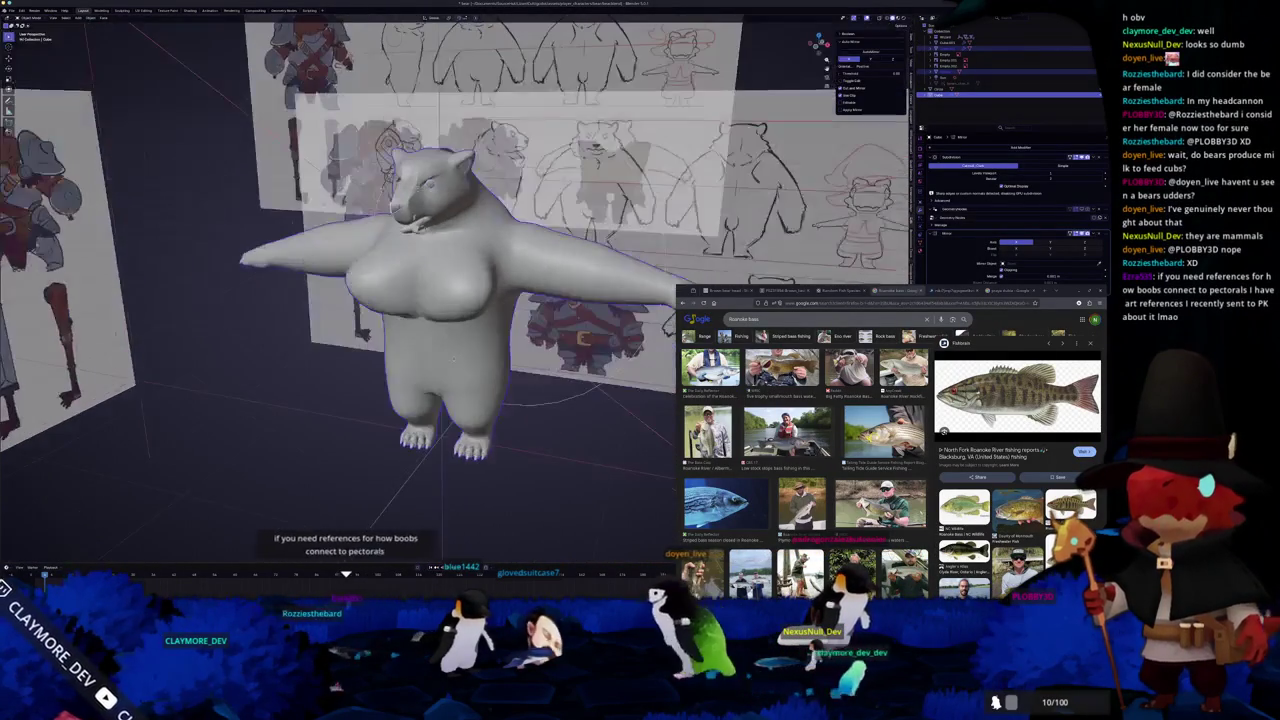
- In Edit Mode, hide and reveal the bear's geometry, then select a vertex on the neck
key("Tab")
key("h")
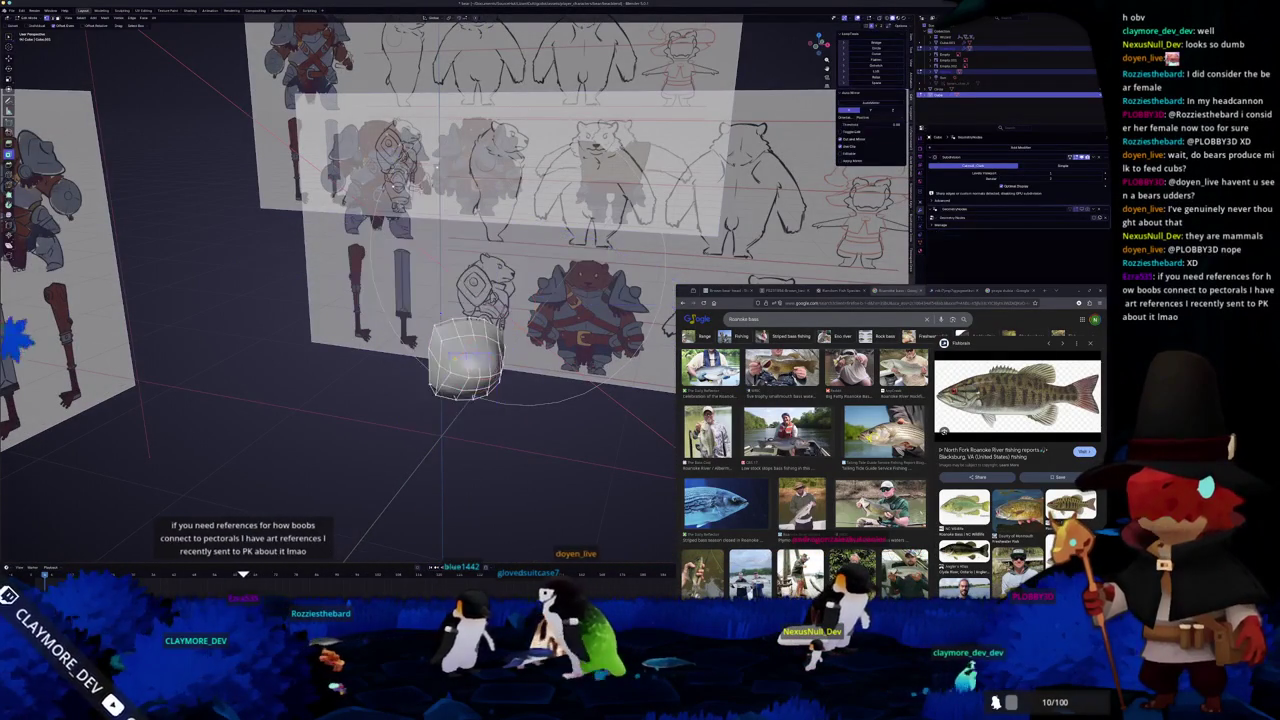
key("a")
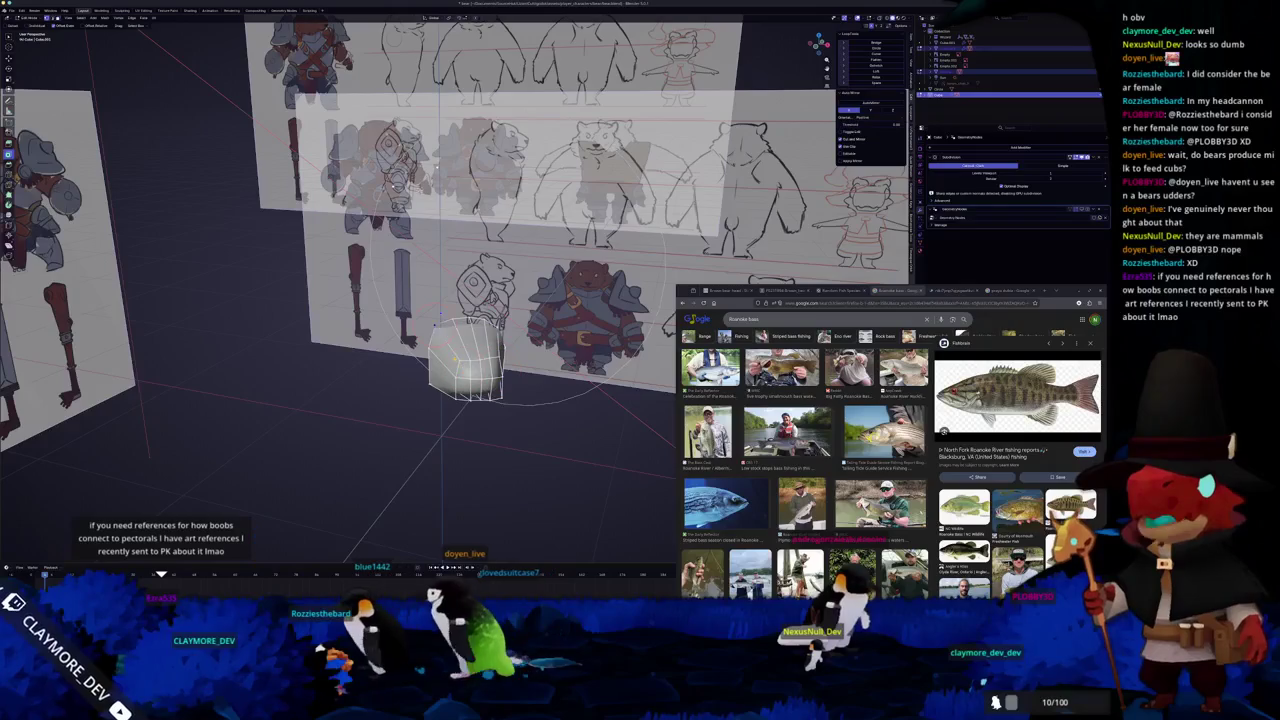
key("alt+h")
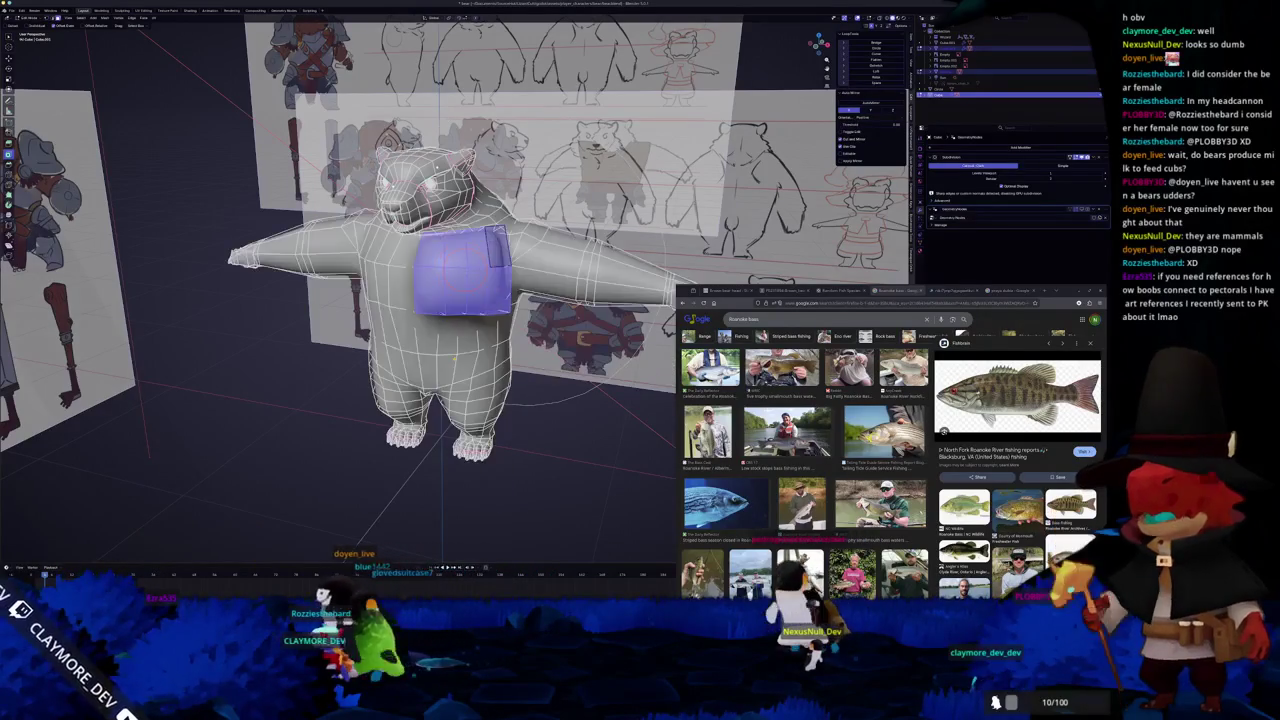
scroll(450, 440, "up", 2)
scroll(450, 440, "up", 5)
scroll(450, 440, "up", 2)
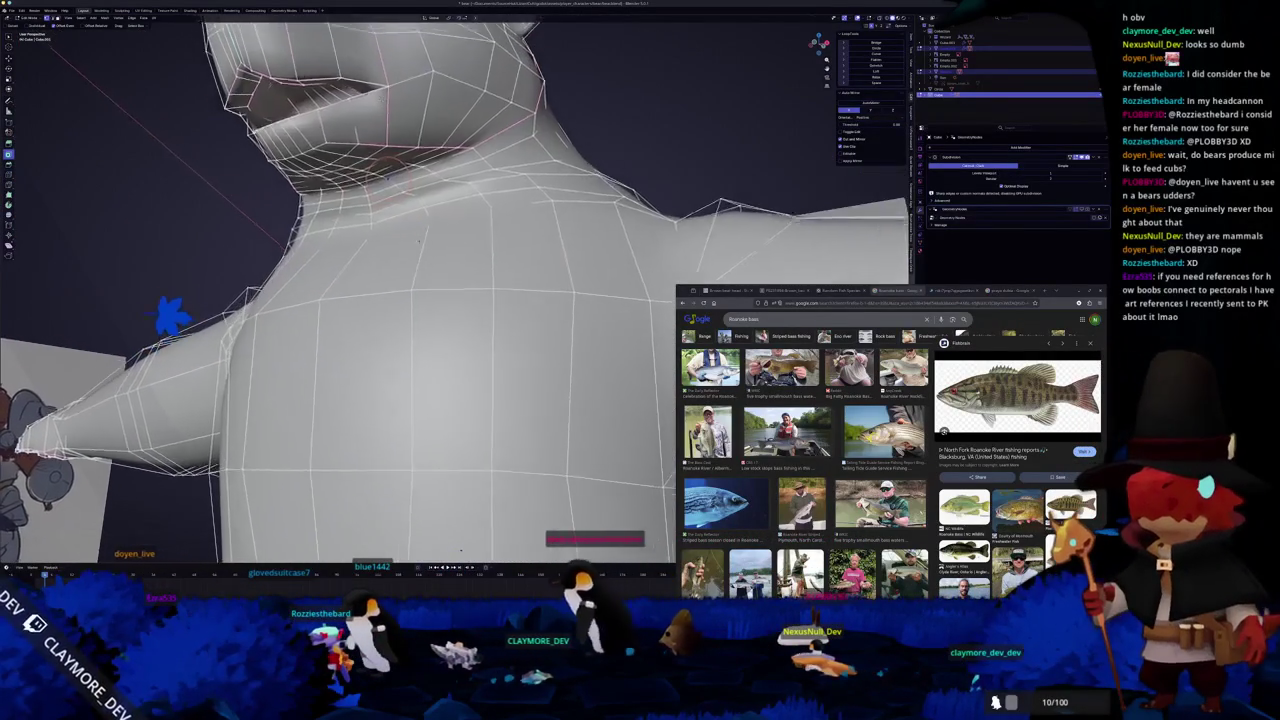
scroll(450, 440, "up", 2)
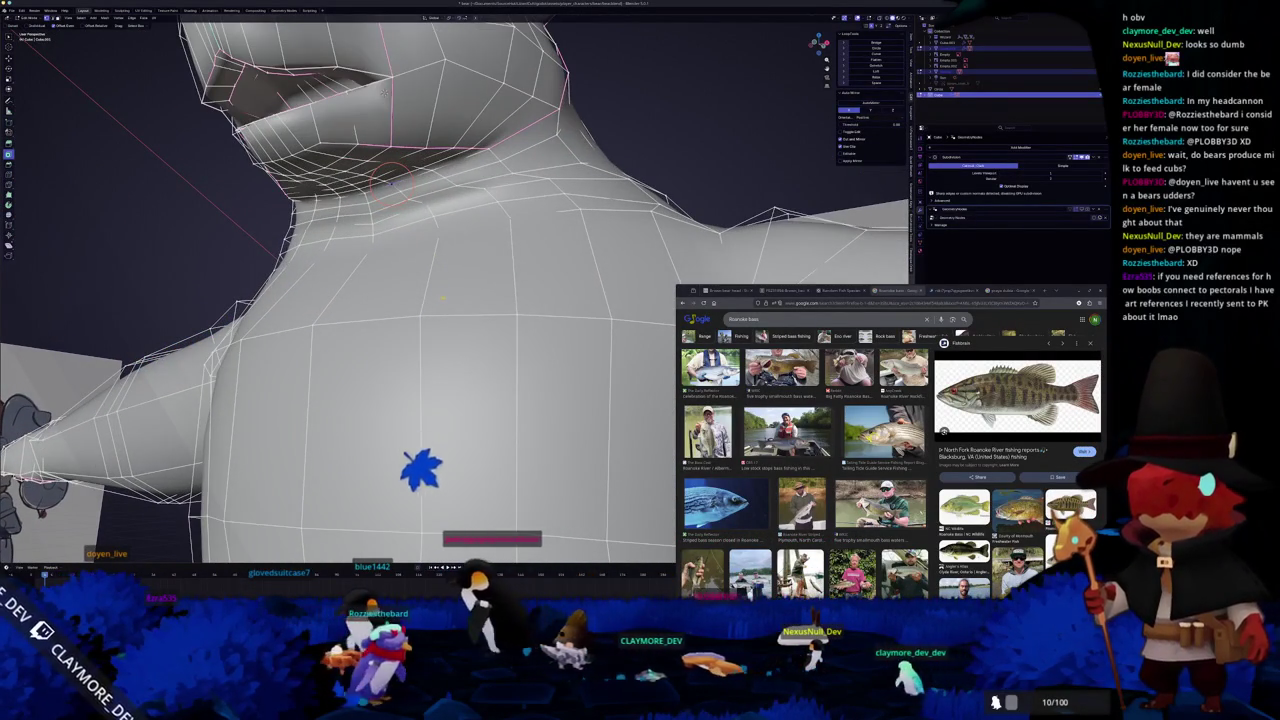
scroll(450, 440, "up", 2)
middle_click_drag(439, 295, 450, 280)
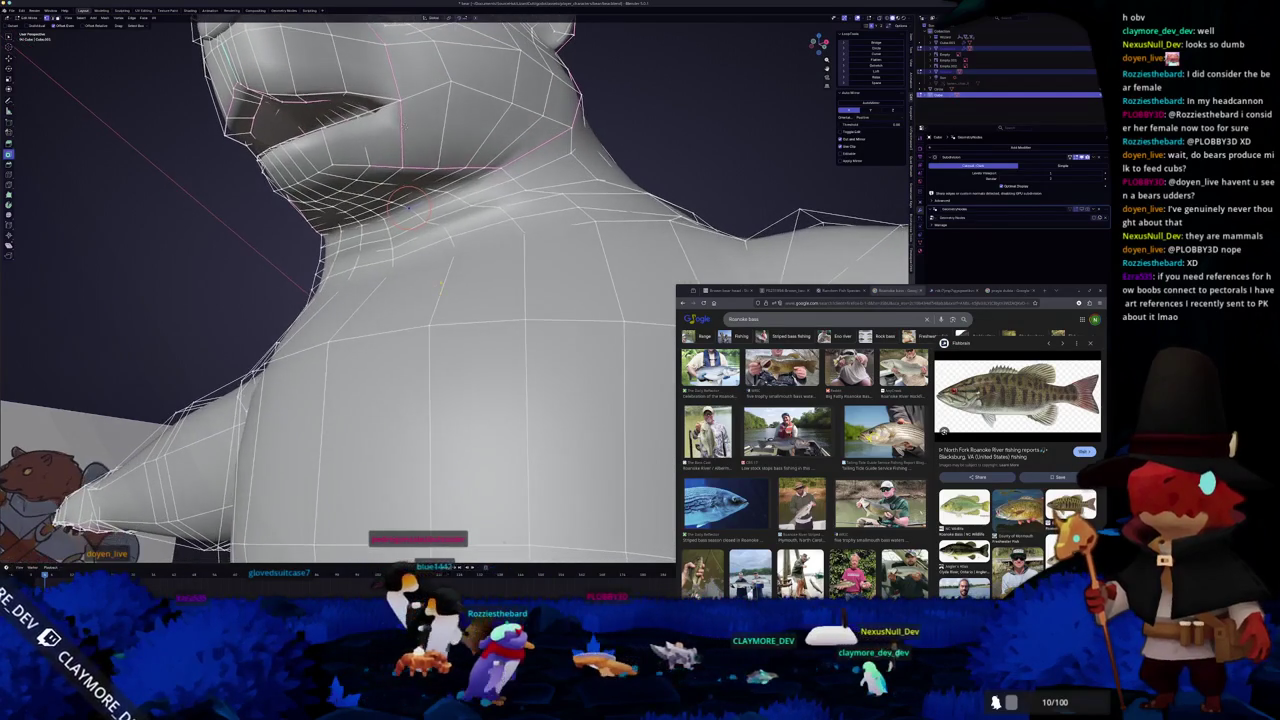
left_click(455, 246, "ctrl")
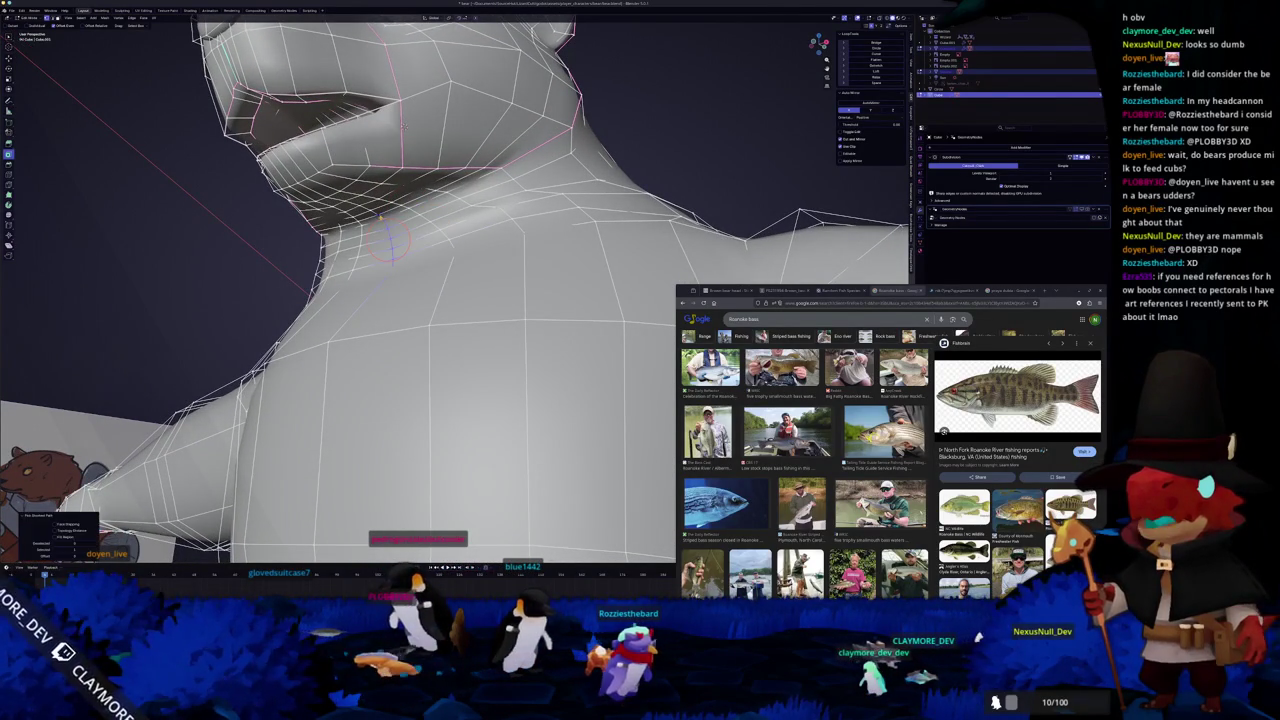
- Move a vertex near the top of the head with proportional editing to refine its shape
mouse_move(438, 294)
middle_mouse_down()
mouse_move(470, 260)
mouse_move(460, 255)
mouse_move(480, 250)
middle_mouse_up()
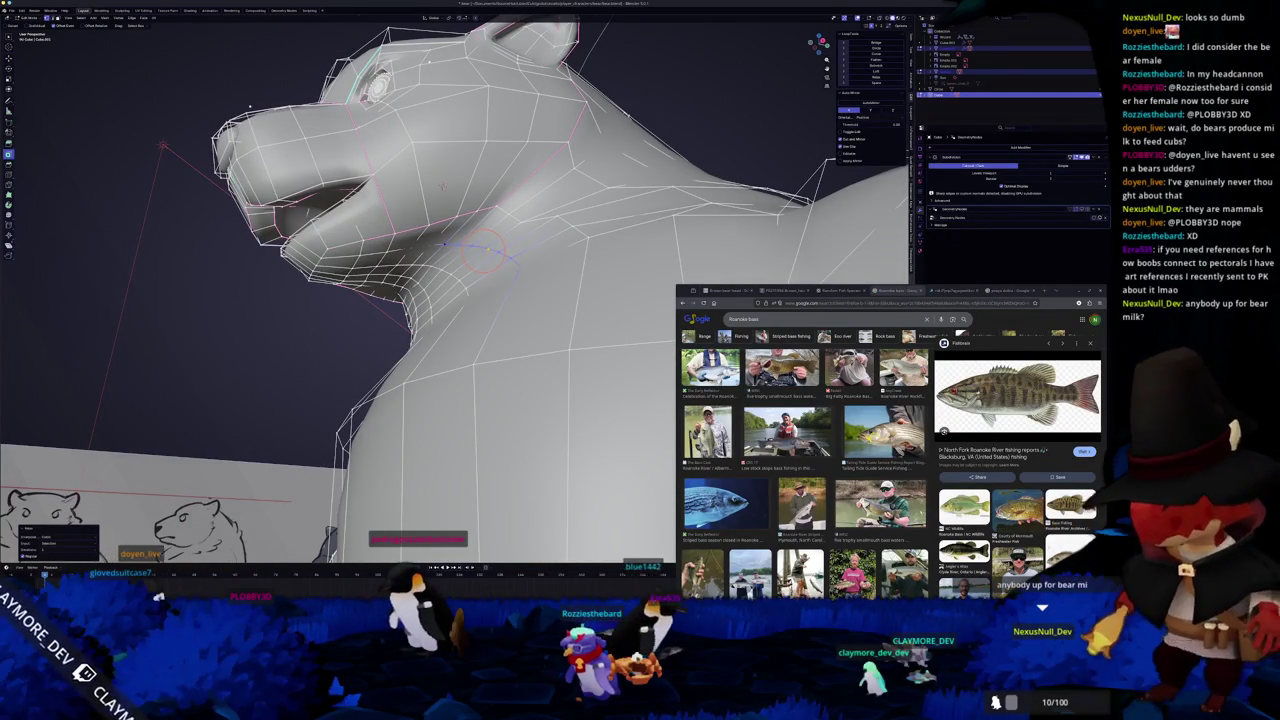
middle_click_drag(482, 250, 530, 259)
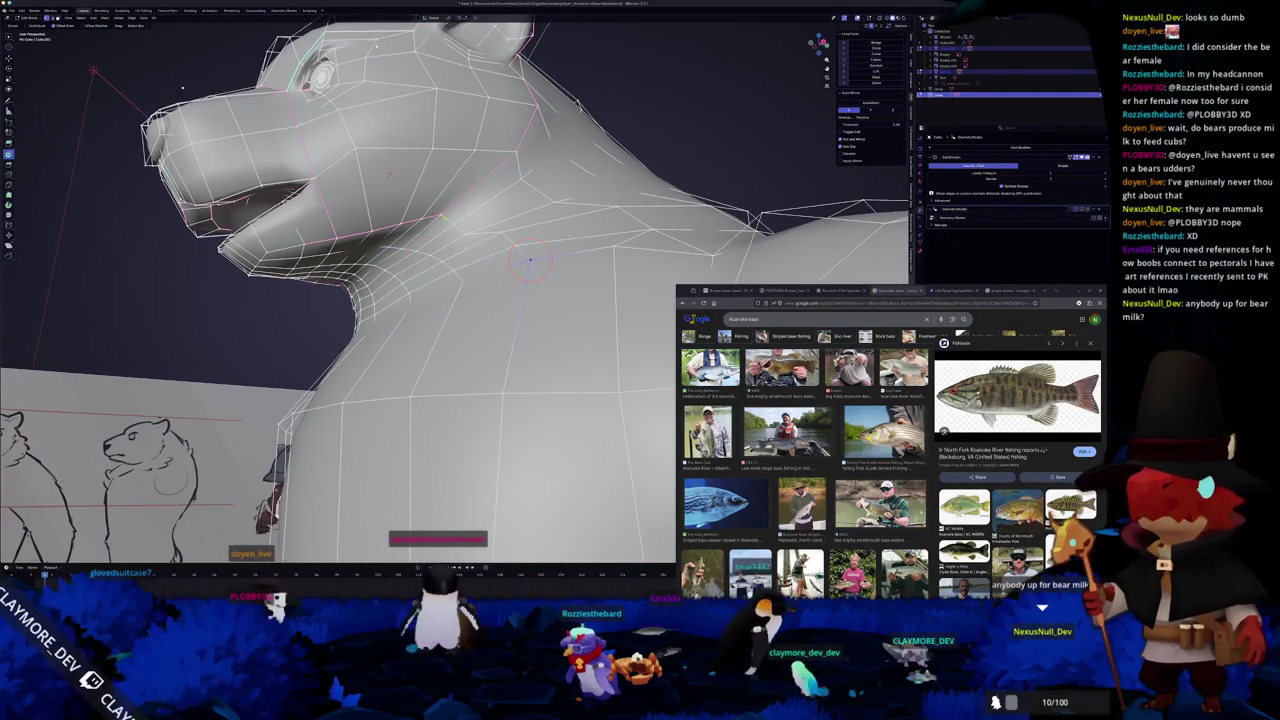
mouse_move(530, 260)
middle_mouse_down()
mouse_move(455, 272)
mouse_move(415, 300)
middle_mouse_up()
scroll(524, 264, "down", 5)
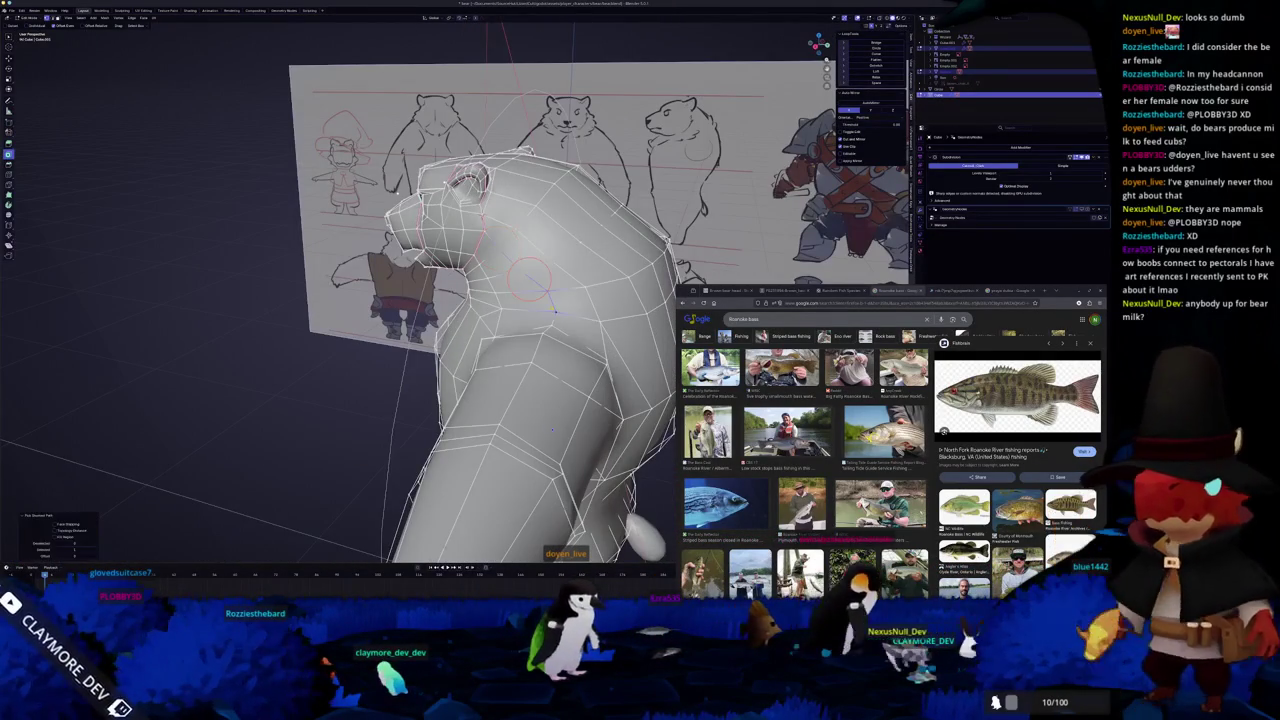
left_click(483, 218)
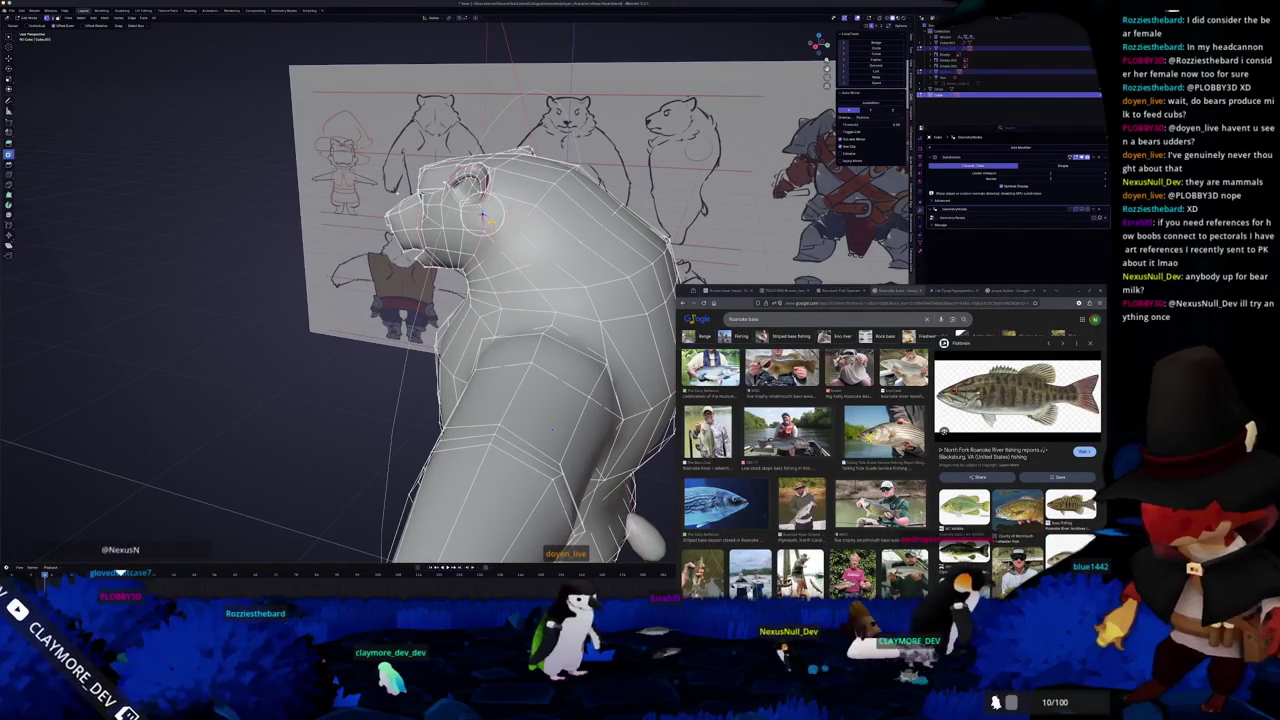
key("g")
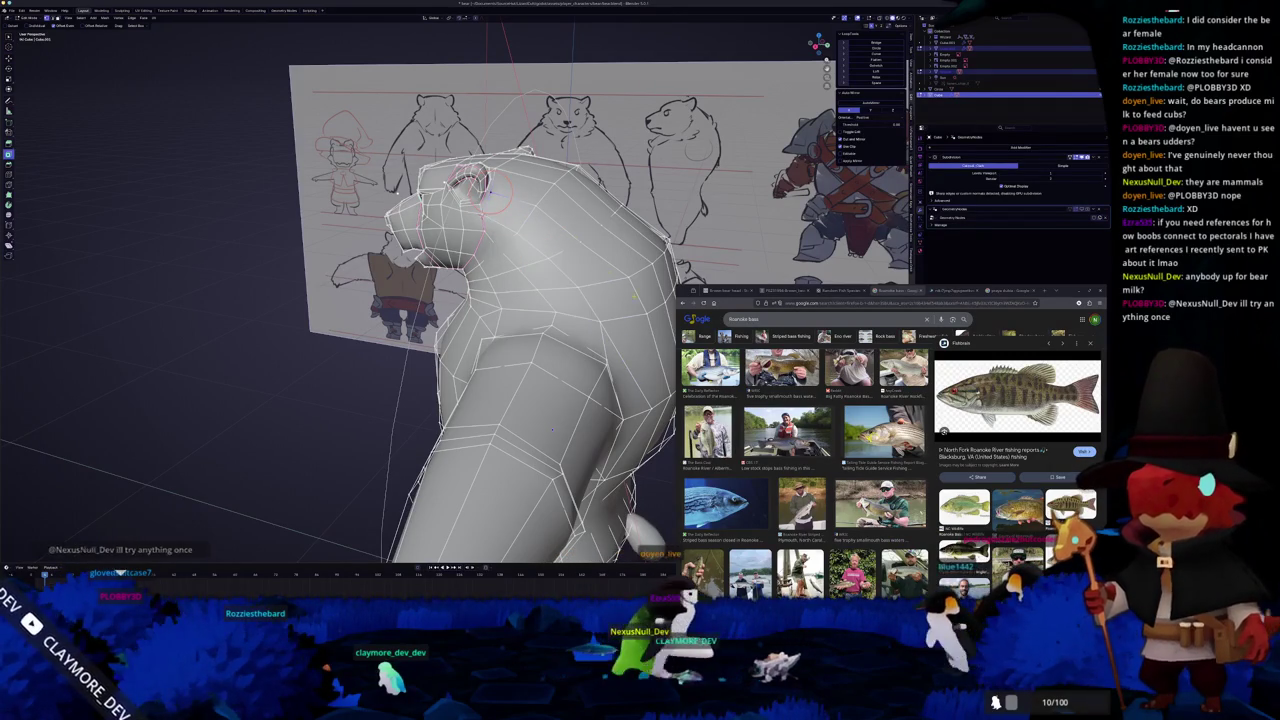
mouse_move(572, 245)
middle_mouse_down()
mouse_move(455, 255)
mouse_move(478, 246)
middle_mouse_up()
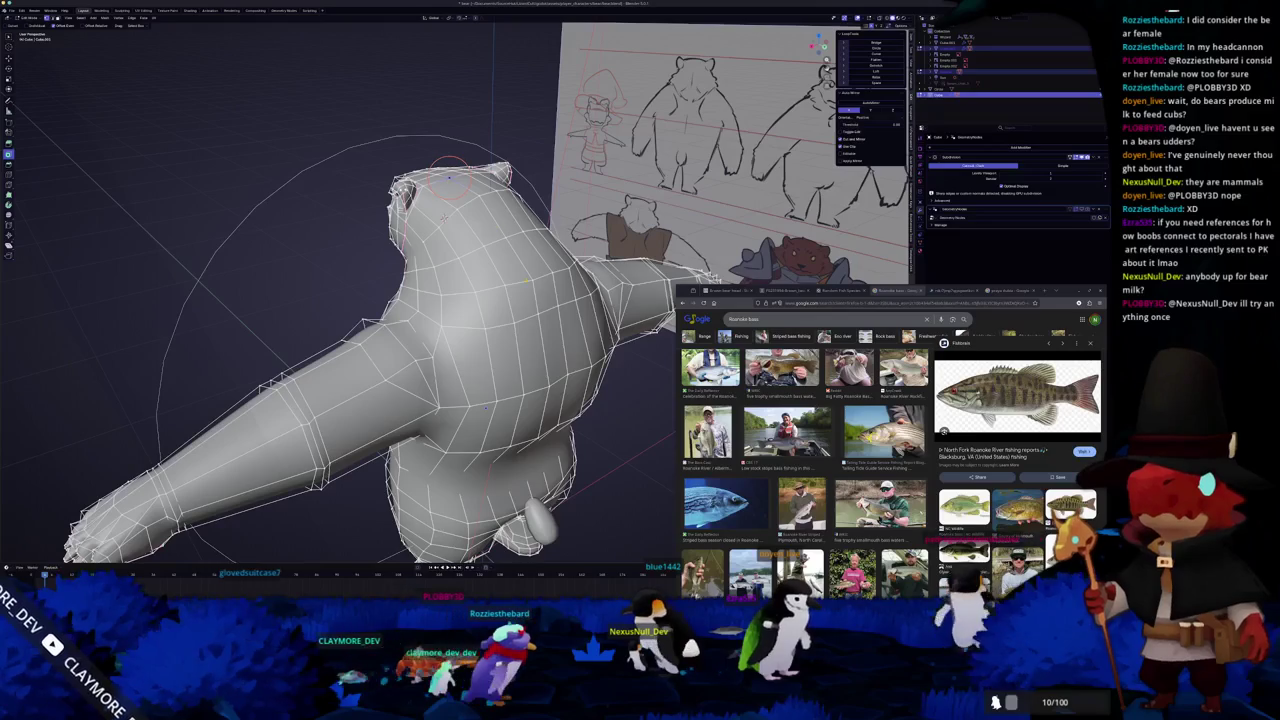
left_click(538, 311, "ctrl")
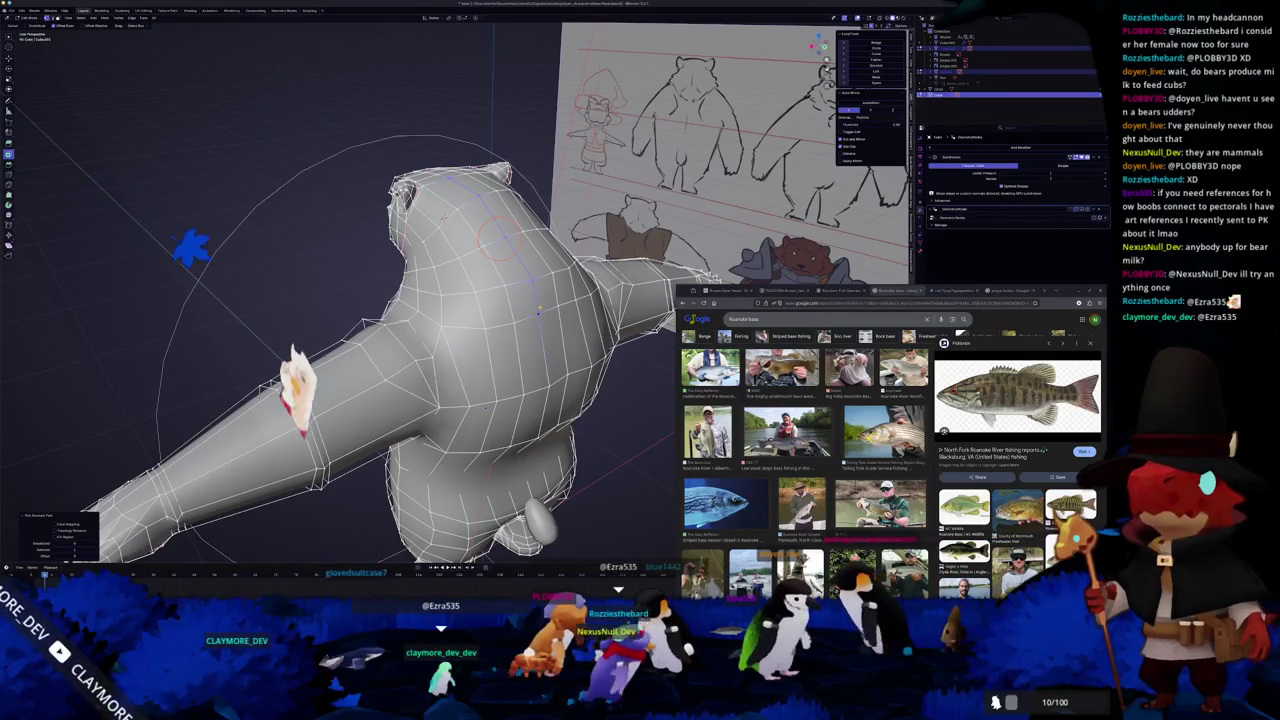
left_click(540, 309)
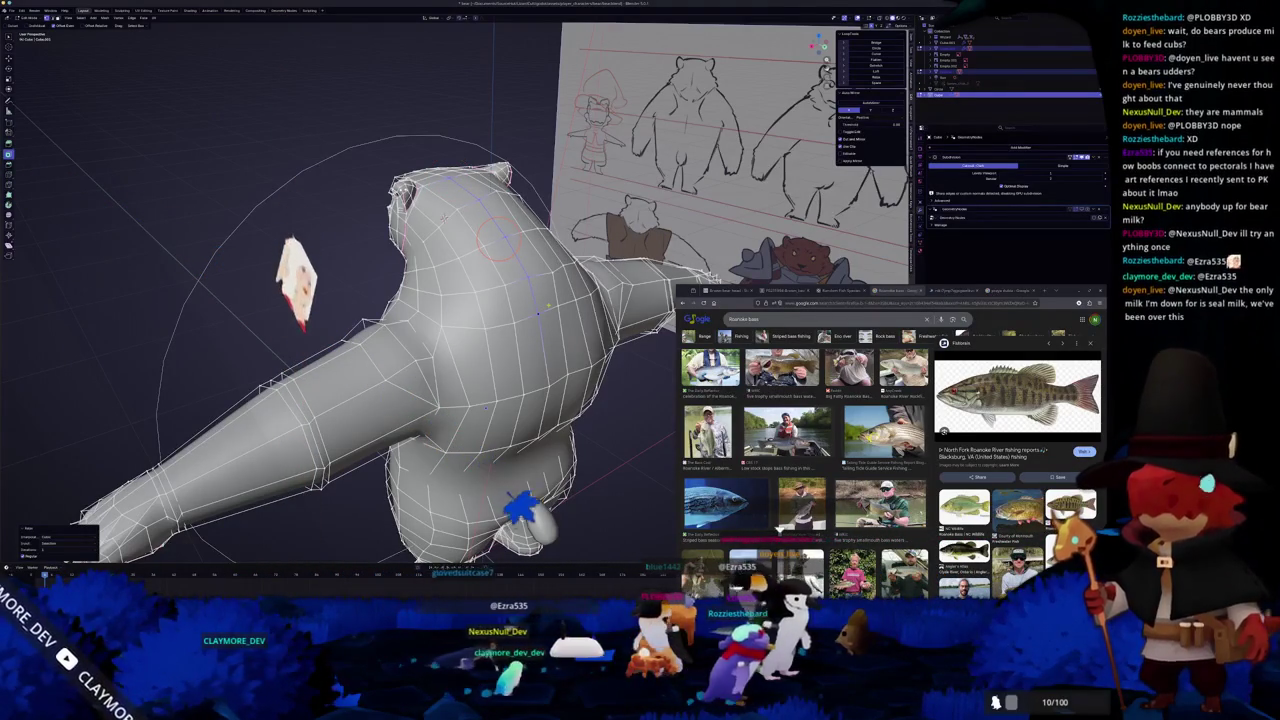
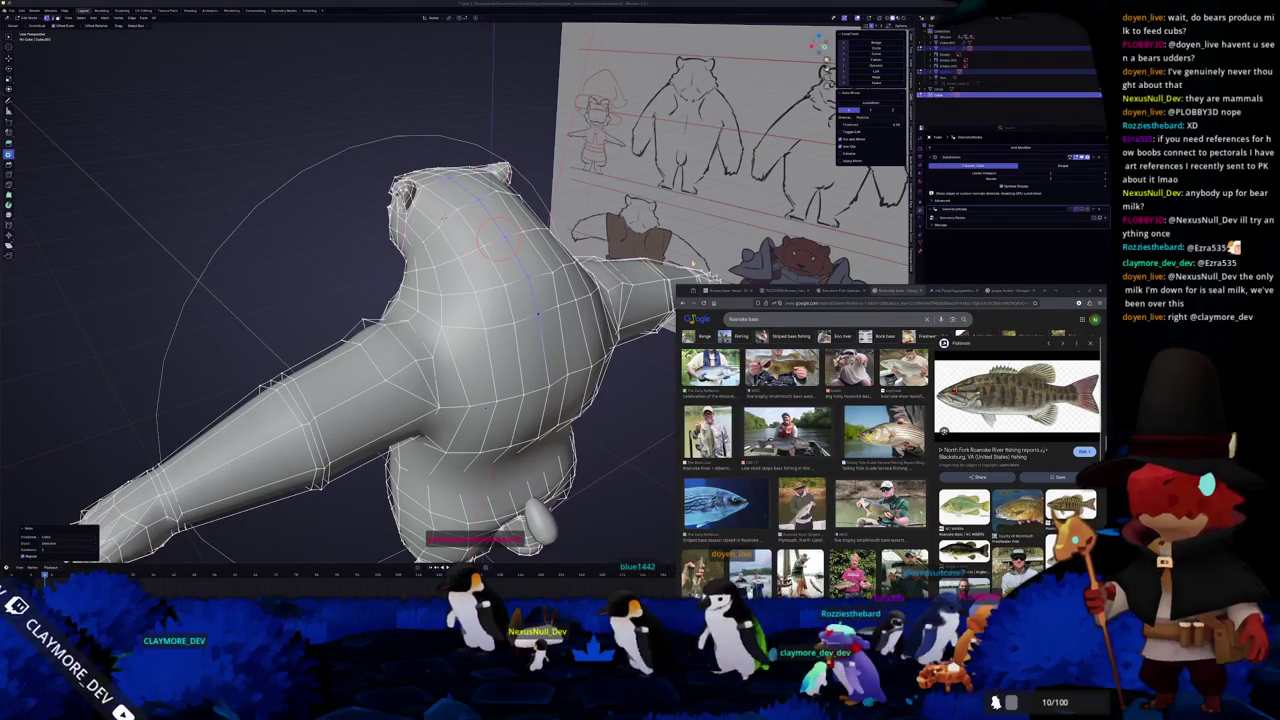
- Leave Sculpt Mode on the bear and check its Subdivision modifier settings
scroll(500, 232, "up", 2)
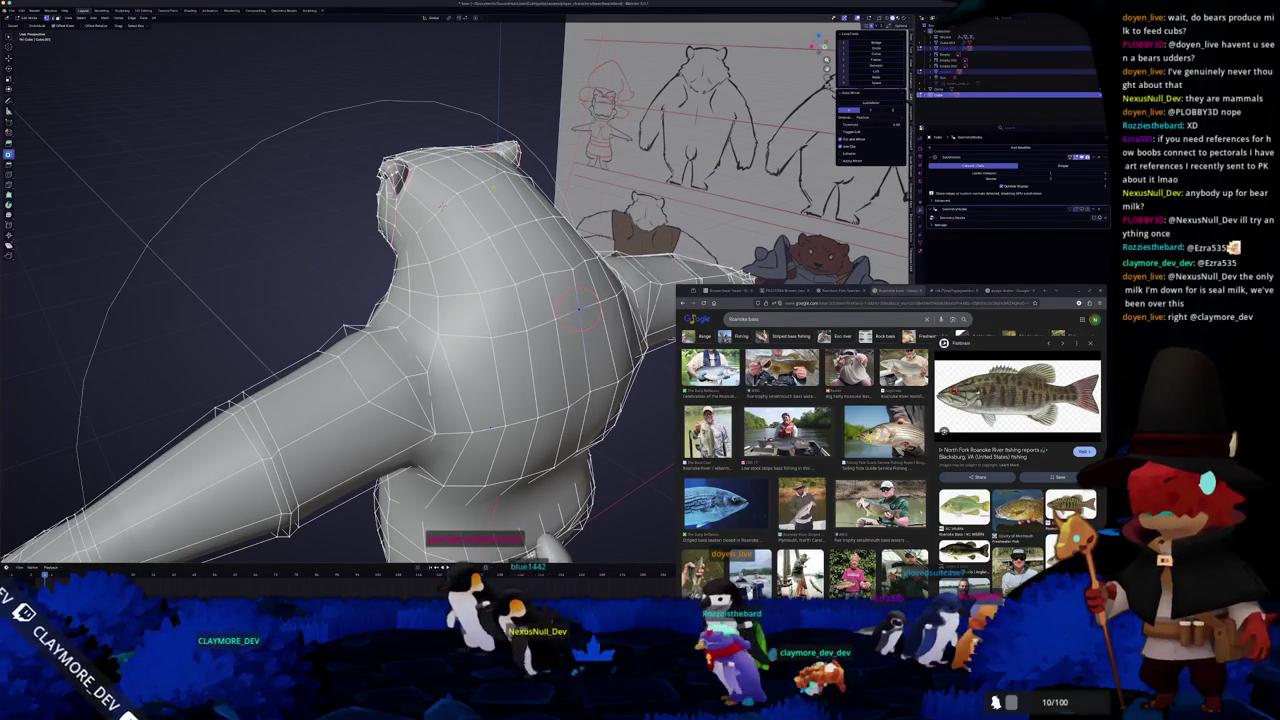
mouse_move(547, 233)
middle_mouse_down()
mouse_move(515, 208)
mouse_move(427, 221)
mouse_move(630, 174)
middle_mouse_up()
key("ctrl+Tab")
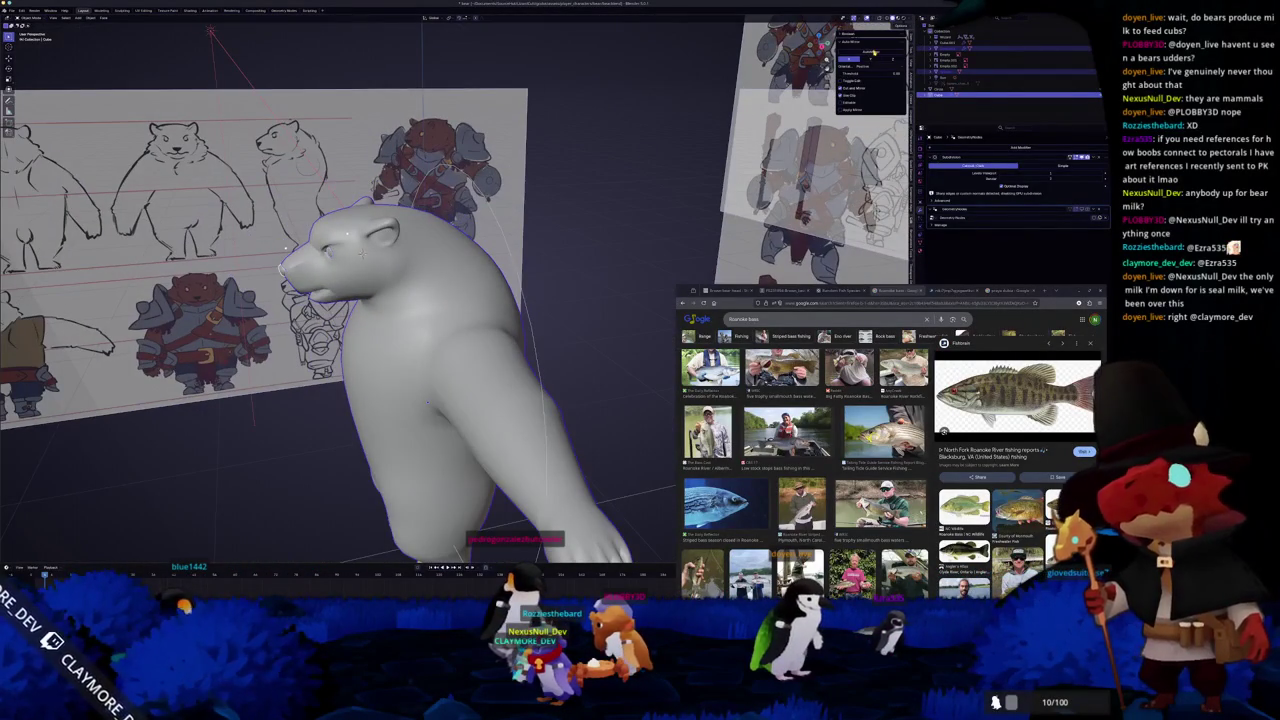
left_click(1086, 158)
left_click(935, 216)
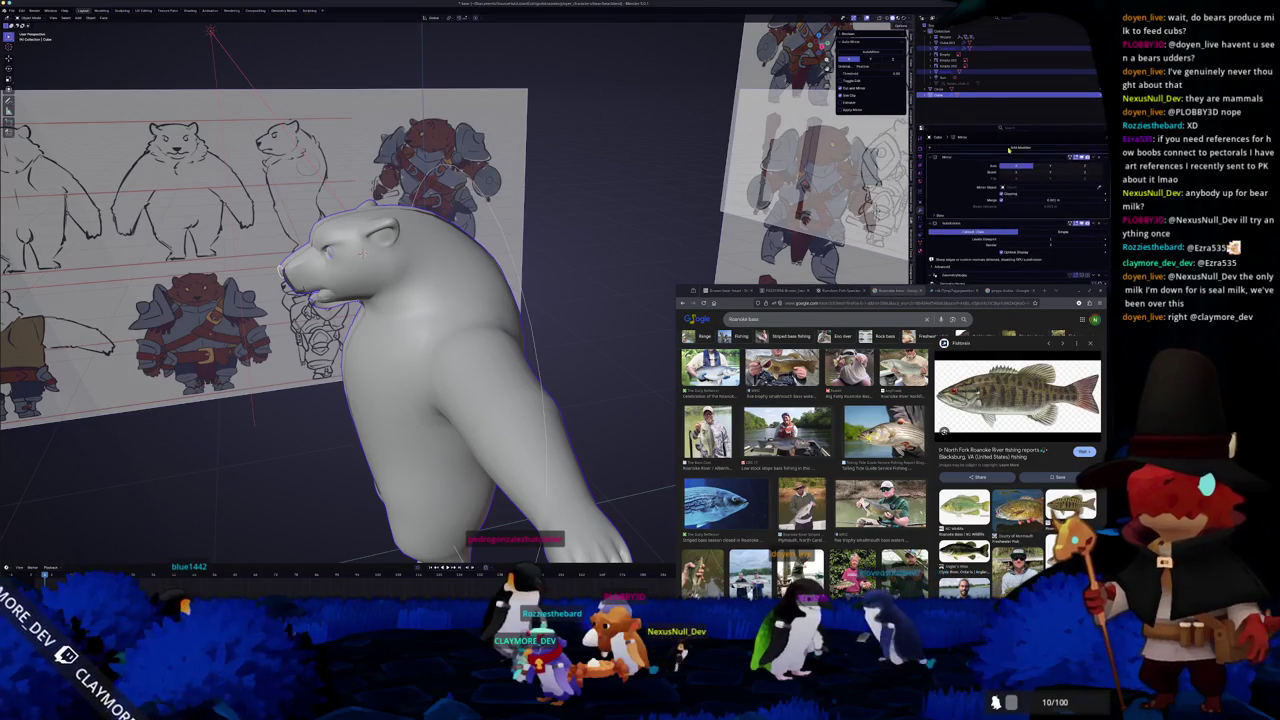
middle_click_drag(557, 208, 470, 216)
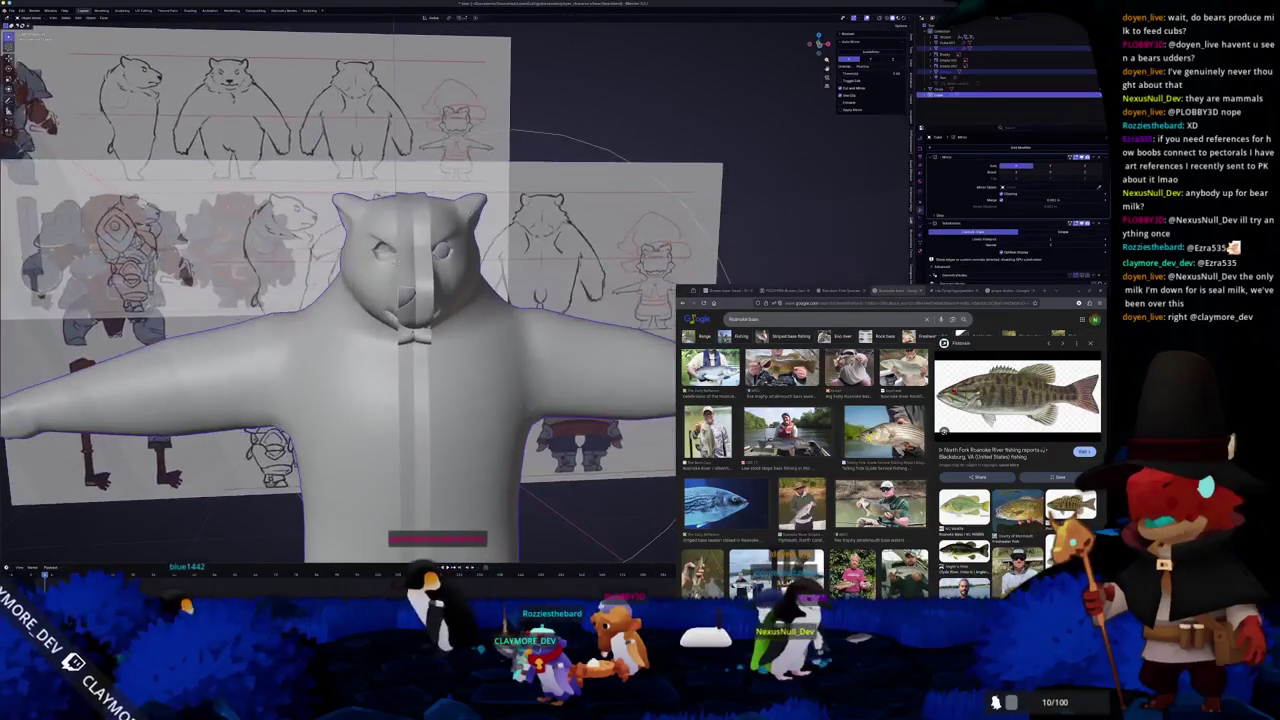
- Apply All Transforms to the bear, then enter Edit Mode with the whole mesh selected
key("Tab")
key("Tab")
scroll(505, 245, "down", 5)
key("ctrl+a")
left_click(494, 273)
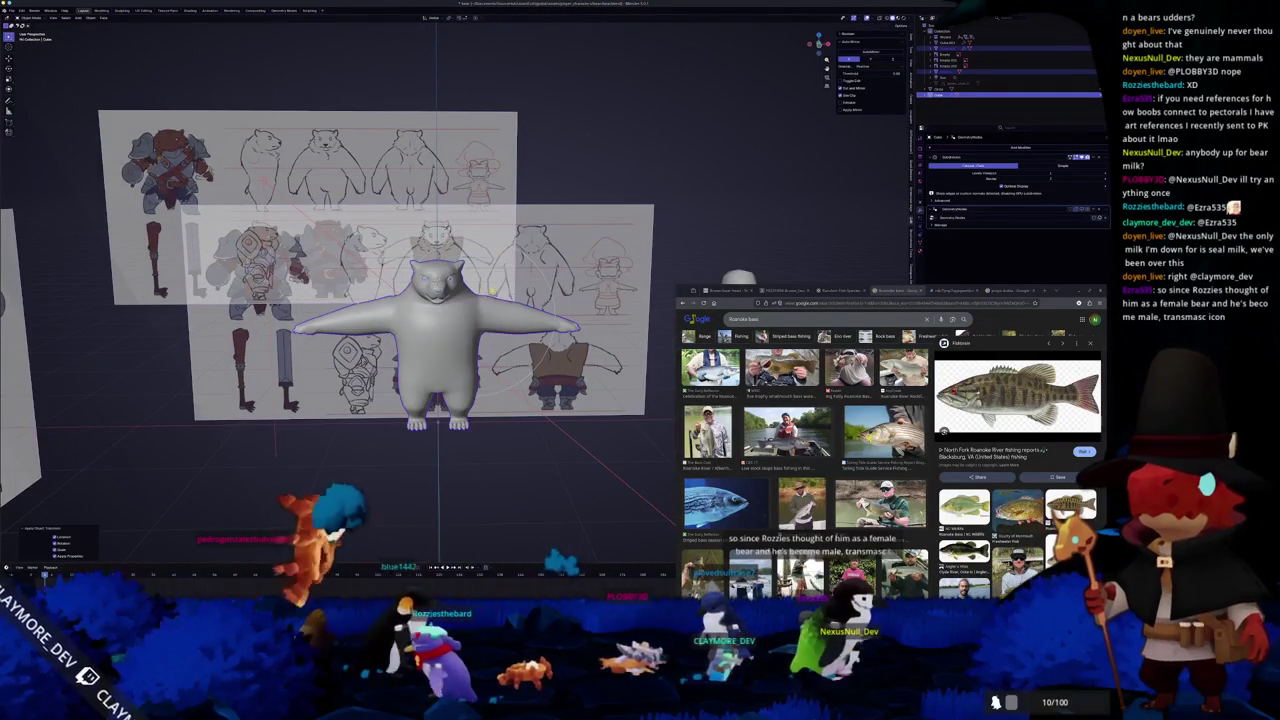
middle_click_drag(494, 273, 536, 237)
scroll(536, 237, "up", 3)
key("Tab")
key("a")
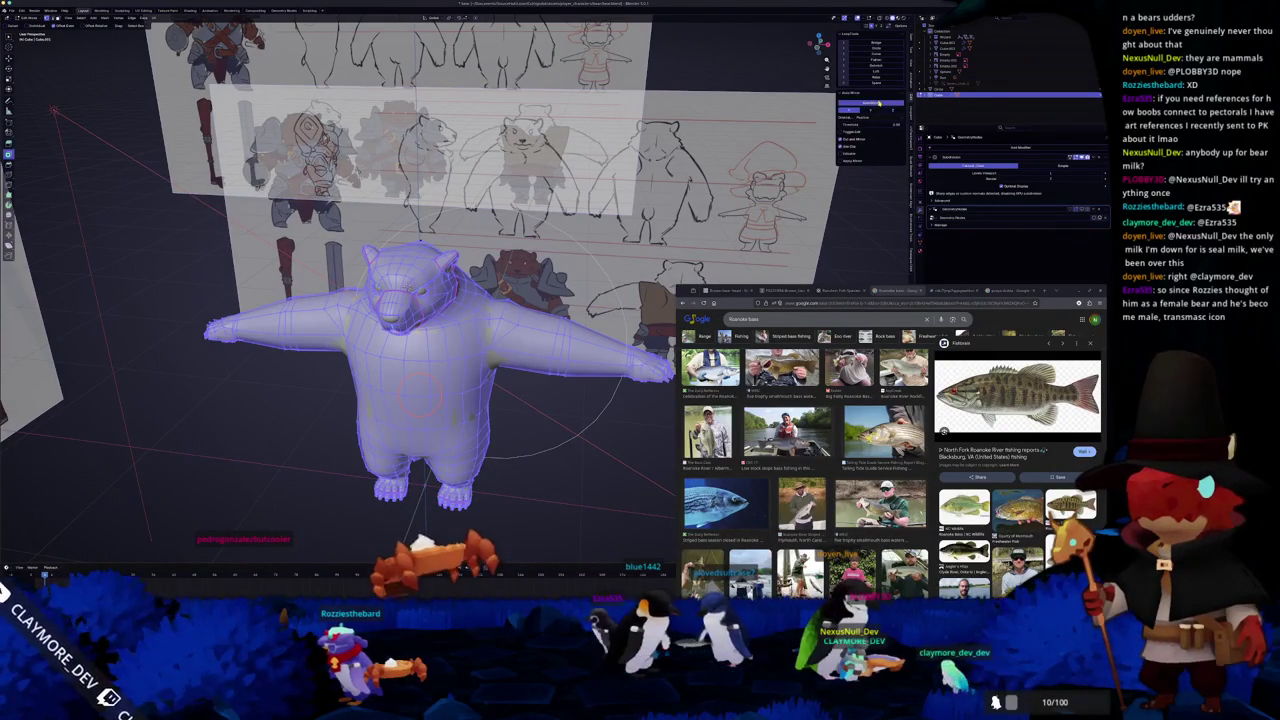
- Symmetrize the bear mesh and move the Mirror modifier above Subdivision
left_click(878, 103)
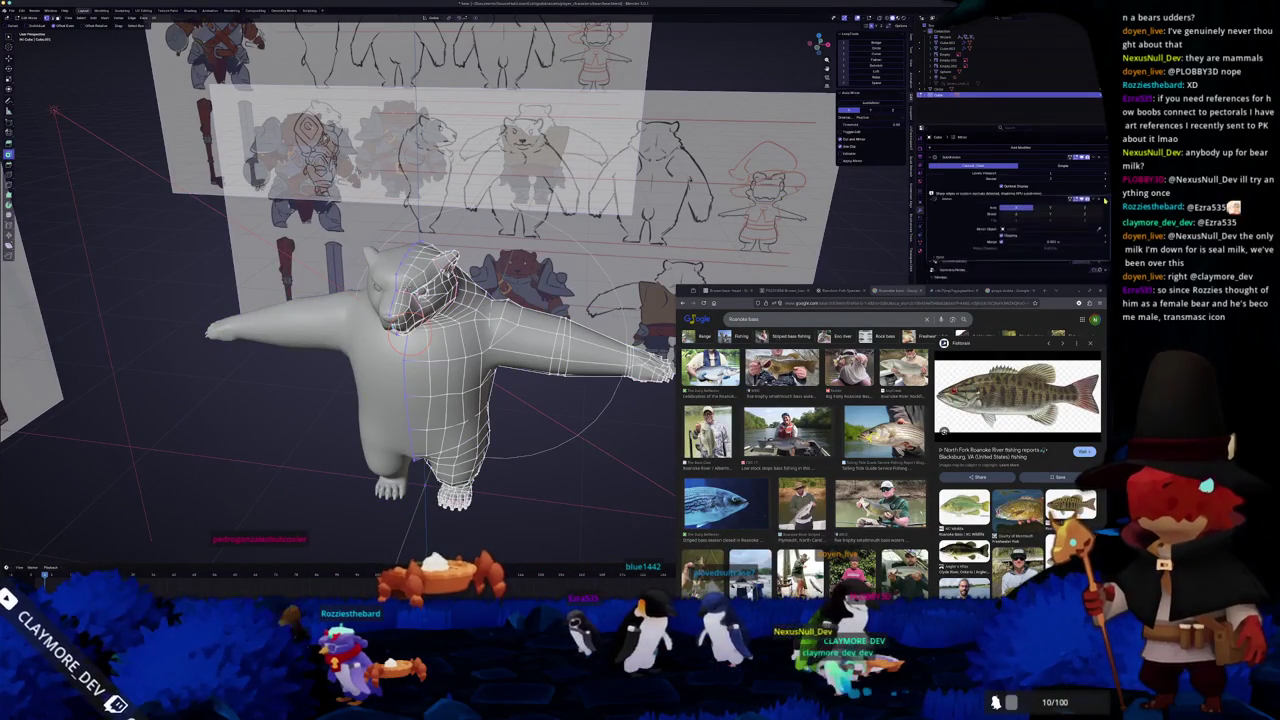
left_click_drag(1104, 209, 1099, 172)
scroll(440, 330, "up", 3)
mouse_move(440, 330)
middle_mouse_down()
mouse_move(480, 290)
mouse_move(325, 393)
middle_mouse_up()
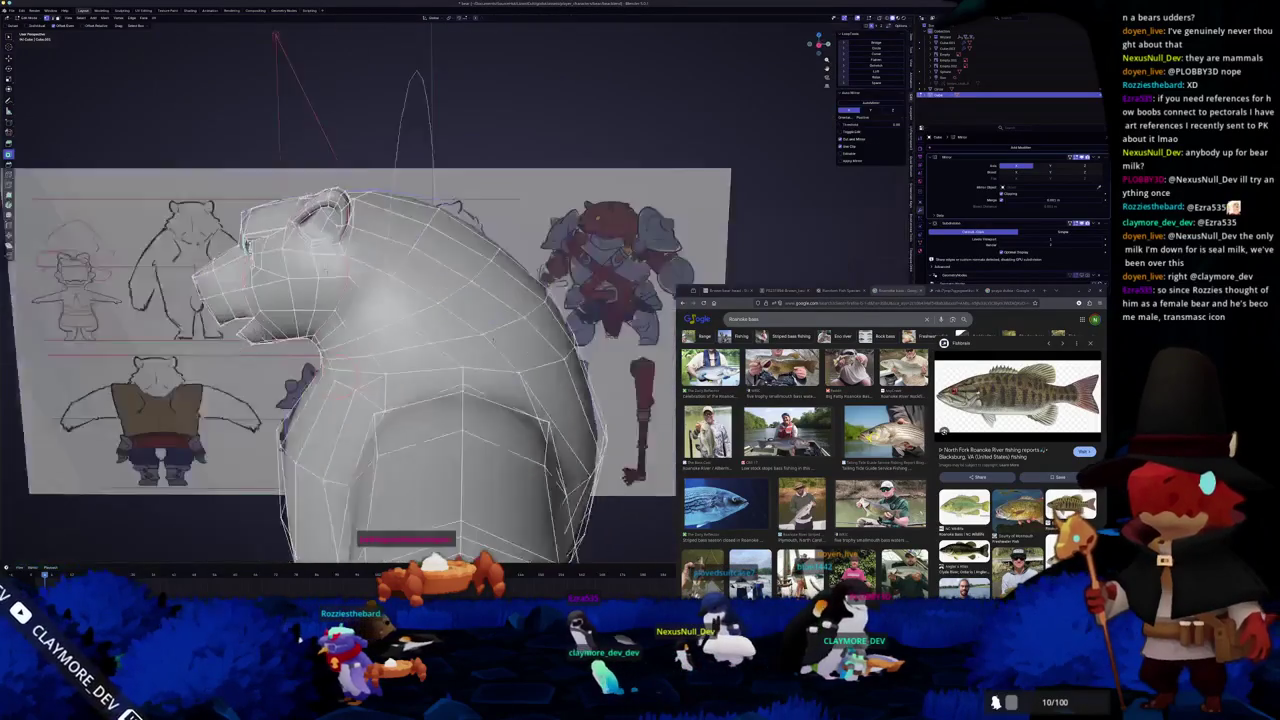
- In X-ray Right Orthographic view, select edges along the bear's back in Edit Mode
key("alt+z")
key("KP_3")
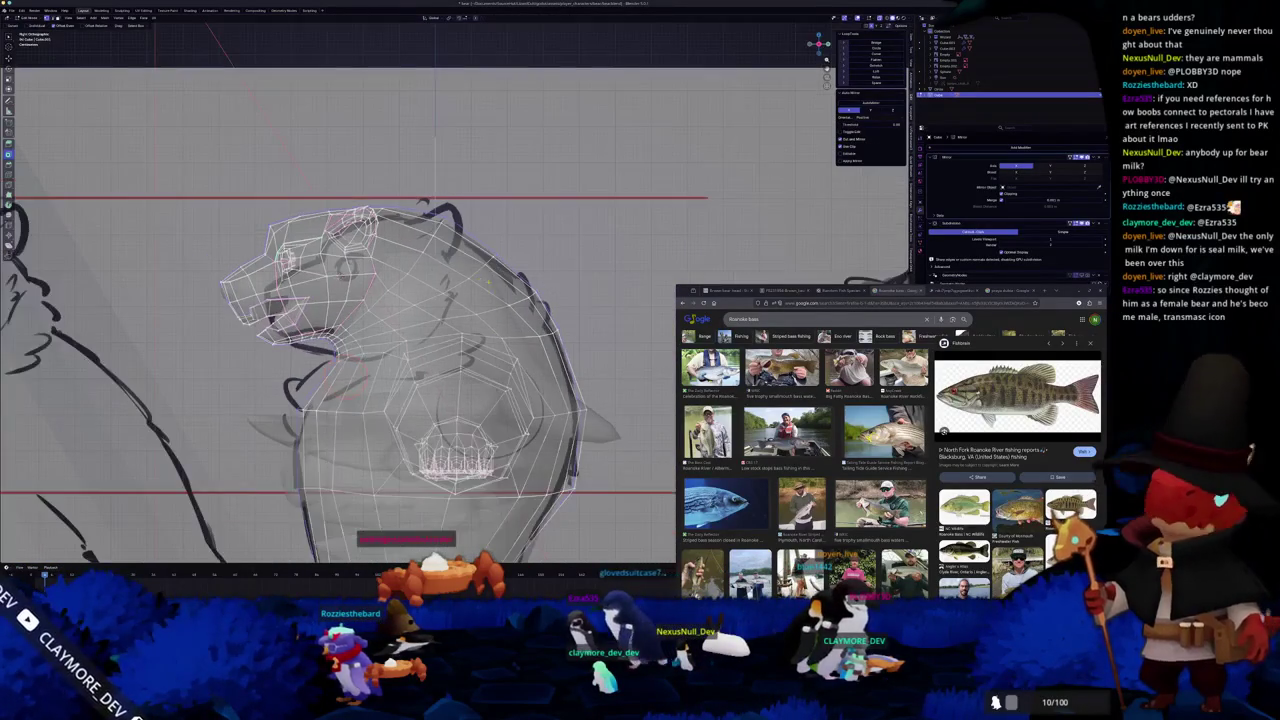
middle_click_drag(421, 200, 445, 258)
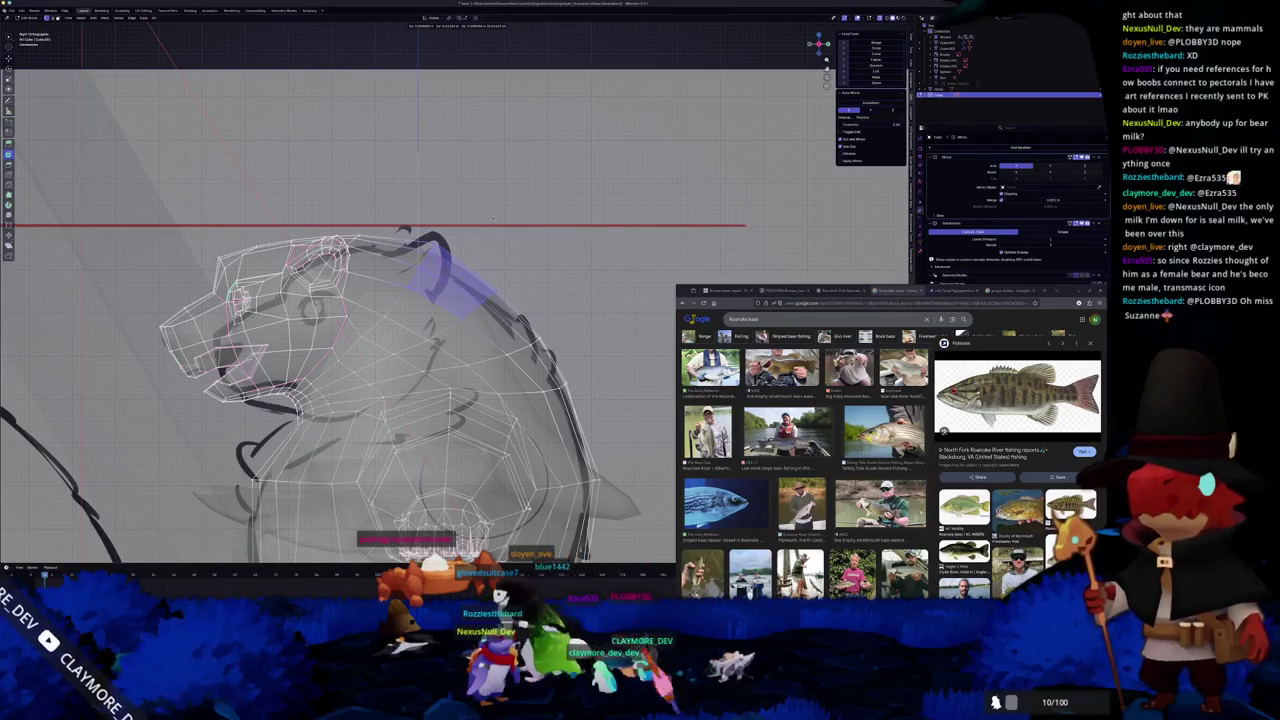
key("Tab")
left_click(537, 293)
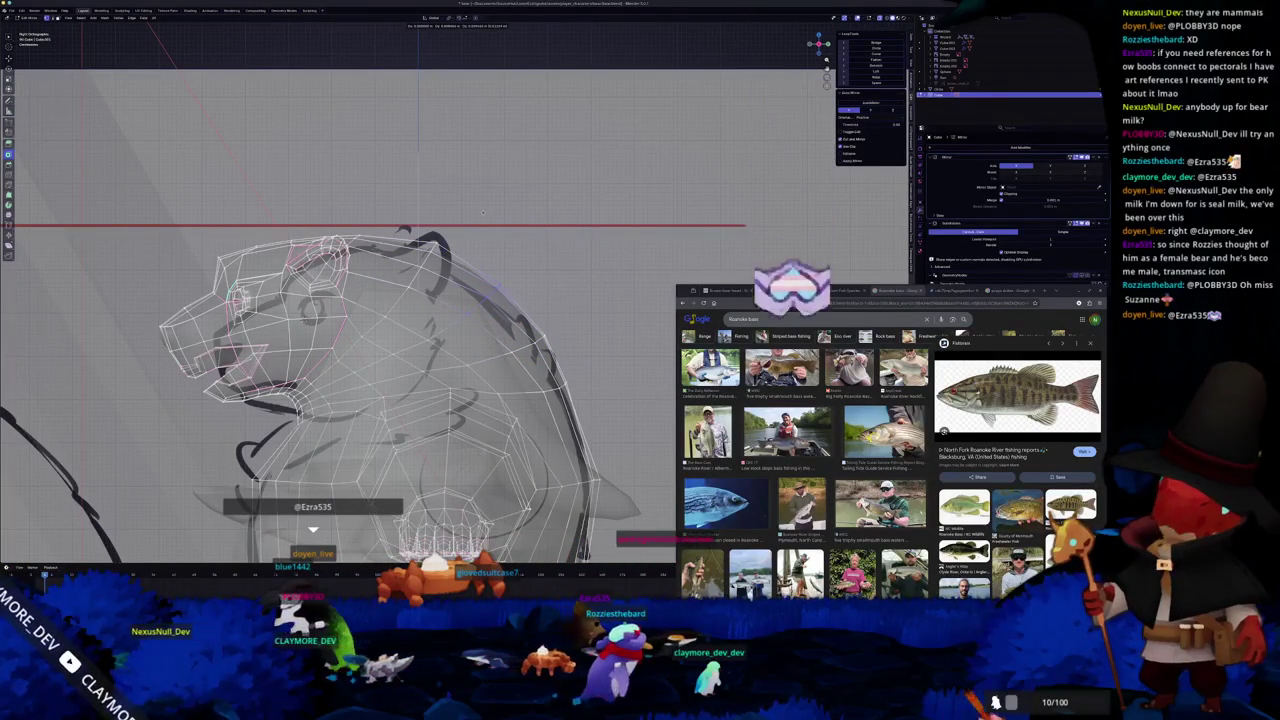
left_click(483, 297, "alt")
key("alt+z")
middle_click_drag(482, 212, 472, 290)
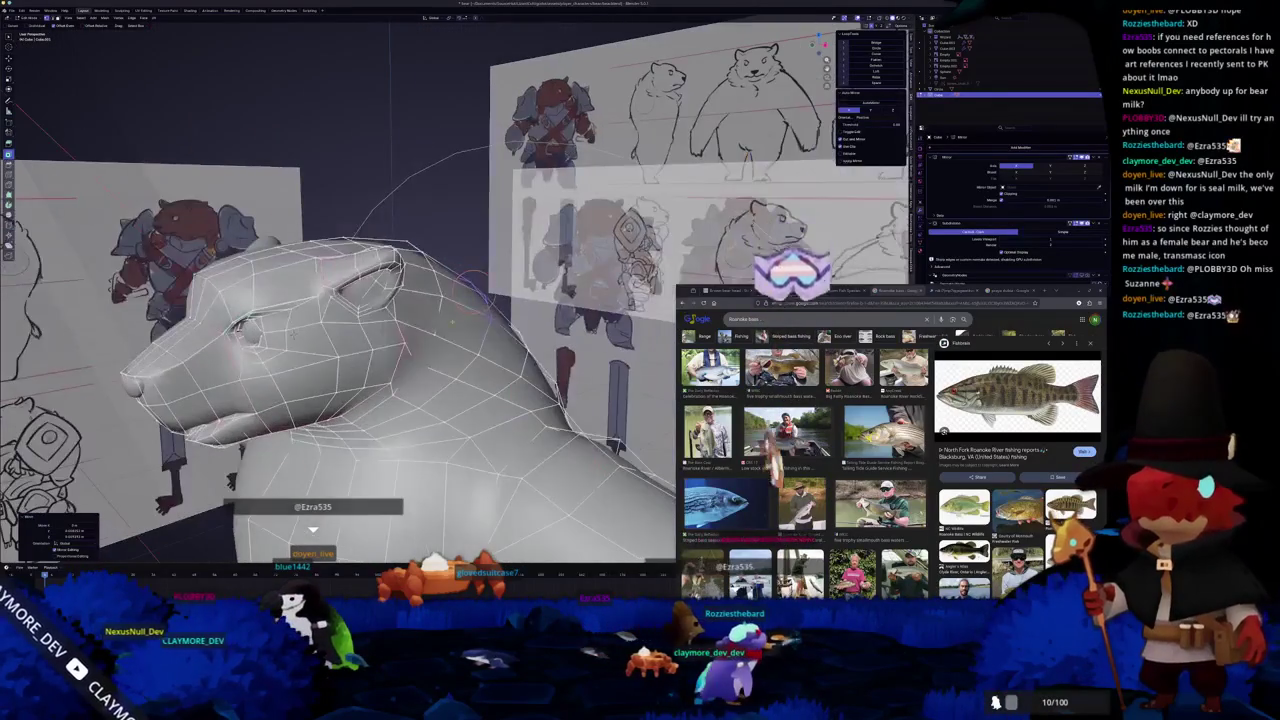
- View the bear from behind and above, then enter Edit Mode on its mesh
mouse_move(292, 333)
middle_mouse_down()
mouse_move(398, 267)
mouse_move(393, 297)
mouse_move(354, 334)
mouse_move(366, 302)
middle_mouse_up()
mouse_move(406, 237)
middle_mouse_down()
mouse_move(420, 300)
mouse_move(312, 405)
middle_mouse_up()
scroll(420, 300, "down", 5)
key("Tab")
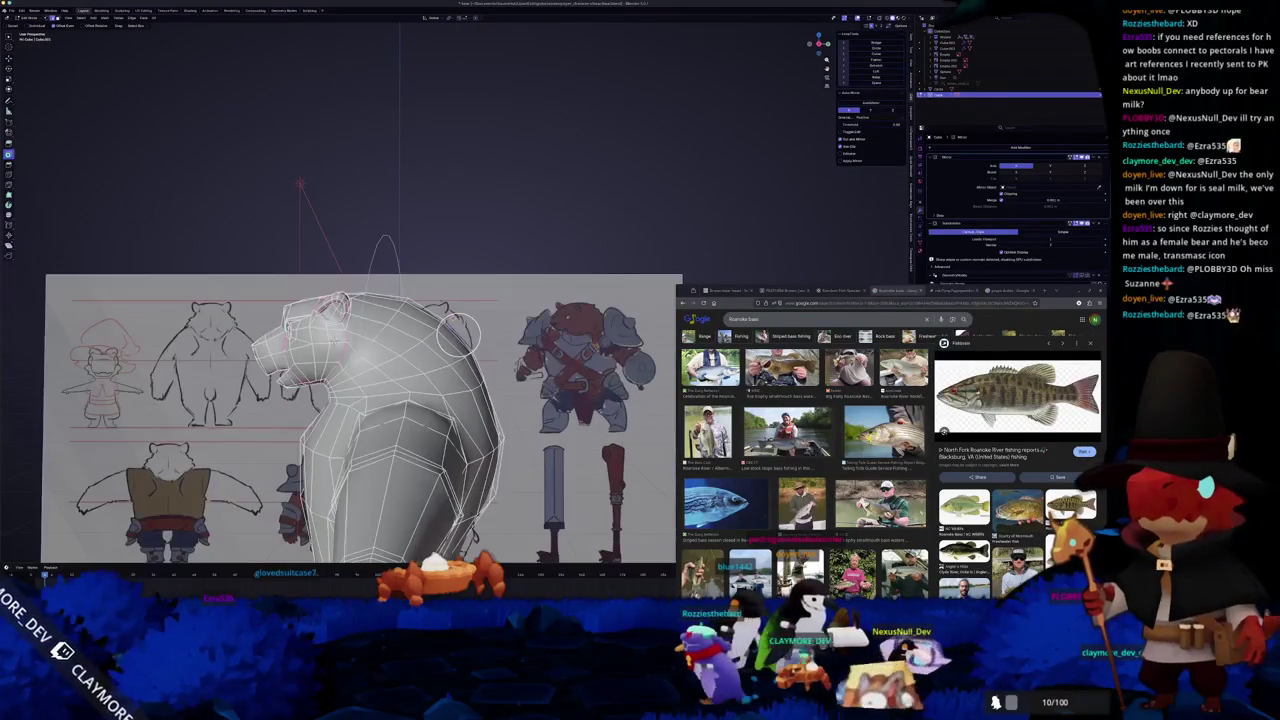
- In X-ray side view, circle-select and reshape the bear's head vertices to match the sketch
key("alt+z")
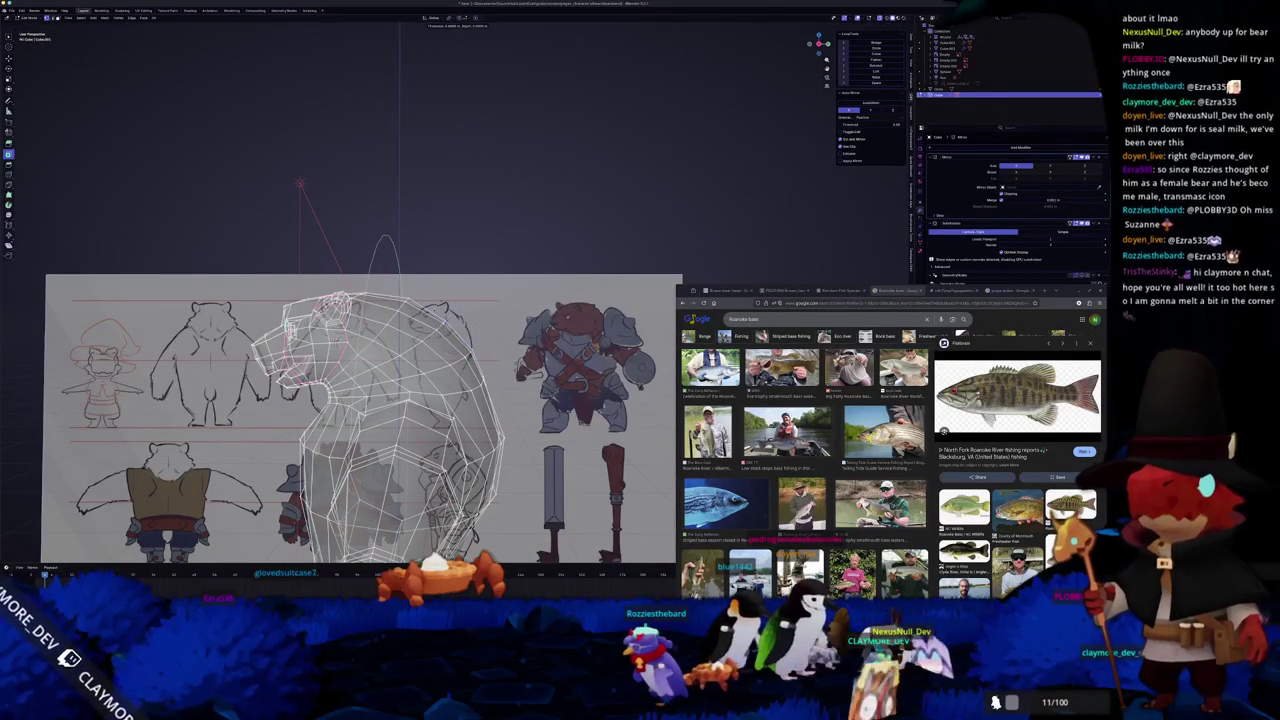
key("c")
middle_click_drag(450, 332, 452, 338)
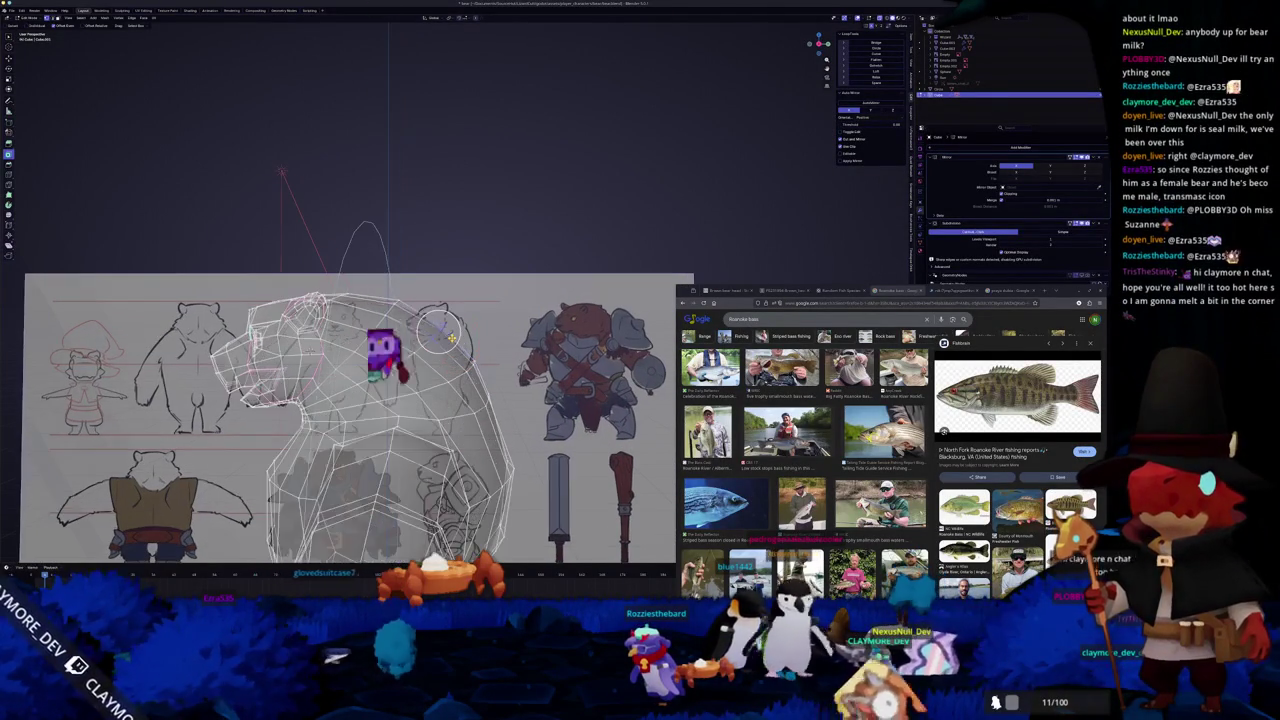
key("KP_3")
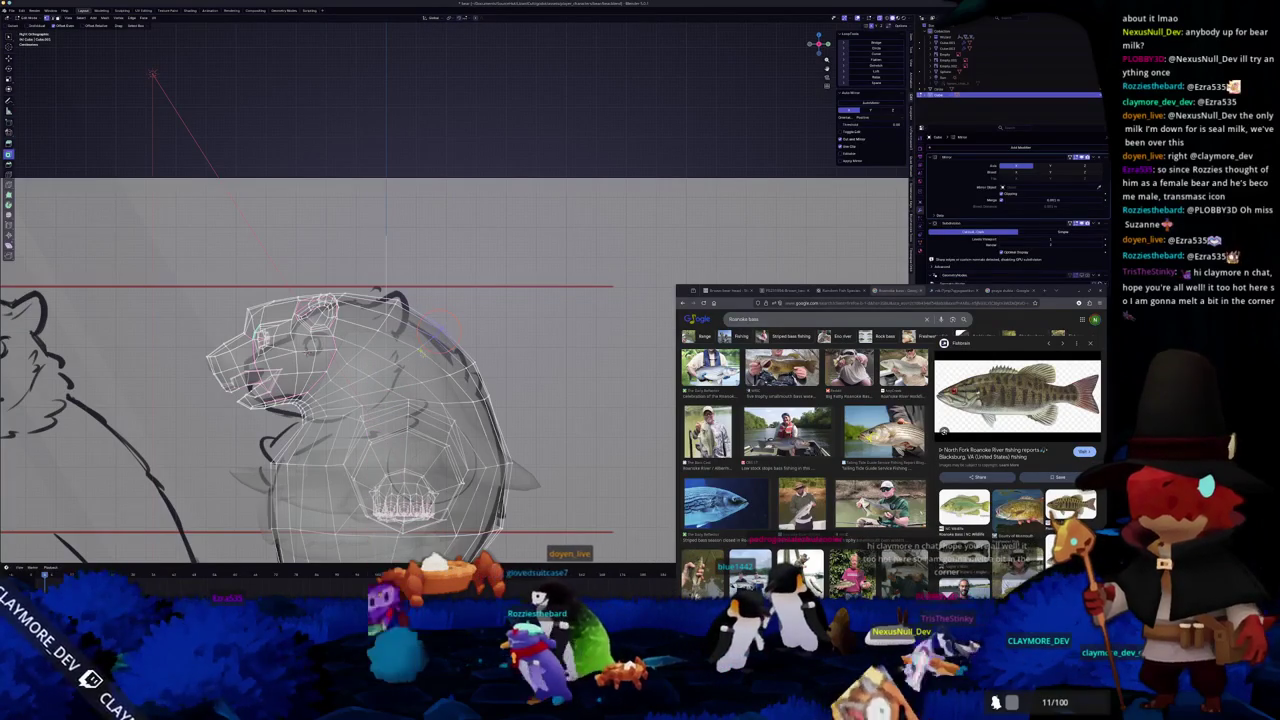
scroll(440, 328, "up", 3)
scroll(450, 318, "up", 2)
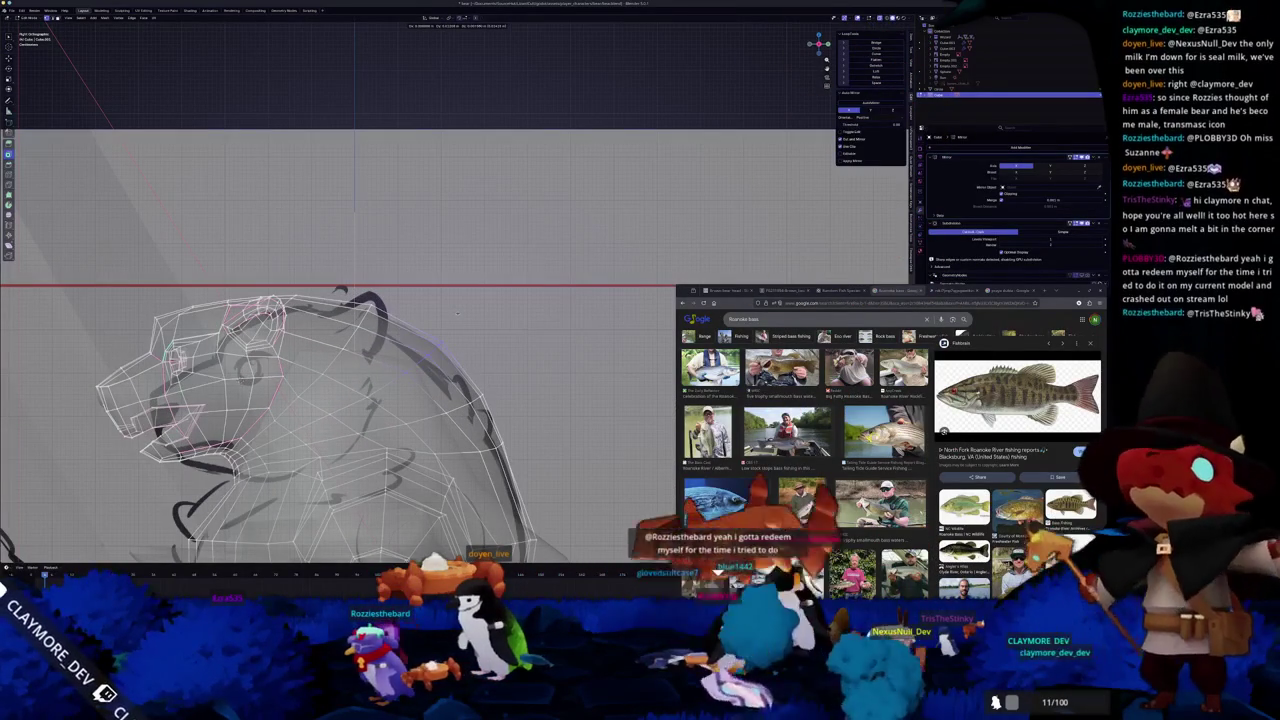
left_click(443, 312)
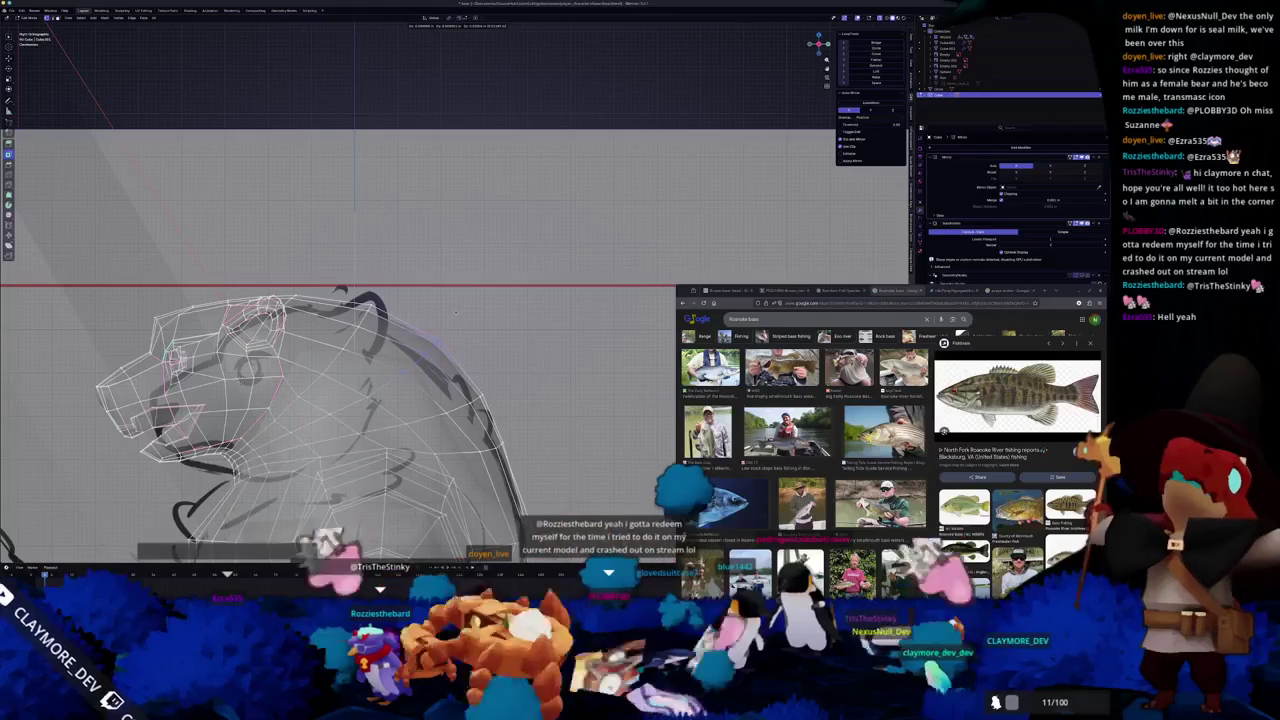
scroll(441, 314, "down", 3)
key("Tab")
scroll(430, 330, "down", 3)
- Circle-select and adjust the head and jaw vertices in side view, then return to Object Mode
mouse_move(430, 330)
middle_mouse_down()
mouse_move(424, 355)
mouse_move(398, 300)
middle_mouse_up()
key("Tab")
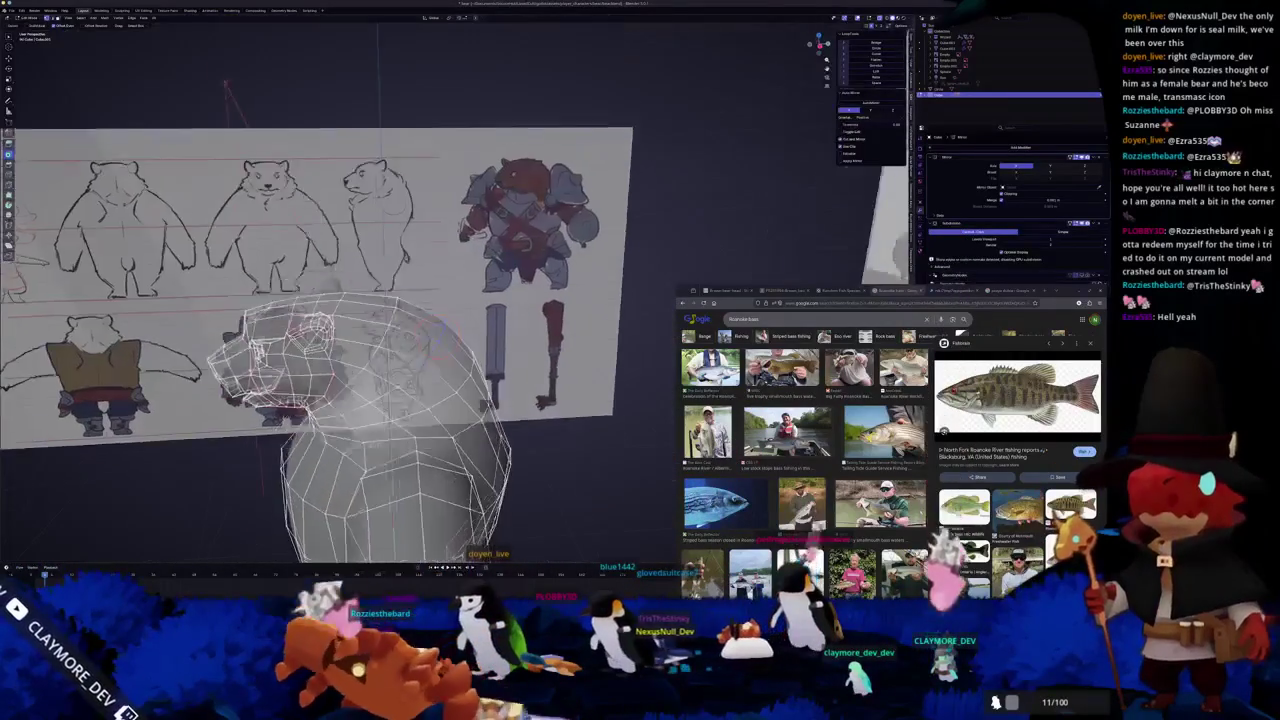
key("c")
left_click(383, 333)
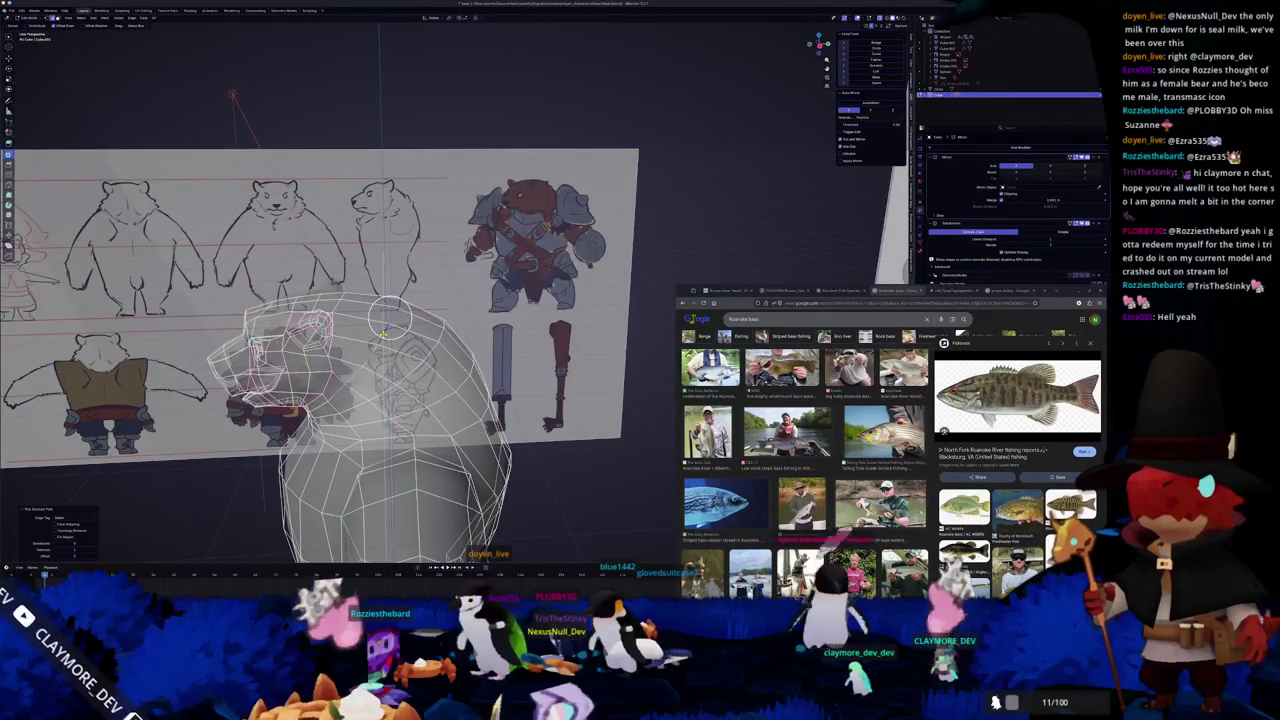
key("KP_3")
scroll(420, 295, "up", 2)
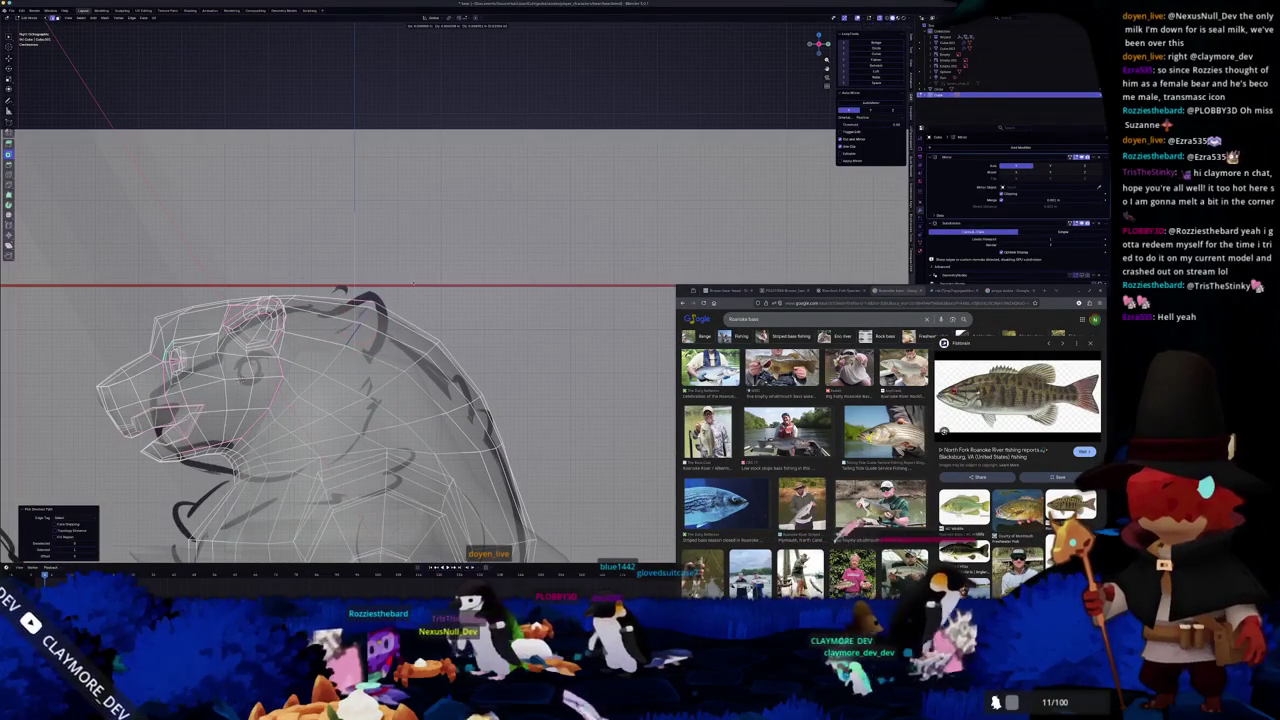
scroll(404, 298, "down", 2)
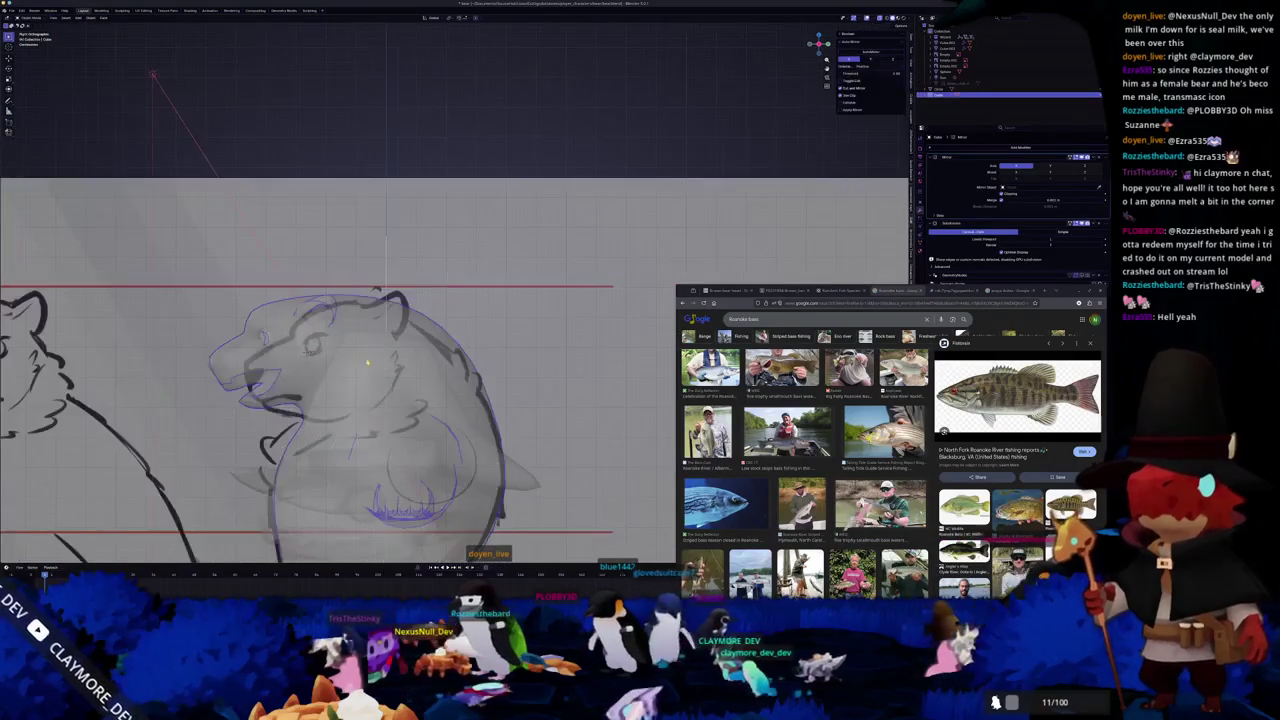
key("Tab")
middle_click_drag(332, 341, 394, 294)
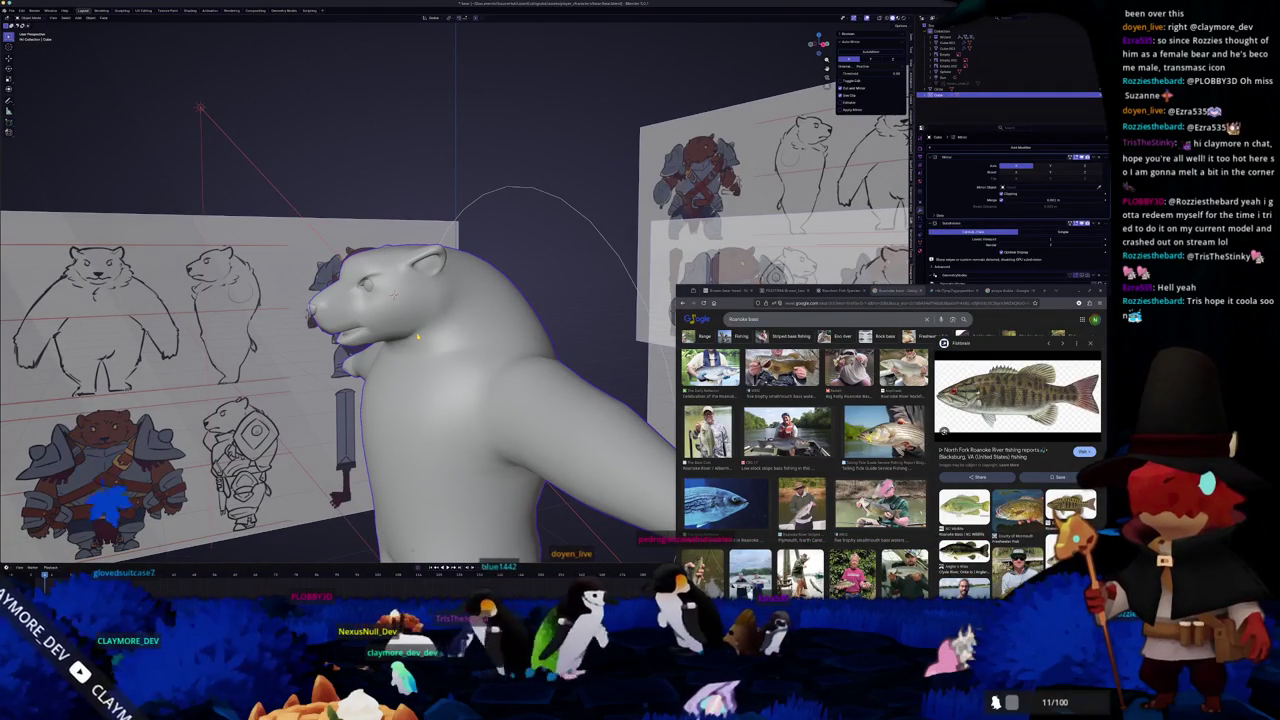
- Switch the bear into Sculpt Mode, view it from the side, then switch to Edit Mode
middle_click_drag(394, 295, 415, 370)
key("ctrl+Tab")
left_click(413, 403)
scroll(386, 371, "up", 5)
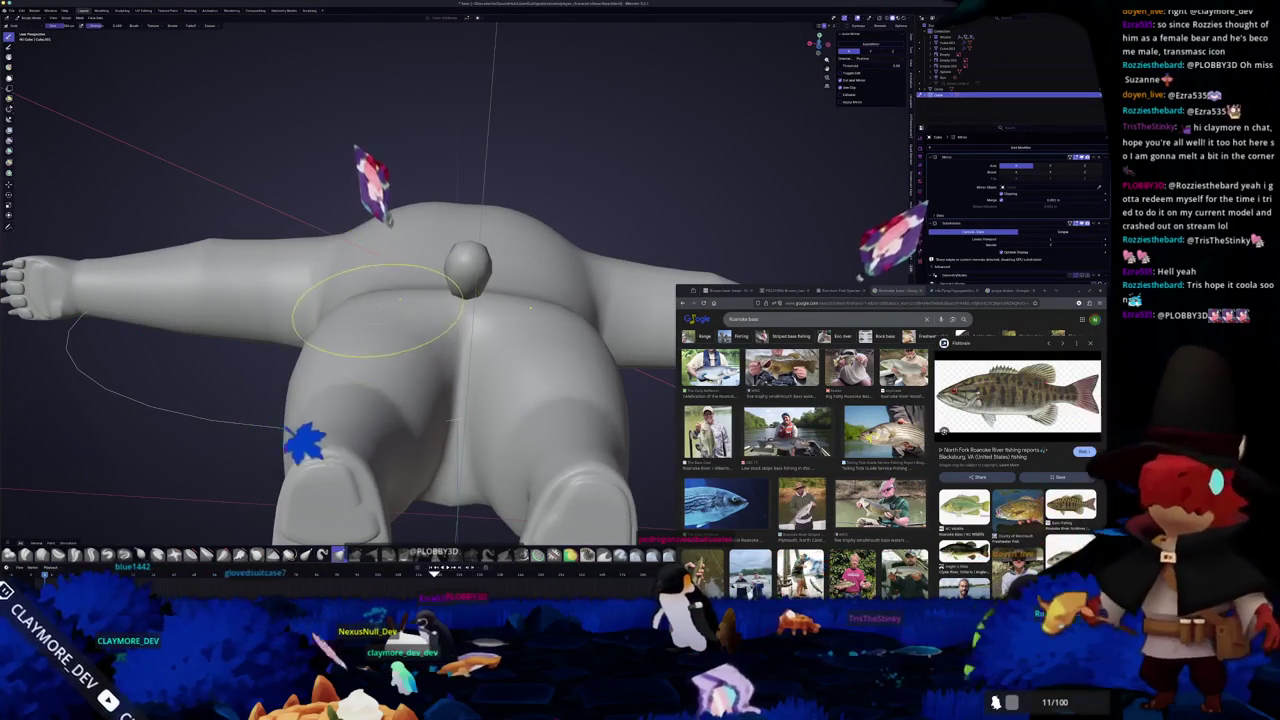
mouse_move(352, 268)
middle_mouse_down()
mouse_move(370, 305)
mouse_move(433, 293)
mouse_move(440, 333)
mouse_move(476, 321)
mouse_move(317, 352)
mouse_move(326, 401)
mouse_move(420, 370)
mouse_move(400, 330)
middle_mouse_up()
left_click(378, 398)
scroll(400, 380, "up", 3)
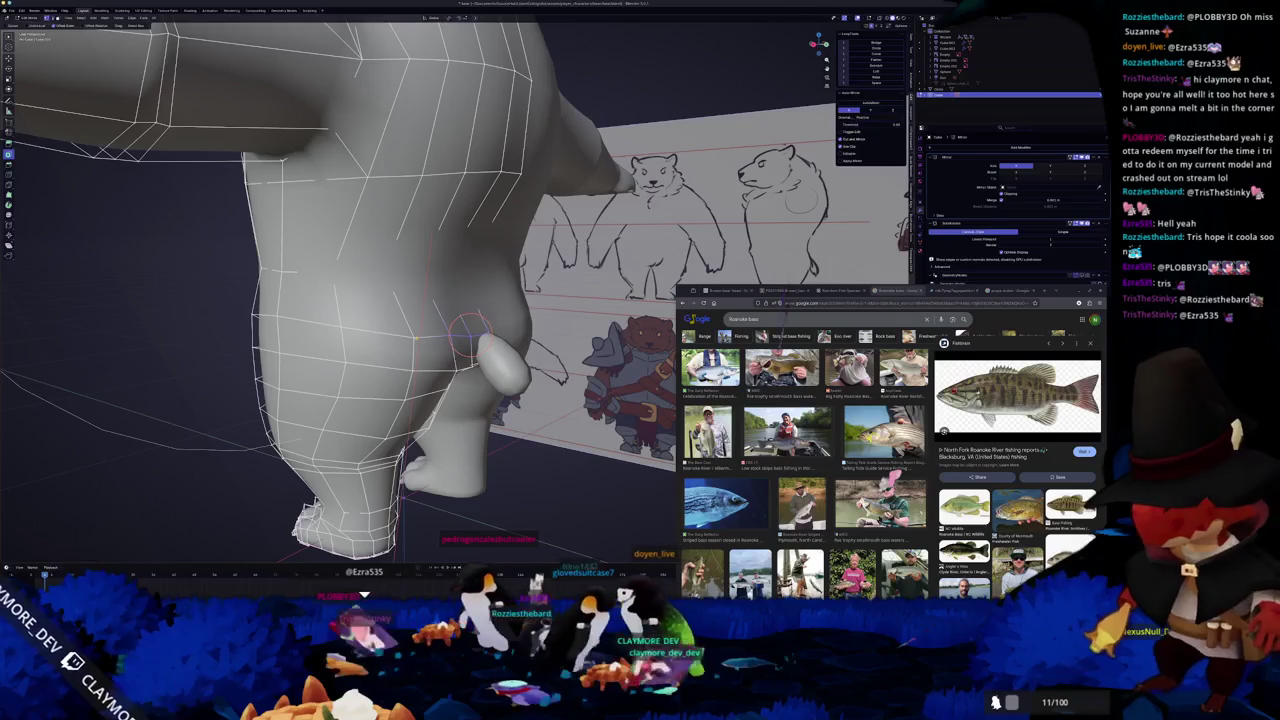
- Add a horizontal edge loop across the bear's leg with Loop Cut, then return to Object Mode
left_click(409, 333)
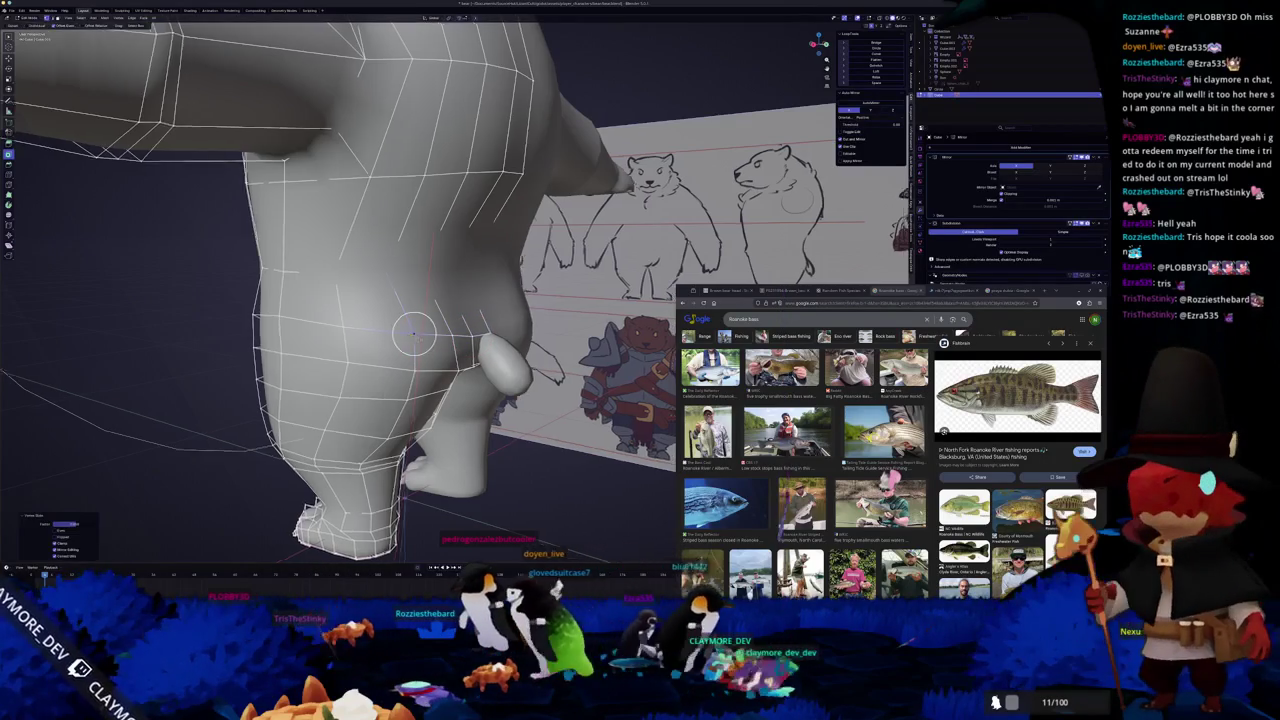
middle_click_drag(409, 333, 484, 302)
key("ctrl+r")
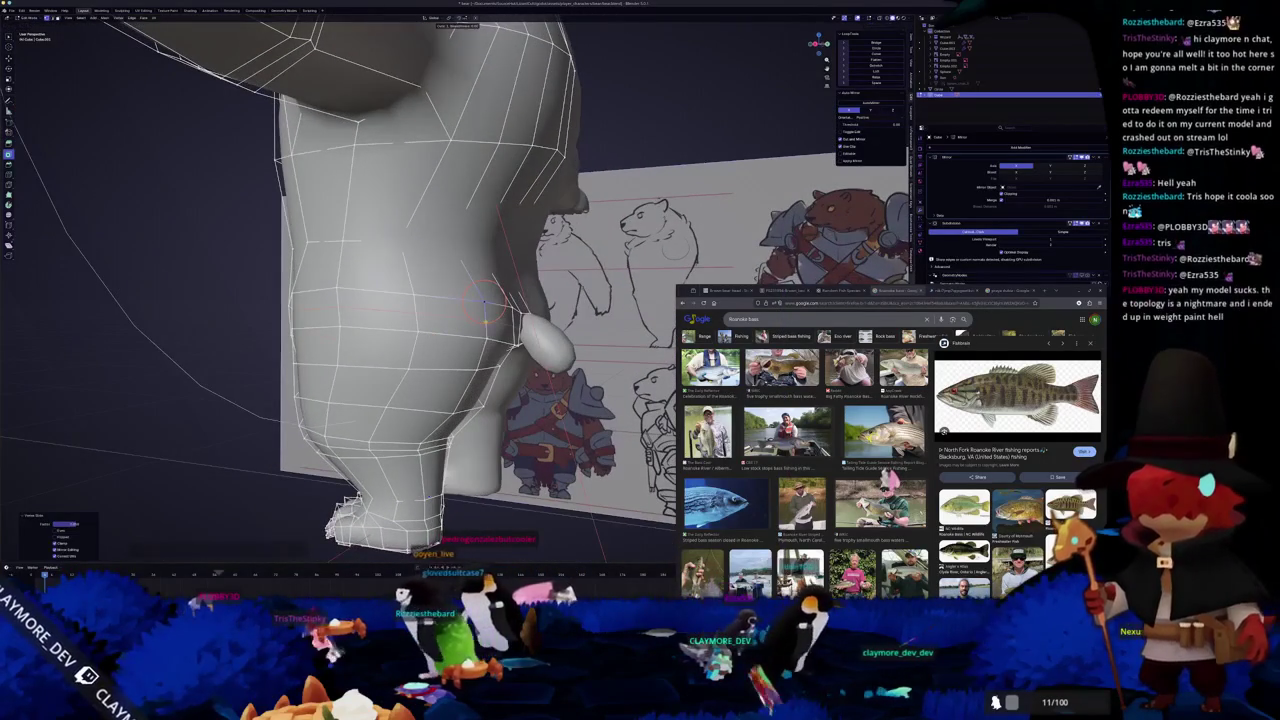
left_click(485, 318)
mouse_move(493, 321)
middle_mouse_down()
mouse_move(478, 356)
mouse_move(459, 356)
middle_mouse_up()
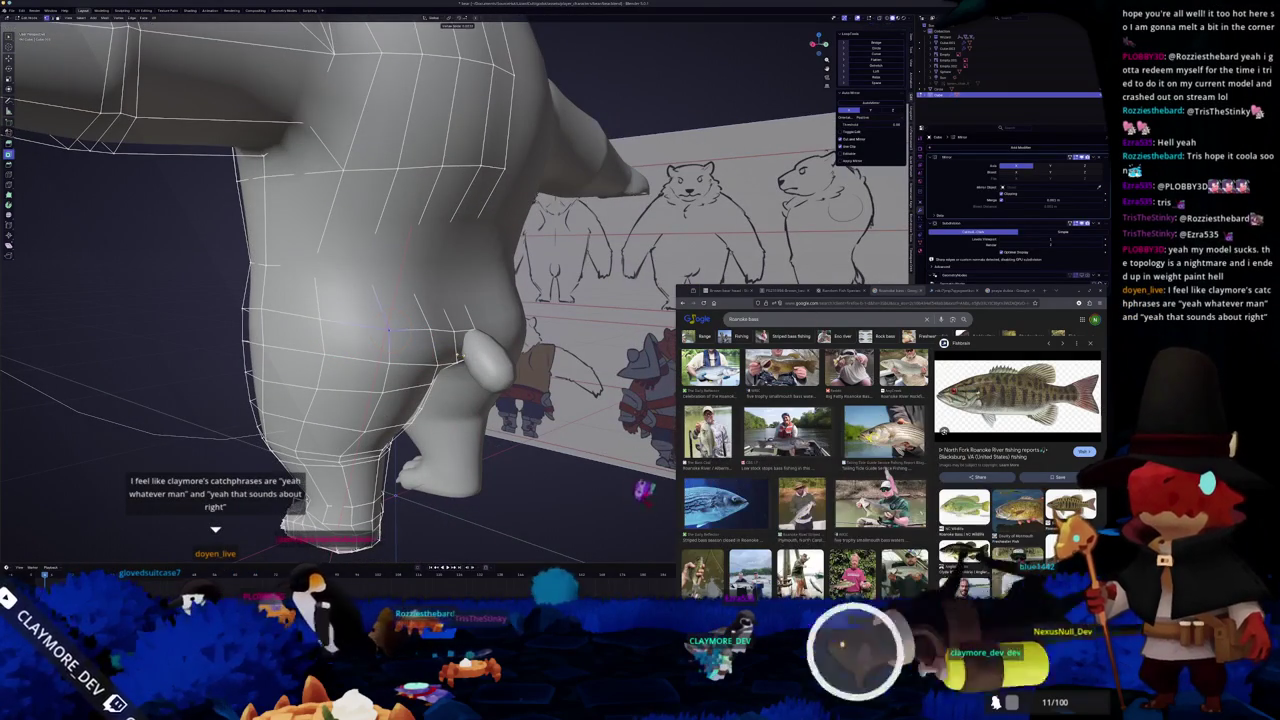
key("Tab")
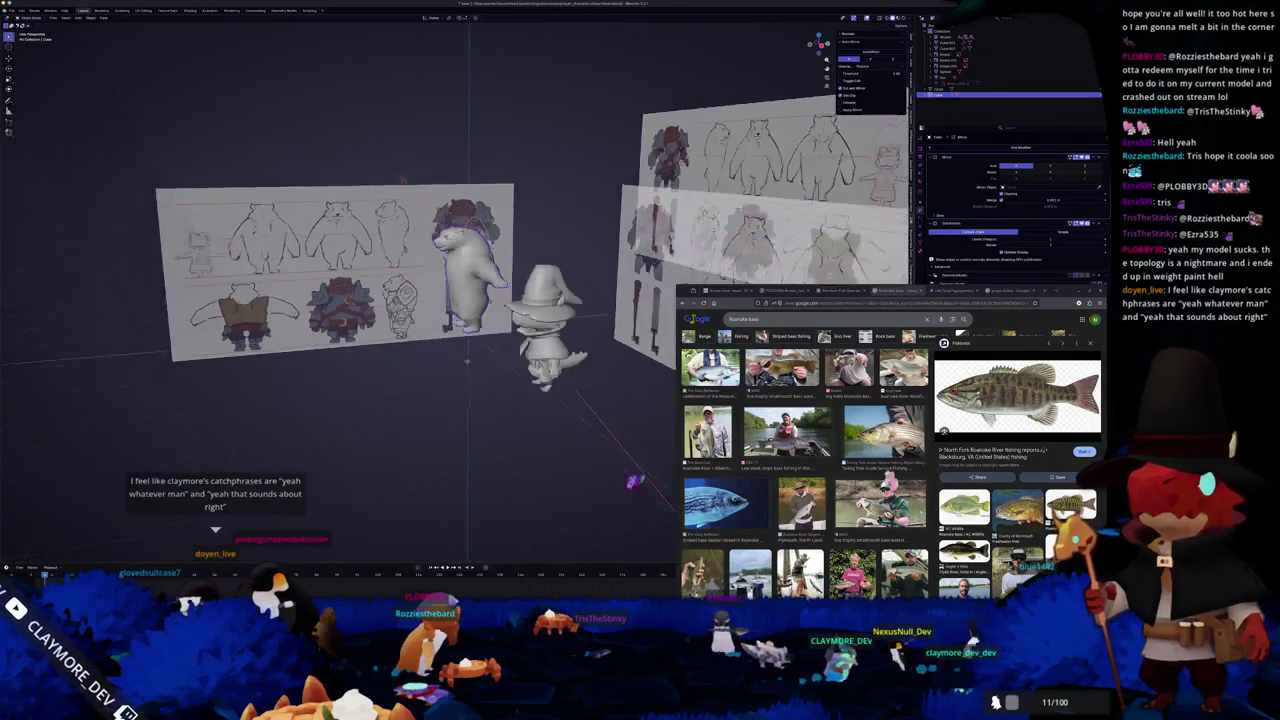
- Scale the sphere on the bear's hip down into a small tail blob
mouse_move(466, 360)
middle_mouse_down()
mouse_move(506, 384)
mouse_move(421, 406)
middle_mouse_up()
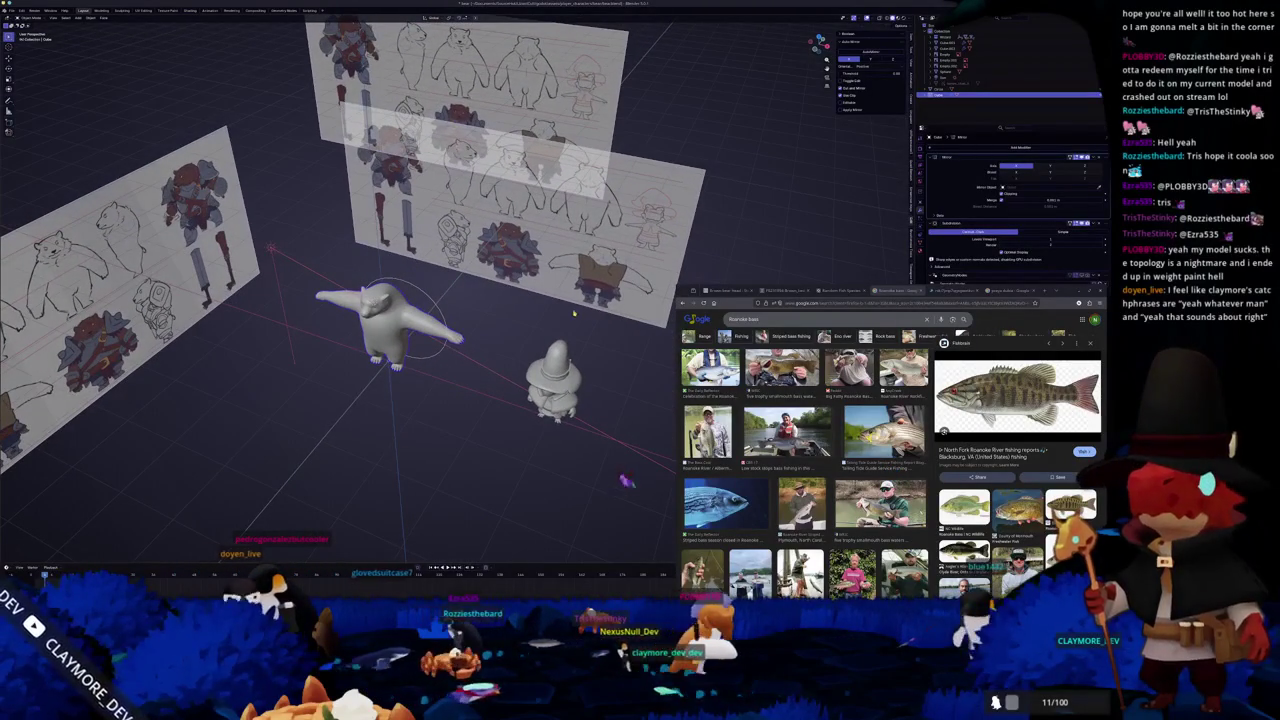
middle_click_drag(597, 290, 498, 300)
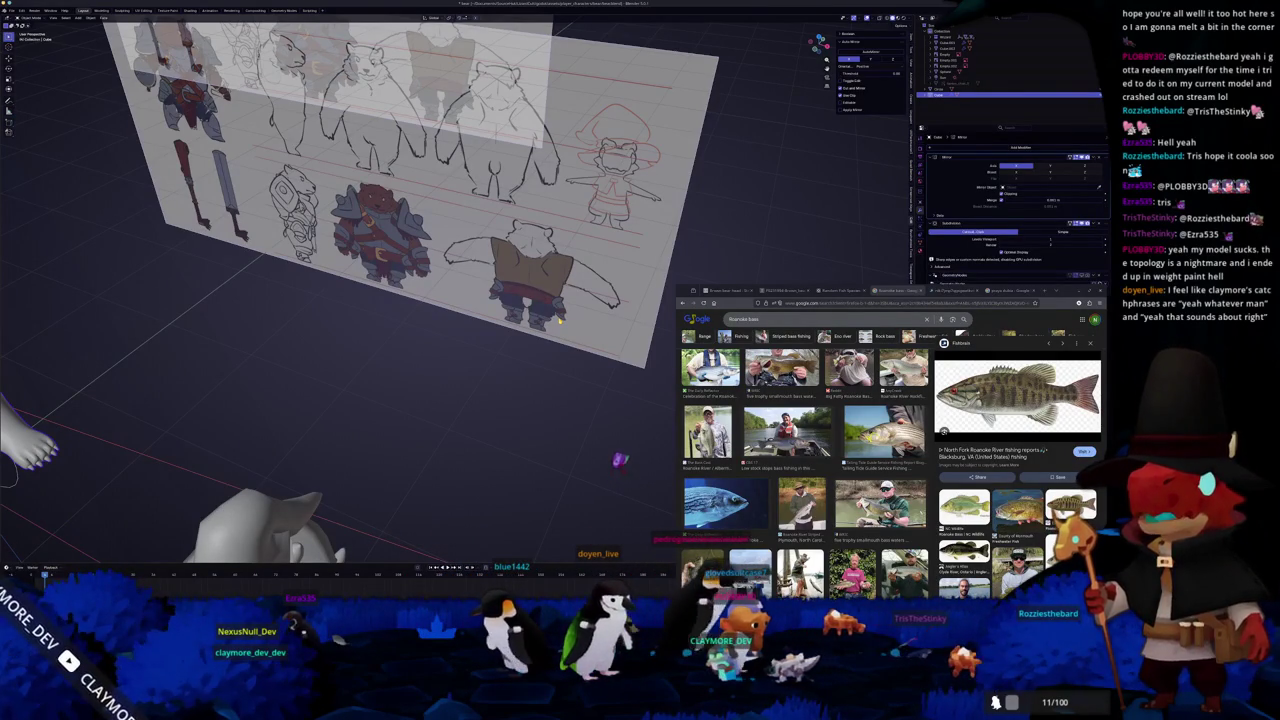
left_click(950, 53)
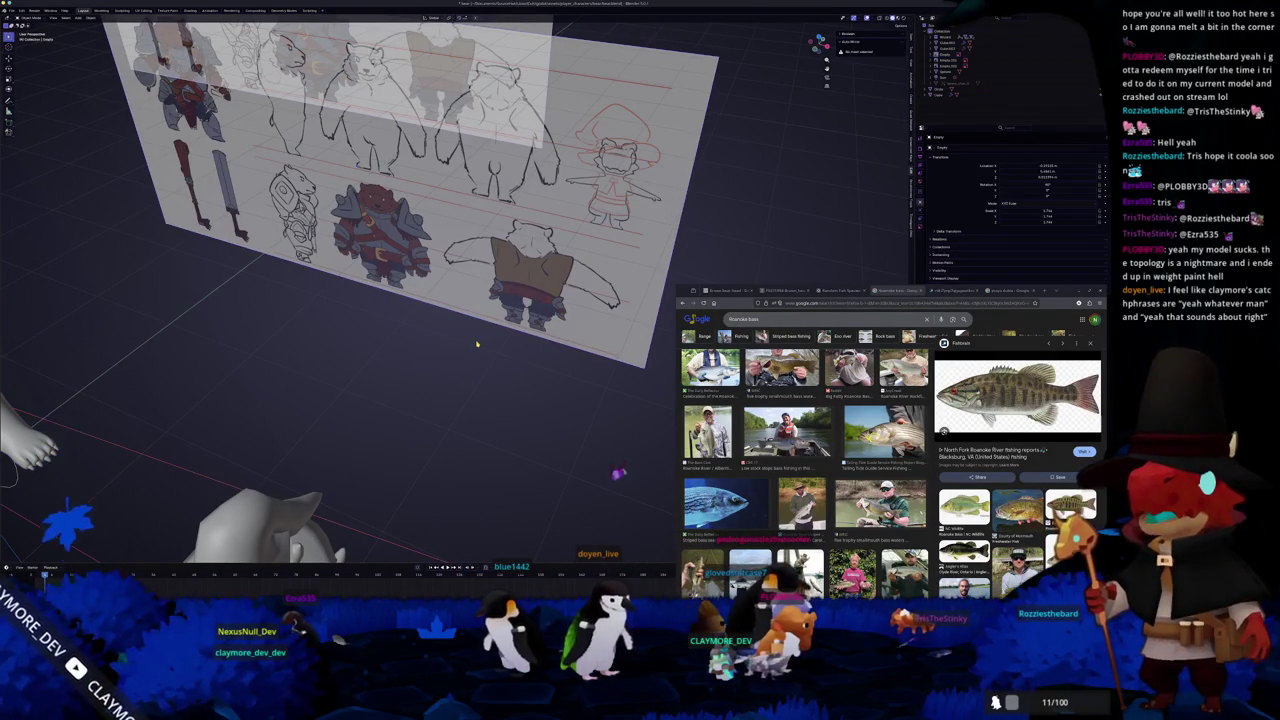
middle_click_drag(481, 346, 485, 400)
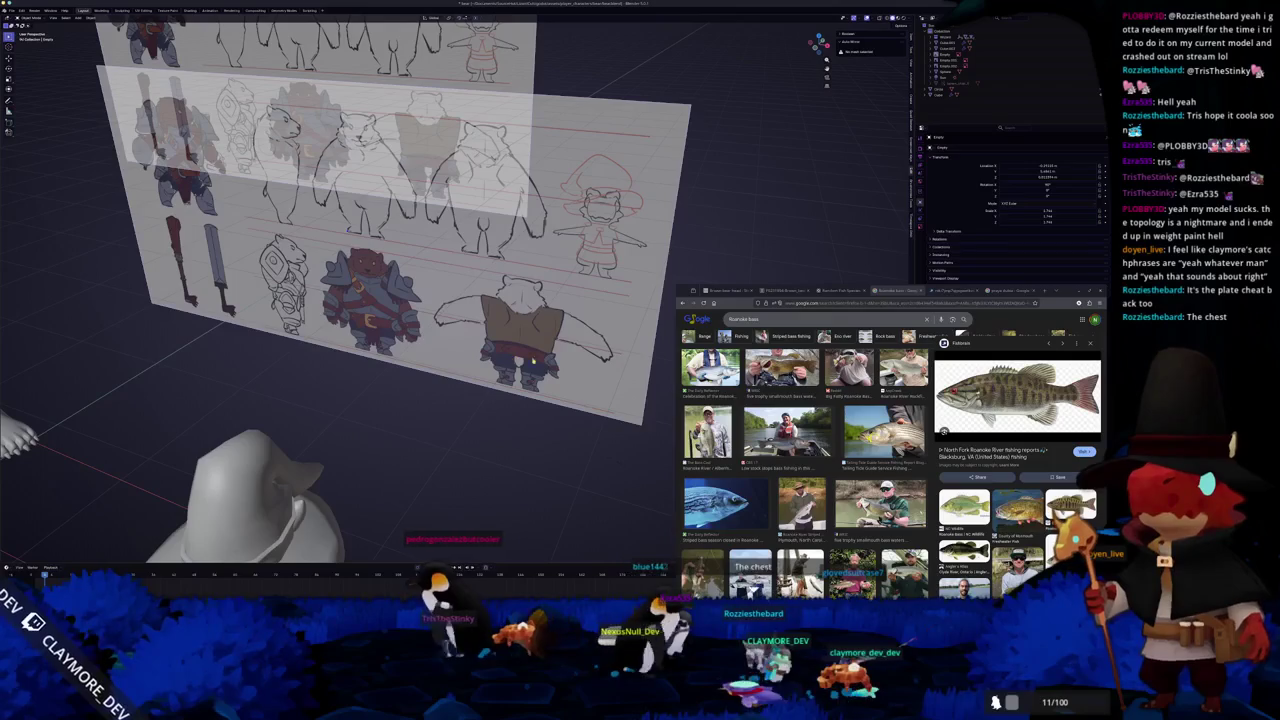
mouse_move(294, 363)
middle_mouse_down()
mouse_move(470, 262)
mouse_move(447, 353)
mouse_move(500, 330)
mouse_move(538, 392)
mouse_move(490, 391)
middle_mouse_up()
scroll(536, 367, "down", 3)
left_click(536, 367)
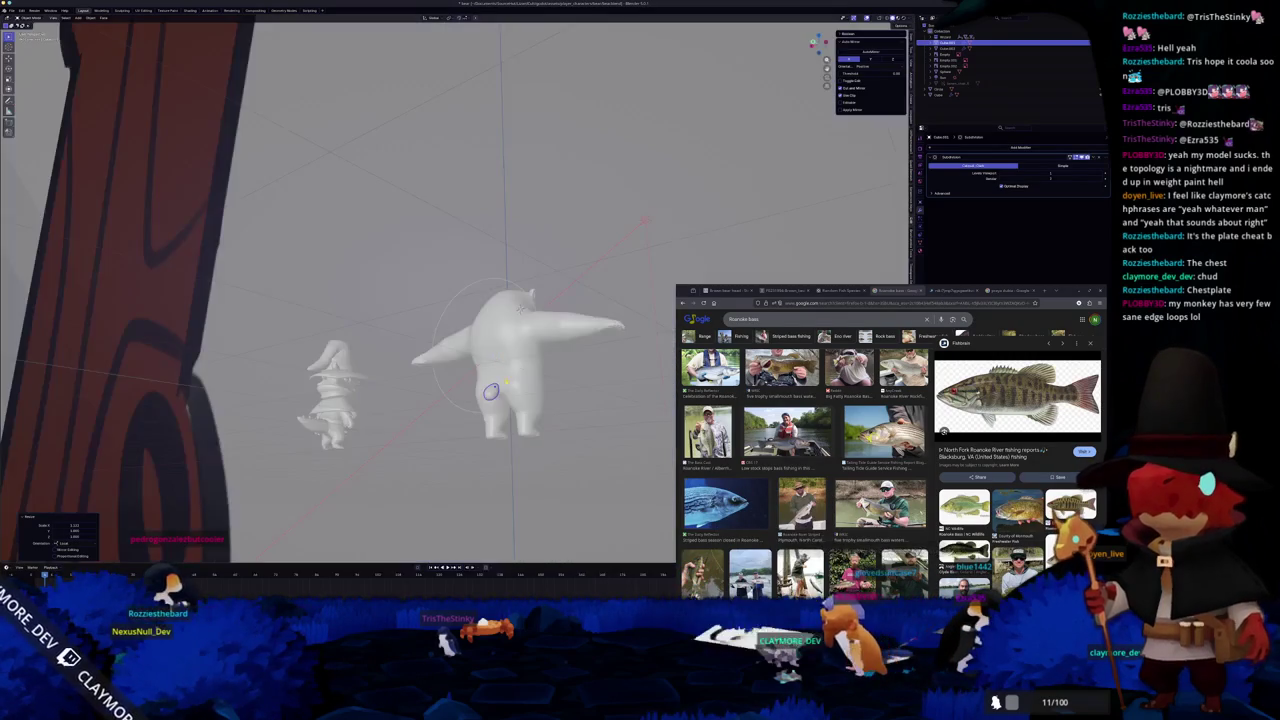
- Apply the tail sphere's scale and check it in front and side views
key("KP_Decimal")
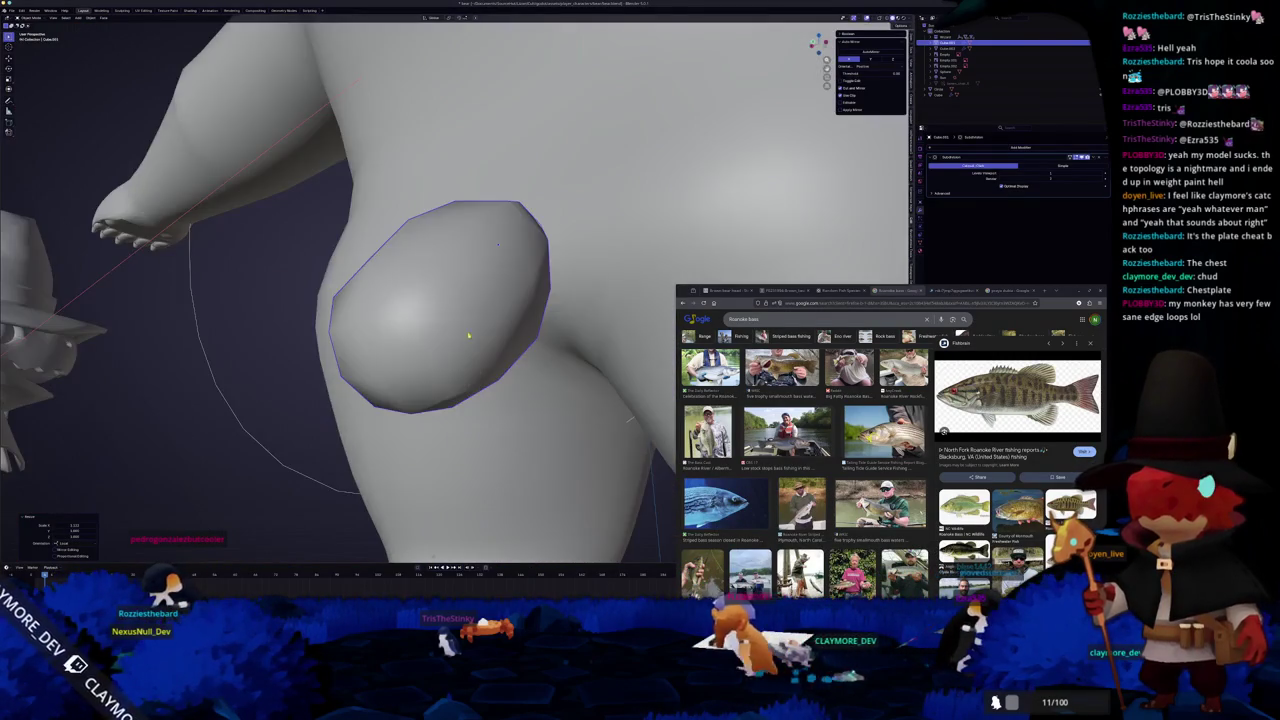
scroll(466, 342, "down", 5)
middle_click_drag(466, 345, 464, 352)
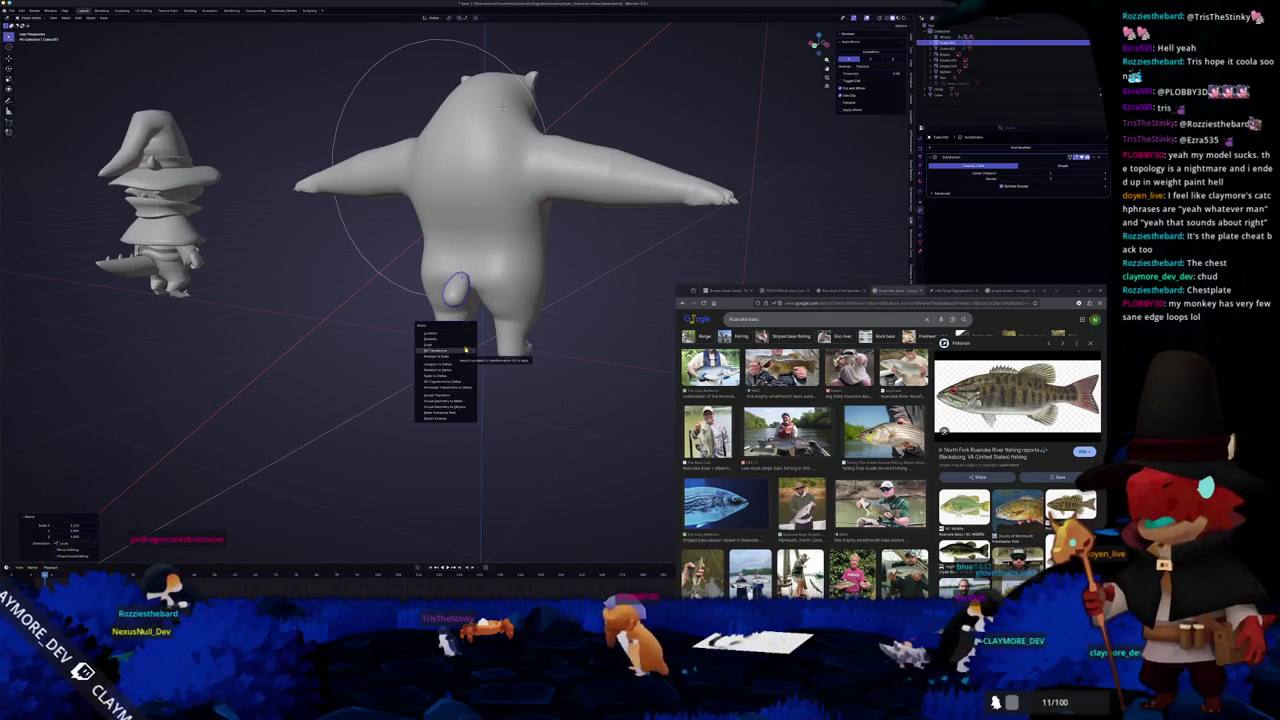
left_click(459, 345)
scroll(445, 340, "up", 4)
middle_click_drag(445, 340, 438, 331)
key("KP_1")
key("KP_3")
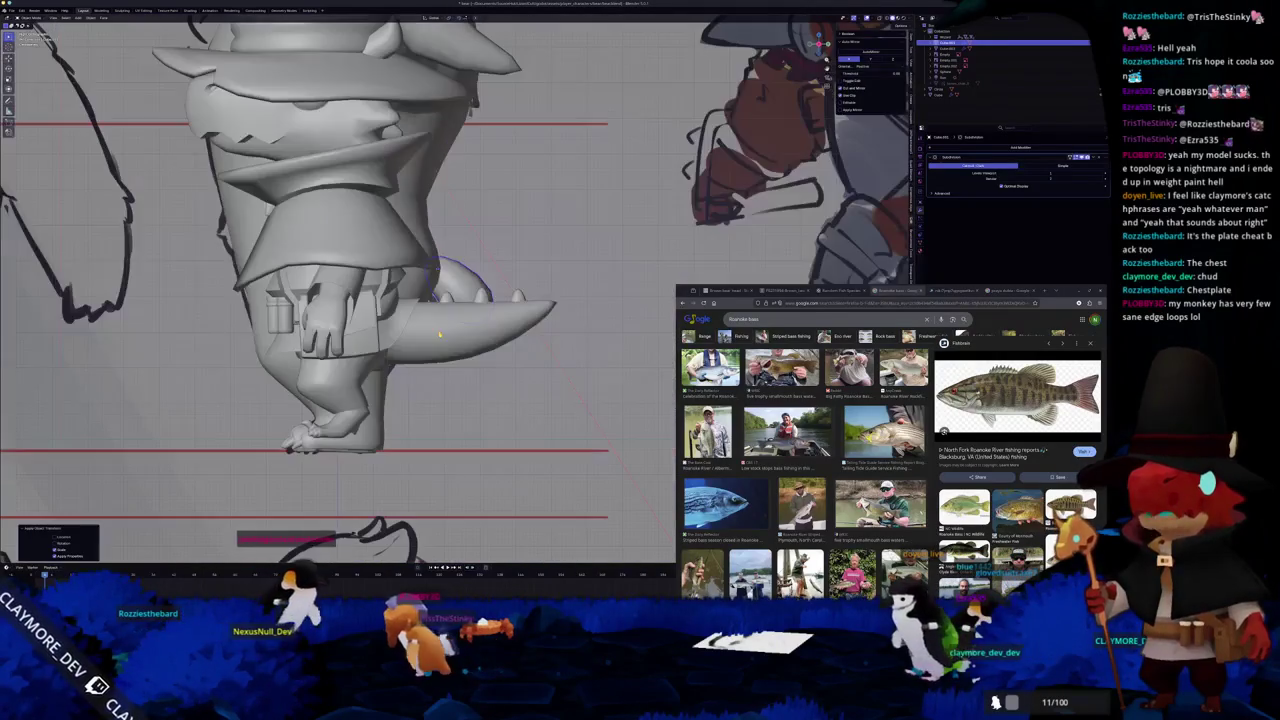
scroll(548, 353, "up", 5)
scroll(548, 320, "up", 4)
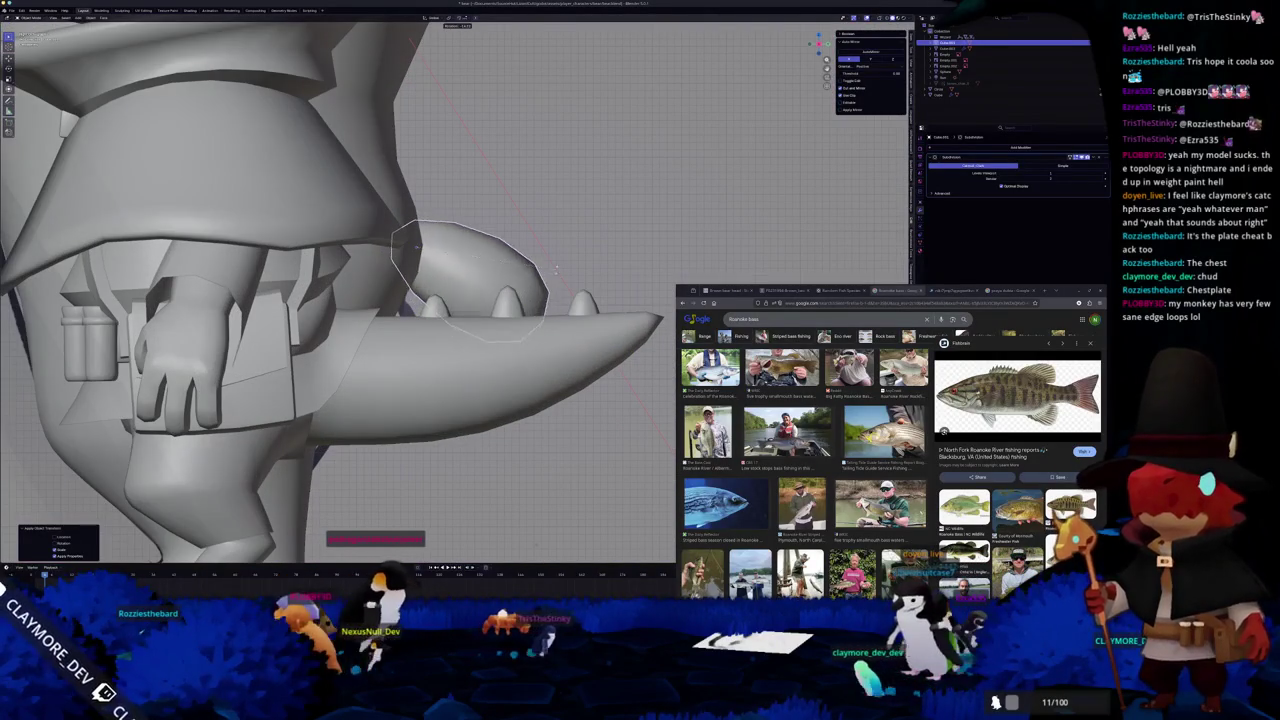
middle_click_drag(545, 265, 337, 263)
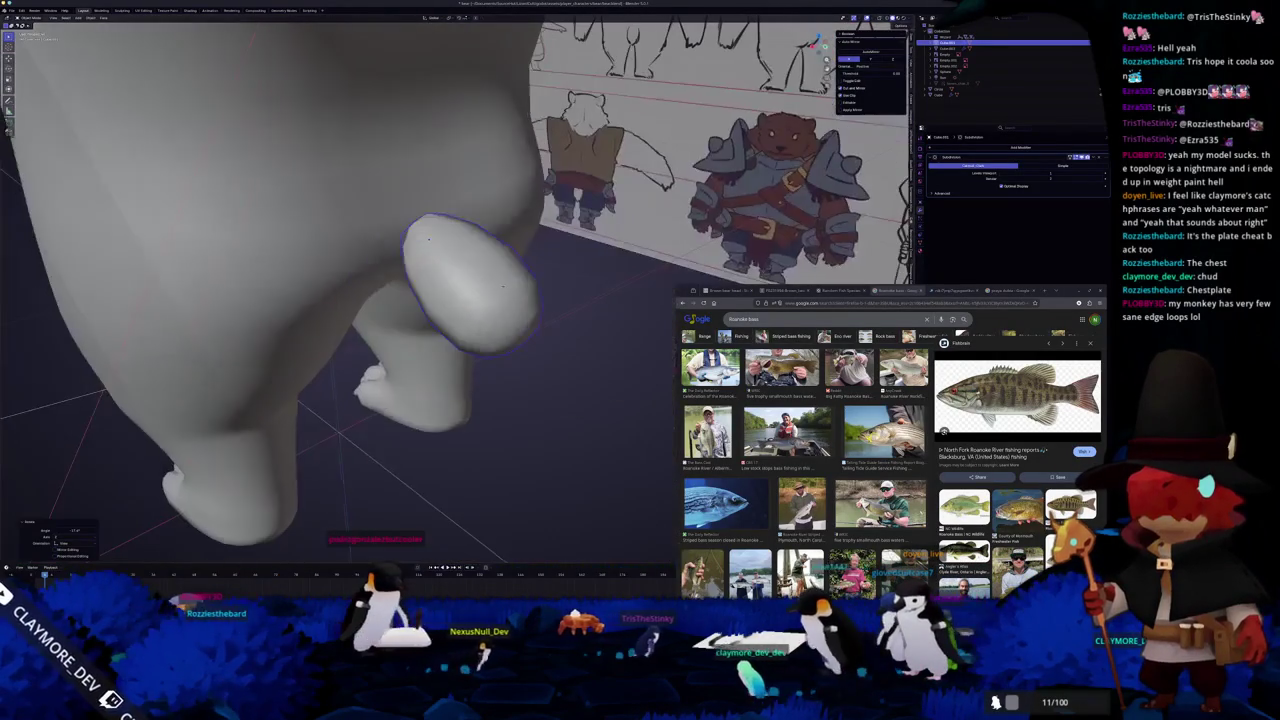
- Inspect the bear body mesh in Edit Mode from both sides
key("Tab")
scroll(337, 263, "down", 5)
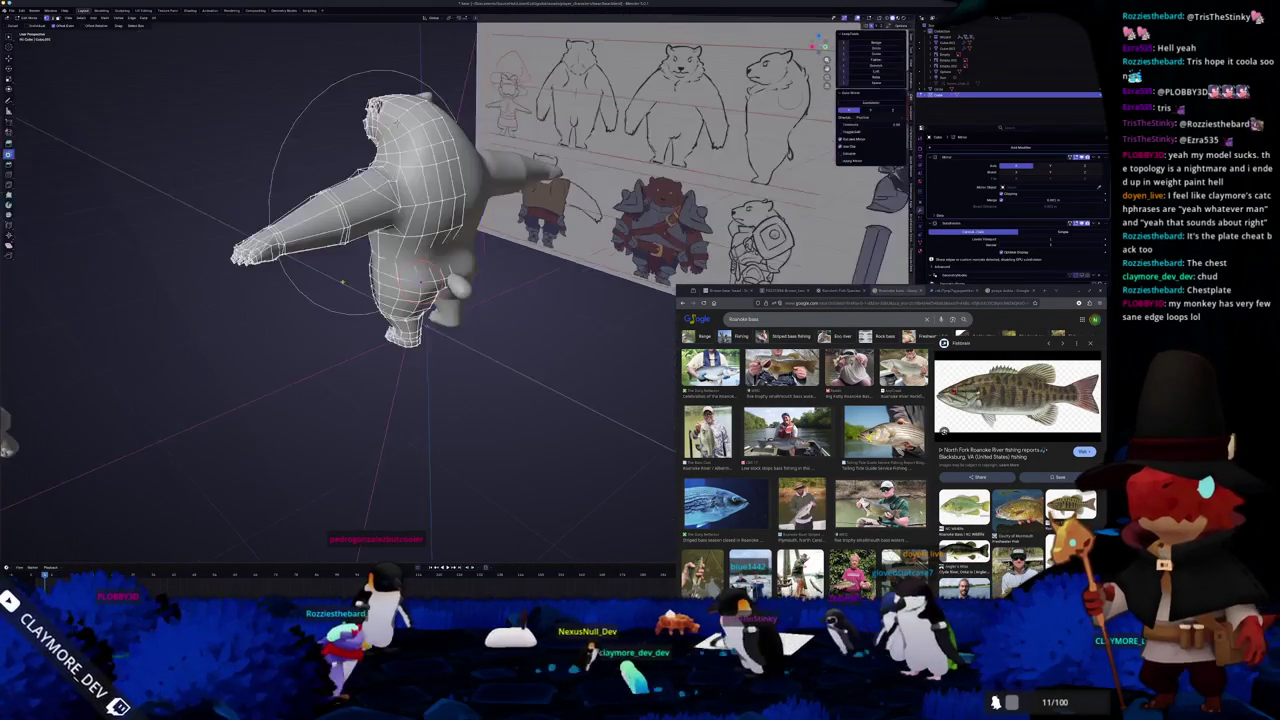
mouse_move(337, 263)
middle_mouse_down()
mouse_move(450, 280)
mouse_move(330, 270)
middle_mouse_up()
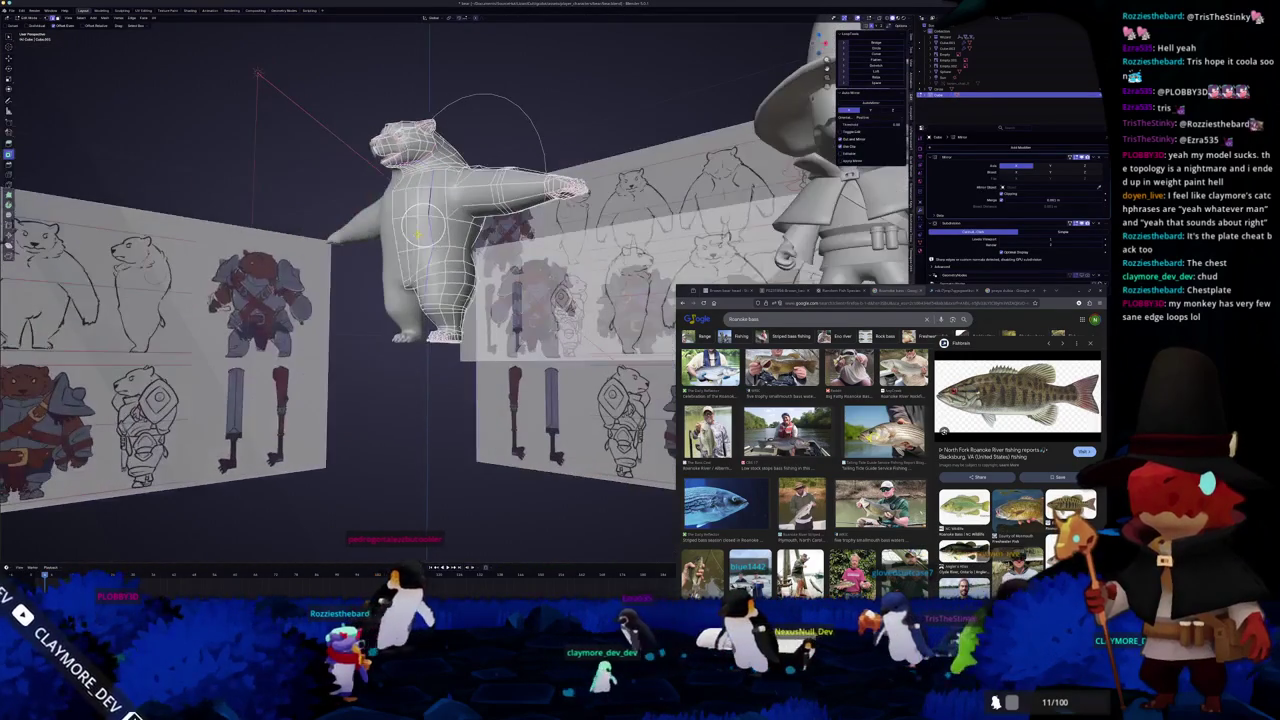
mouse_move(460, 263)
middle_mouse_down()
mouse_move(430, 290)
mouse_move(512, 279)
middle_mouse_up()
scroll(445, 272, "up", 3)
scroll(437, 280, "up", 3)
scroll(430, 292, "up", 3)
scroll(503, 289, "down", 2)
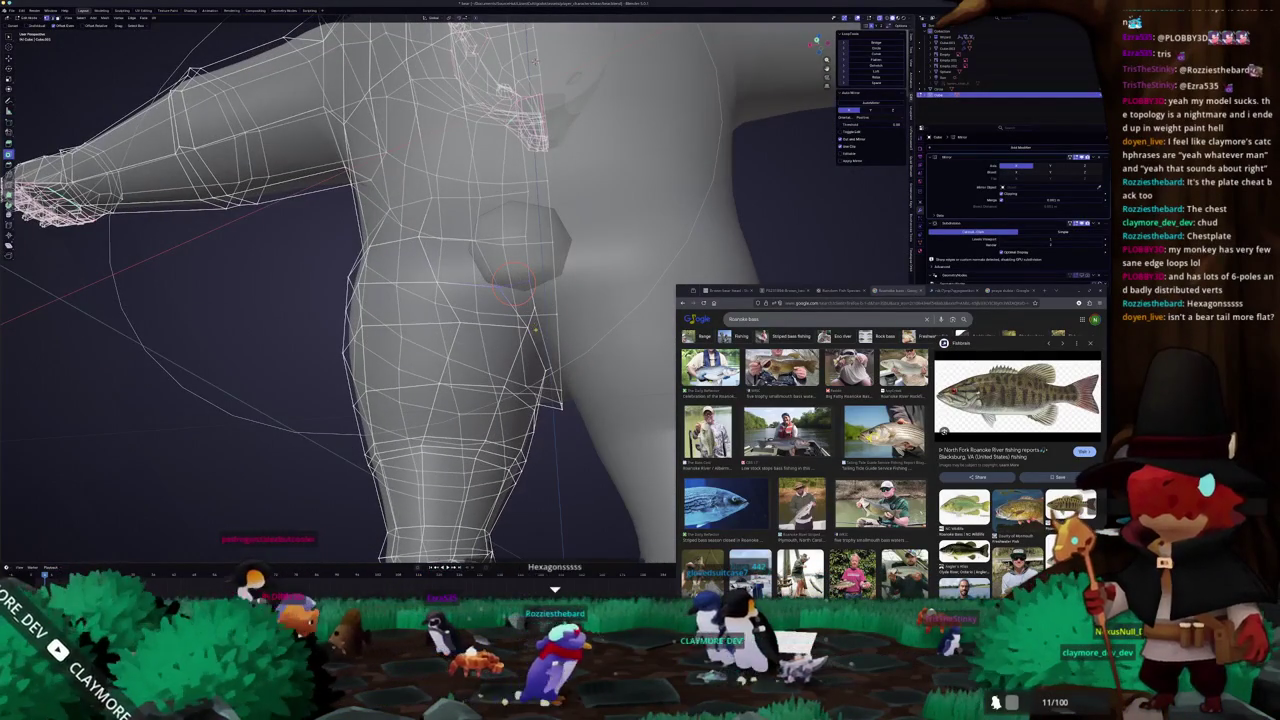
middle_click_drag(539, 330, 530, 320)
- Scale the tail along Z into a flatter oval and check it in X-ray side view
left_click(538, 275)
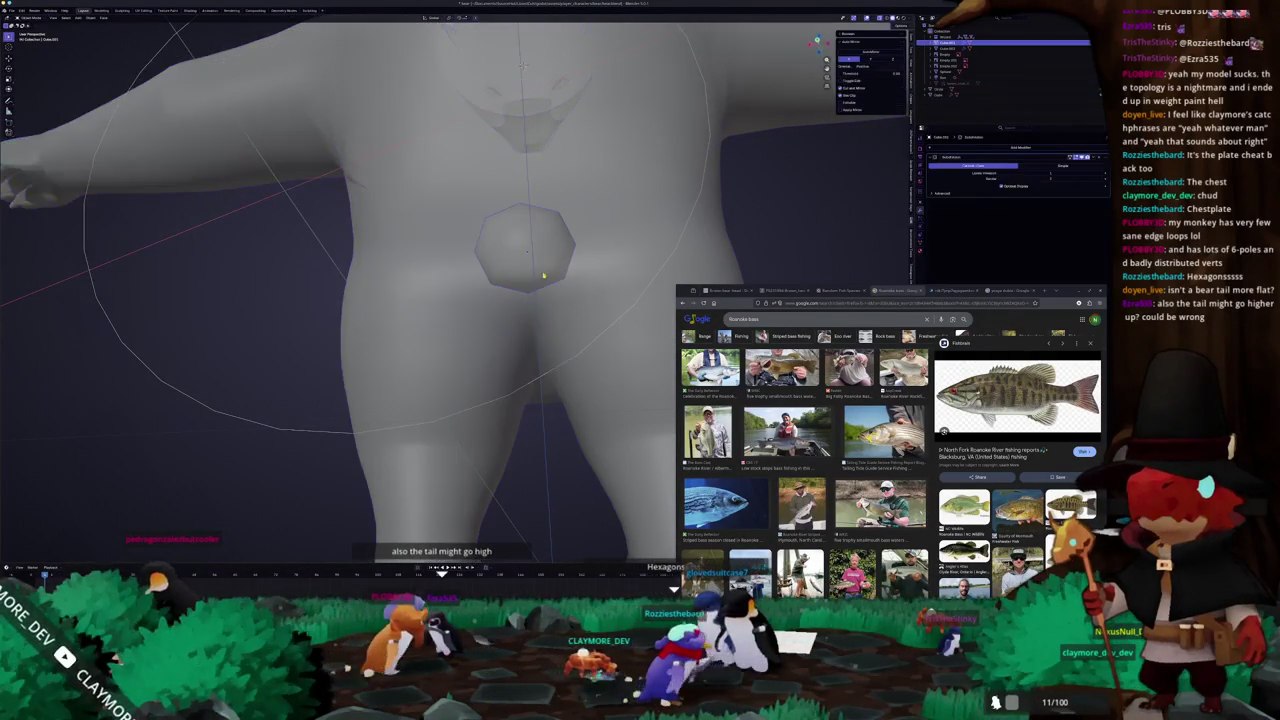
key("z")
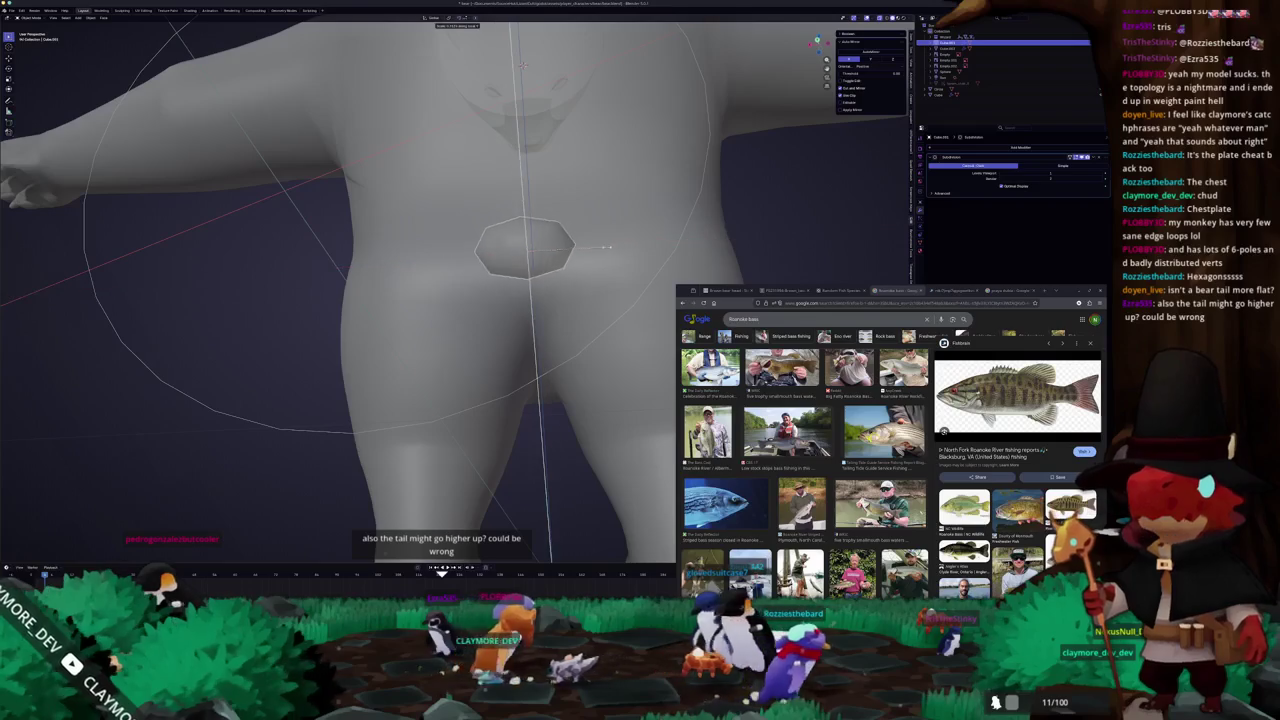
mouse_move(508, 286)
middle_mouse_down()
mouse_move(560, 300)
mouse_move(556, 325)
middle_mouse_up()
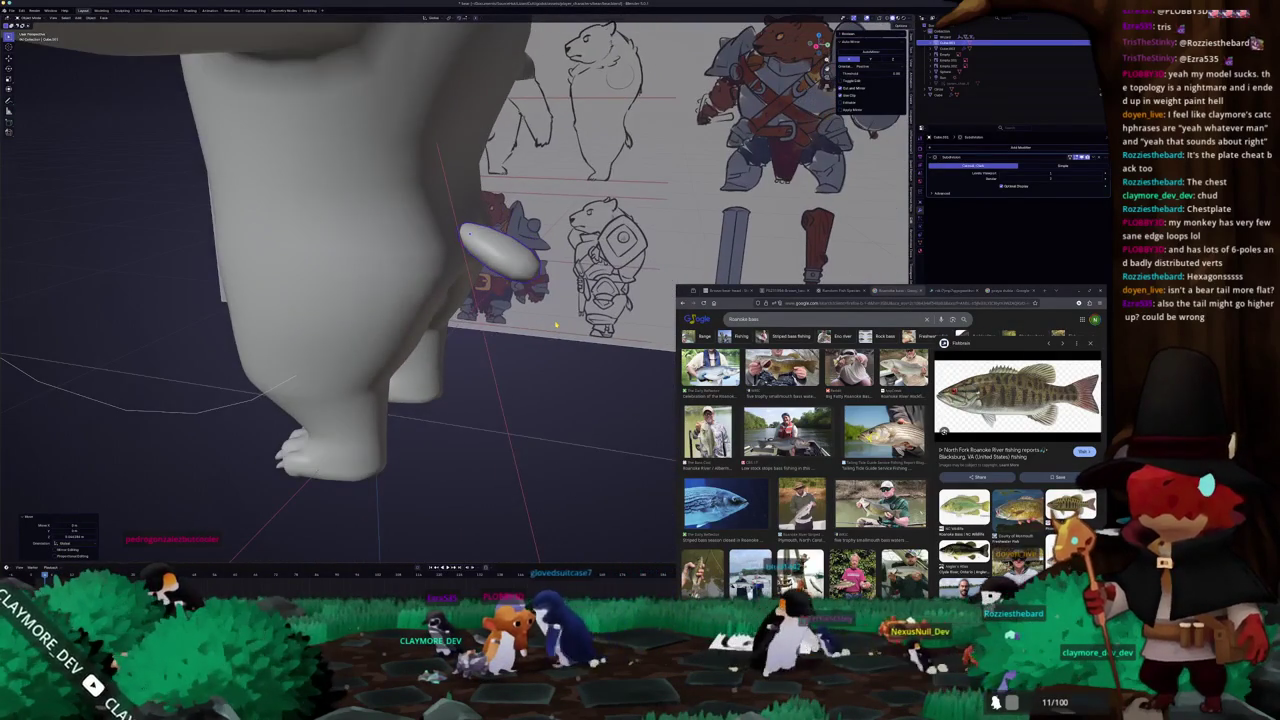
key("KP_3")
key("alt+z")
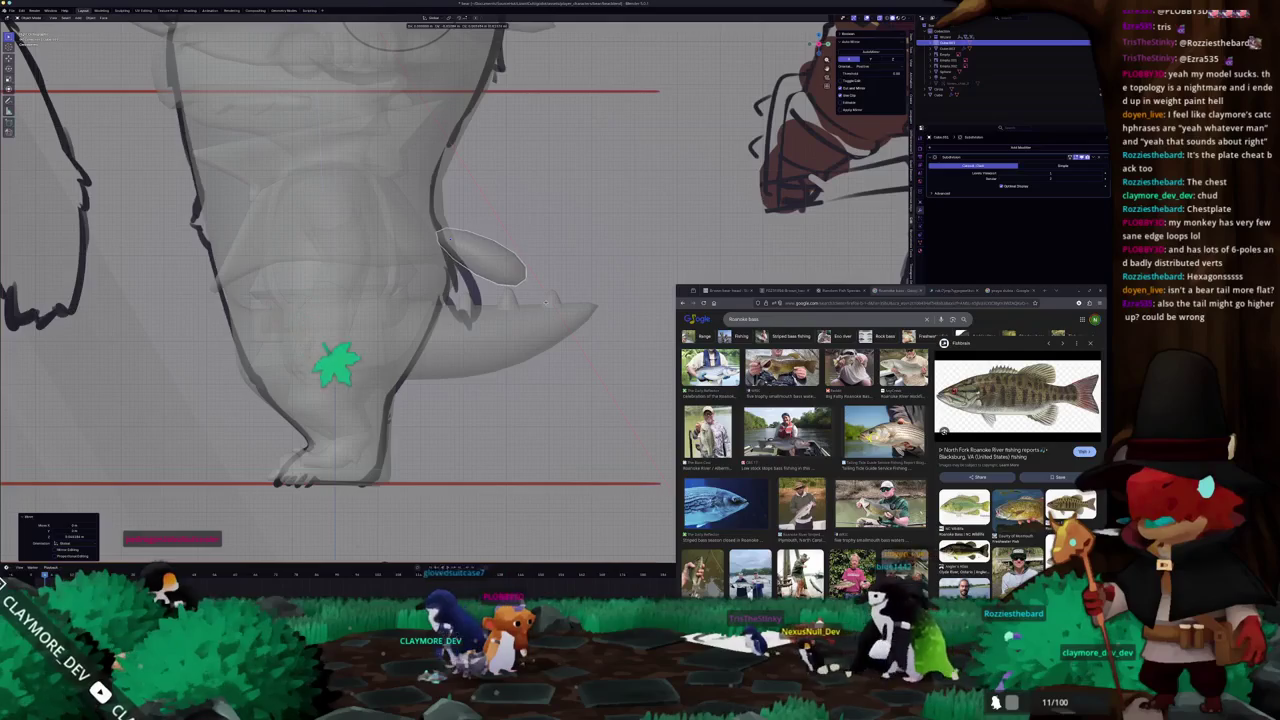
scroll(330, 290, "down", 2)
key("alt+z")
mouse_move(546, 322)
middle_mouse_down()
mouse_move(471, 349)
mouse_move(450, 330)
mouse_move(430, 357)
middle_mouse_up()
- Check the body's wireframe around the tail in X-ray Edit Mode, then reselect the tail
left_click(450, 330)
key("Tab")
key("alt+z")
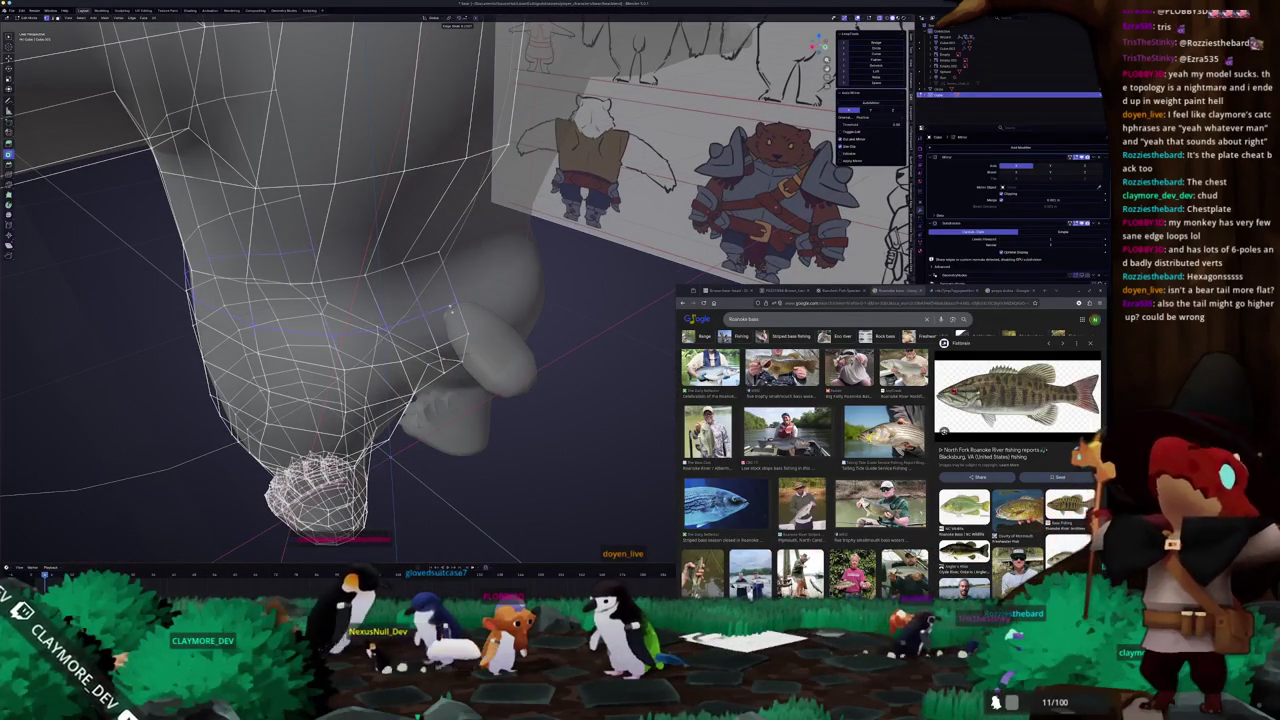
key("Tab")
left_click(451, 303)
mouse_move(451, 303)
middle_mouse_down()
mouse_move(478, 334)
mouse_move(480, 320)
middle_mouse_up()
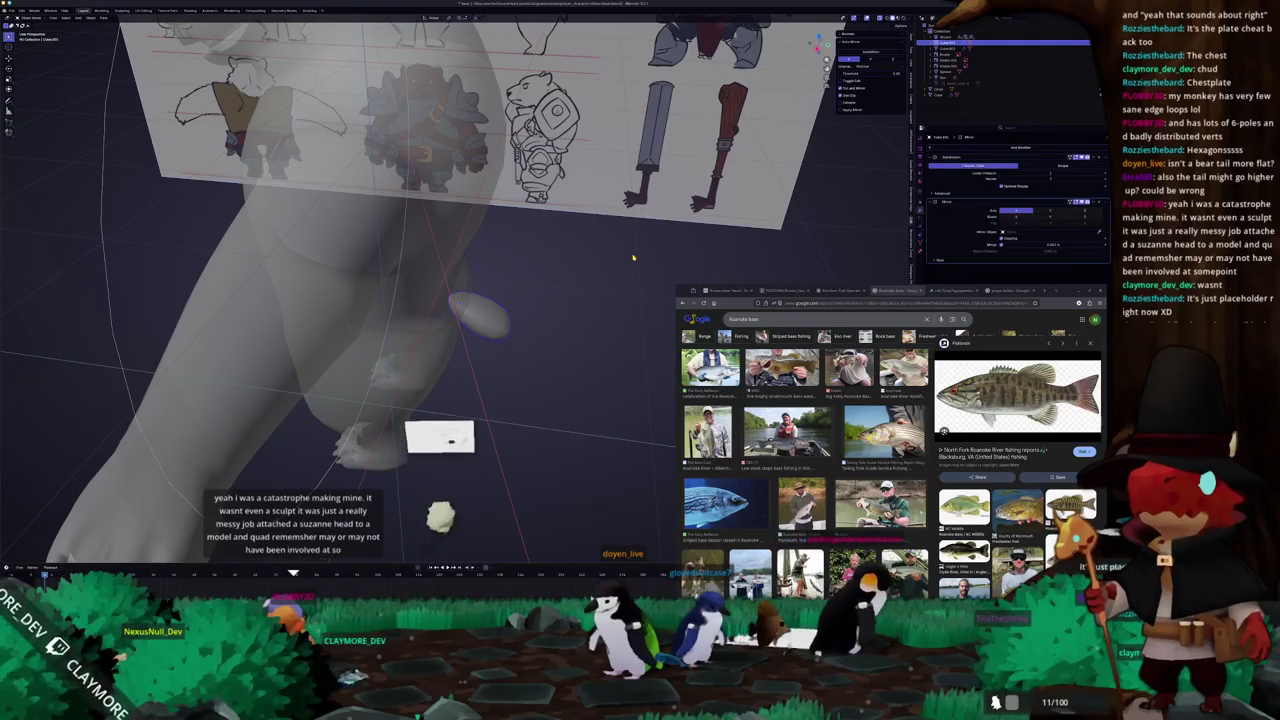
- Rotate the tail oval in front view so it lies horizontally
key("KP_1")
scroll(580, 265, "up", 3)
scroll(558, 268, "up", 2)
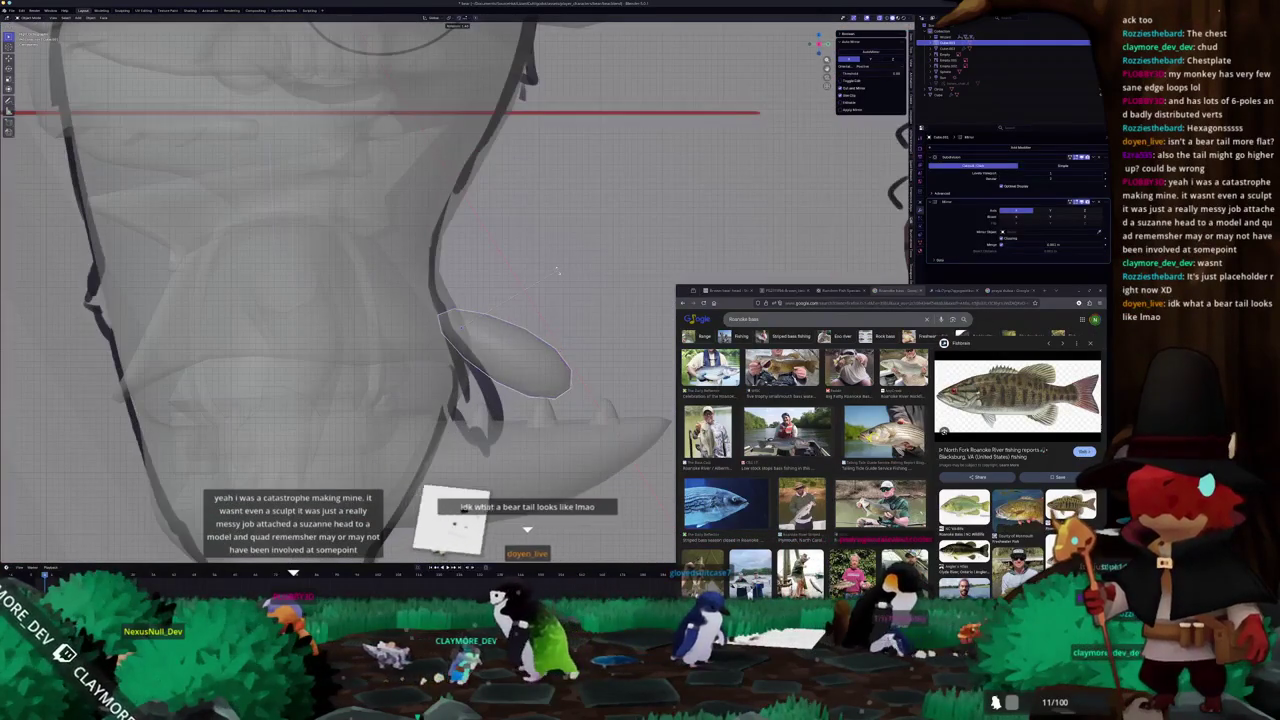
key("r")
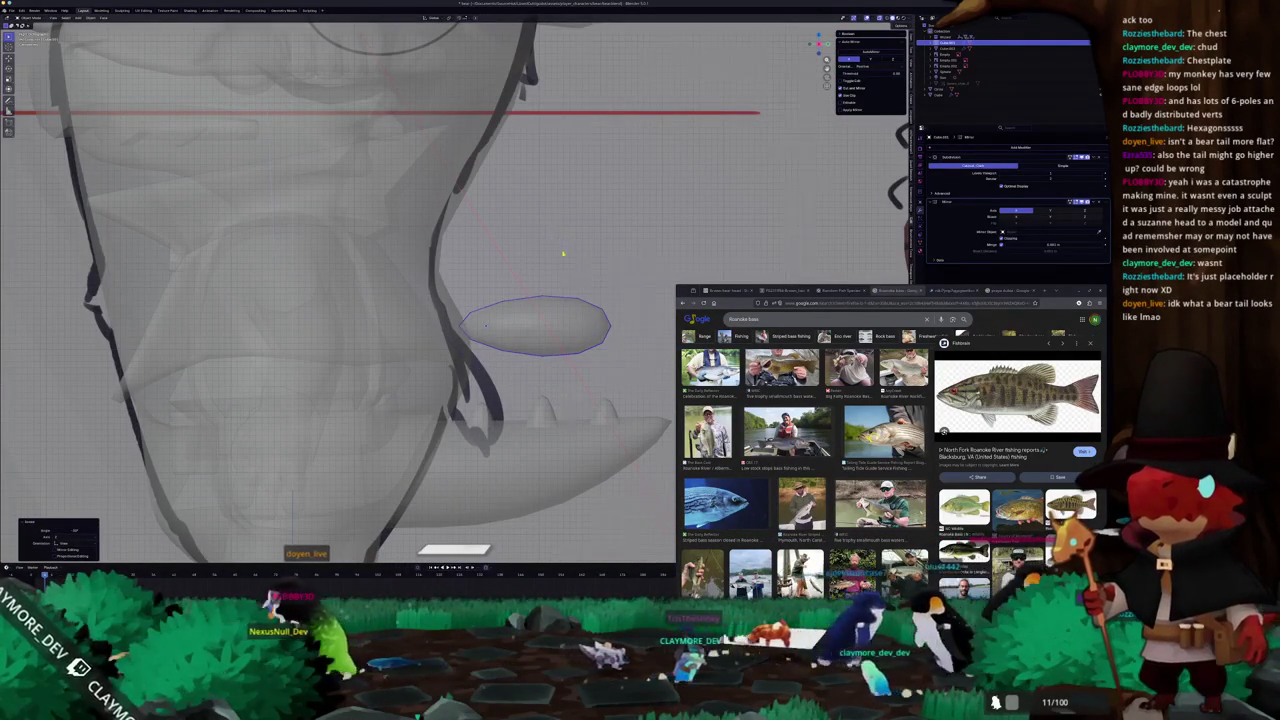
scroll(565, 248, "down", 1)
scroll(520, 268, "down", 1)
middle_click_drag(477, 286, 540, 300)
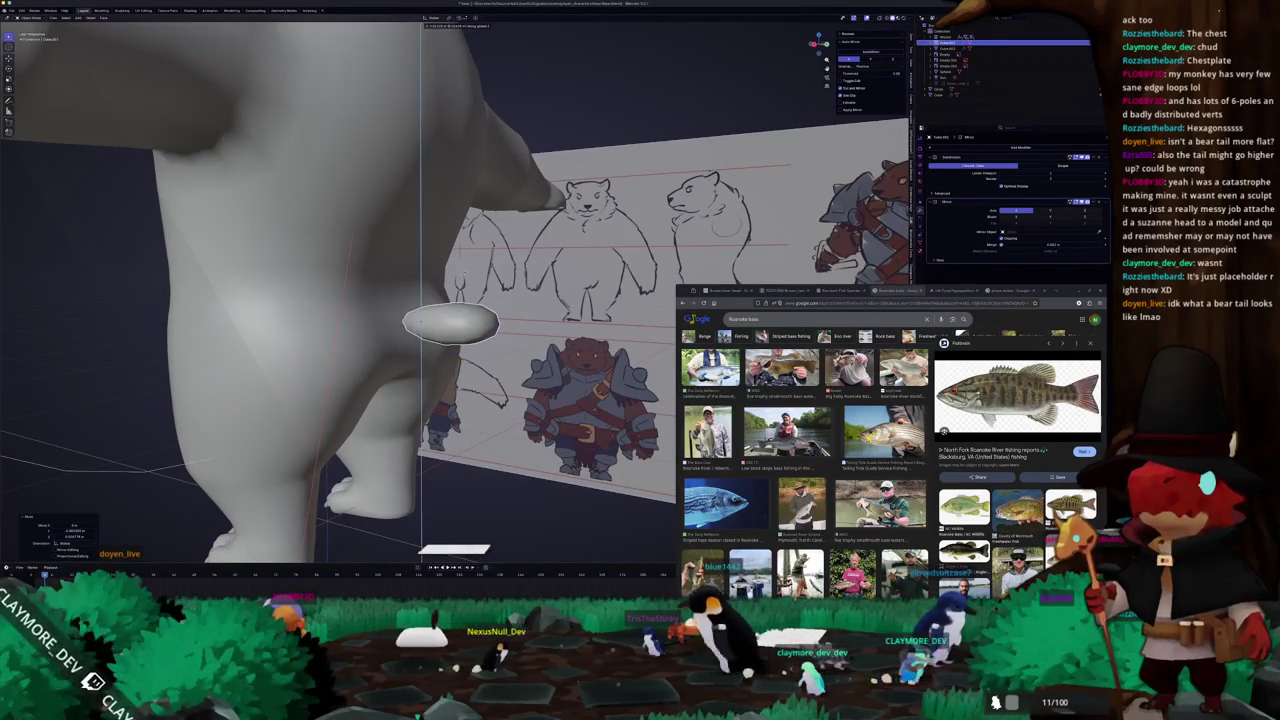
- Apply a mesh operation from the body's context menu near the tail in Edit Mode
key("Tab")
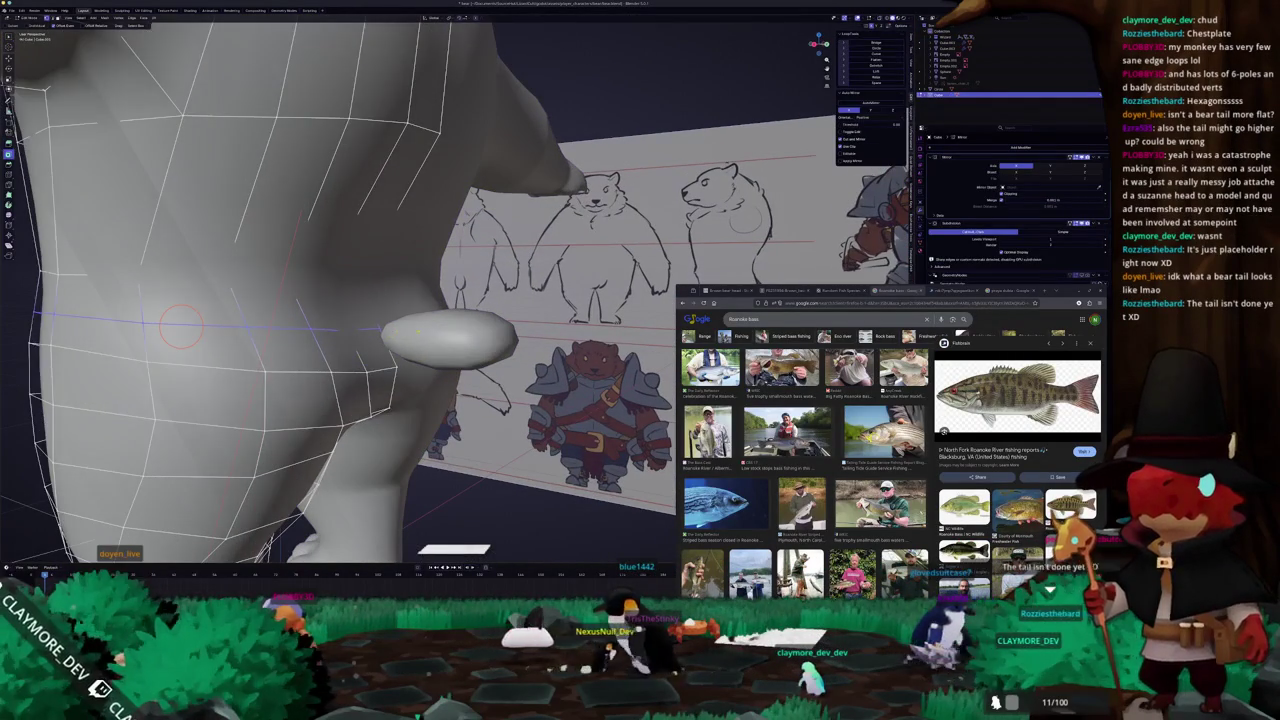
key("Tab")
middle_click_drag(450, 330, 520, 300)
middle_click_drag(424, 313, 430, 318)
key("Tab")
key("Tab")
left_click(390, 330)
key("Tab")
right_click(390, 322)
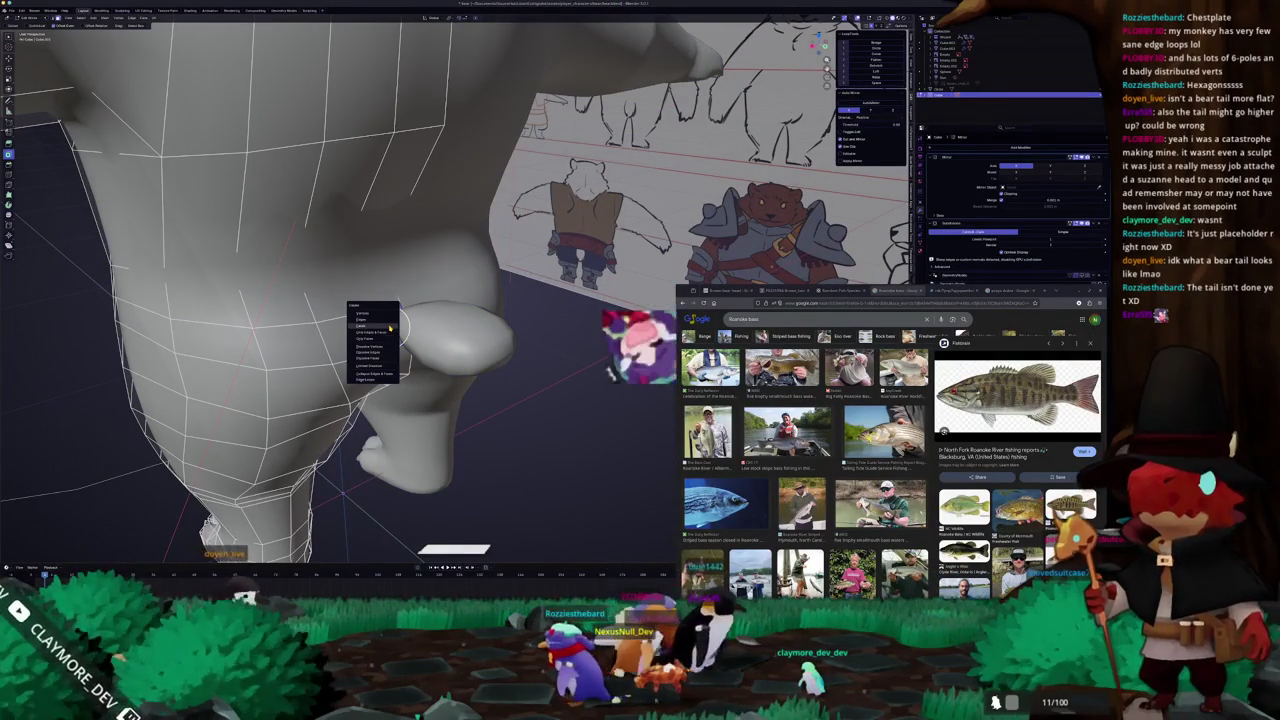
left_click(390, 328)
key("Tab")
mouse_move(389, 326)
middle_mouse_down()
mouse_move(393, 360)
mouse_move(359, 352)
mouse_move(371, 356)
mouse_move(370, 342)
middle_mouse_up()
- Delete the stray box object and pull the lower torso vertices to fit around the tail
key("x")
left_click(393, 358)
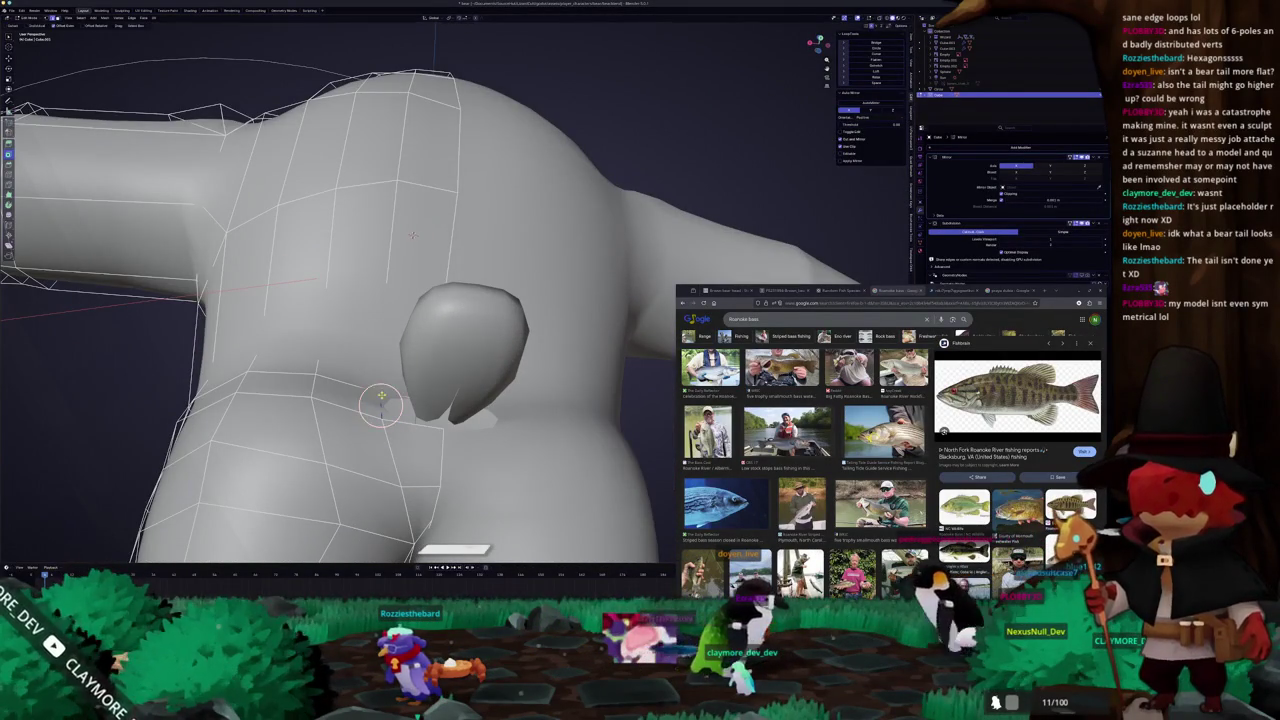
middle_click_drag(412, 235, 409, 131)
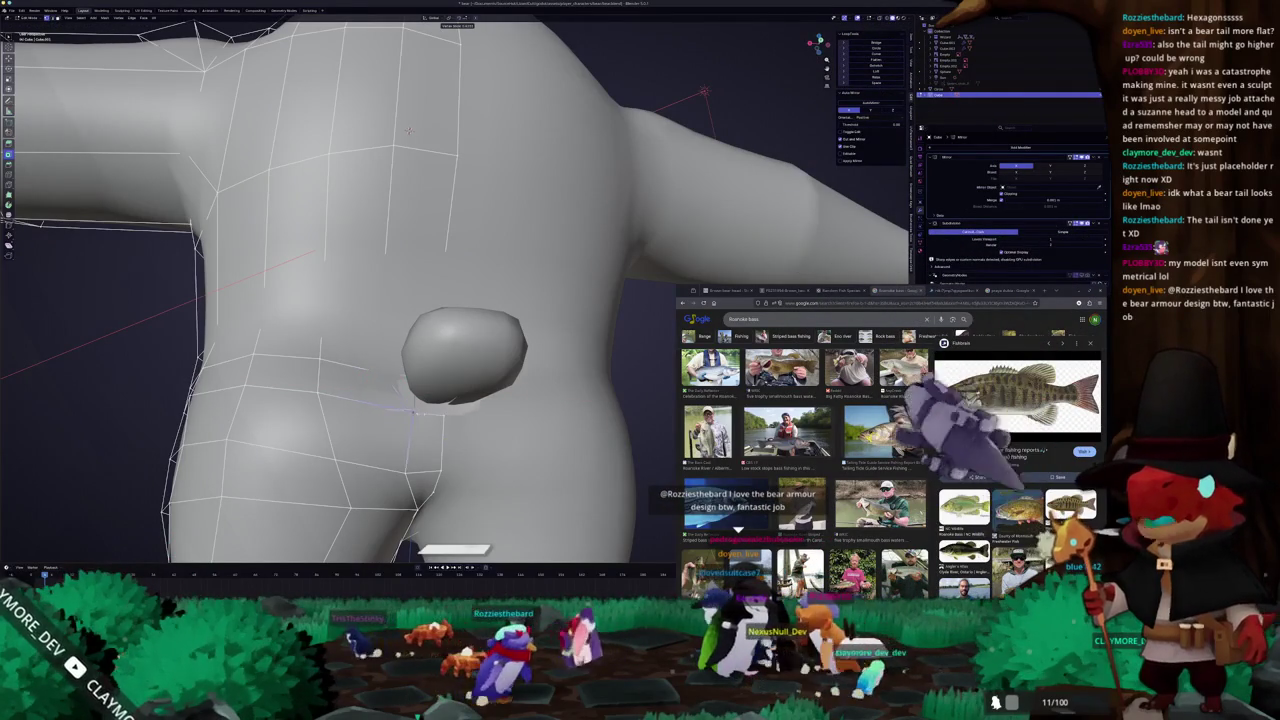
mouse_move(408, 130)
middle_mouse_down()
mouse_move(405, 113)
mouse_move(411, 191)
middle_mouse_up()
left_click_drag(415, 333, 400, 362)
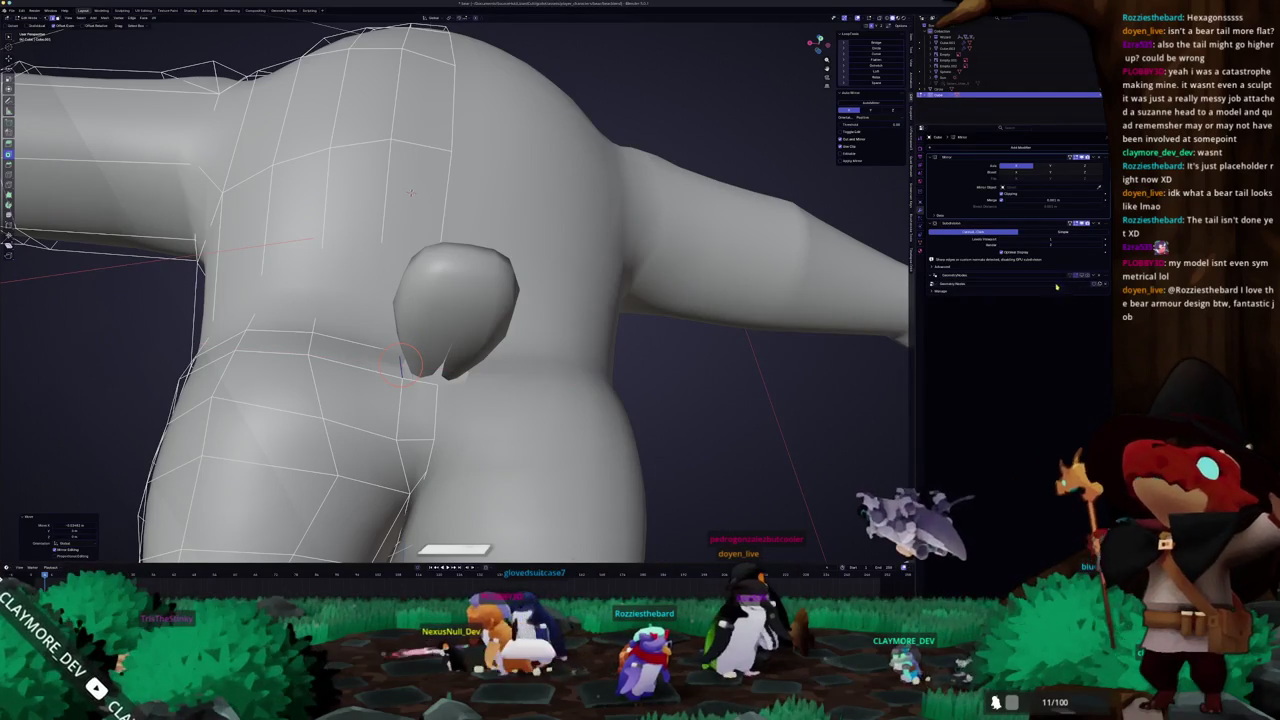
- Move the tail's Mirror modifier above its Subdivision modifier
scroll(648, 344, "up", 2)
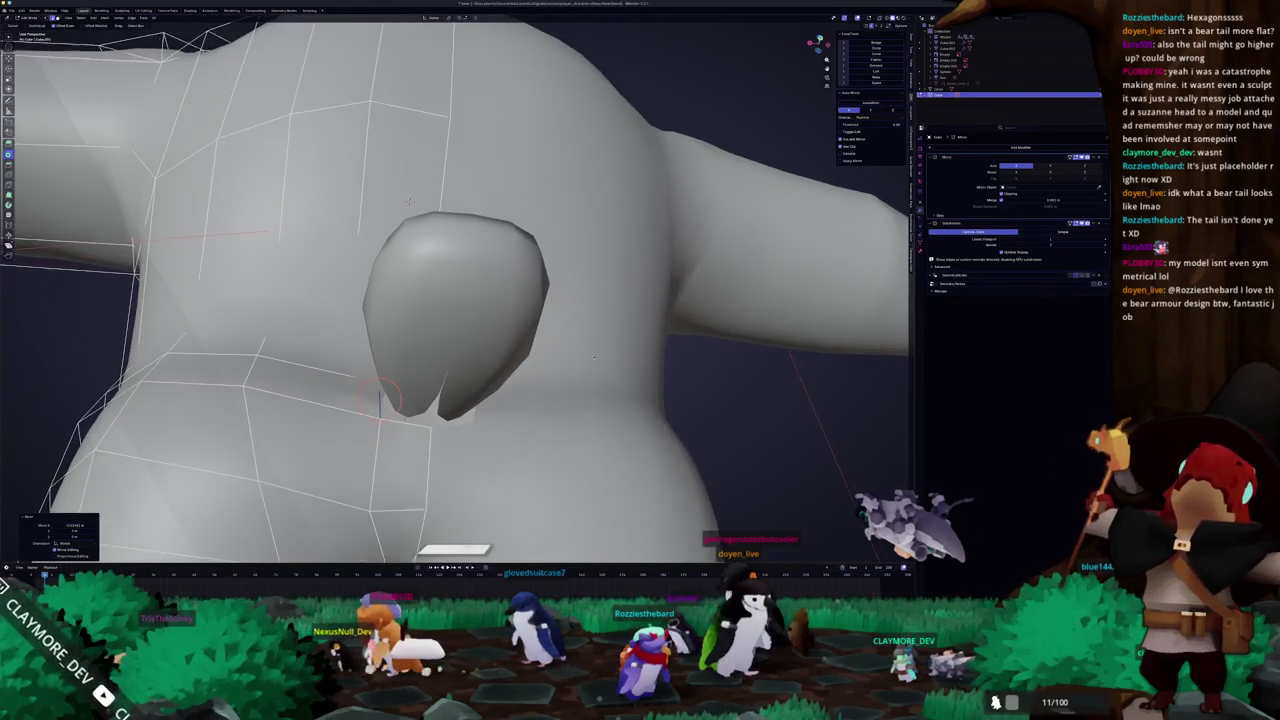
middle_click_drag(648, 344, 688, 302, "shift")
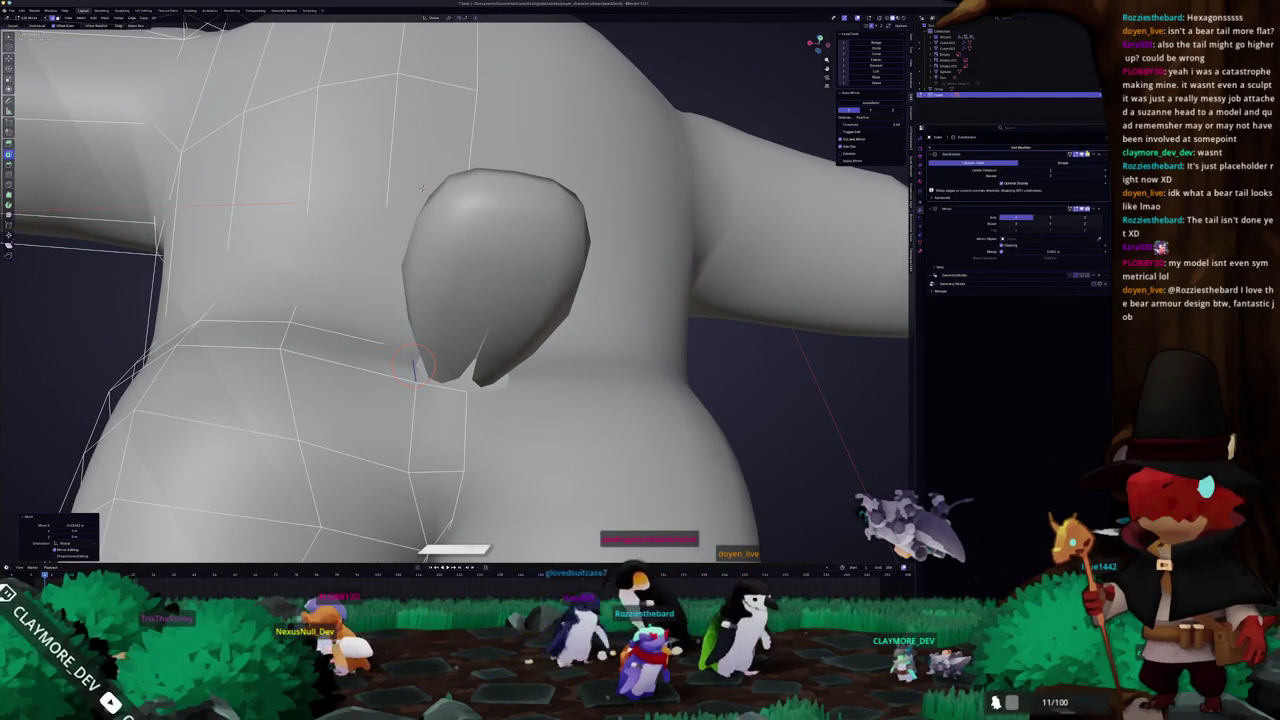
scroll(440, 360, "up", 2)
left_click(469, 374)
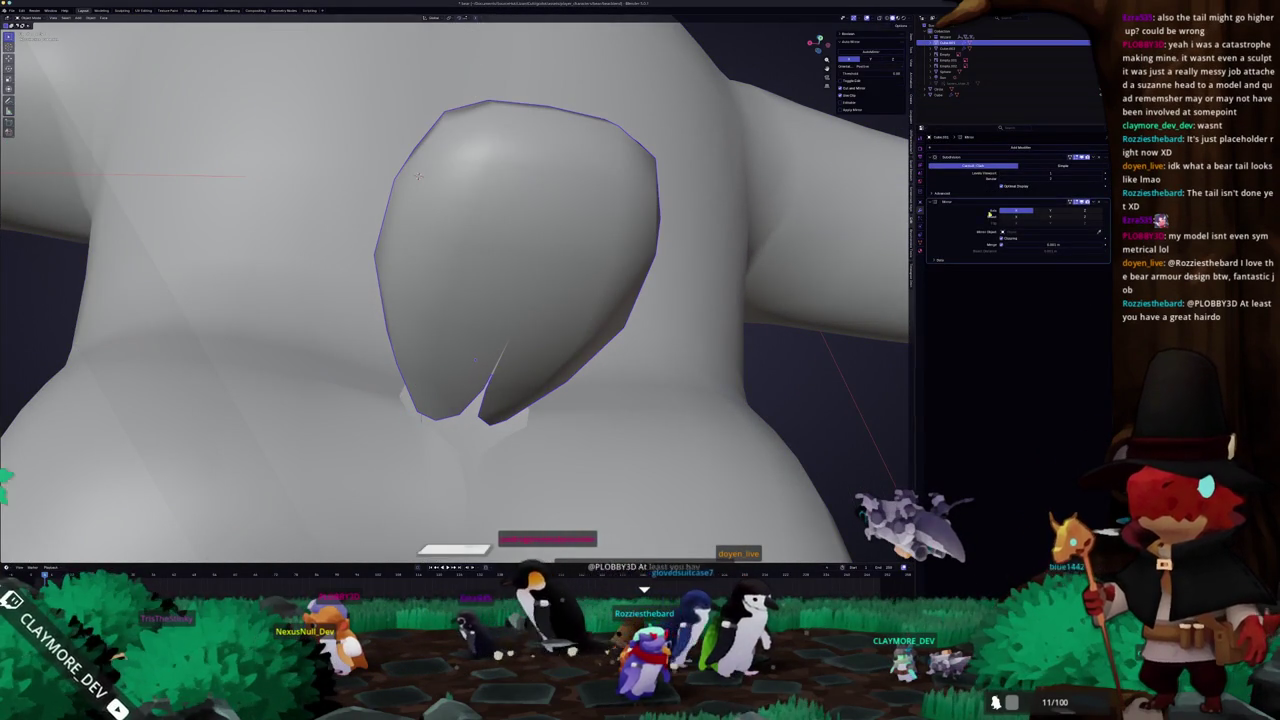
left_click_drag(1106, 203, 1100, 158)
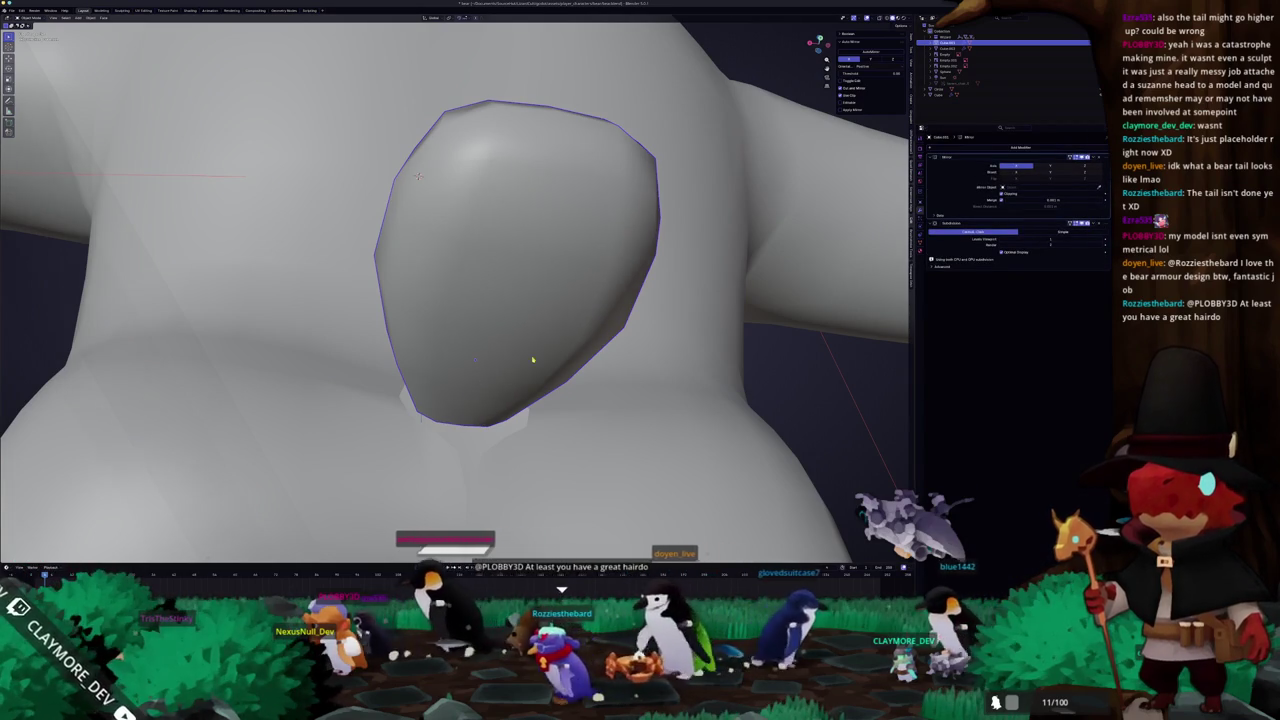
middle_click_drag(533, 360, 521, 371)
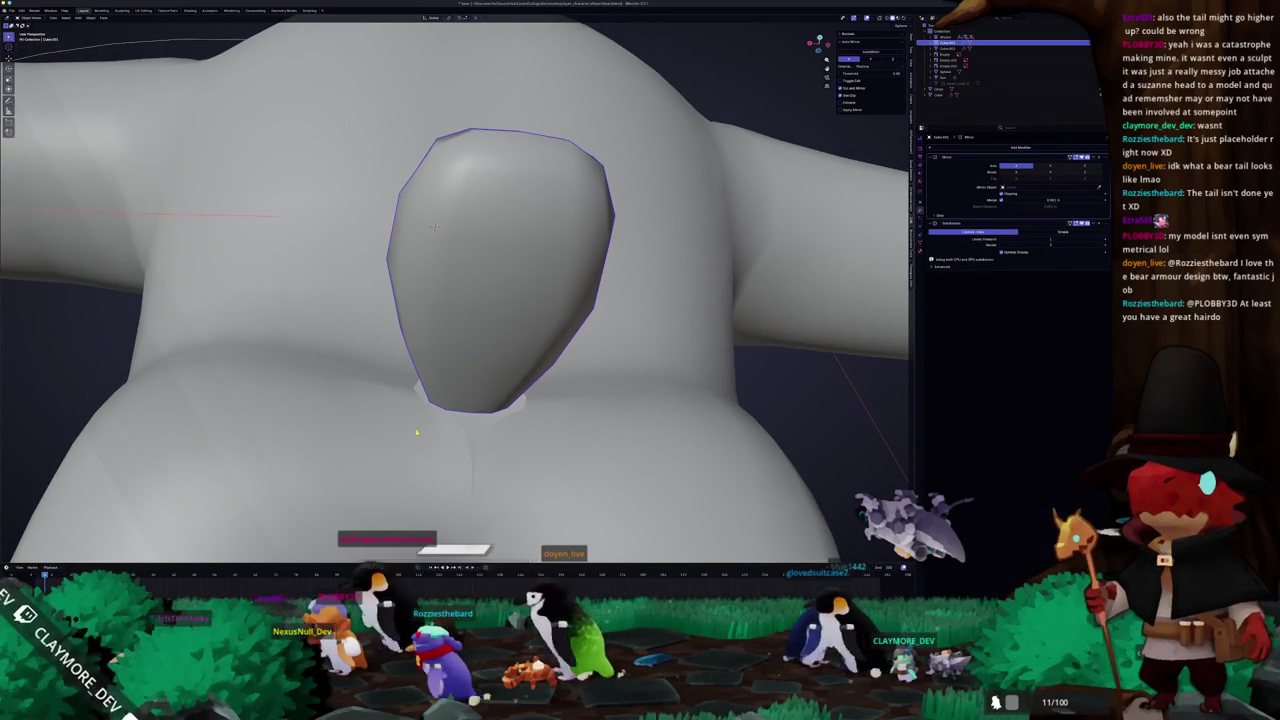
- Move the body's Mirror modifier above Subdivision too, removing the notch at the tail base
left_click(417, 432)
middle_click_drag(417, 432, 415, 117)
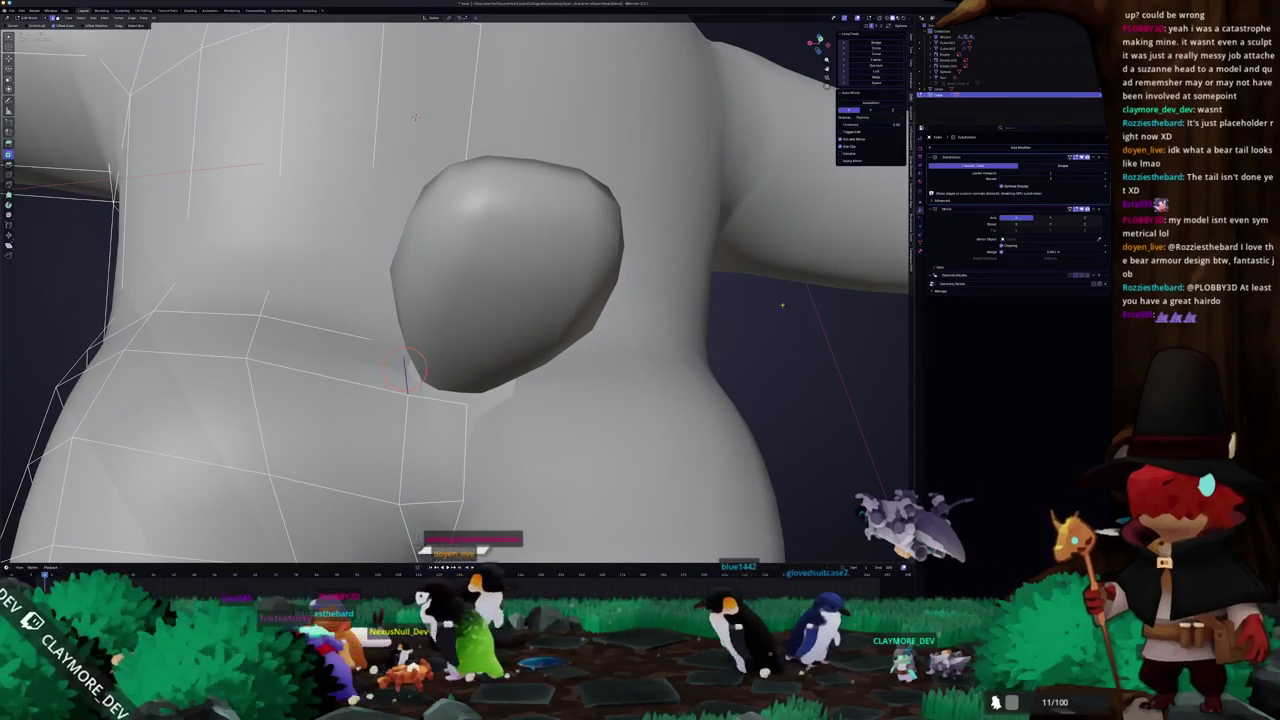
left_click_drag(1081, 218, 1099, 187)
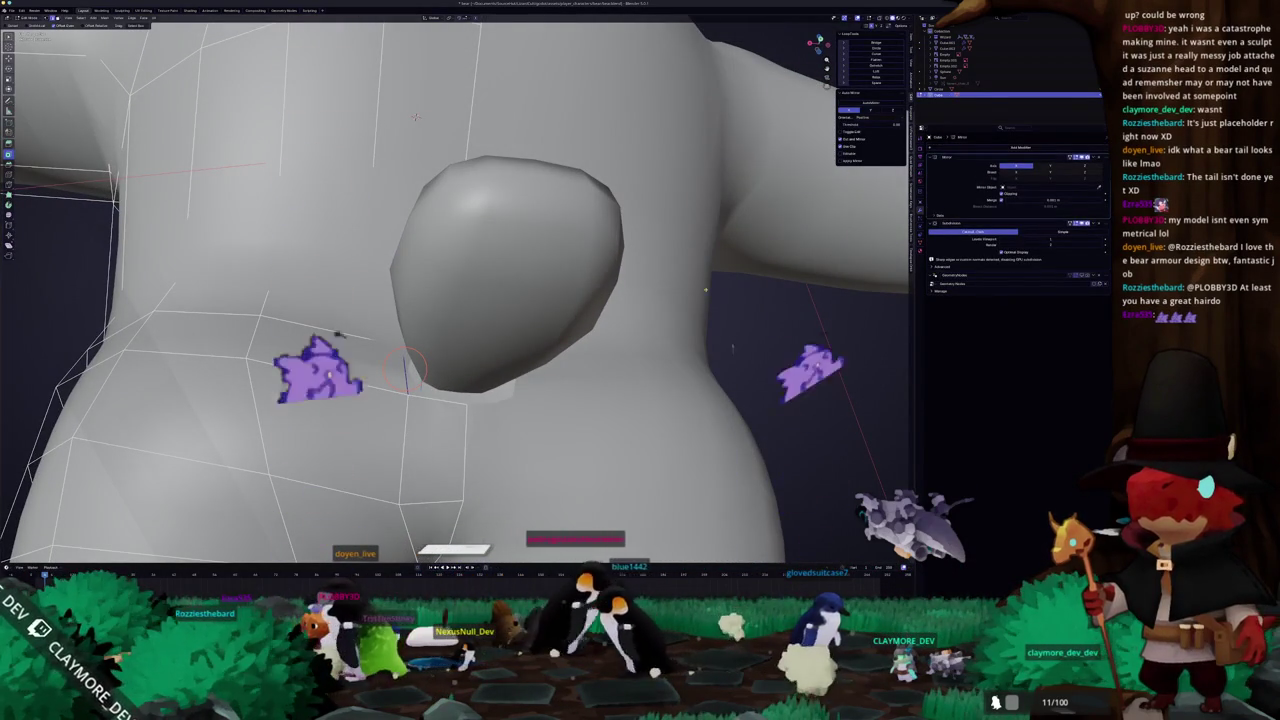
mouse_move(415, 116)
middle_mouse_down()
mouse_move(444, 206)
mouse_move(405, 381)
mouse_move(422, 356)
mouse_move(376, 404)
mouse_move(275, 316)
mouse_move(404, 353)
middle_mouse_up()
- Nudge the tail sideways, then shift it slightly along the Z axis
key("g")
left_click(410, 353)
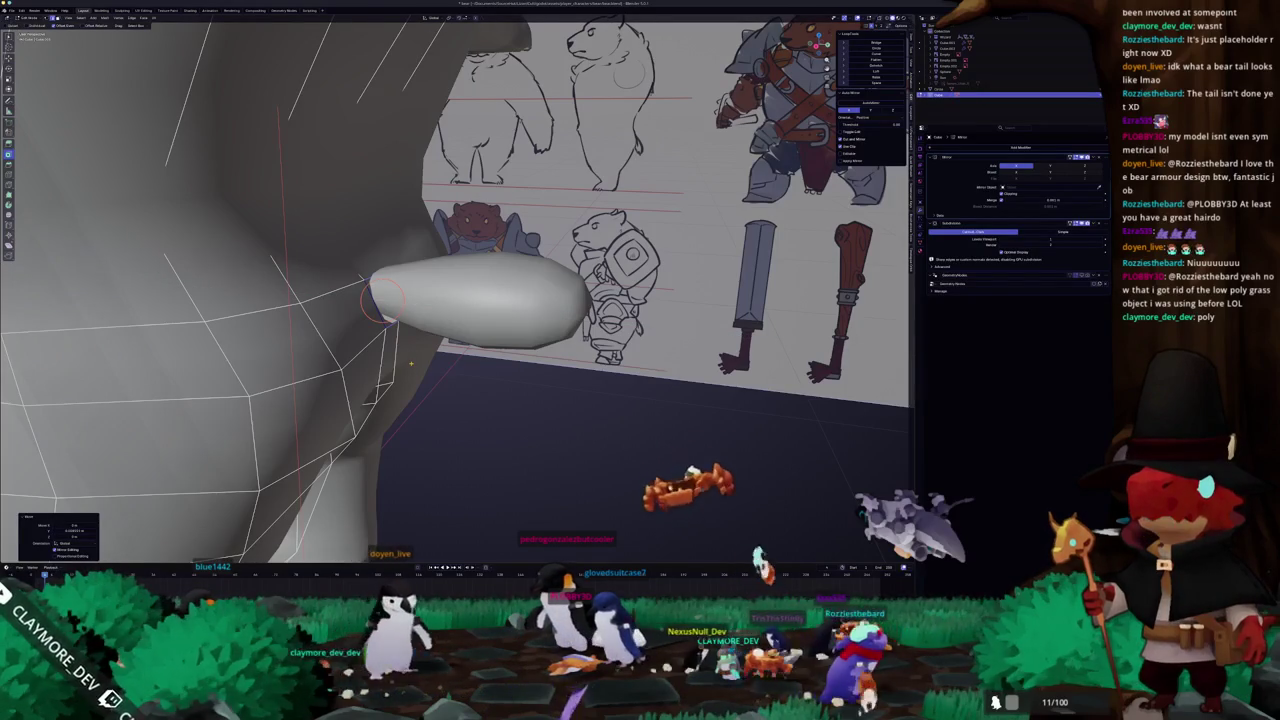
middle_click_drag(368, 312, 450, 333)
key("g")
key("z")
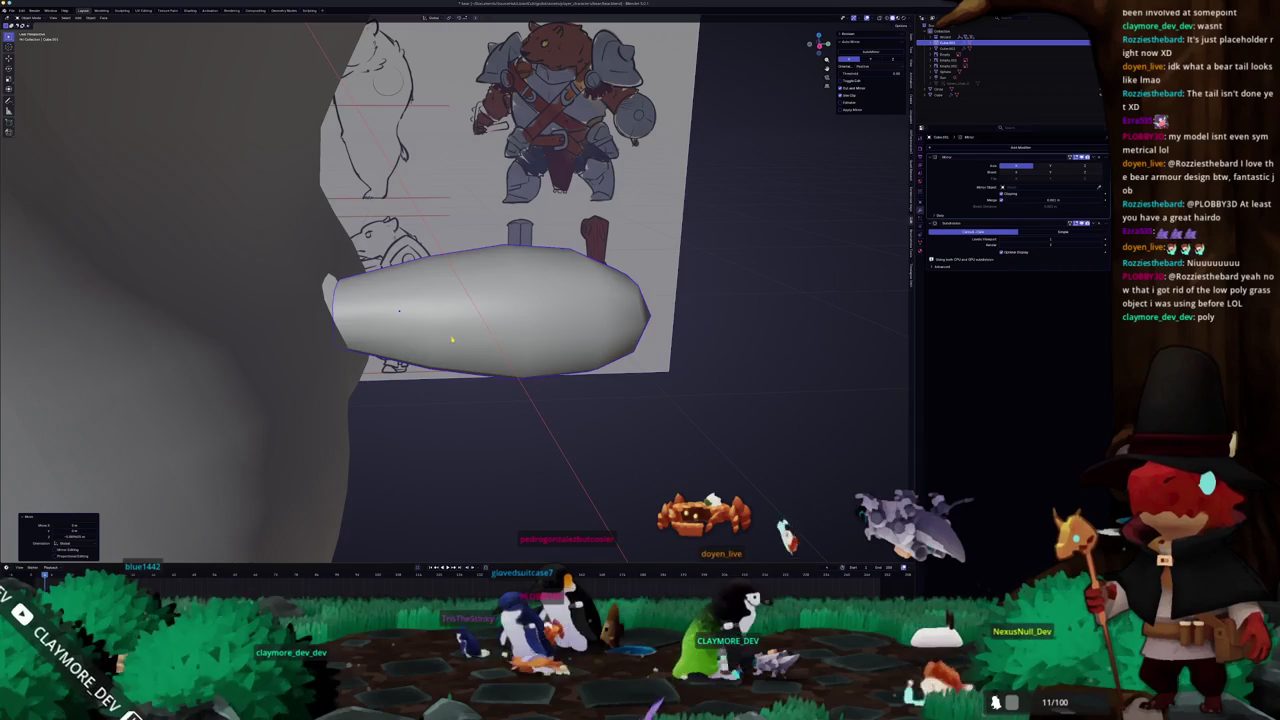
left_click(454, 337)
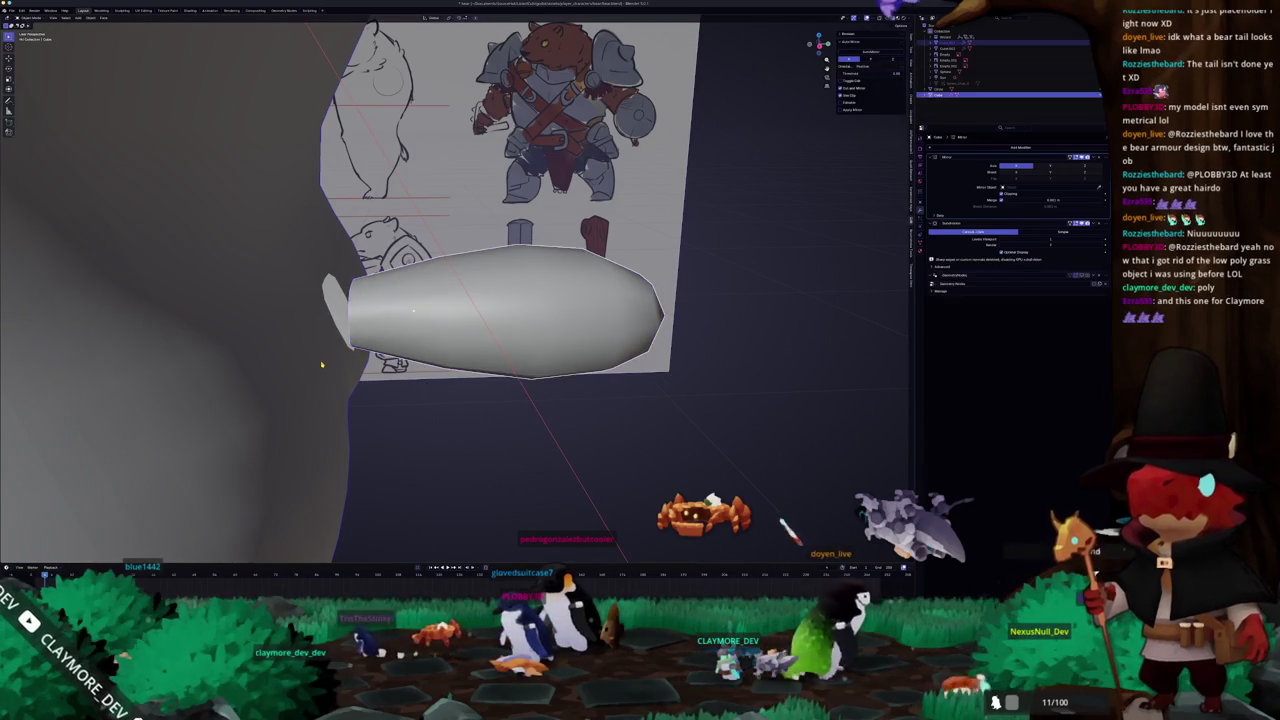
- Join the tail to the bear body and Bridge Edge Loops its open end to the torso
key("ctrl+j")
key("Tab")
scroll(500, 310, "up", 3)
middle_click_drag(500, 310, 532, 445)
middle_click_drag(369, 275, 392, 271)
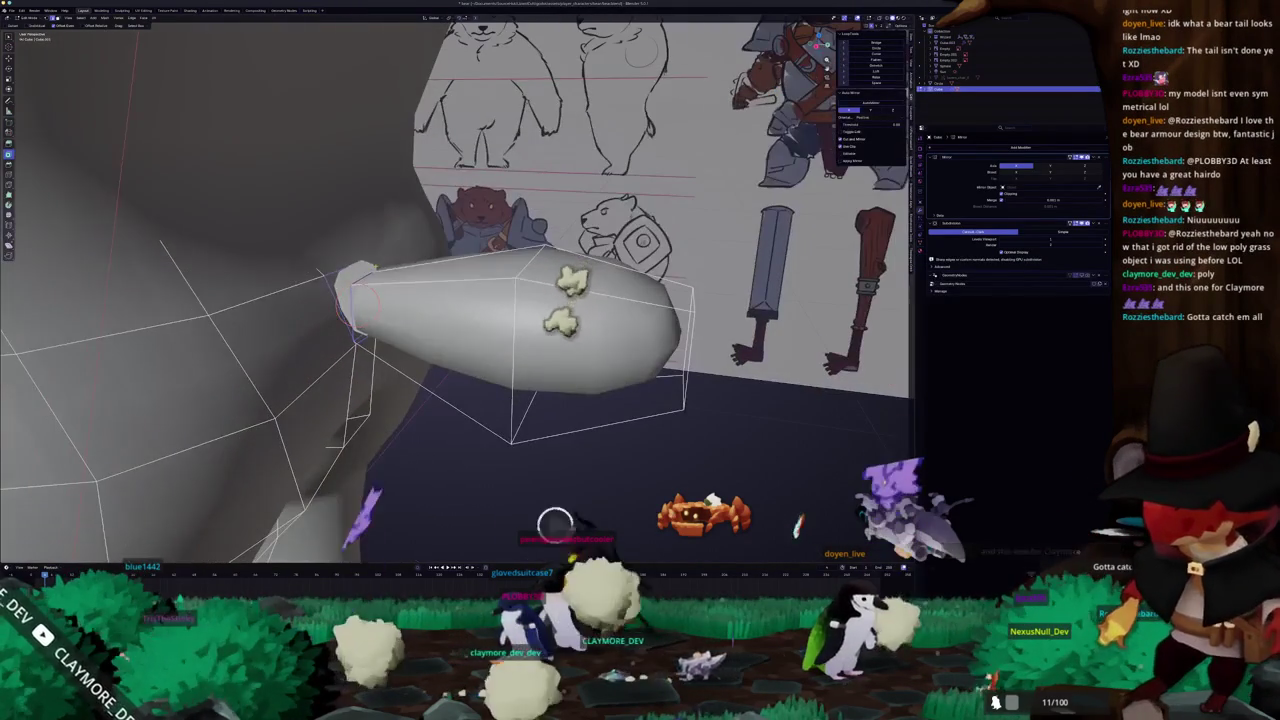
key("F3")
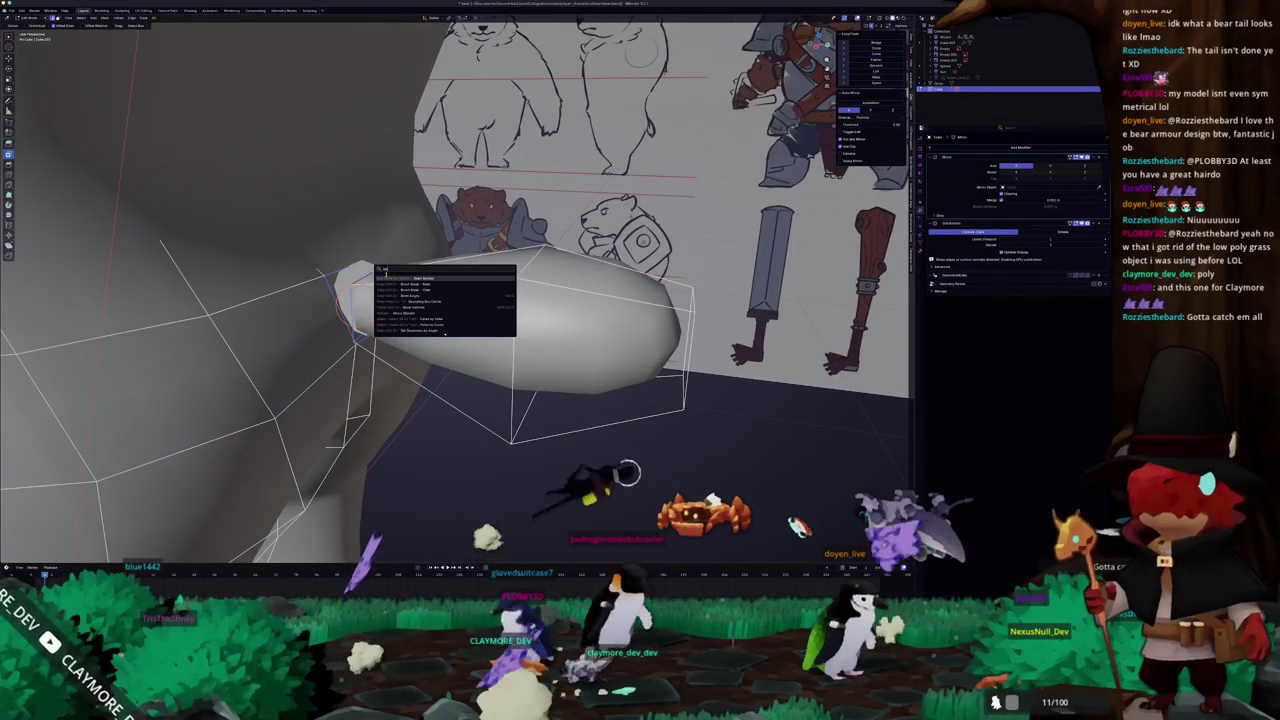
key("BackSpace")
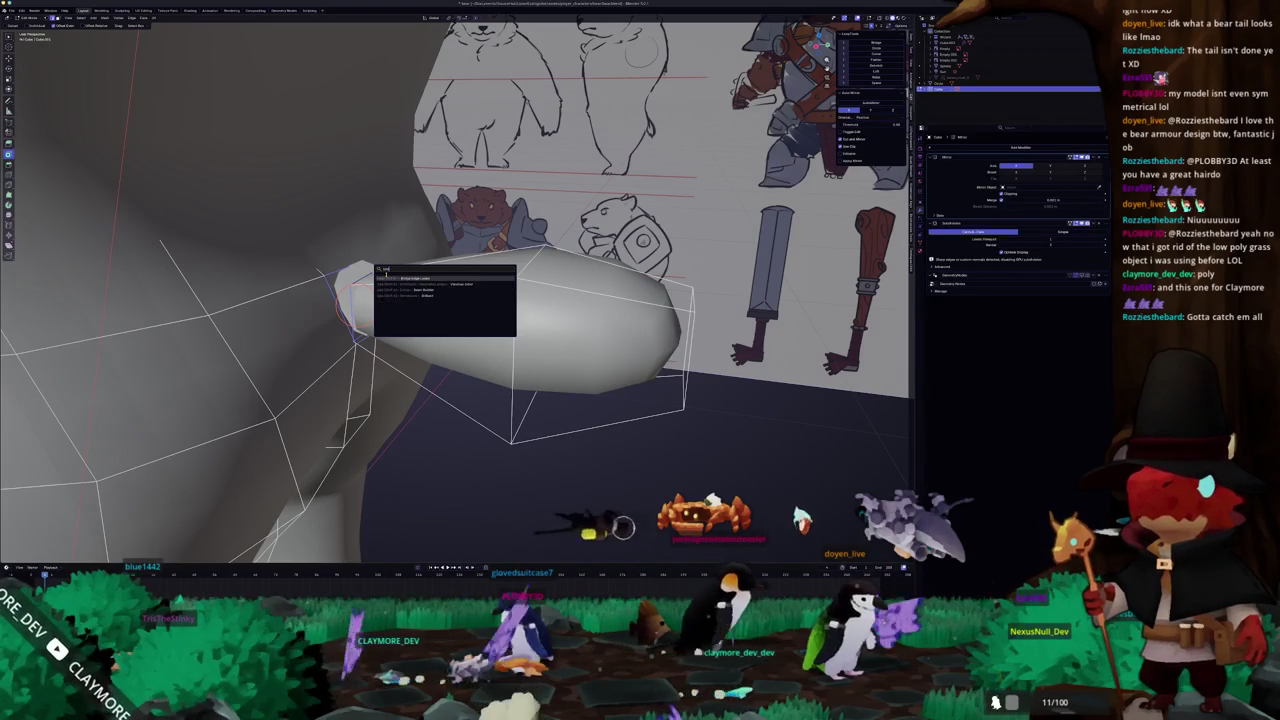
key("Return")
mouse_move(386, 274)
middle_mouse_down()
mouse_move(325, 323)
mouse_move(390, 290)
mouse_move(385, 320)
middle_mouse_up()
key("Tab")
key("Tab")
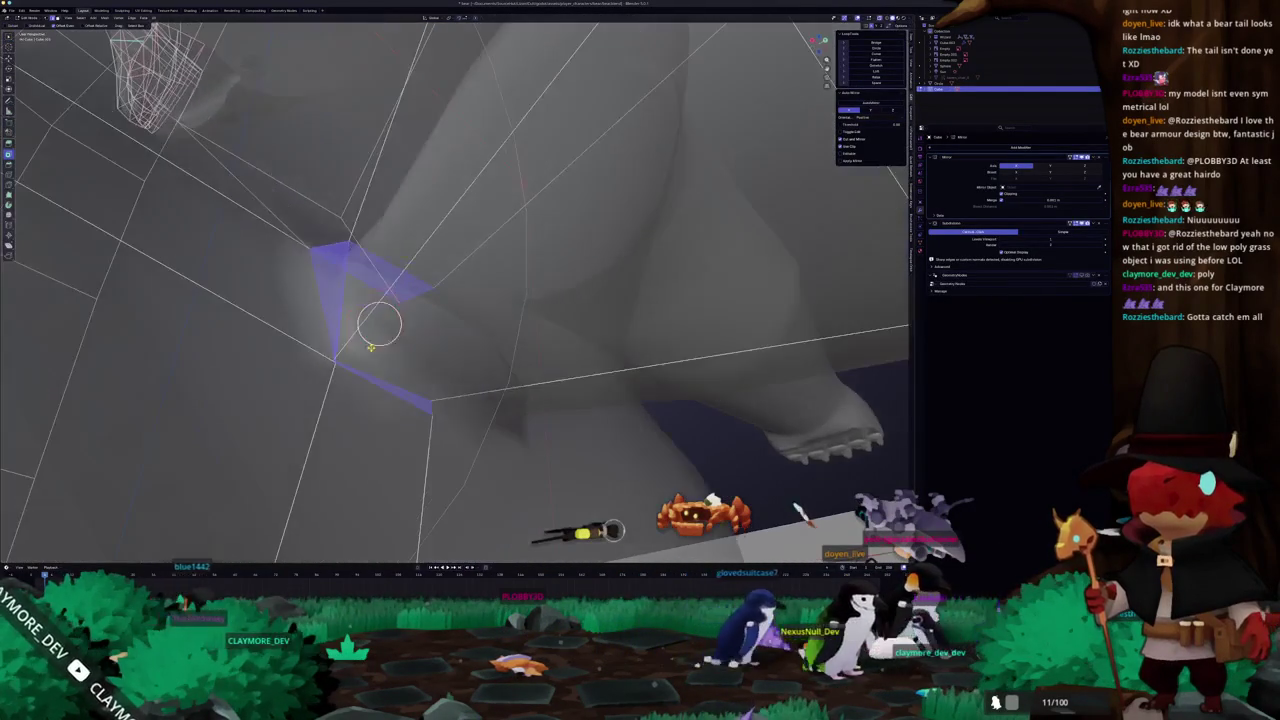
- Inspect the tail joint from several angles and select the tail
middle_click_drag(430, 400, 442, 360)
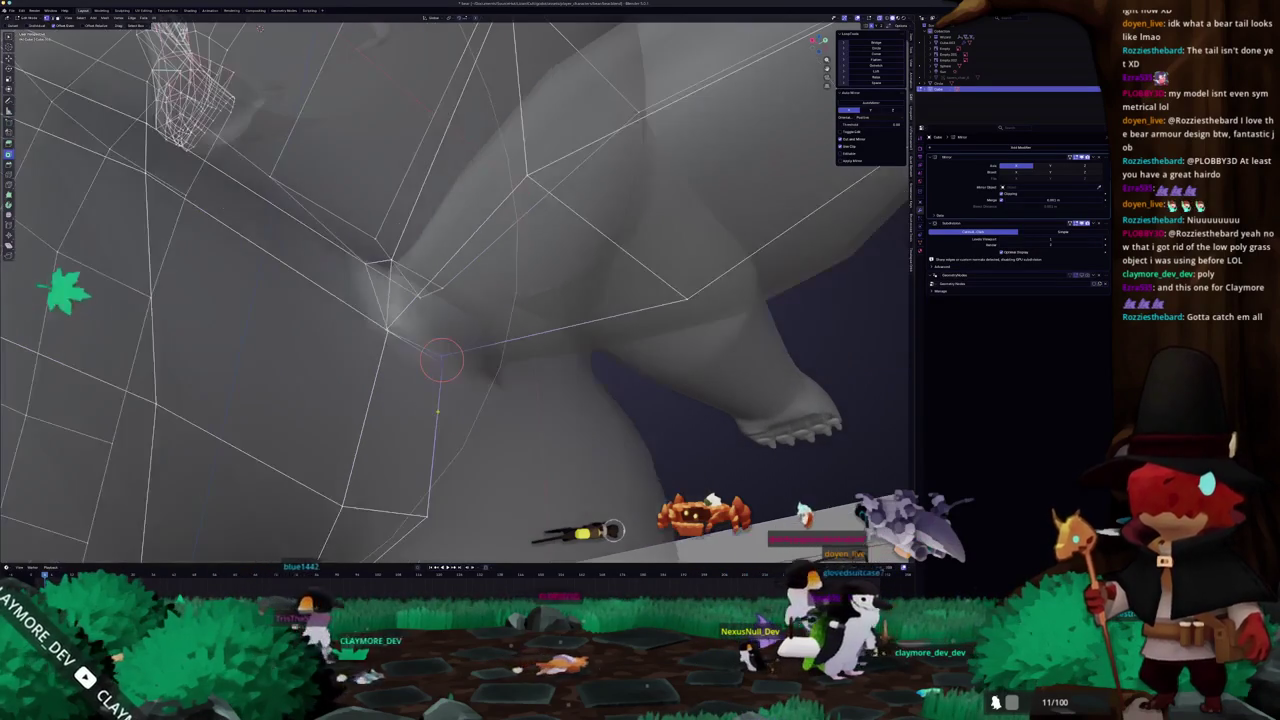
mouse_move(523, 337)
middle_mouse_down()
mouse_move(498, 355)
mouse_move(410, 277)
mouse_move(414, 349)
mouse_move(430, 340)
mouse_move(459, 374)
mouse_move(458, 328)
mouse_move(478, 343)
middle_mouse_up()
left_click(419, 331)
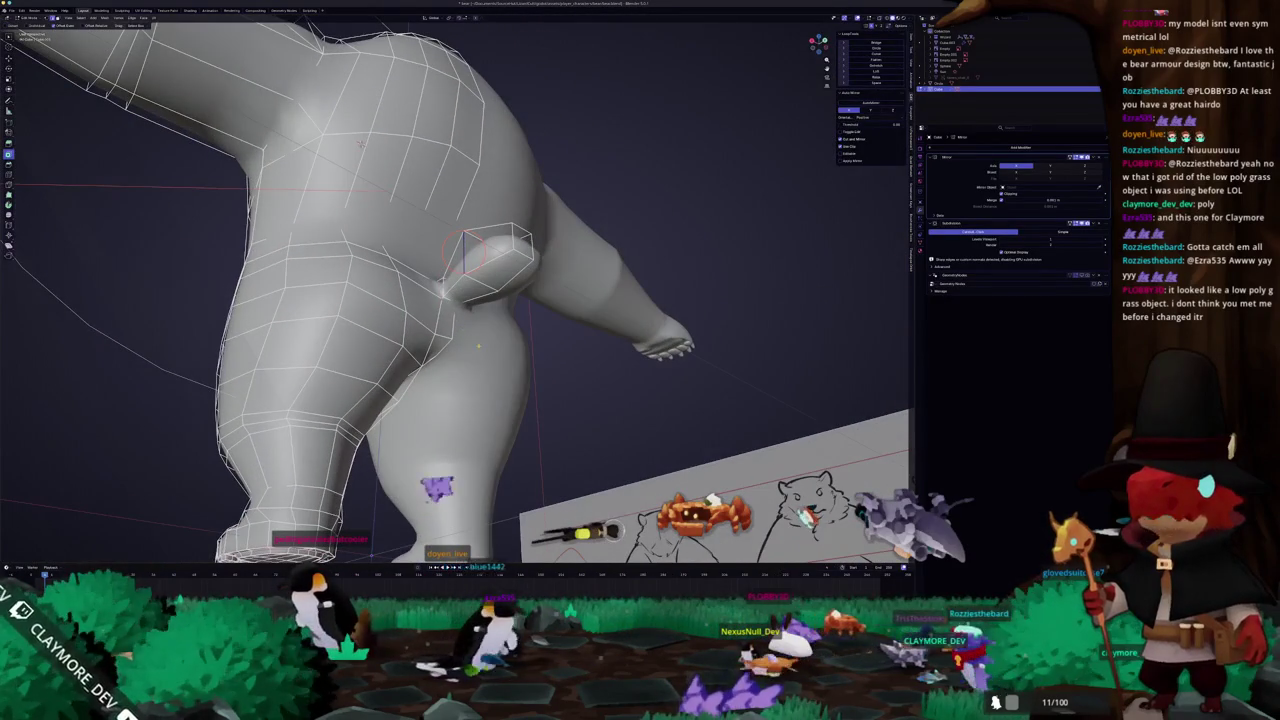
mouse_move(478, 282)
middle_mouse_down()
mouse_move(500, 322)
mouse_move(505, 290)
middle_mouse_up()
- Scale the tail piece longer, then switch over to the Godot editor
key("s")
left_click(495, 310)
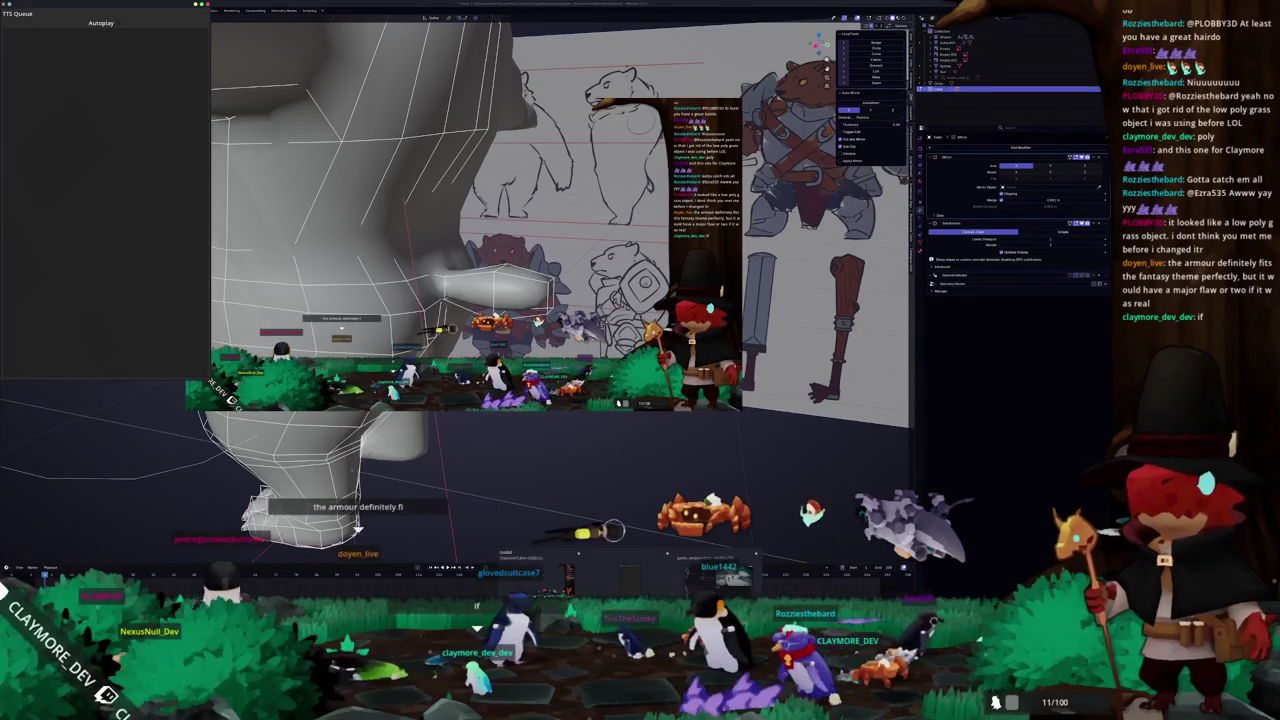
key("alt+Tab")
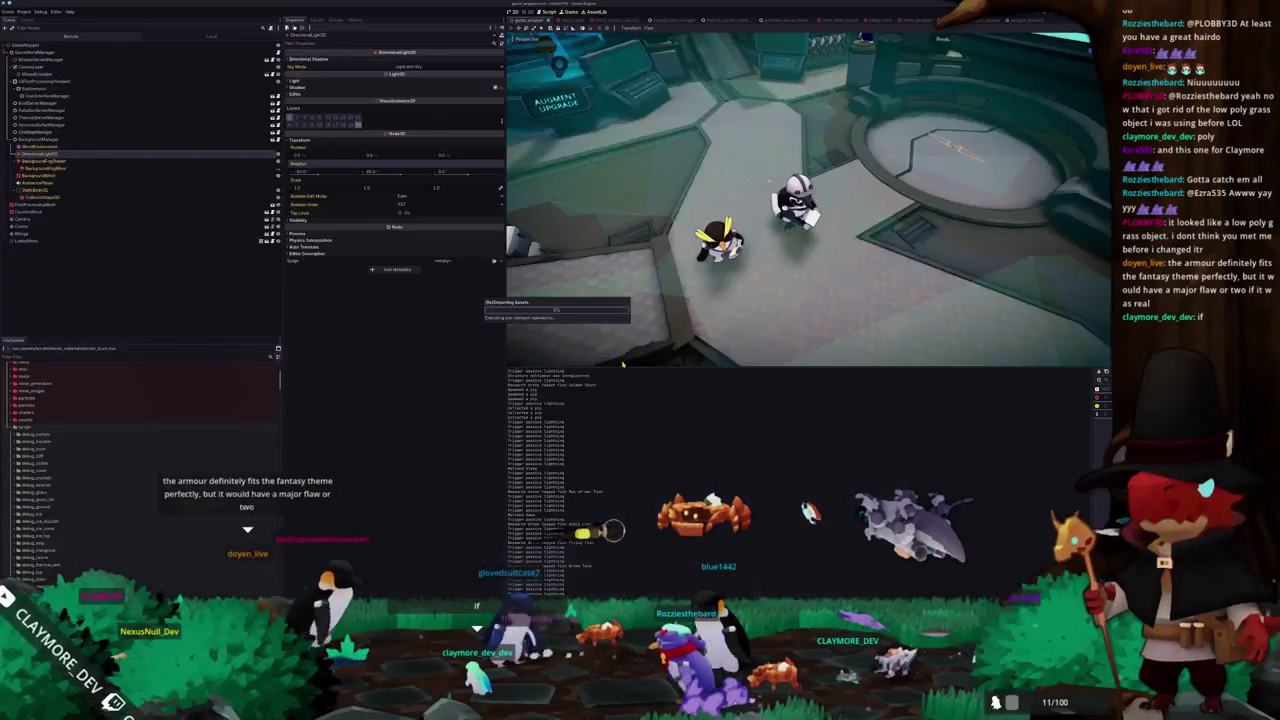
- Quick-open 'bush' to load the debug_bush.glb scene and line up the bushes
key("shift+alt+o")
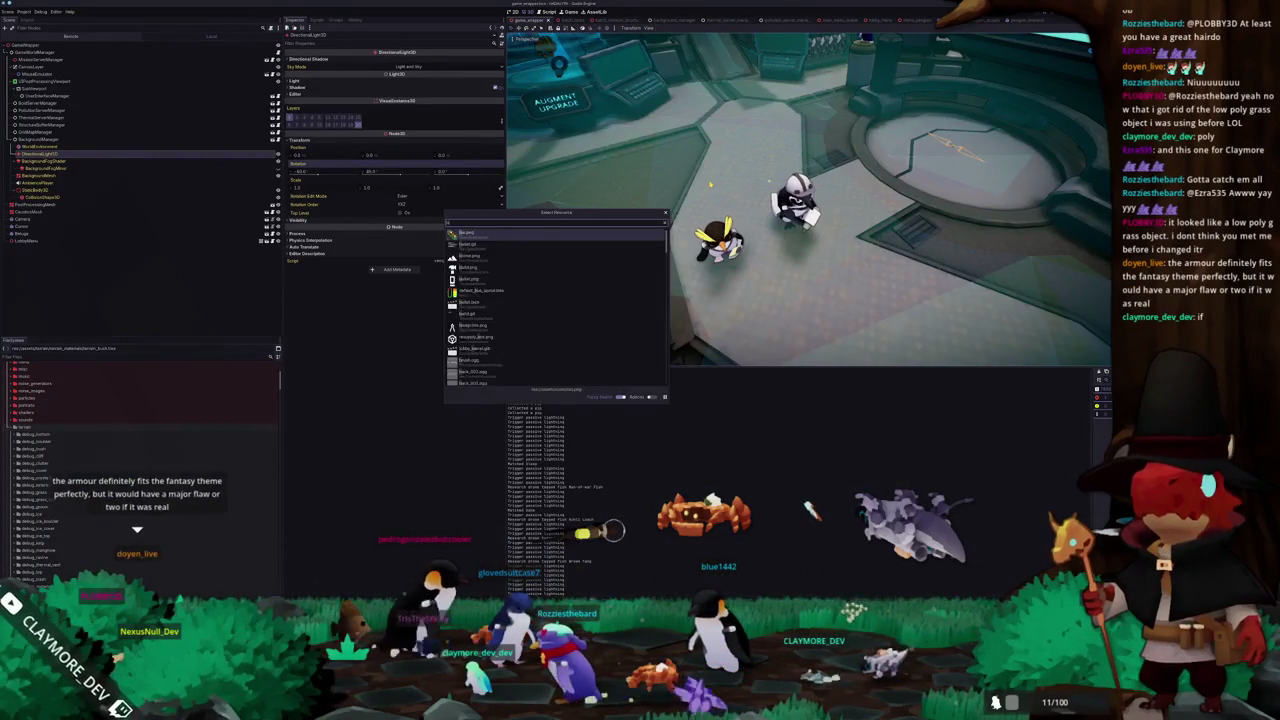
type("bush")
key("Return")
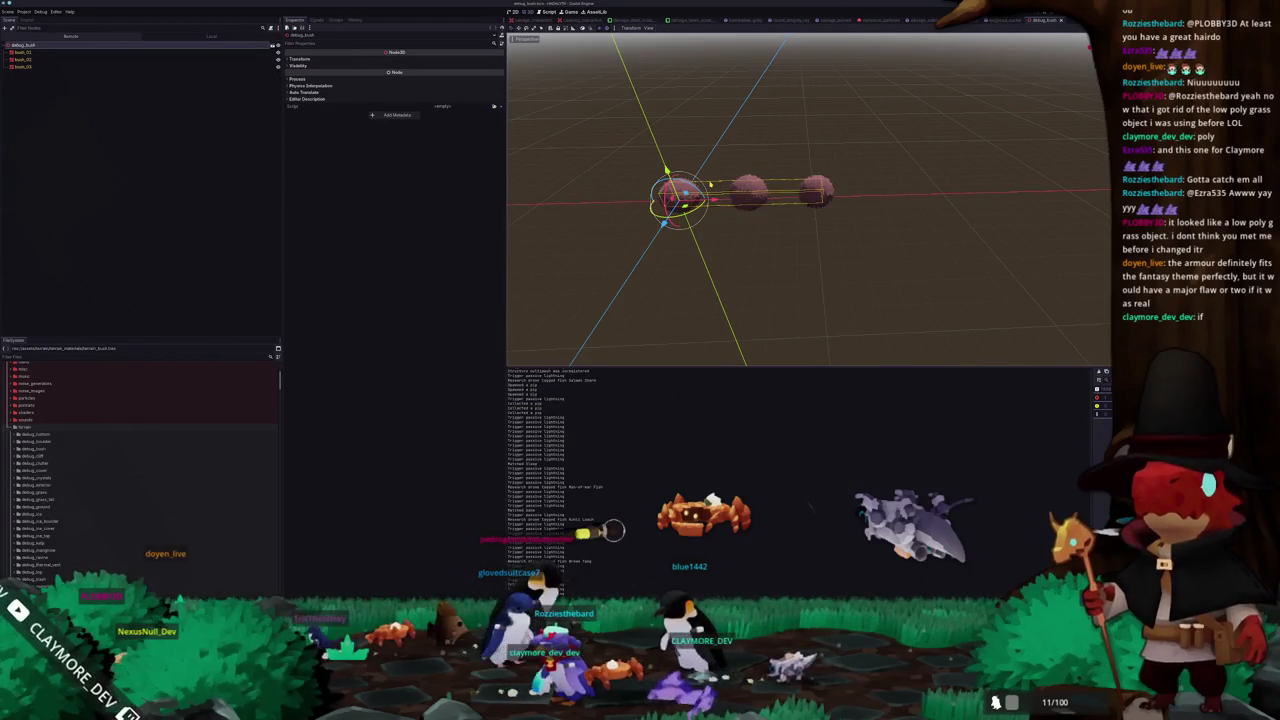
scroll(782, 290, "up", 3)
mouse_move(782, 290)
middle_mouse_down()
mouse_move(607, 253)
mouse_move(726, 263)
mouse_move(739, 280)
mouse_move(814, 266)
middle_mouse_up()
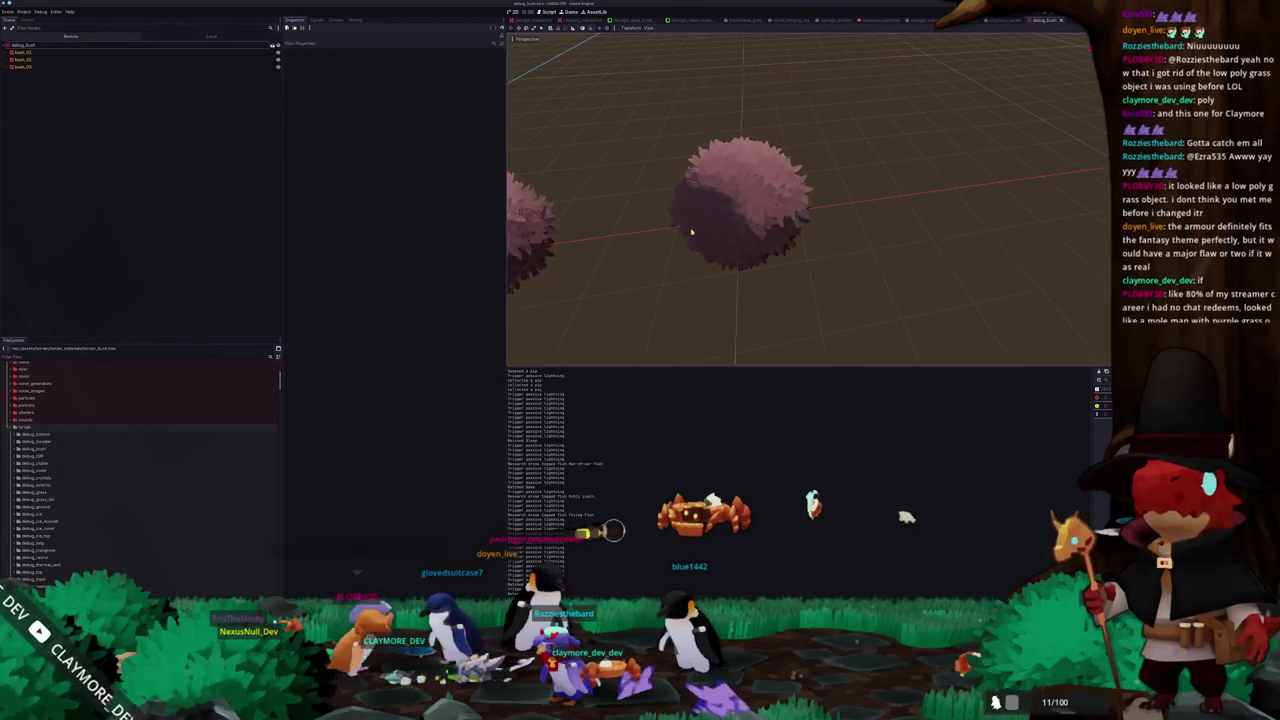
- Select a bush and inspect its Material Override in the Inspector
left_click(814, 266)
left_click_drag(706, 135, 706, 136)
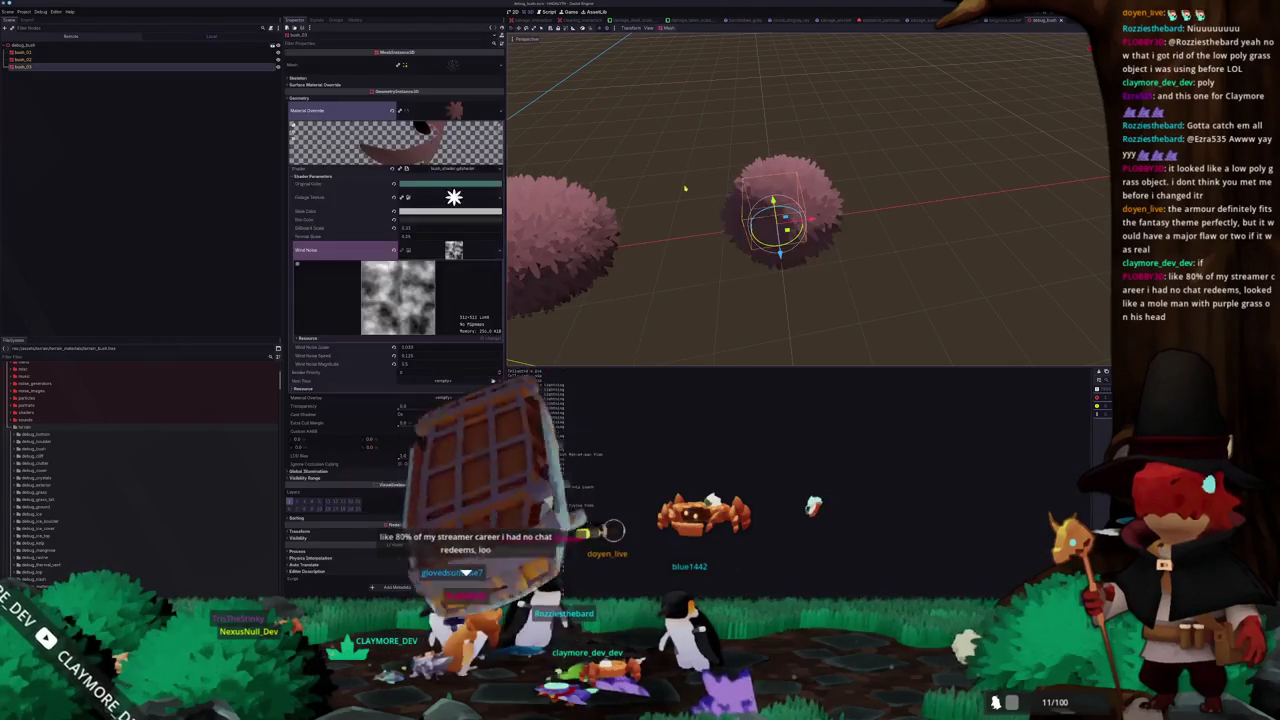
left_click(421, 110)
key("f")
mouse_move(670, 155)
middle_mouse_down()
mouse_move(653, 186)
mouse_move(539, 185)
mouse_move(741, 190)
mouse_move(690, 222)
mouse_move(686, 245)
middle_mouse_up()
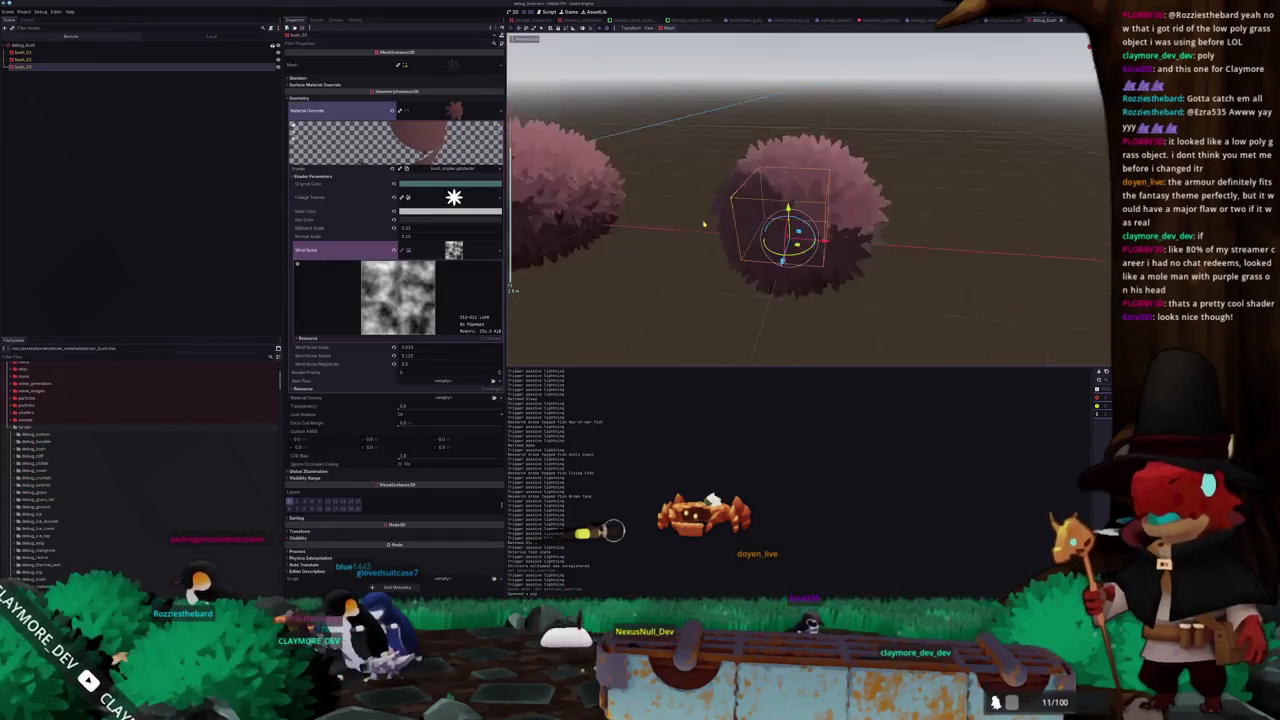
- Open the bush's foliage shader and read through its vertex() wind code
left_click(452, 169)
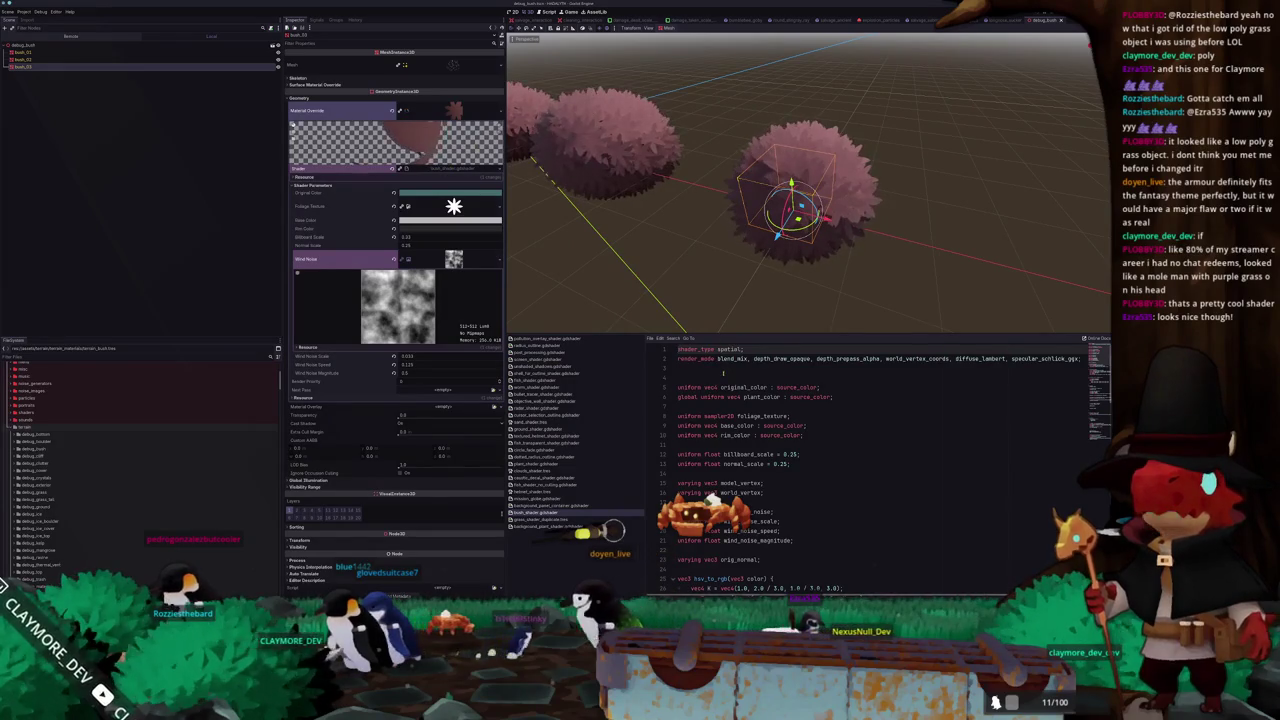
scroll(723, 372, "down", 4)
scroll(723, 380, "down", 4)
scroll(724, 400, "down", 4)
scroll(725, 420, "down", 3)
scroll(725, 430, "down", 1)
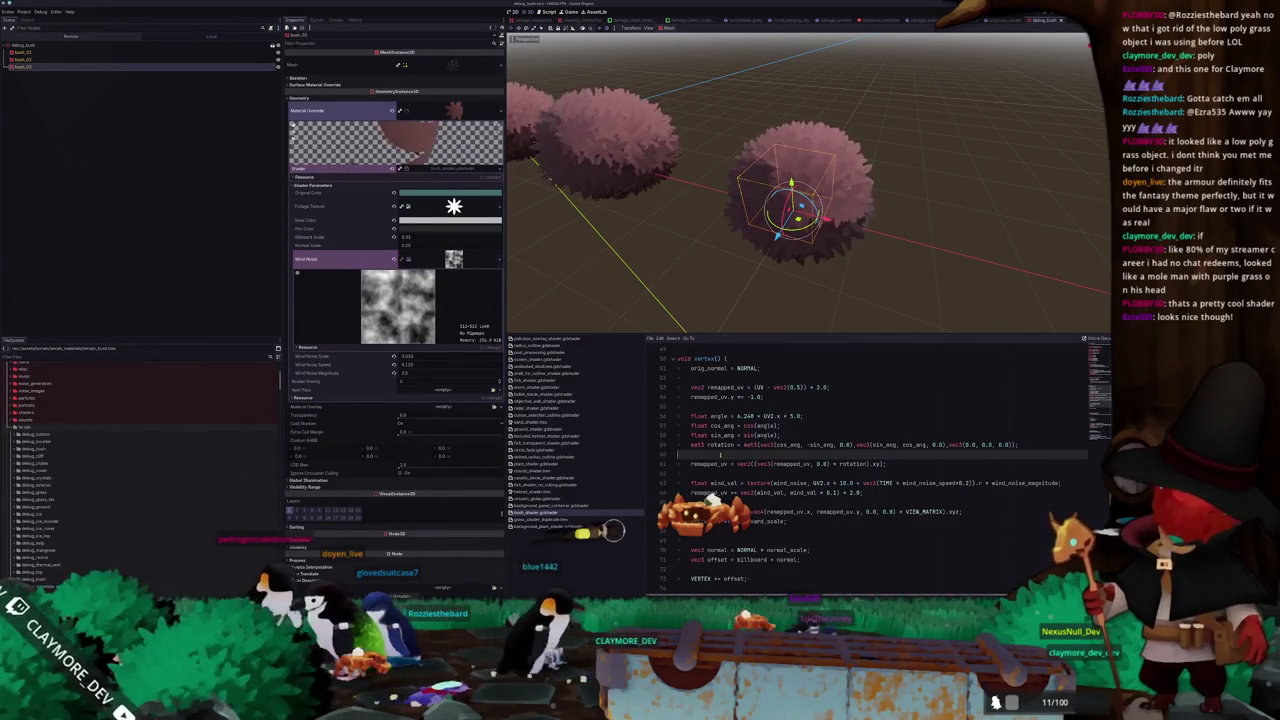
scroll(717, 453, "down", 1)
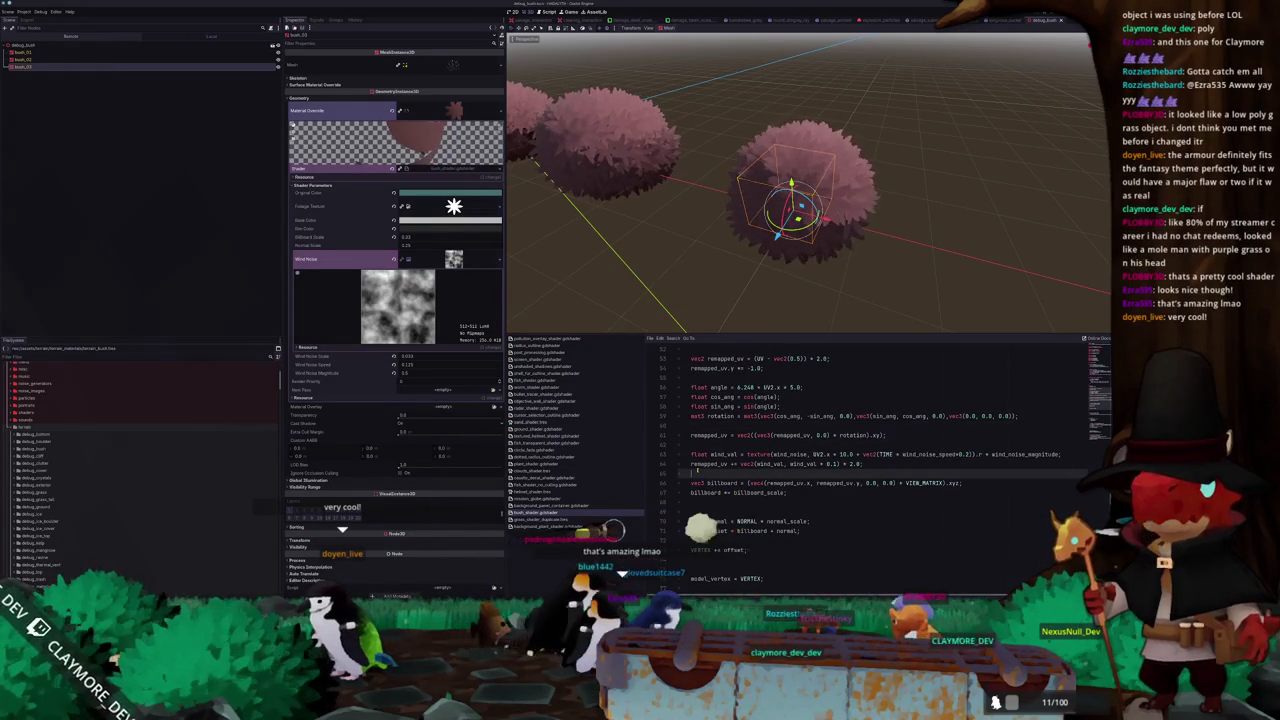
scroll(698, 471, "down", 1)
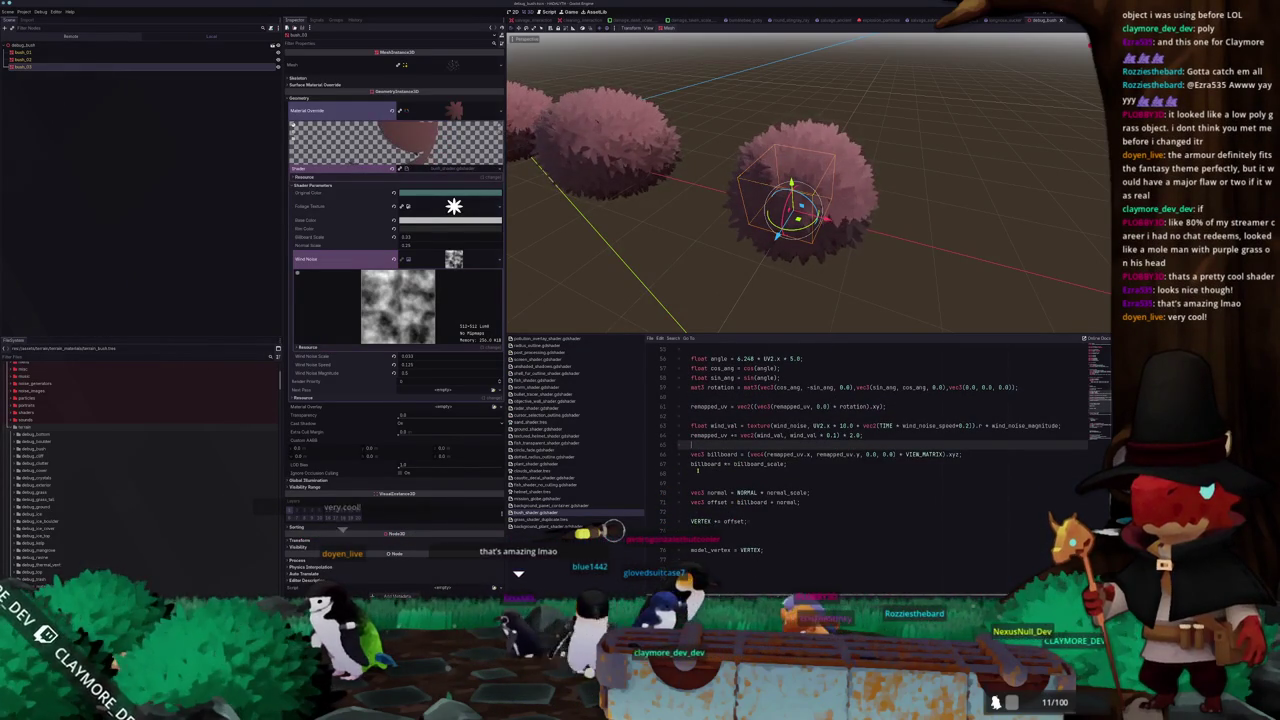
left_click(697, 470)
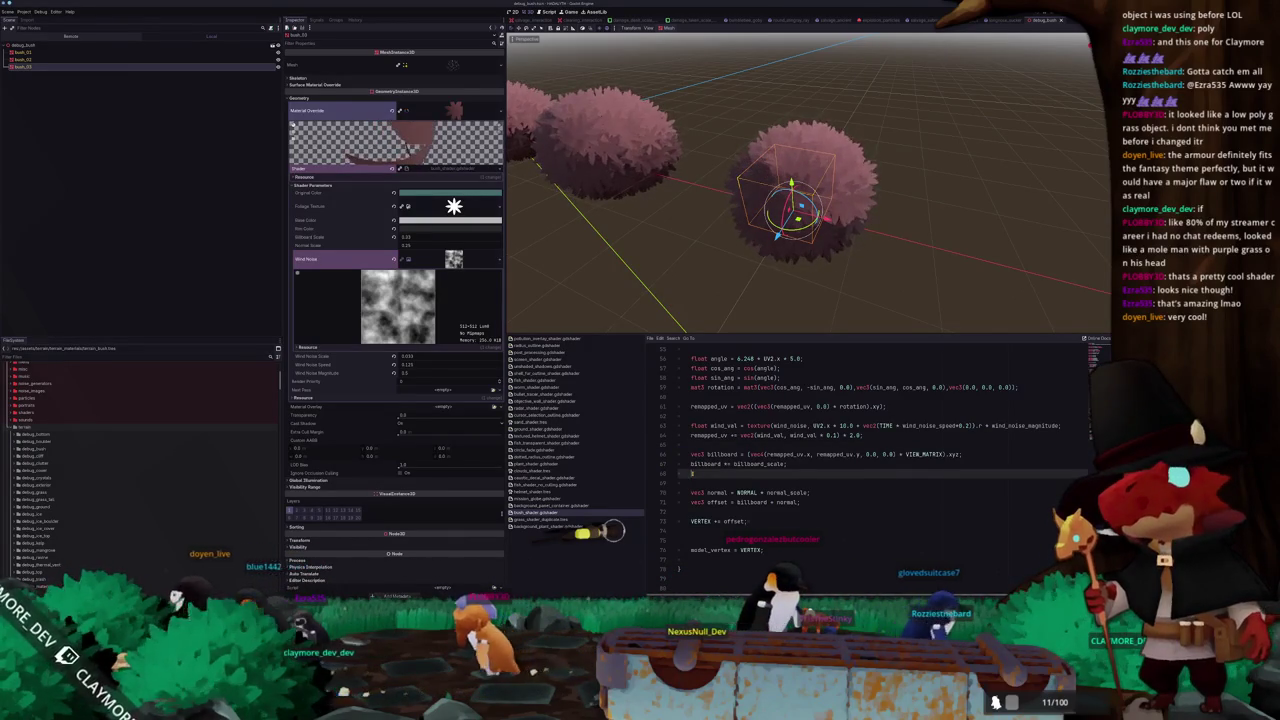
scroll(760, 460, "up", 1)
left_click_drag(865, 464, 679, 454)
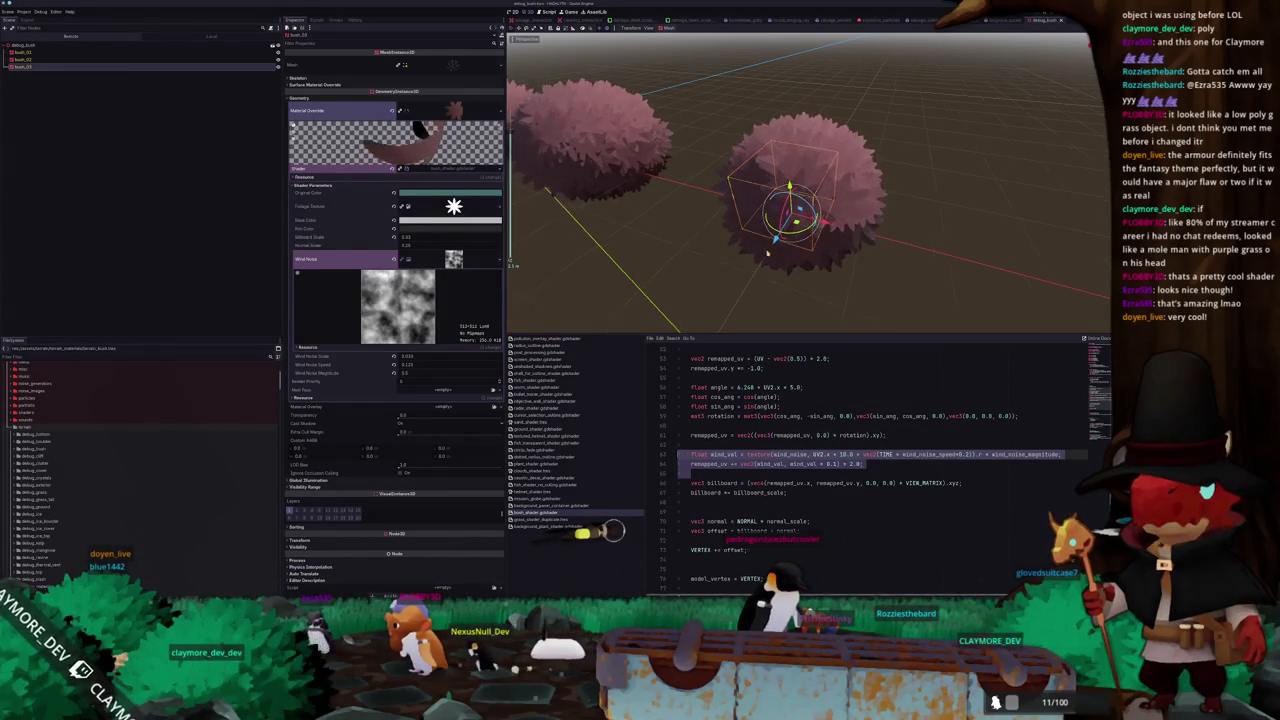
scroll(840, 220, "up", 2)
scroll(901, 187, "up", 3)
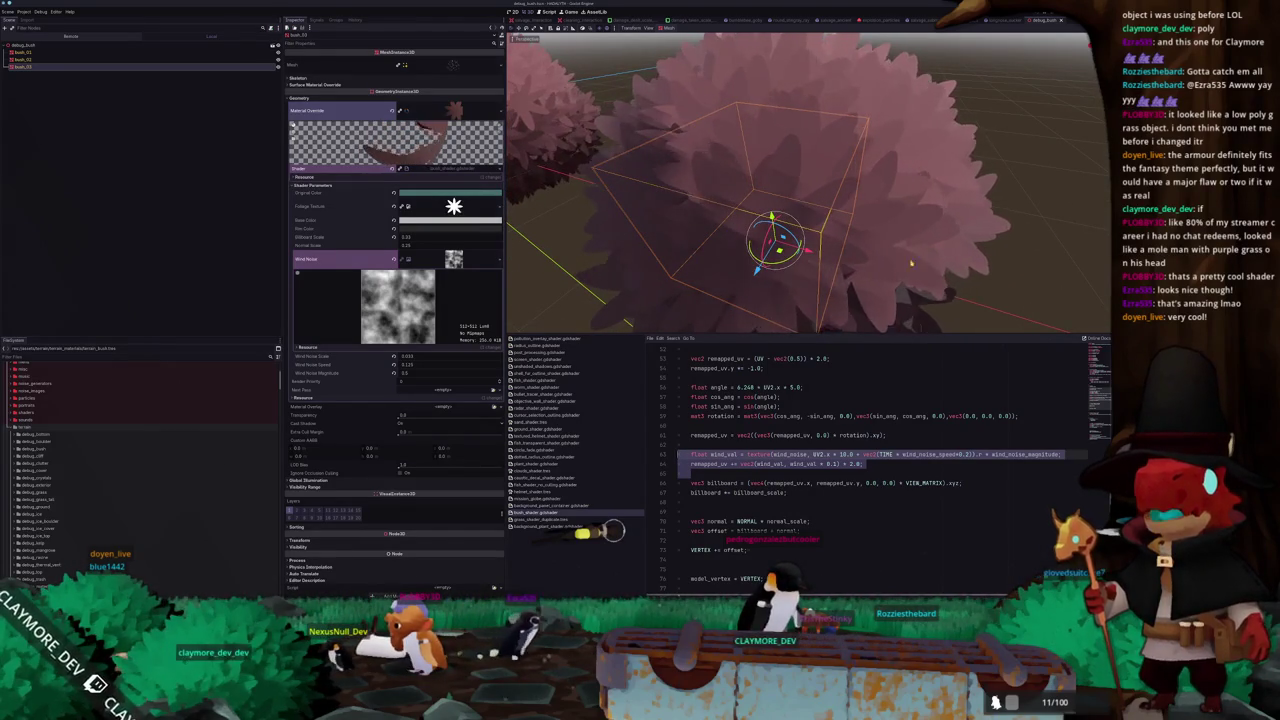
left_click(829, 470)
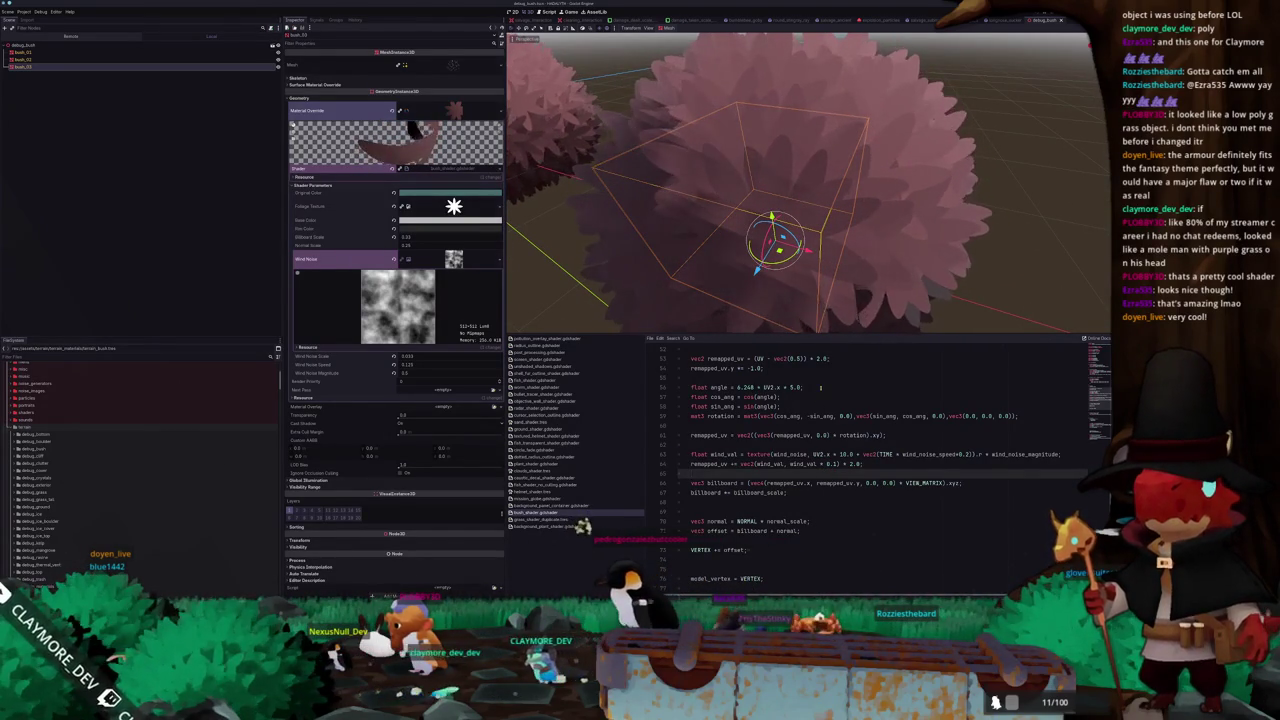
- Look over the wind_strength and UV2.x lines and fragment code, then deselect the bush
scroll(820, 387, "down", 4)
scroll(805, 410, "down", 4)
scroll(790, 430, "down", 4)
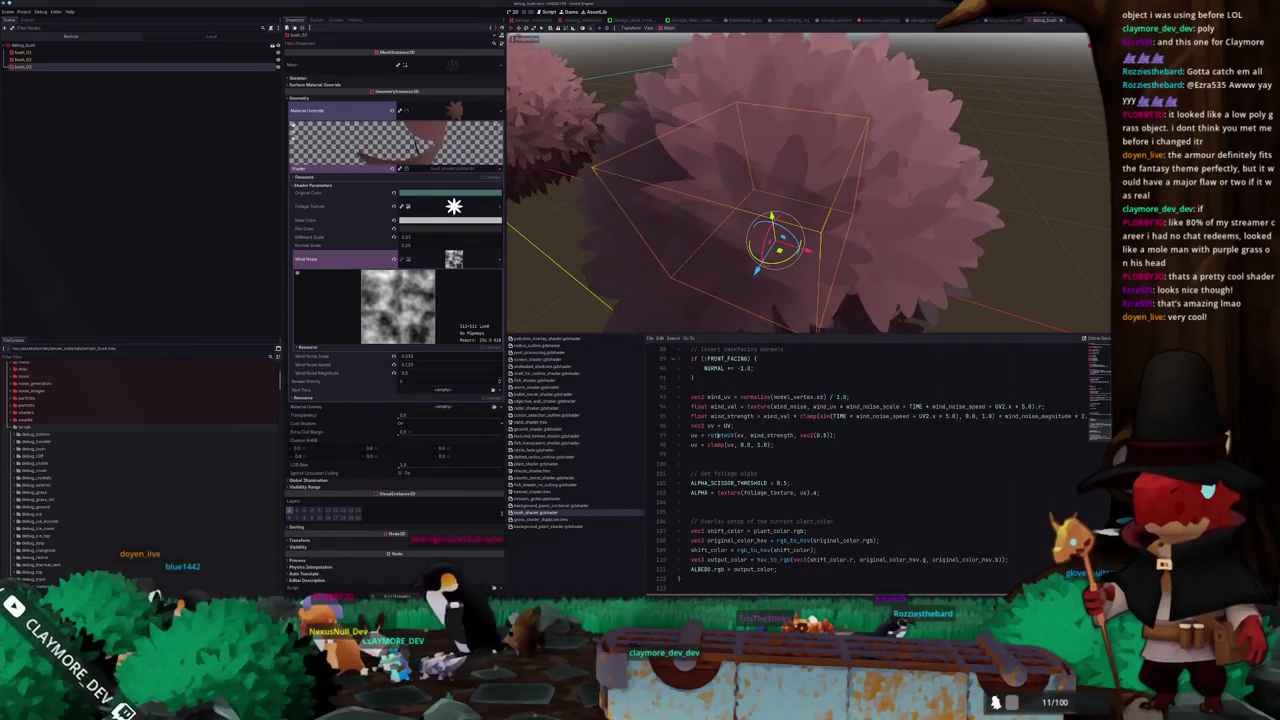
middle_click_drag(816, 288, 856, 256)
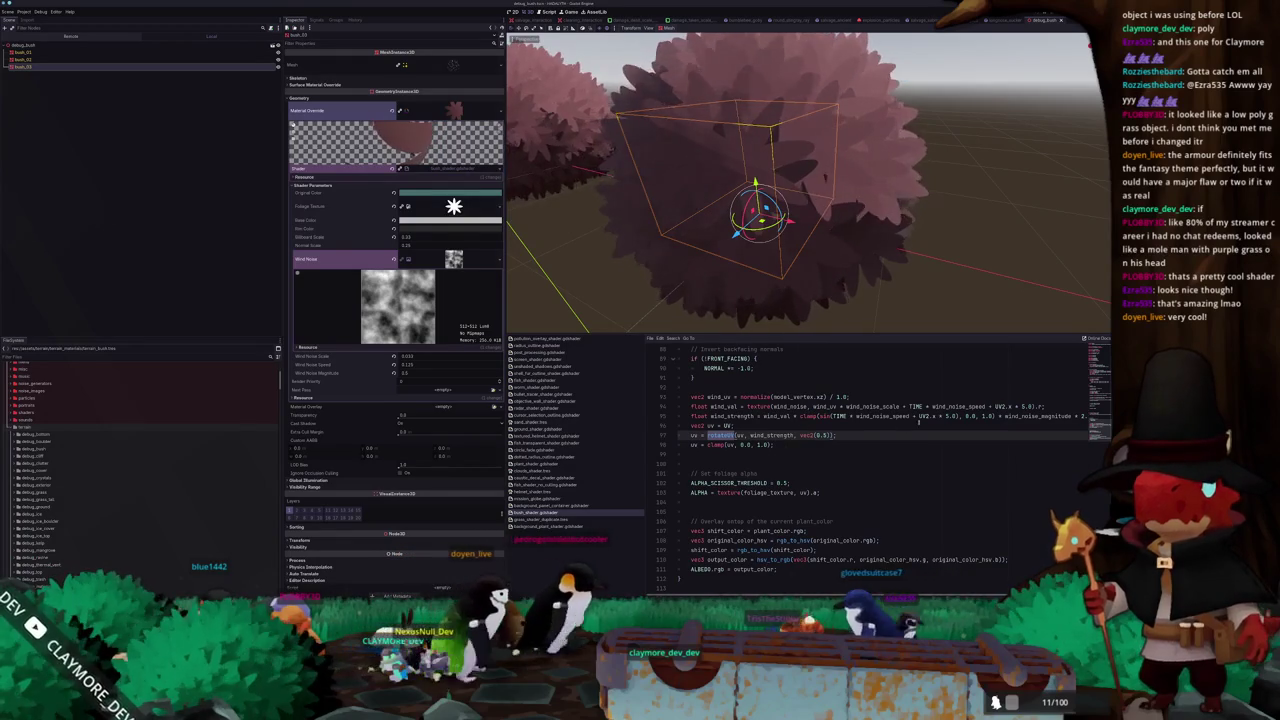
left_click(720, 415)
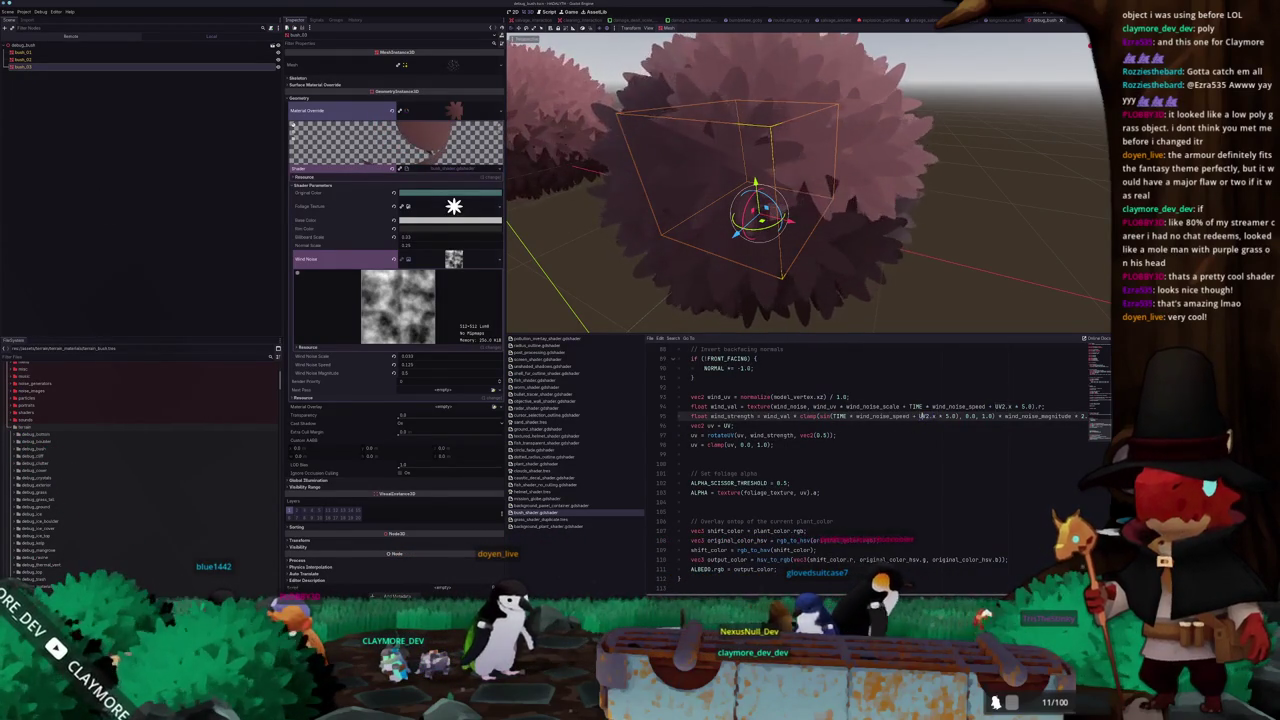
key("shift+Right")
key("shift+Right")
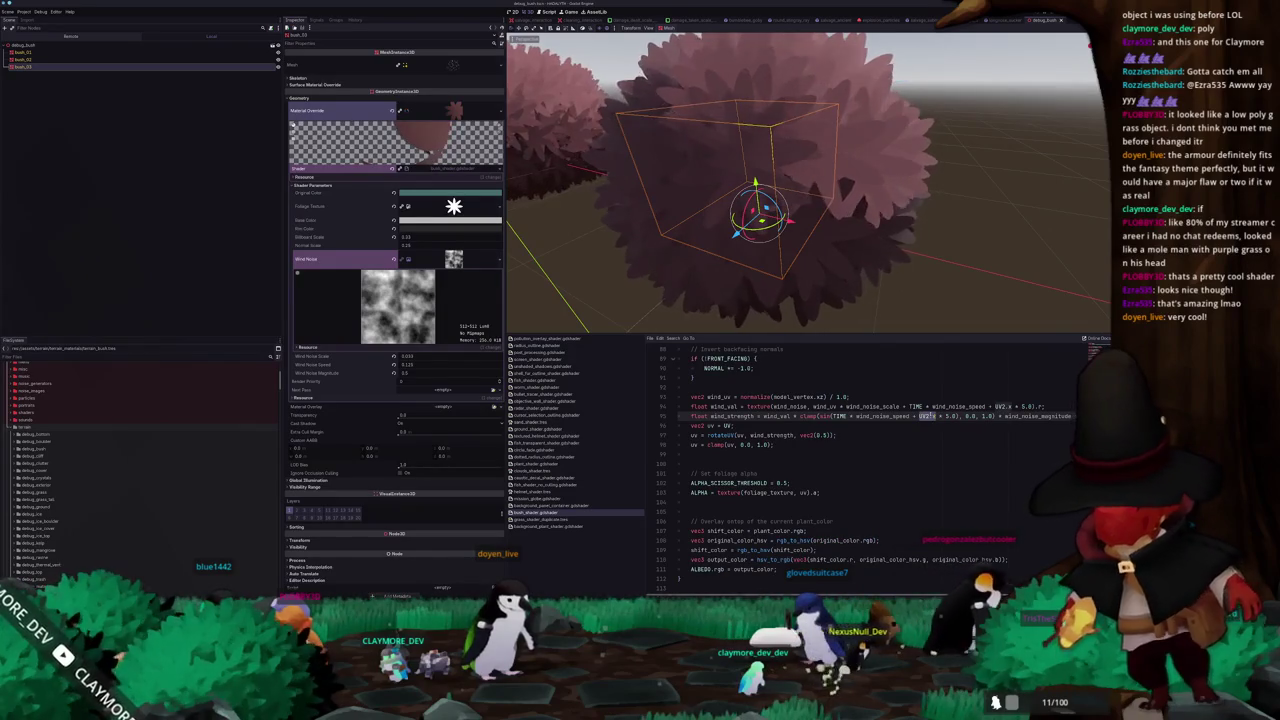
left_click(913, 396)
left_click(893, 387)
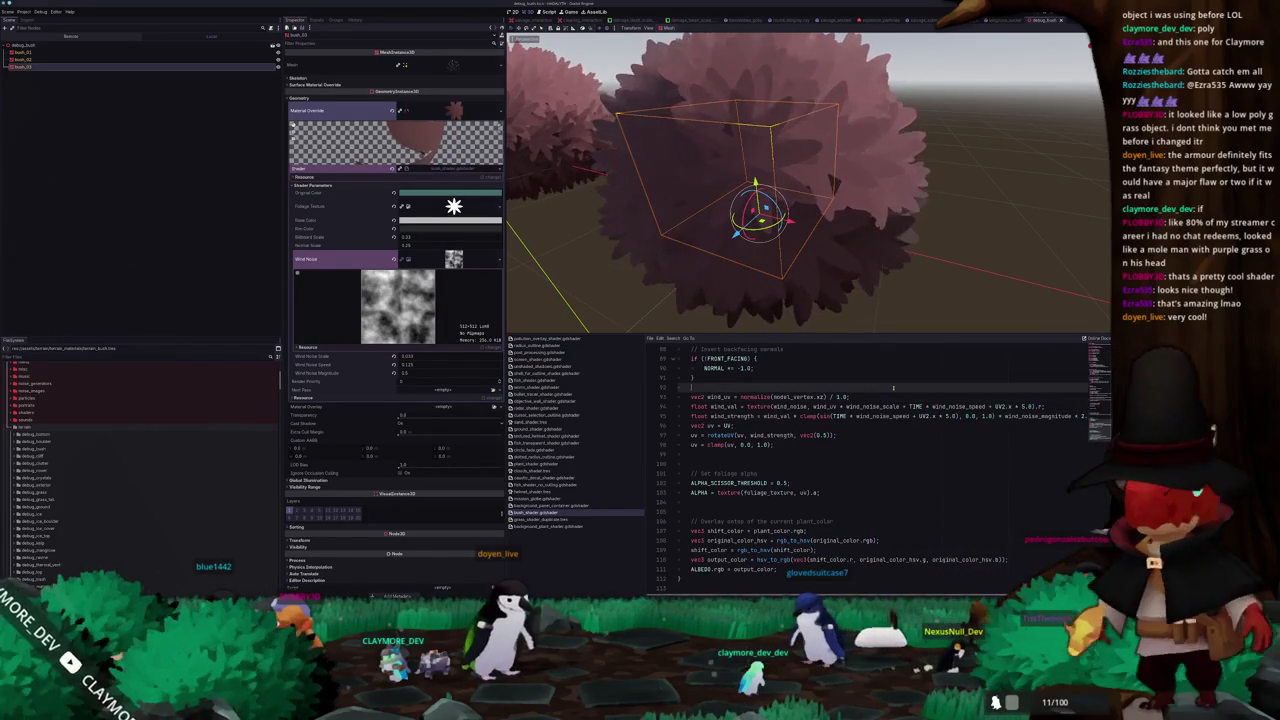
scroll(927, 207, "down", 4)
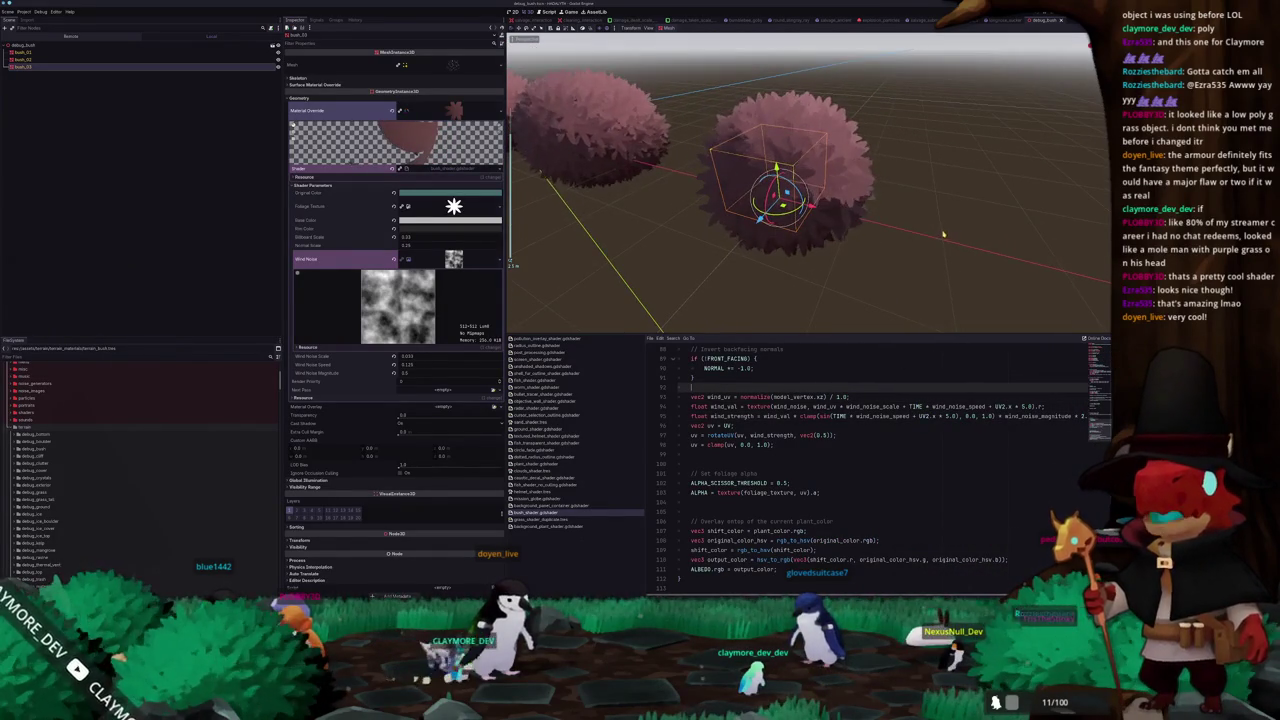
scroll(912, 222, "down", 3)
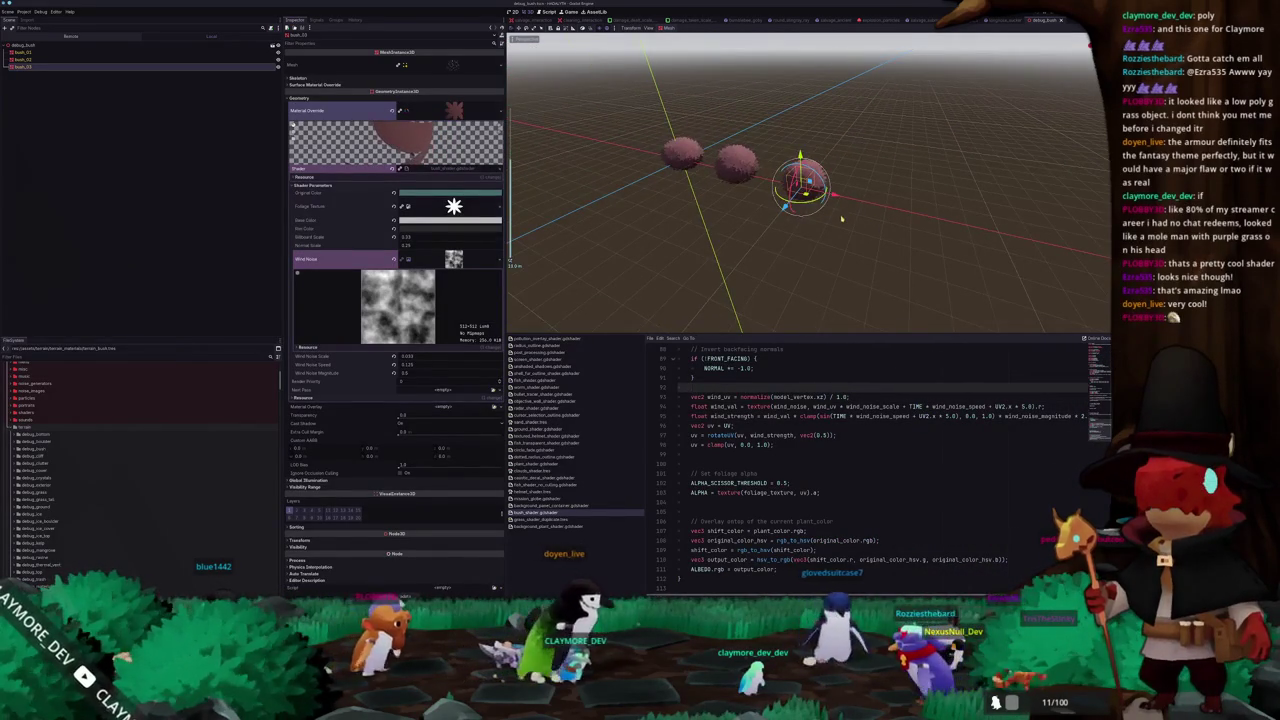
left_click(971, 73)
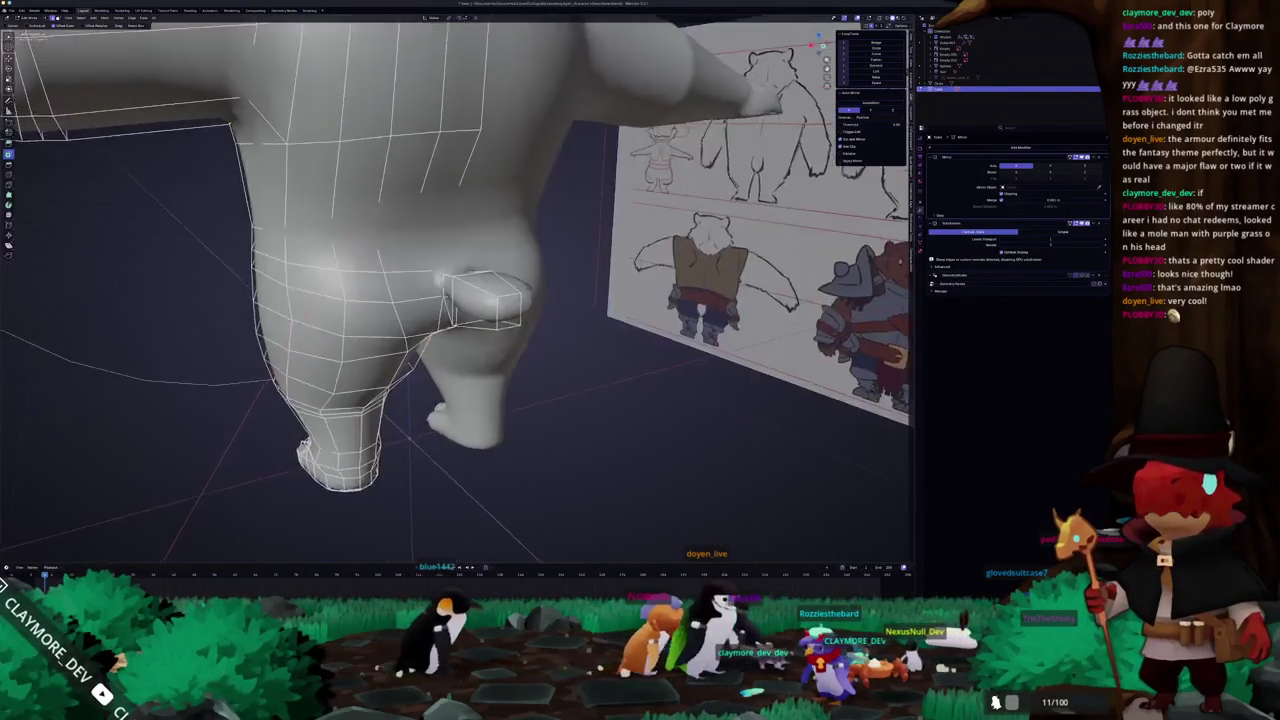
- Snap to front view and check the bear against the reference board
middle_click_drag(450, 300, 450, 190)
key("KP_1")
mouse_move(517, 342)
middle_mouse_down()
mouse_move(613, 288)
mouse_move(503, 343)
middle_mouse_up()
scroll(613, 288, "up", 1)
left_click(586, 284)
- Stretch the tail stub along X, then return to Object Mode
key("s")
key("x")
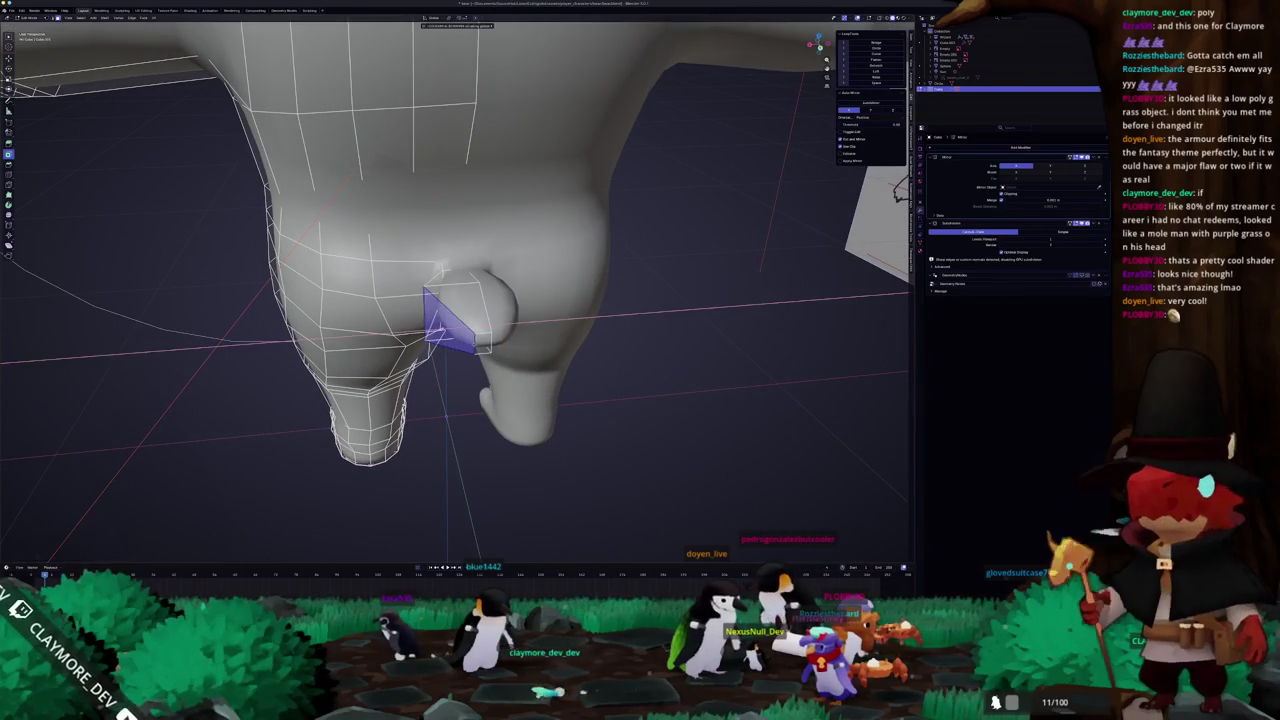
left_click(474, 343)
mouse_move(474, 343)
middle_mouse_down()
mouse_move(573, 258)
mouse_move(490, 280)
mouse_move(540, 285)
middle_mouse_up()
key("Tab")
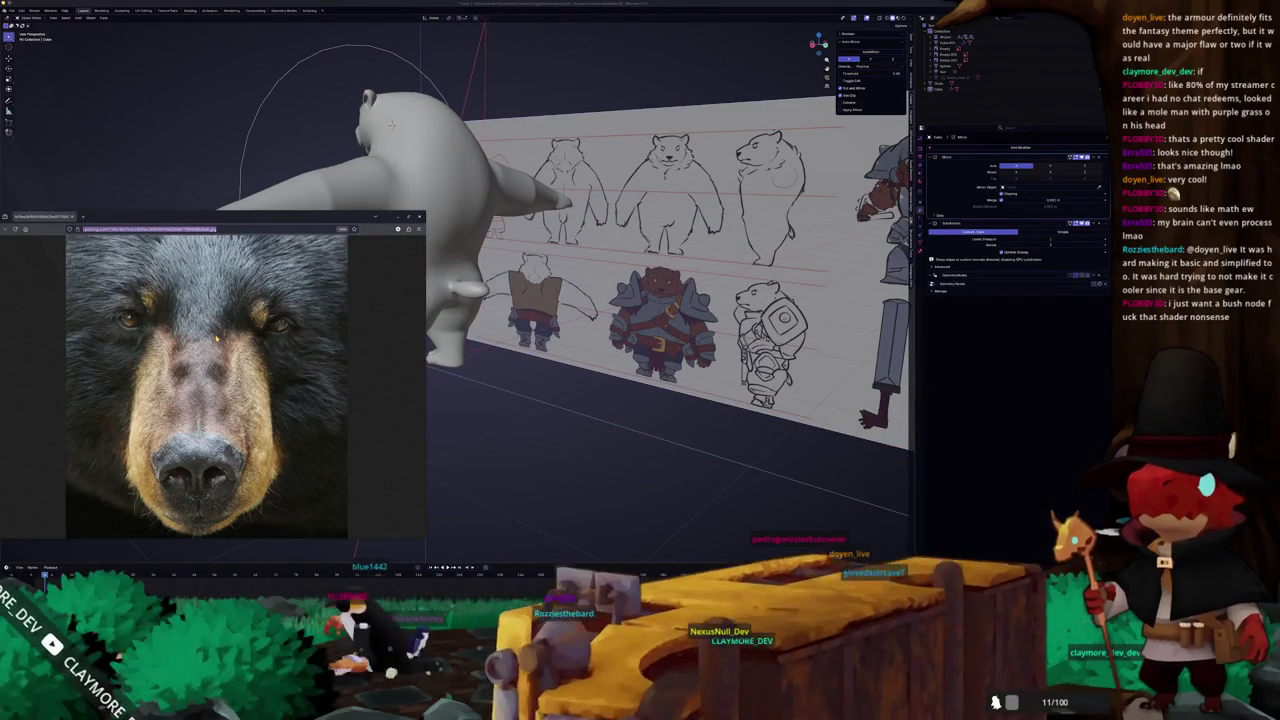
- Search Google Images for 'bear tail' and preview the black bear and grizzly photos
type("bear tail")
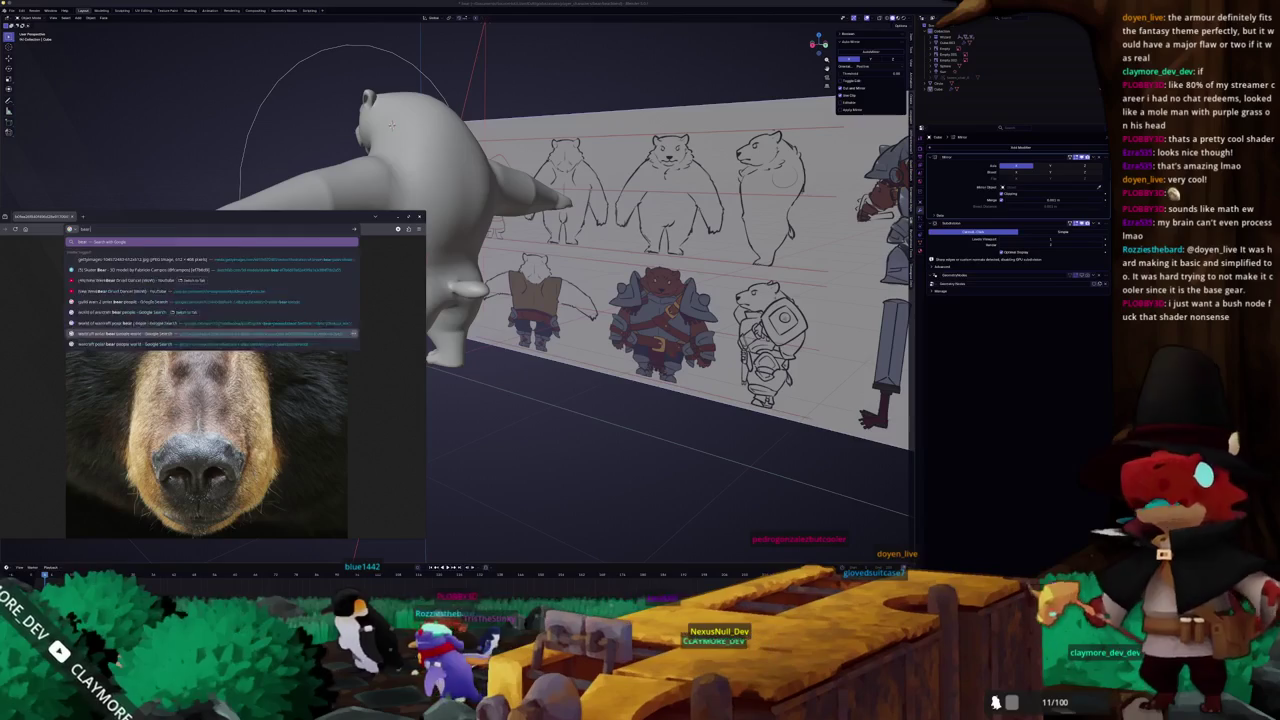
key("Return")
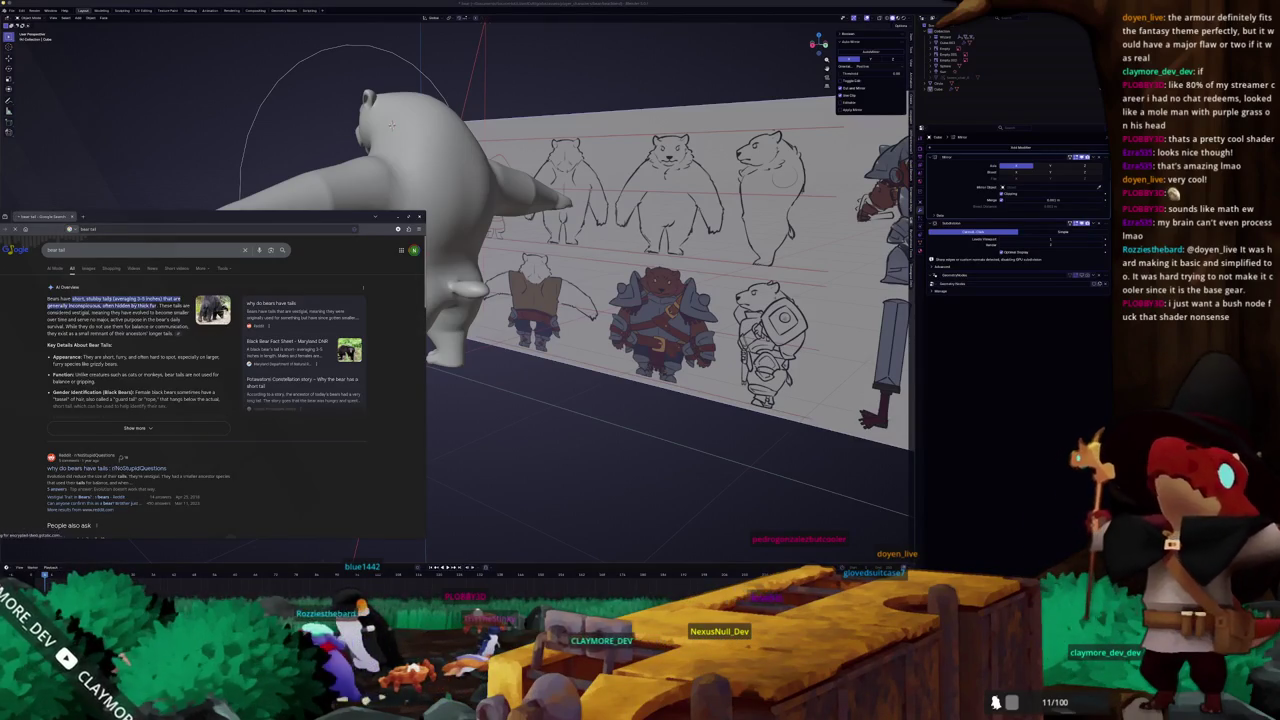
left_click(88, 268)
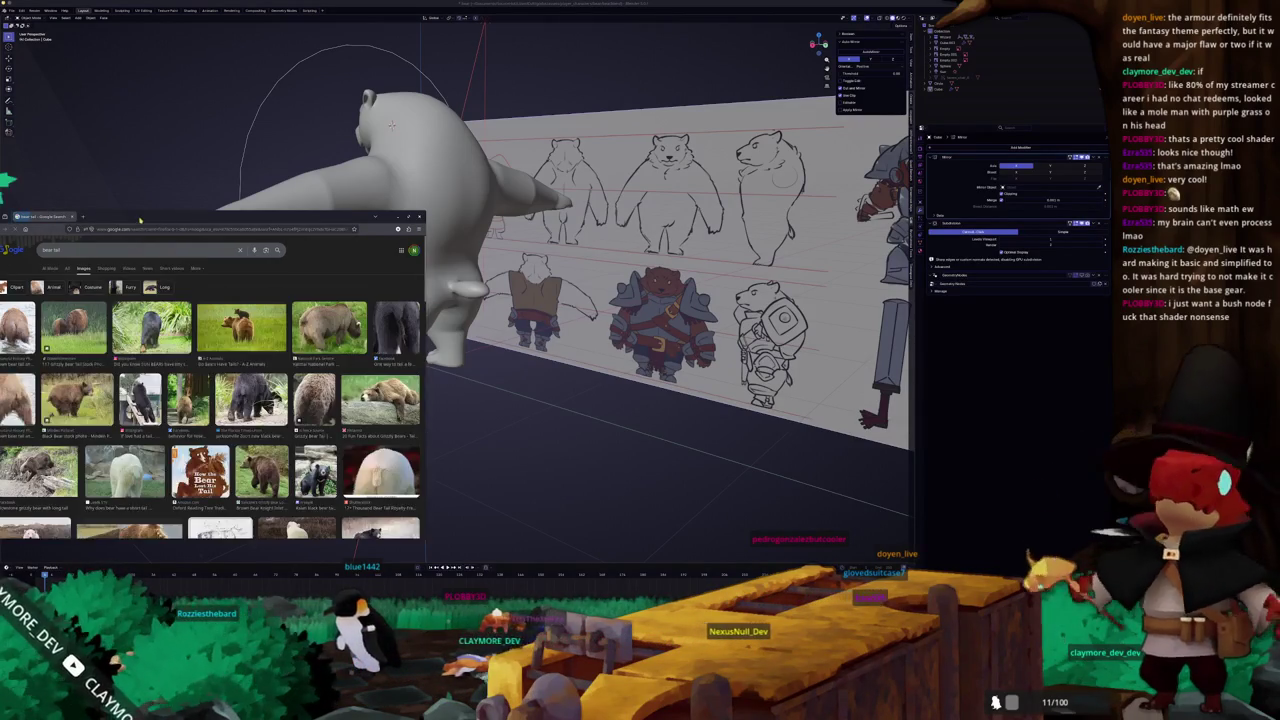
left_click_drag(200, 216, 475, 192)
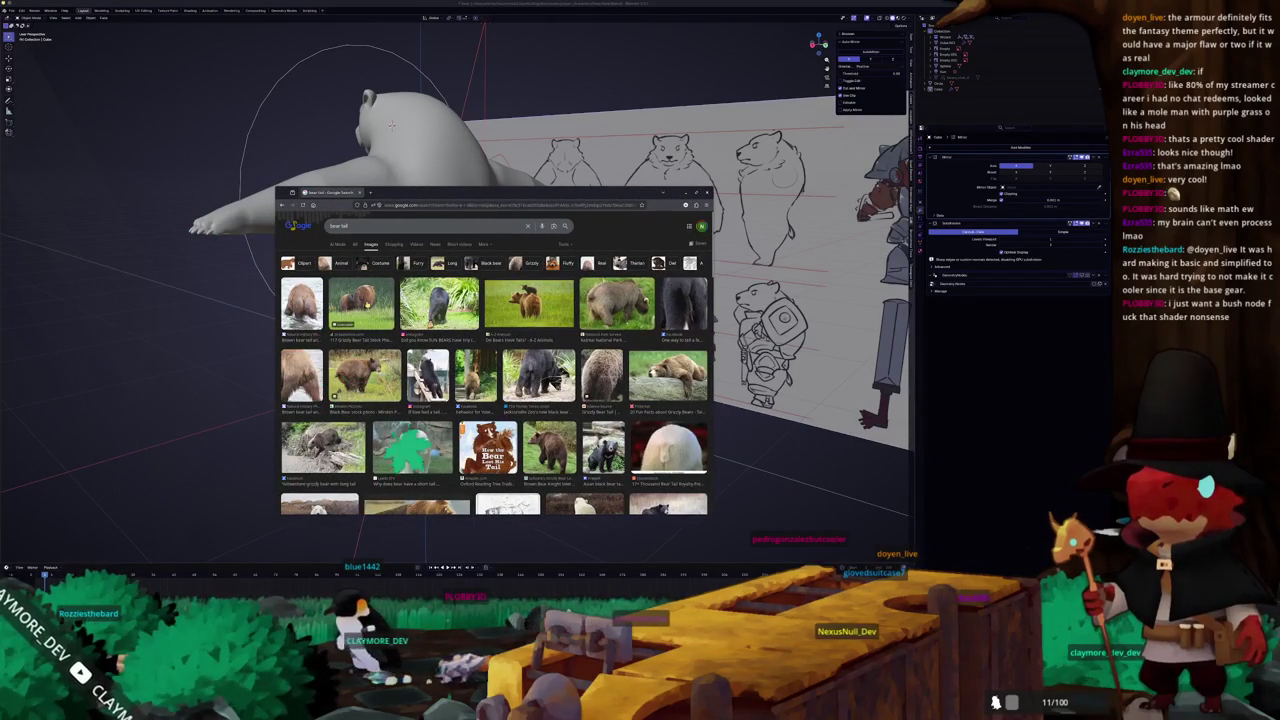
left_click(460, 305)
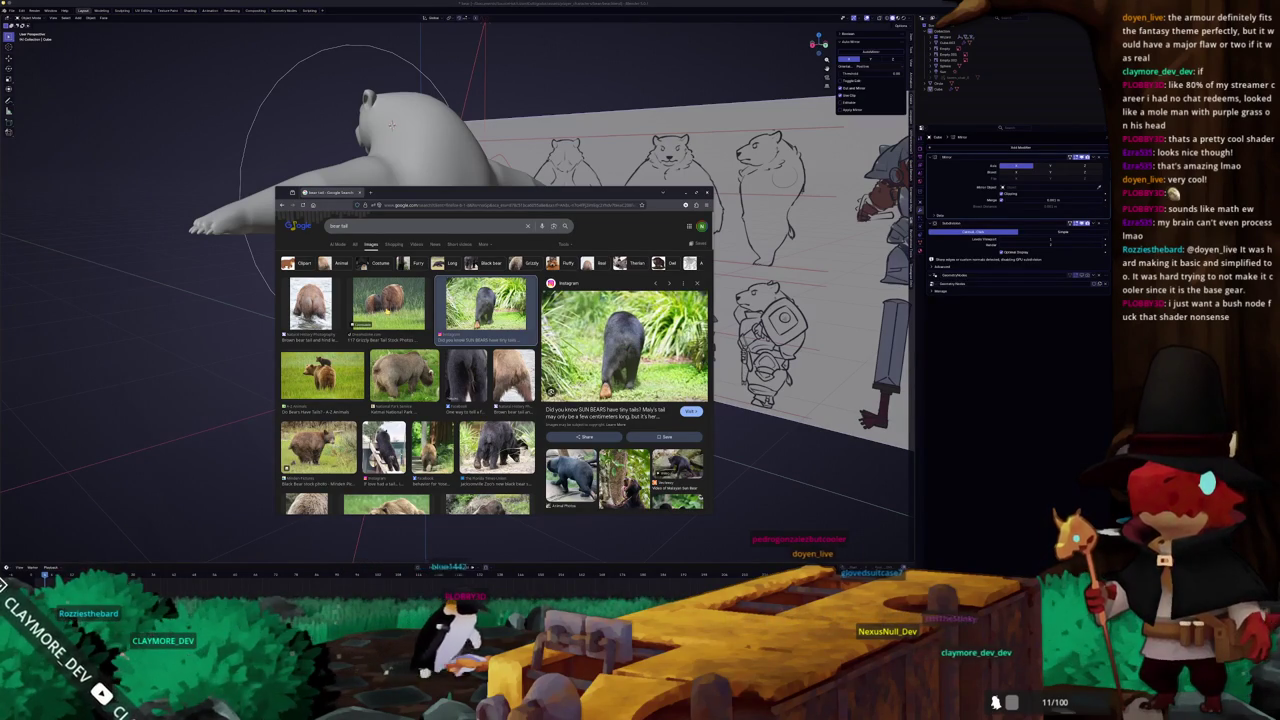
left_click(388, 305)
- Scroll through more results, preview the polar bear tail image, then minimize the browser
scroll(408, 380, "down", 3)
scroll(397, 438, "down", 1)
scroll(397, 438, "down", 1)
scroll(397, 438, "down", 1)
scroll(397, 438, "down", 1)
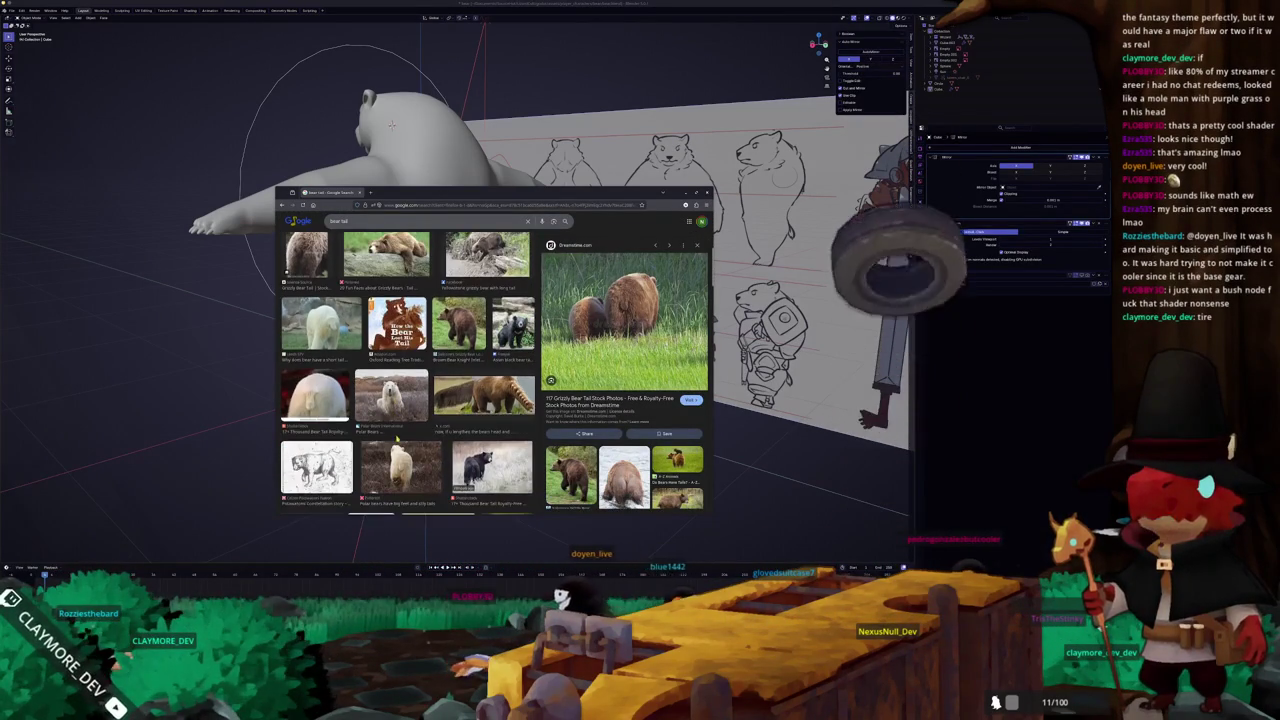
scroll(397, 438, "down", 2)
scroll(408, 380, "down", 1)
scroll(408, 380, "down", 1)
scroll(408, 380, "down", 1)
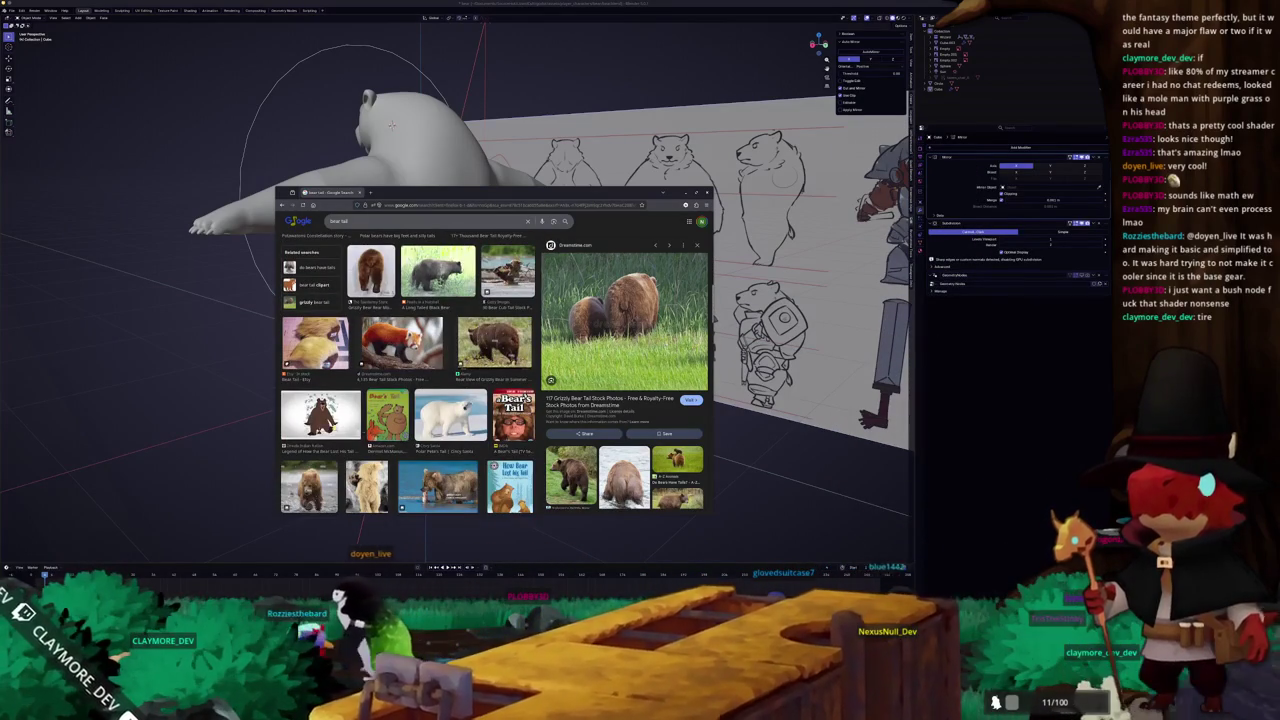
scroll(408, 375, "down", 1)
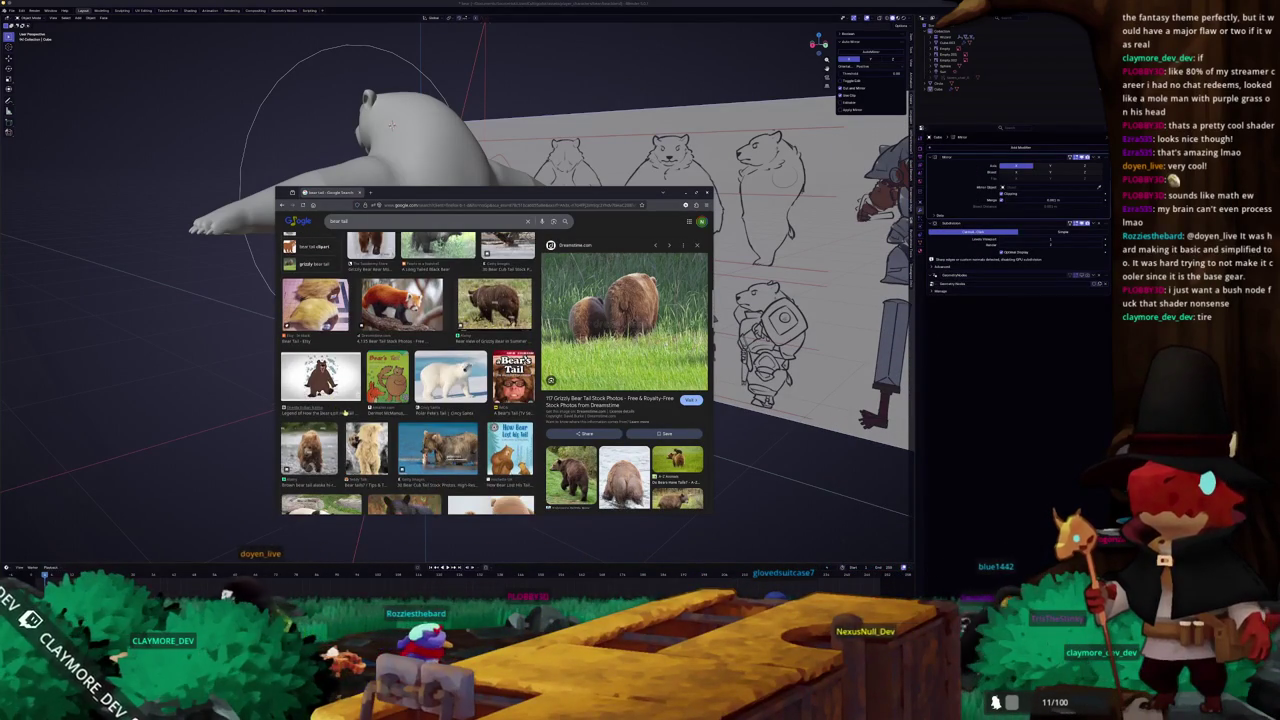
scroll(408, 375, "down", 1)
scroll(408, 375, "down", 1)
scroll(408, 375, "down", 1)
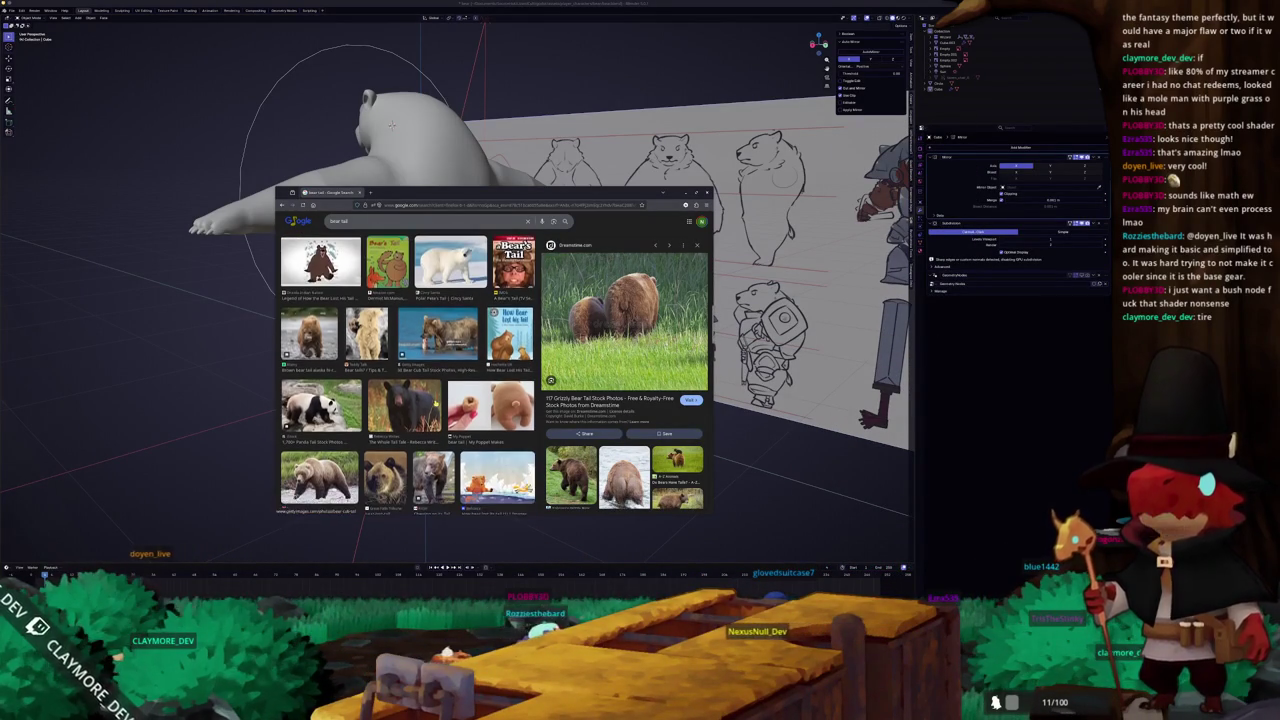
scroll(408, 375, "down", 1)
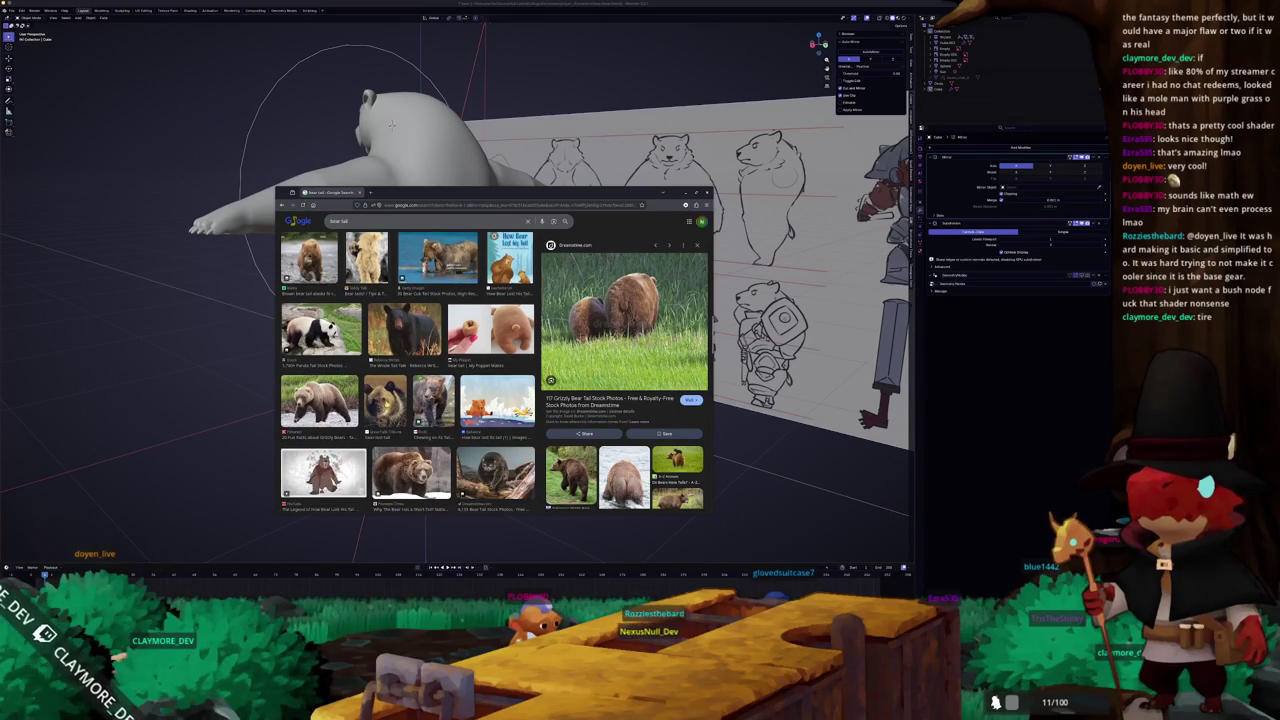
scroll(408, 375, "down", 1)
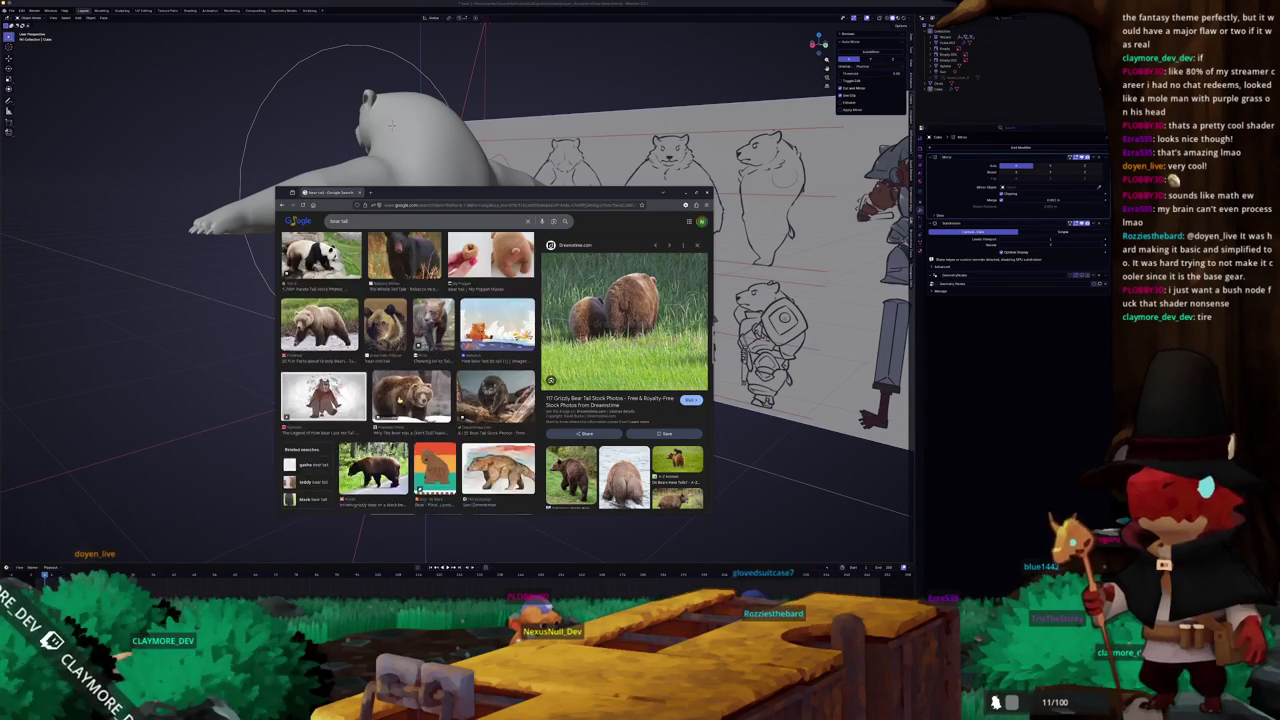
scroll(408, 375, "down", 1)
scroll(408, 375, "down", 1)
scroll(408, 375, "down", 1)
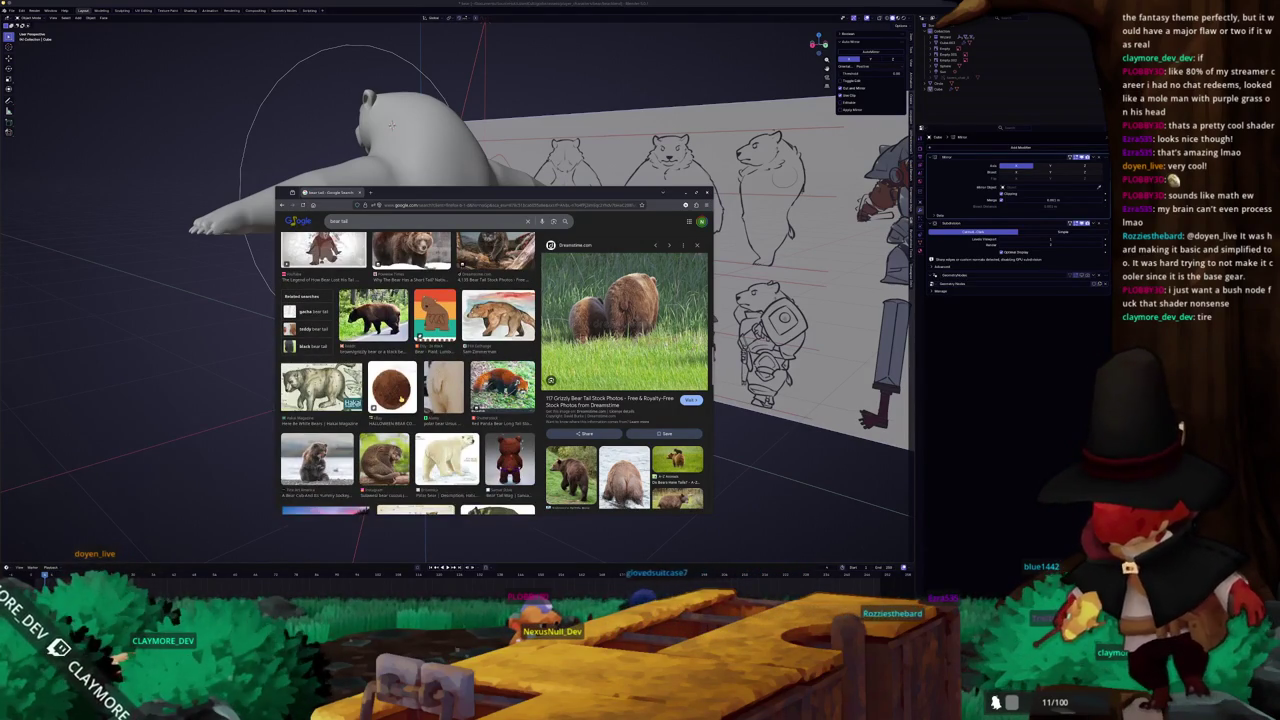
scroll(408, 375, "down", 1)
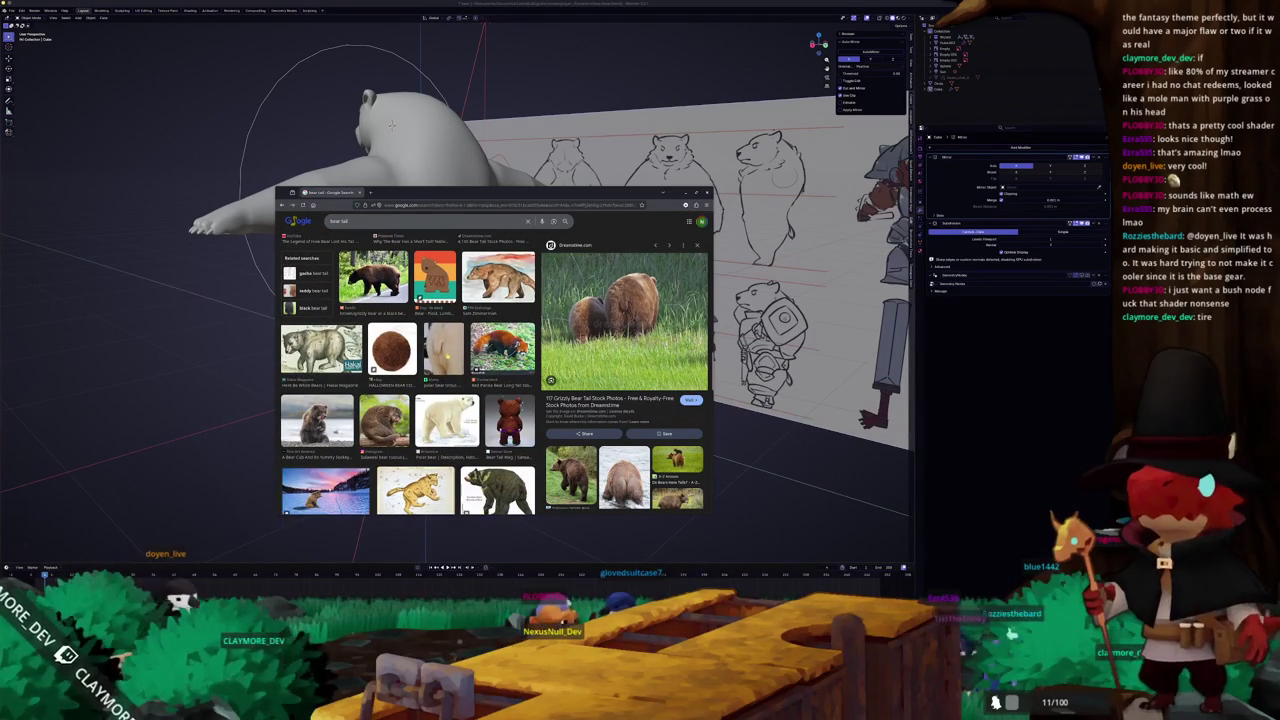
left_click(443, 348)
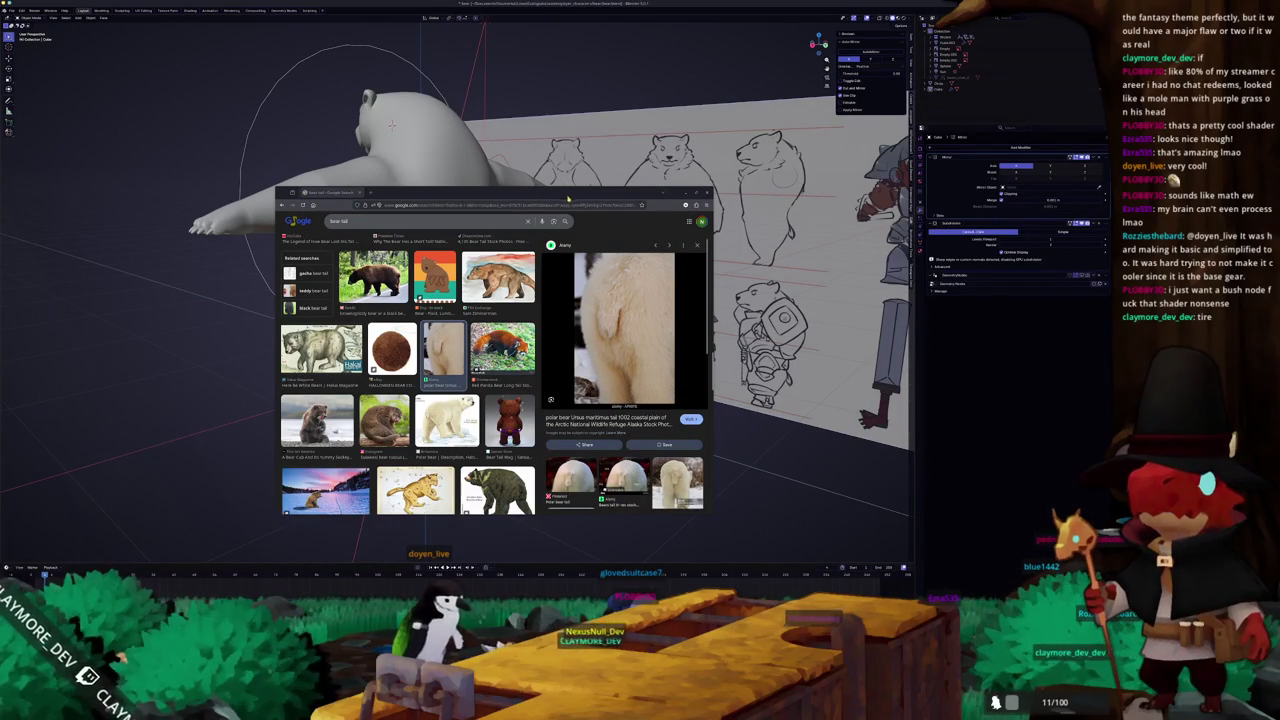
left_click_drag(558, 201, 295, 257)
left_click(421, 248)
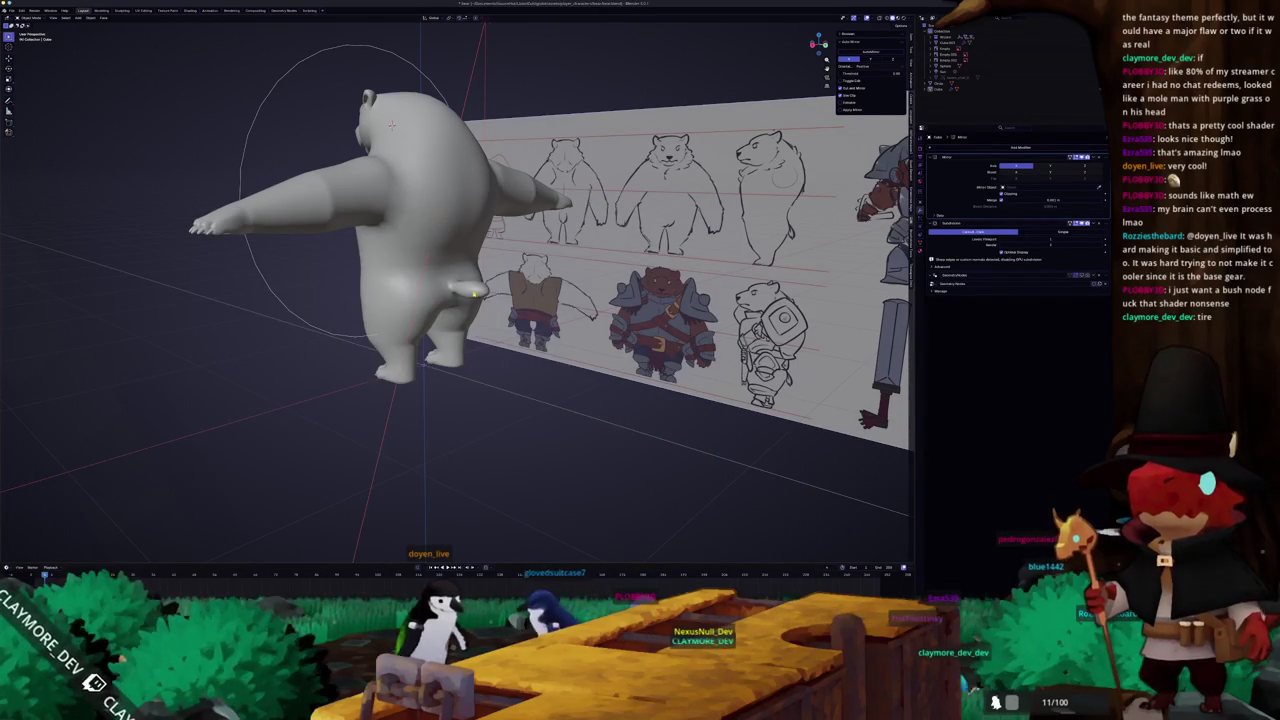
- In side ortho view, select the whole tail and move it along Y
key("Tab")
scroll(391, 124, "up", 5)
mouse_move(391, 124)
middle_mouse_down()
mouse_move(430, 320)
mouse_move(460, 290)
middle_mouse_up()
key("KP_3")
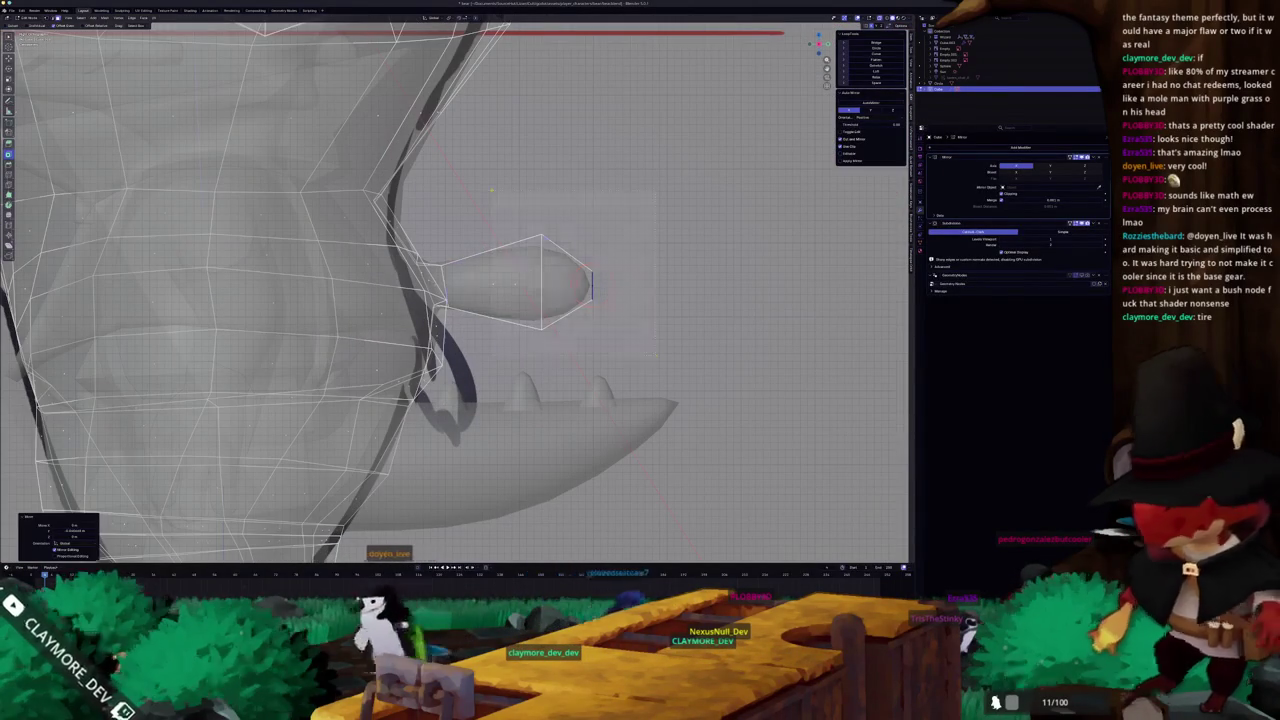
key("l")
key("g")
key("y")
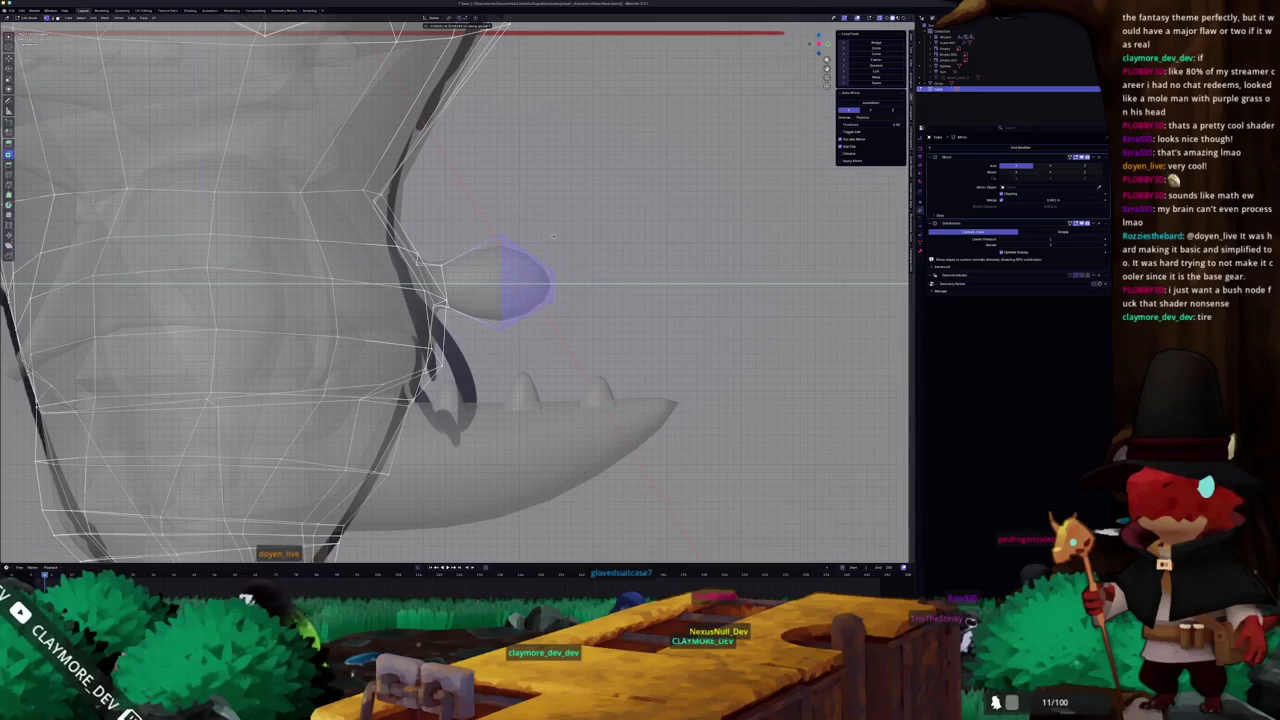
left_click(553, 236)
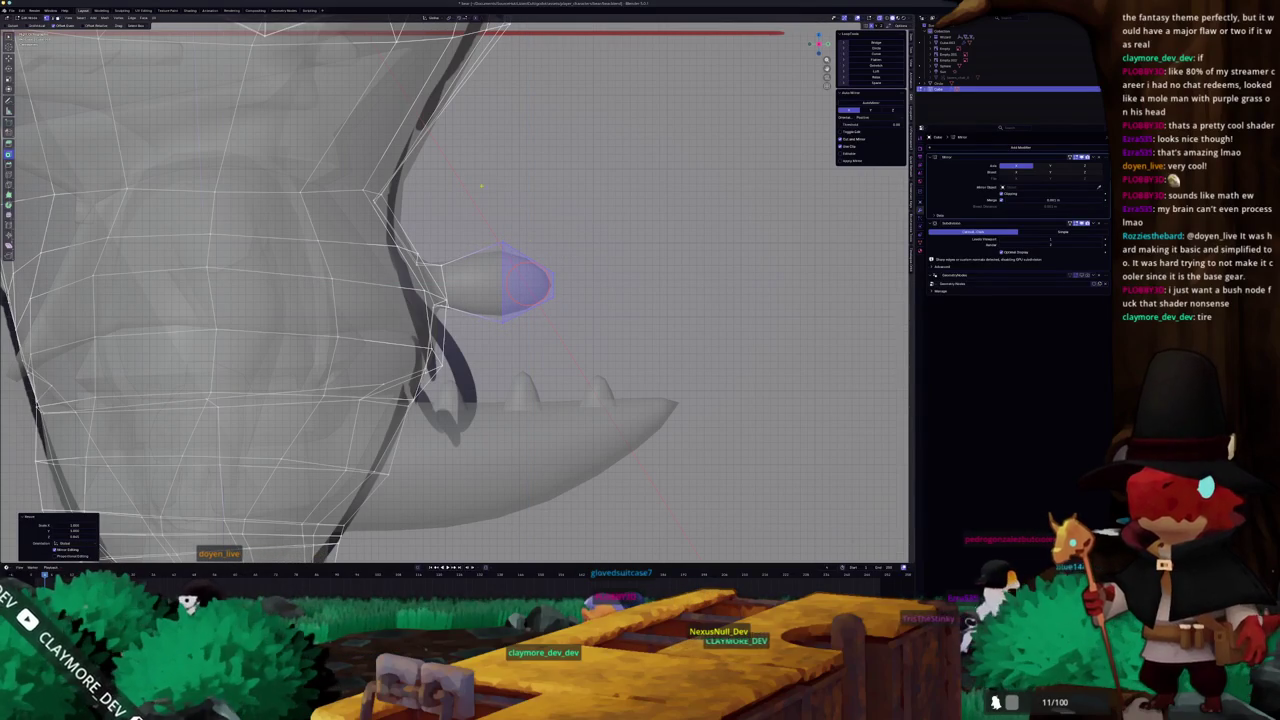
- Scale the tail longer and slimmer, check it from below, and return to Object Mode
key("s")
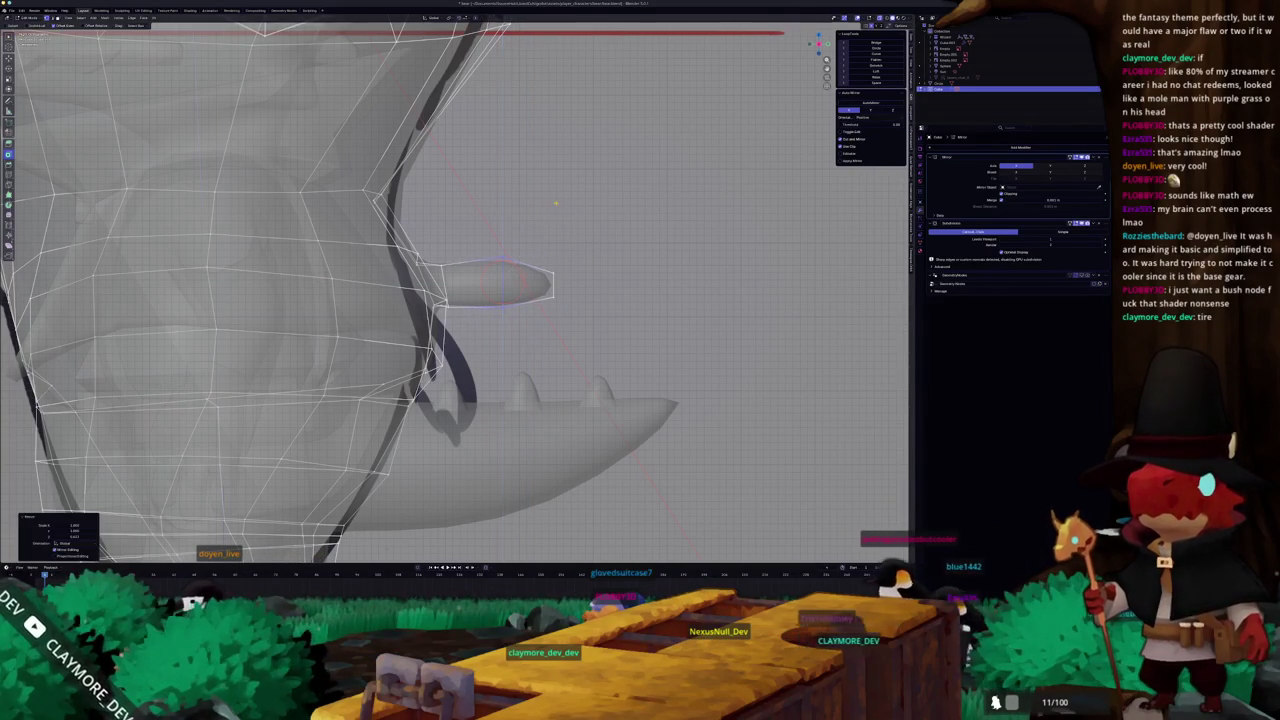
middle_click_drag(556, 202, 484, 326)
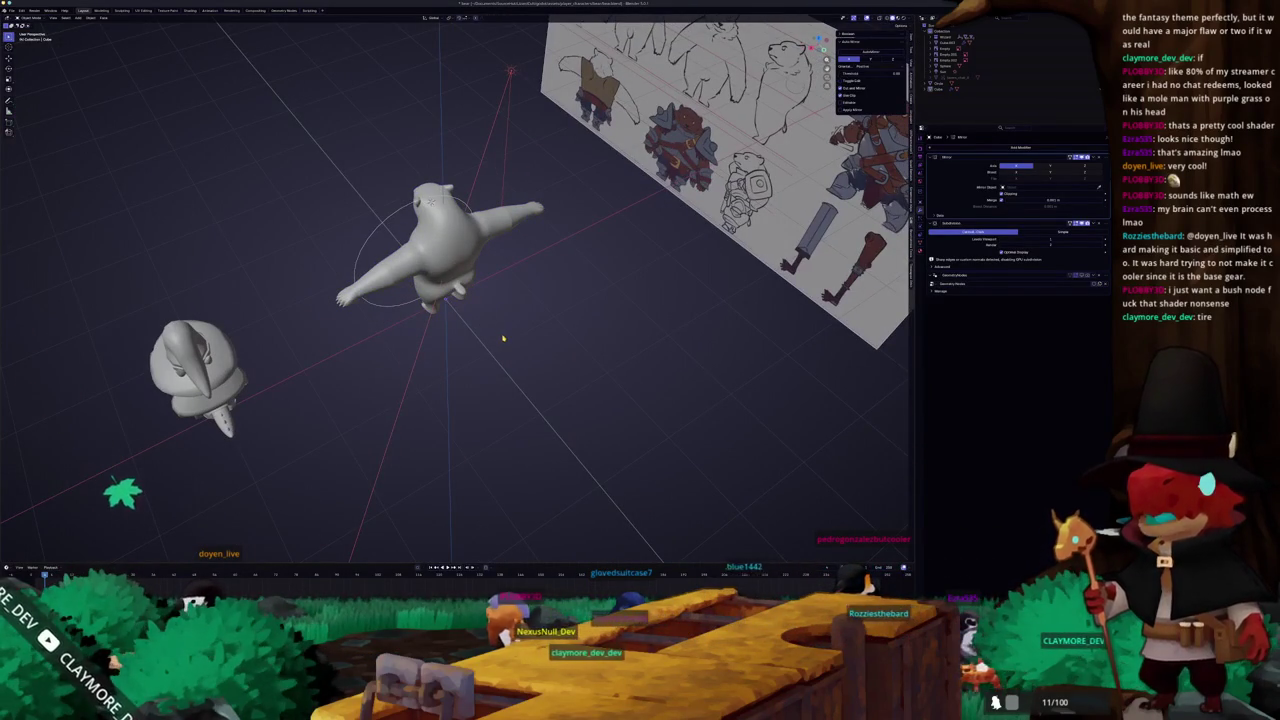
scroll(503, 338, "up", 3)
key("Tab")
scroll(490, 325, "up", 4)
mouse_move(483, 317)
middle_mouse_down()
mouse_move(500, 308)
mouse_move(541, 330)
middle_mouse_up()
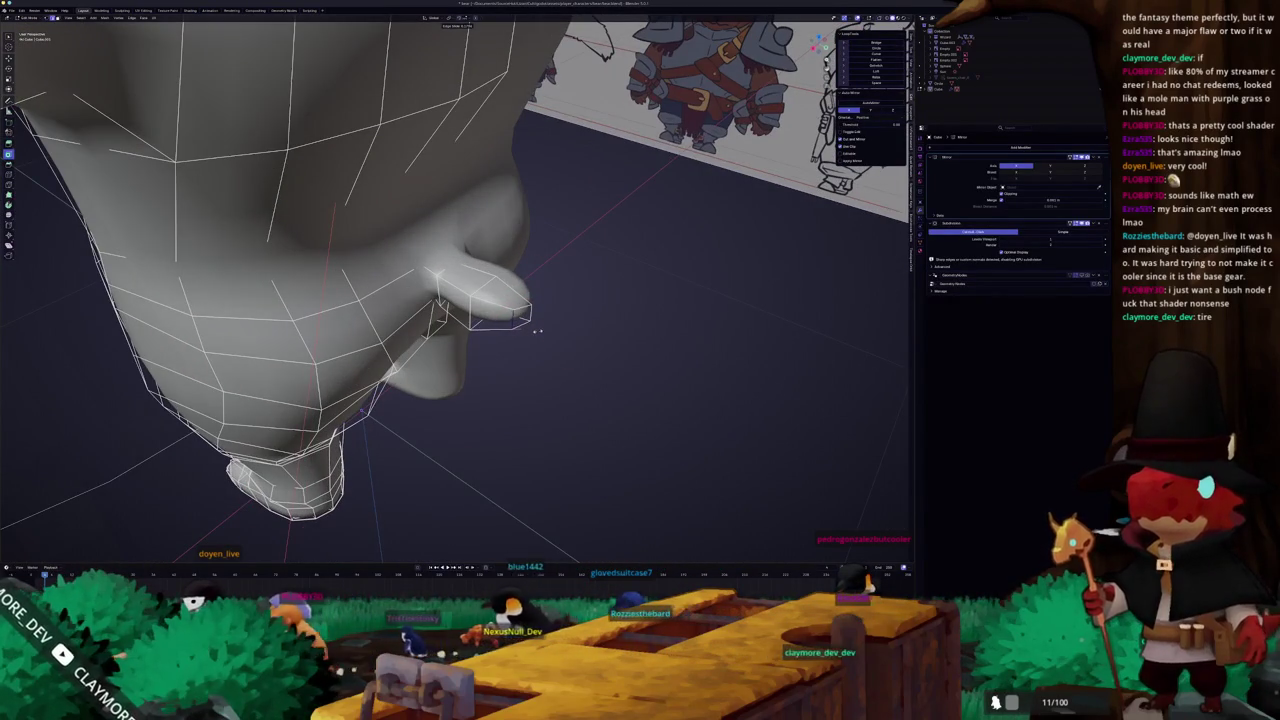
key("Tab")
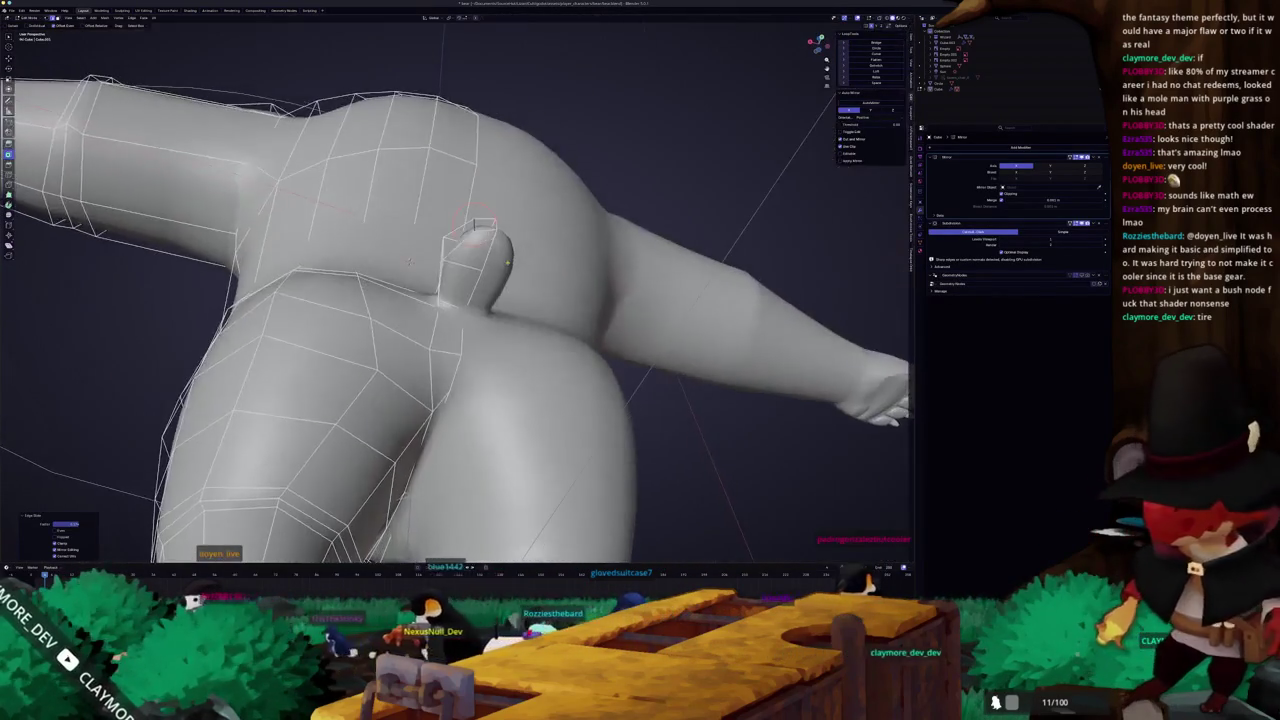
mouse_move(537, 331)
middle_mouse_down()
mouse_move(421, 268)
mouse_move(355, 123)
mouse_move(437, 386)
mouse_move(462, 376)
mouse_move(442, 370)
mouse_move(485, 371)
middle_mouse_up()
scroll(355, 123, "down", 5)
- Toggle X-ray in front view to compare the bear with the front sketch
key("KP_1")
key("Tab")
key("alt+z")
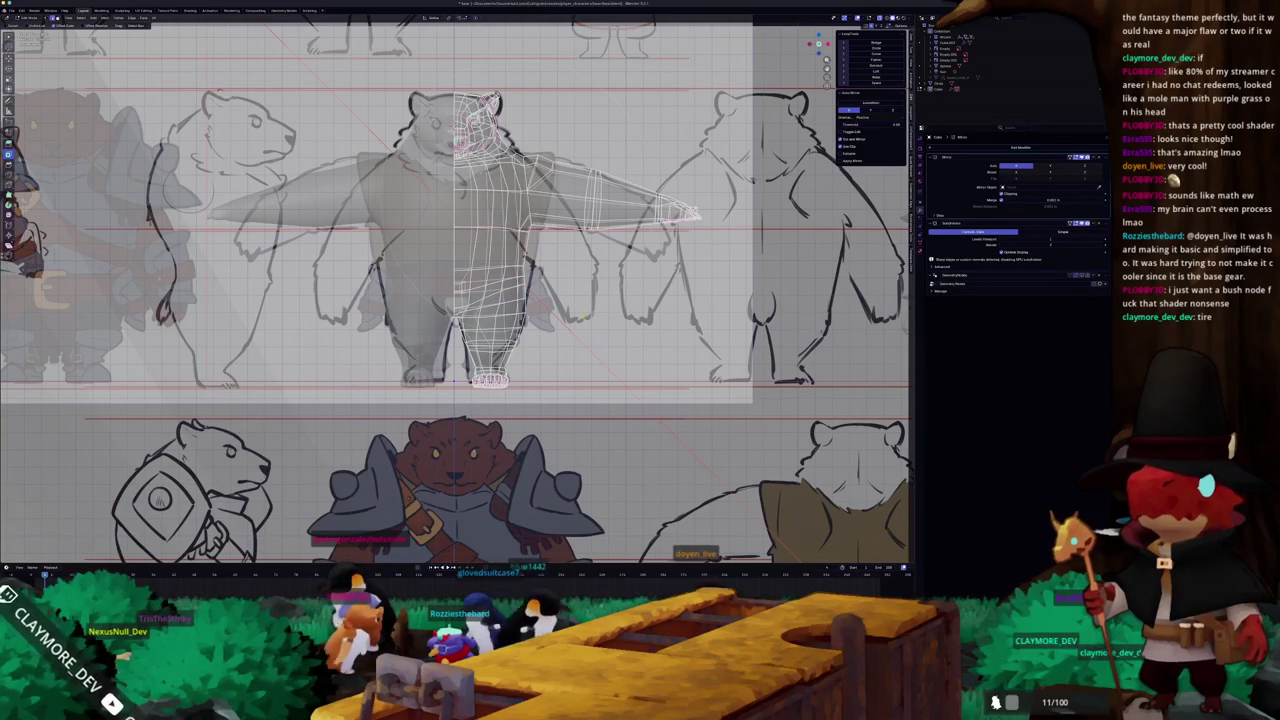
key("Tab")
key("alt+z")
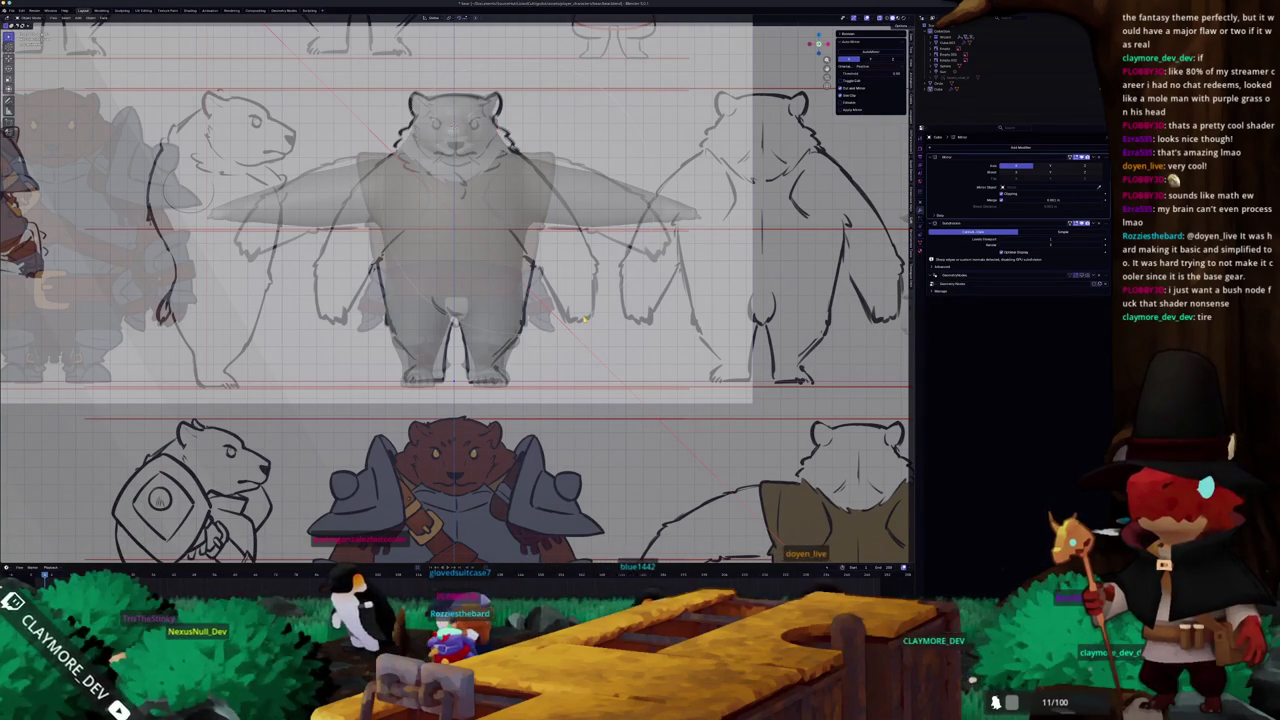
key("alt+z")
key("alt+z")
key("alt+z")
key("alt+z")
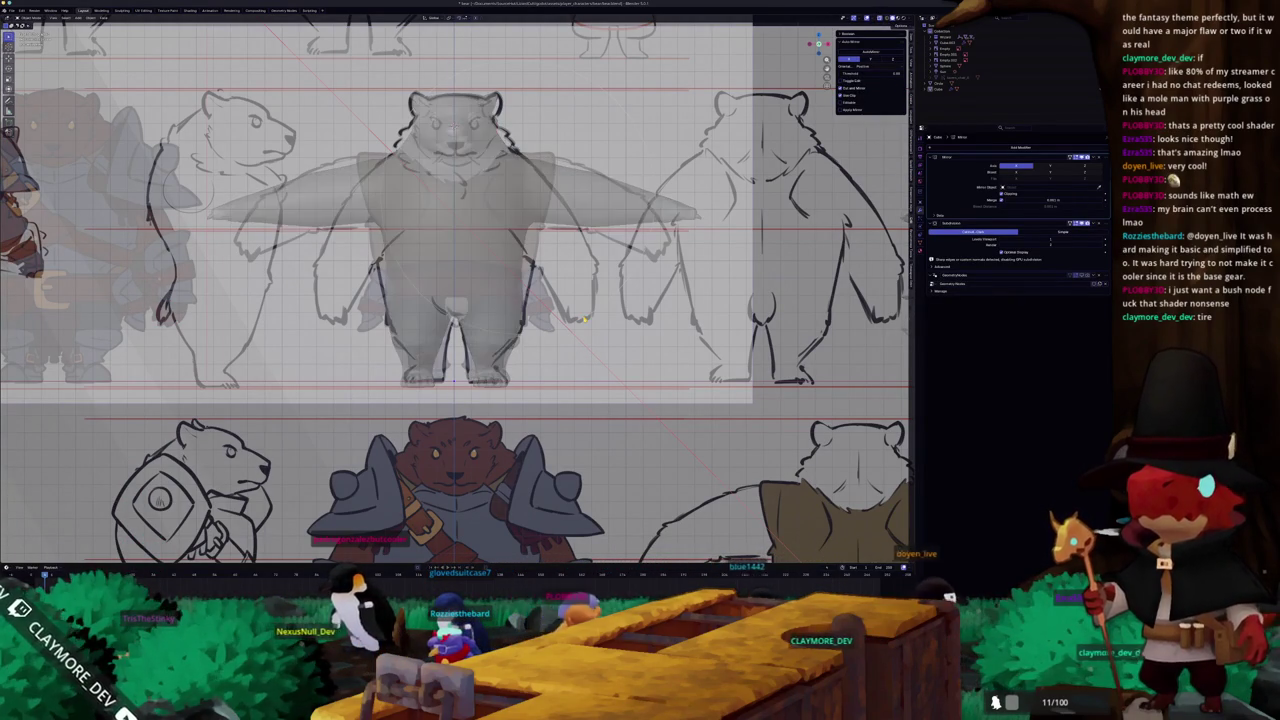
key("alt+z")
key("alt+z")
key("alt+z")
key("alt+z")
key("alt+z")
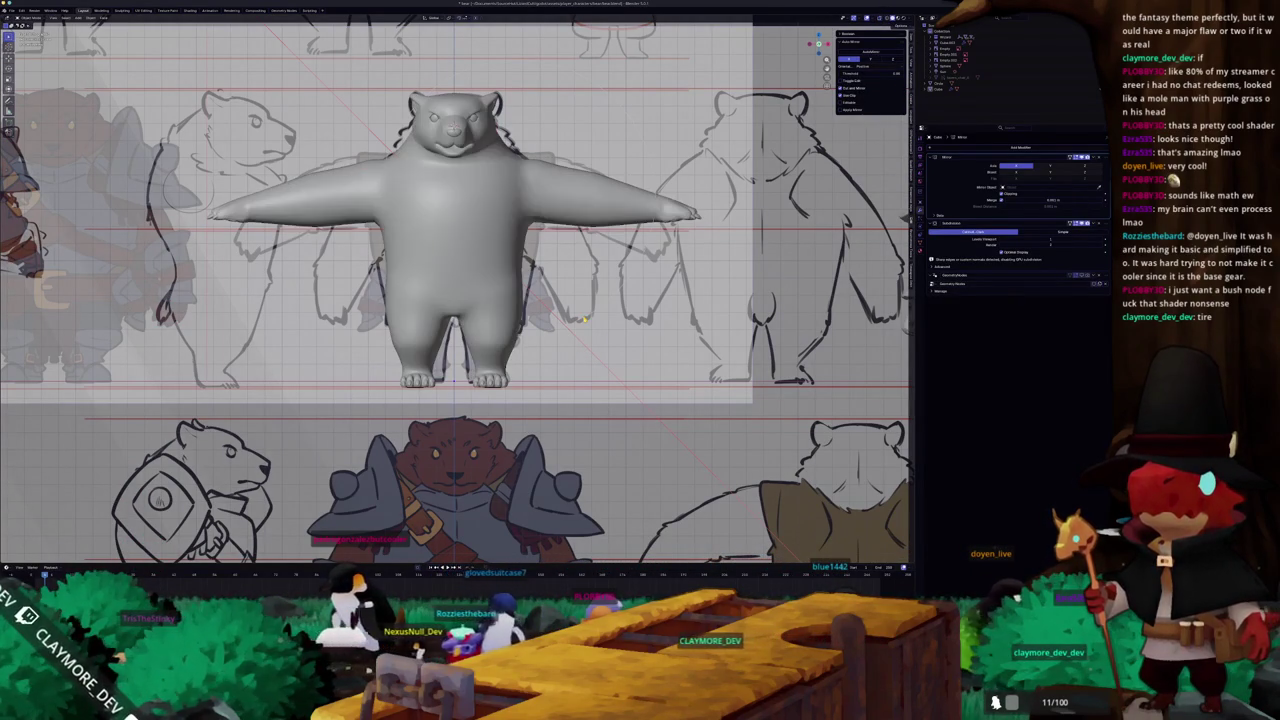
key("alt+z")
key("alt+z")
key("alt+z")
key("alt+z")
key("alt+z")
key("alt+z")
key("alt+z")
- Return to solid shading, orbit to perspective, and enable Subdivision smoothing in the viewport
key("alt+z")
scroll(490, 210, "up", 1)
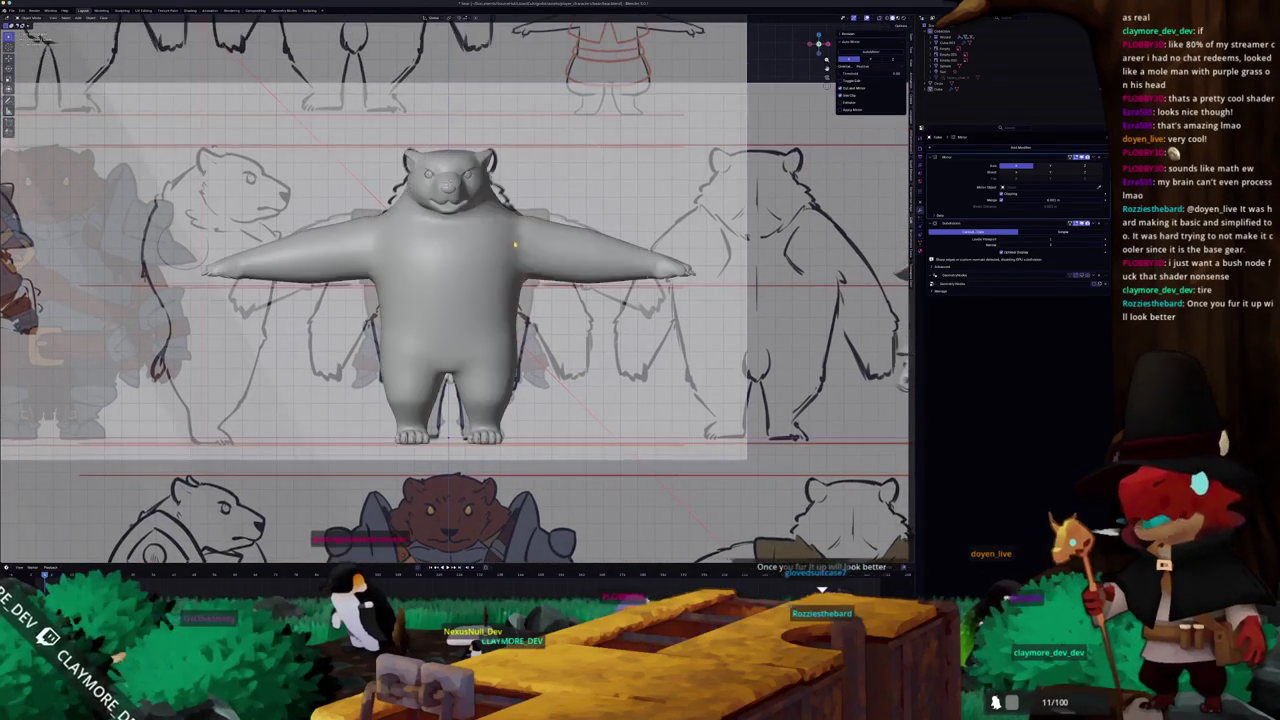
scroll(485, 225, "up", 2)
scroll(480, 235, "up", 1)
scroll(478, 241, "up", 2)
key("alt+z")
scroll(479, 242, "up", 1)
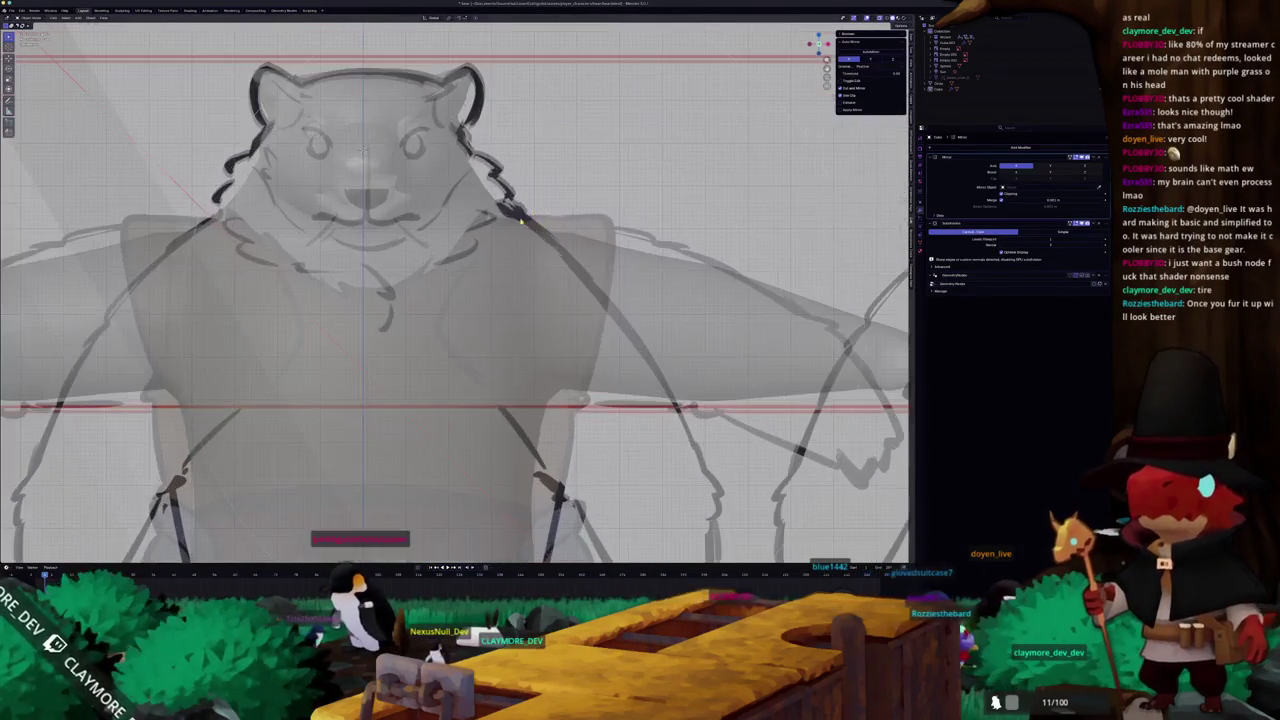
mouse_move(479, 242)
middle_mouse_down()
mouse_move(447, 273)
mouse_move(470, 300)
middle_mouse_up()
key("alt+z")
scroll(448, 274, "down", 3)
key("alt+z")
scroll(538, 192, "down", 3)
middle_click_drag(520, 200, 538, 192)
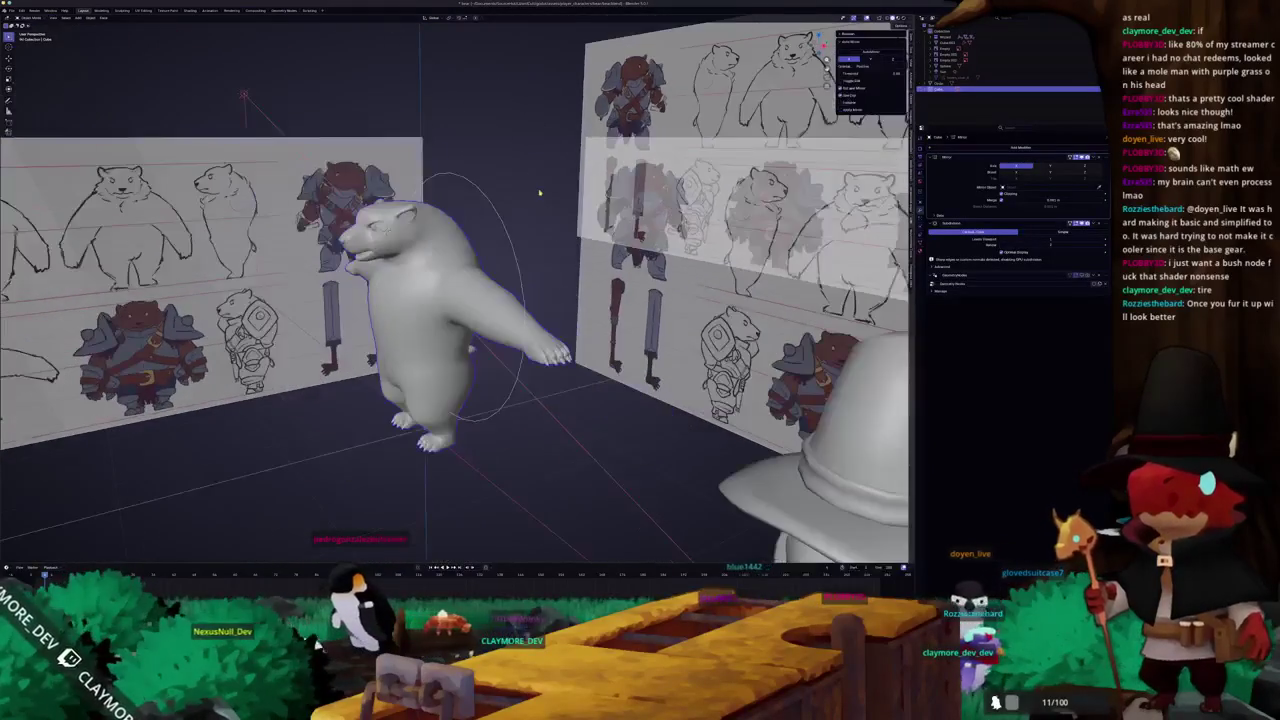
left_click(1084, 275)
- Preview the furry bear and orbit around its front
key("z")
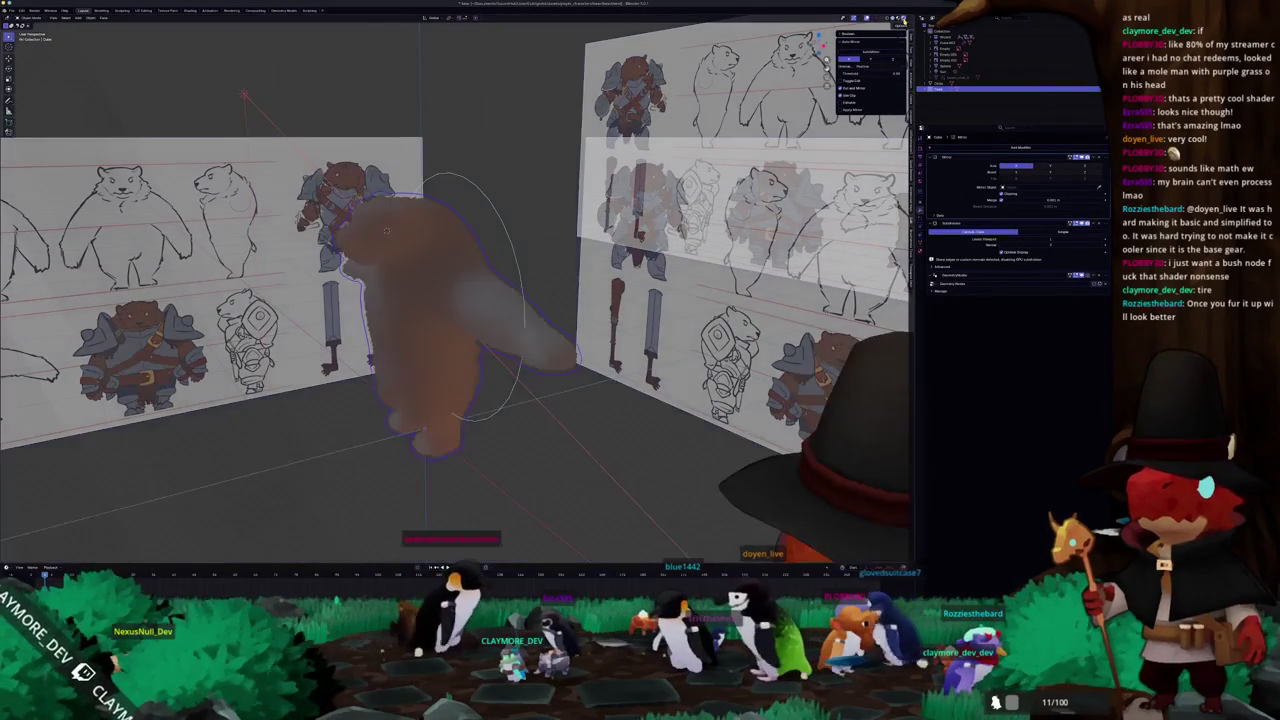
middle_click_drag(505, 180, 510, 211)
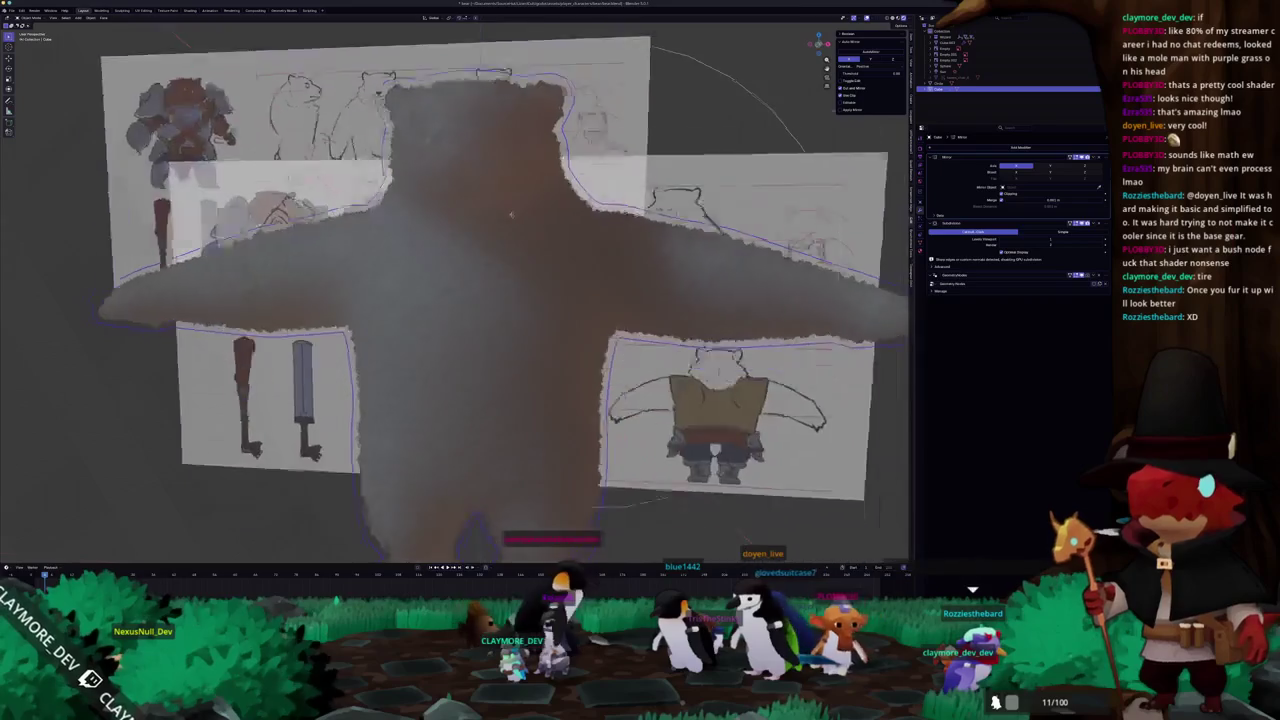
scroll(510, 211, "up", 3)
middle_click_drag(510, 211, 538, 178)
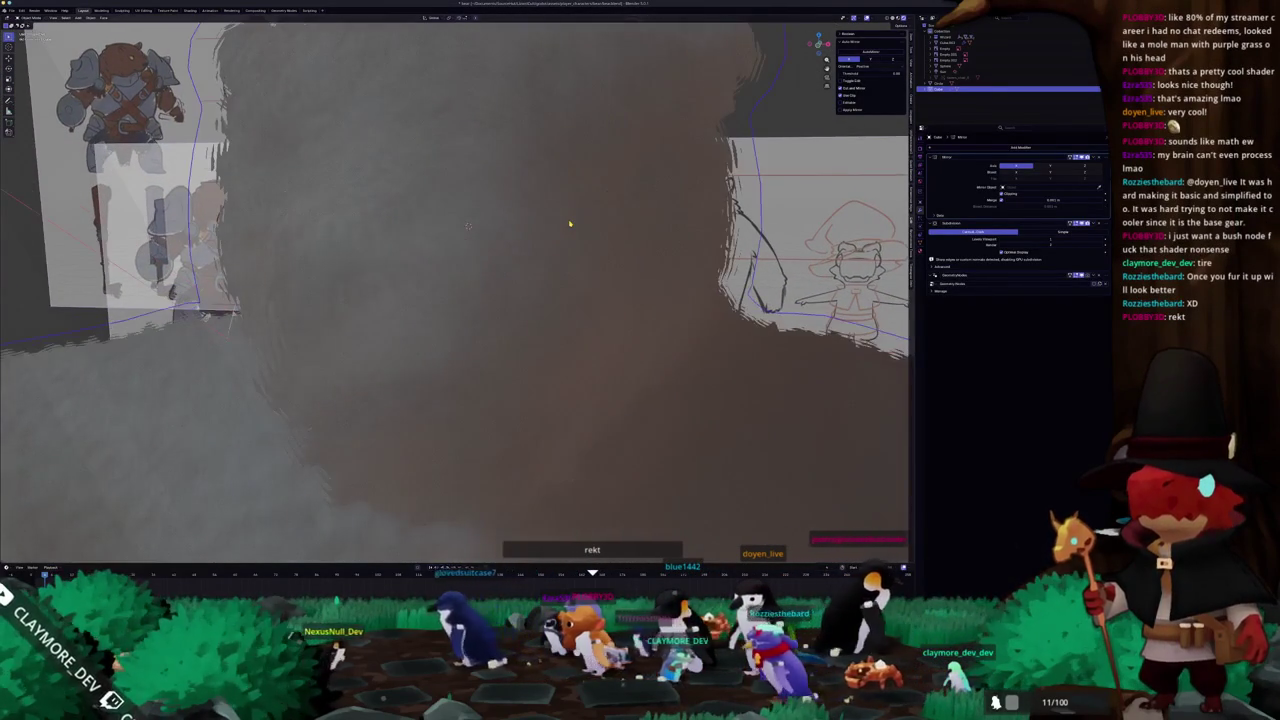
scroll(566, 223, "down", 6)
middle_click_drag(542, 292, 437, 282)
scroll(437, 282, "up", 3)
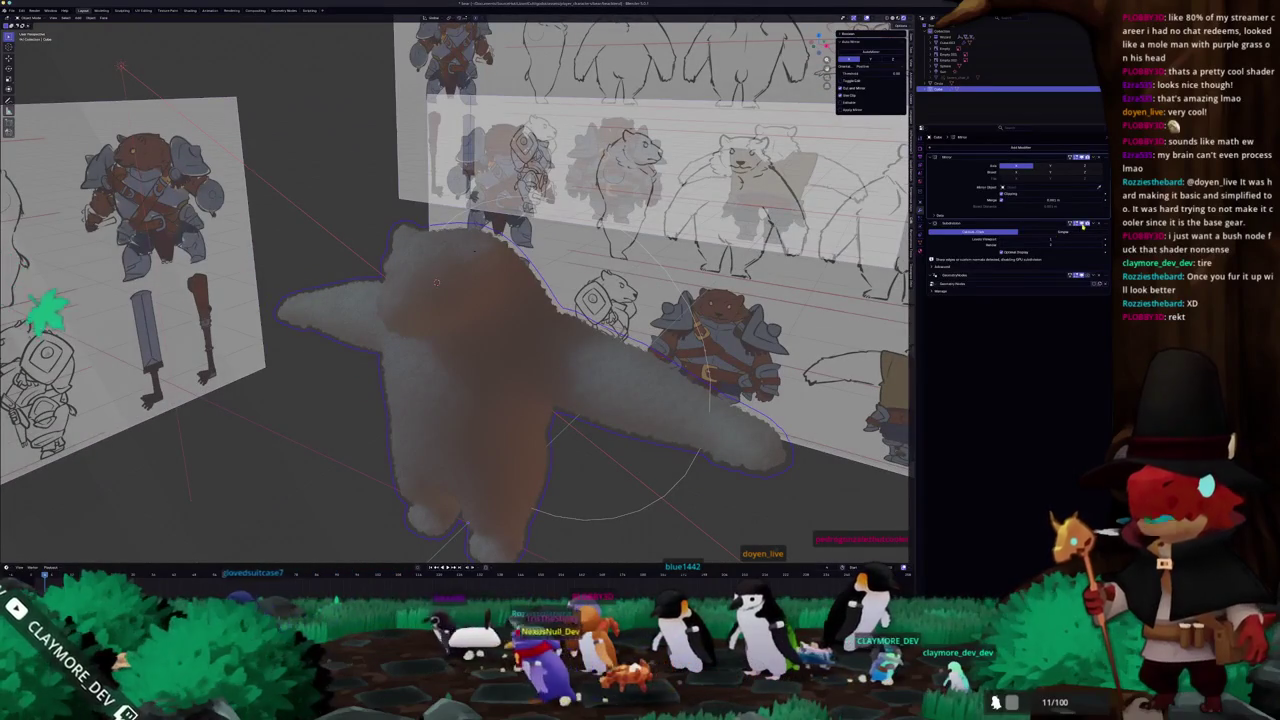
- Hide the fur again and enter Edit Mode on the smooth bear mesh
key("ctrl+z")
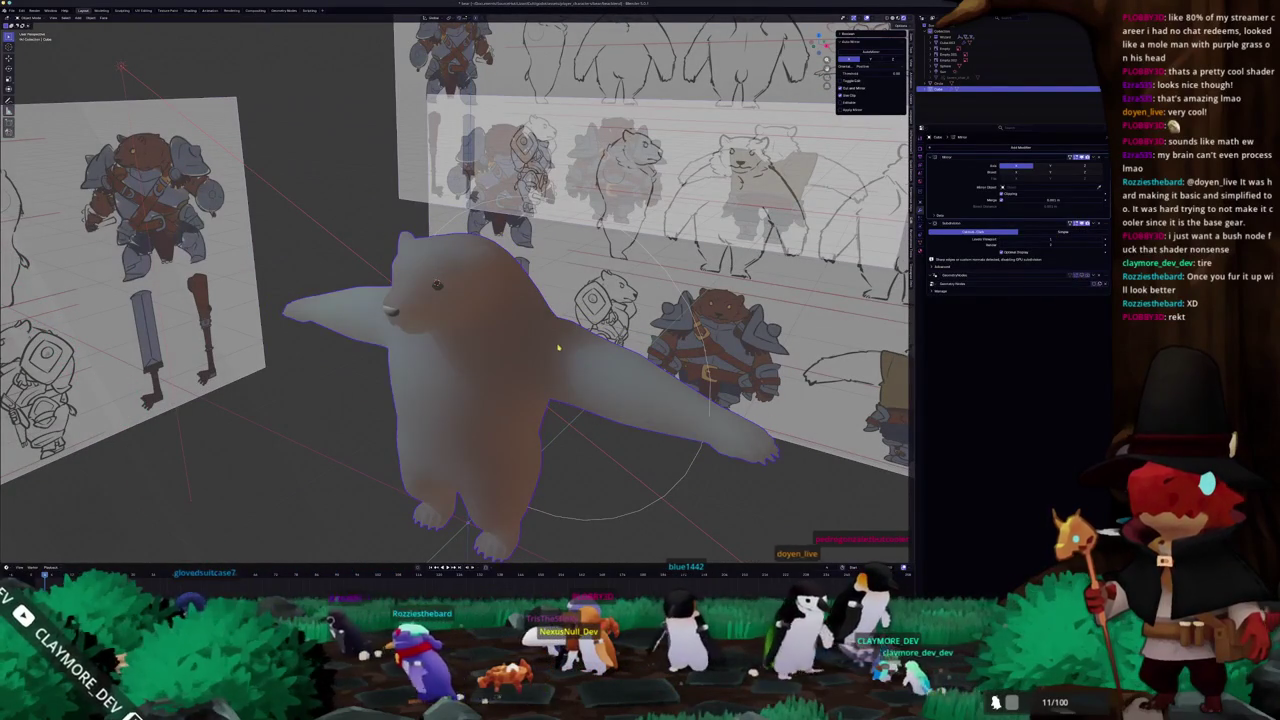
mouse_move(437, 285)
middle_mouse_down()
mouse_move(526, 314)
mouse_move(440, 330)
mouse_move(459, 341)
mouse_move(421, 315)
middle_mouse_up()
scroll(526, 314, "up", 3)
key("Tab")
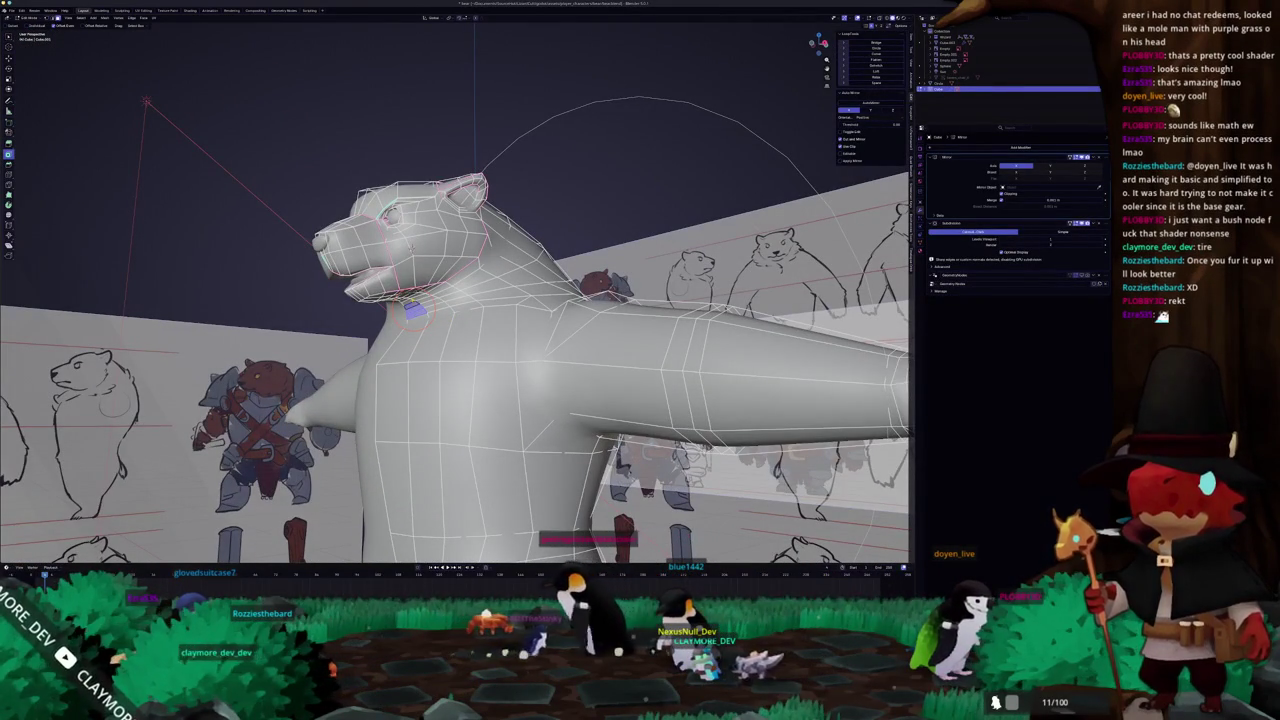
- Ctrl-click a shortest-path strip of neck faces, Separate > Selection, and select the new neck piece
middle_click_drag(410, 310, 394, 311)
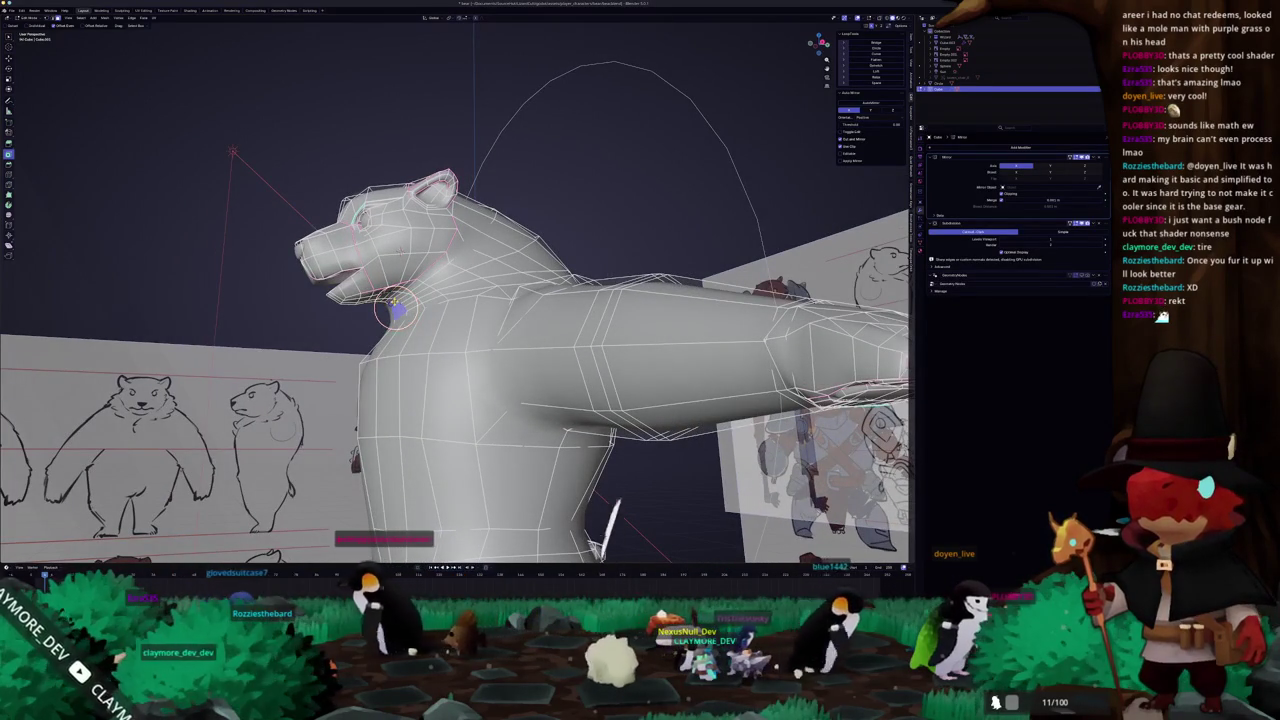
left_click(397, 309, "ctrl")
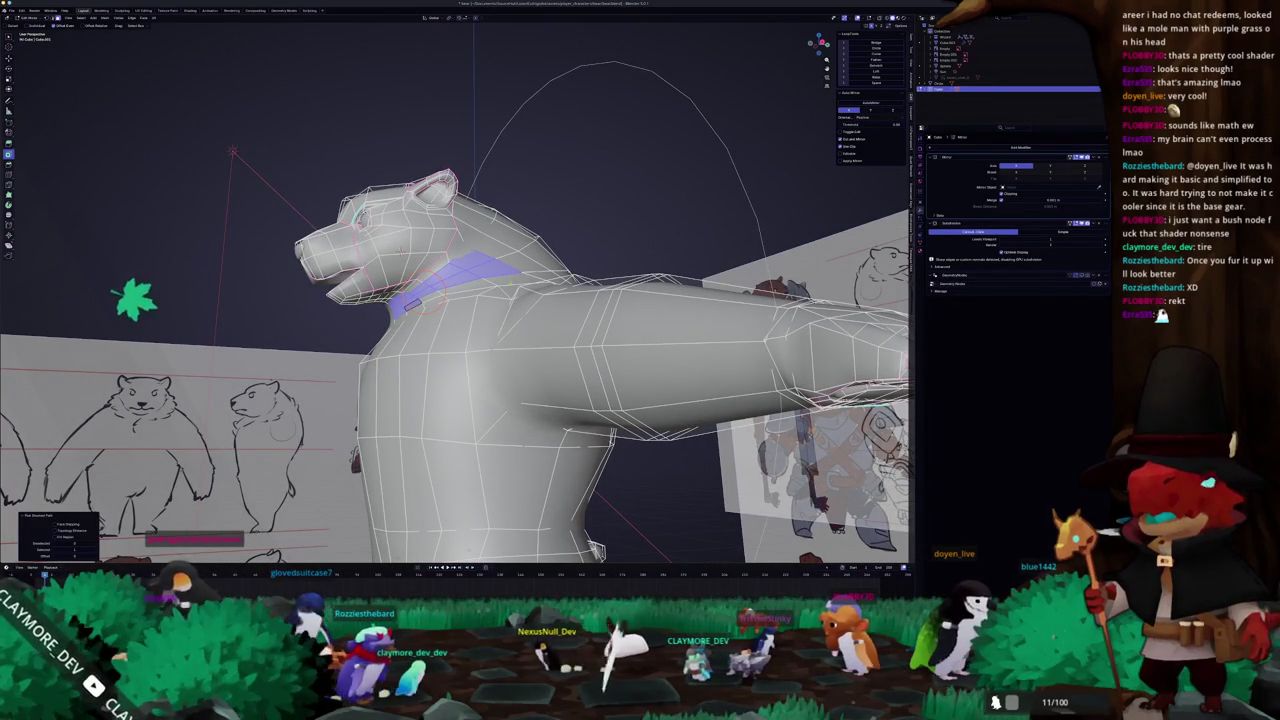
mouse_move(400, 300)
middle_mouse_down()
mouse_move(398, 256)
mouse_move(474, 306)
mouse_move(506, 290)
mouse_move(480, 290)
mouse_move(590, 285)
mouse_move(594, 308)
middle_mouse_up()
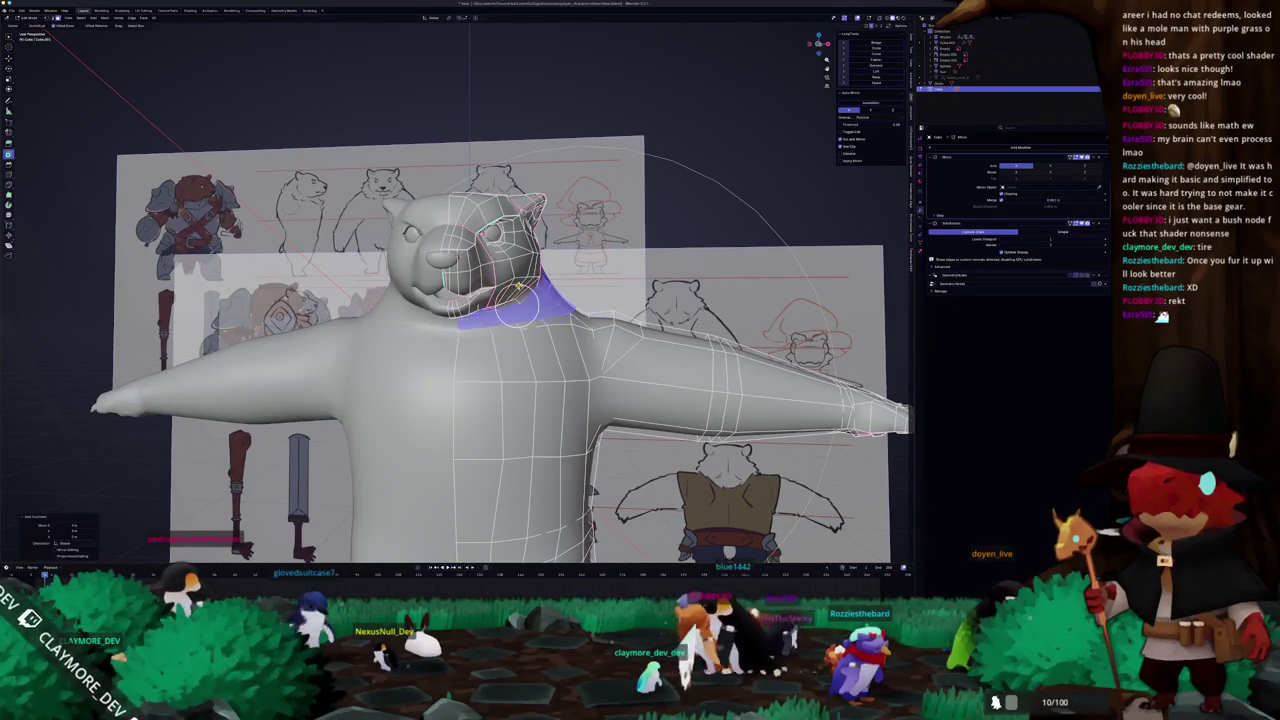
right_click(506, 343)
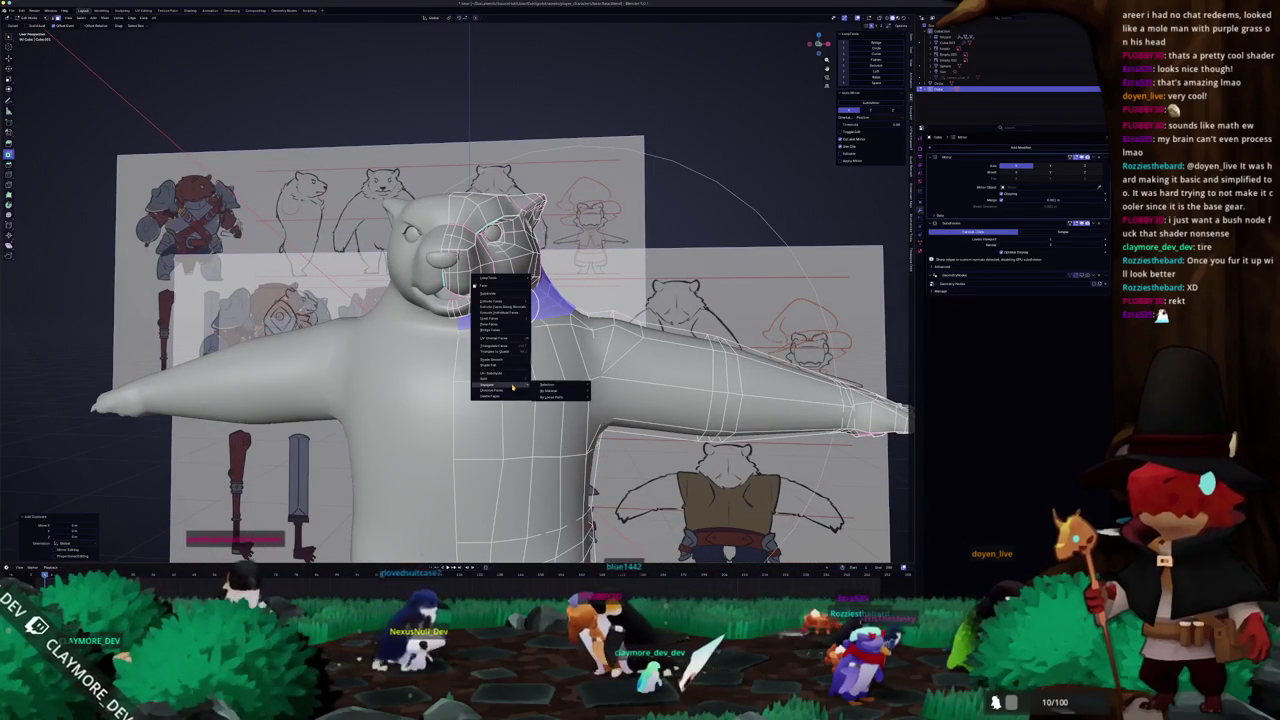
left_click(541, 384)
key("Tab")
left_click(530, 313)
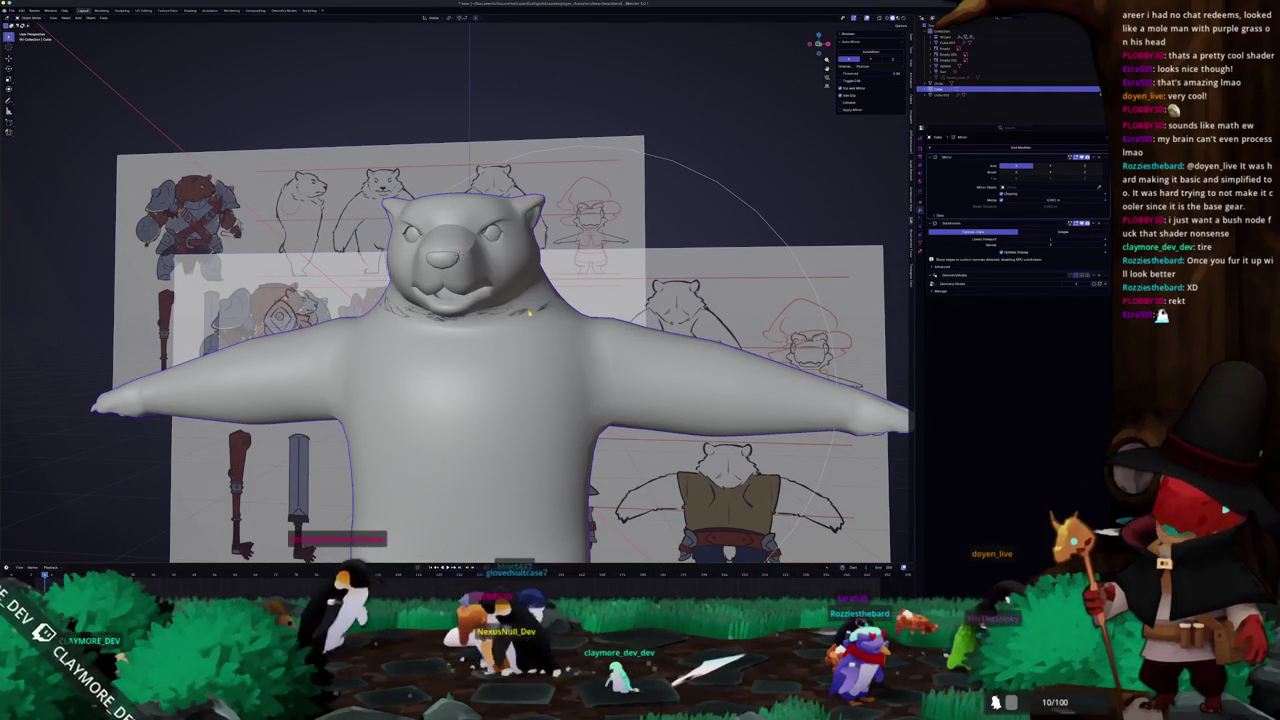
- Scale the separated neck piece outward into a wider collar
middle_click_drag(530, 313, 430, 285)
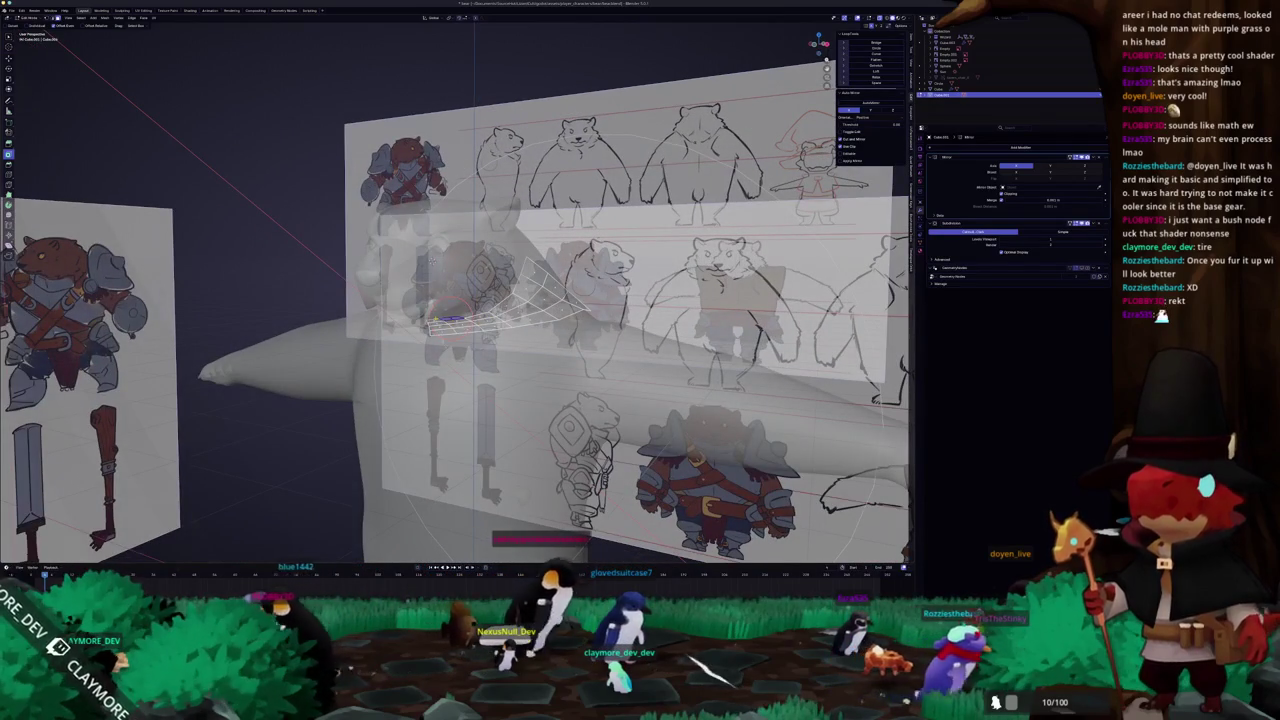
middle_click_drag(436, 320, 470, 325)
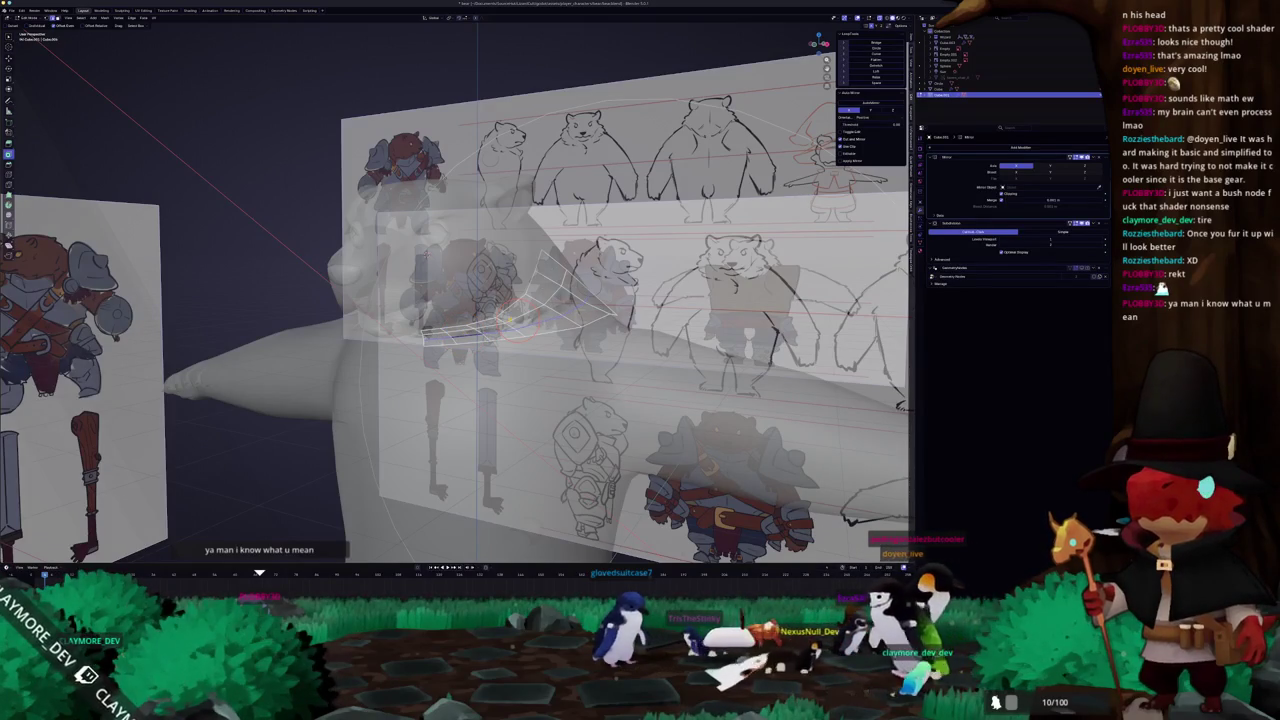
mouse_move(480, 305)
middle_mouse_down()
mouse_move(626, 299)
mouse_move(621, 288)
middle_mouse_up()
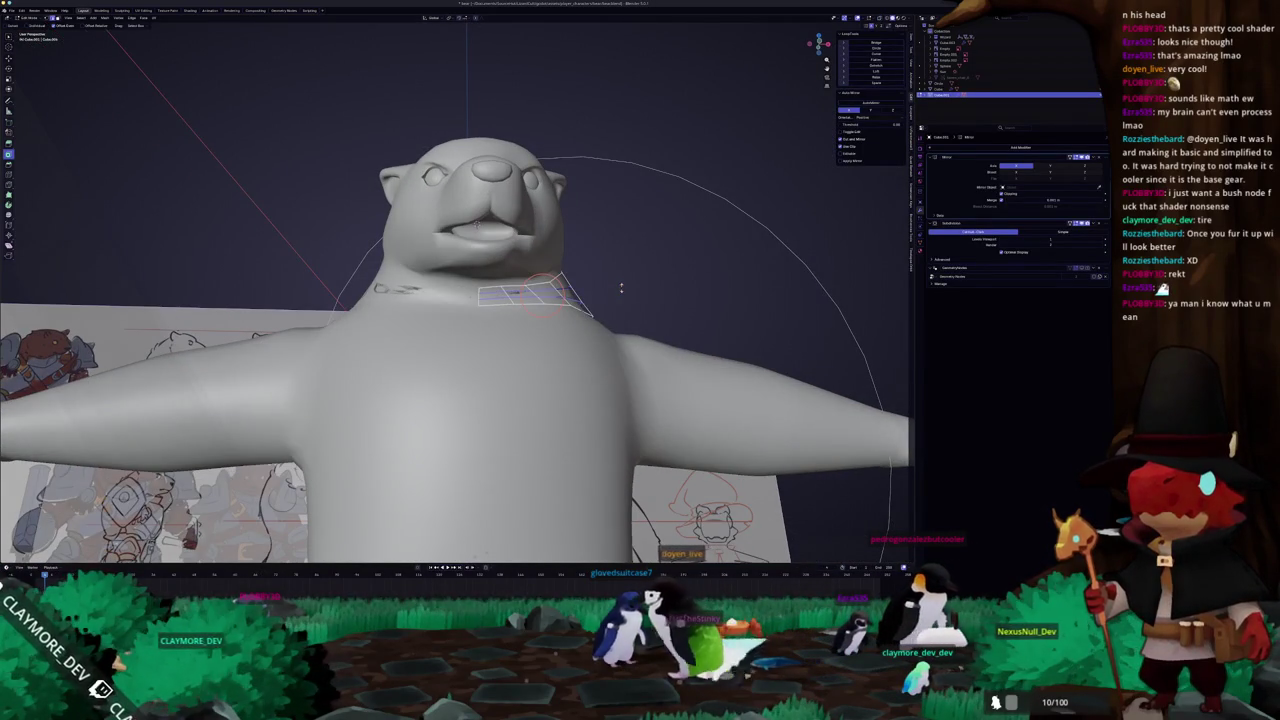
key("s")
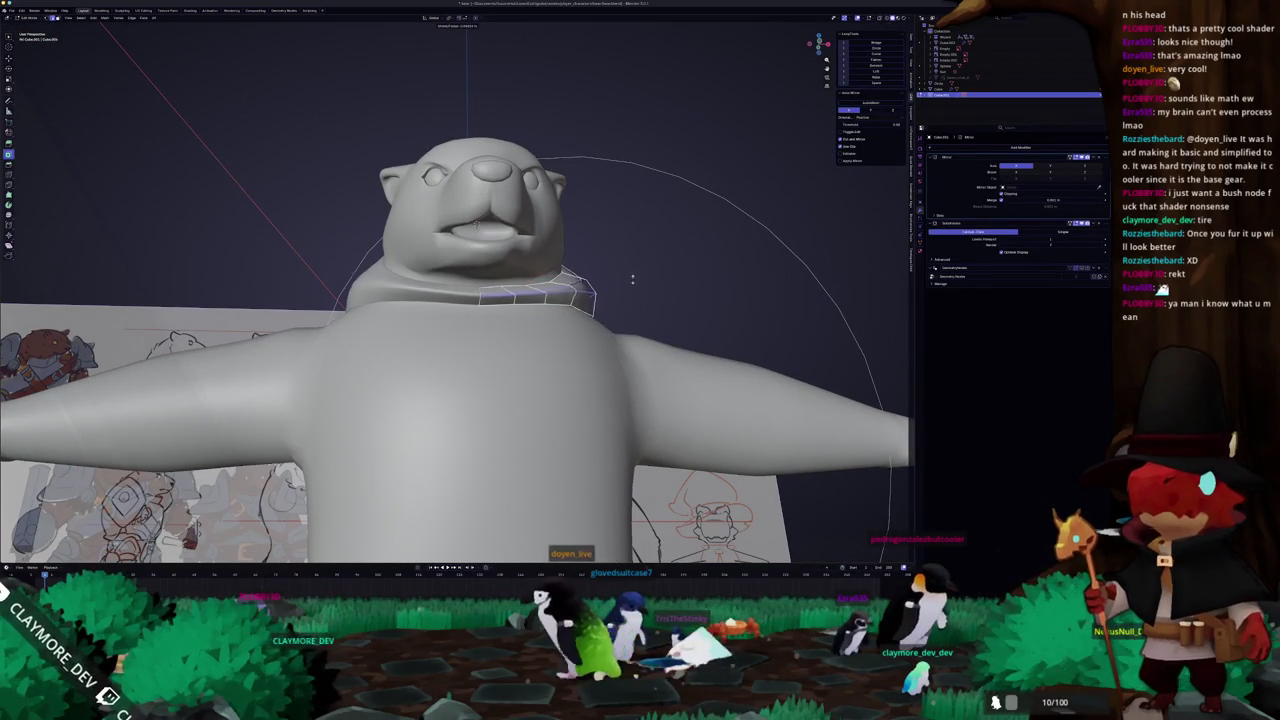
left_click(641, 273)
- Add a loop cut to the collar and confirm it
mouse_move(641, 273)
middle_mouse_down()
mouse_move(450, 290)
mouse_move(462, 297)
middle_mouse_up()
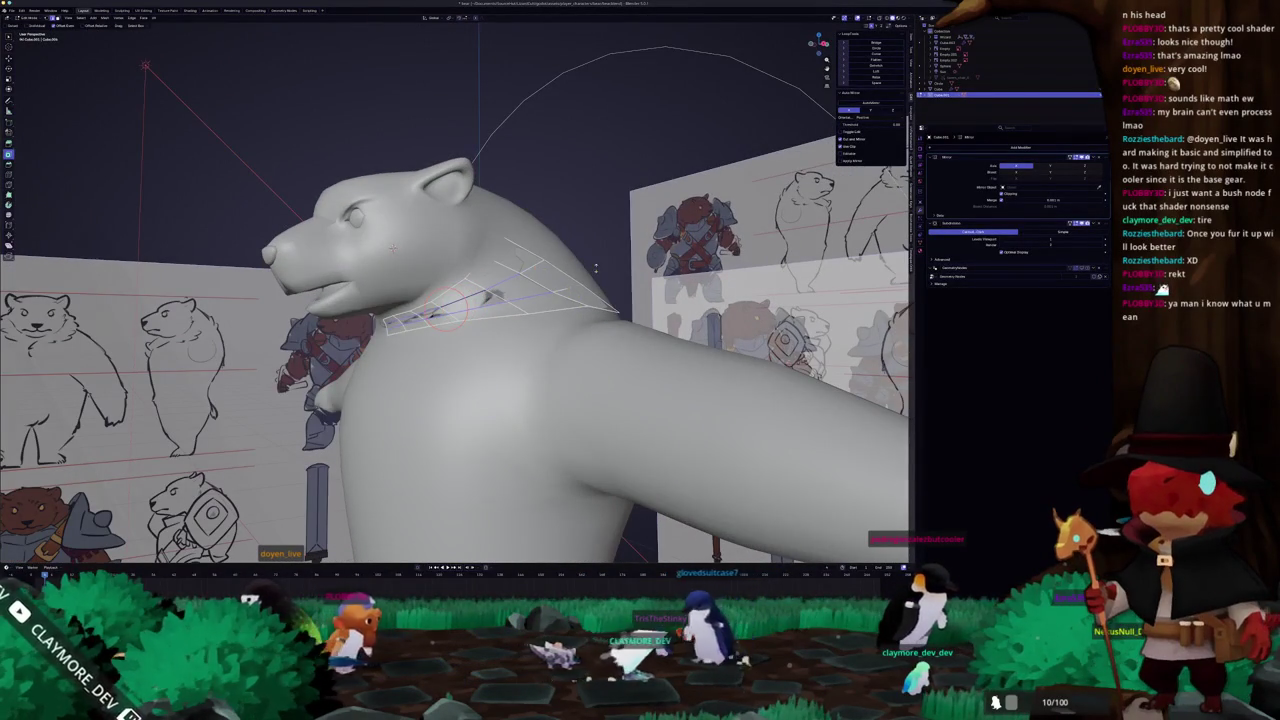
middle_click_drag(393, 248, 400, 256)
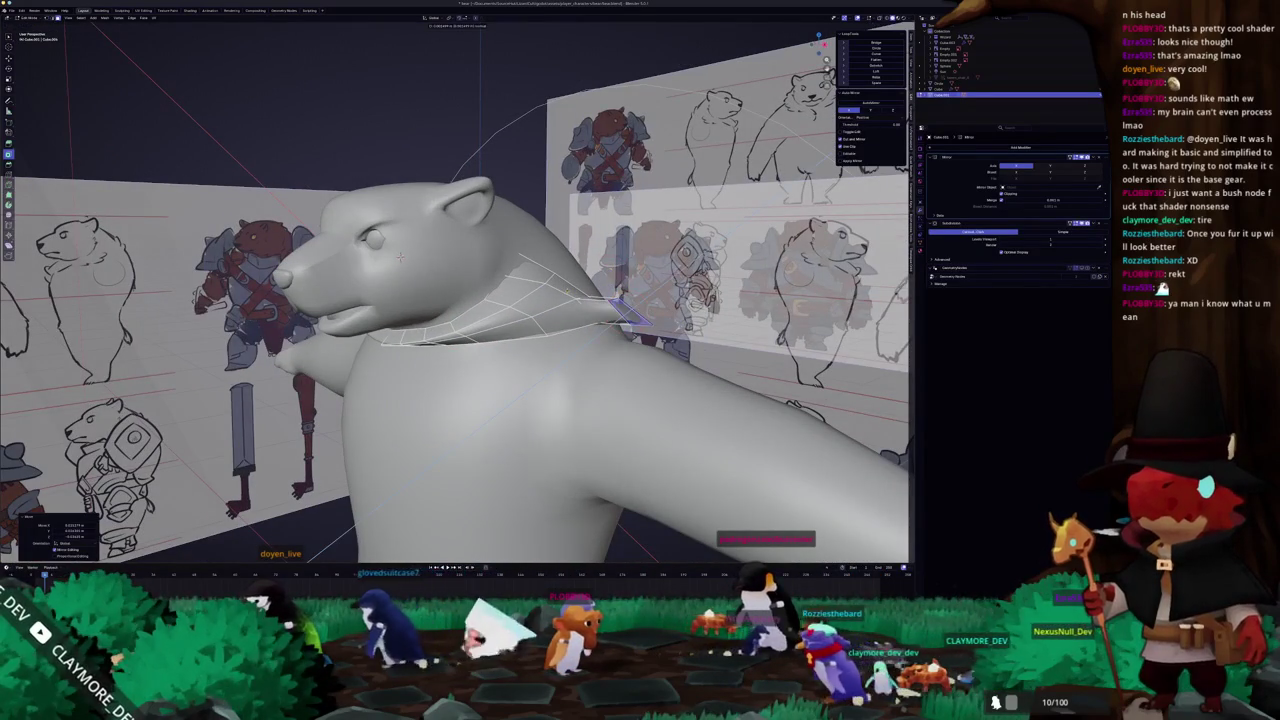
left_click(400, 257)
left_click(400, 257)
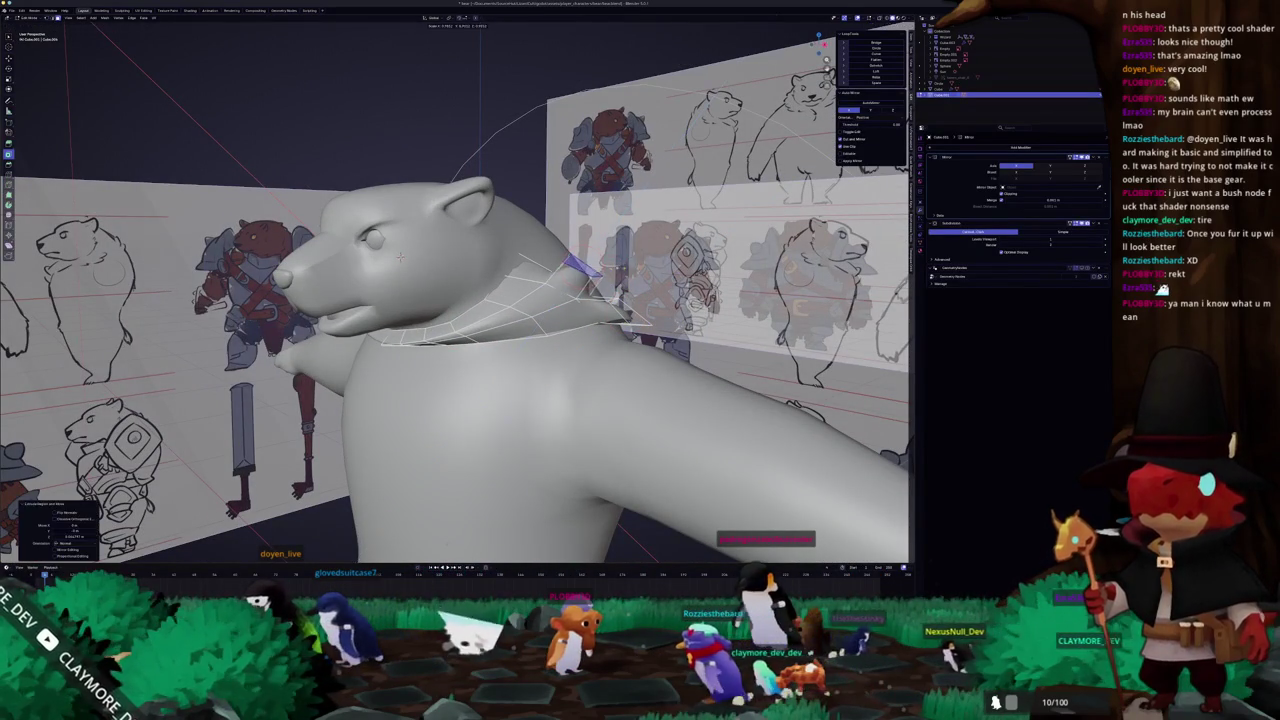
mouse_move(400, 257)
middle_mouse_down()
mouse_move(431, 321)
mouse_move(554, 302)
mouse_move(411, 203)
mouse_move(347, 234)
middle_mouse_up()
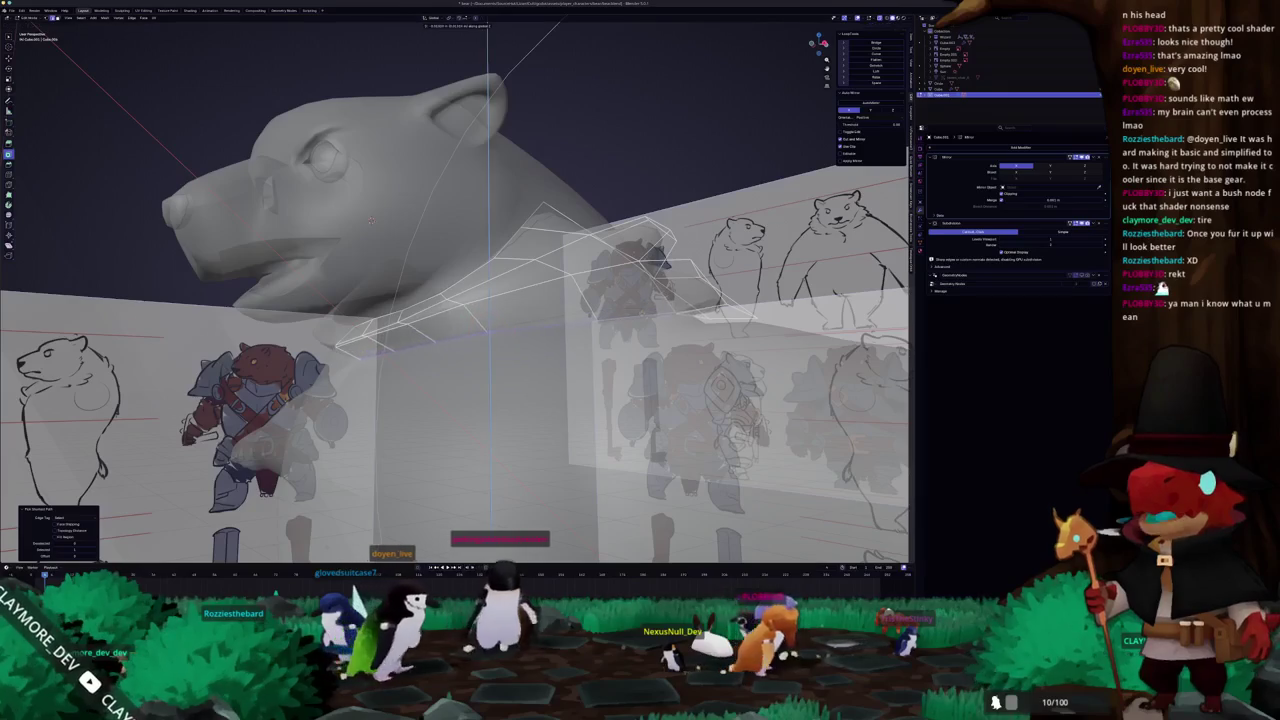
- Edge-slide the collar edges and switch to a zoomed orthographic side view of the neck
middle_click_drag(370, 220, 397, 200)
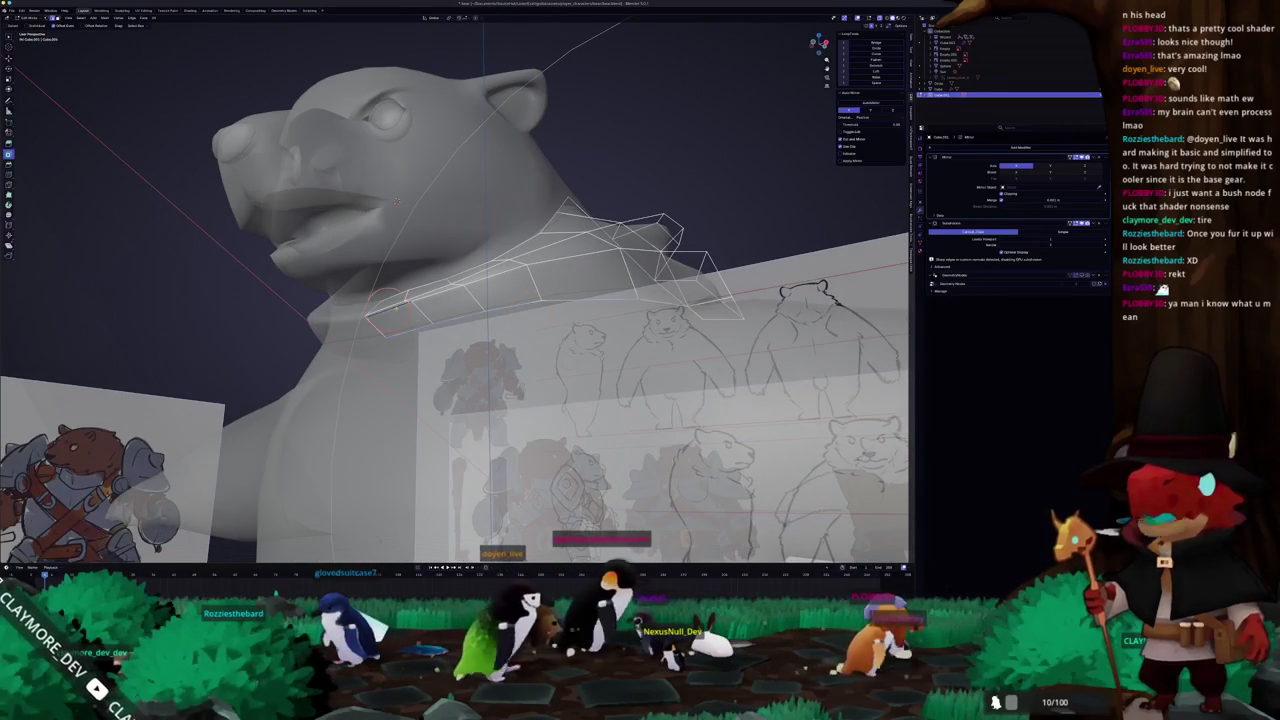
key("g")
key("g")
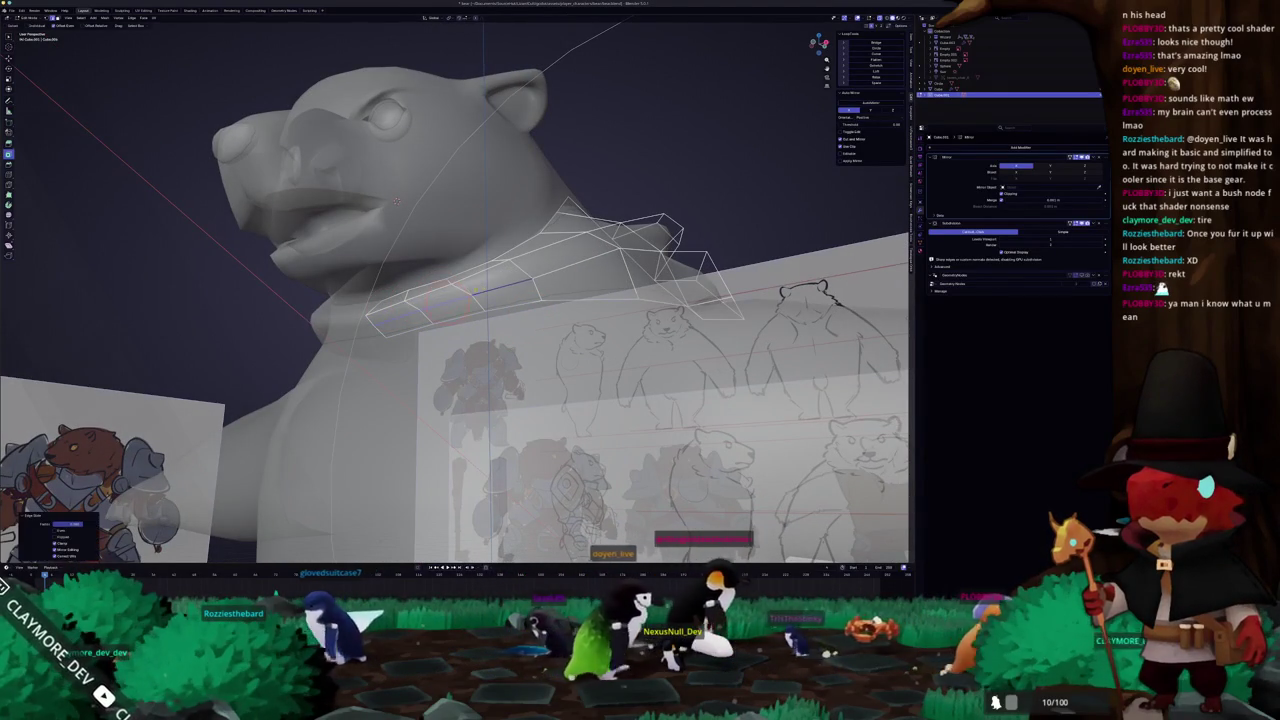
key("c")
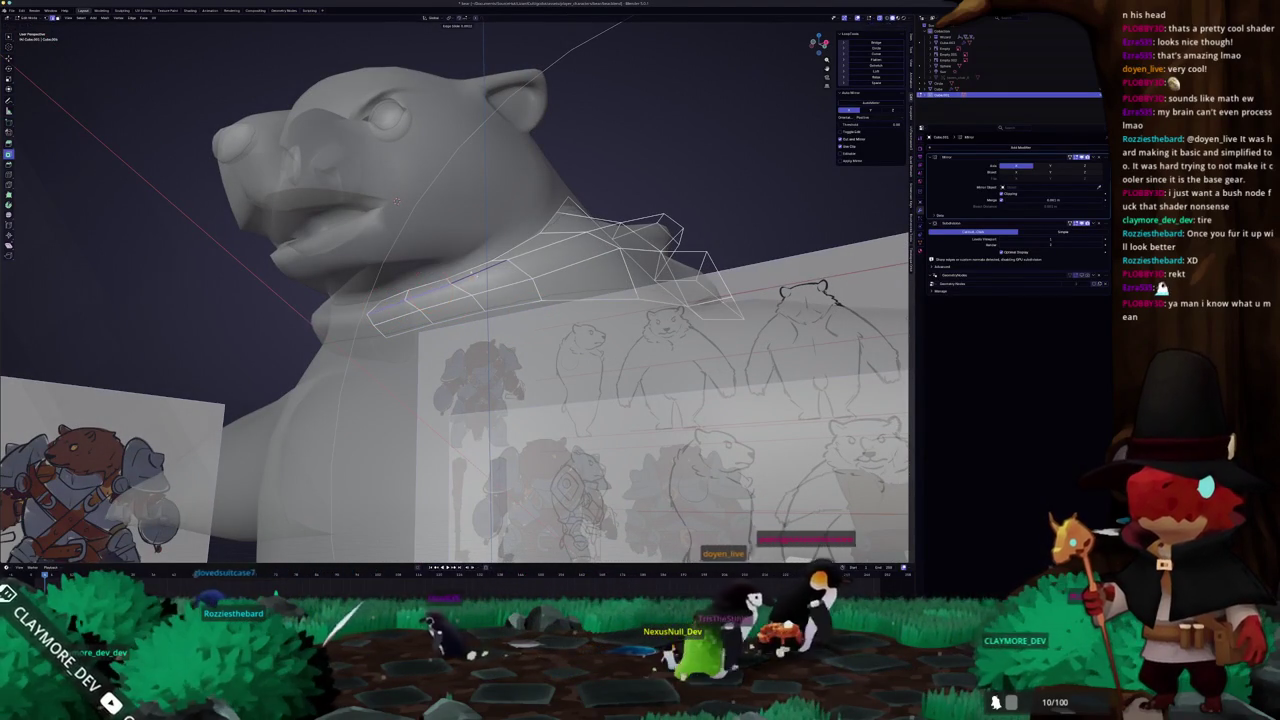
key("Escape")
middle_click_drag(396, 200, 371, 338)
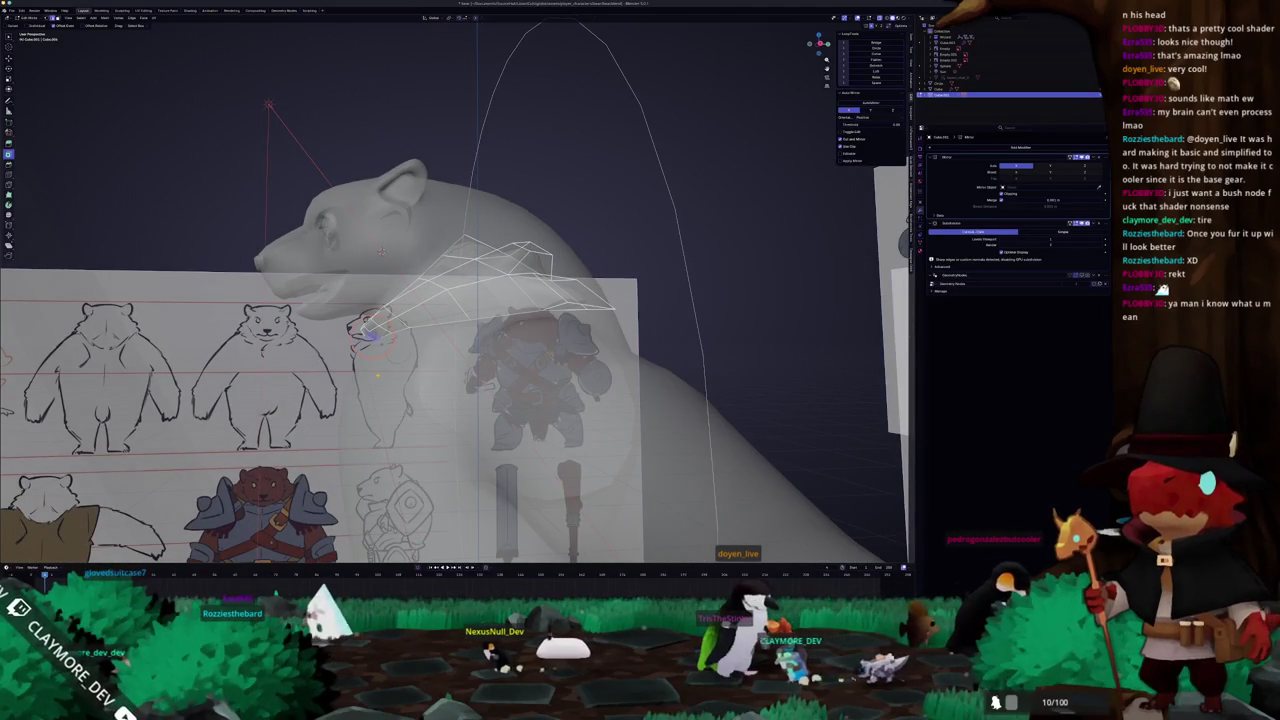
key("KP_3")
scroll(350, 340, "up", 3)
scroll(340, 345, "up", 2)
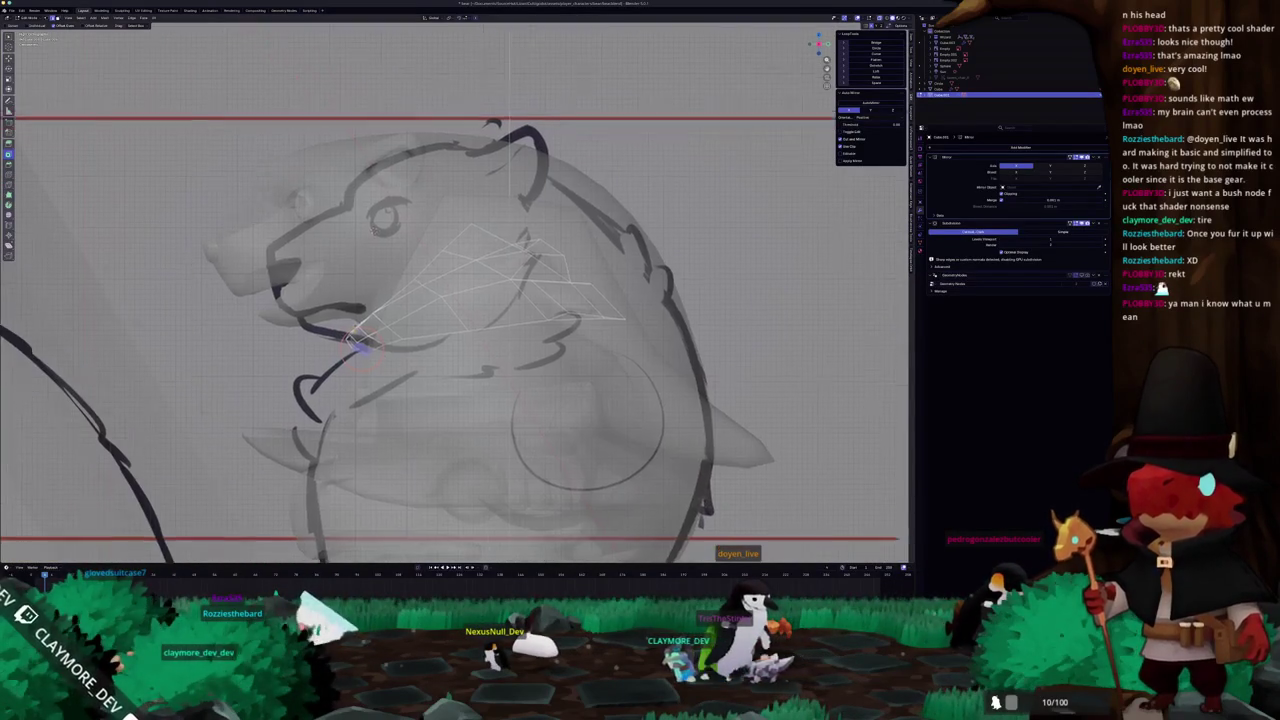
middle_click_drag(340, 345, 395, 325, "shift")
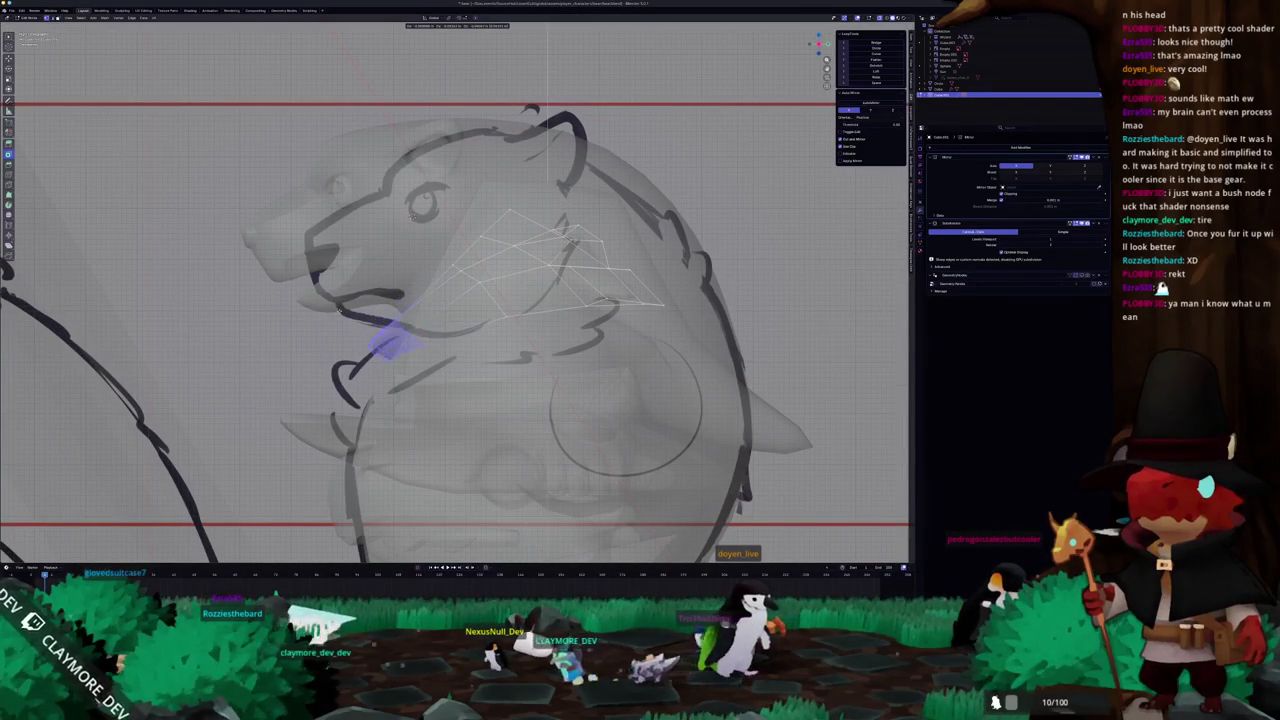
- Select the collar's top rim loop and circle-select more collar faces
key("alt+z")
middle_click_drag(412, 215, 436, 188)
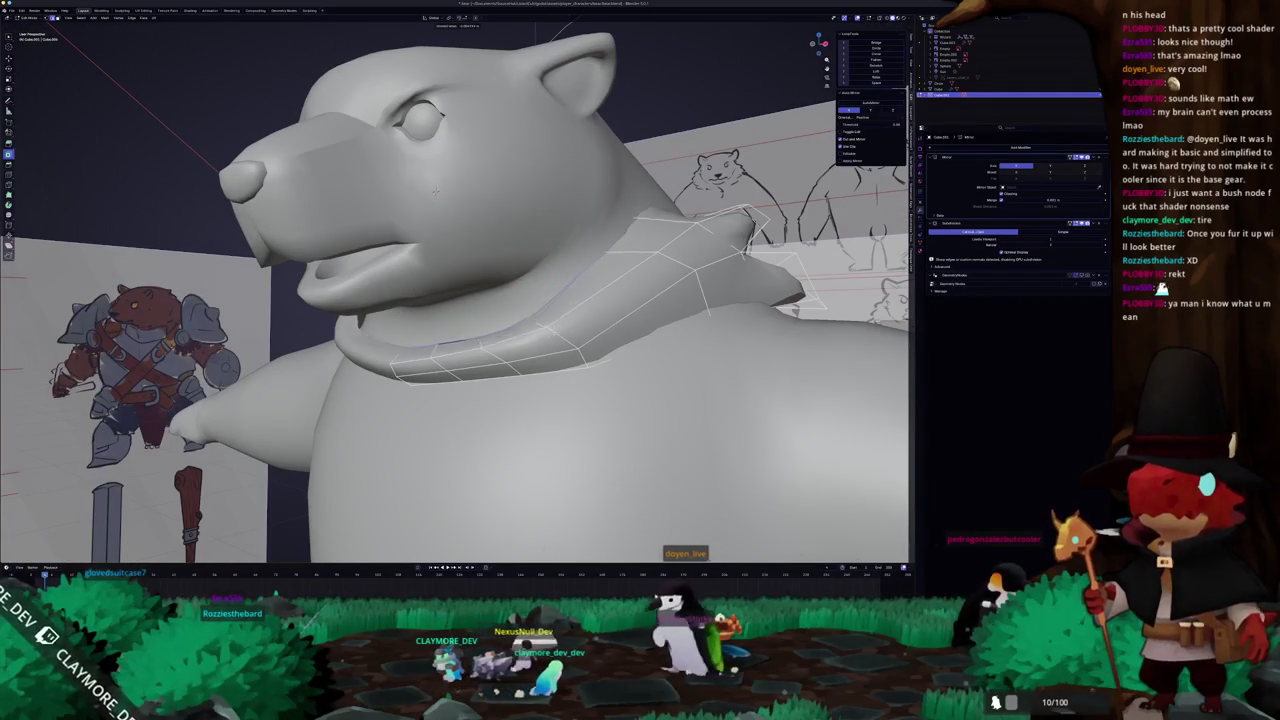
left_click(589, 326, "alt")
key("c")
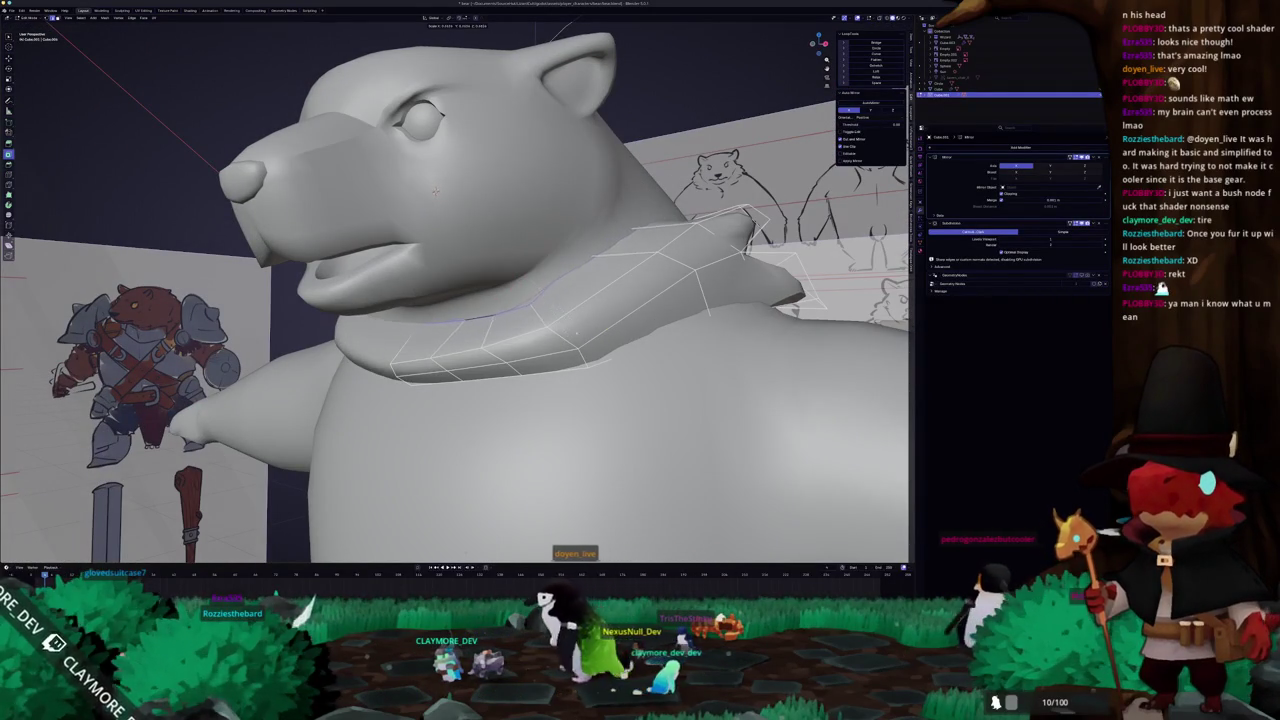
middle_click_drag(529, 277, 496, 292)
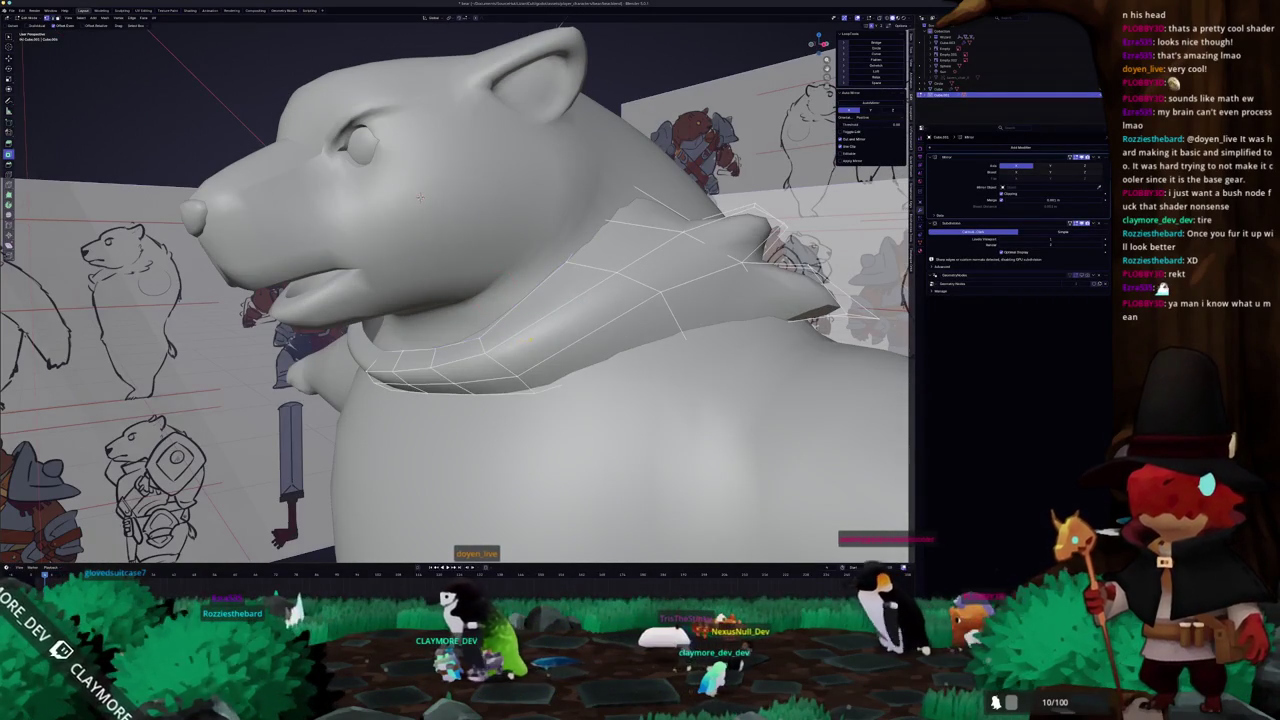
left_click_drag(530, 336, 454, 338)
mouse_move(440, 338)
middle_mouse_down()
mouse_move(430, 300)
mouse_move(455, 336)
middle_mouse_up()
left_click_drag(455, 336, 459, 338)
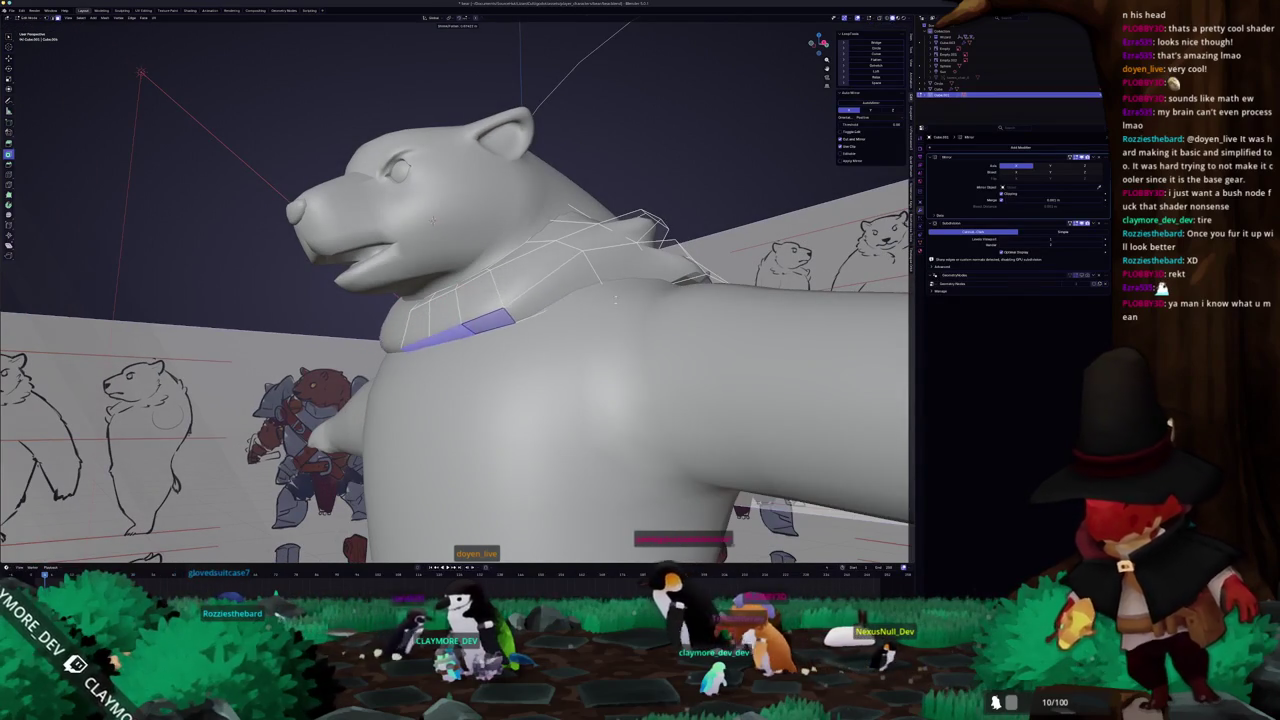
middle_click_drag(454, 338, 512, 378)
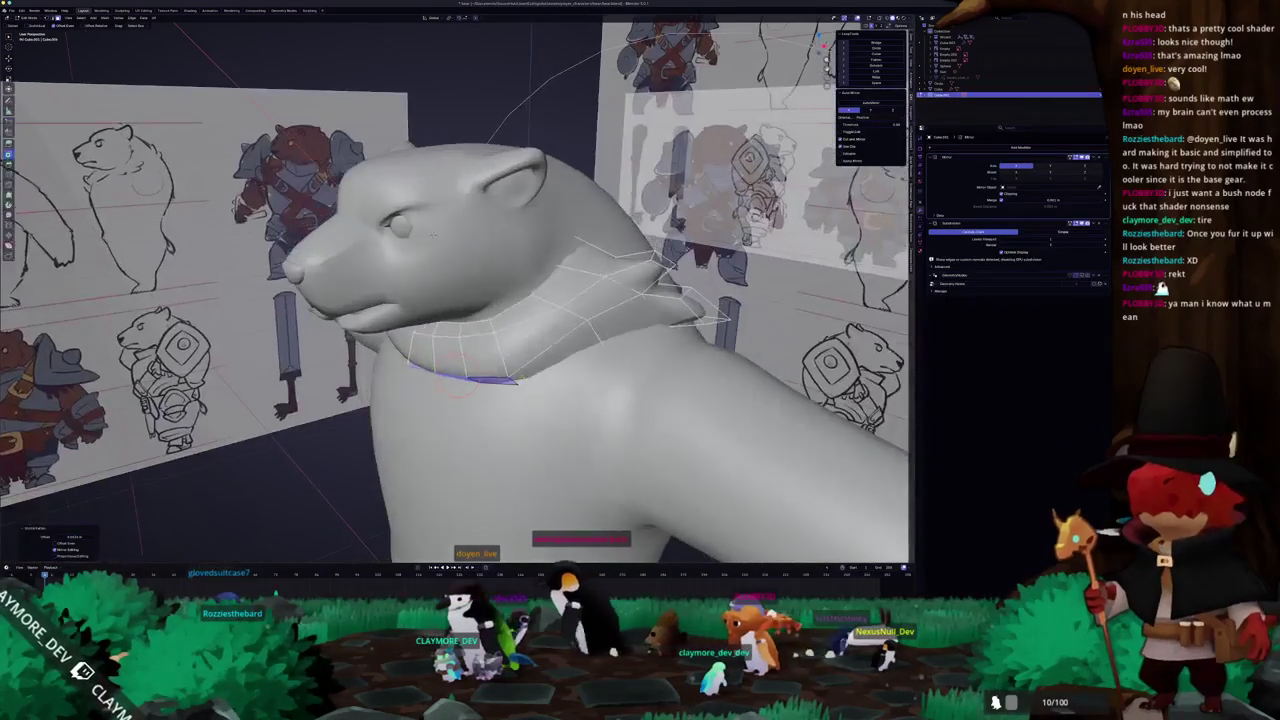
- Leave and re-enter Edit Mode to check the collar's shape from low angles
key("Tab")
middle_click_drag(512, 378, 452, 335)
key("Tab")
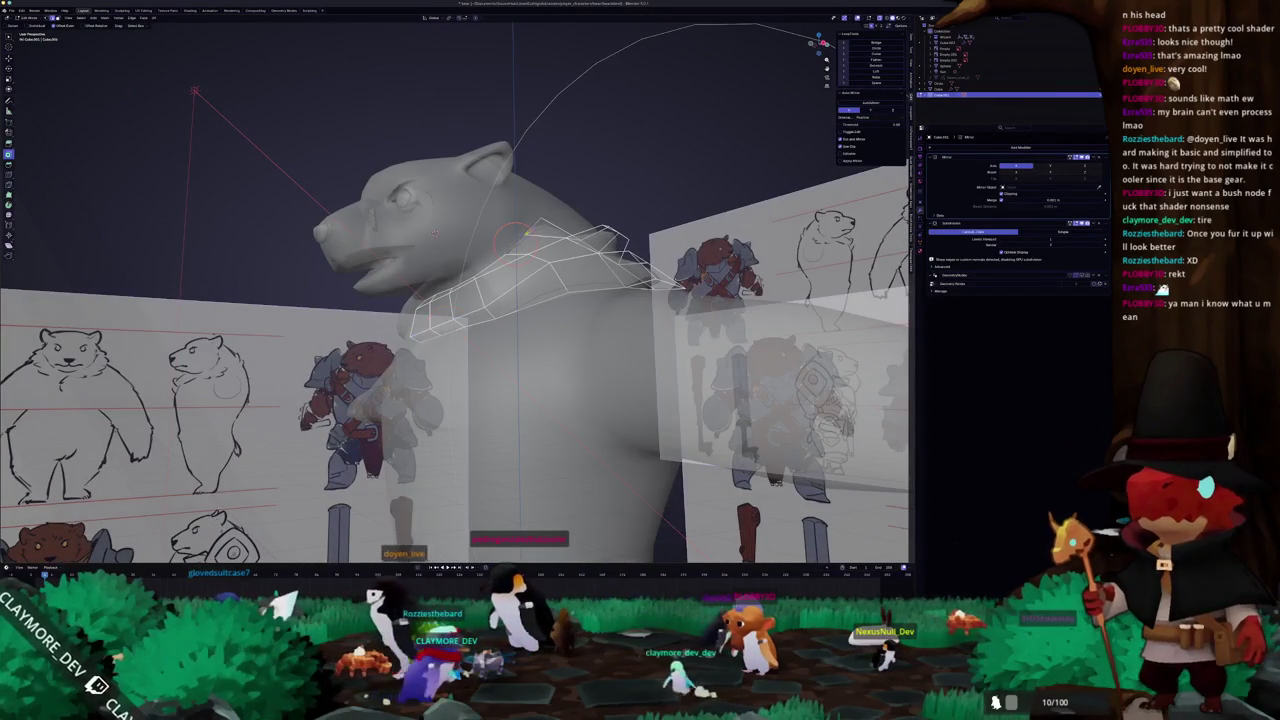
middle_click_drag(434, 233, 472, 277)
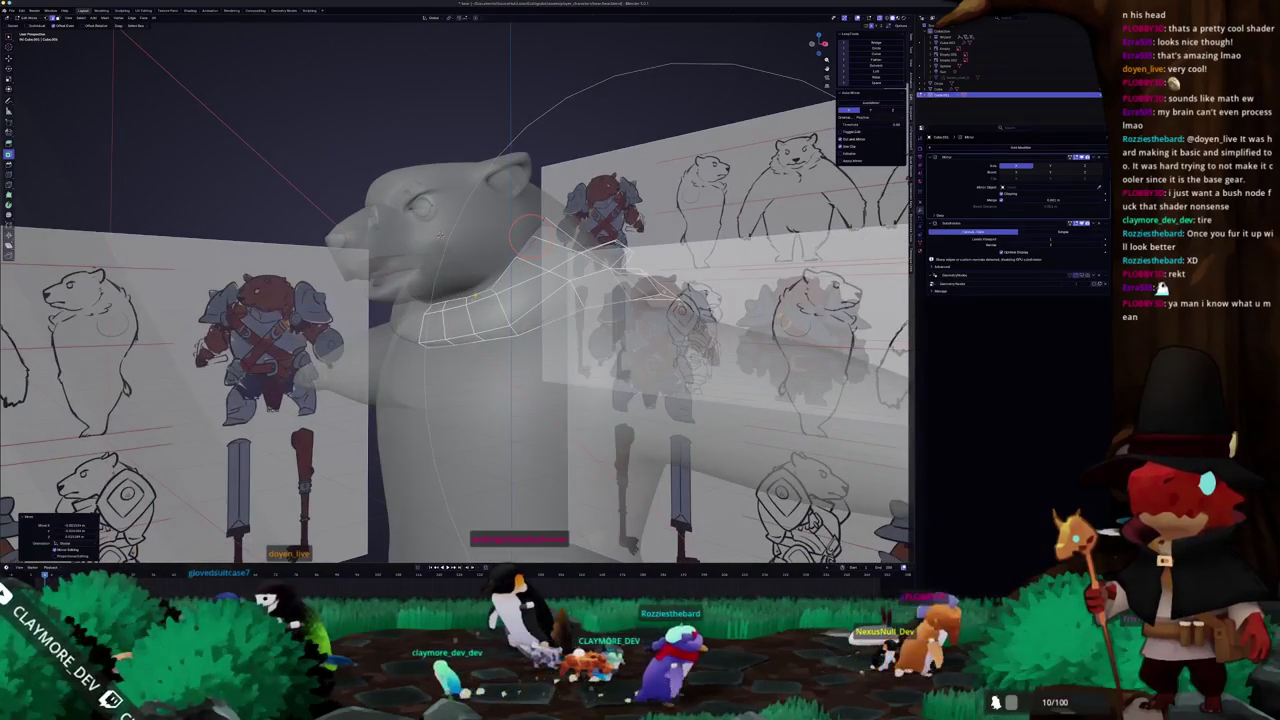
left_click_drag(522, 235, 475, 290)
mouse_move(440, 233)
middle_mouse_down()
mouse_move(455, 231)
mouse_move(471, 284)
mouse_move(437, 243)
mouse_move(465, 251)
mouse_move(461, 240)
mouse_move(483, 303)
middle_mouse_up()
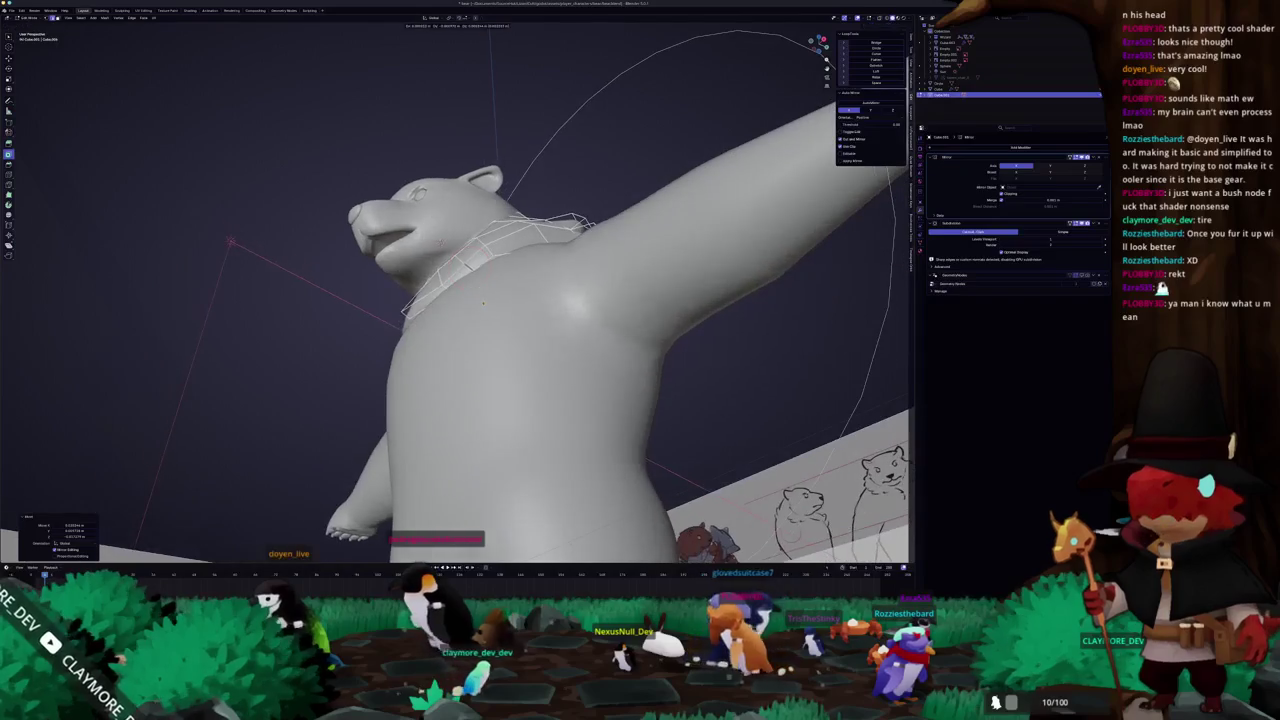
- Move the selected collar part into place and pick a collar vertex
key("g")
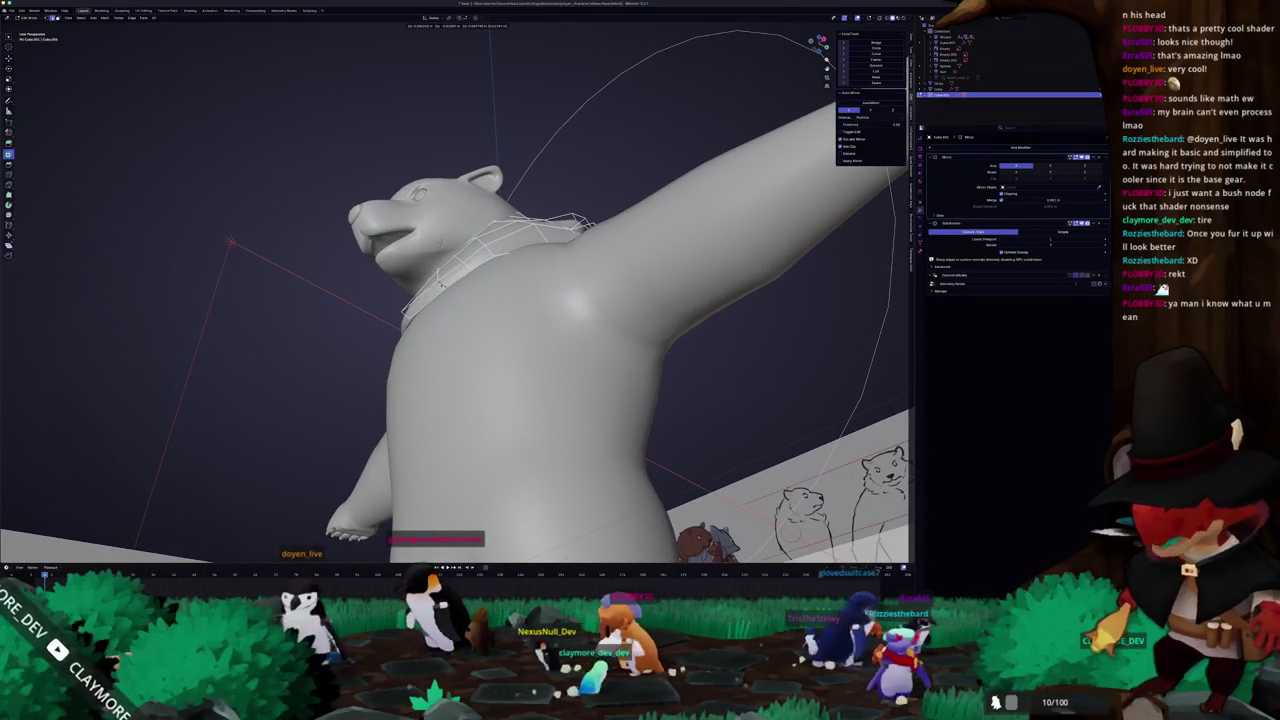
left_click(406, 316)
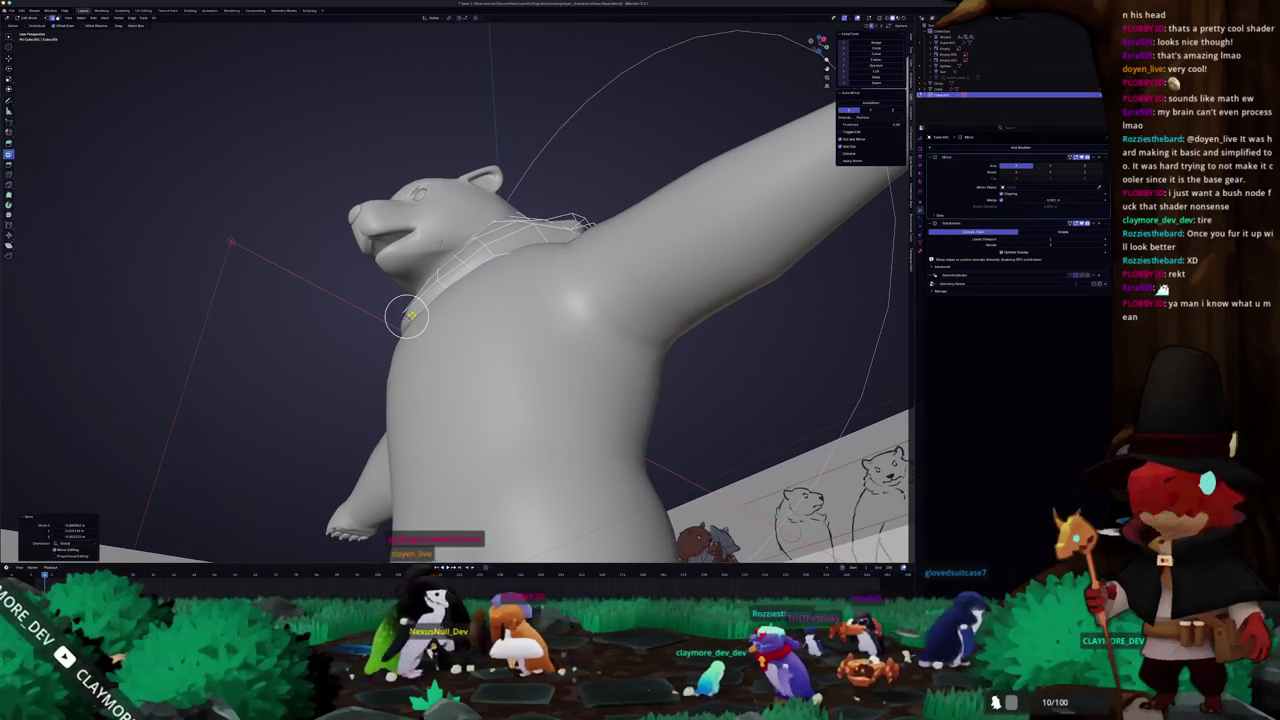
middle_click_drag(460, 300, 490, 285)
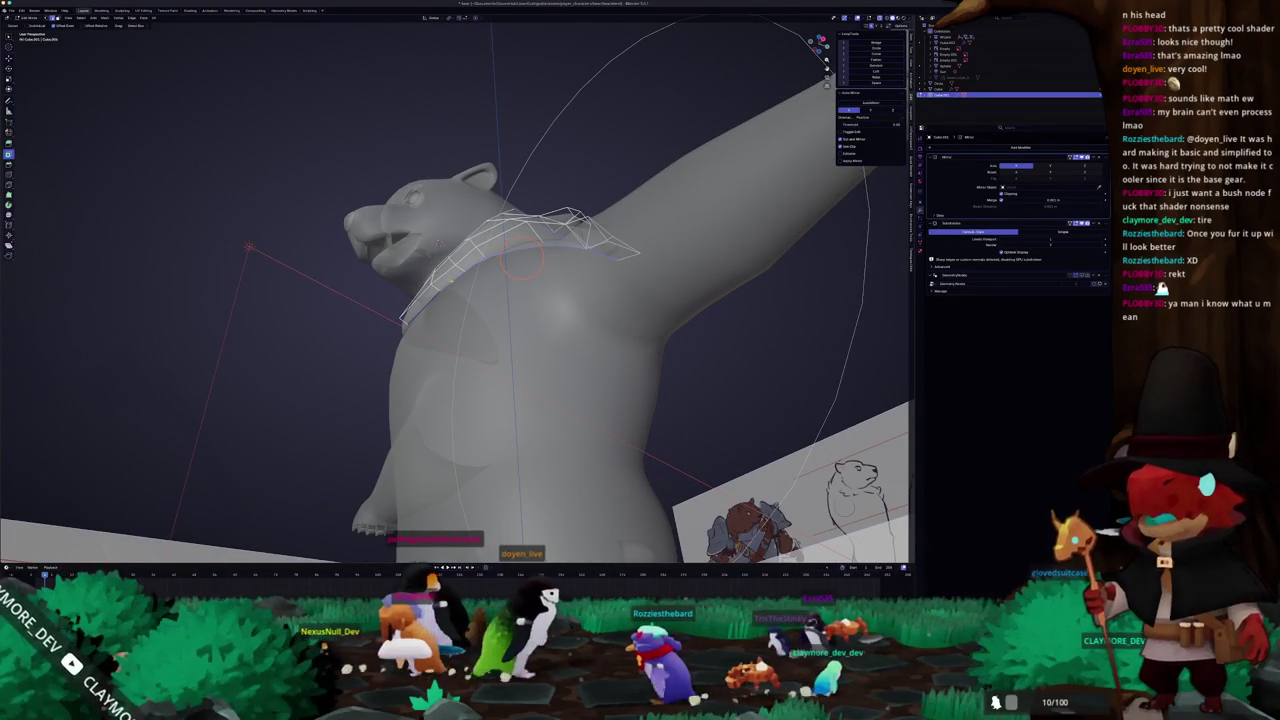
left_click(479, 258, "ctrl")
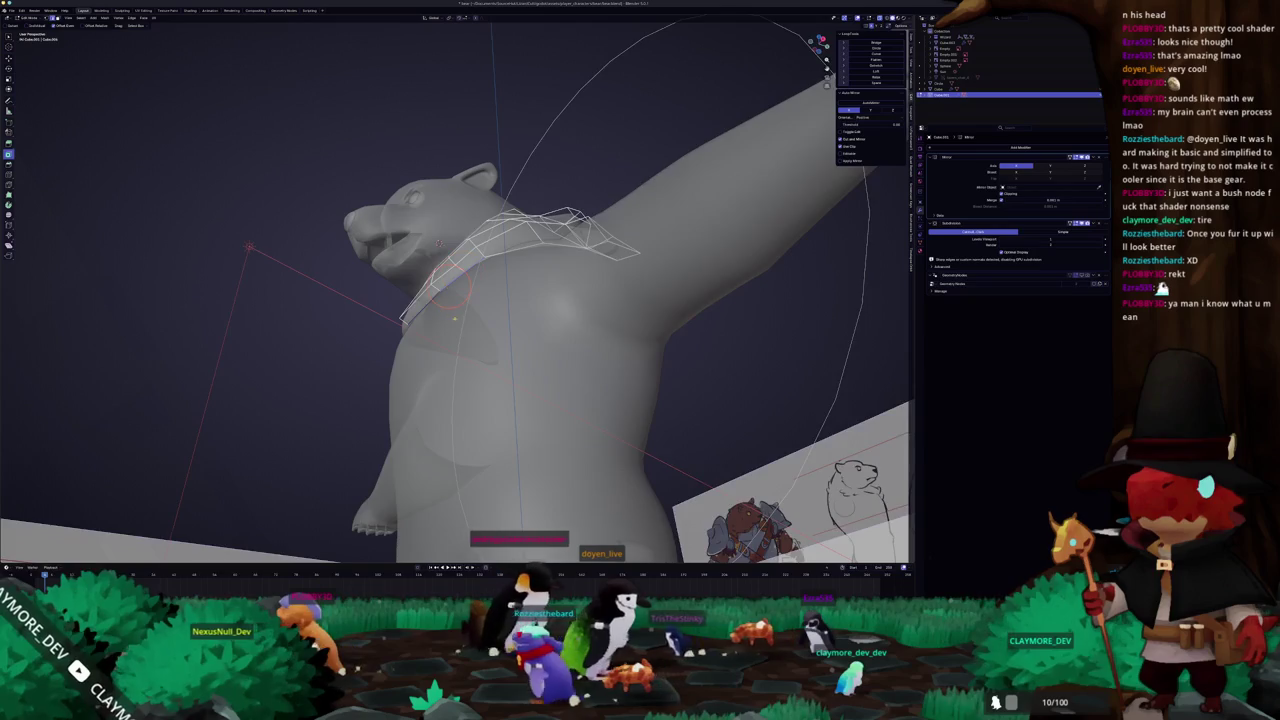
middle_click_drag(470, 300, 453, 313)
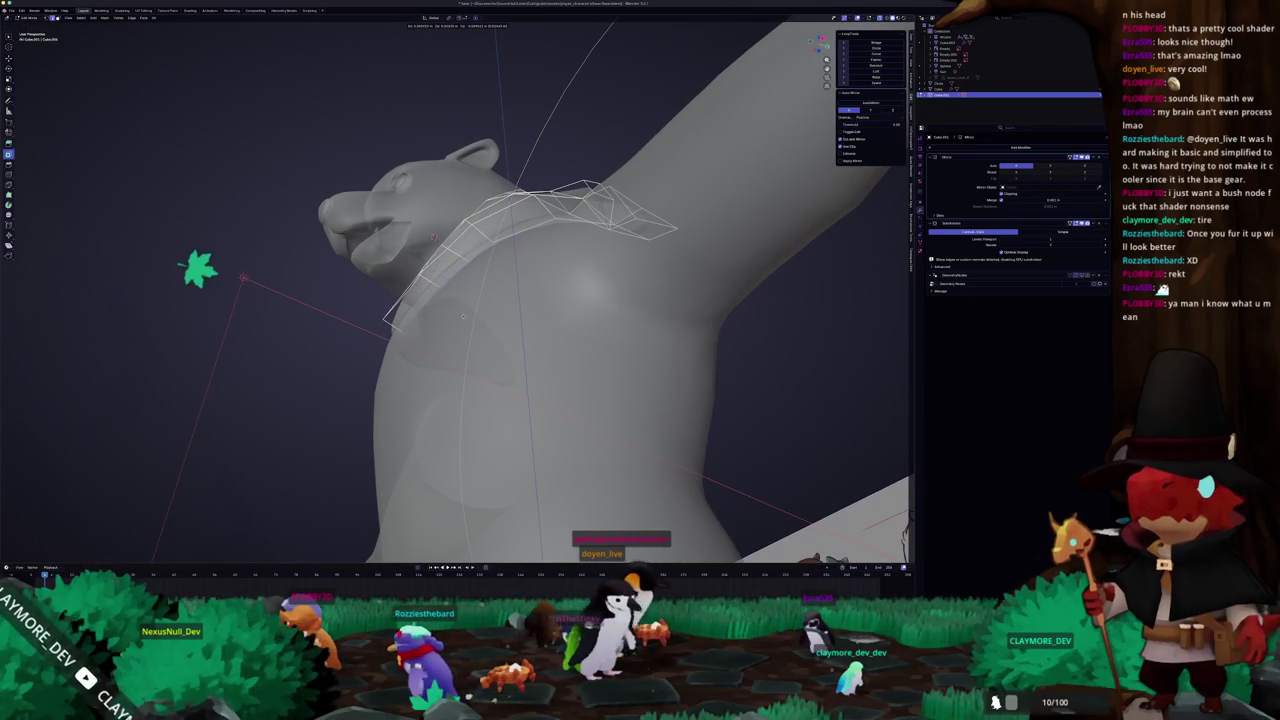
- Check the collar in Object Mode, make a further tweak, and finish editing it
key("Tab")
middle_click_drag(464, 317, 452, 338)
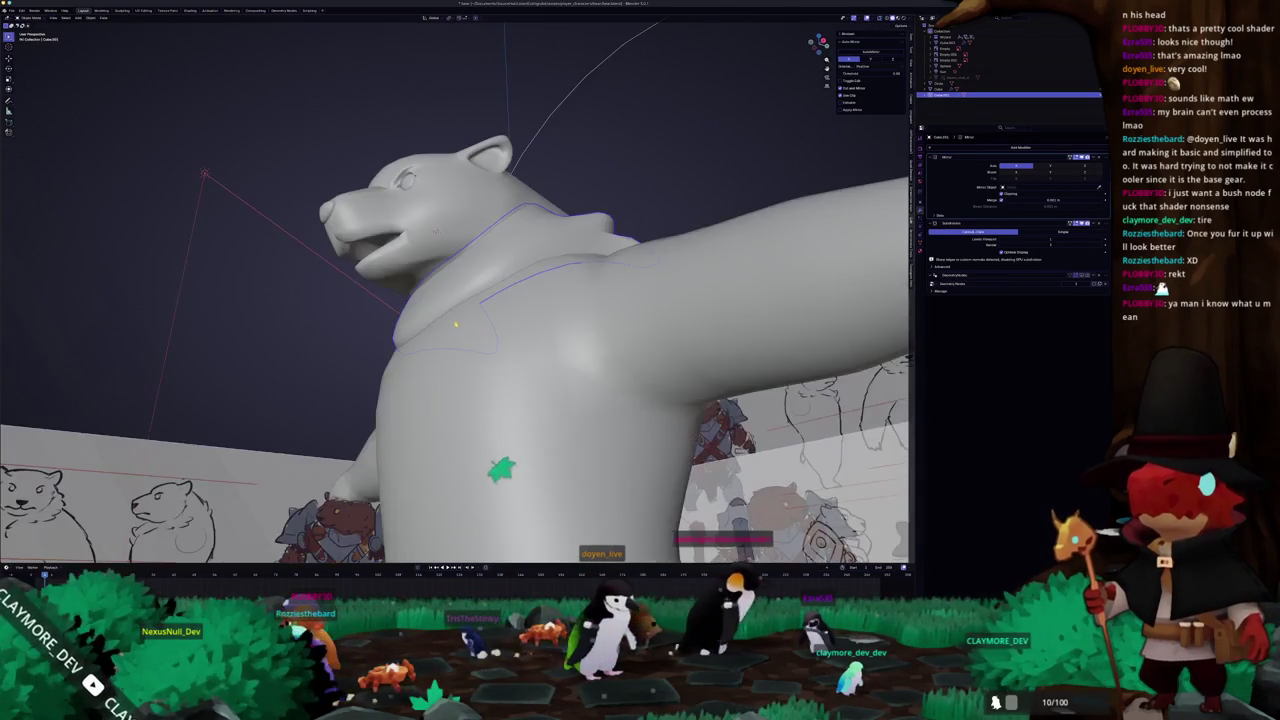
scroll(446, 350, "up", 2)
middle_click_drag(434, 240, 415, 213)
key("Tab")
middle_click_drag(432, 400, 517, 292)
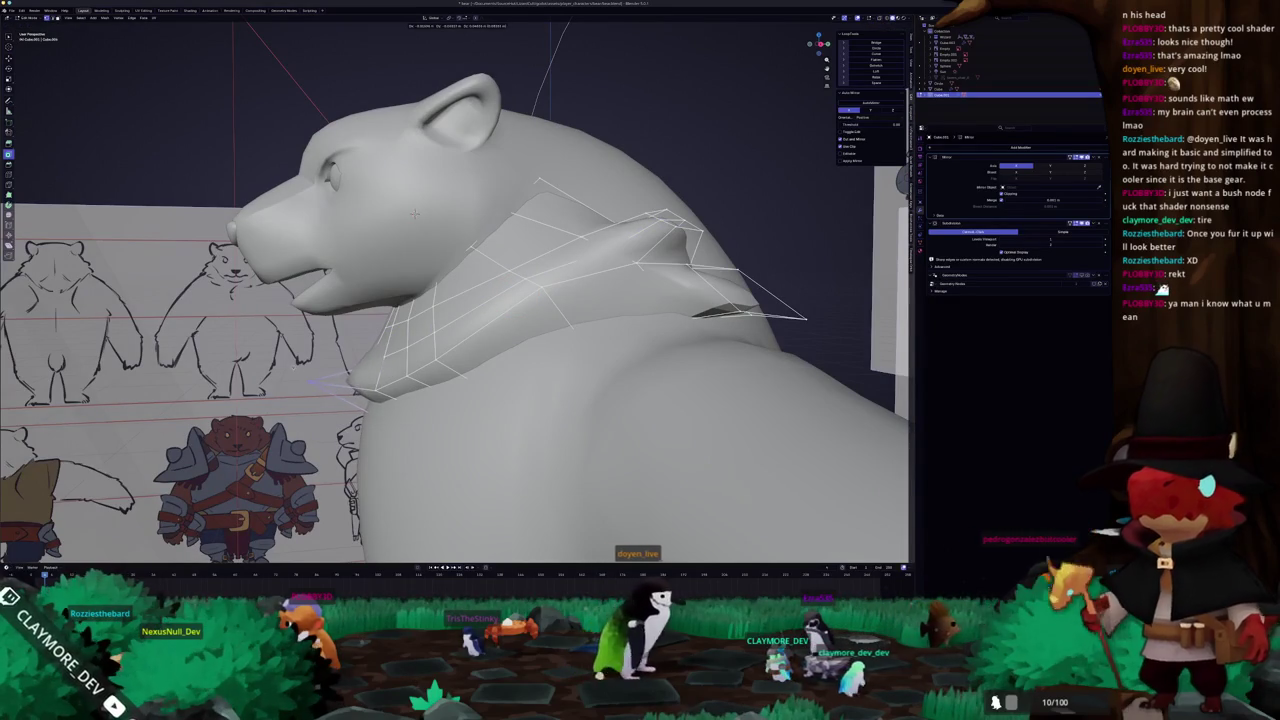
key("Tab")
- Frame the bear's front and enter Edit Mode on the body mesh
mouse_move(414, 213)
middle_mouse_down()
mouse_move(358, 366)
mouse_move(363, 416)
mouse_move(417, 393)
mouse_move(448, 347)
mouse_move(356, 316)
middle_mouse_up()
scroll(358, 366, "down", 5)
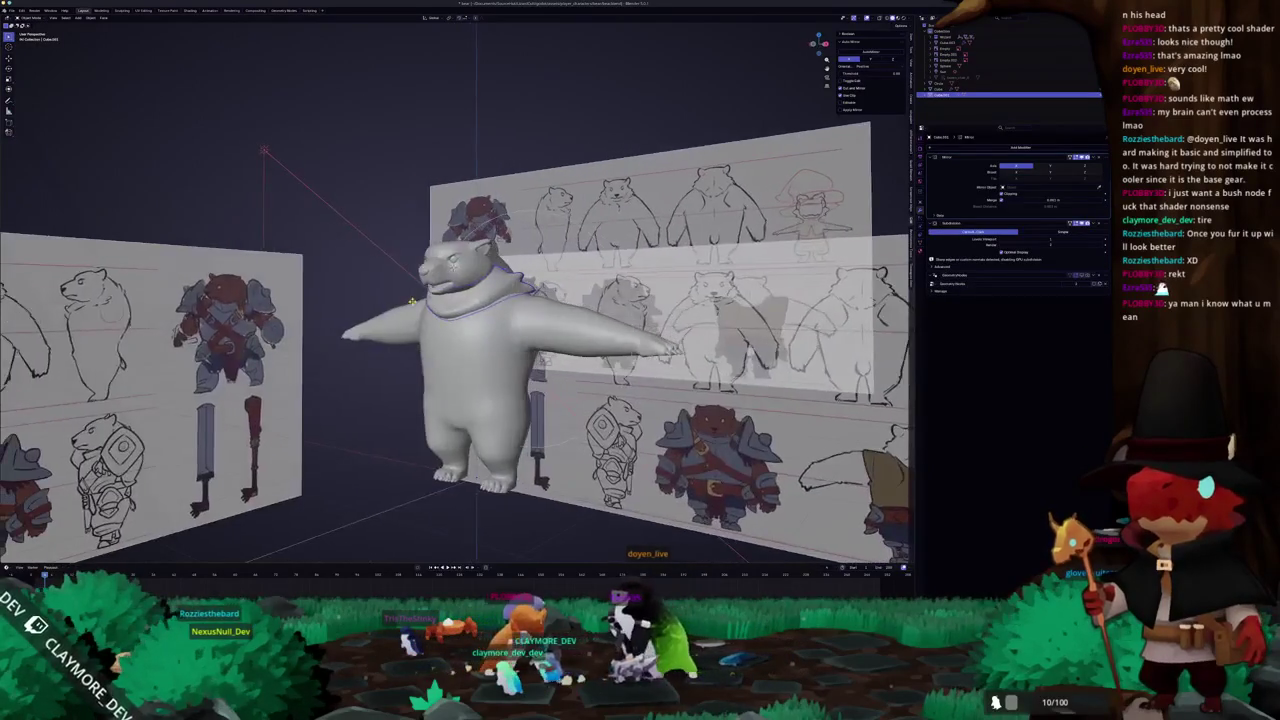
scroll(400, 290, "up", 3)
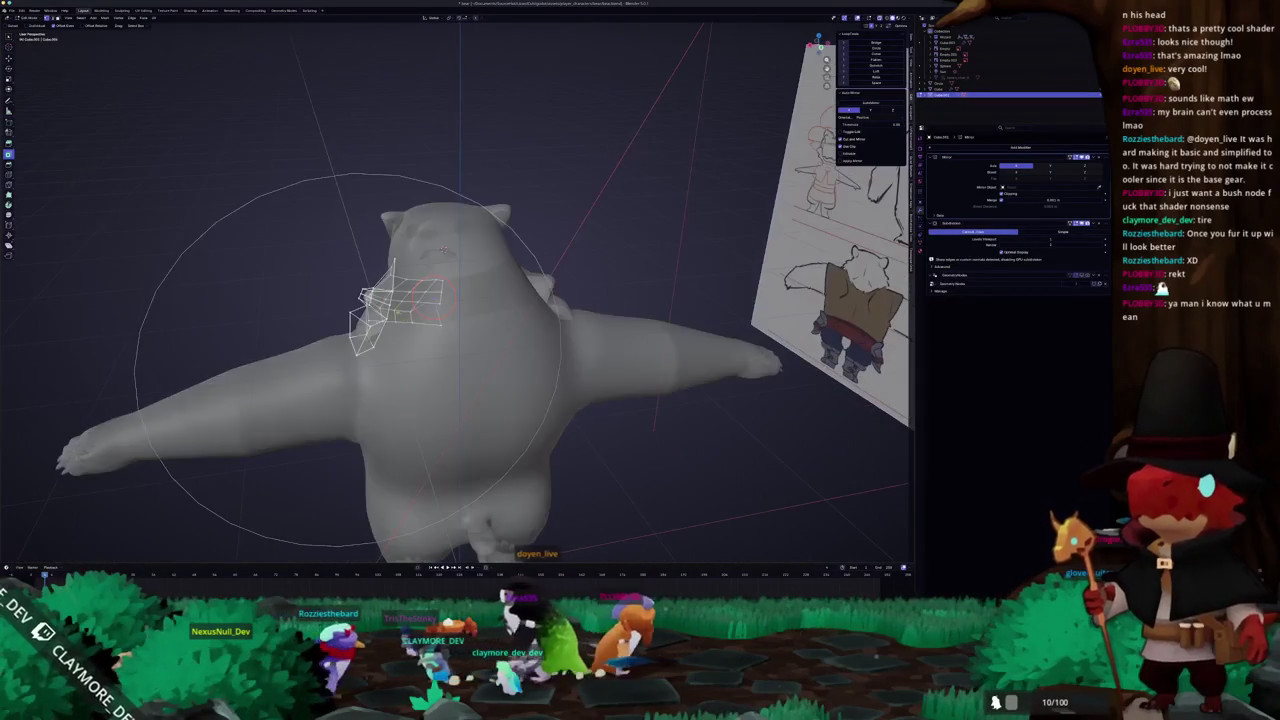
scroll(445, 320, "up", 1)
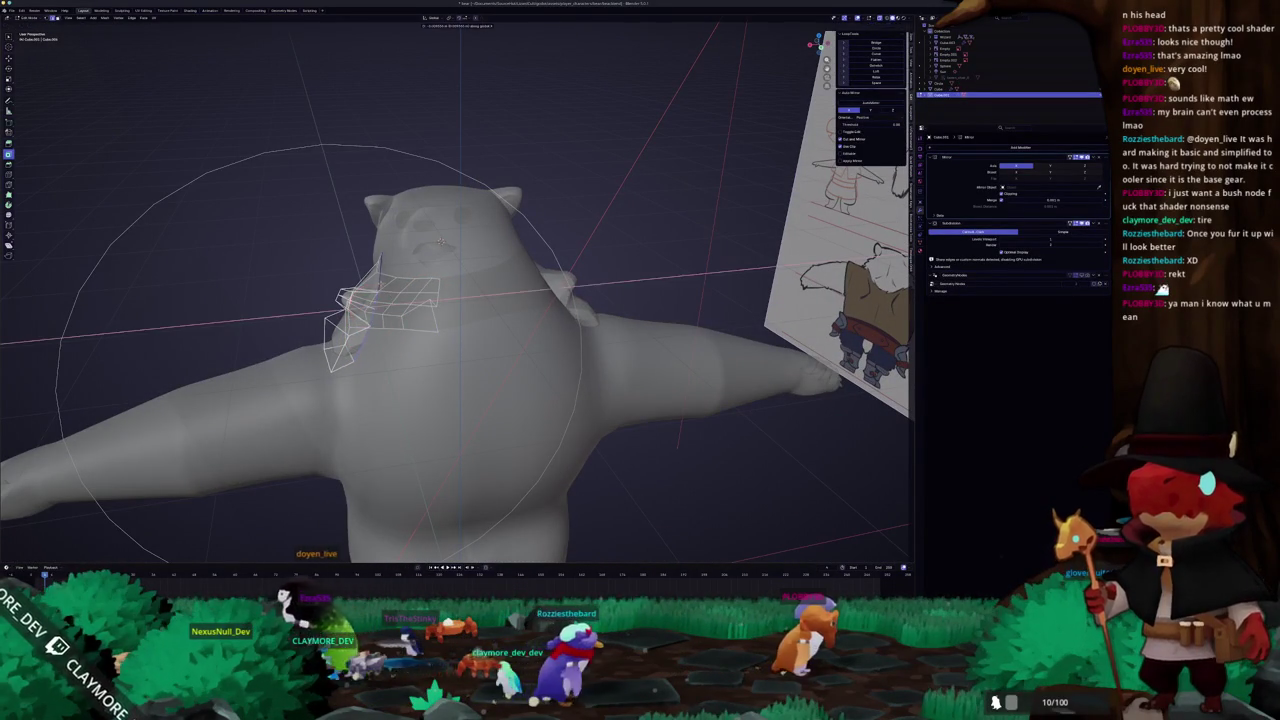
scroll(450, 300, "down", 3)
mouse_move(450, 300)
middle_mouse_down()
mouse_move(640, 320)
mouse_move(439, 260)
mouse_move(537, 290)
middle_mouse_up()
key("Tab")
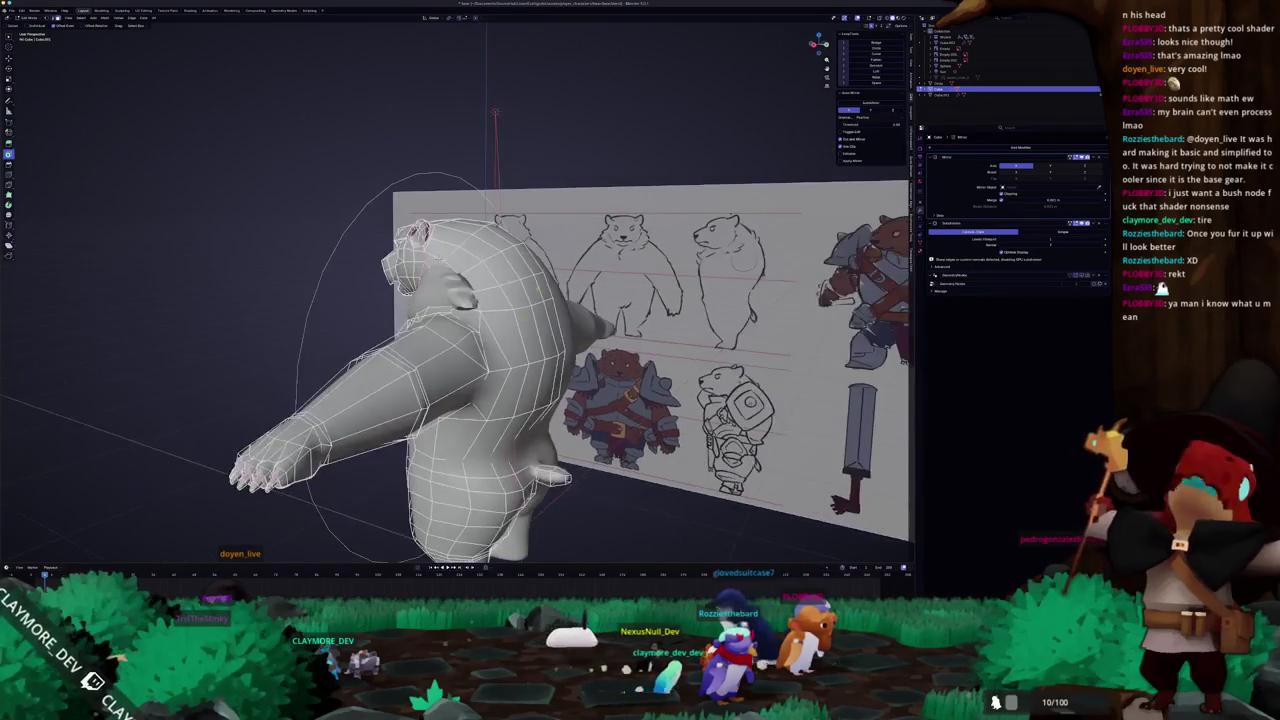
- Snap to the numpad-3 side view, then orbit around to the bear's head
key("KP_3")
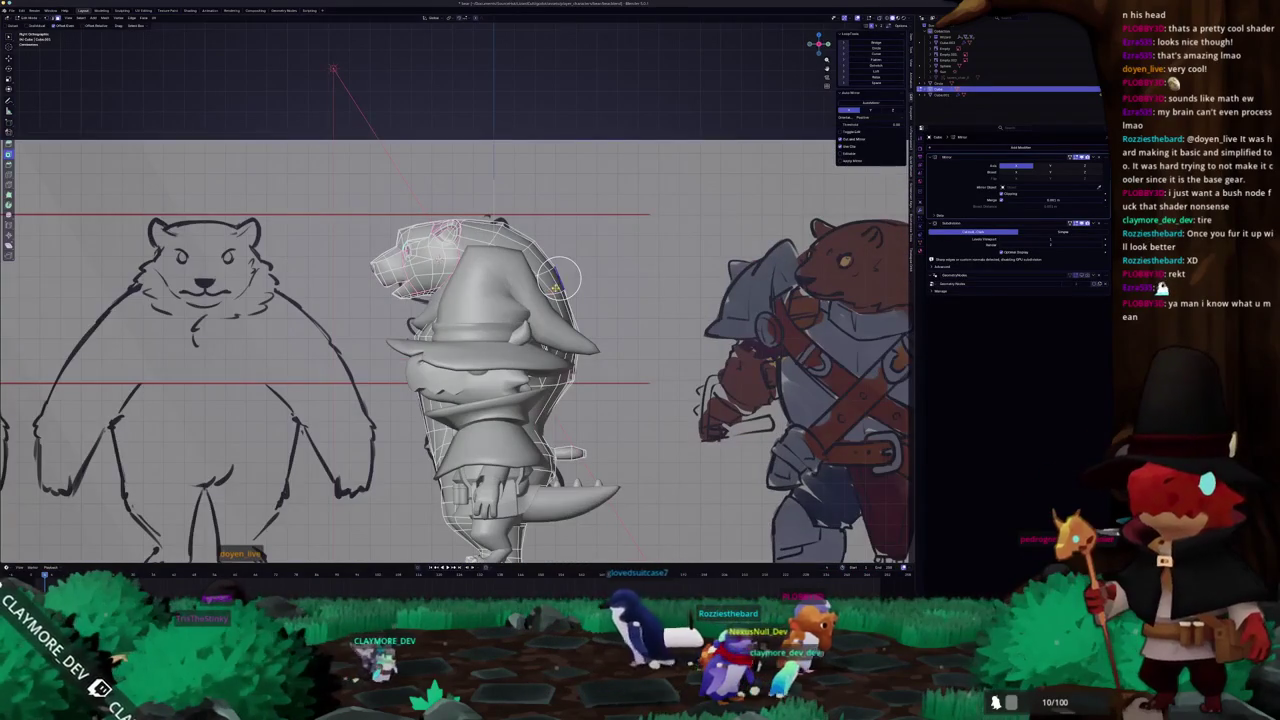
mouse_move(573, 270)
middle_mouse_down()
mouse_move(325, 278)
mouse_move(86, 206)
mouse_move(106, 355)
mouse_move(162, 452)
mouse_move(480, 432)
mouse_move(460, 430)
middle_mouse_up()
scroll(460, 330, "up", 3)
mouse_move(460, 330)
middle_mouse_down()
mouse_move(380, 320)
mouse_move(290, 350)
mouse_move(330, 330)
middle_mouse_up()
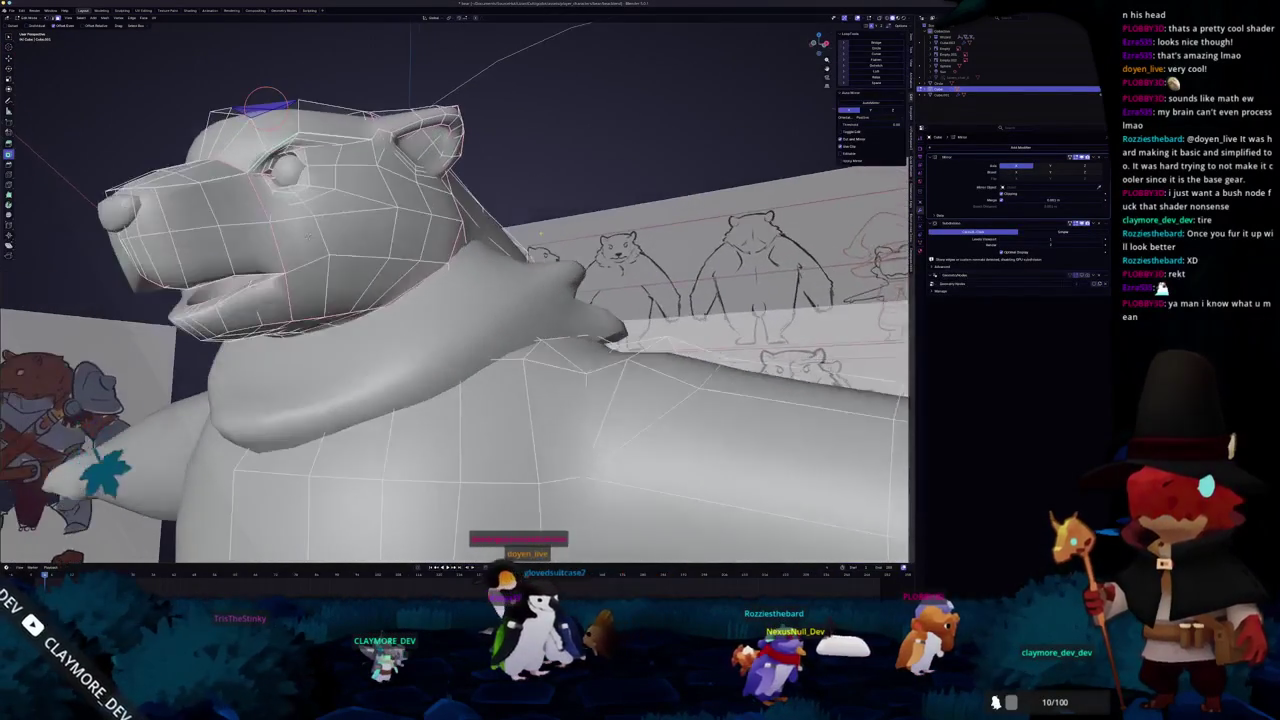
scroll(455, 300, "down", 3)
mouse_move(418, 283)
middle_mouse_down()
mouse_move(318, 322)
mouse_move(483, 285)
middle_mouse_up()
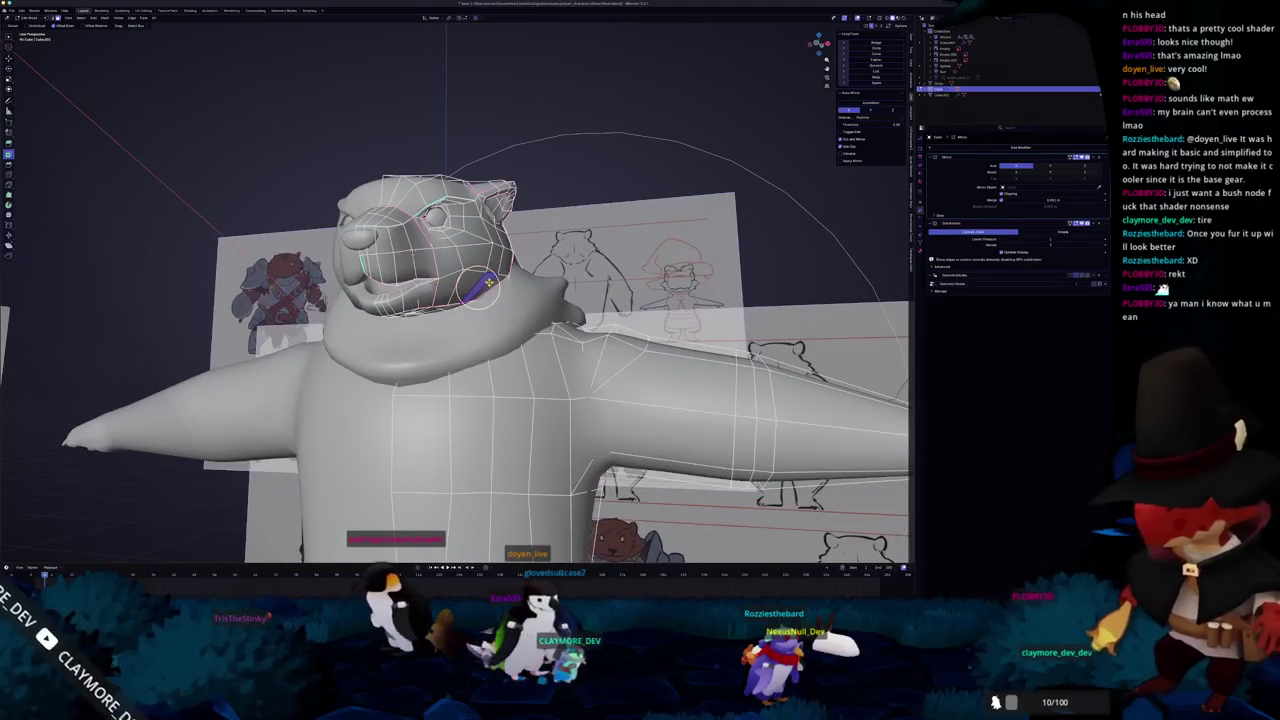
- Circle-select the cheek faces with X-ray on, then leave Edit Mode
key("c")
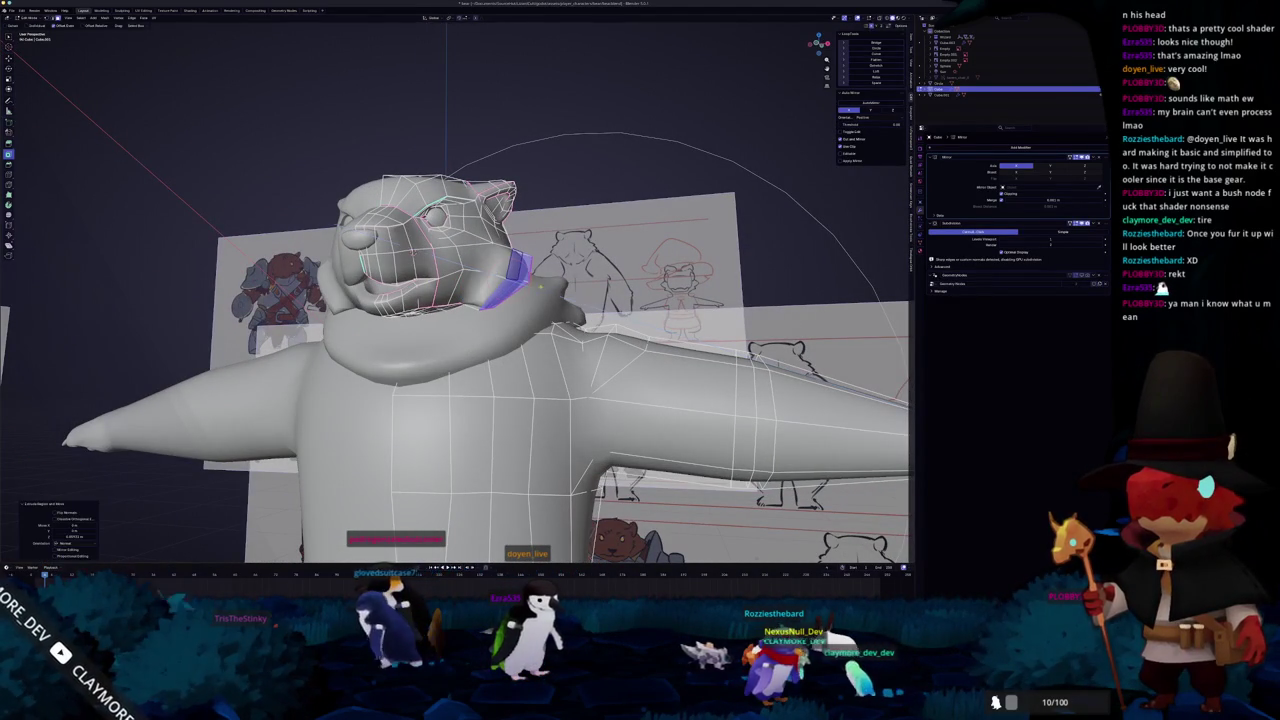
middle_click_drag(505, 280, 420, 300)
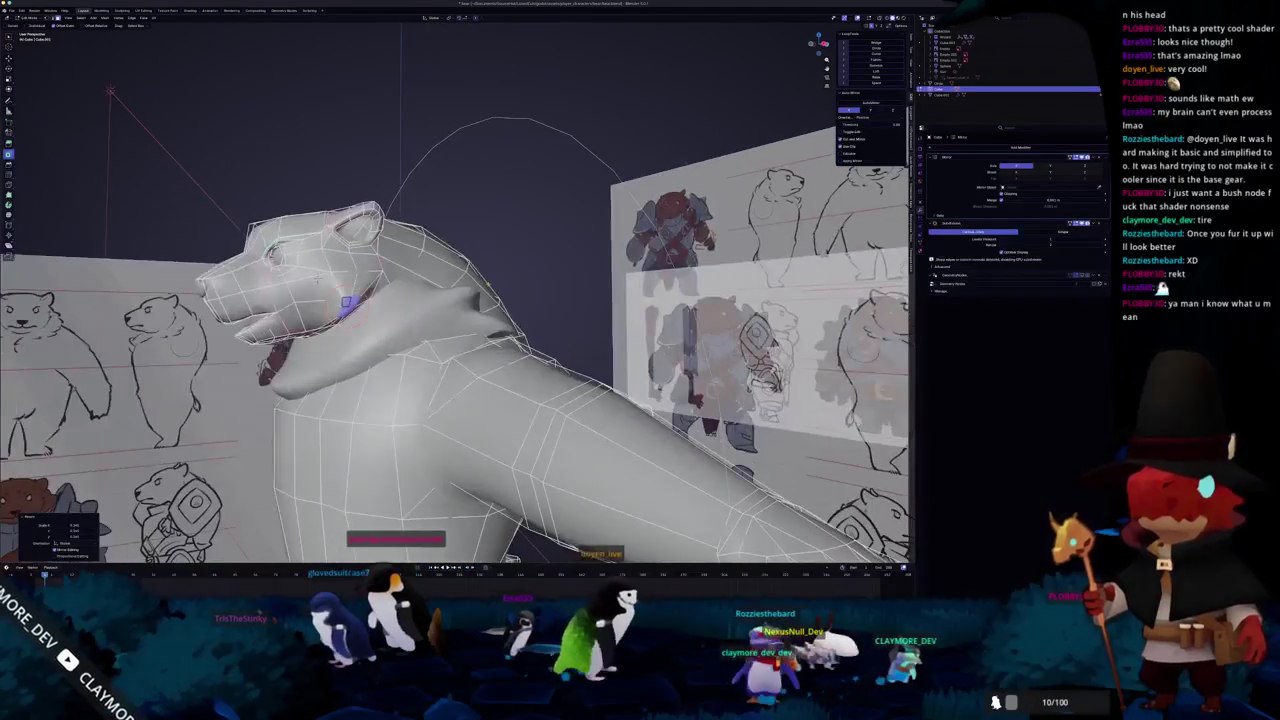
mouse_move(494, 285)
middle_mouse_down()
mouse_move(590, 280)
mouse_move(310, 308)
mouse_move(240, 300)
mouse_move(260, 295)
middle_mouse_up()
key("alt+z")
key("alt+z")
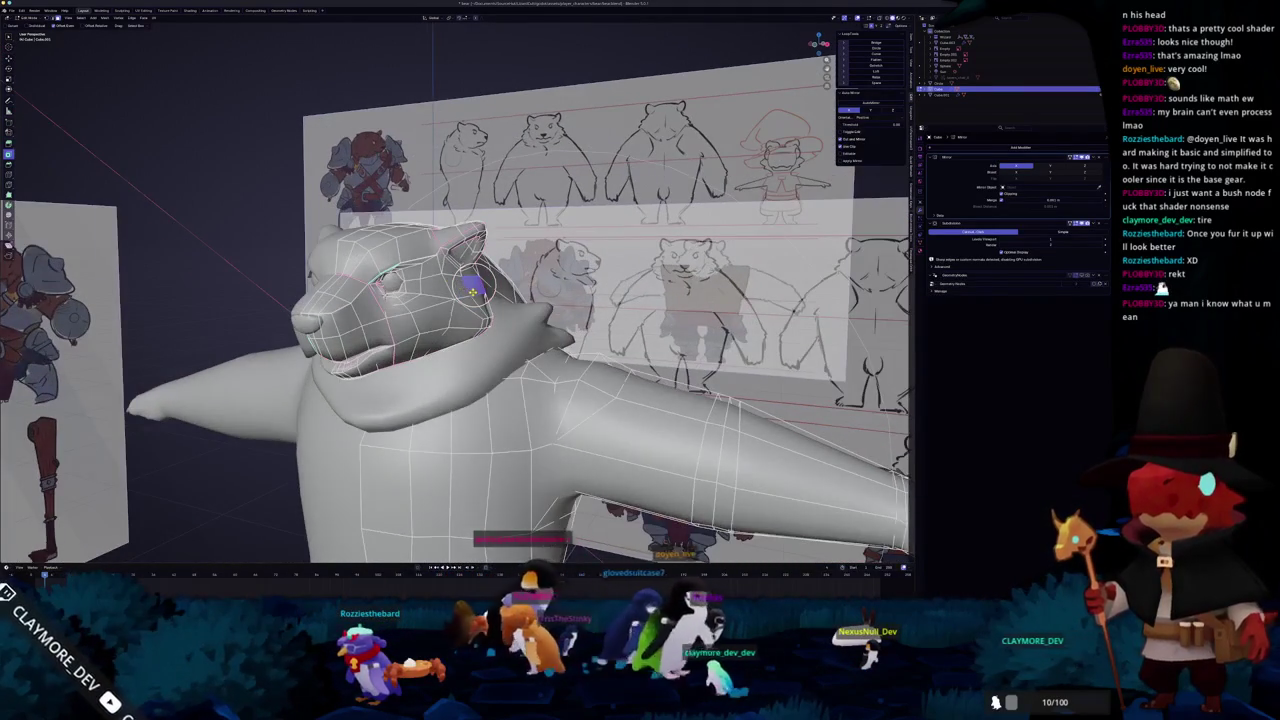
scroll(455, 295, "up", 2)
scroll(455, 295, "up", 1)
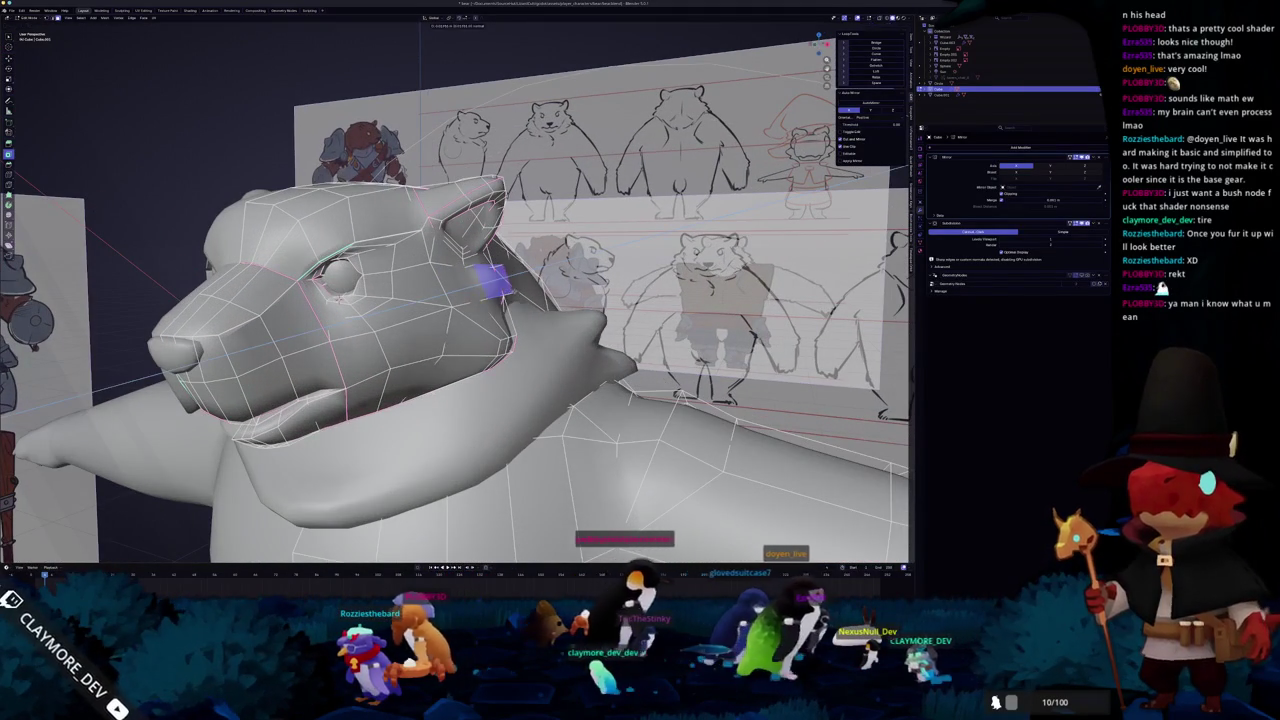
mouse_move(455, 295)
middle_mouse_down()
mouse_move(360, 310)
mouse_move(280, 290)
mouse_move(450, 335)
mouse_move(530, 330)
middle_mouse_up()
key("Tab")
key("Tab")
scroll(450, 335, "up", 3)
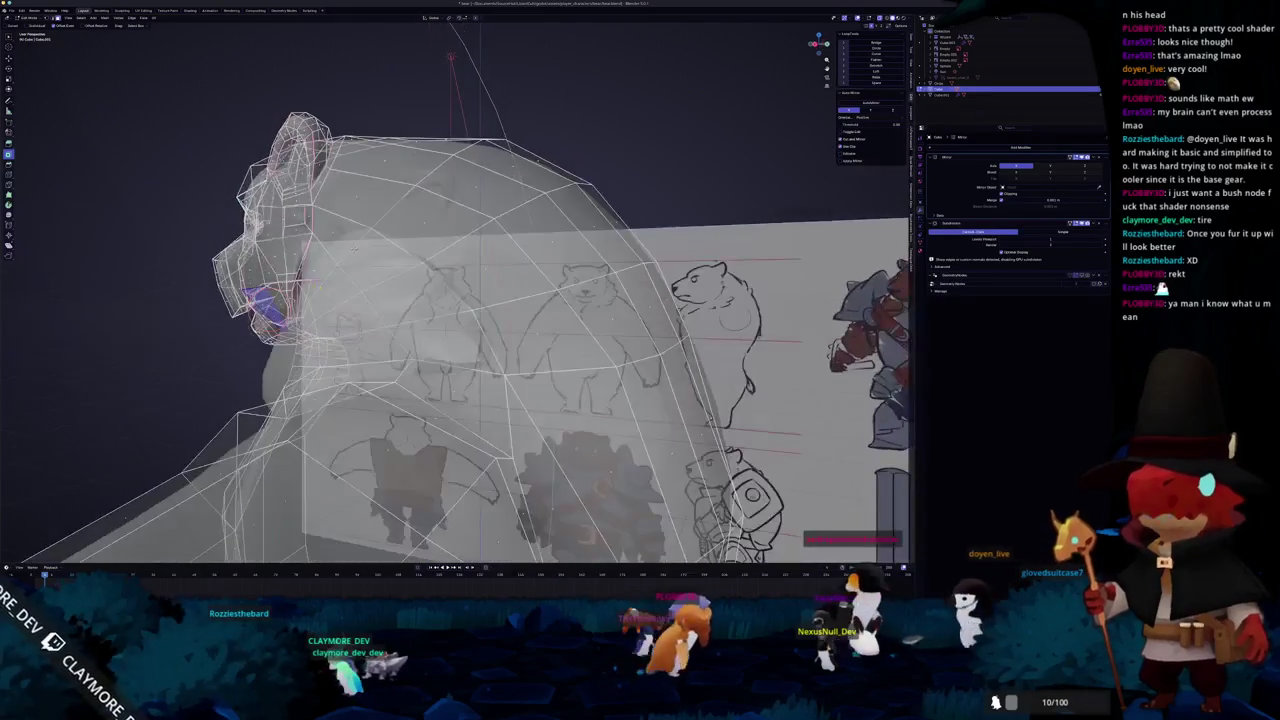
- Select the faces along the jaw and rotate them
middle_click_drag(353, 249, 400, 255)
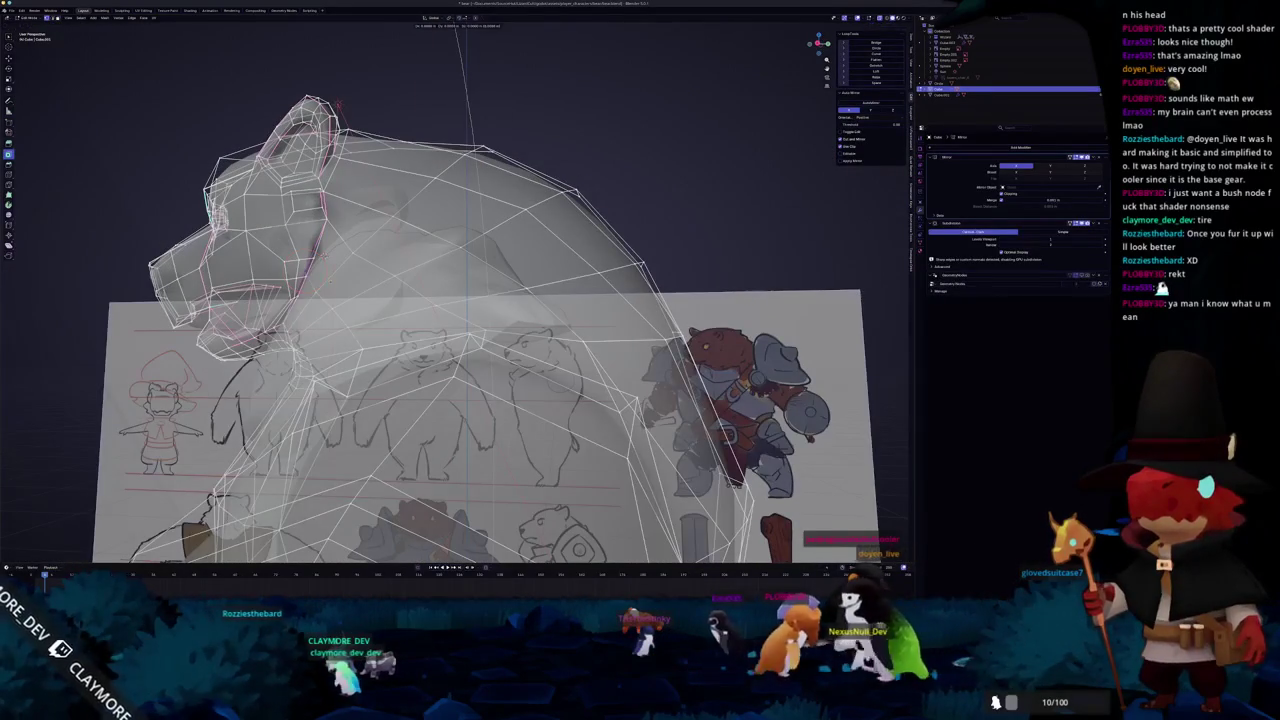
middle_click_drag(348, 291, 400, 290)
middle_click_drag(370, 120, 380, 180)
scroll(385, 220, "up", 4)
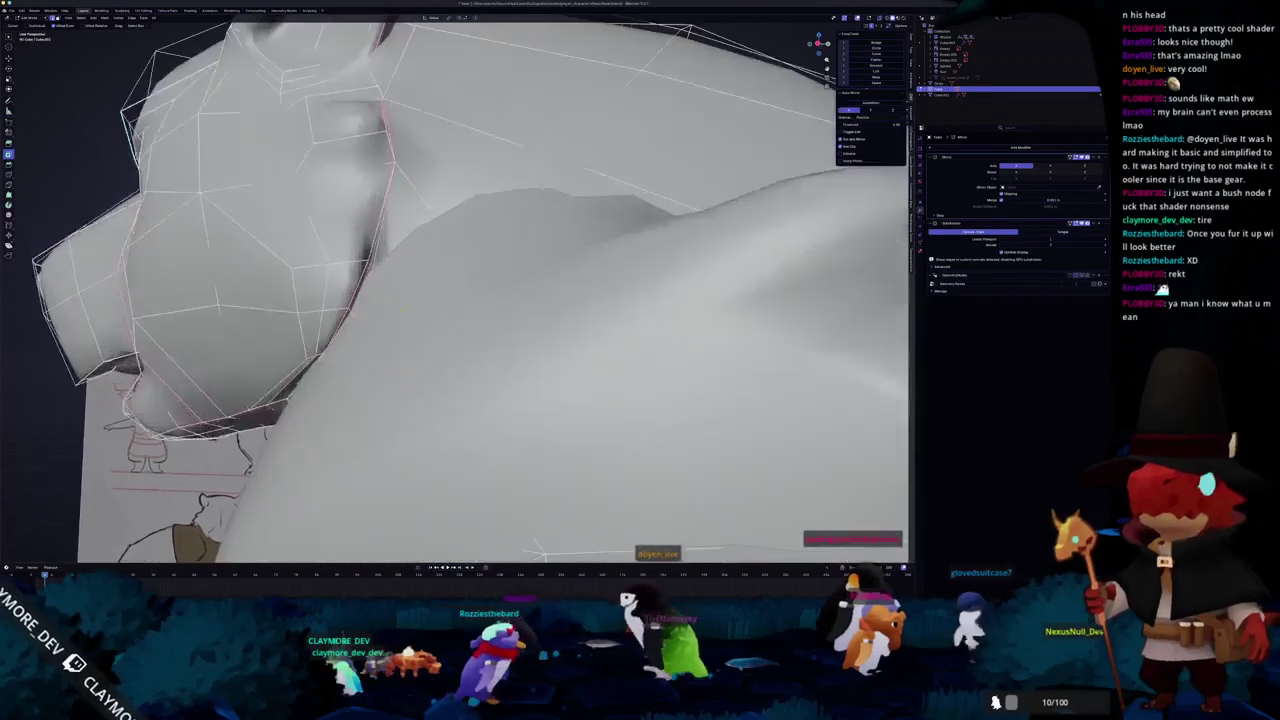
scroll(392, 265, "up", 2)
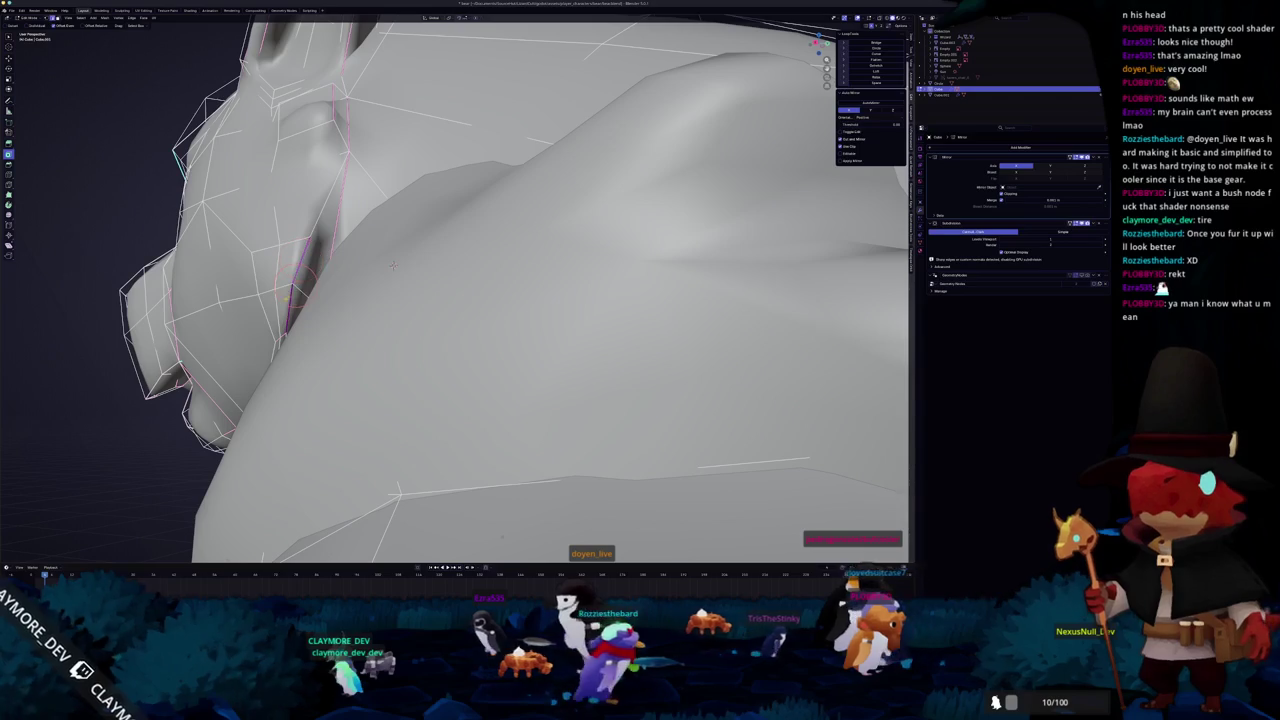
middle_click_drag(393, 265, 448, 279)
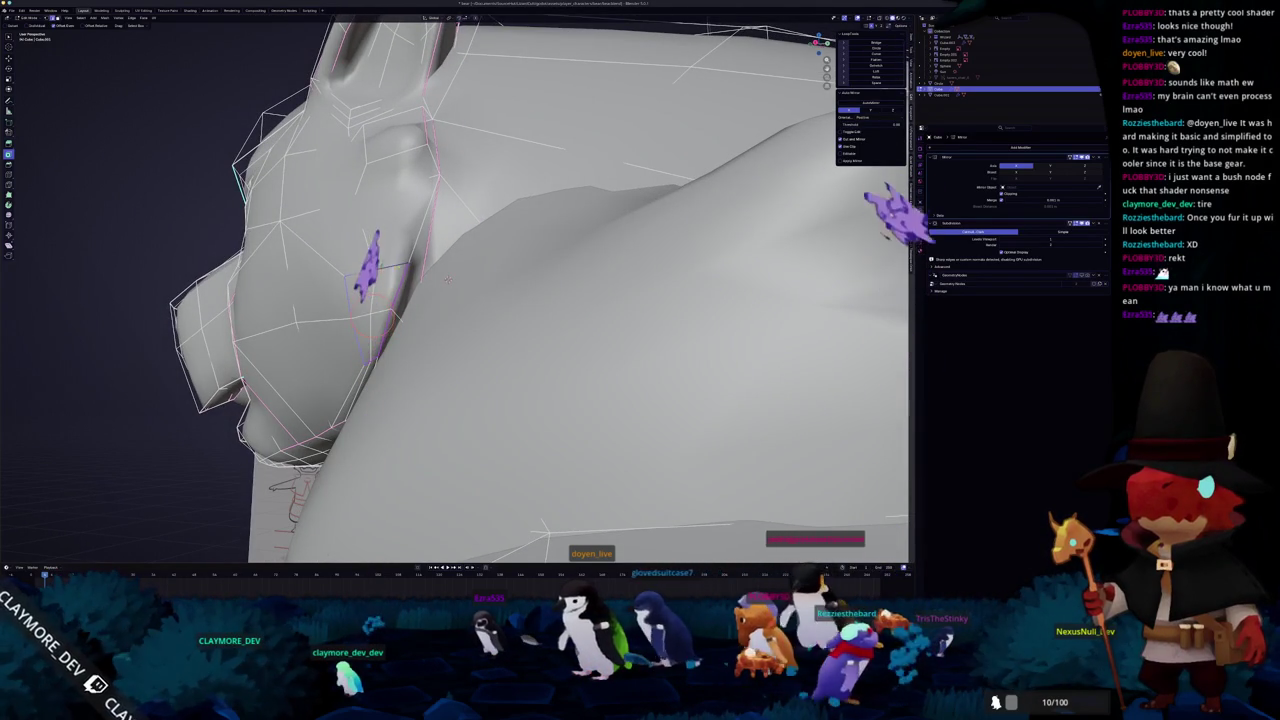
left_click(448, 279)
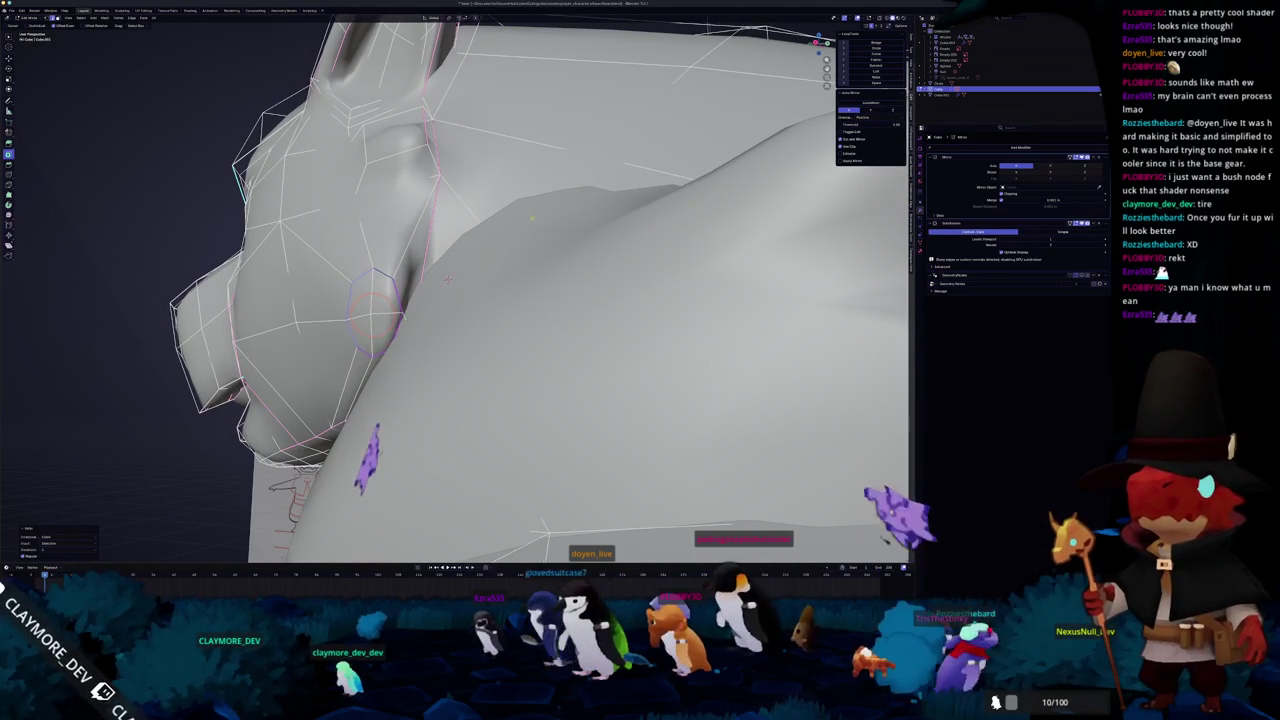
key("r")
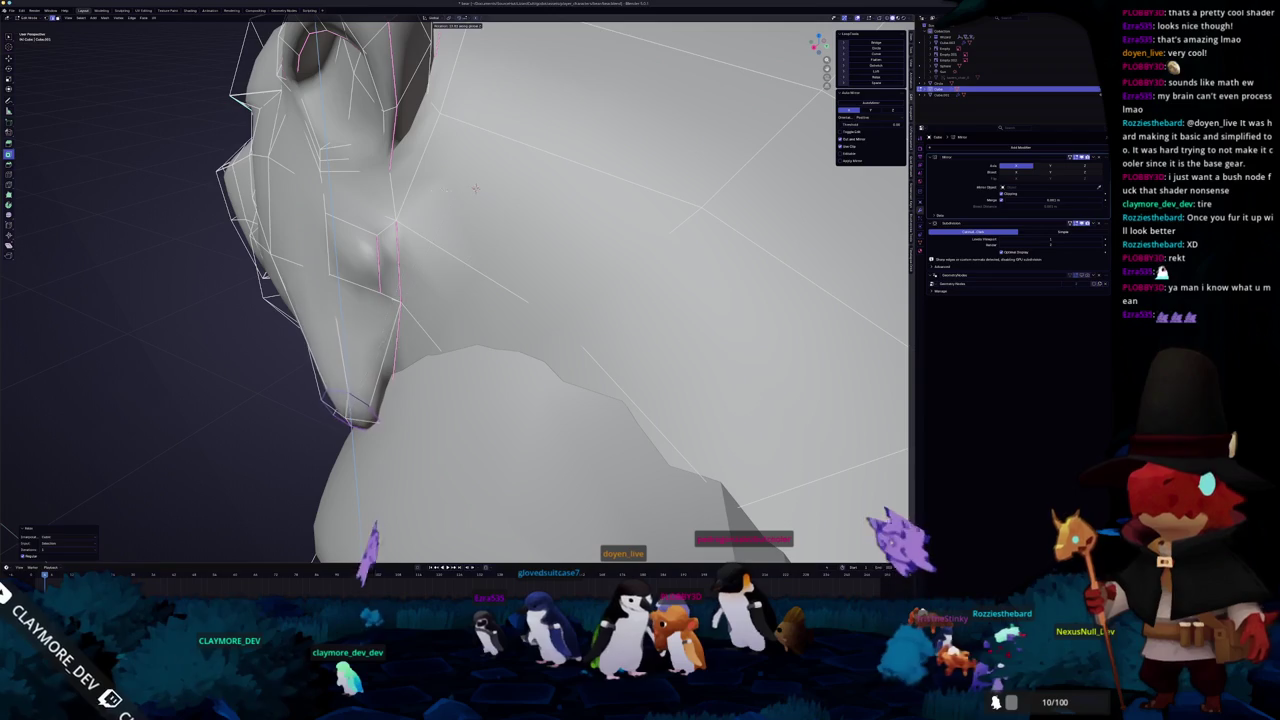
left_click(466, 242)
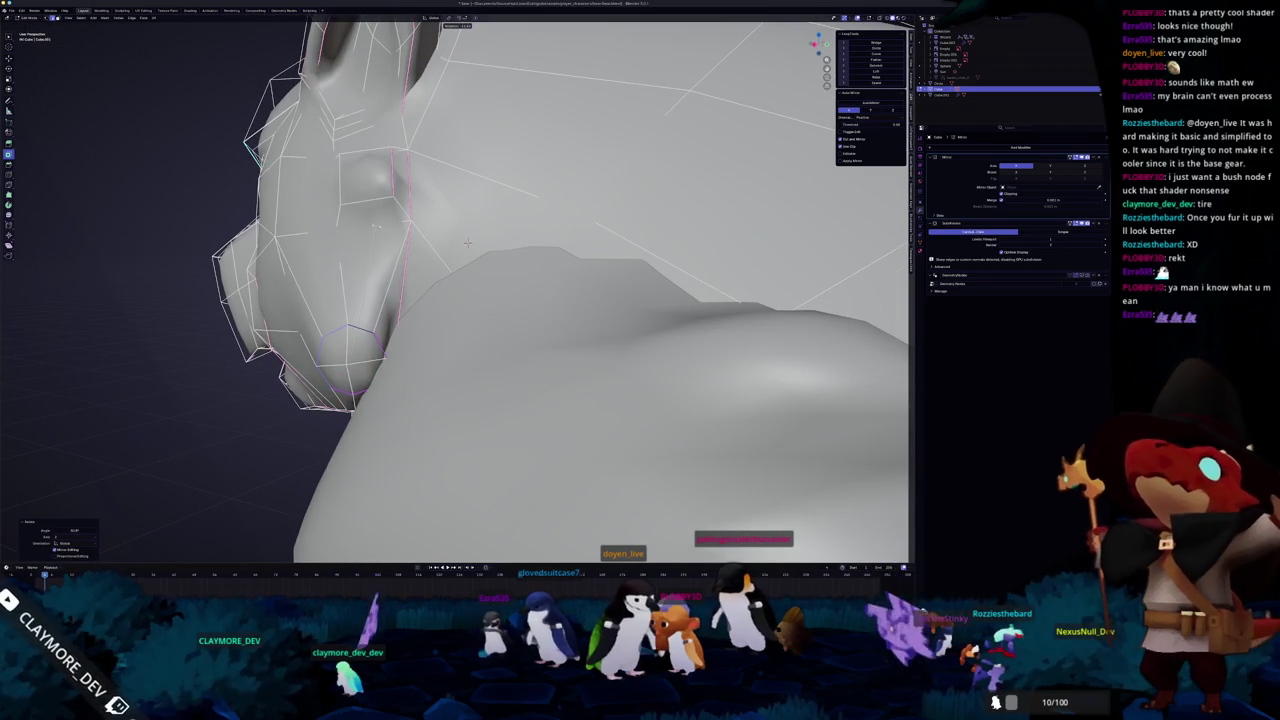
- Scale the jaw faces inward and return to Object Mode
mouse_move(466, 242)
middle_mouse_down()
mouse_move(490, 365)
mouse_move(495, 318)
mouse_move(470, 318)
middle_mouse_up()
key("alt+z")
key("alt+z")
scroll(495, 318, "up", 3)
key("Tab")
mouse_move(420, 259)
middle_mouse_down()
mouse_move(462, 159)
mouse_move(450, 205)
mouse_move(466, 292)
mouse_move(398, 239)
mouse_move(428, 285)
mouse_move(412, 298)
mouse_move(435, 292)
mouse_move(420, 268)
mouse_move(444, 290)
middle_mouse_up()
left_click(428, 248)
key("s")
left_click(466, 293)
key("Tab")
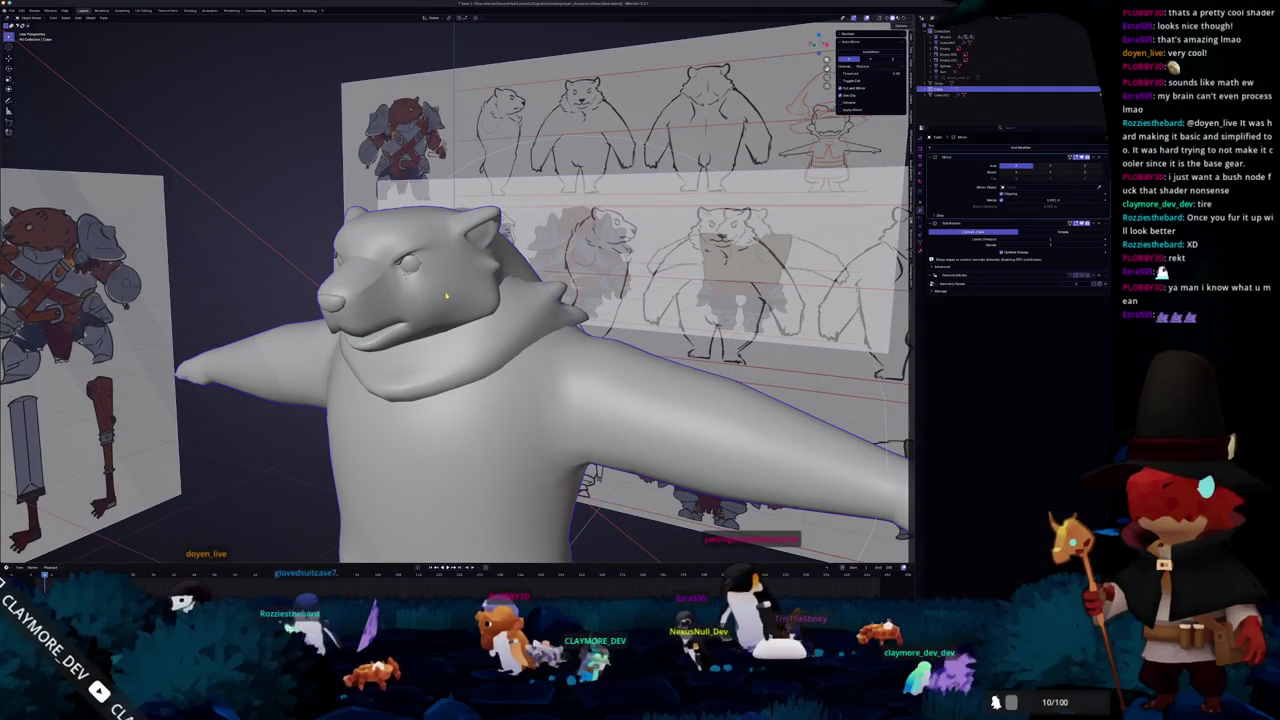
- Zoom and orbit to the bear's front, then select the body mesh
scroll(447, 295, "down", 2)
scroll(449, 298, "down", 2)
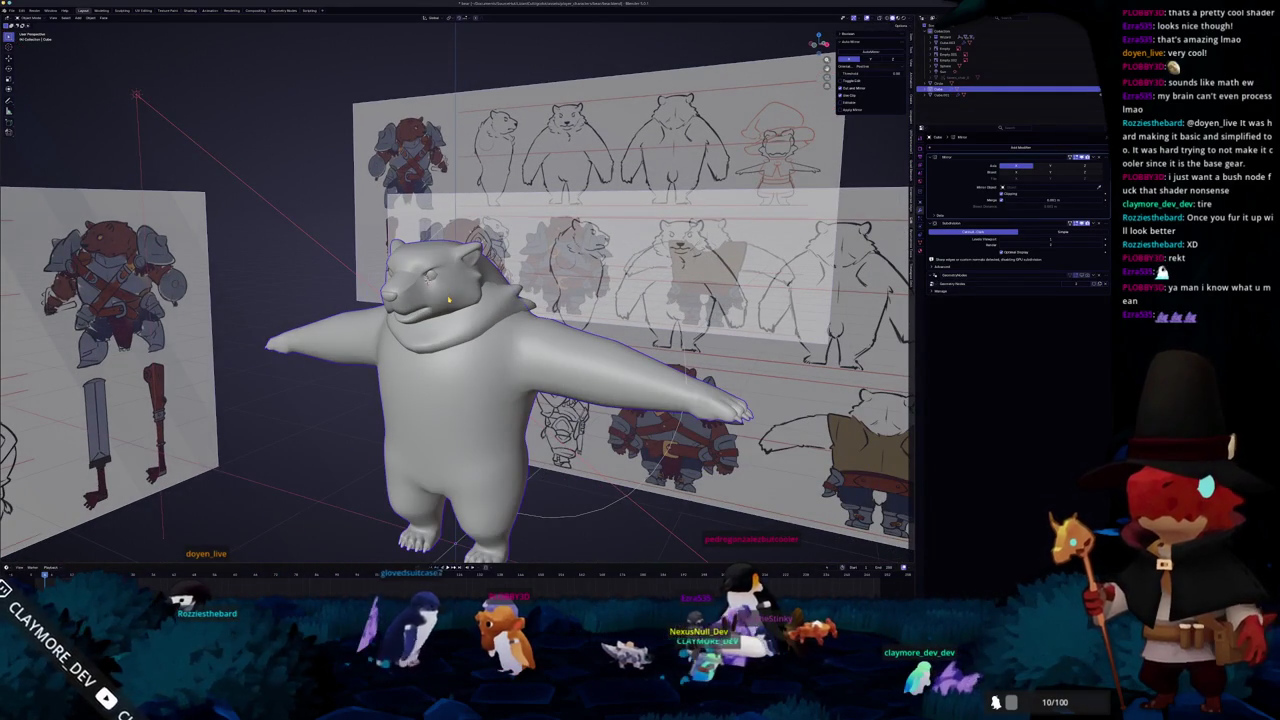
scroll(449, 298, "up", 2)
scroll(470, 310, "up", 1)
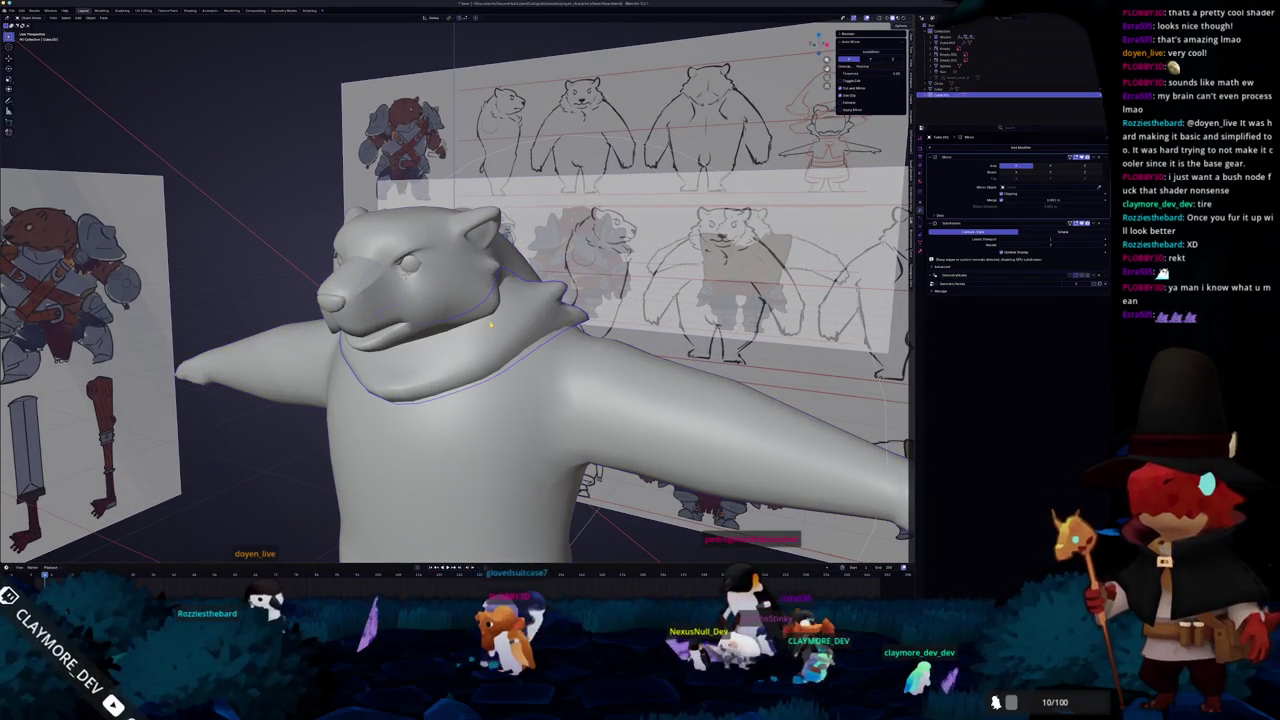
mouse_move(491, 324)
middle_mouse_down()
mouse_move(520, 330)
mouse_move(470, 360)
mouse_move(460, 400)
mouse_move(520, 330)
mouse_move(630, 300)
mouse_move(404, 260)
middle_mouse_up()
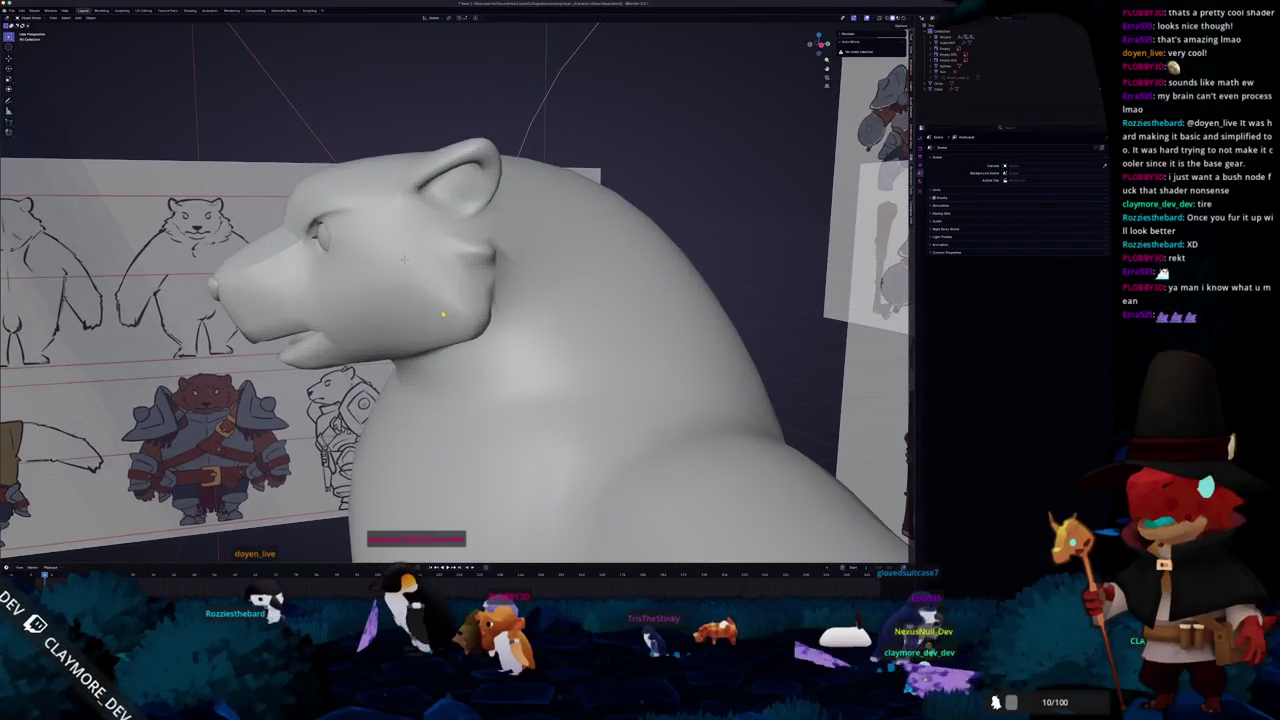
left_click(404, 260)
- Toggle Edit Mode on and off to inspect the reshaped jaw
mouse_move(450, 320)
middle_mouse_down()
mouse_move(490, 270)
mouse_move(501, 318)
mouse_move(500, 306)
mouse_move(543, 309)
mouse_move(389, 309)
mouse_move(370, 333)
mouse_move(381, 366)
middle_mouse_up()
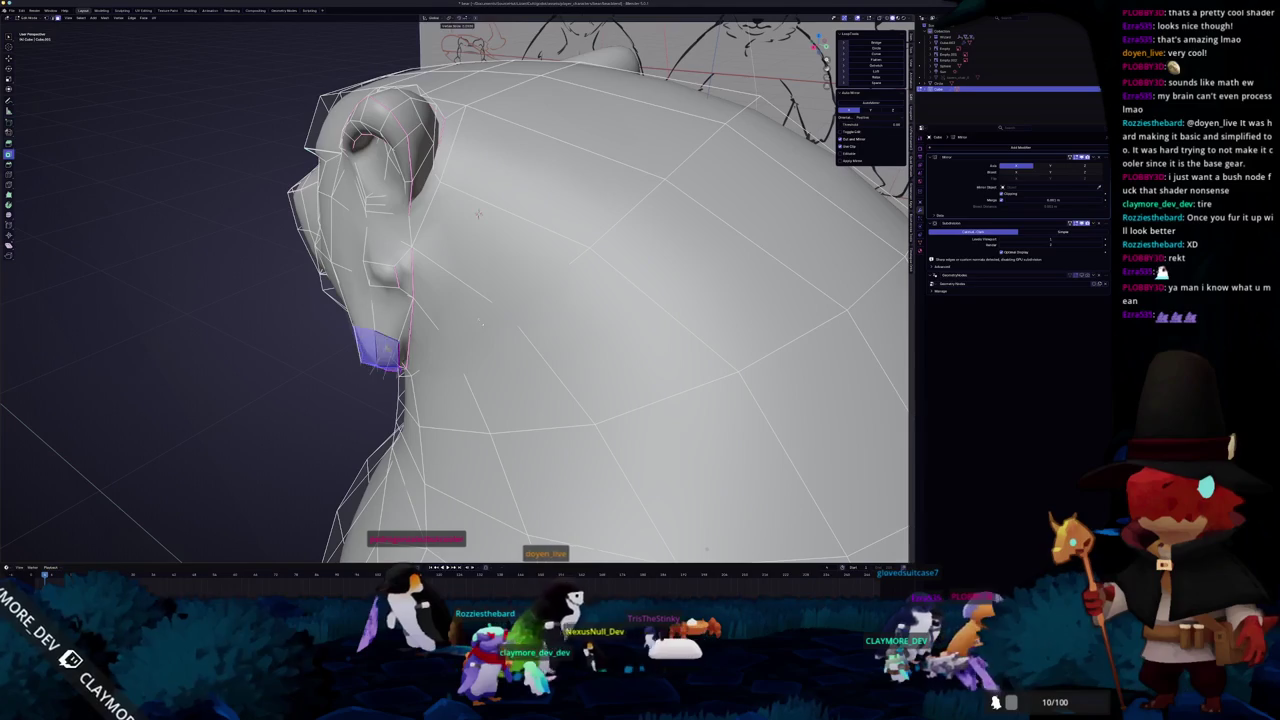
mouse_move(478, 214)
middle_mouse_down()
mouse_move(336, 256)
mouse_move(484, 287)
mouse_move(491, 308)
mouse_move(326, 255)
mouse_move(338, 264)
middle_mouse_up()
key("Tab")
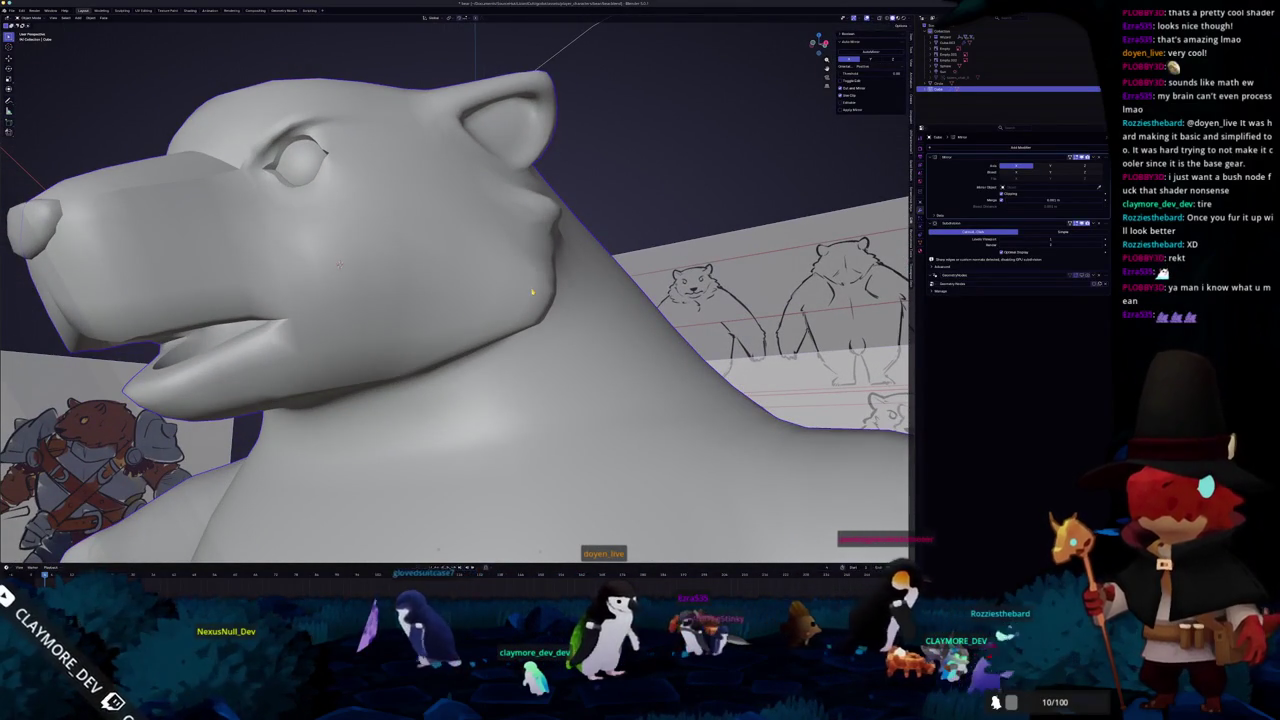
key("Tab")
mouse_move(519, 293)
middle_mouse_down()
mouse_move(496, 303)
mouse_move(510, 304)
mouse_move(512, 275)
mouse_move(531, 268)
middle_mouse_up()
key("Tab")
key("Tab")
- Move the face beside the bear's eye and check the smoothed result
scroll(512, 272, "up", 3)
scroll(513, 273, "up", 2)
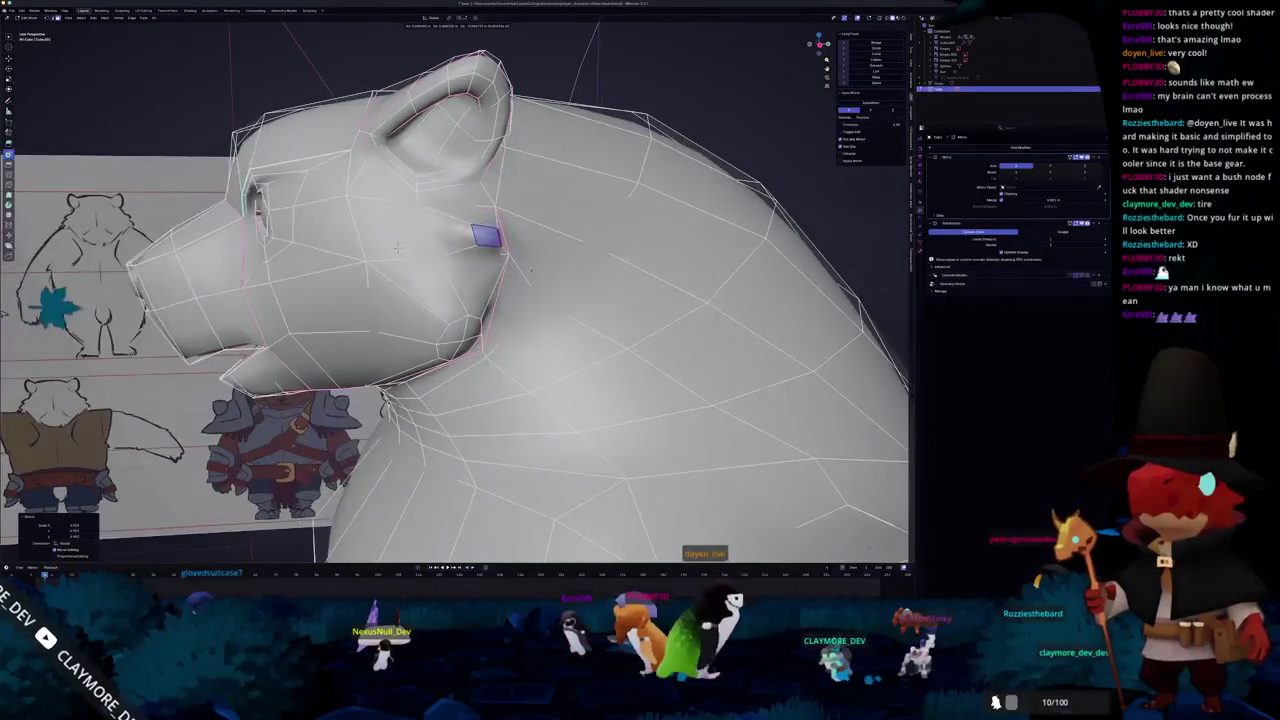
key("g")
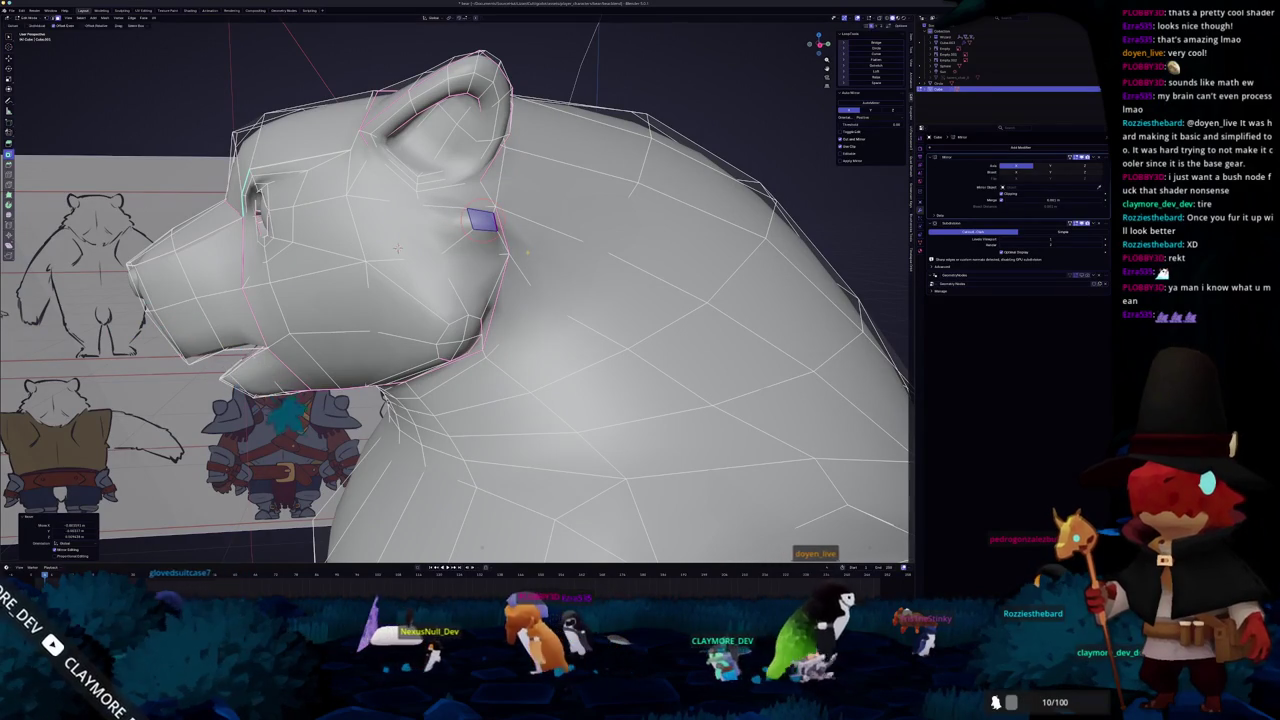
left_click(398, 248)
mouse_move(398, 248)
middle_mouse_down()
mouse_move(498, 268)
mouse_move(367, 264)
middle_mouse_up()
key("Tab")
key("Tab")
- Move the face further up toward the brow and rescale it
scroll(390, 266, "up", 2)
scroll(378, 265, "up", 2)
key("g")
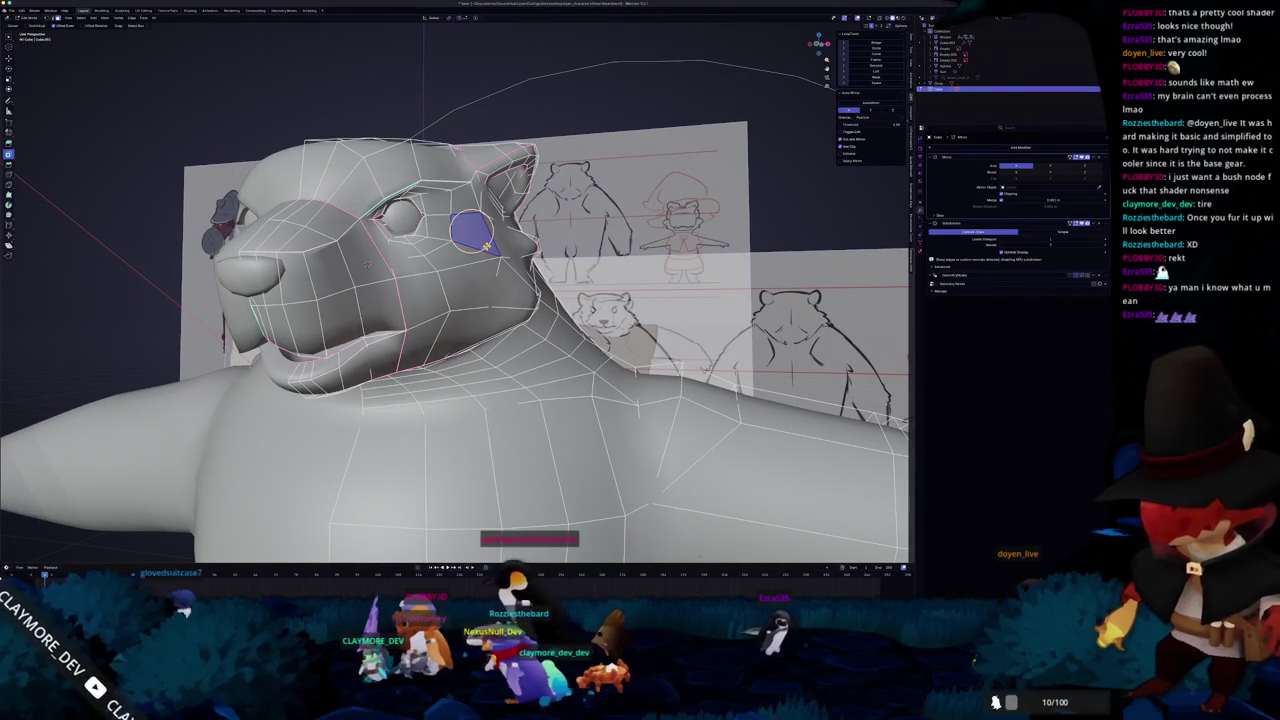
key("Return")
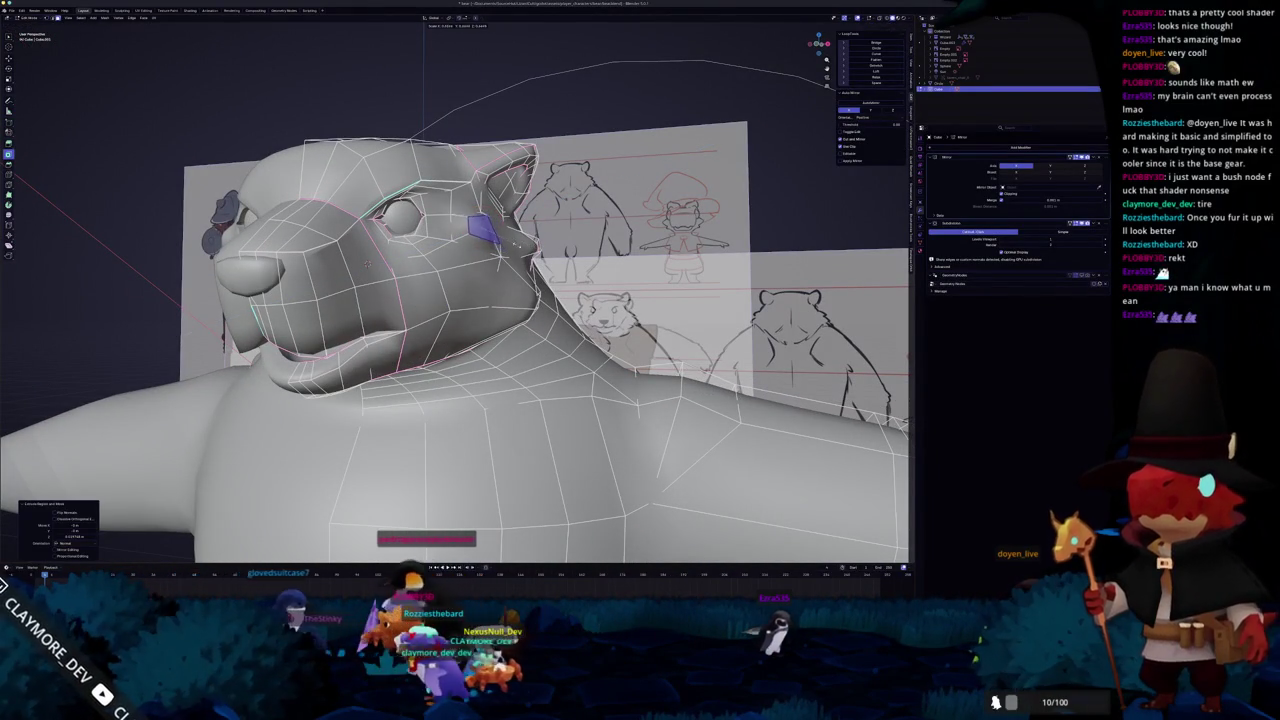
key("s")
key("Return")
middle_click_drag(367, 264, 524, 278)
- Toggle Edit Mode to preview the smoothed head from the side
key("Tab")
mouse_move(372, 283)
middle_mouse_down()
mouse_move(445, 222)
mouse_move(430, 250)
mouse_move(470, 290)
middle_mouse_up()
key("Tab")
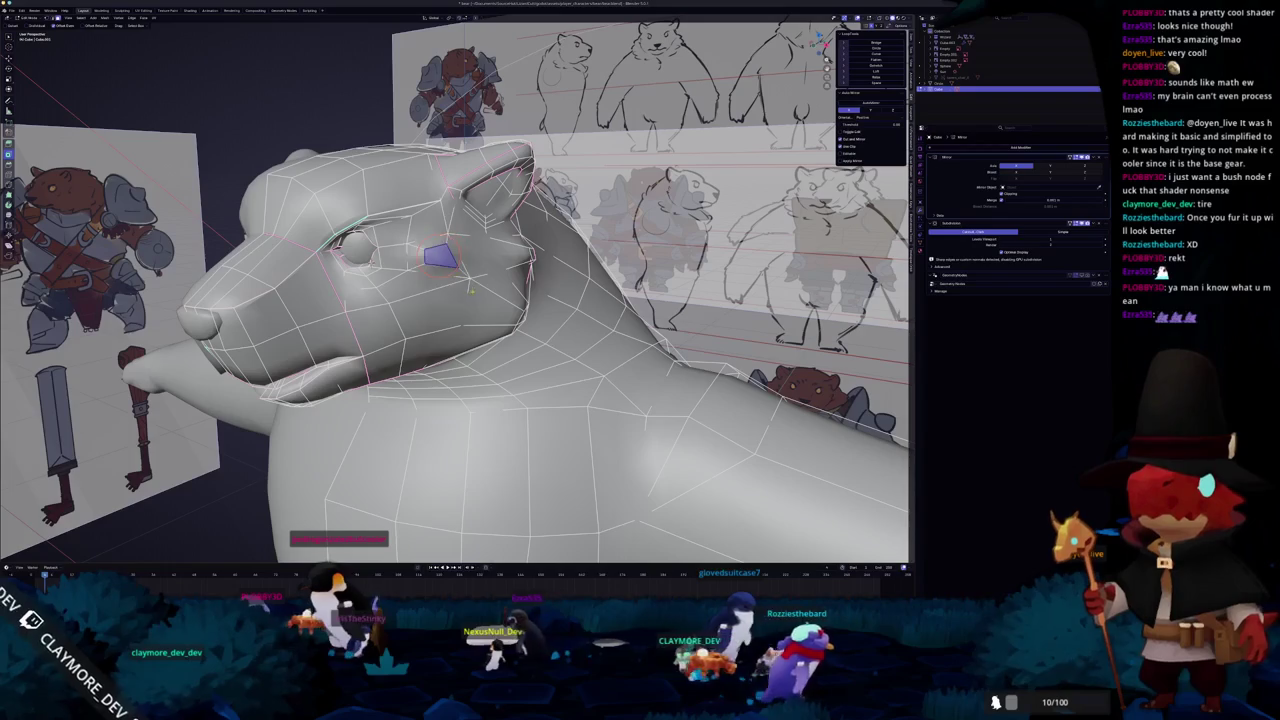
key("Tab")
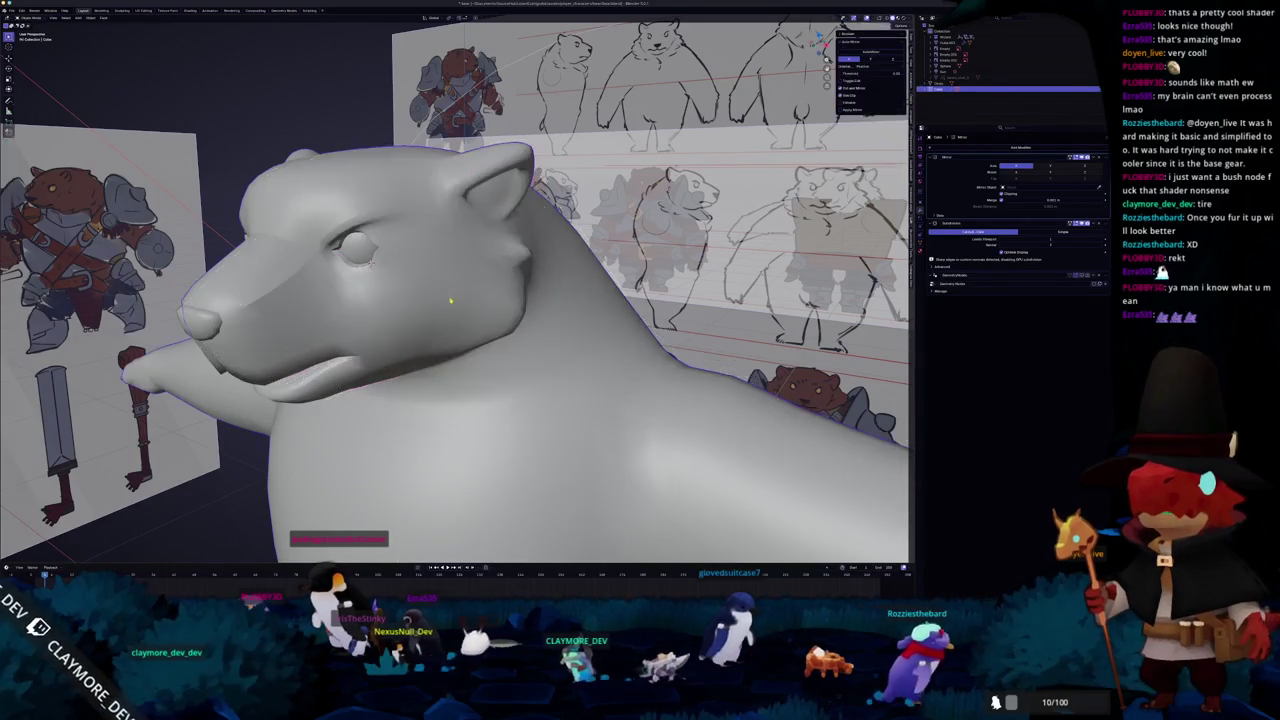
- Restore the brown fur preview on the bear, then switch to the Shading workspace
middle_click_drag(462, 292, 370, 267)
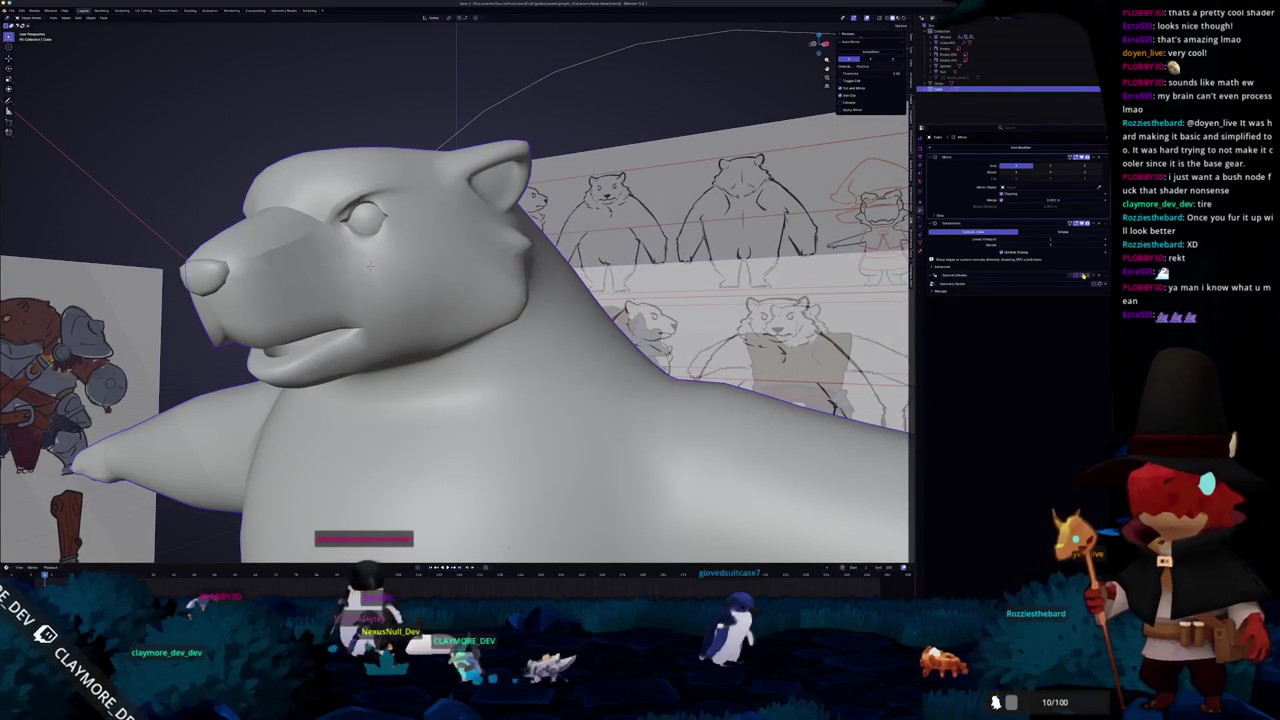
key("ctrl+z")
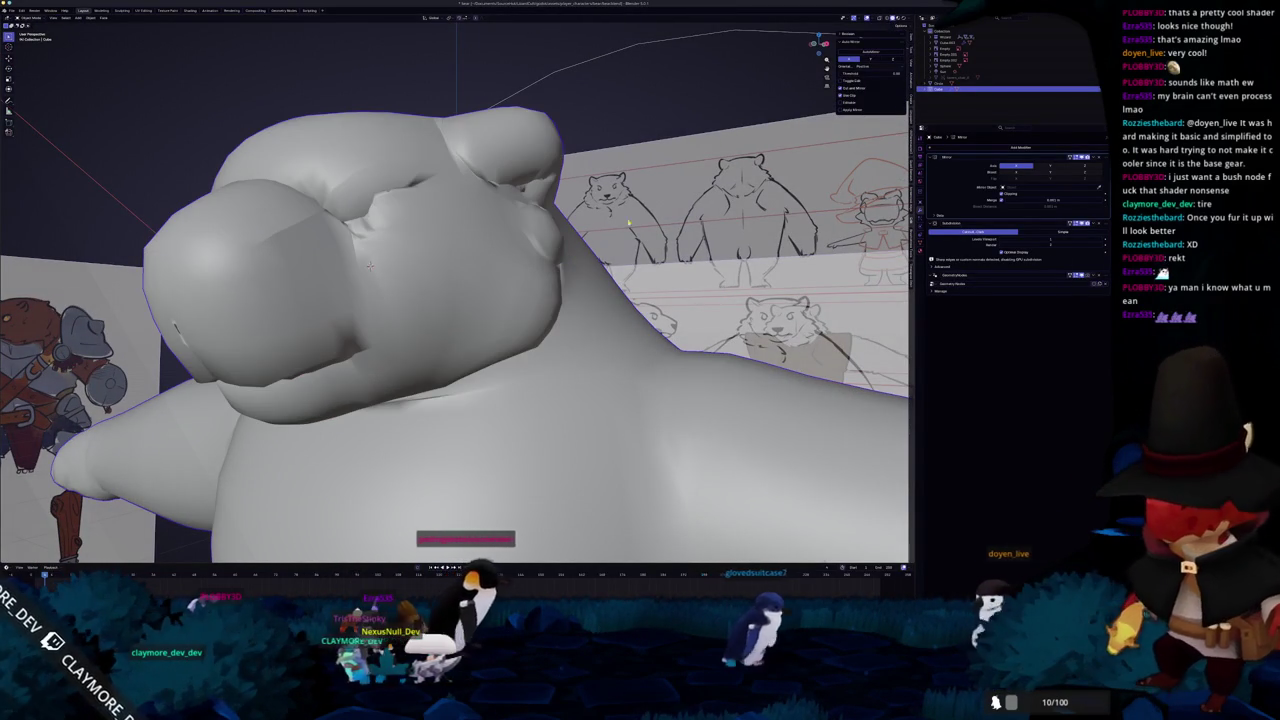
key("ctrl+z")
middle_click_drag(556, 187, 468, 243)
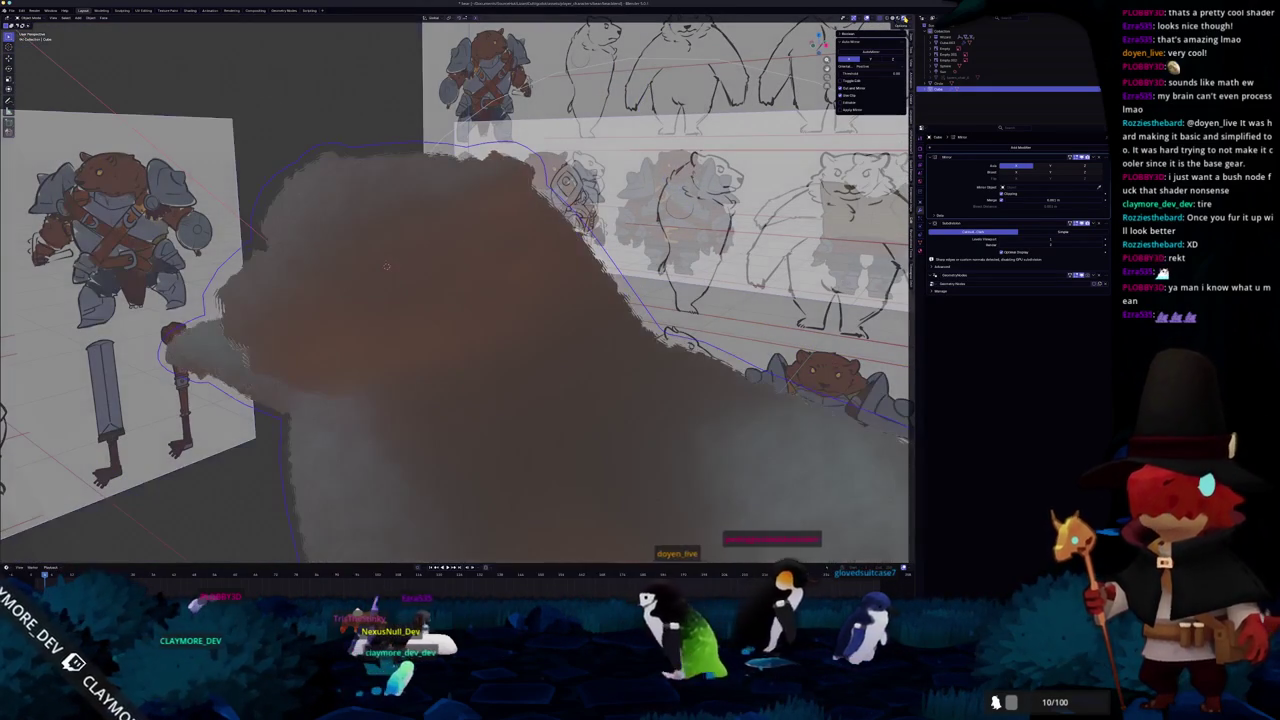
mouse_move(386, 265)
middle_mouse_down()
mouse_move(420, 240)
mouse_move(388, 262)
middle_mouse_up()
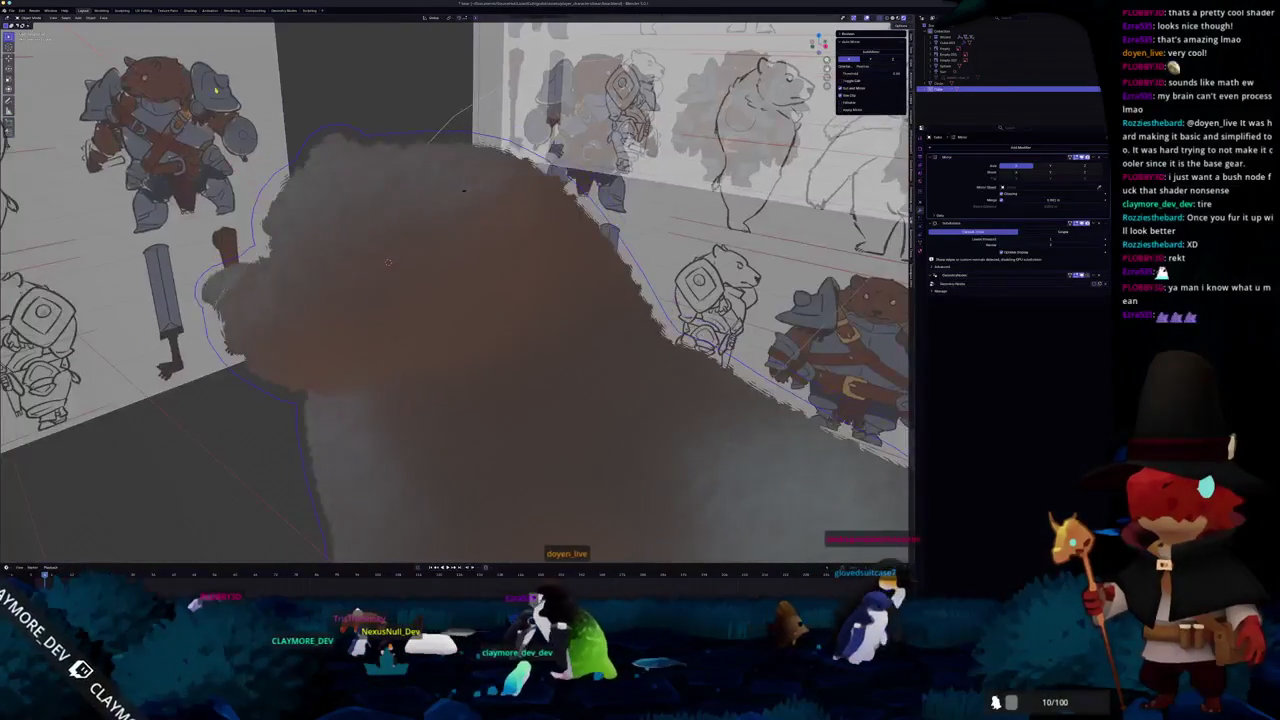
left_click(231, 10)
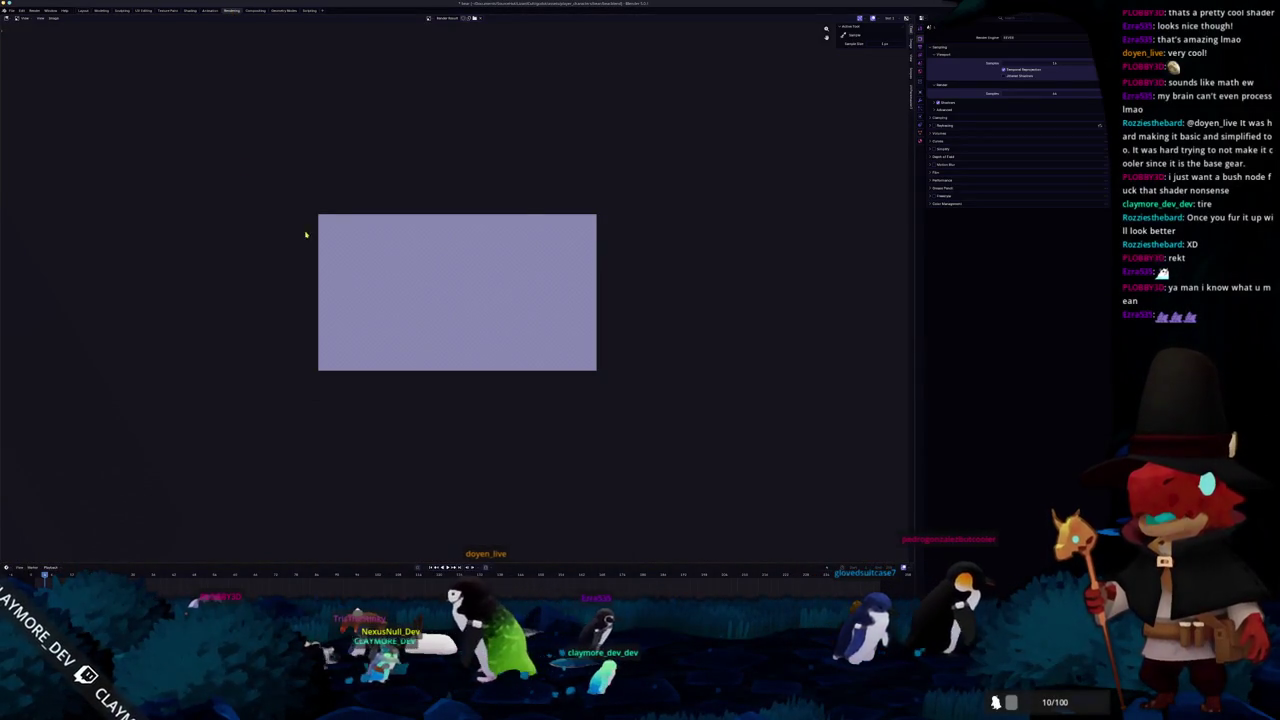
left_click(190, 10)
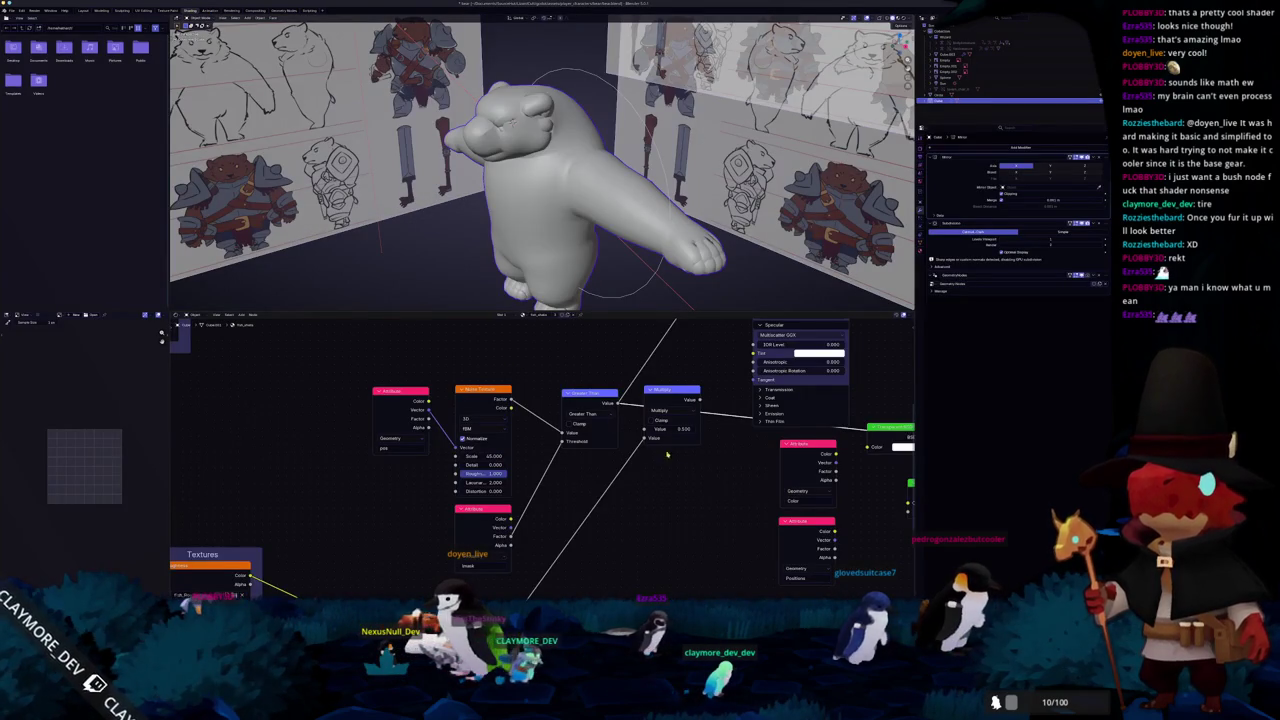
- Inspect the bear's fur shader in rendered view, including the BSDF node settings
middle_click_drag(650, 447, 631, 454)
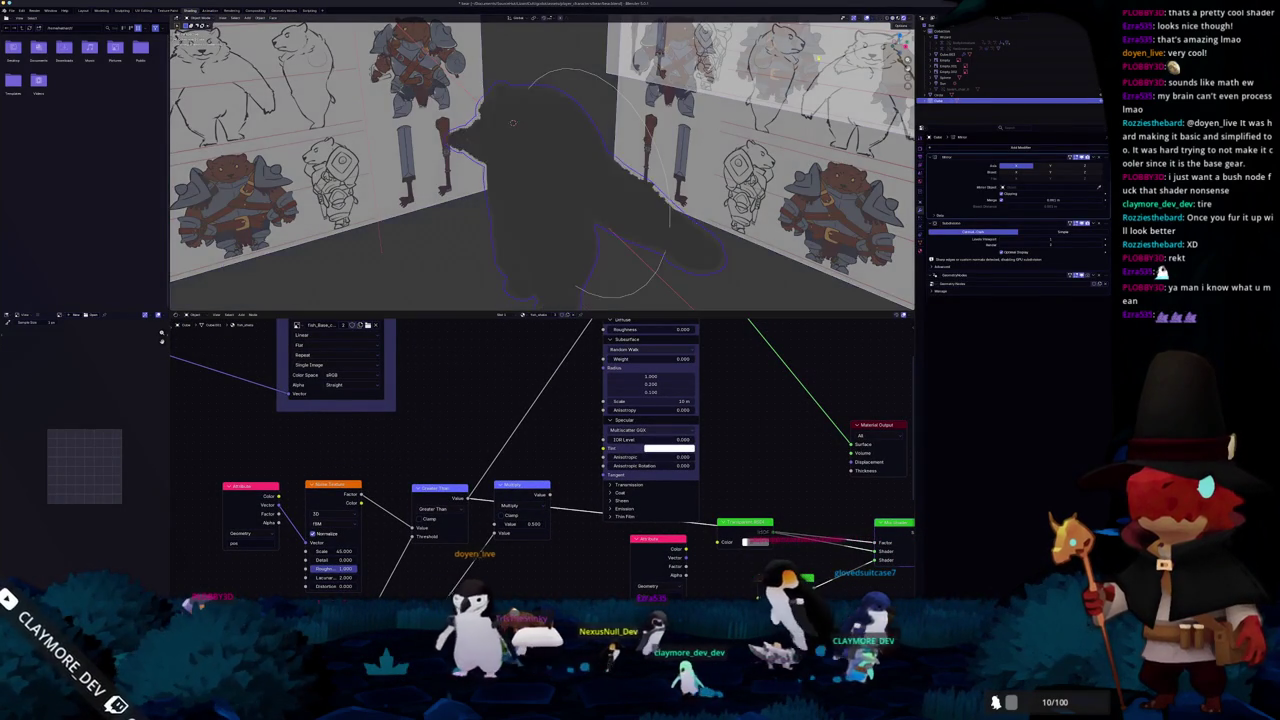
scroll(568, 172, "up", 5)
scroll(568, 172, "down", 3)
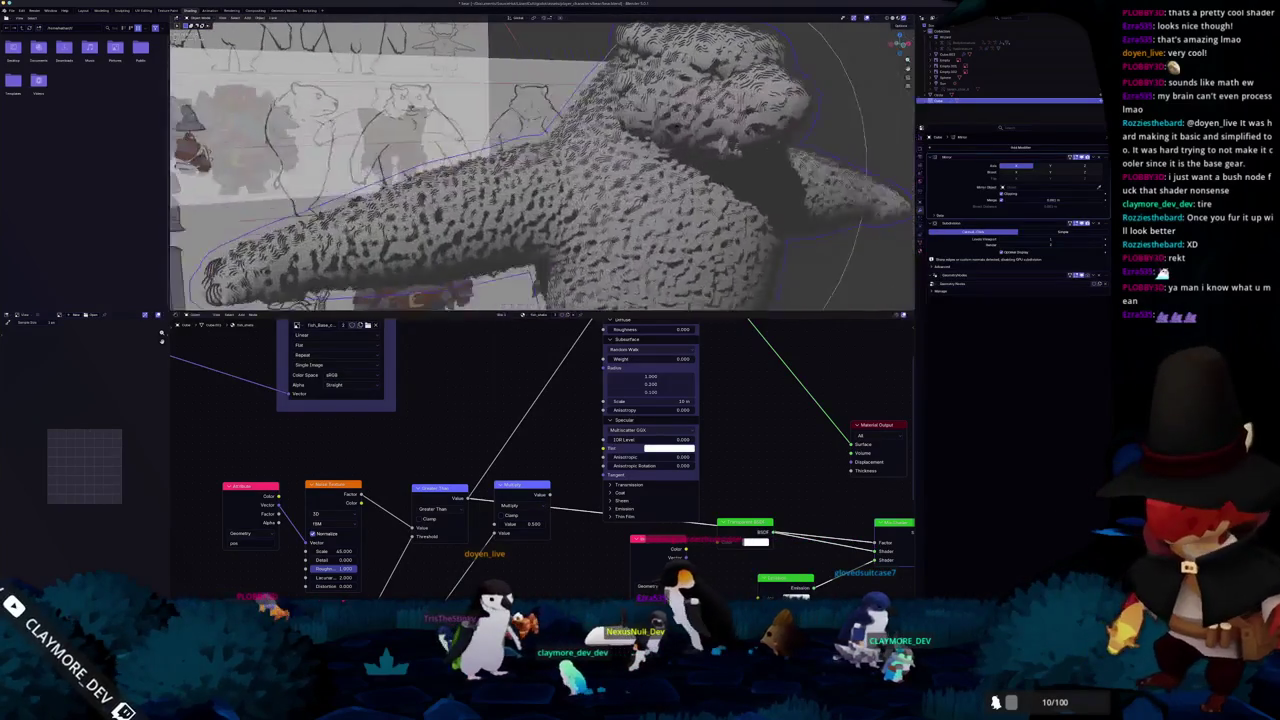
middle_click_drag(568, 172, 571, 207)
scroll(571, 207, "up", 3)
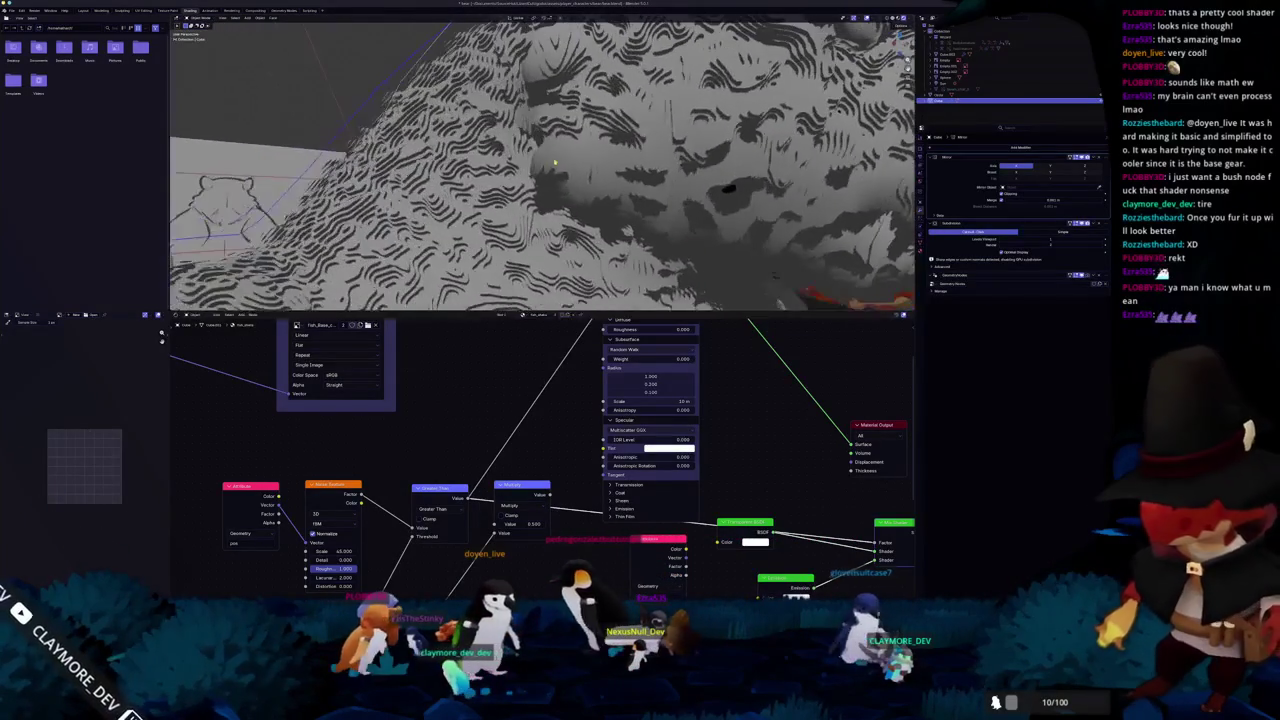
mouse_move(581, 157)
middle_mouse_down()
mouse_move(592, 197)
mouse_move(569, 160)
middle_mouse_up()
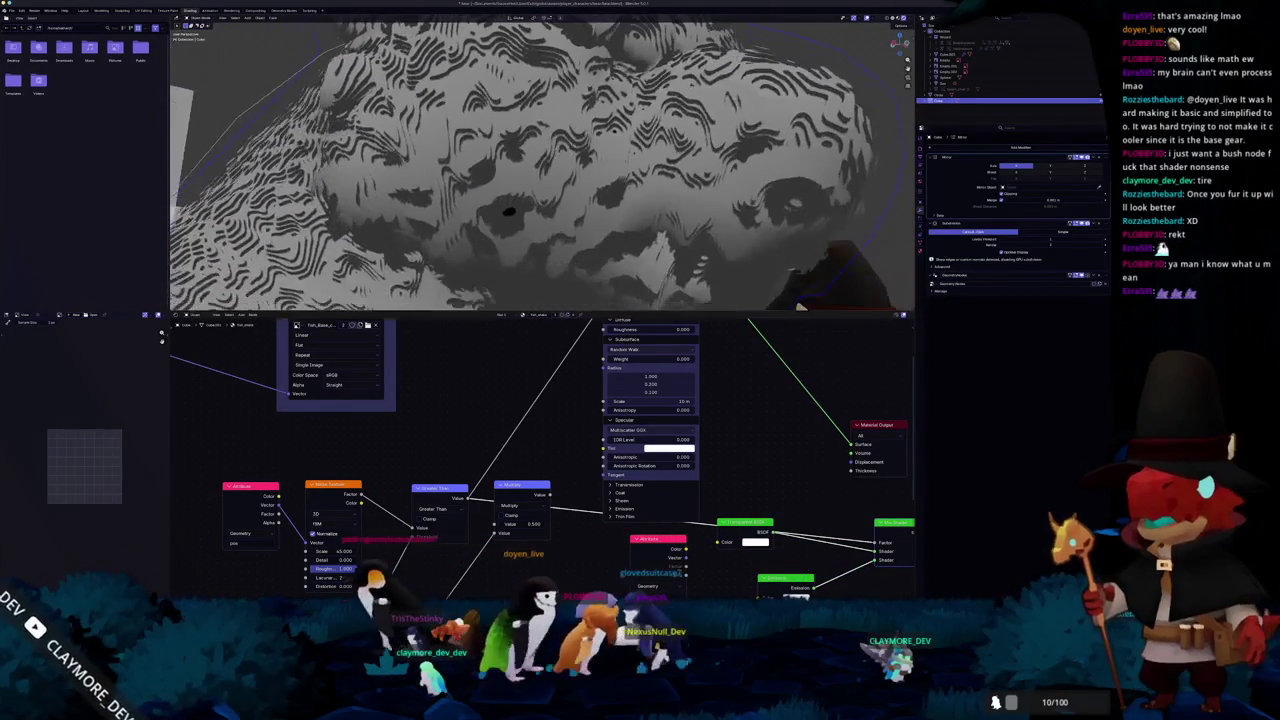
middle_click_drag(565, 258, 495, 241)
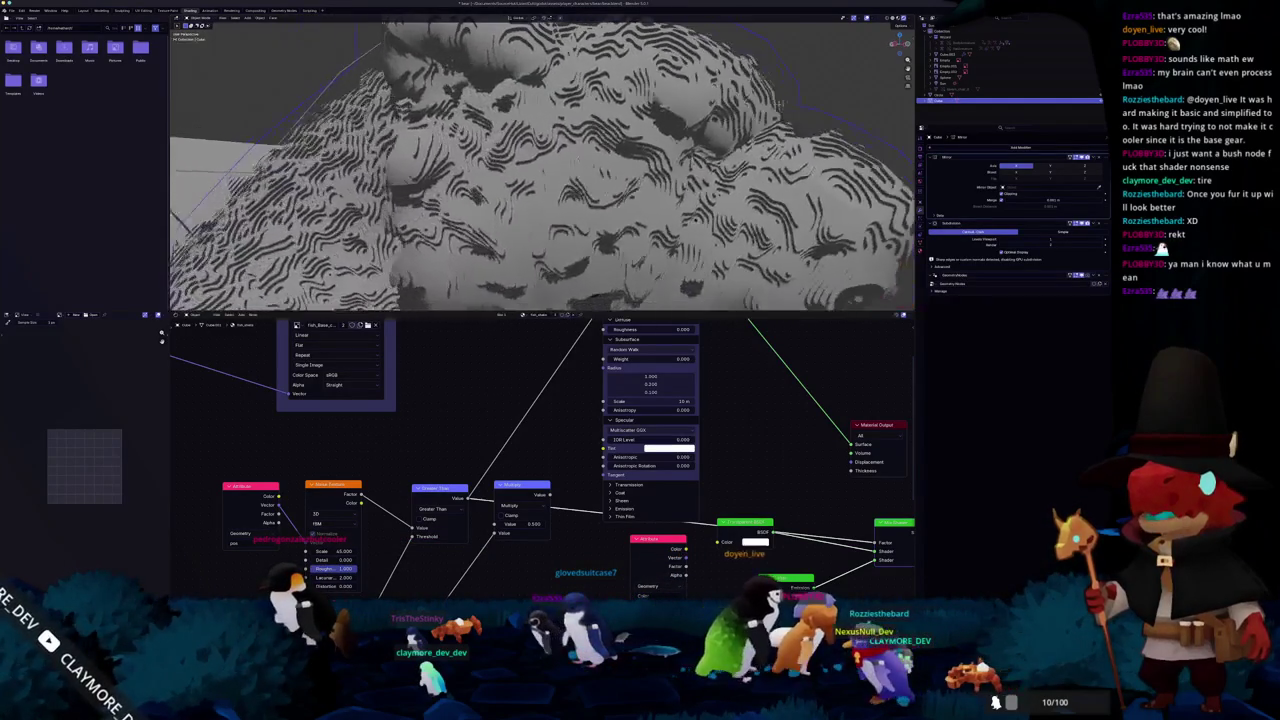
mouse_move(350, 155)
middle_mouse_down()
mouse_move(440, 213)
mouse_move(395, 198)
mouse_move(450, 170)
mouse_move(400, 195)
mouse_move(275, 171)
mouse_move(255, 190)
middle_mouse_up()
mouse_move(711, 188)
middle_mouse_down()
mouse_move(668, 158)
mouse_move(535, 196)
mouse_move(631, 238)
middle_mouse_up()
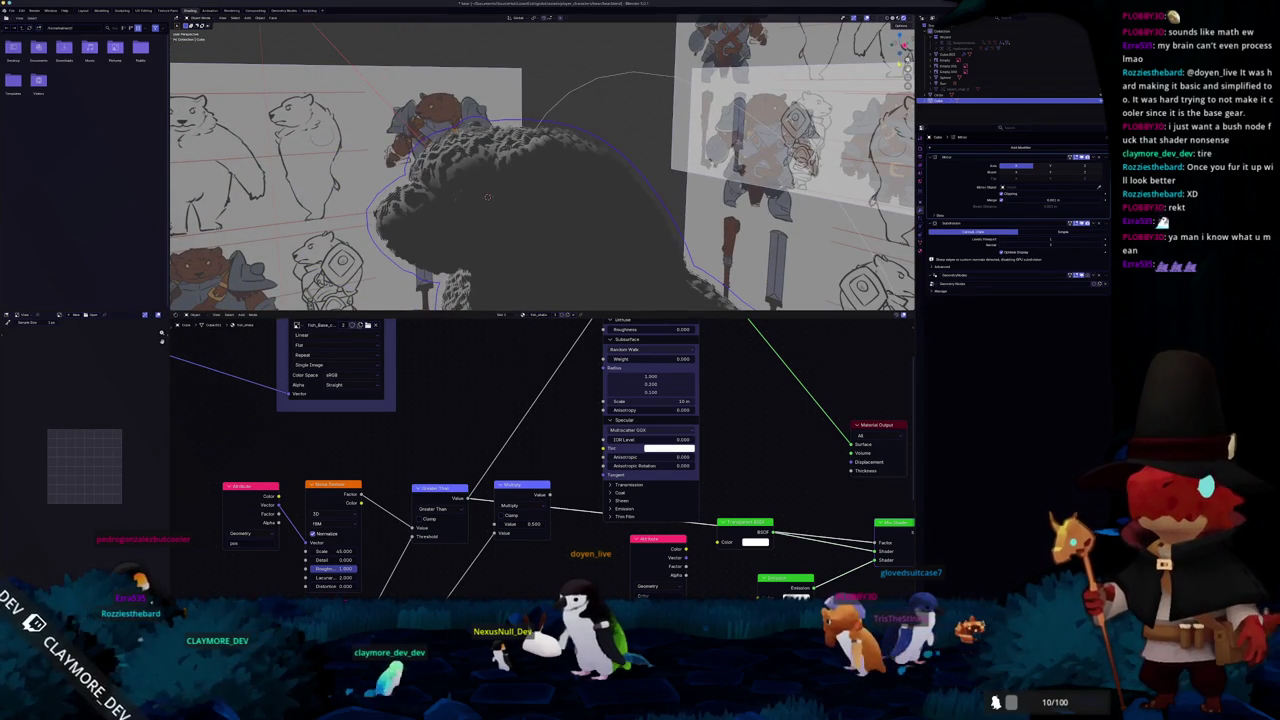
- Hide the fur, enter Edit Mode on the bear mesh, show the N panel, and switch to Layout
key("h")
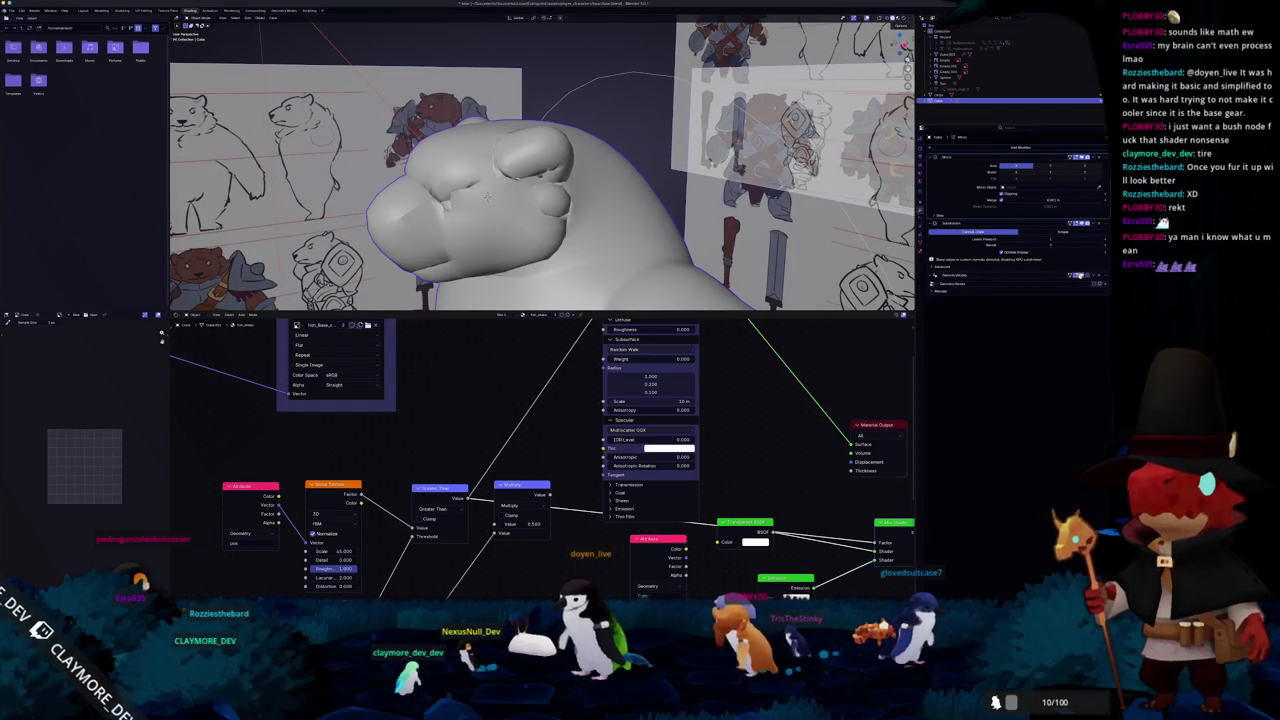
key("h")
key("Tab")
mouse_move(608, 196)
middle_mouse_down()
mouse_move(563, 186)
mouse_move(580, 198)
mouse_move(659, 151)
mouse_move(612, 178)
middle_mouse_up()
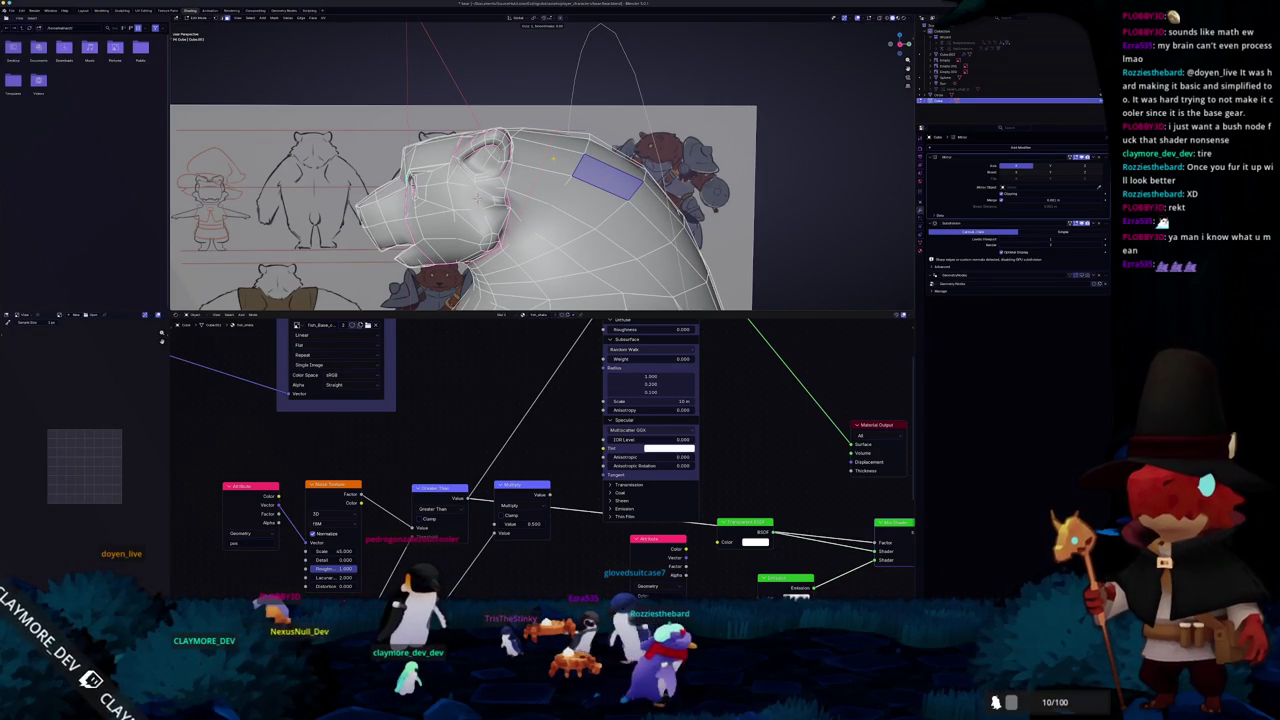
mouse_move(477, 197)
middle_mouse_down()
mouse_move(470, 215)
mouse_move(480, 190)
middle_mouse_up()
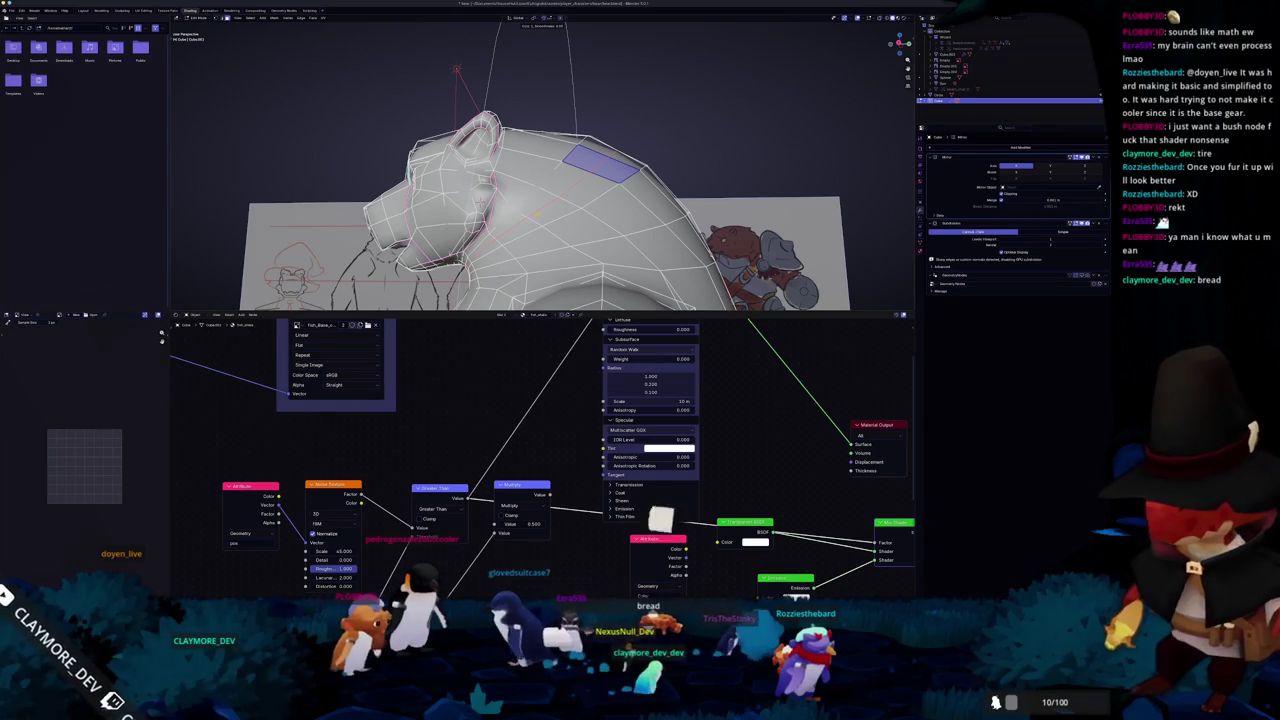
middle_click_drag(540, 200, 580, 185)
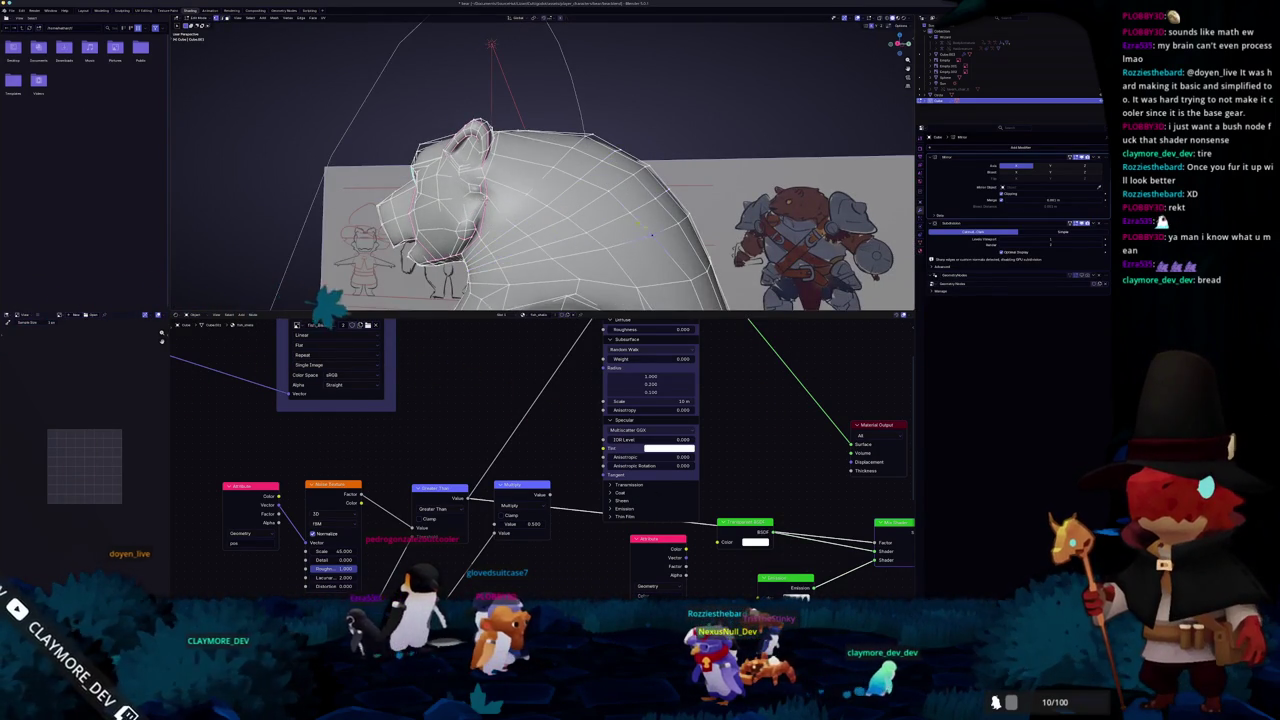
middle_click_drag(650, 233, 613, 238)
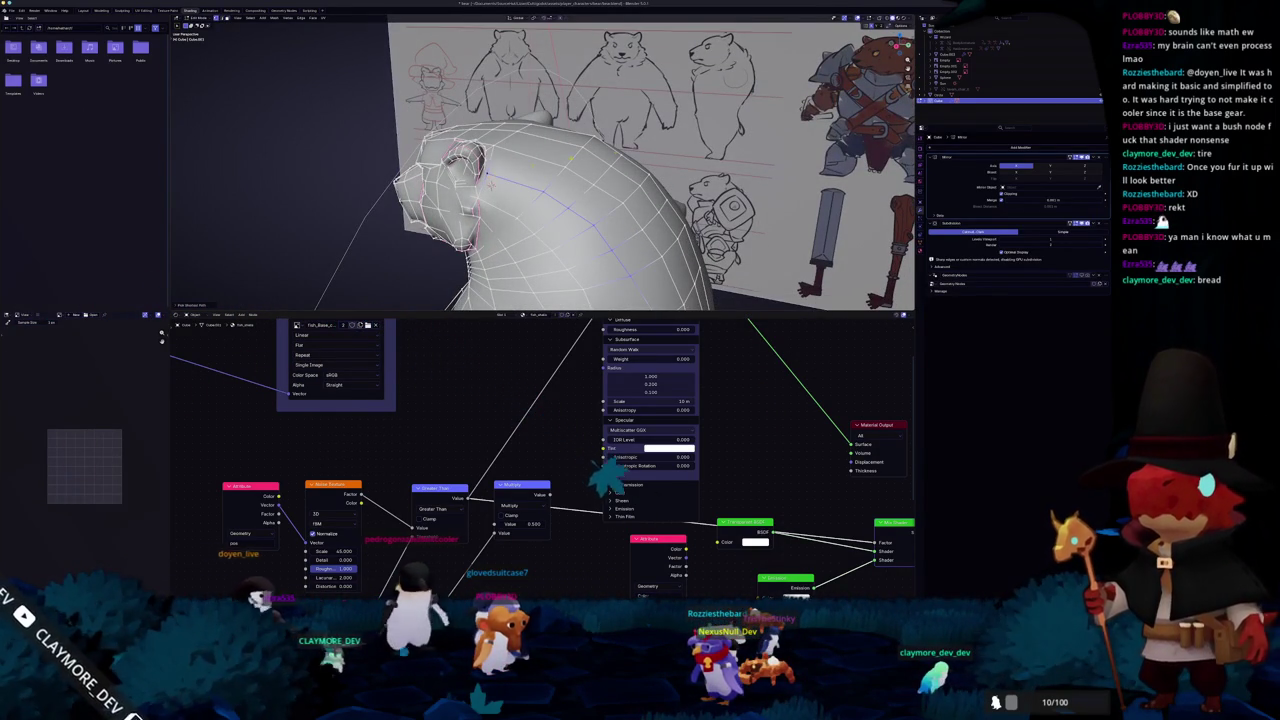
key("n")
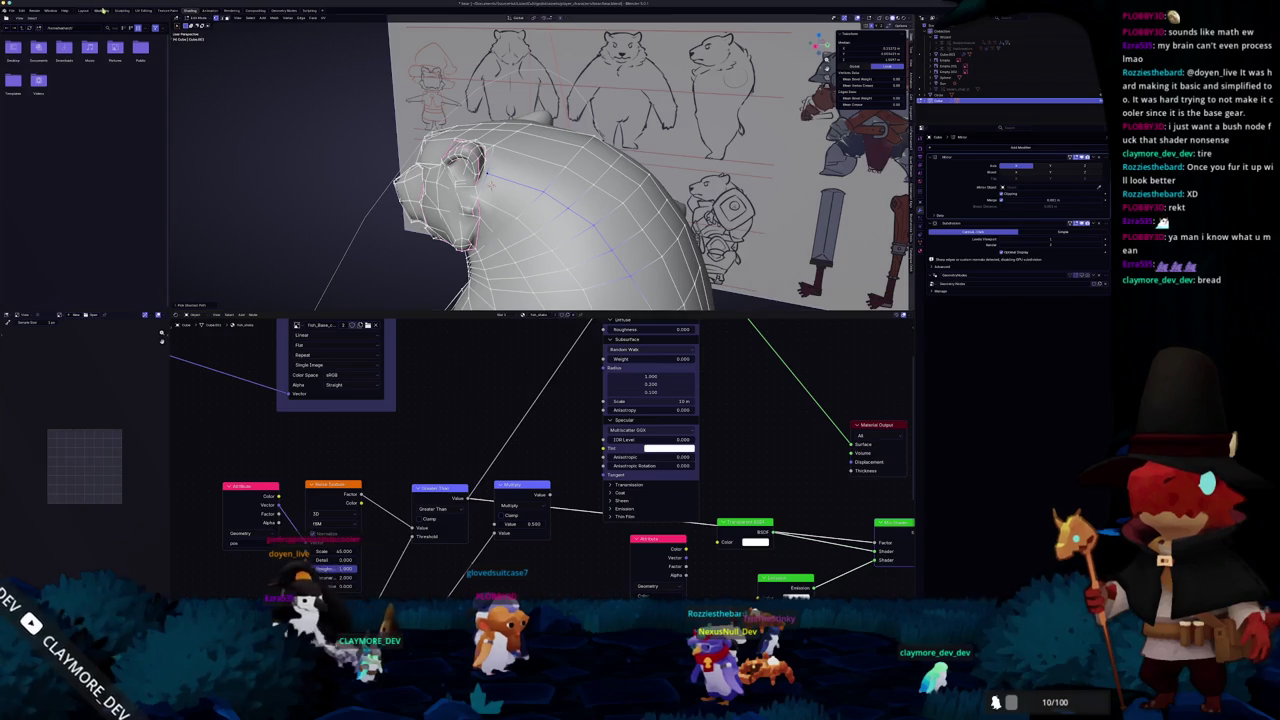
left_click(83, 10)
middle_click_drag(570, 240, 605, 268)
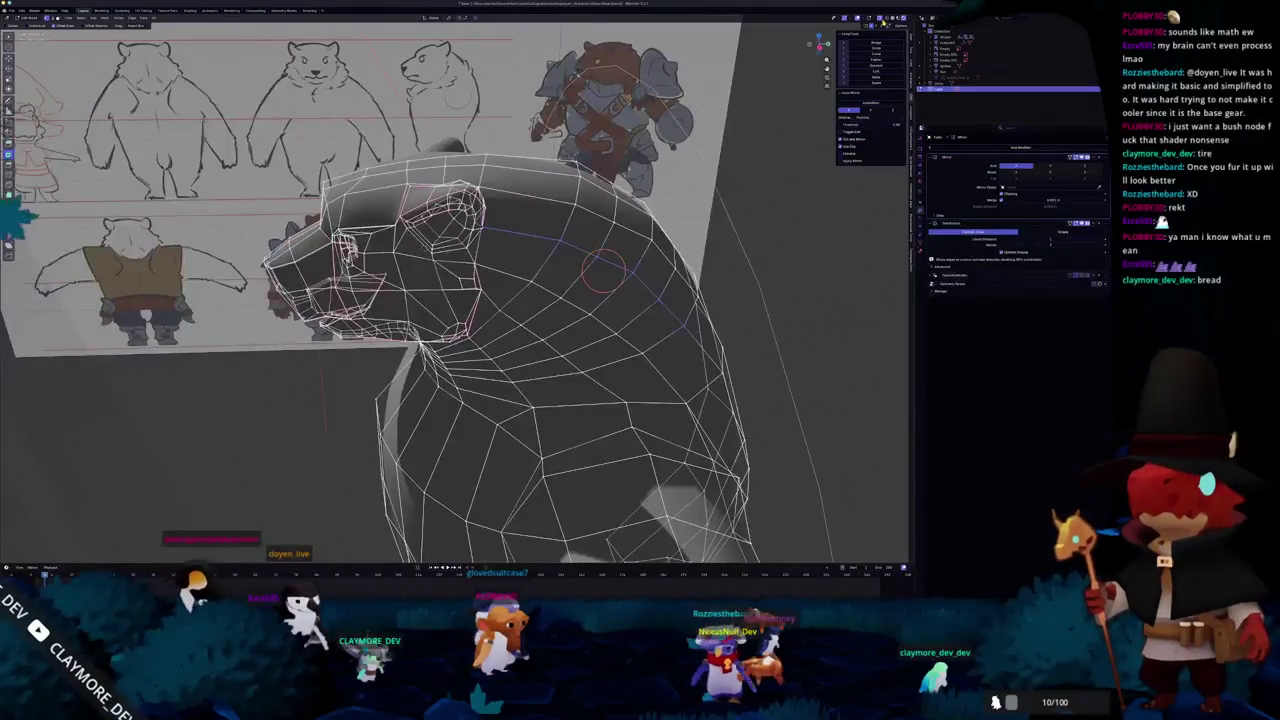
- Select the edge path from the shoulder to the head and dissolve those neck edges
key("alt+z")
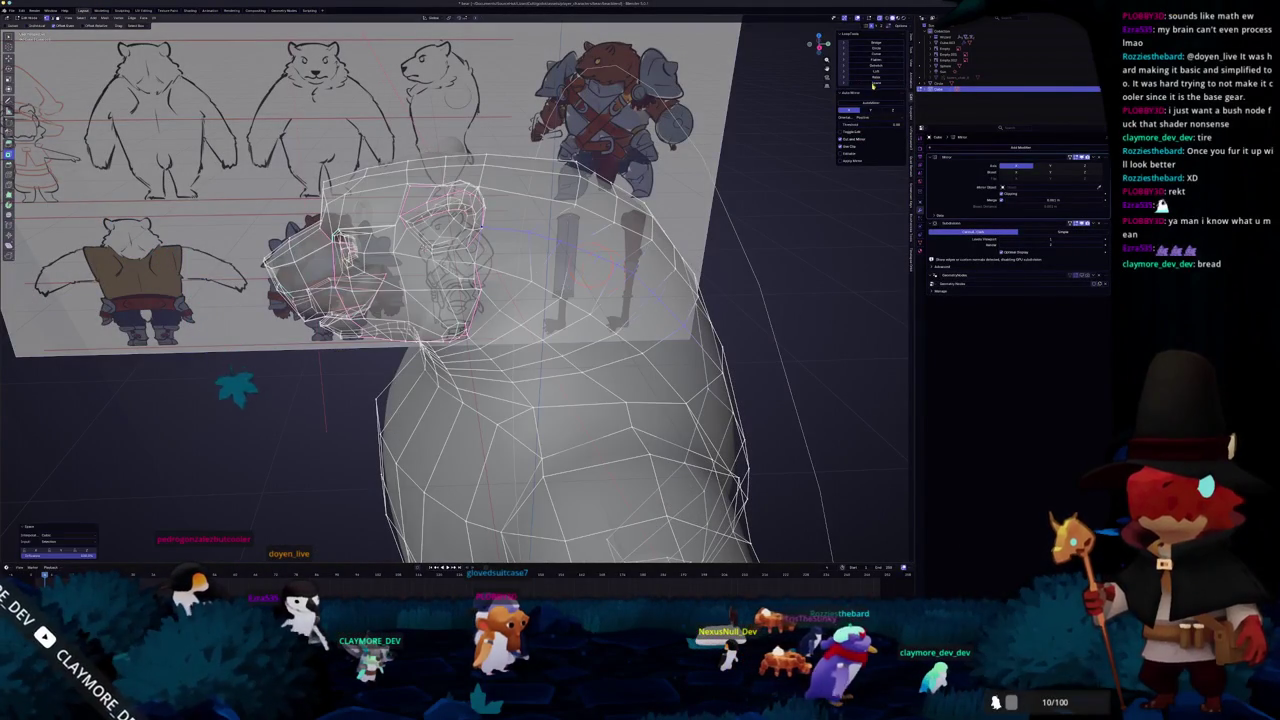
key("alt+z")
middle_click_drag(602, 268, 540, 283)
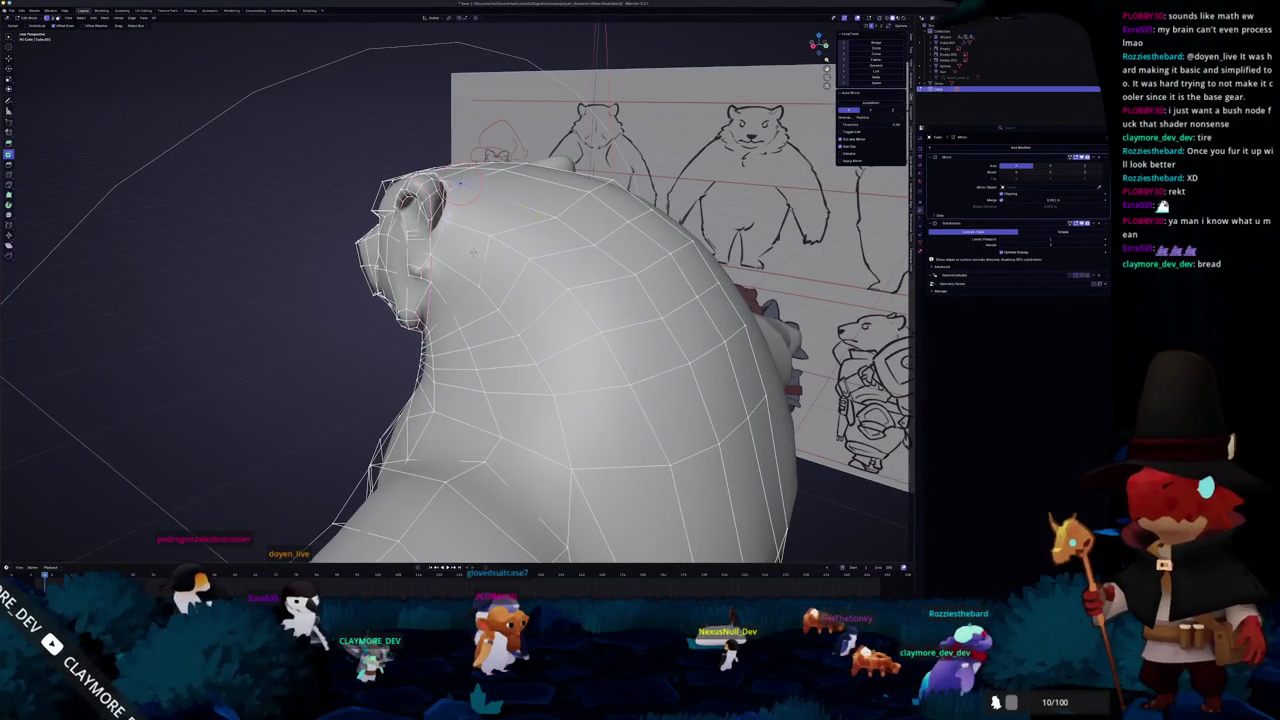
middle_click_drag(473, 253, 471, 258)
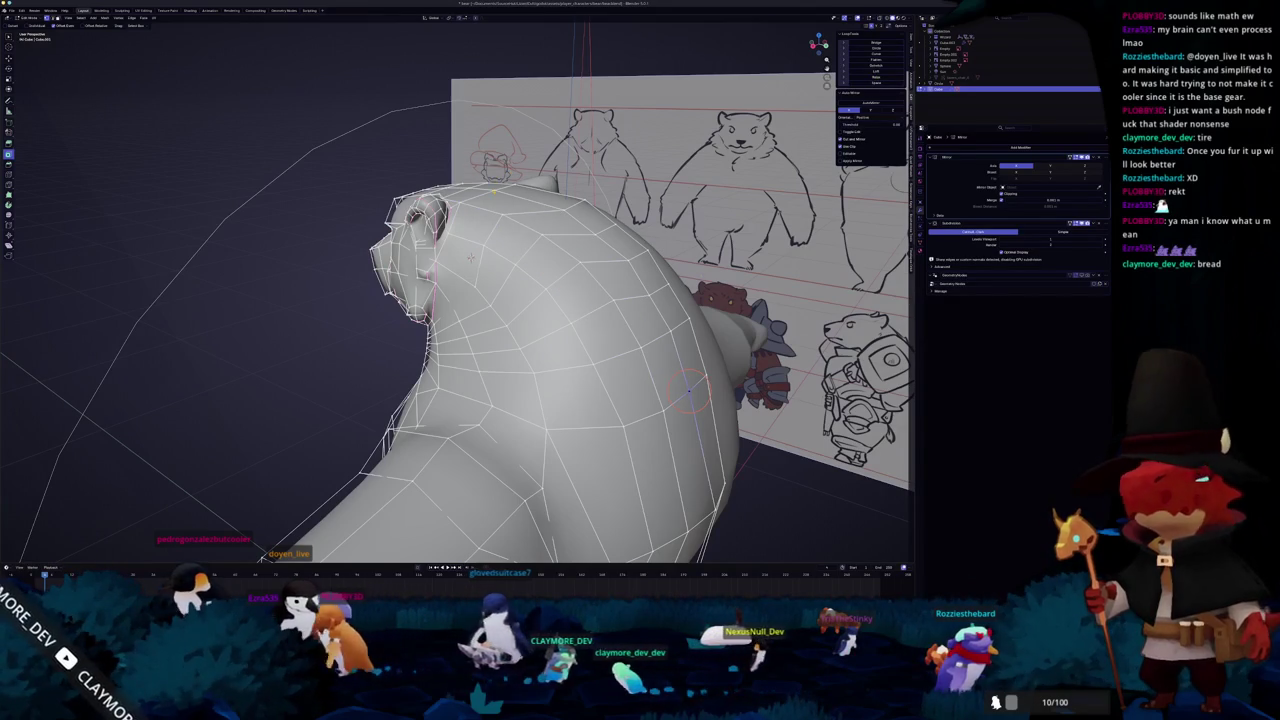
left_click(690, 390, "alt")
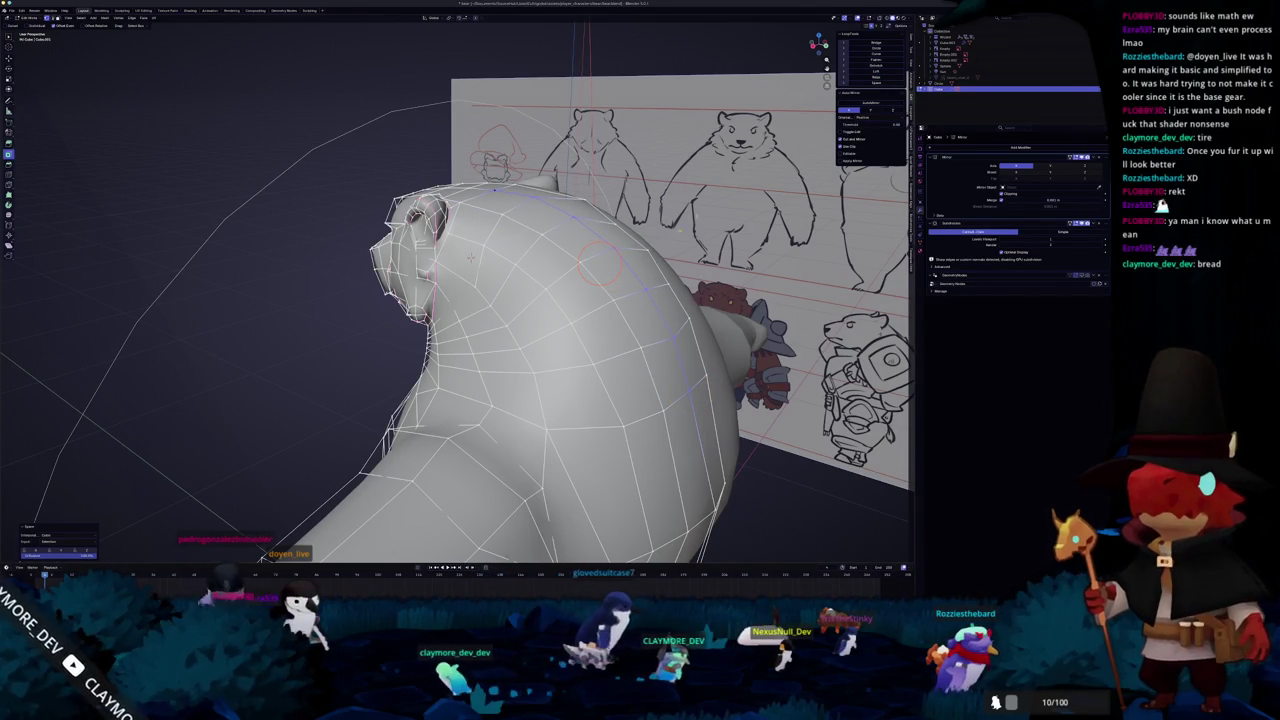
middle_click_drag(470, 257, 483, 256)
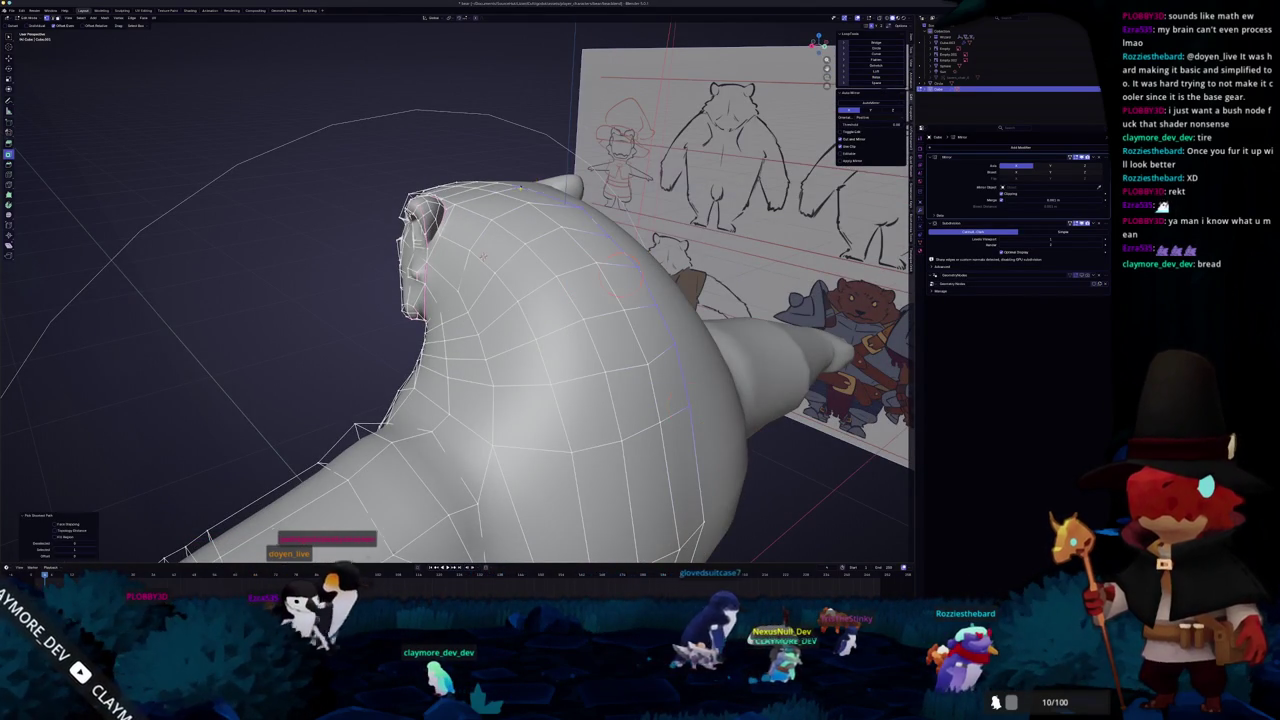
middle_click_drag(484, 255, 520, 258)
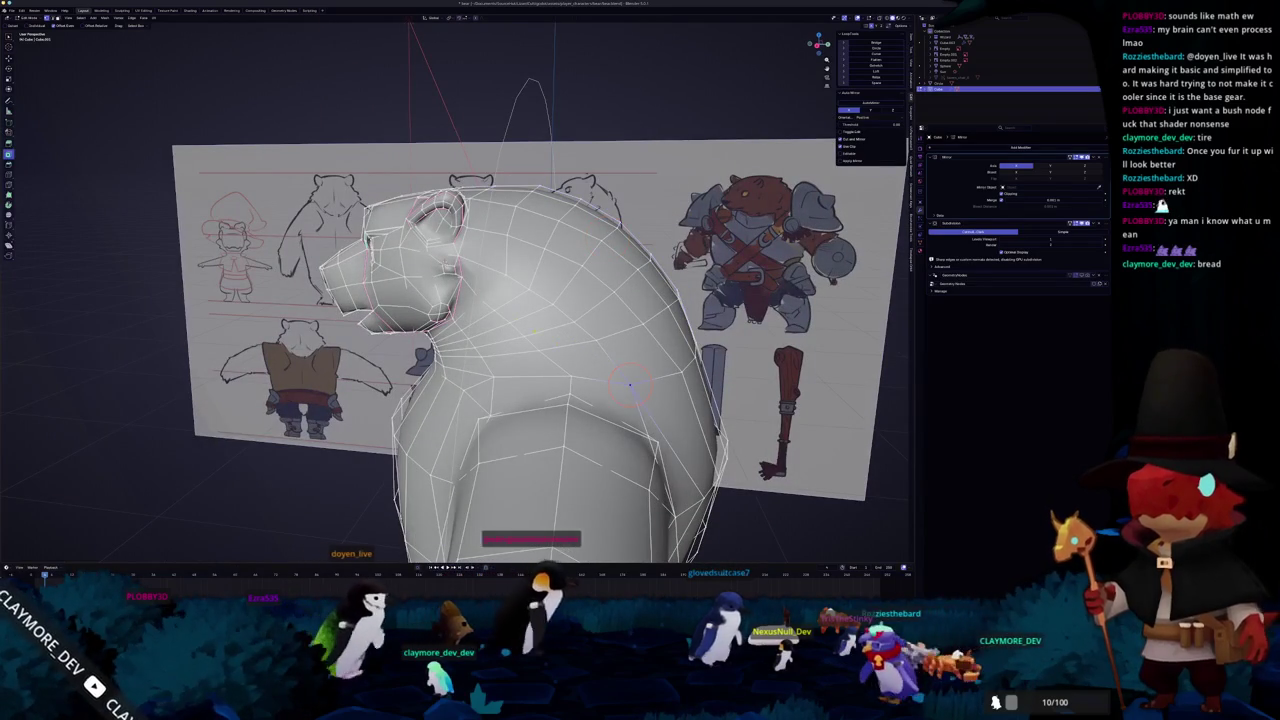
left_click(458, 258, "ctrl")
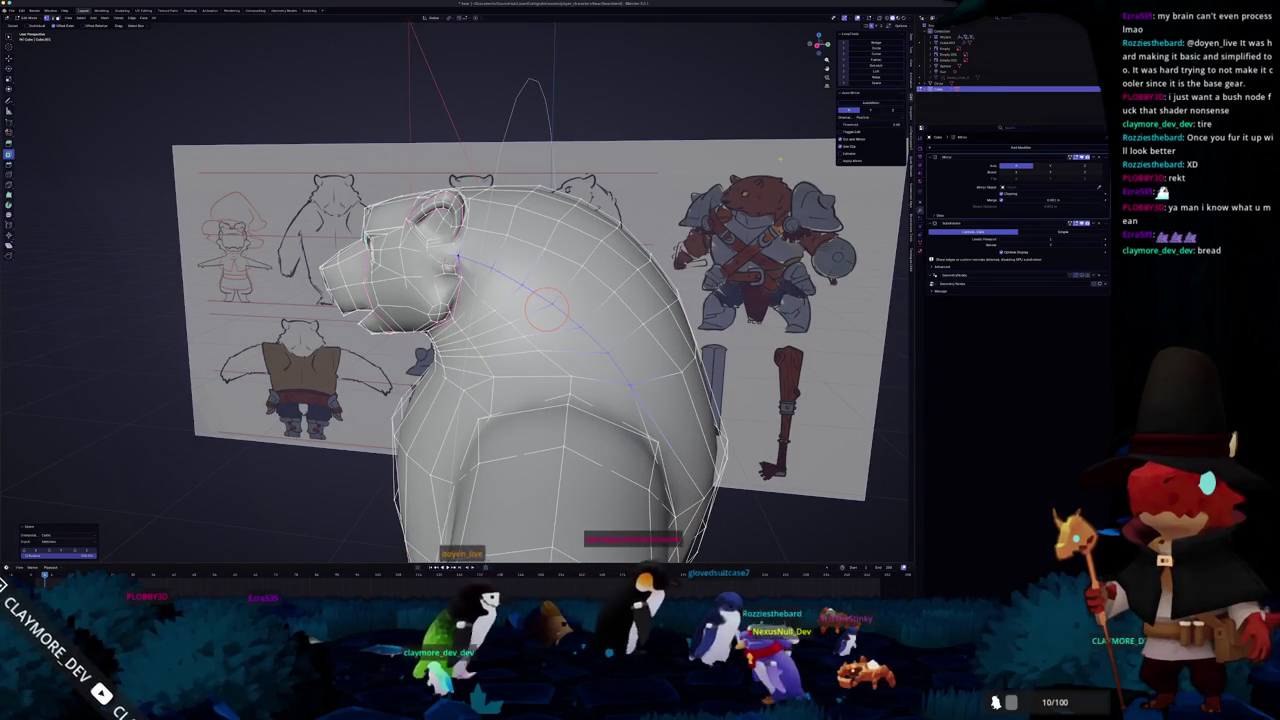
mouse_move(458, 258)
middle_mouse_down()
mouse_move(468, 243)
mouse_move(504, 243)
middle_mouse_up()
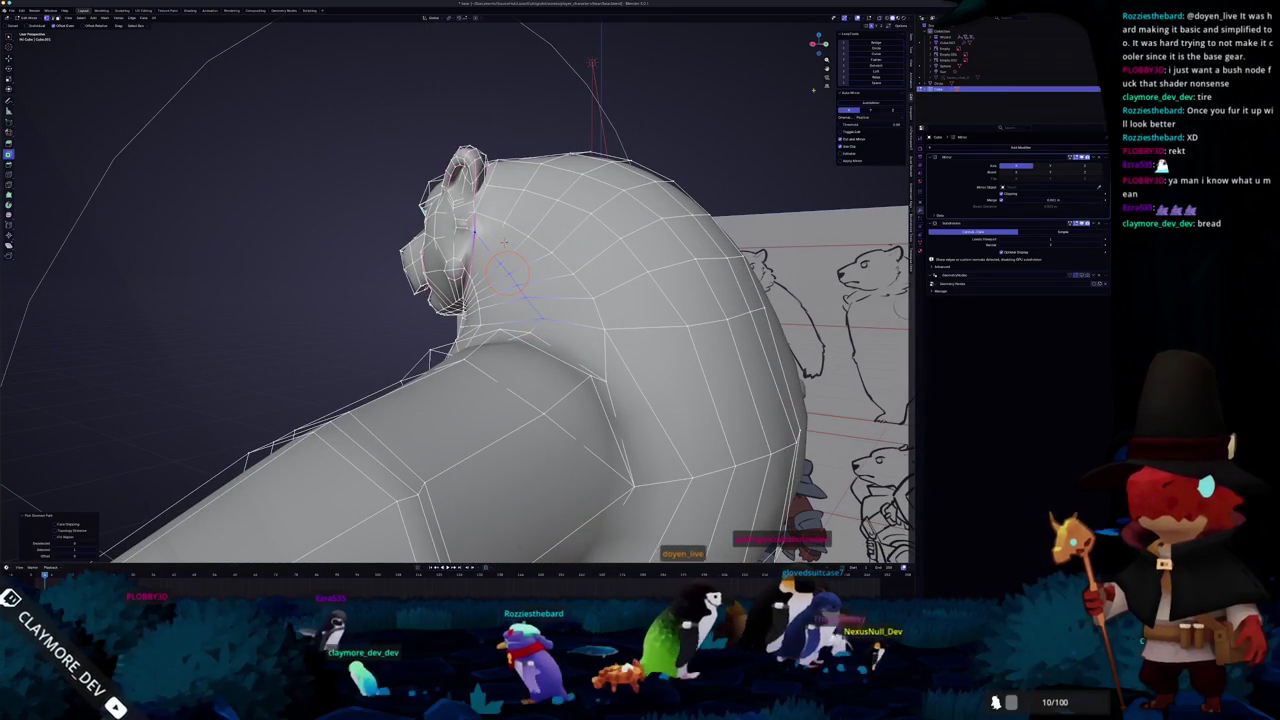
mouse_move(541, 318)
middle_mouse_down()
mouse_move(561, 272)
mouse_move(600, 315)
middle_mouse_up()
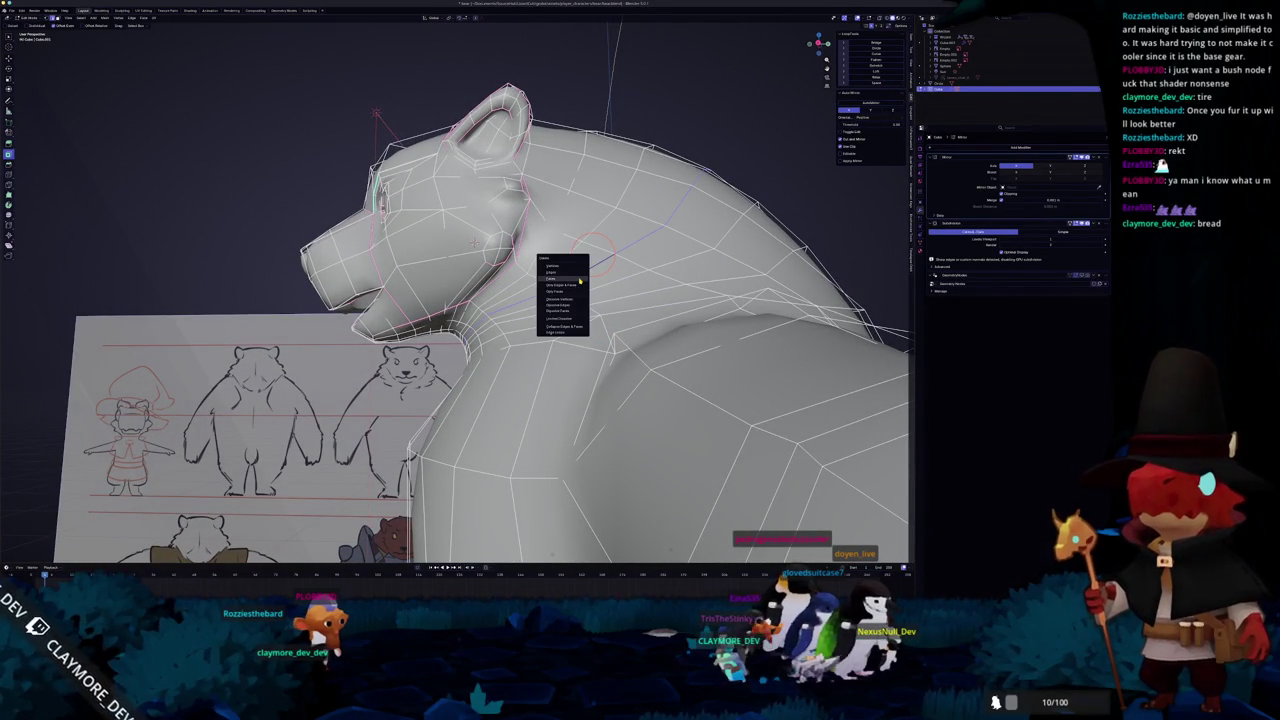
left_click(572, 304)
- Select a shortest edge path from the top of the head down the bear's back
middle_click_drag(572, 304, 578, 281)
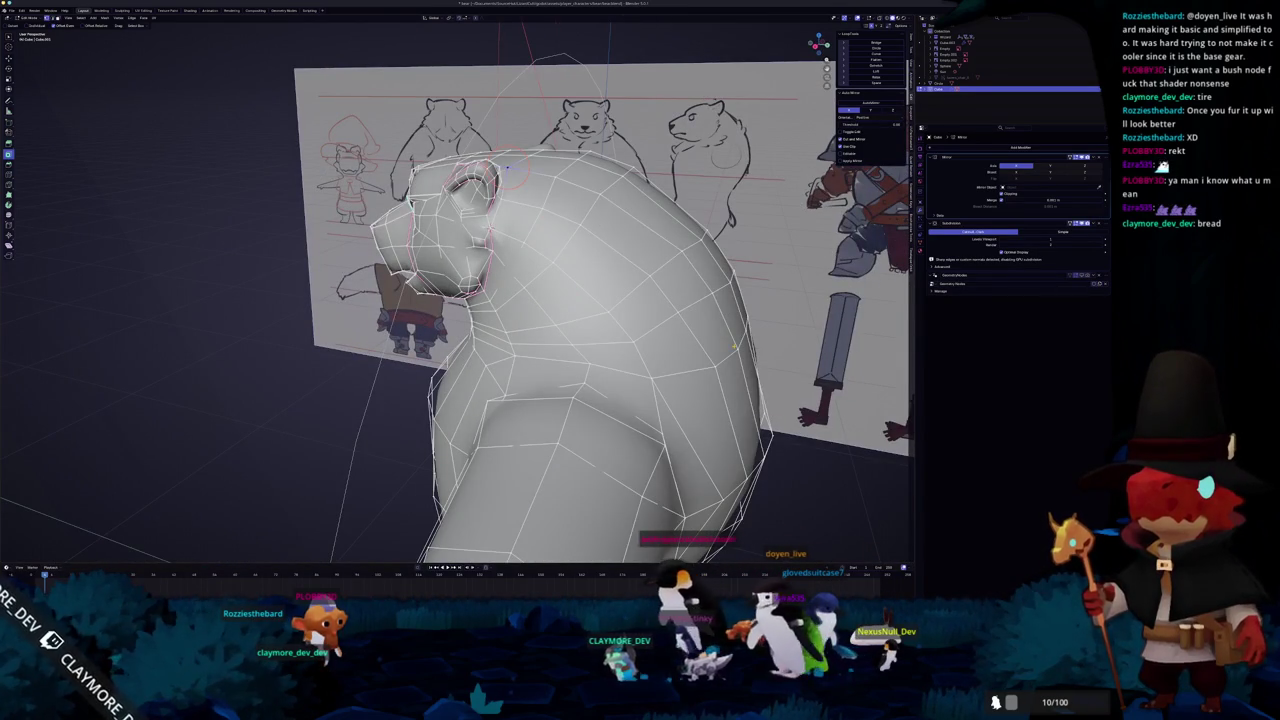
middle_click_drag(572, 281, 518, 229)
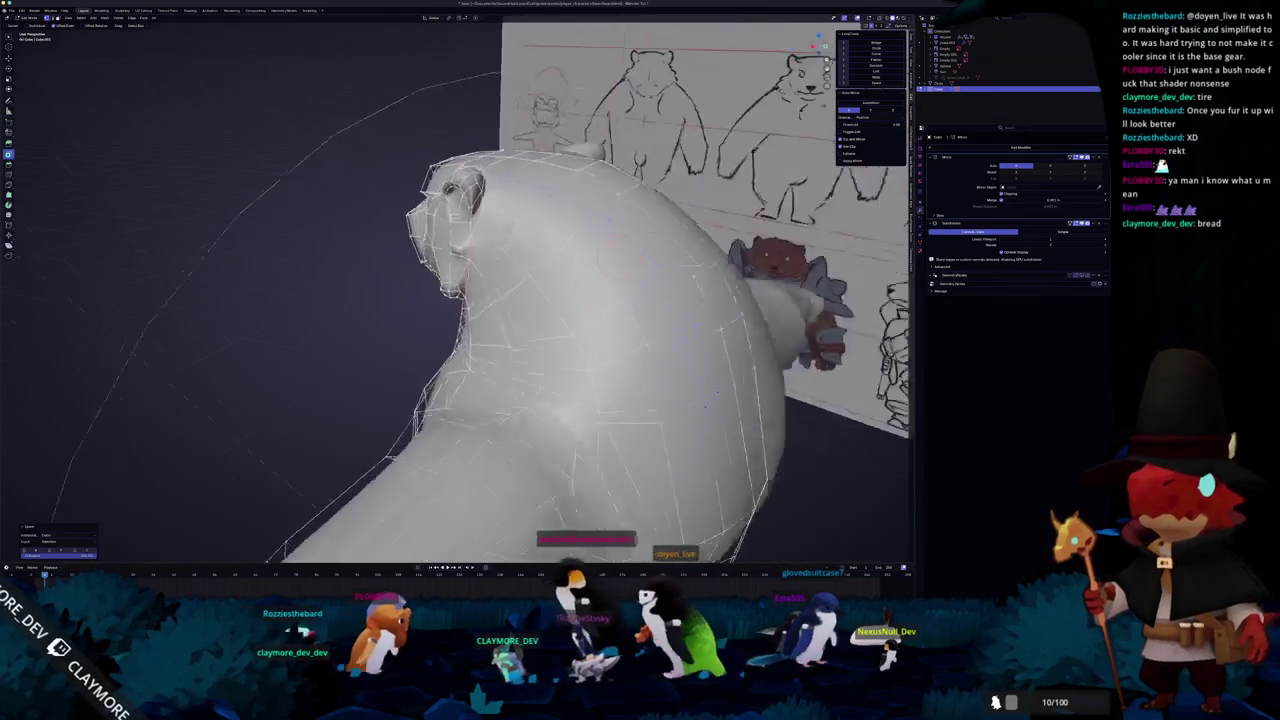
left_click(535, 172, "ctrl")
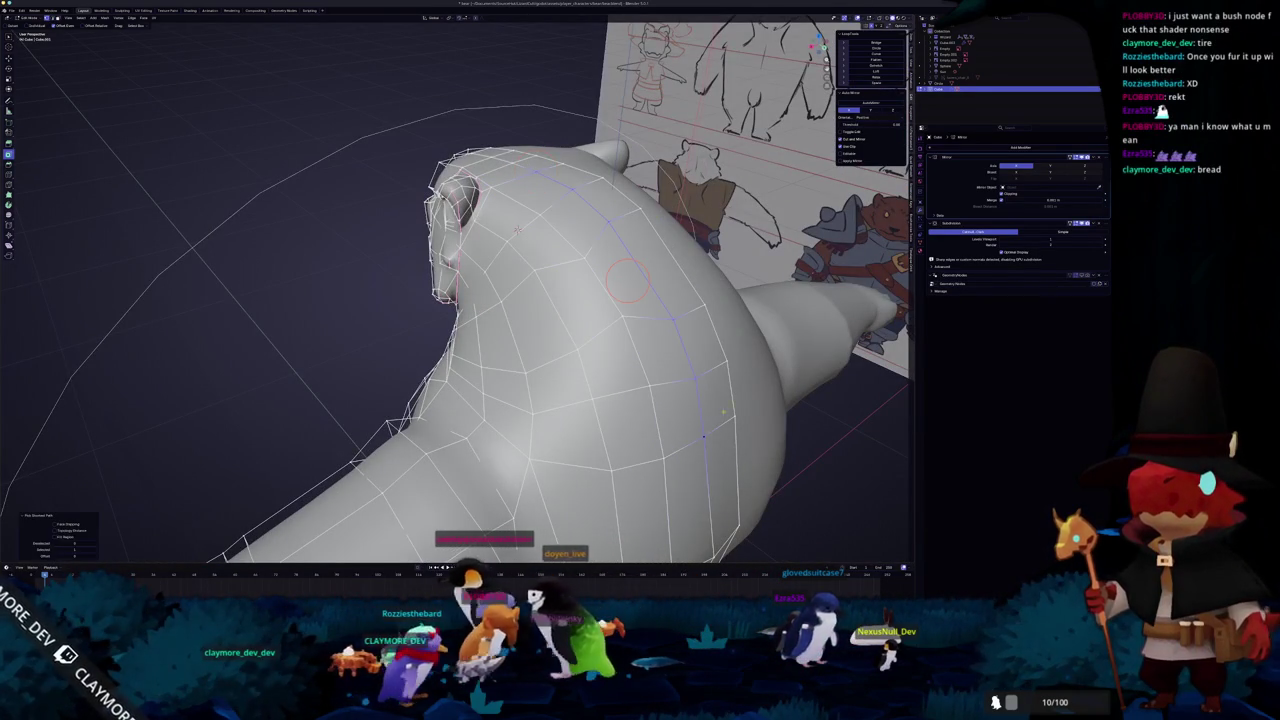
left_click(562, 162)
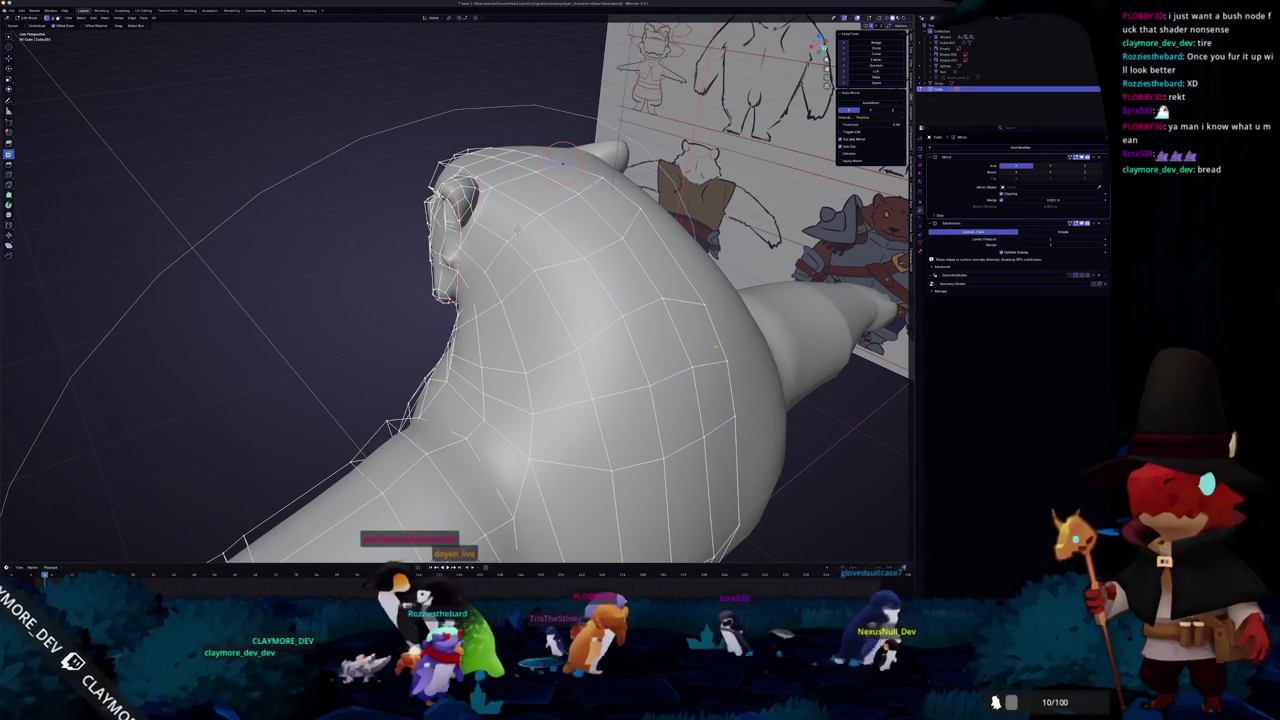
left_click(735, 418, "ctrl")
middle_click_drag(517, 230, 580, 240)
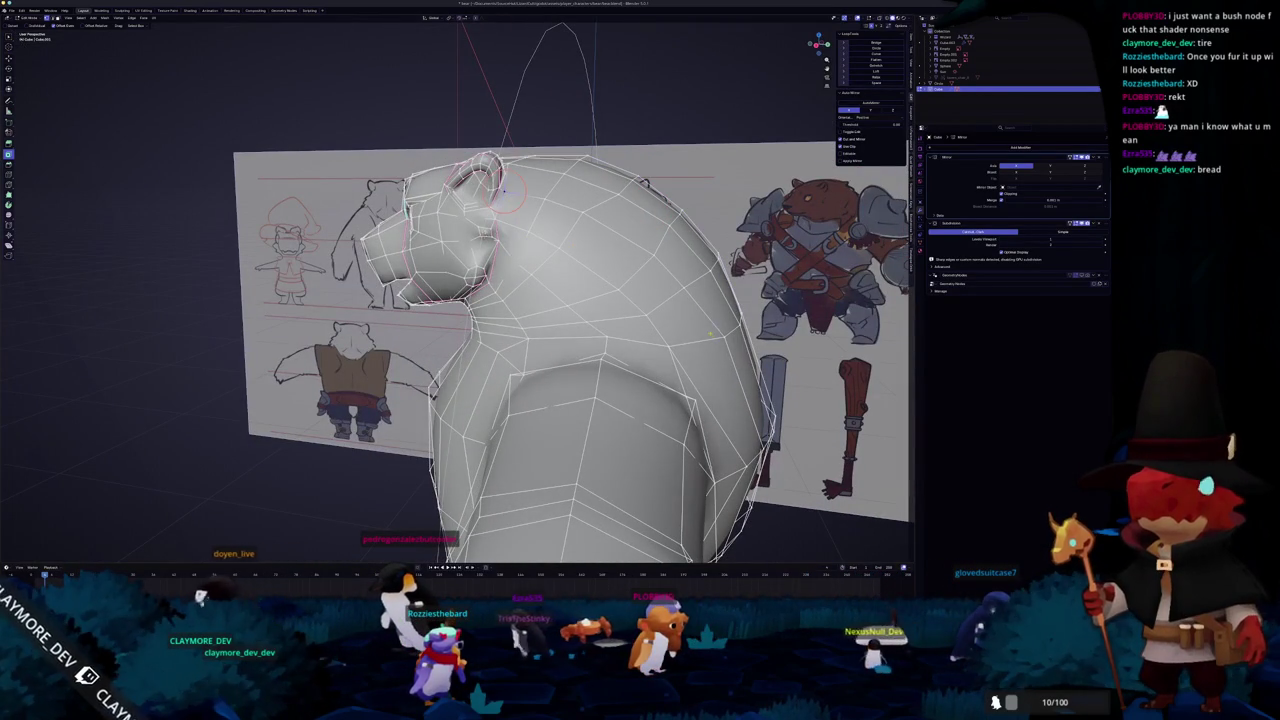
left_click(725, 338, "ctrl")
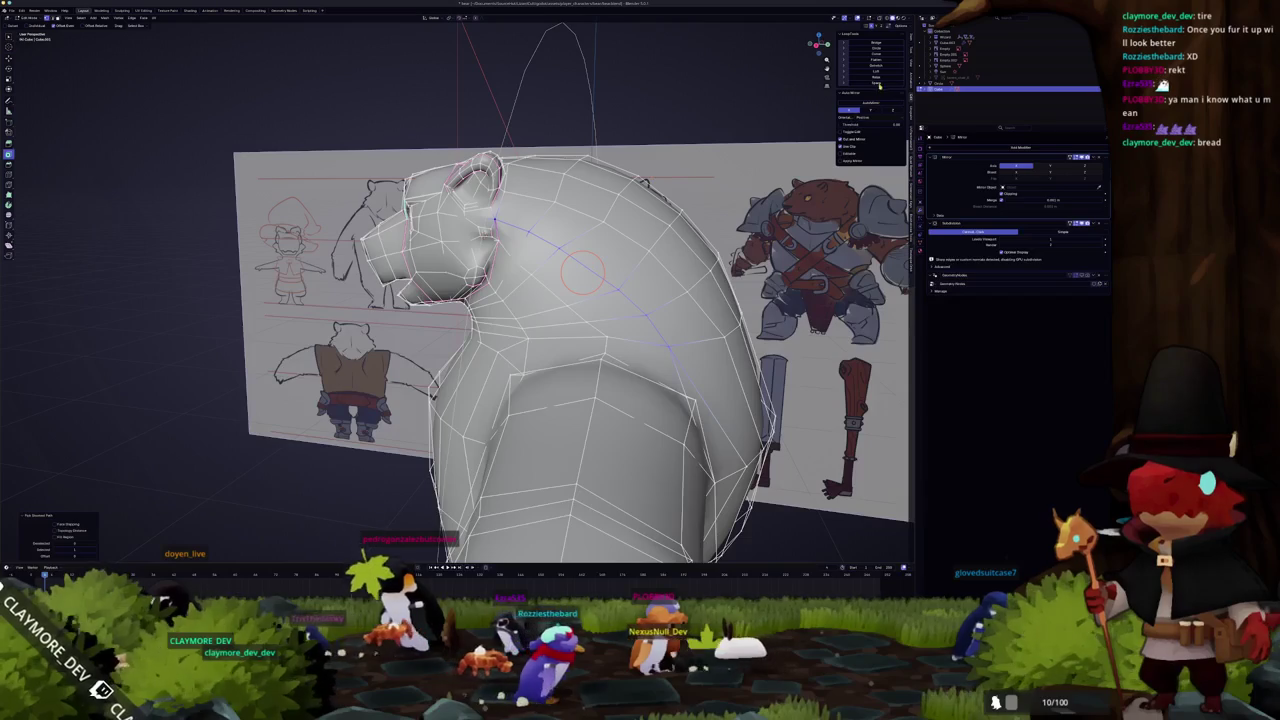
scroll(582, 285, "up", 3)
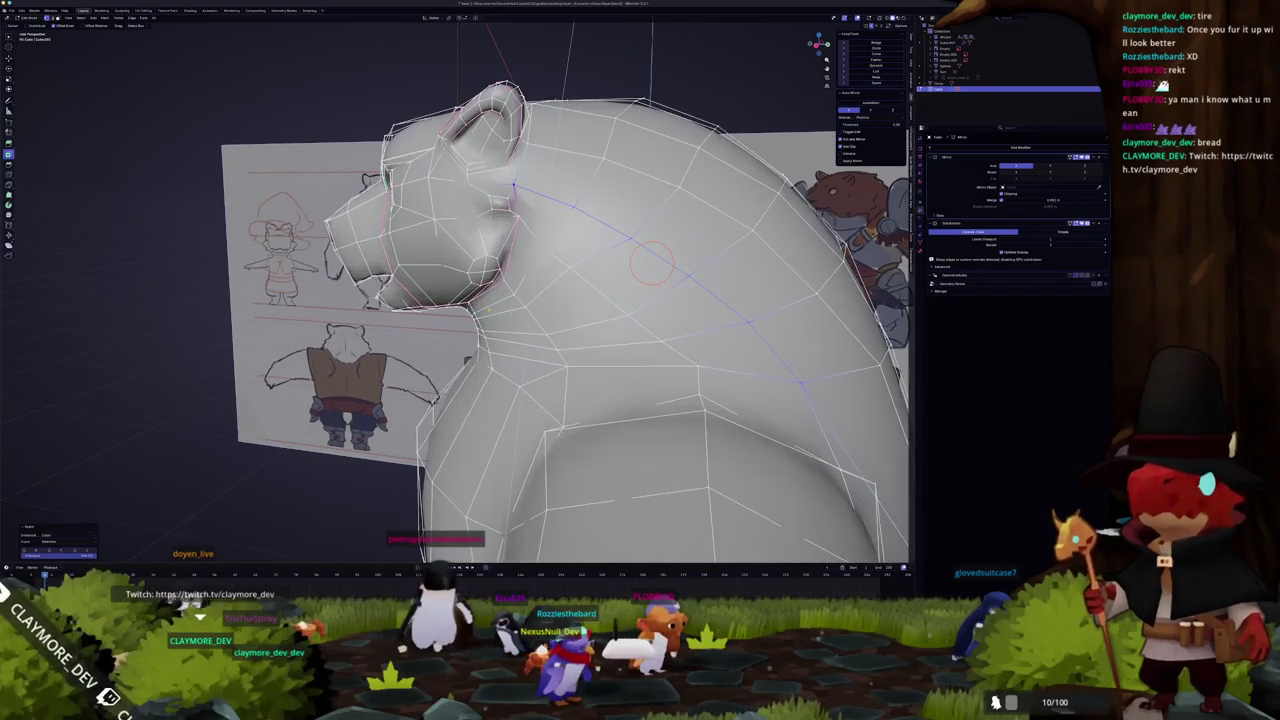
middle_click_drag(582, 285, 660, 300)
- Cut a new edge line across the back and slide it into place
left_click(700, 333)
mouse_move(700, 333)
left_mouse_down()
mouse_move(605, 260)
mouse_move(611, 270)
mouse_move(614, 254)
mouse_move(657, 306)
left_mouse_up()
left_click(676, 303)
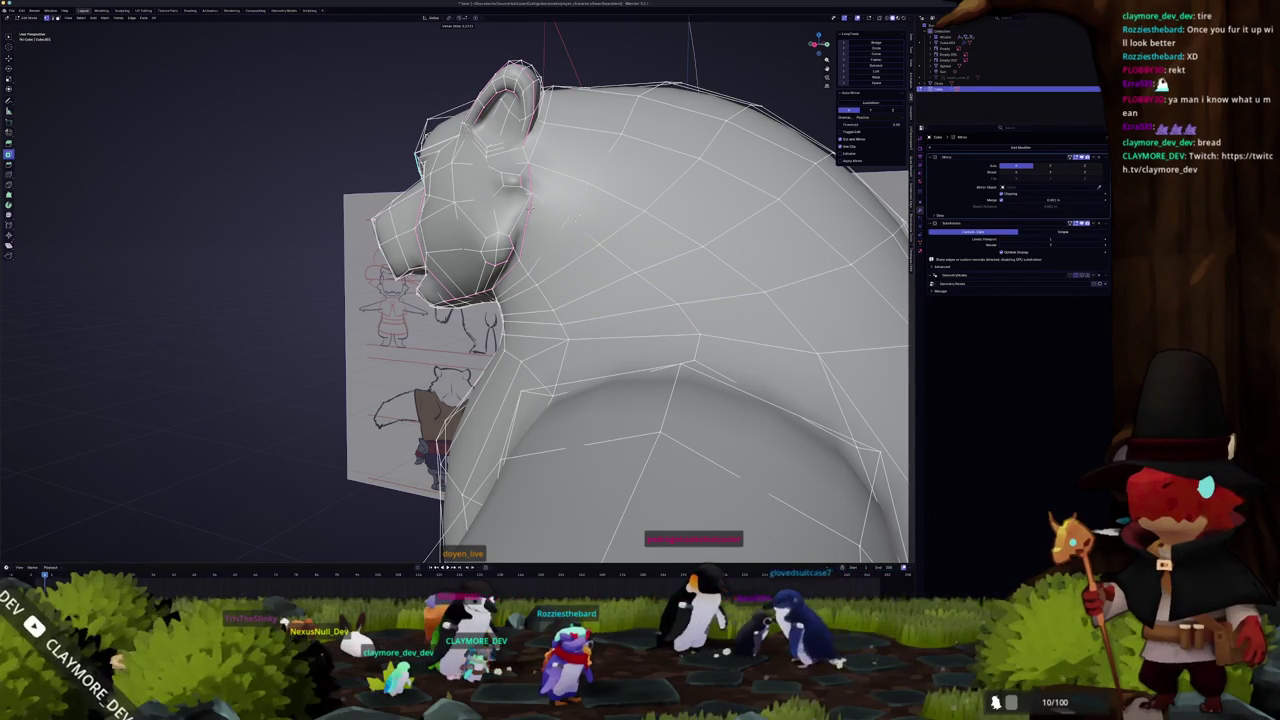
middle_click_drag(574, 219, 576, 204)
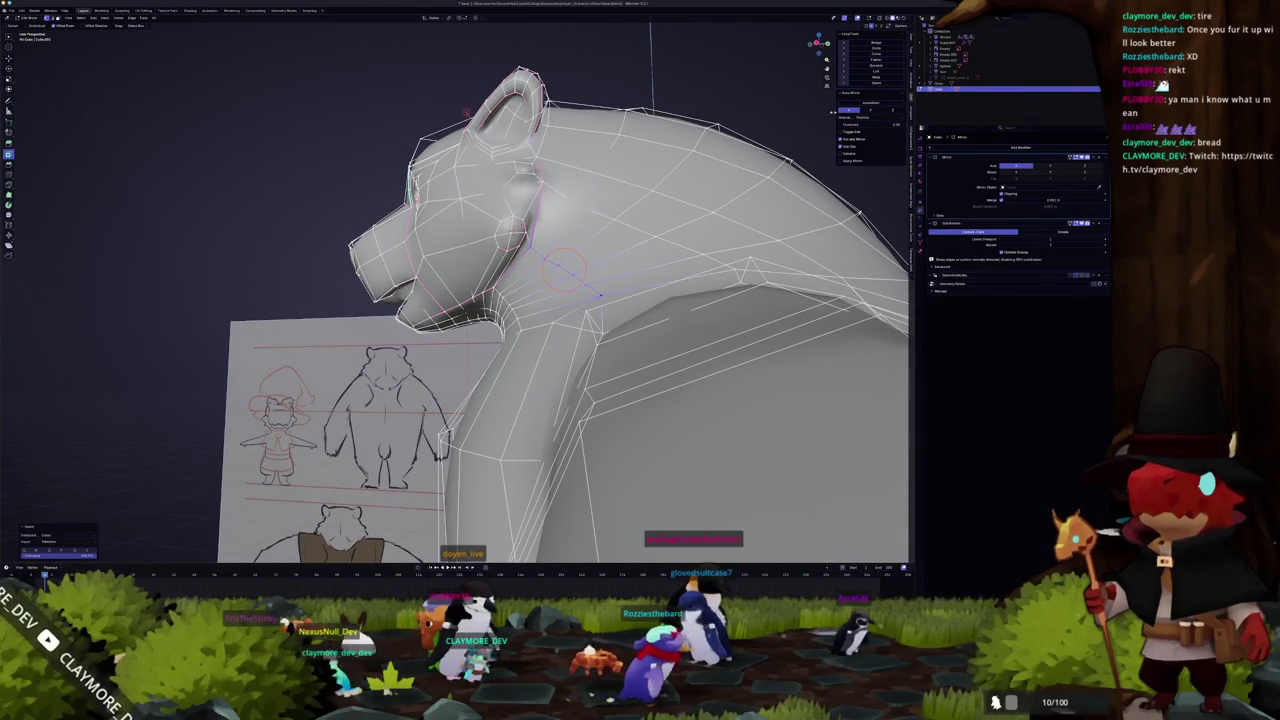
middle_click_drag(565, 269, 537, 328)
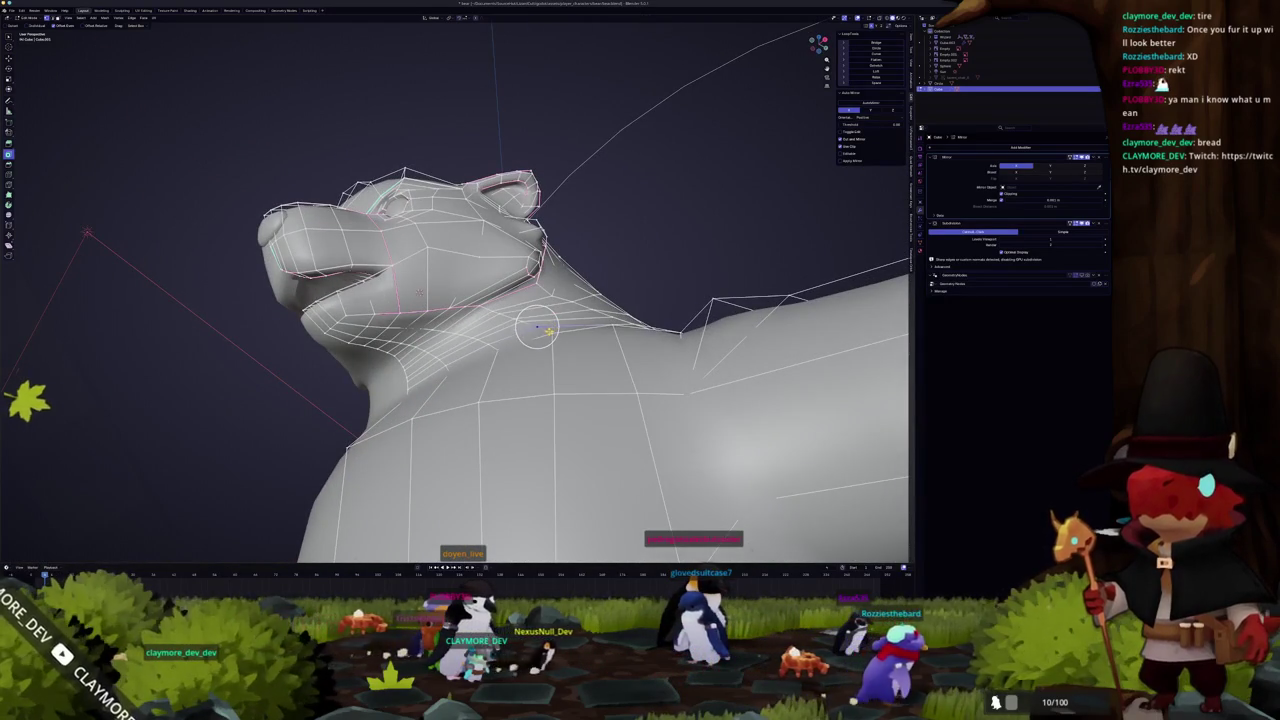
left_click(515, 315, "ctrl")
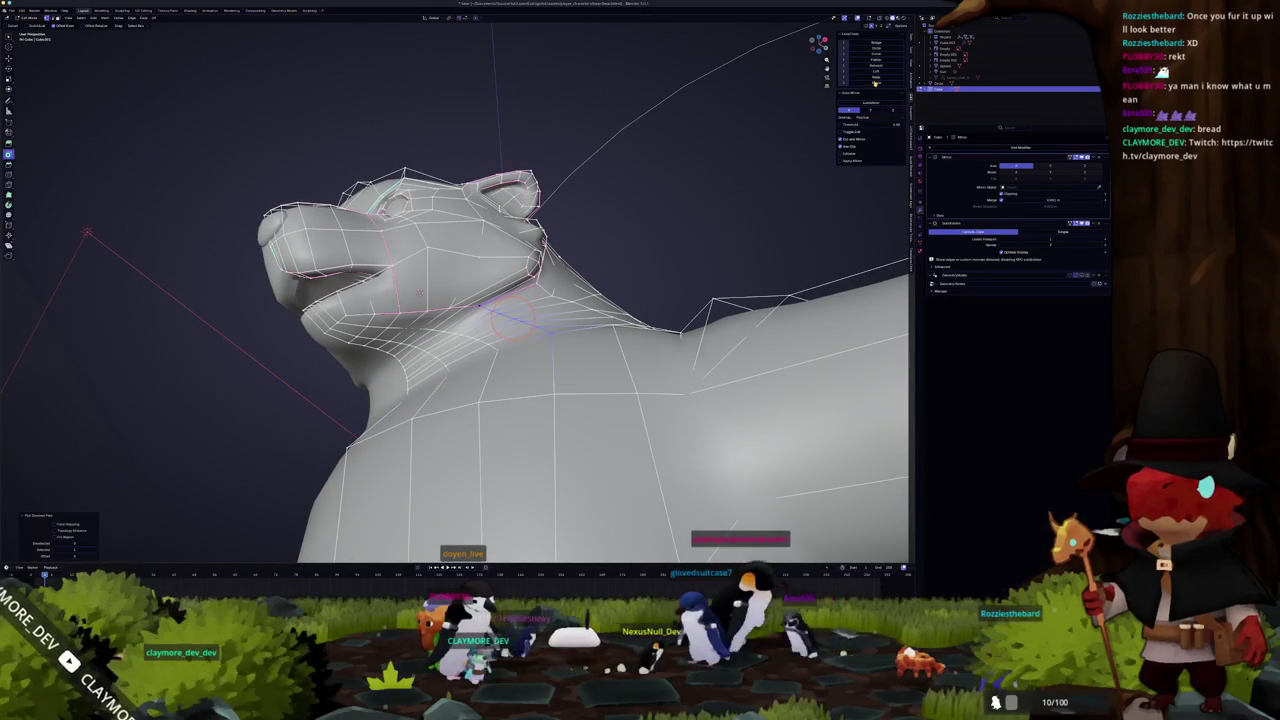
left_click(513, 318)
middle_click_drag(513, 318, 513, 318)
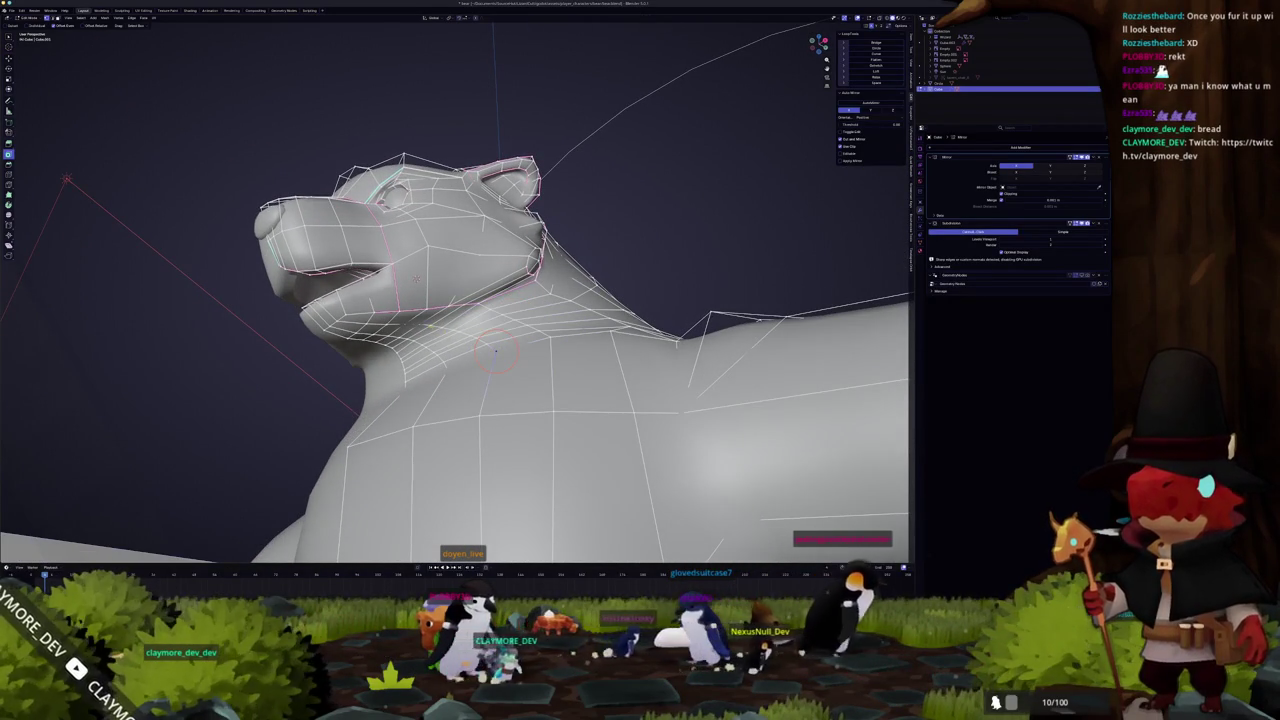
left_click(465, 335, "ctrl")
left_click(415, 280)
mouse_move(415, 280)
middle_mouse_down()
mouse_move(390, 277)
mouse_move(420, 275)
middle_mouse_up()
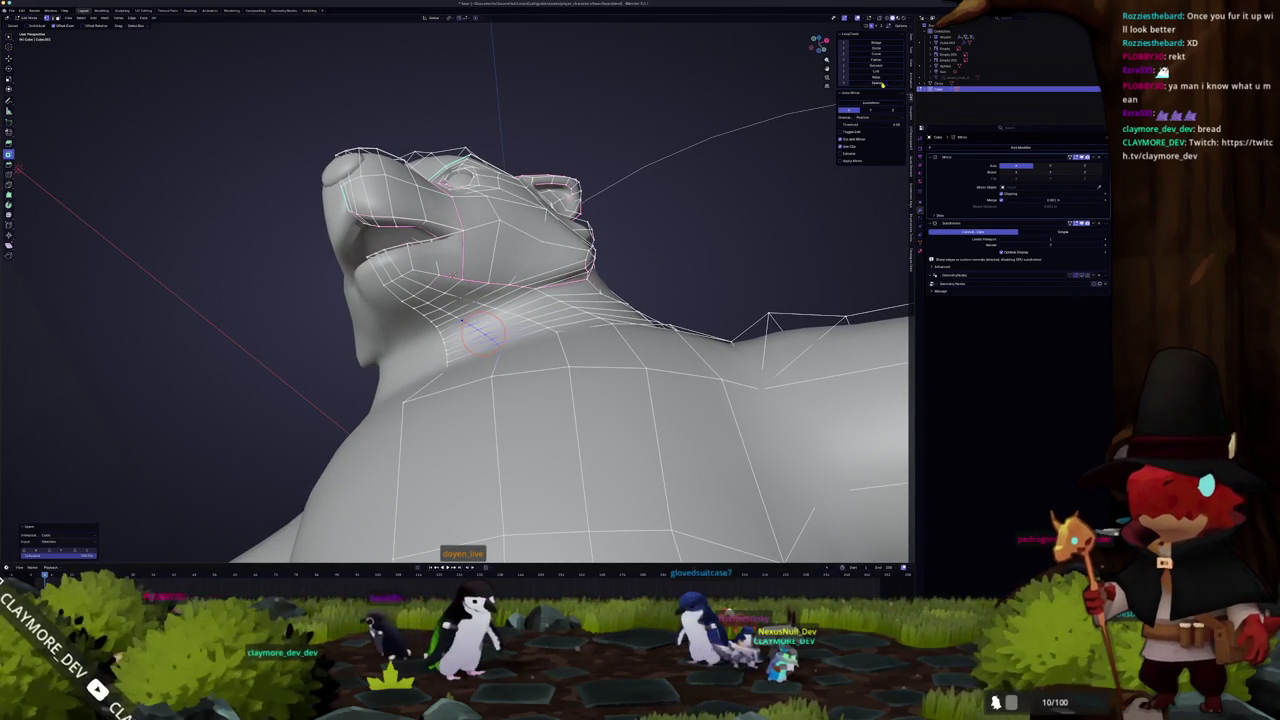
middle_click_drag(480, 332, 450, 365)
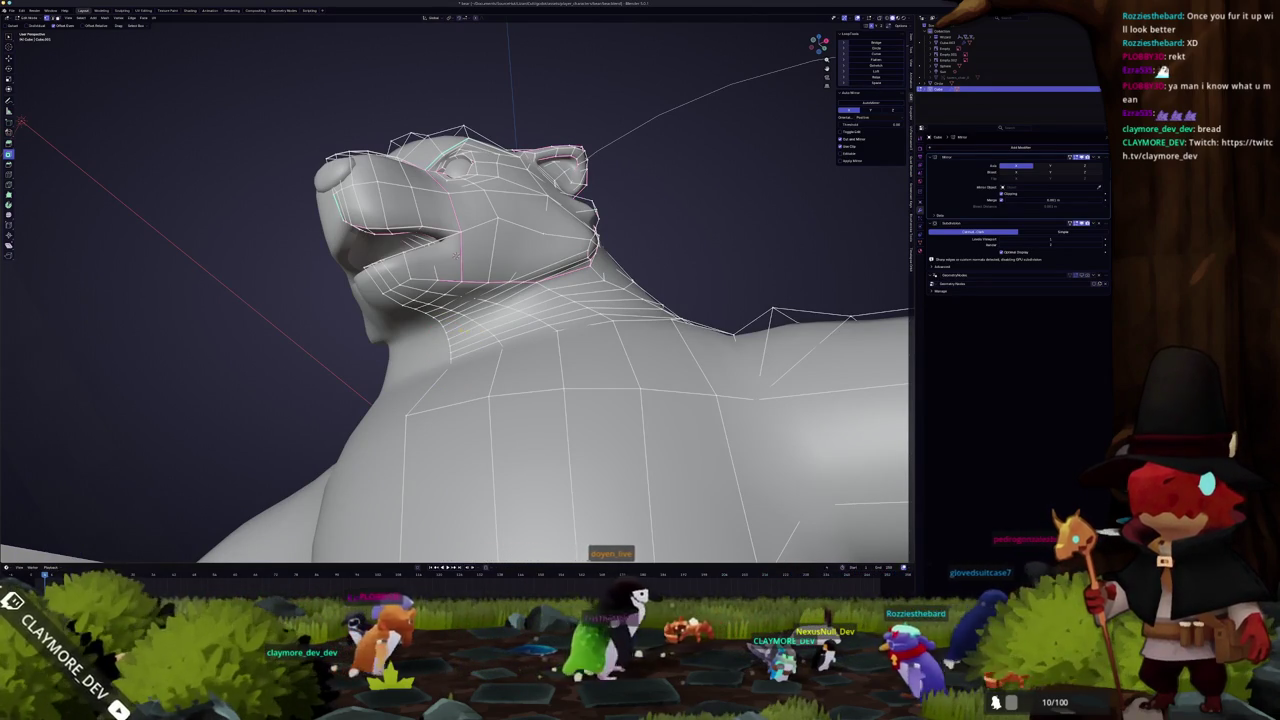
middle_click_drag(460, 330, 500, 330)
key("alt+h")
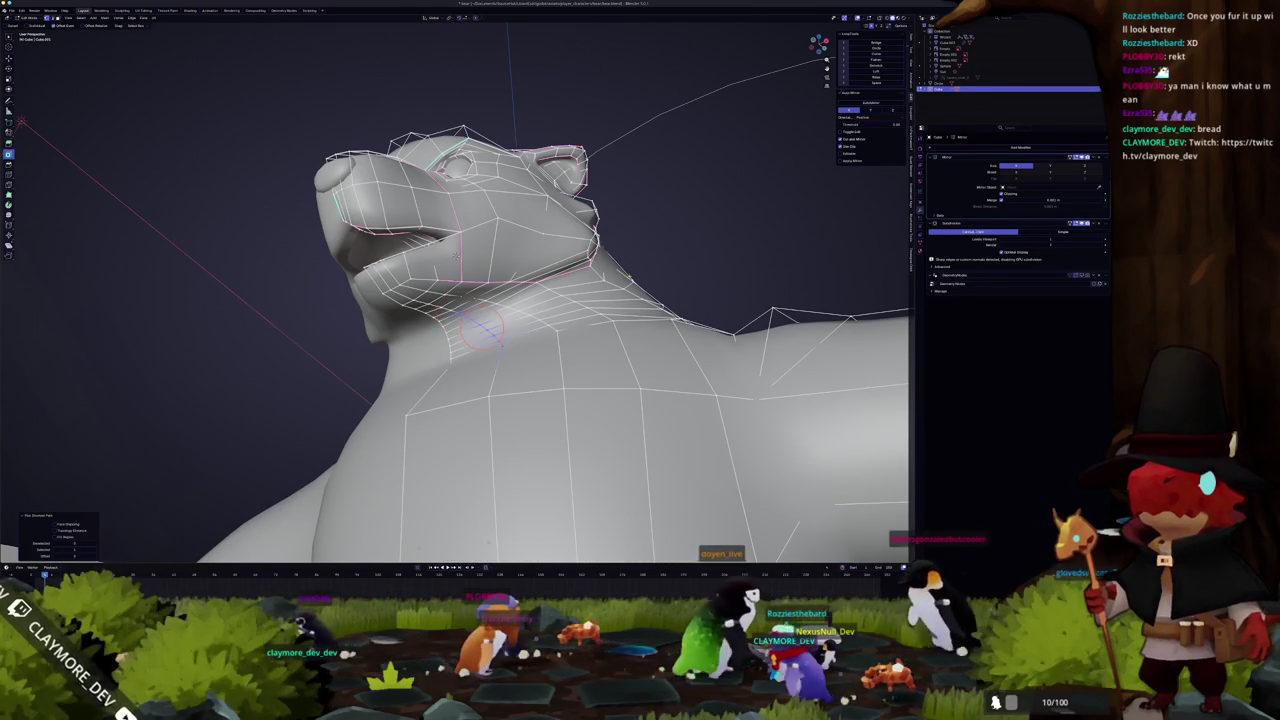
key("Tab")
mouse_move(609, 310)
middle_mouse_down()
mouse_move(472, 210)
mouse_move(470, 300)
mouse_move(560, 290)
middle_mouse_up()
key("Tab")
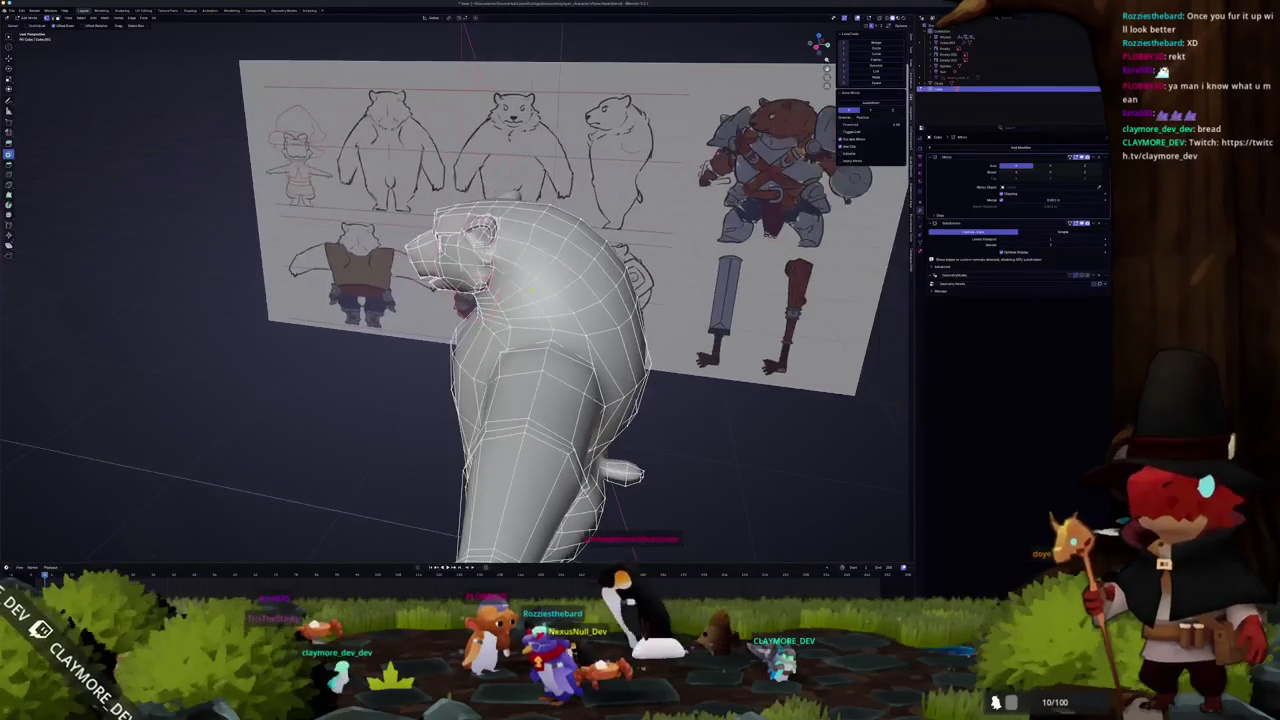
- Review the T-posed bear against the reference sheets, then return it to Object Mode
mouse_move(530, 247)
middle_mouse_down()
mouse_move(480, 230)
mouse_move(525, 250)
mouse_move(572, 206)
middle_mouse_up()
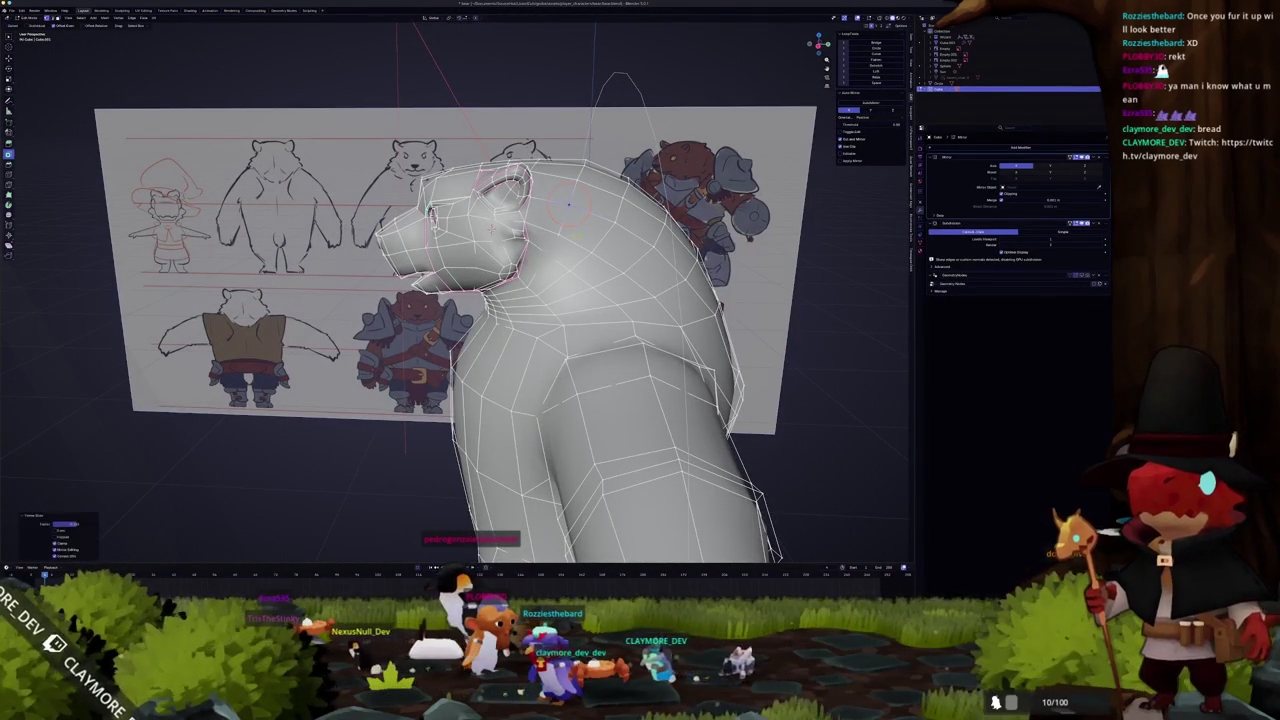
mouse_move(613, 220)
middle_mouse_down()
mouse_move(536, 263)
mouse_move(540, 242)
mouse_move(480, 260)
mouse_move(587, 326)
mouse_move(520, 310)
mouse_move(558, 335)
mouse_move(495, 335)
middle_mouse_up()
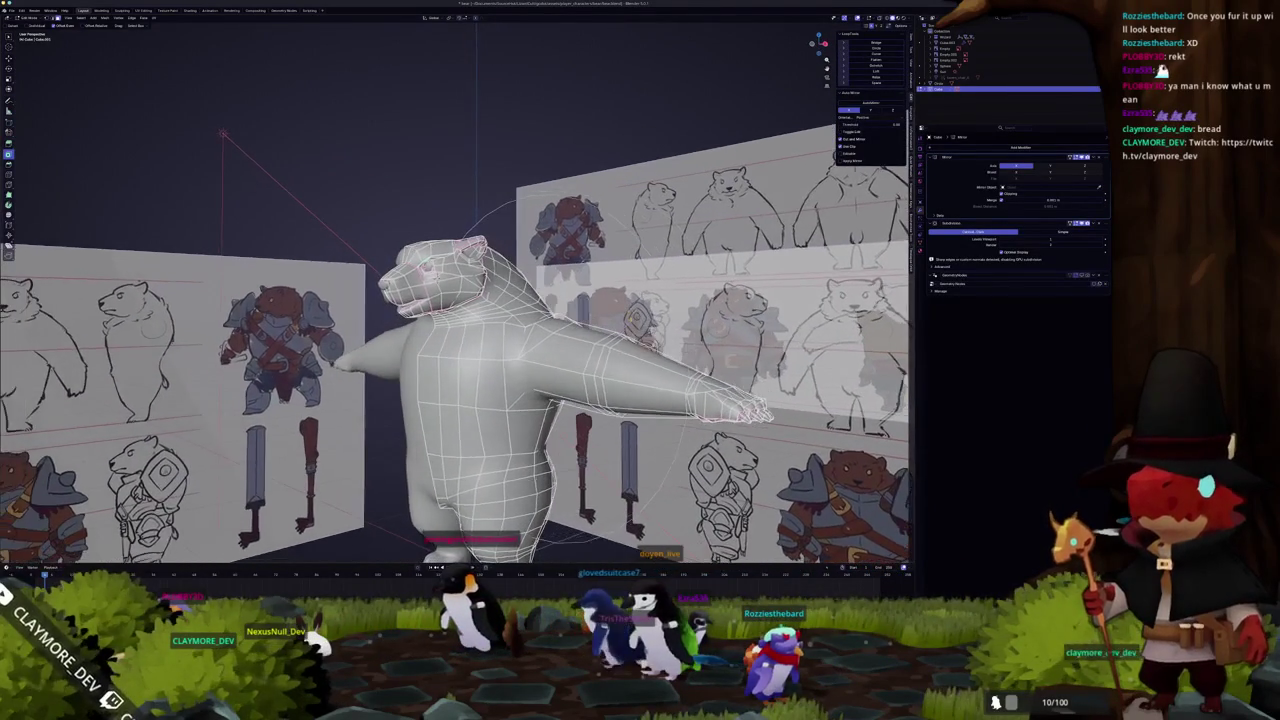
scroll(505, 345, "up", 2)
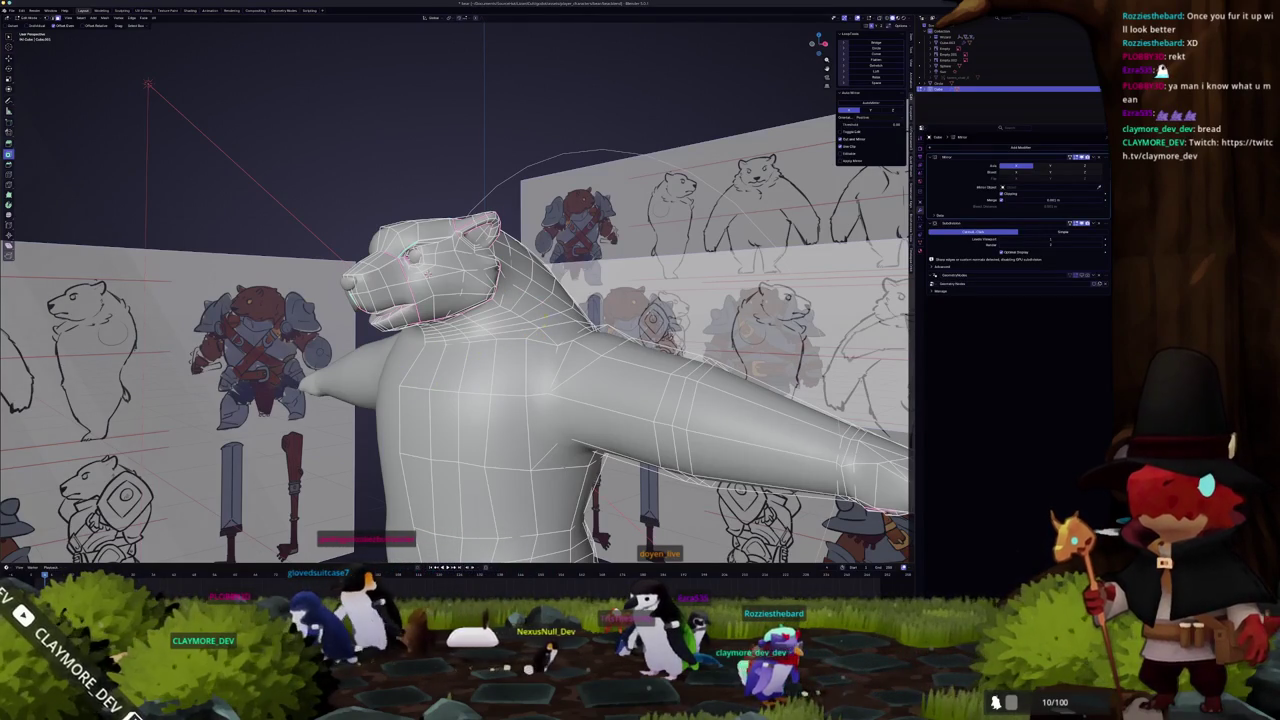
mouse_move(506, 341)
middle_mouse_down()
mouse_move(482, 362)
mouse_move(498, 365)
mouse_move(409, 404)
mouse_move(170, 229)
middle_mouse_up()
scroll(490, 360, "down", 2)
key("Tab")
scroll(498, 365, "down", 3)
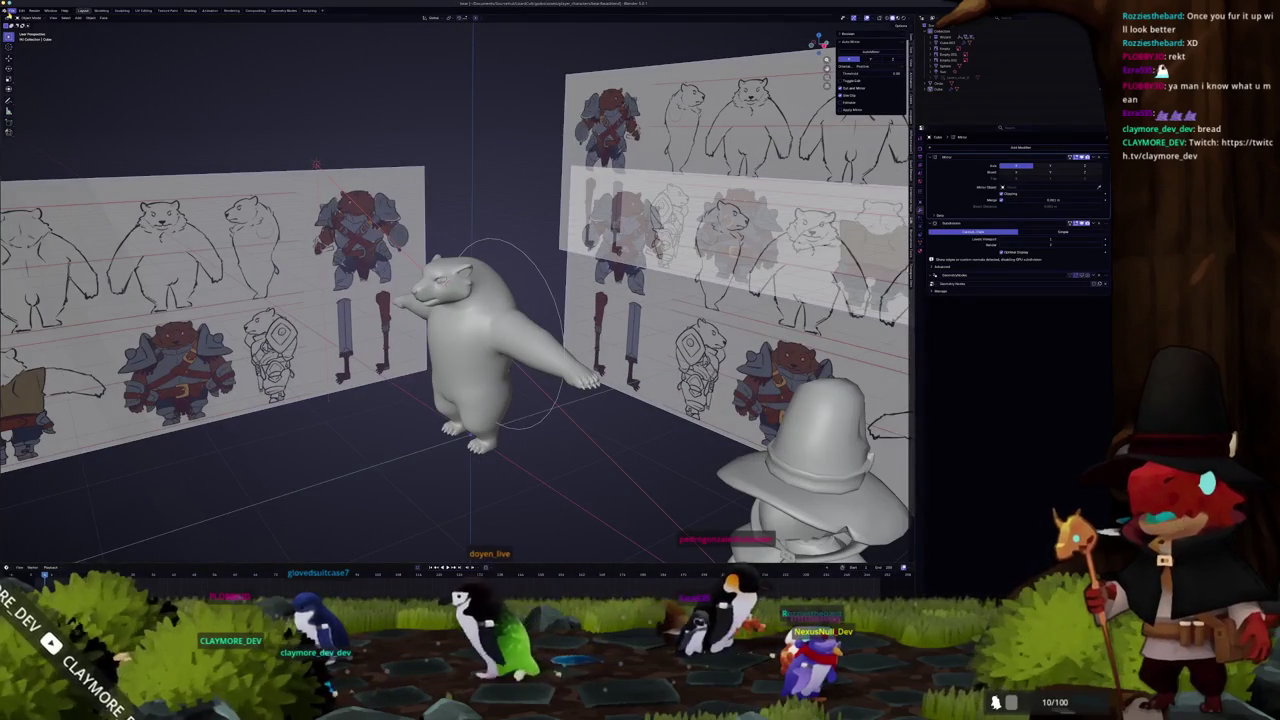
- Open the fish reference file from File > Open Recent
left_click(10, 10)
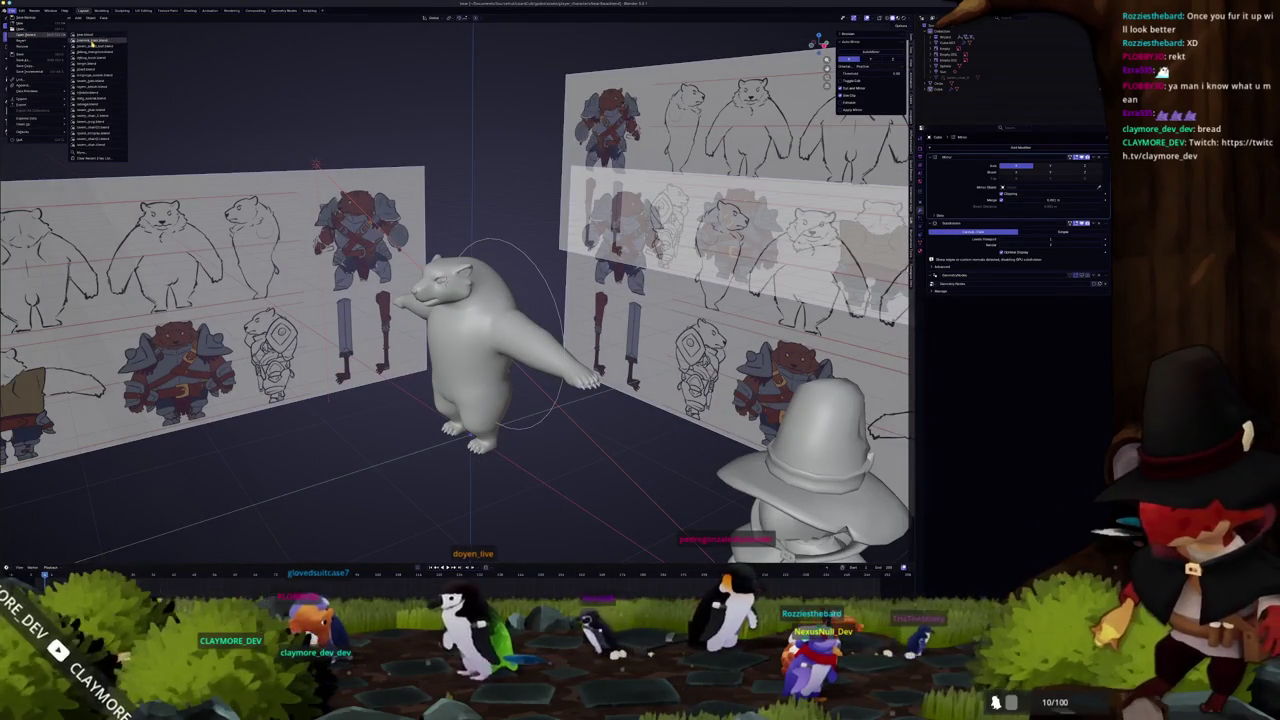
left_click(92, 43)
scroll(519, 377, "up", 2)
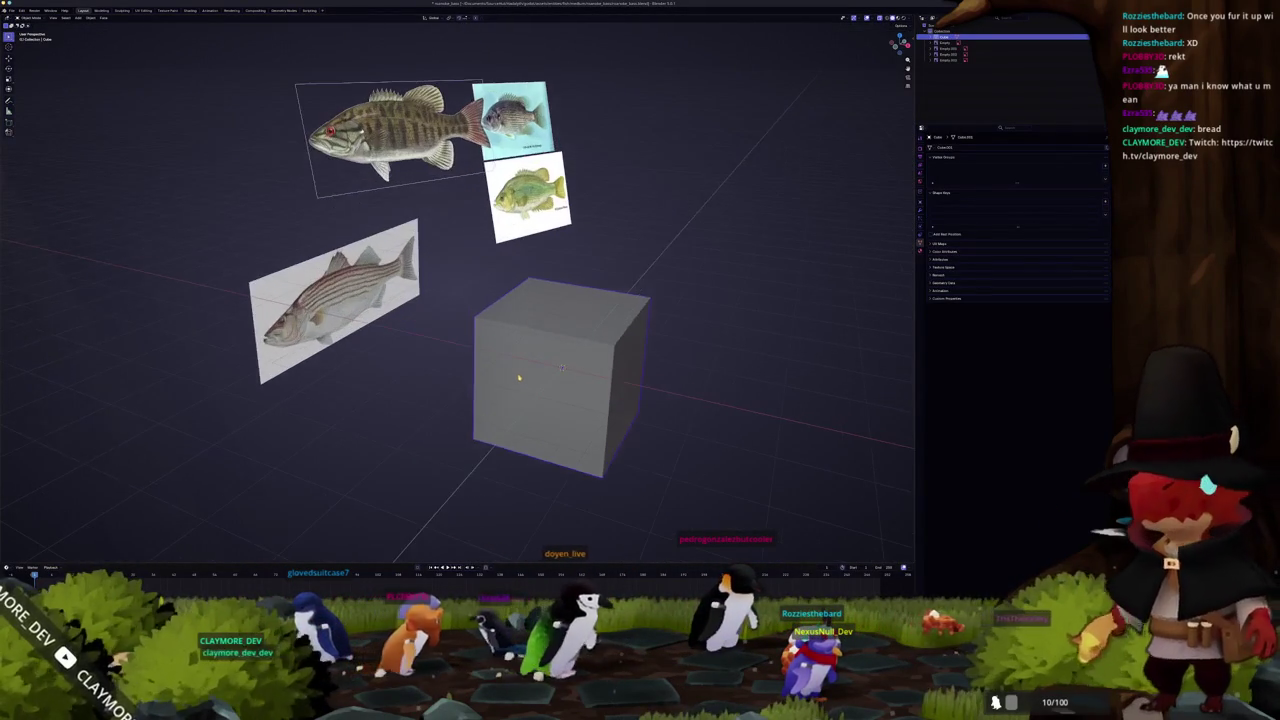
middle_click_drag(519, 377, 447, 334)
- Check the starting cube in Edit Mode with the N panel, then return to Object Mode
key("Tab")
key("n")
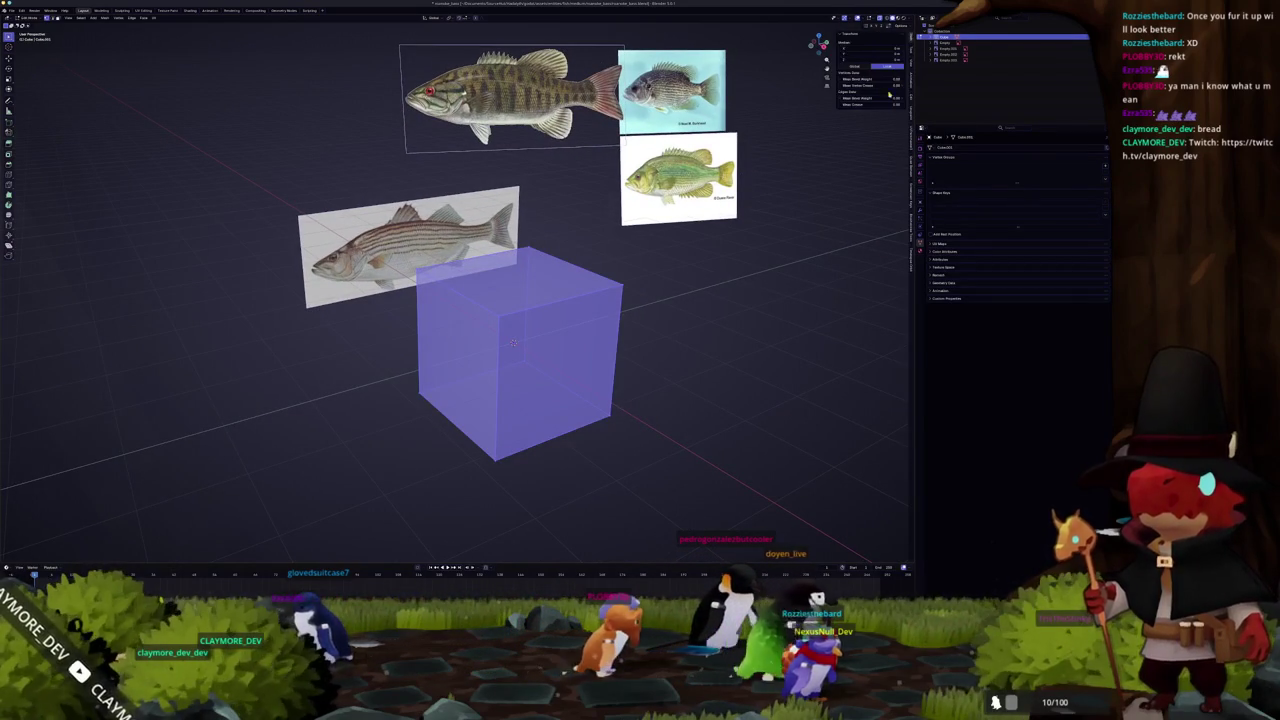
key("n")
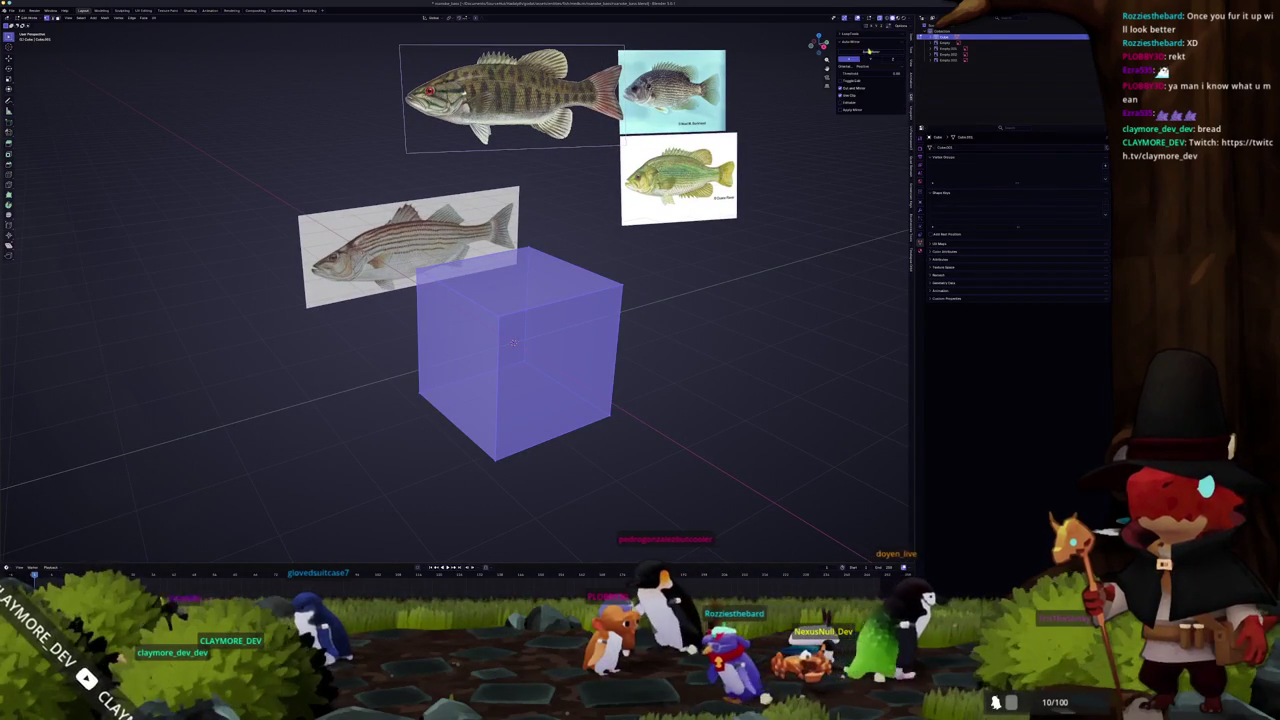
key("Tab")
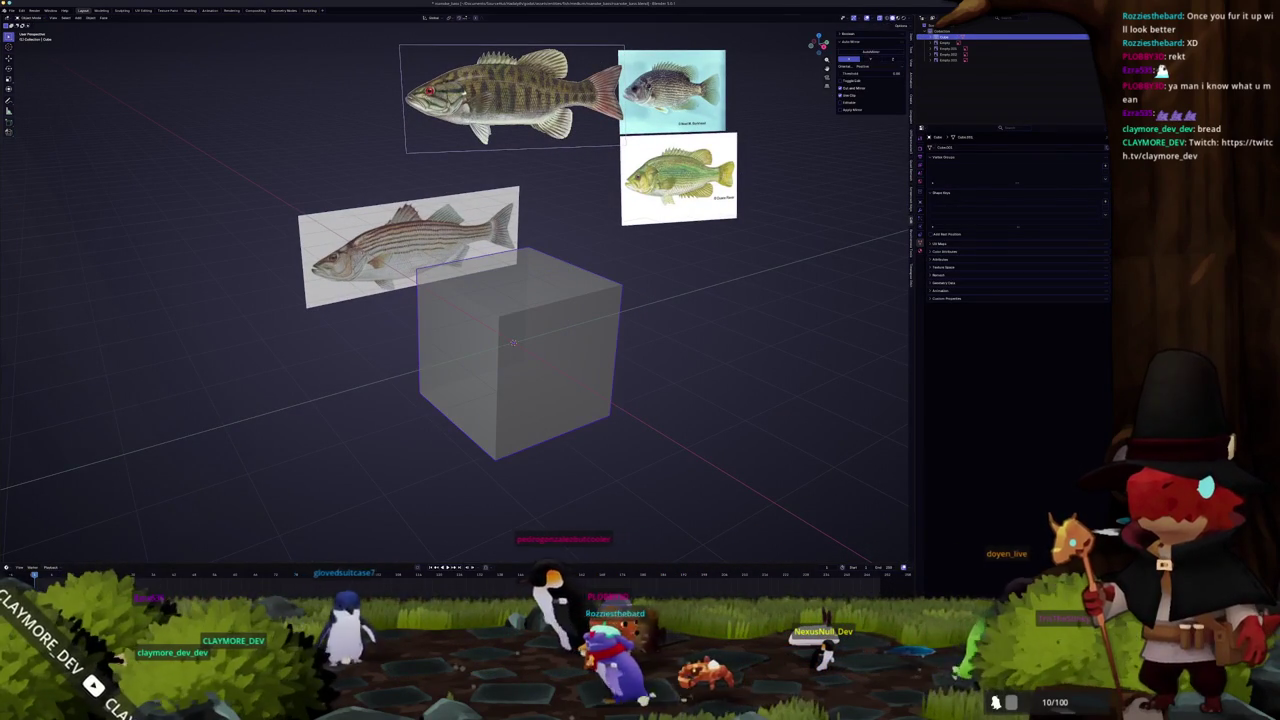
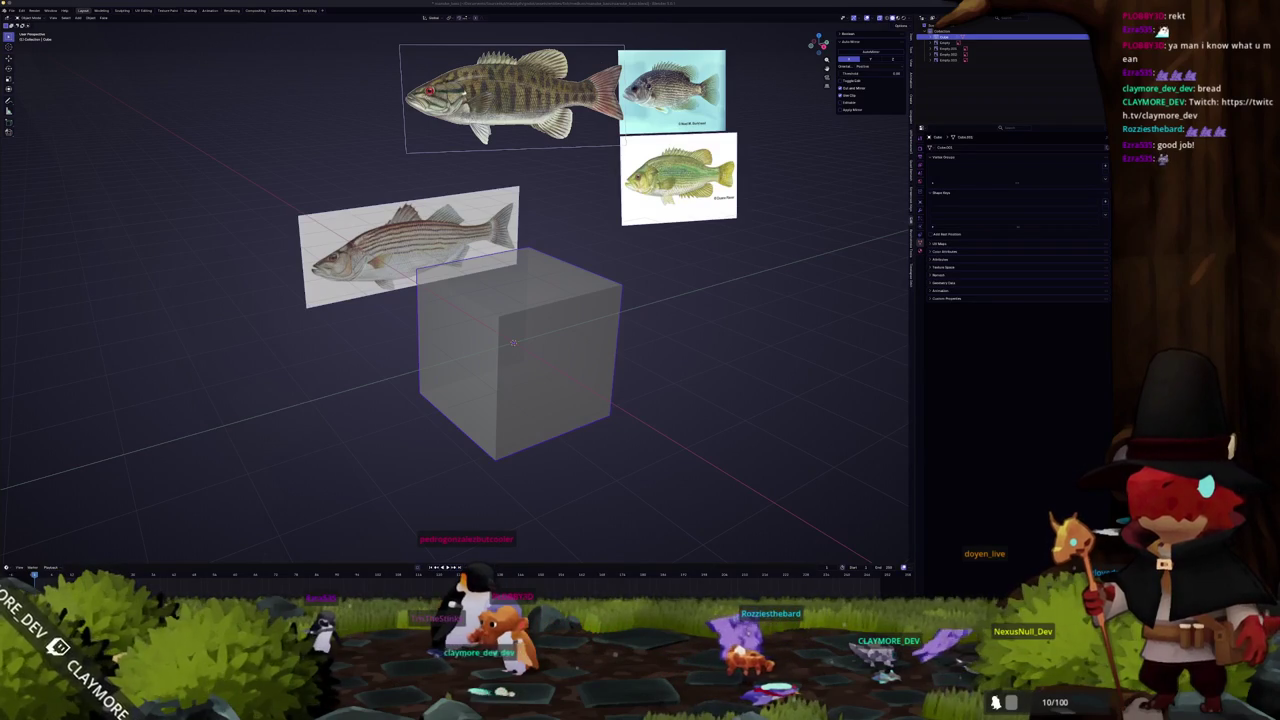
- Drag the Minecraft Fanon Wiki browser window over the Blender viewport
left_click_drag(985, 160, 609, 96)
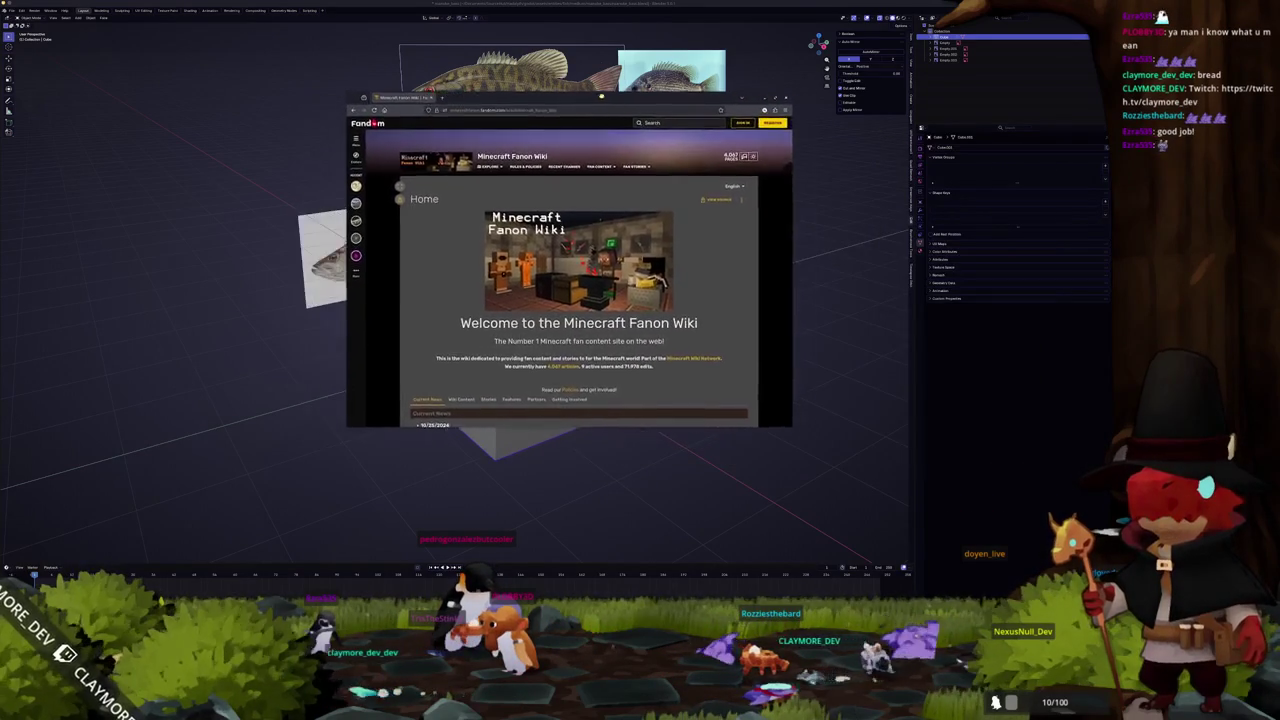
- Maximize the wiki browser window and open the Creepers category page
double_click(609, 96)
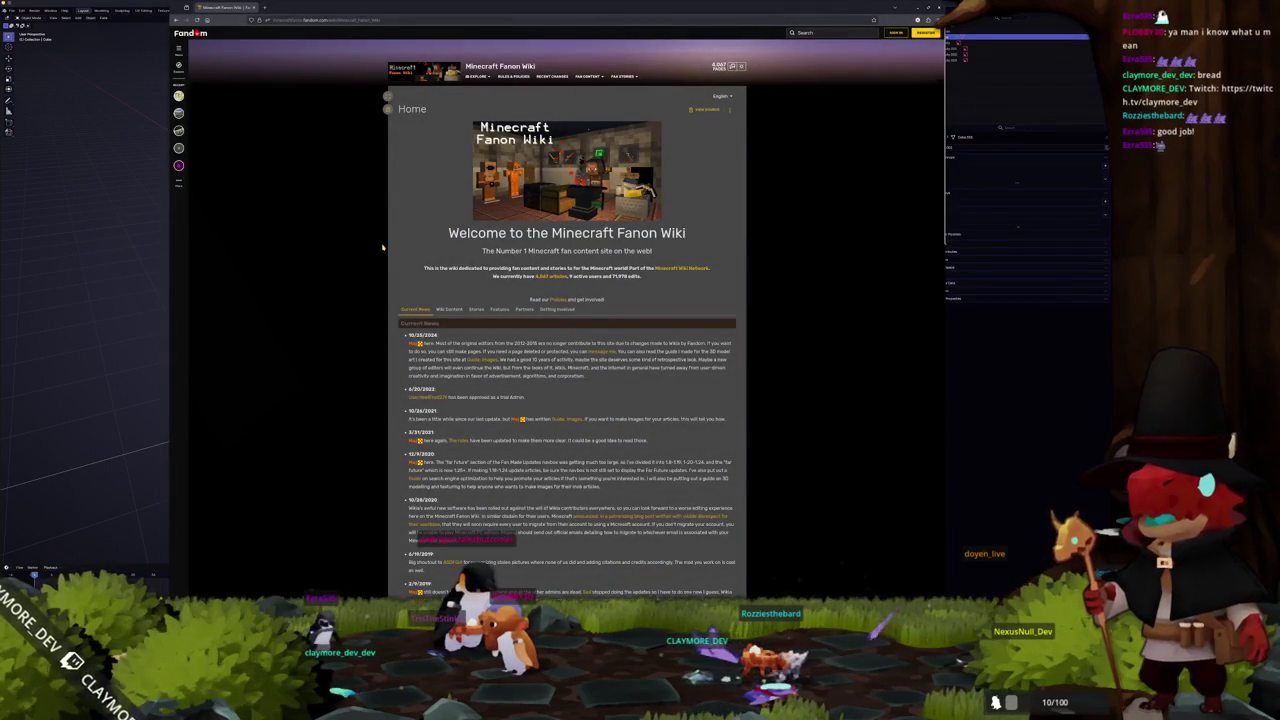
scroll(382, 247, "up", 1, "ctrl")
scroll(375, 252, "up", 2, "ctrl")
scroll(363, 259, "up", 1, "ctrl")
scroll(358, 260, "up", 1, "ctrl")
scroll(345, 262, "up", 1, "ctrl")
scroll(332, 265, "up", 1, "ctrl")
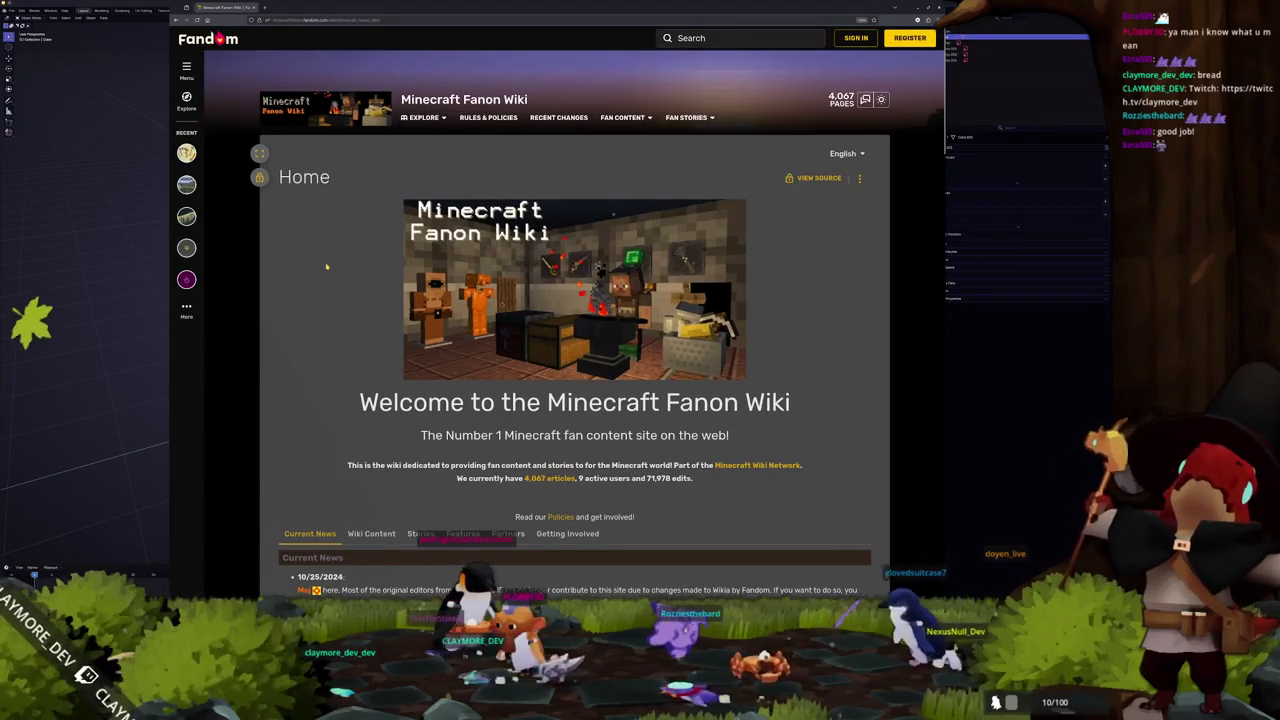
scroll(326, 266, "down", 1, "ctrl")
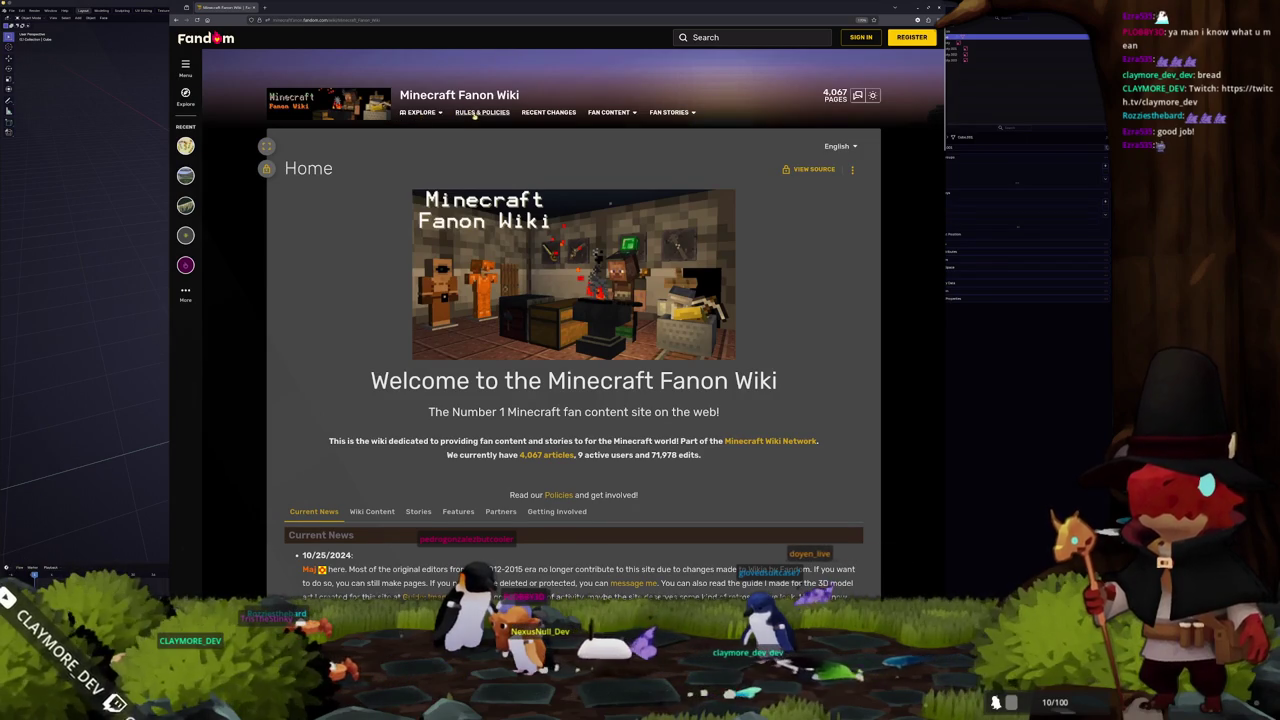
mouse_move(607, 135)
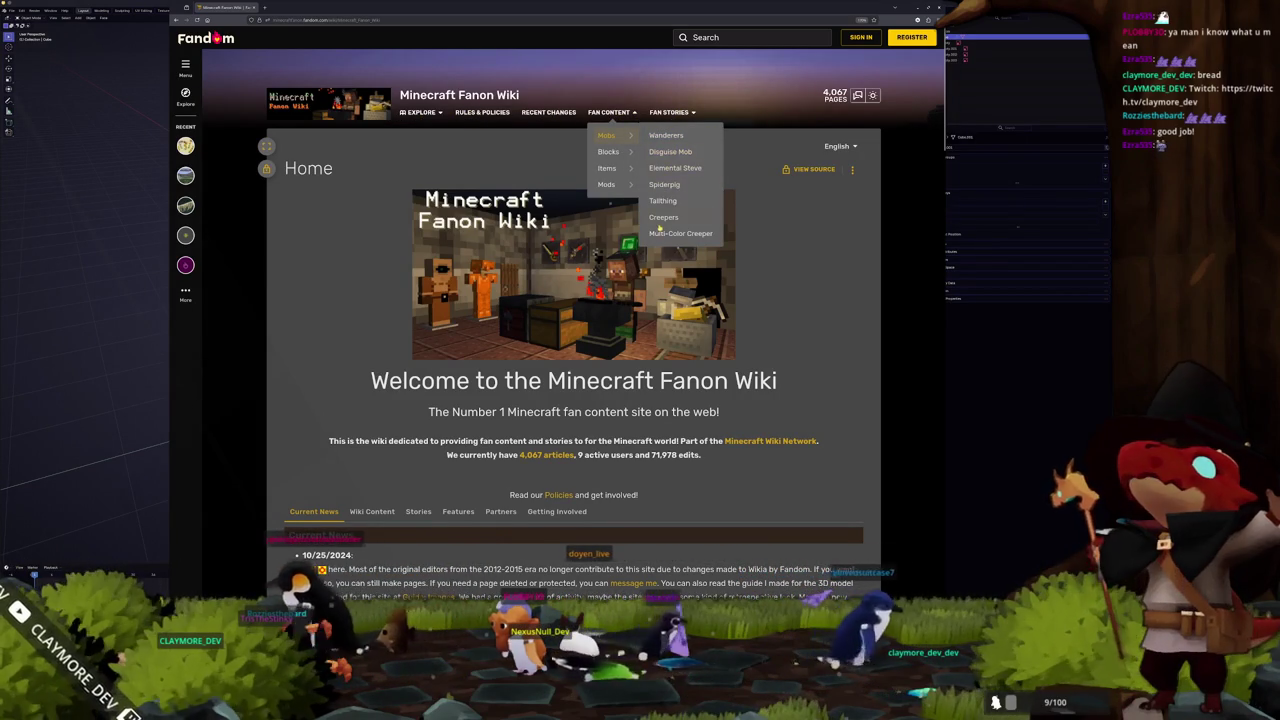
left_click(663, 218)
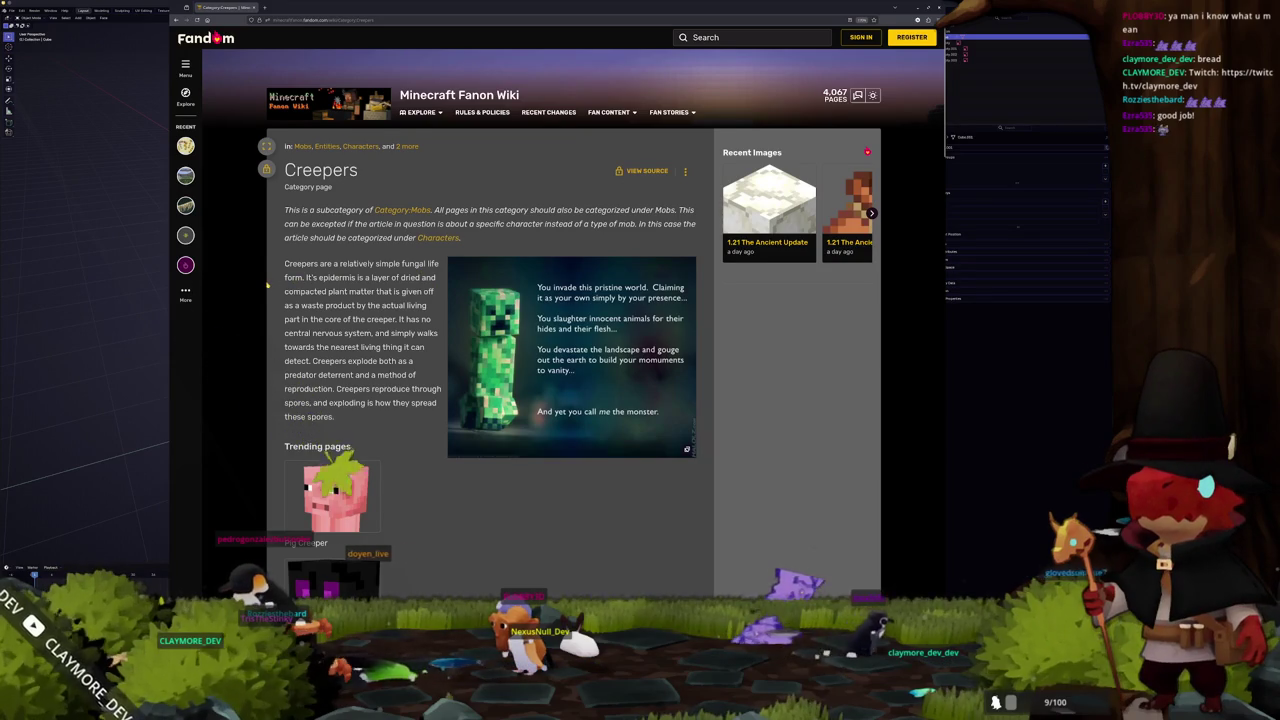
- Scroll through the list of creeper articles and open Pink Creeper
scroll(265, 282, "down", 3)
scroll(265, 282, "down", 1)
scroll(265, 282, "down", 1)
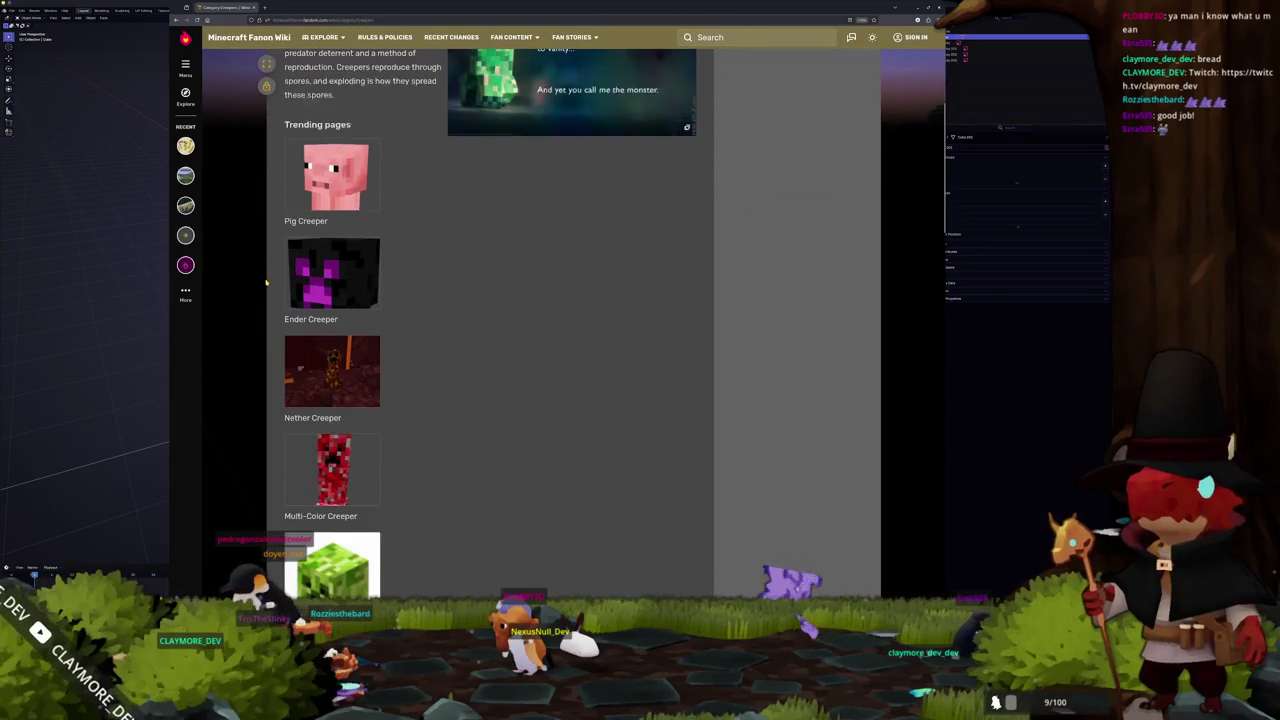
scroll(266, 283, "down", 1)
scroll(267, 284, "down", 1)
scroll(266, 283, "down", 2)
scroll(265, 281, "down", 1)
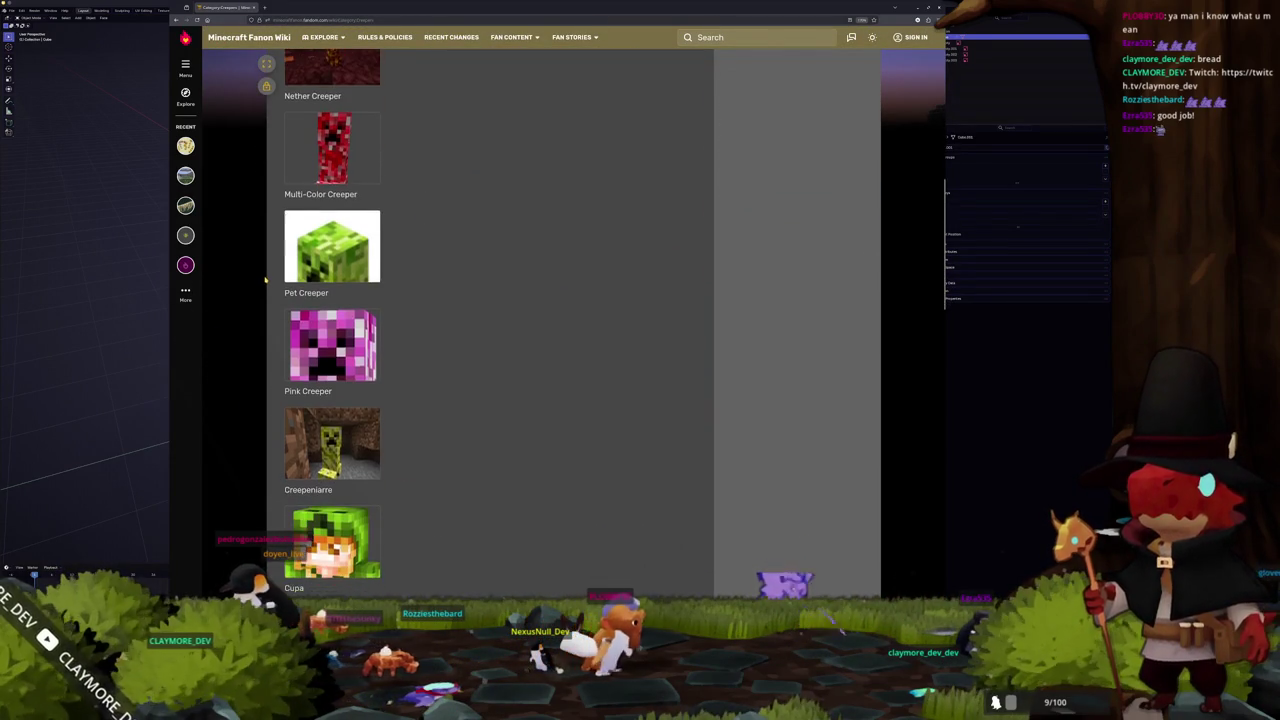
scroll(265, 280, "down", 1)
scroll(260, 300, "down", 1)
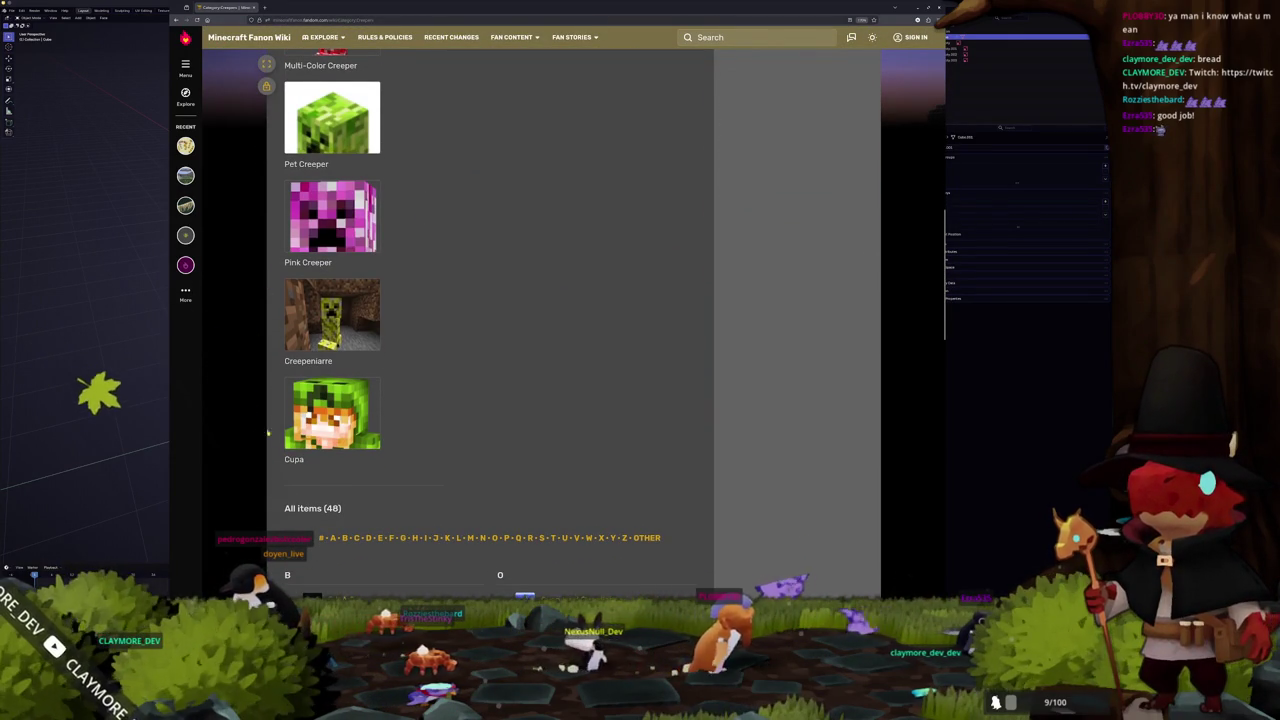
scroll(265, 282, "up", 1)
scroll(265, 282, "up", 1)
left_click(333, 345)
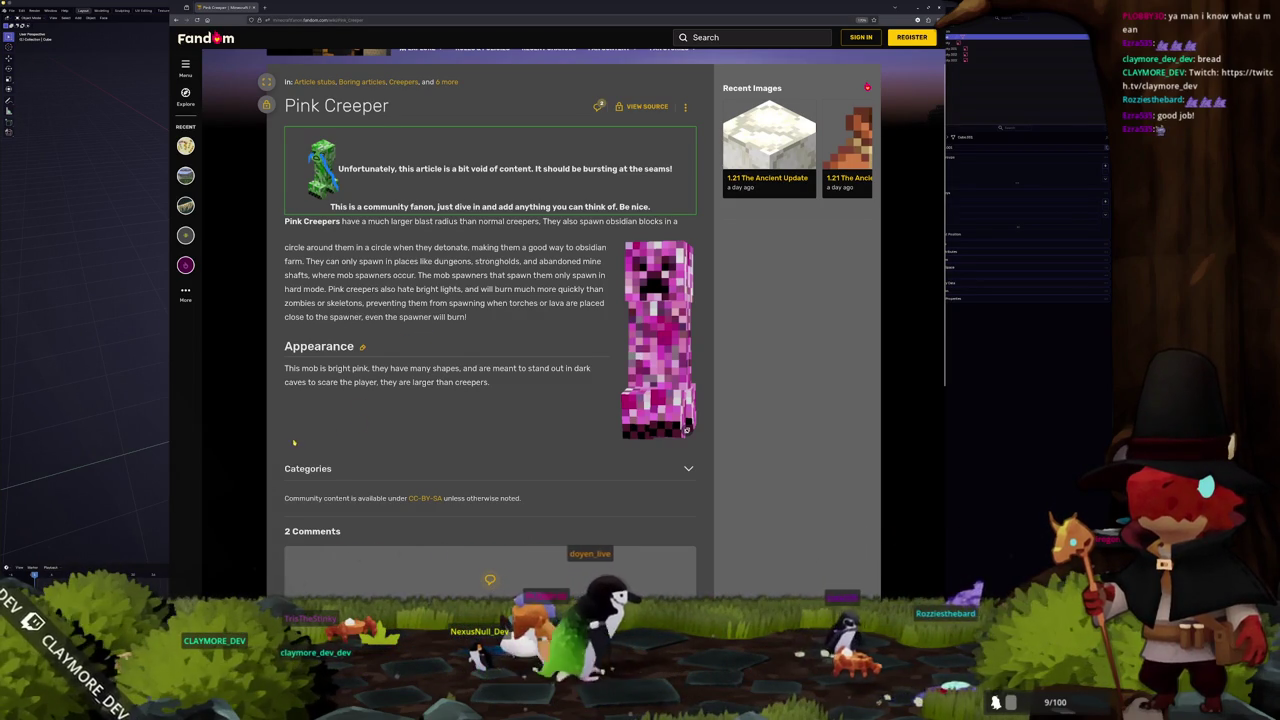
- Open the 1.21 The Ancient Update article from the Pink Creeper page
scroll(358, 421, "up", 1)
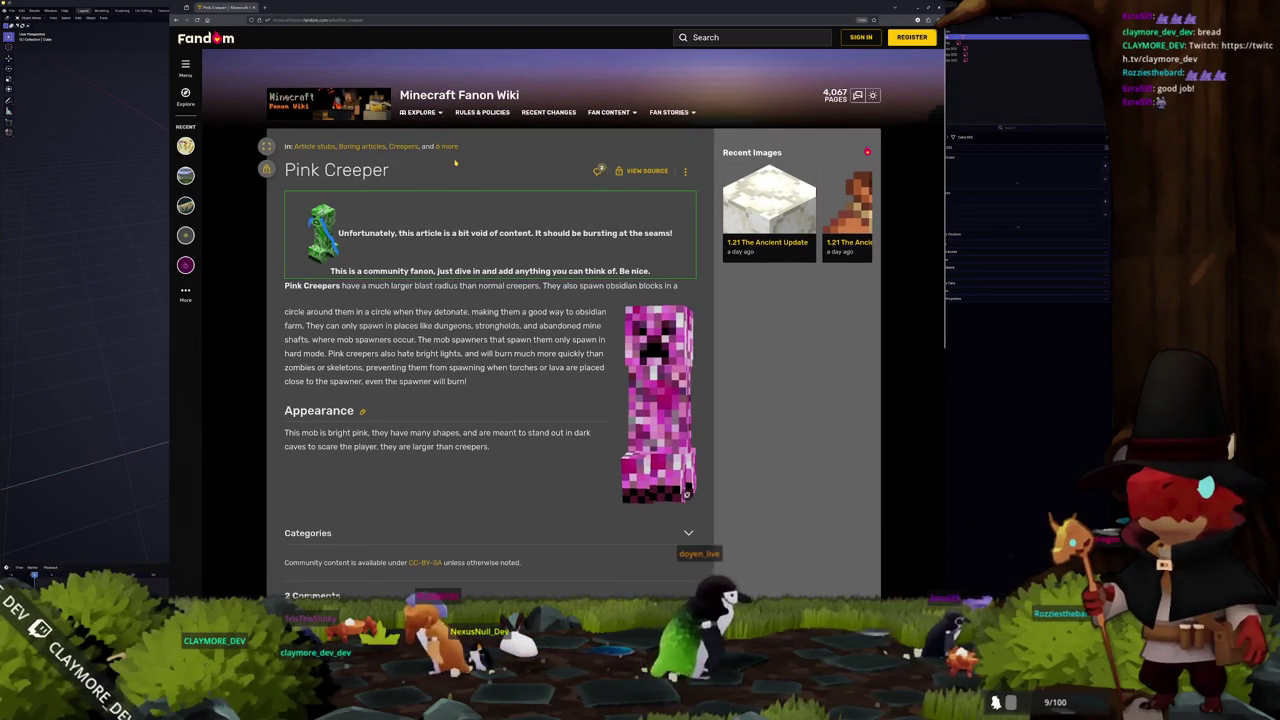
left_click(783, 245)
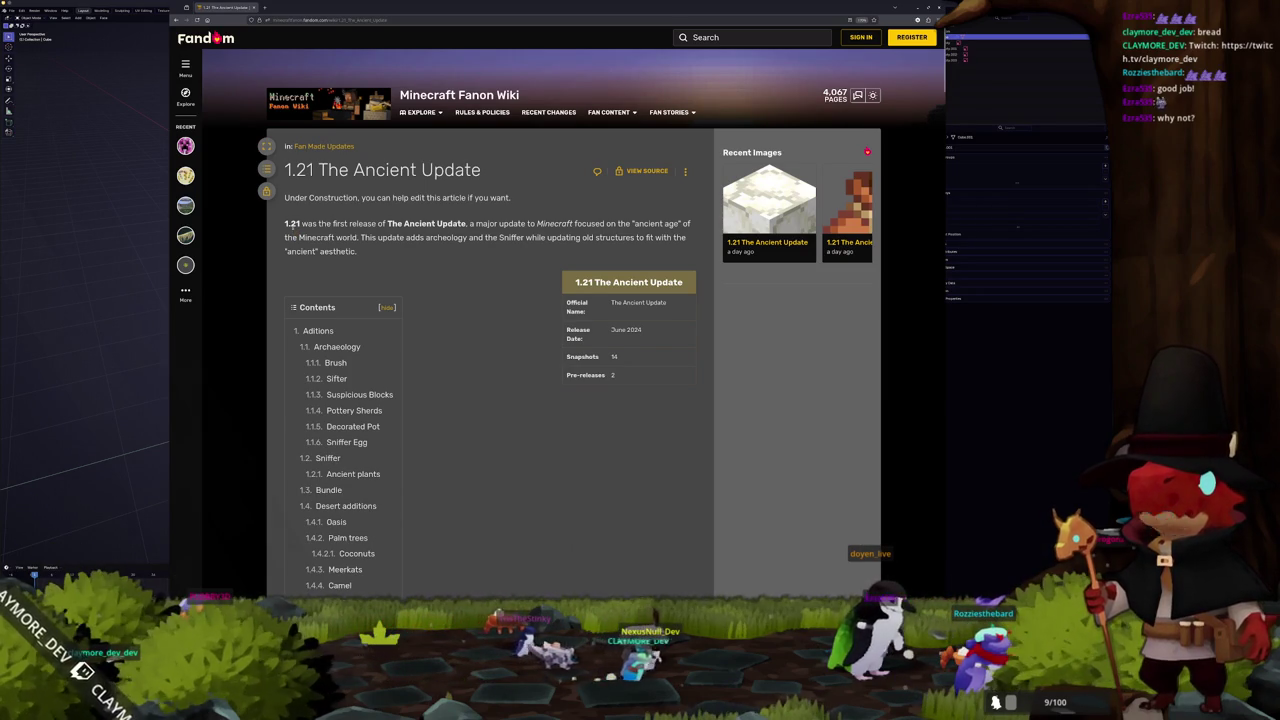
- Read the 1.21 The Ancient Update intro paragraph and scroll through the article
left_click_drag(476, 224, 464, 255)
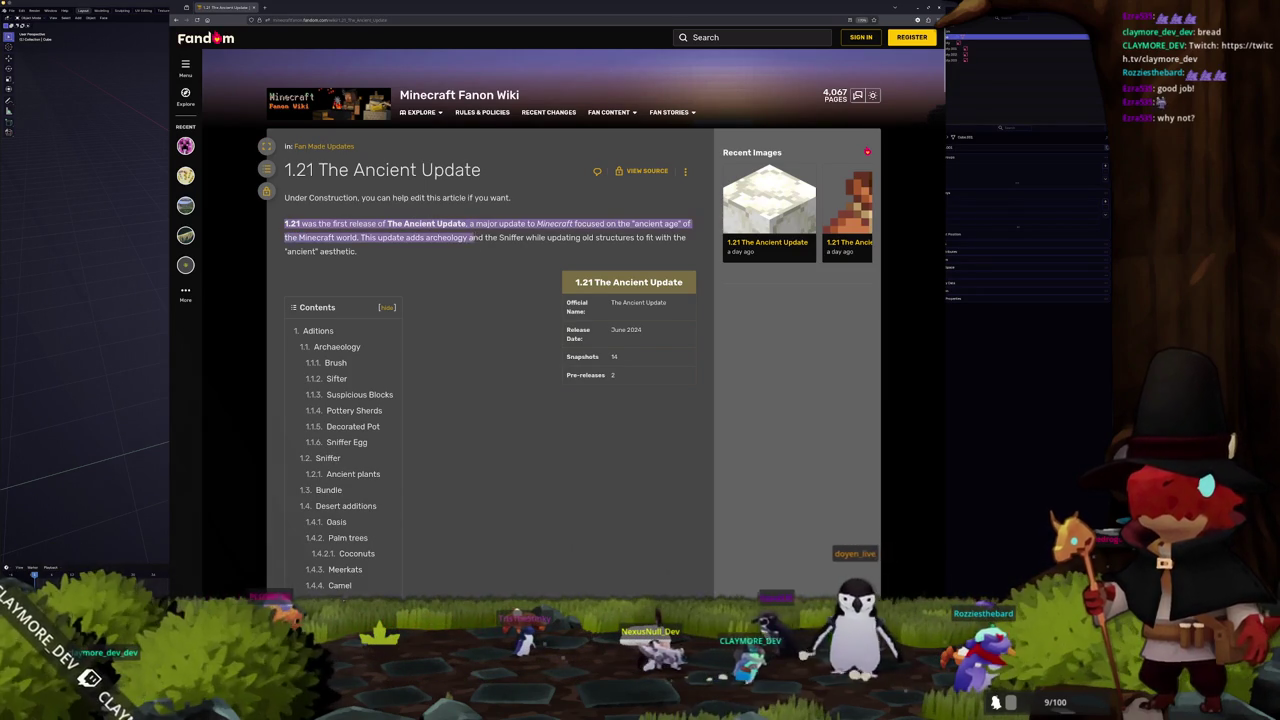
left_click(473, 295)
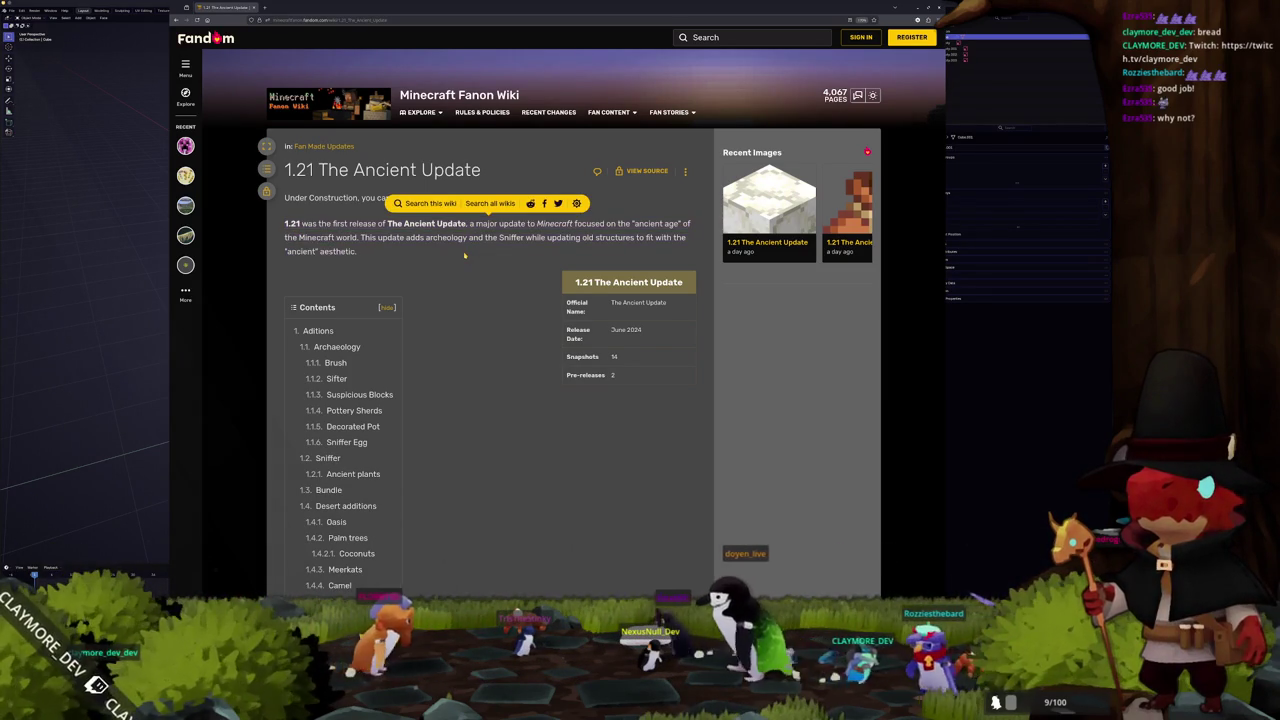
scroll(473, 295, "down", 2)
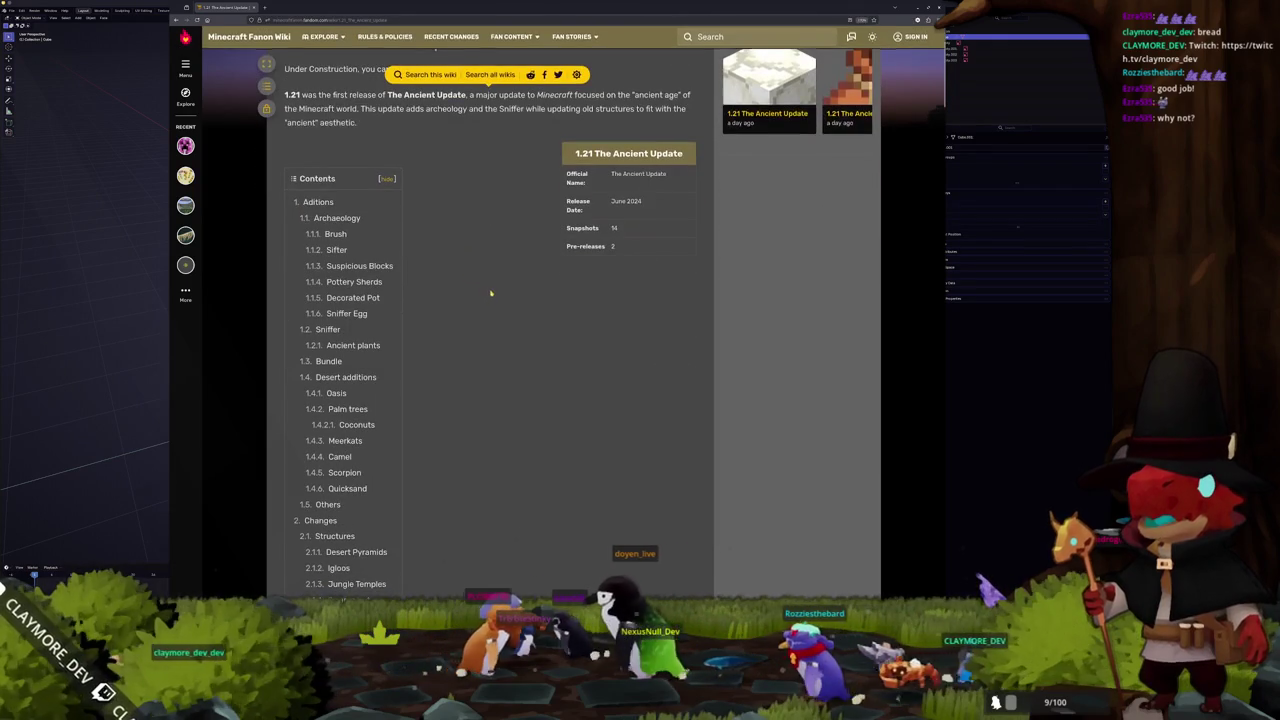
scroll(490, 292, "down", 2)
scroll(490, 292, "down", 4)
scroll(490, 292, "down", 3)
scroll(505, 298, "down", 4)
scroll(521, 298, "up", 3)
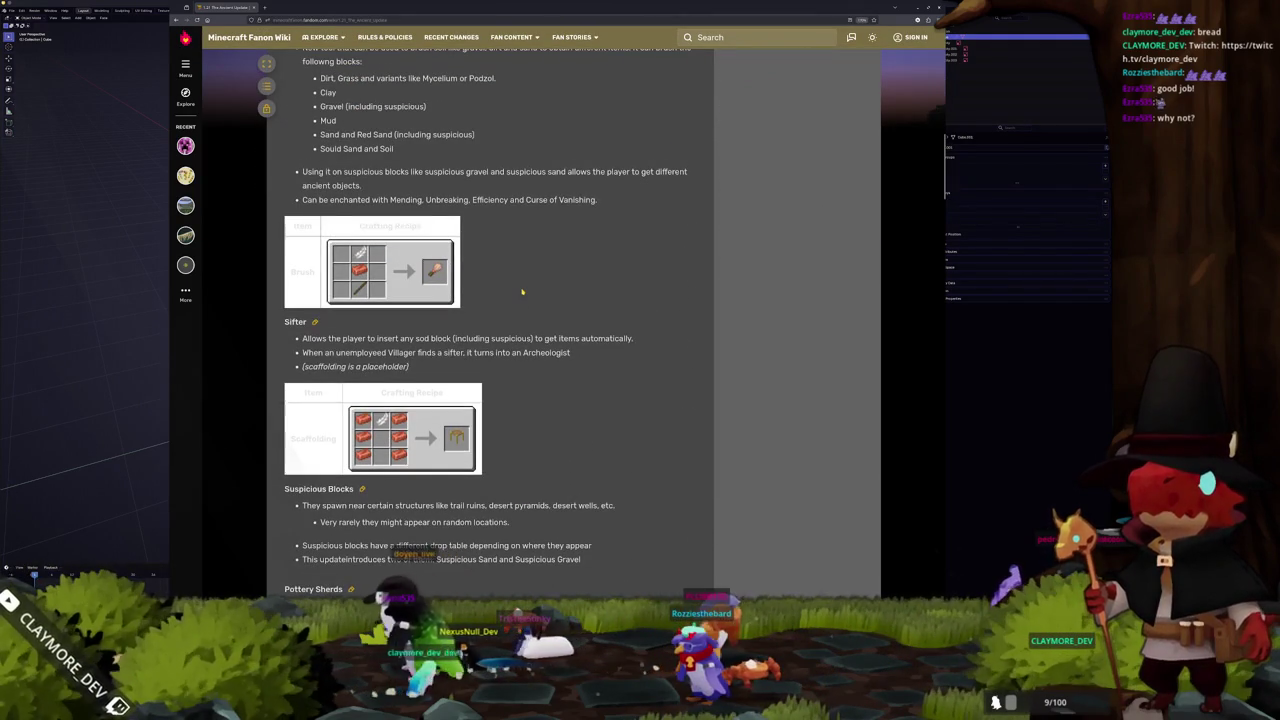
scroll(522, 292, "down", 8)
scroll(520, 292, "down", 4)
scroll(517, 290, "down", 1)
scroll(517, 292, "down", 3)
scroll(517, 295, "down", 3)
scroll(517, 299, "down", 3)
scroll(517, 299, "down", 3)
scroll(517, 300, "up", 5)
scroll(600, 301, "up", 5)
scroll(621, 302, "up", 7)
scroll(615, 303, "up", 5)
scroll(605, 305, "up", 5)
scroll(603, 305, "up", 5)
scroll(601, 304, "up", 2)
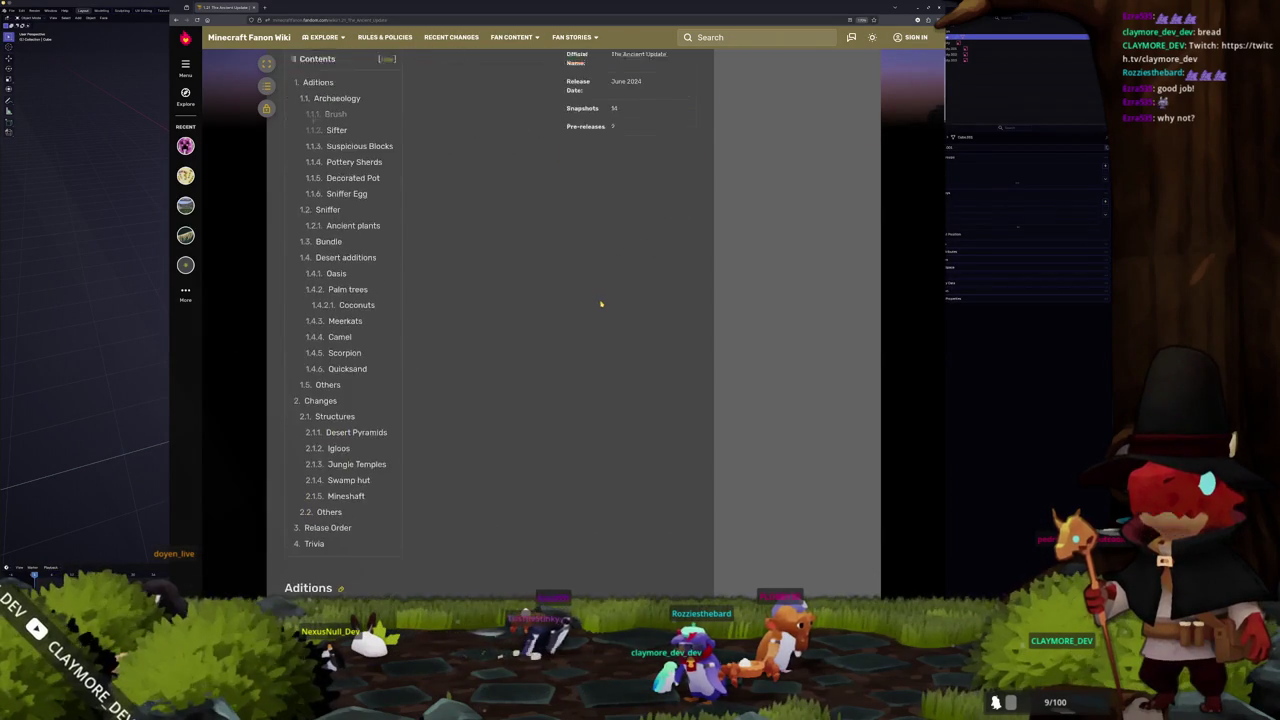
scroll(601, 304, "up", 3)
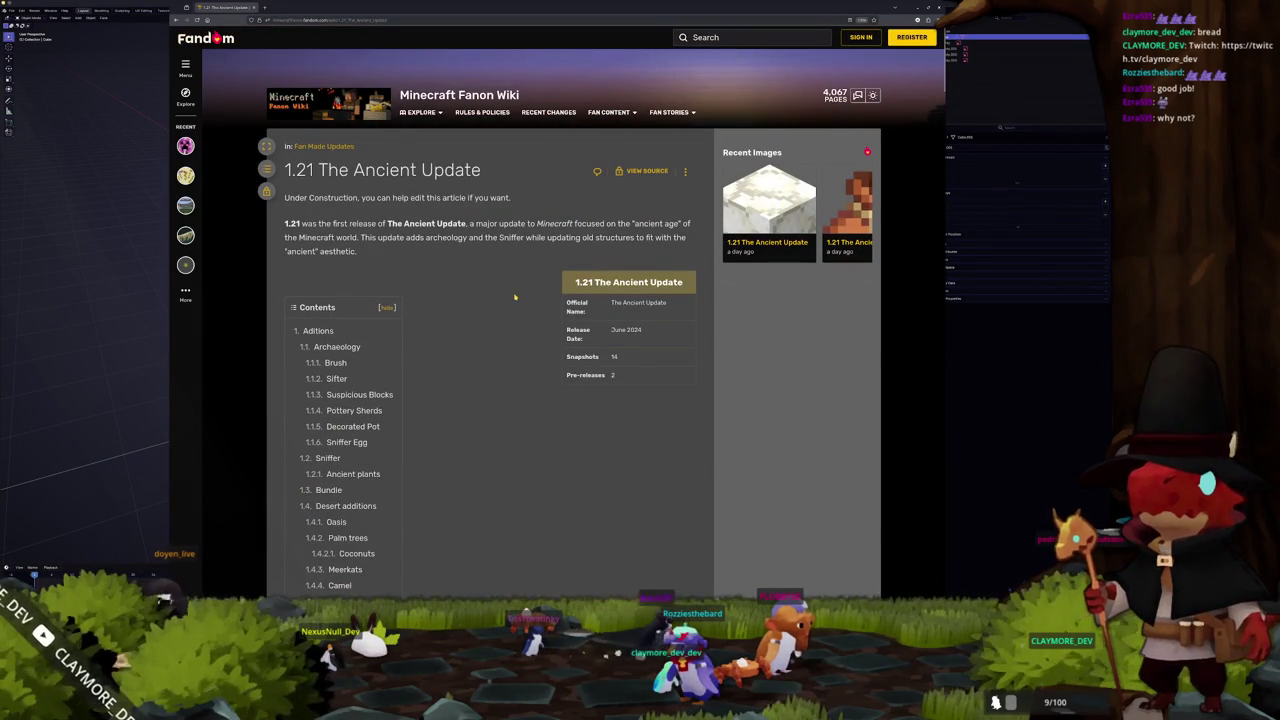
scroll(515, 297, "down", 2)
scroll(515, 297, "down", 2)
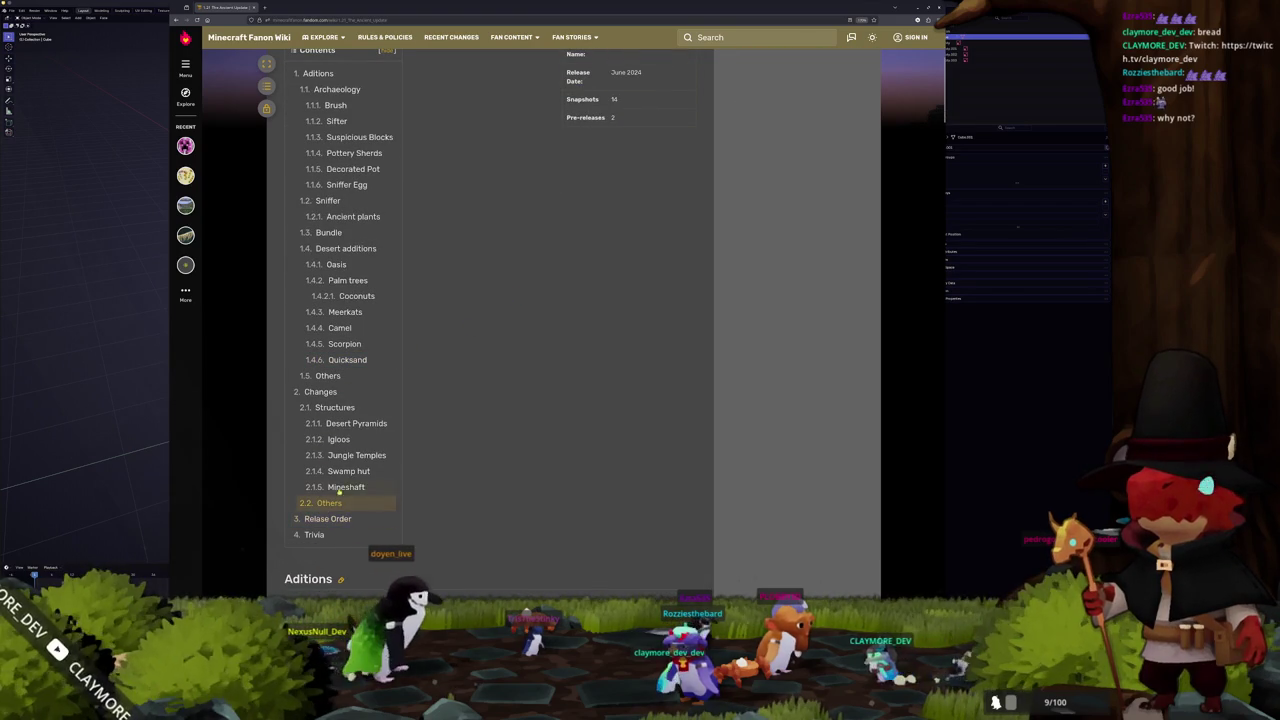
- Jump to the Others changes section, scroll to Fan made Updates, and open 1.21: The Crystal Update
left_click(341, 486)
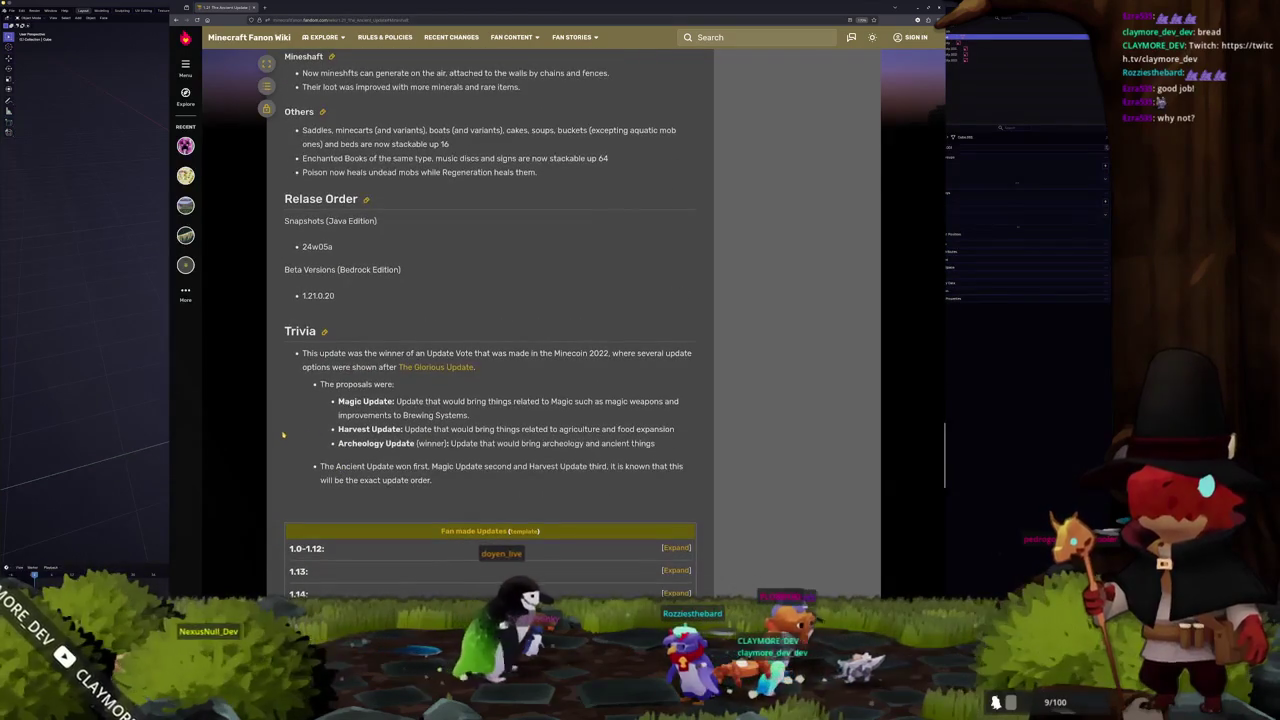
scroll(279, 437, "down", 1)
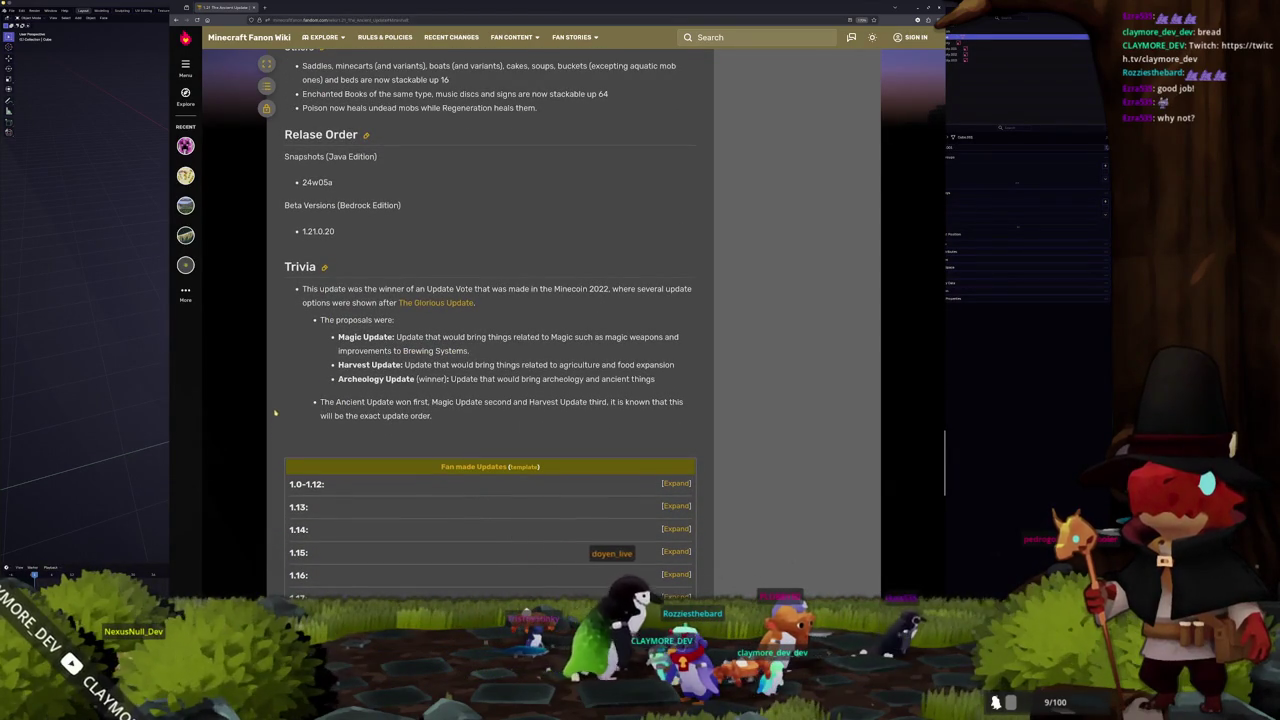
scroll(306, 338, "down", 1)
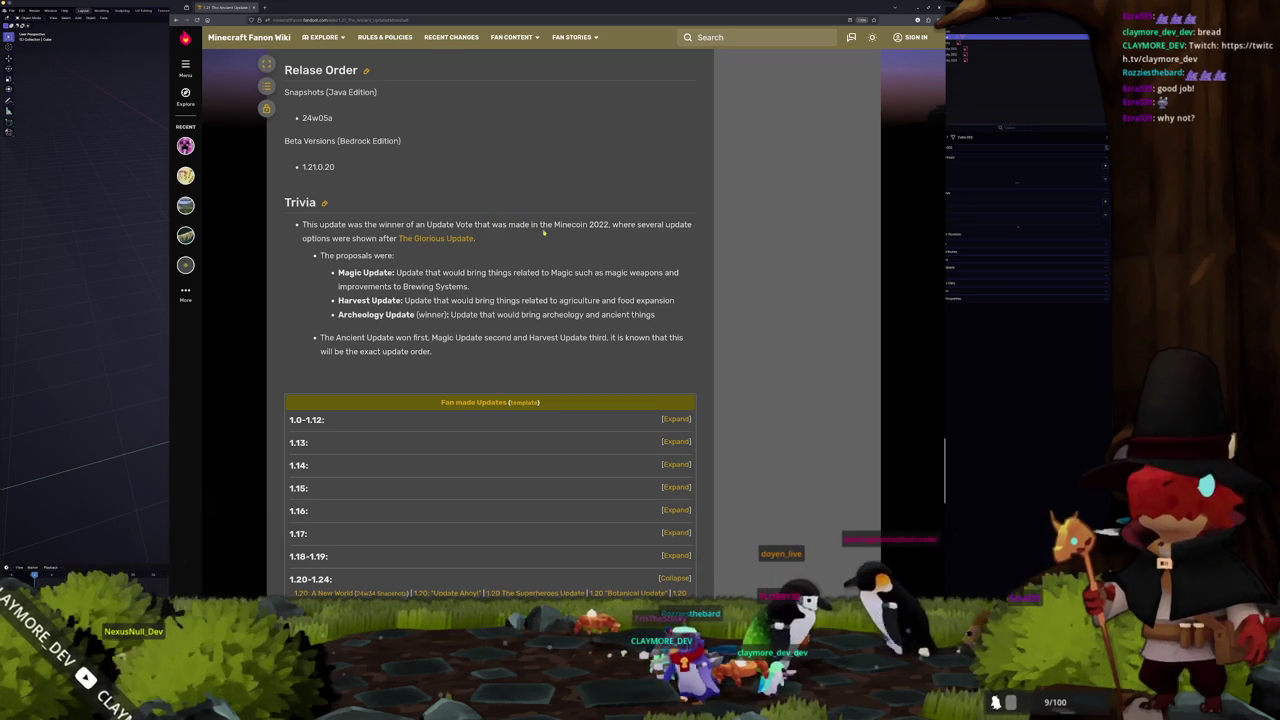
scroll(301, 288, "down", 1)
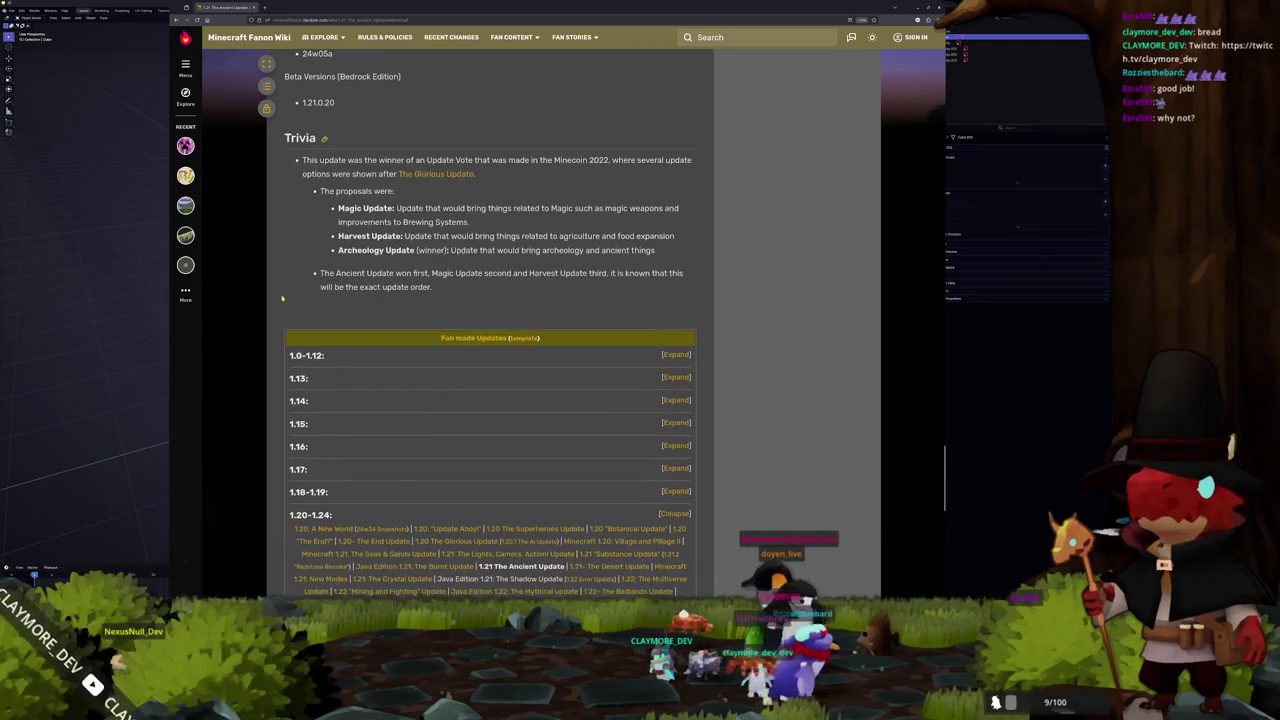
scroll(266, 303, "down", 2)
scroll(266, 306, "down", 1)
scroll(266, 310, "down", 1)
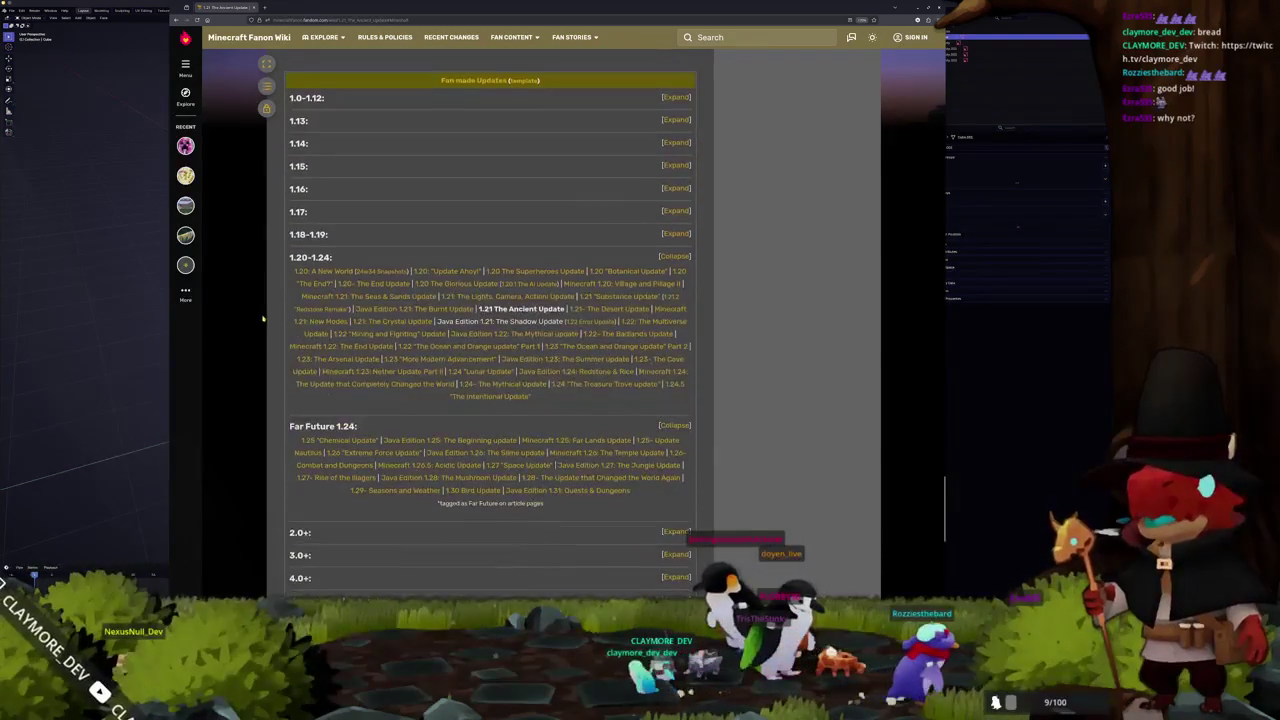
scroll(266, 314, "down", 1)
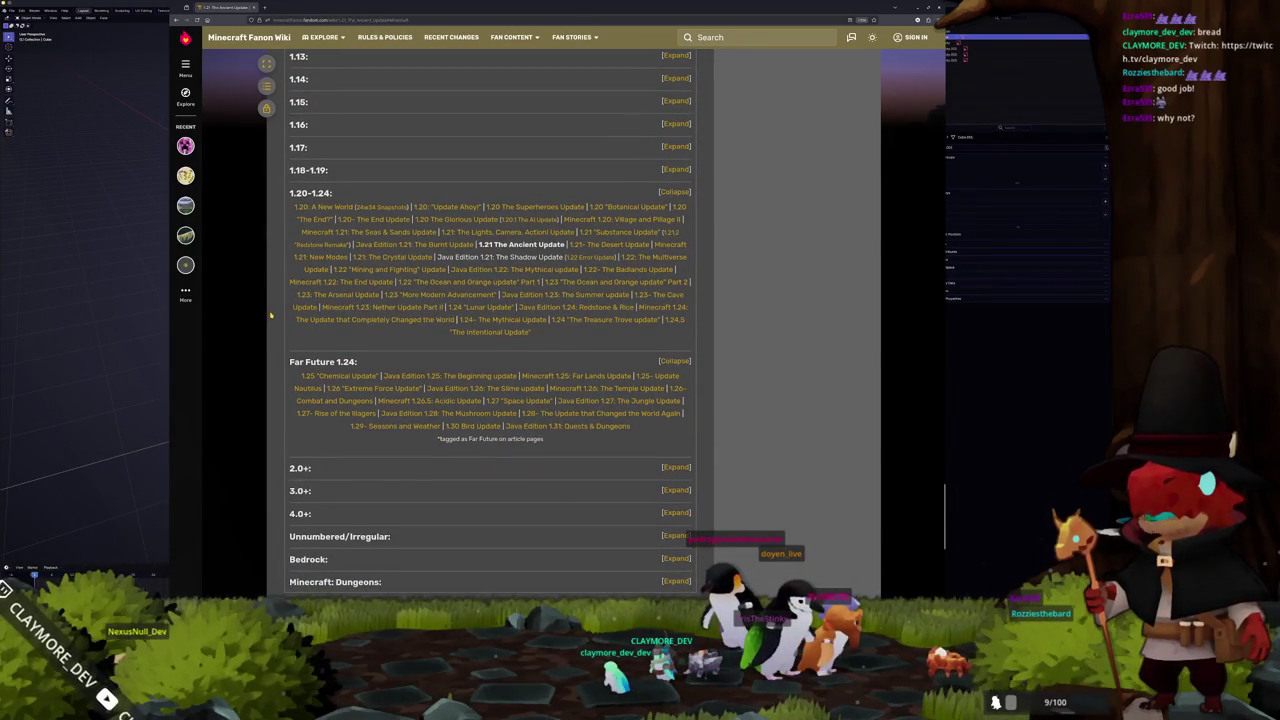
scroll(270, 315, "down", 1)
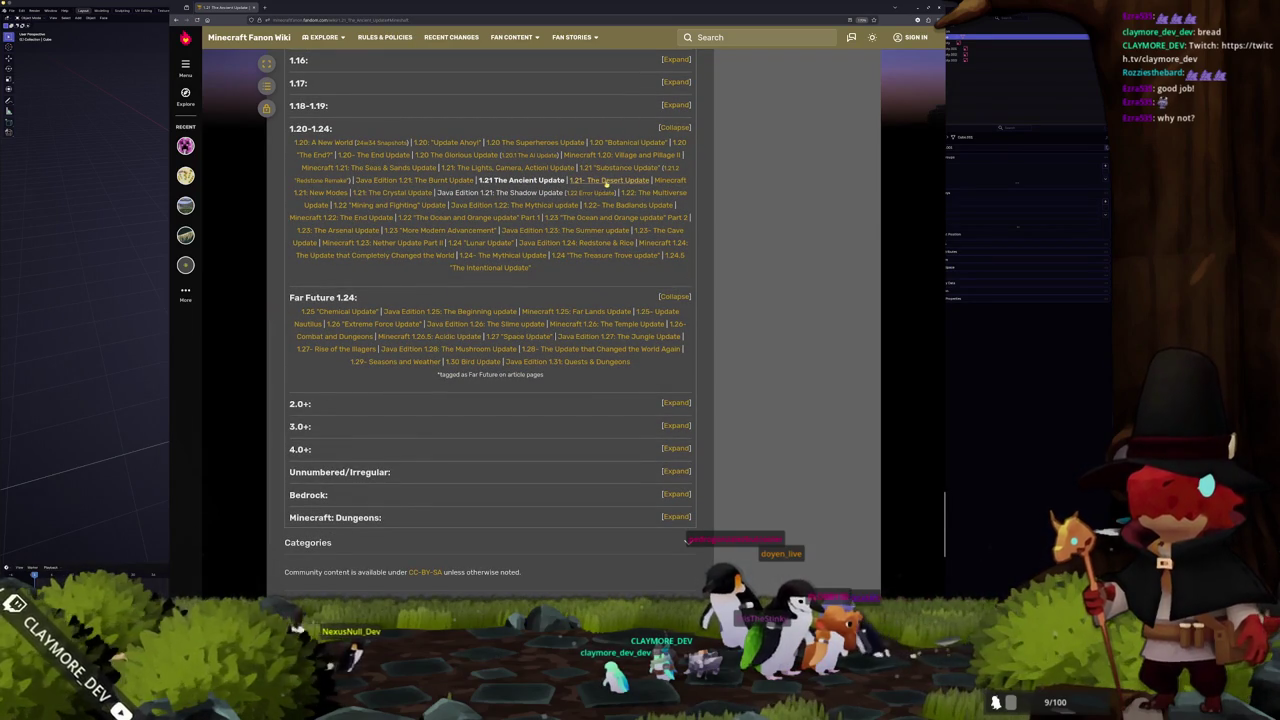
left_click(406, 195)
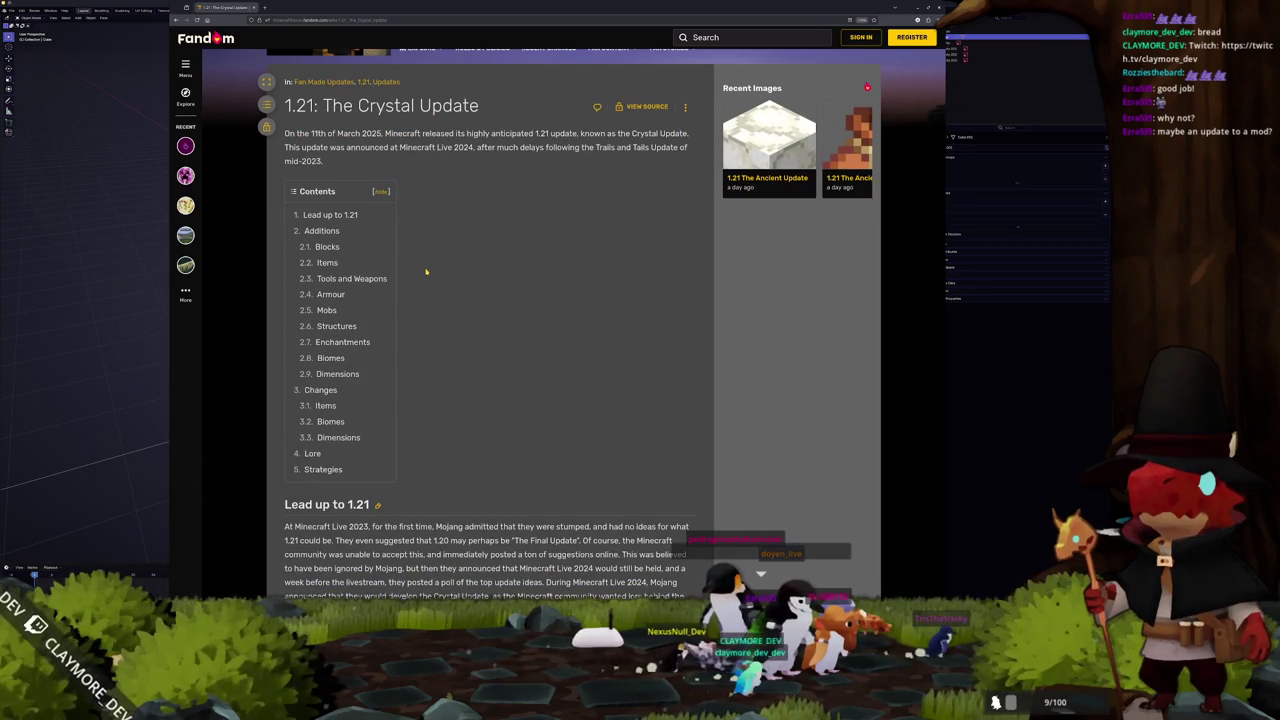
- Scroll through the 1.21: The Crystal Update article
scroll(426, 271, "down", 1)
scroll(425, 280, "down", 2)
scroll(424, 290, "down", 2)
scroll(423, 298, "down", 2)
scroll(400, 305, "down", 2)
scroll(360, 315, "down", 2)
scroll(310, 330, "up", 1)
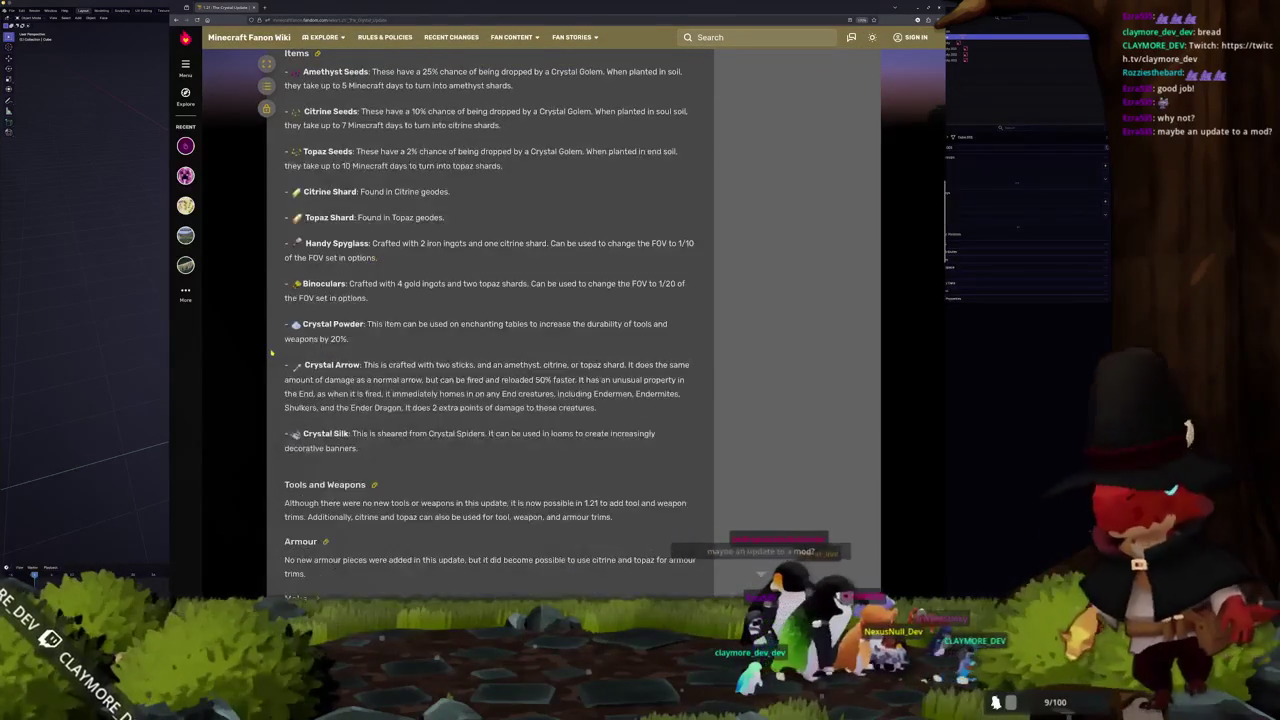
scroll(280, 335, "up", 1)
scroll(281, 337, "down", 3)
scroll(283, 340, "up", 3)
scroll(330, 186, "up", 3)
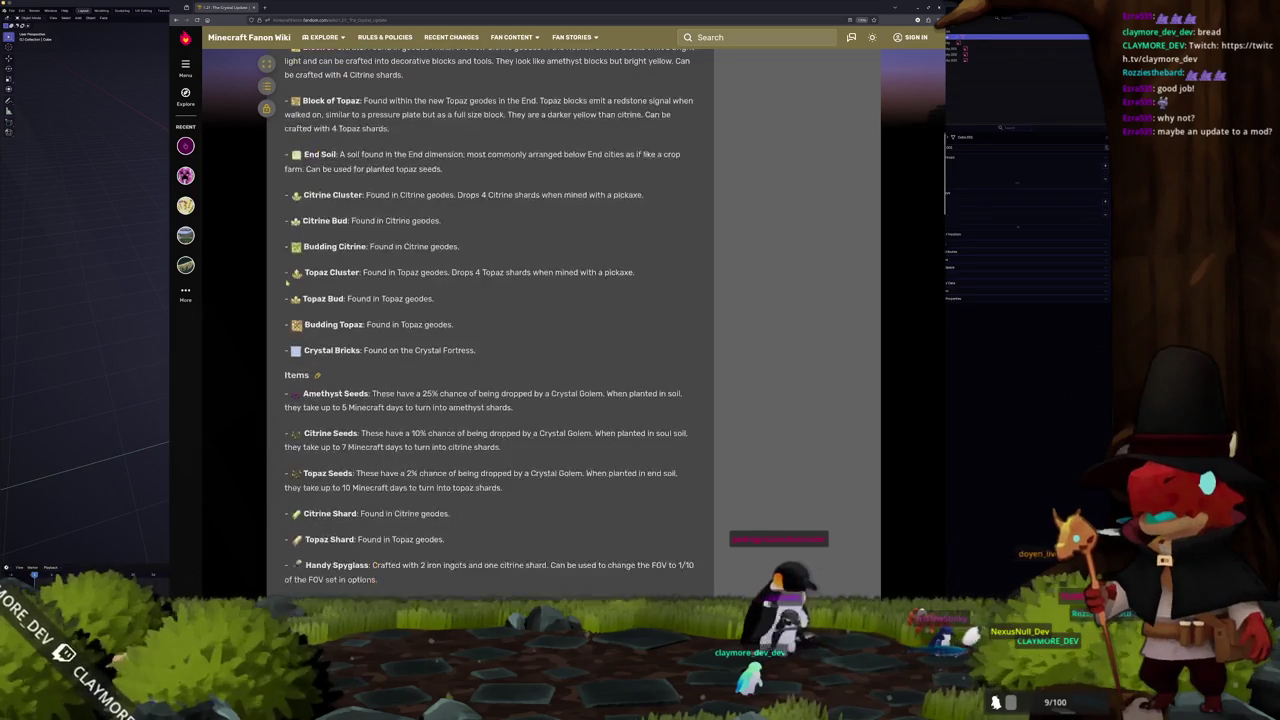
scroll(277, 295, "up", 3)
- Expand the 1.20–1.24 group in the Fan mode Updates navbox and open 1.22: The Multiverse Update
scroll(278, 296, "down", 3)
scroll(279, 297, "down", 4)
scroll(280, 298, "down", 4)
scroll(280, 298, "down", 4)
scroll(279, 299, "down", 4)
scroll(278, 301, "down", 3)
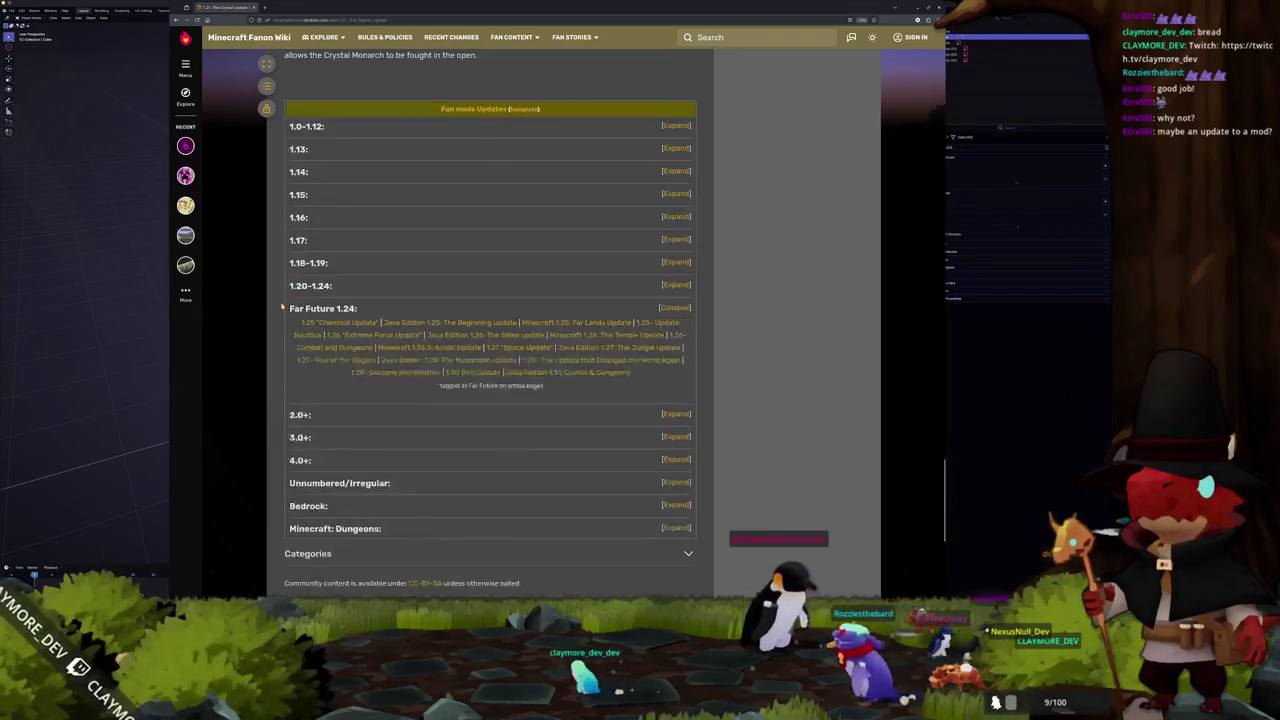
scroll(277, 303, "down", 2)
scroll(304, 265, "up", 1)
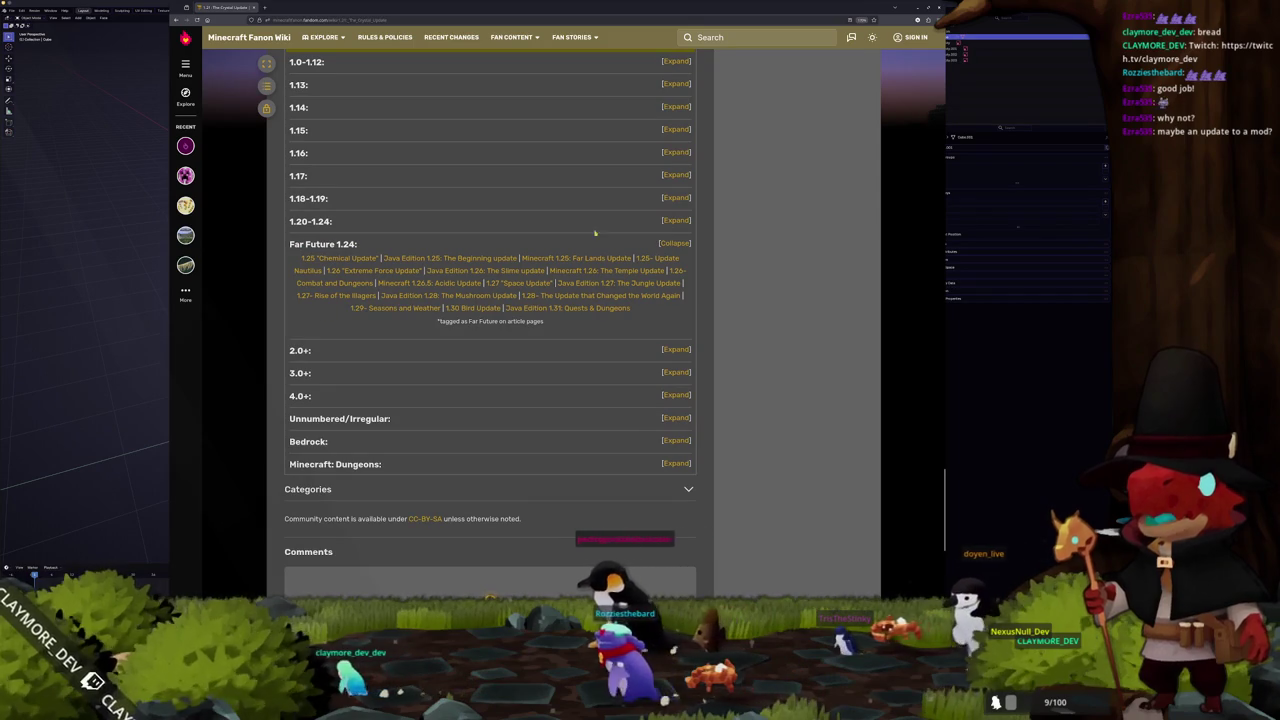
left_click(676, 220)
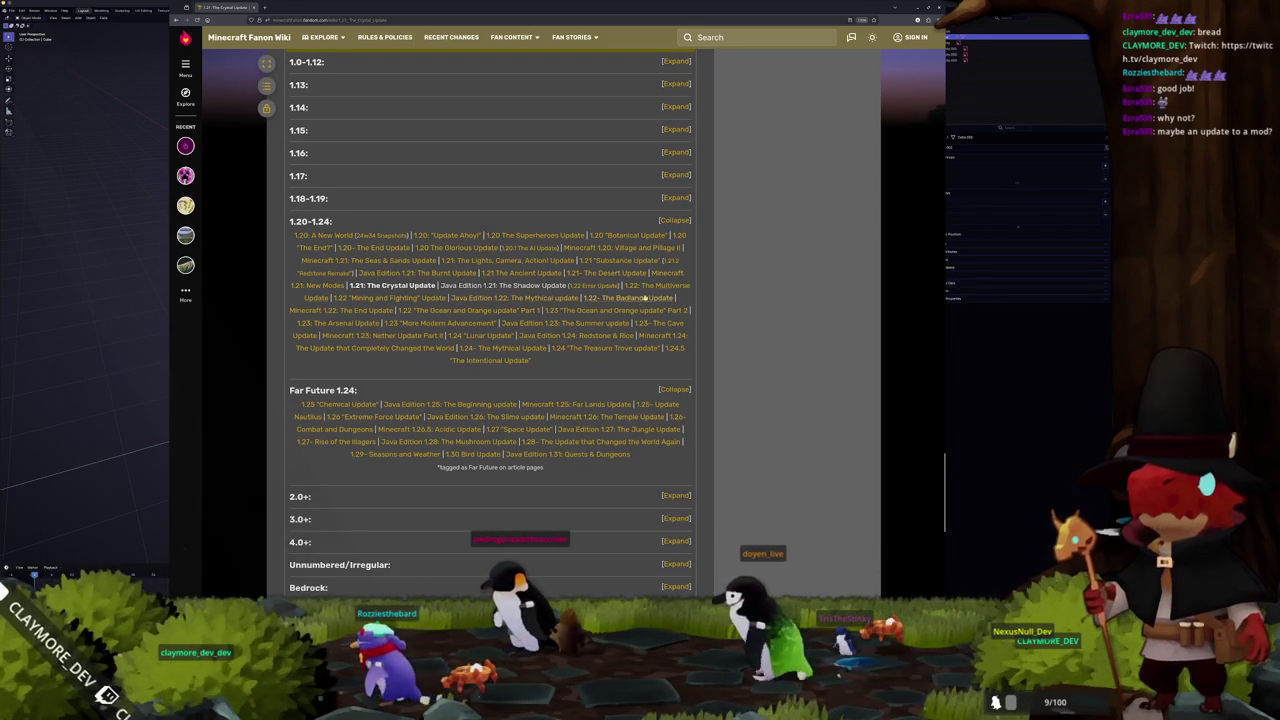
left_click(652, 286)
- Scroll down the 1.22: The Multiverse Update article to its Items and dragon Mobs sections
scroll(438, 325, "down", 1)
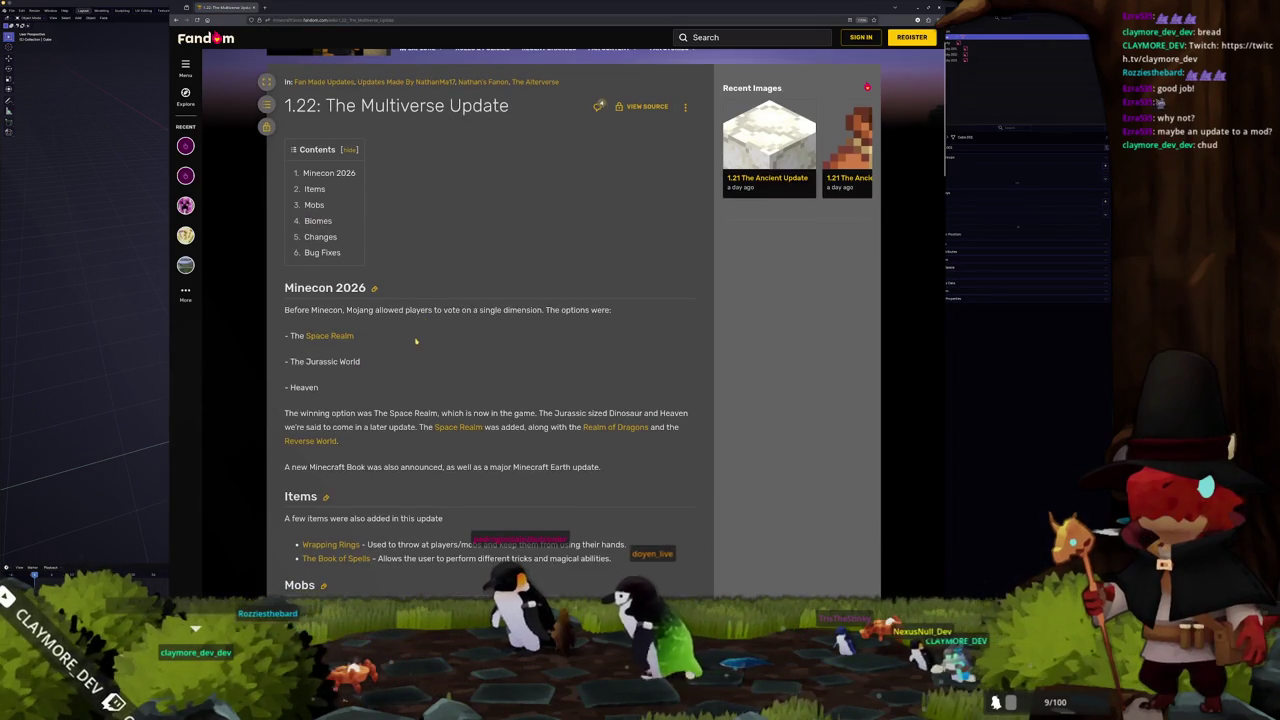
scroll(416, 335, "down", 1)
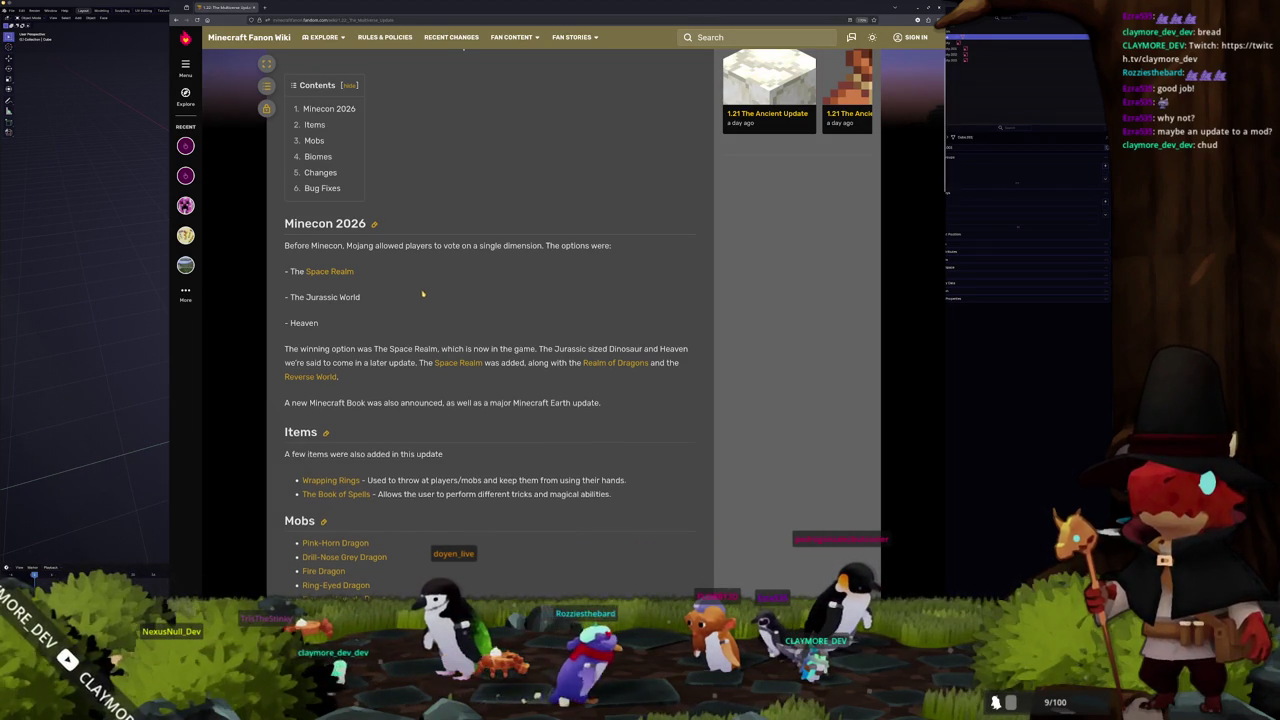
scroll(423, 293, "down", 1)
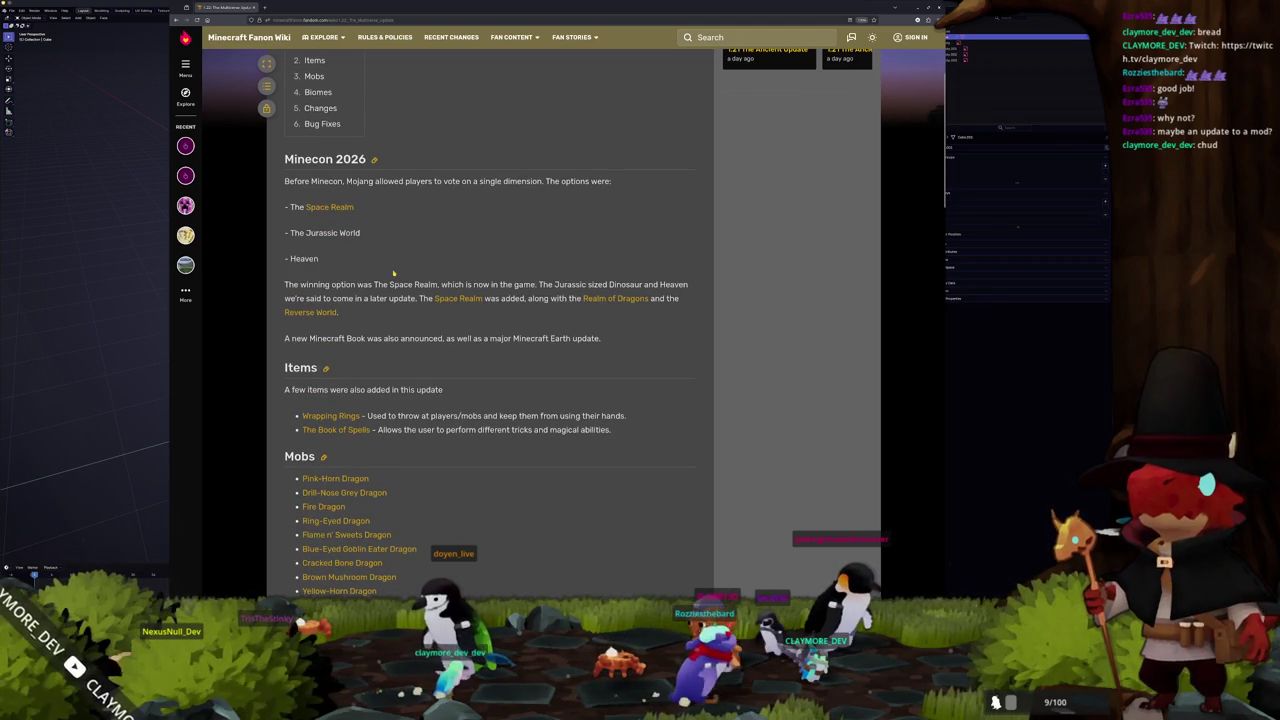
scroll(393, 272, "down", 1)
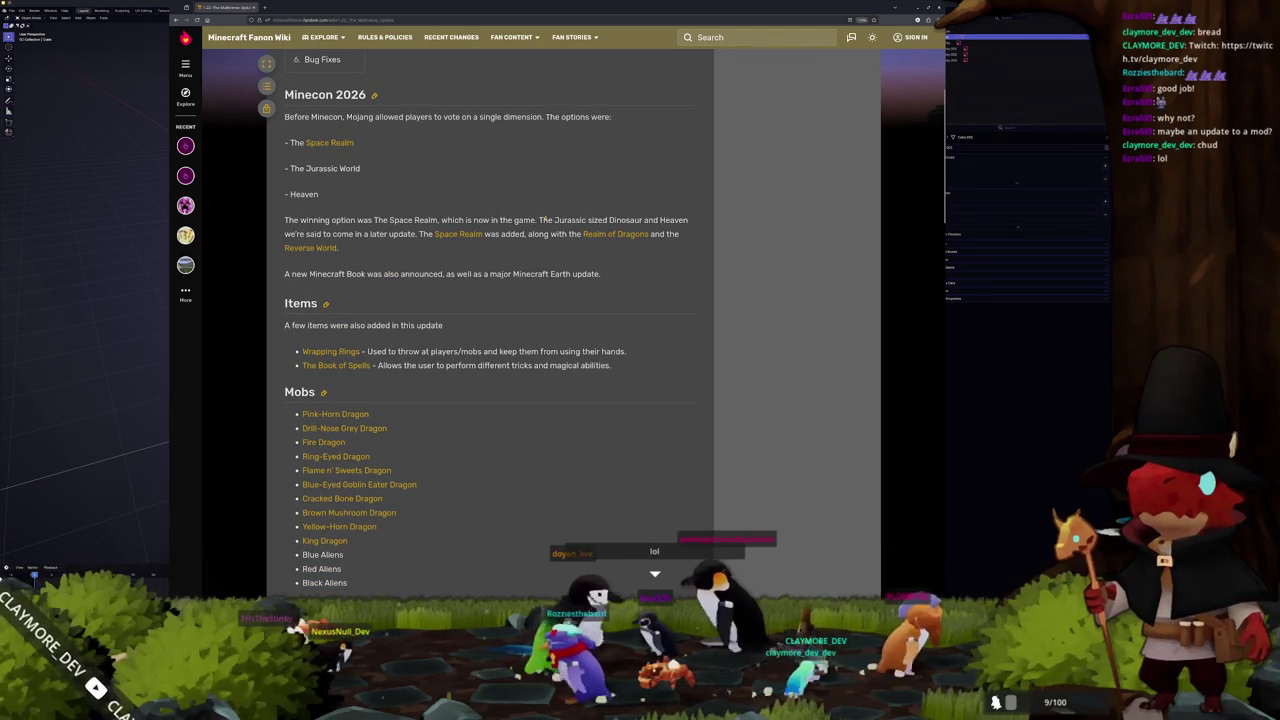
- Browse the Space Realm article, then return to the Multiverse Update article
left_click(458, 234)
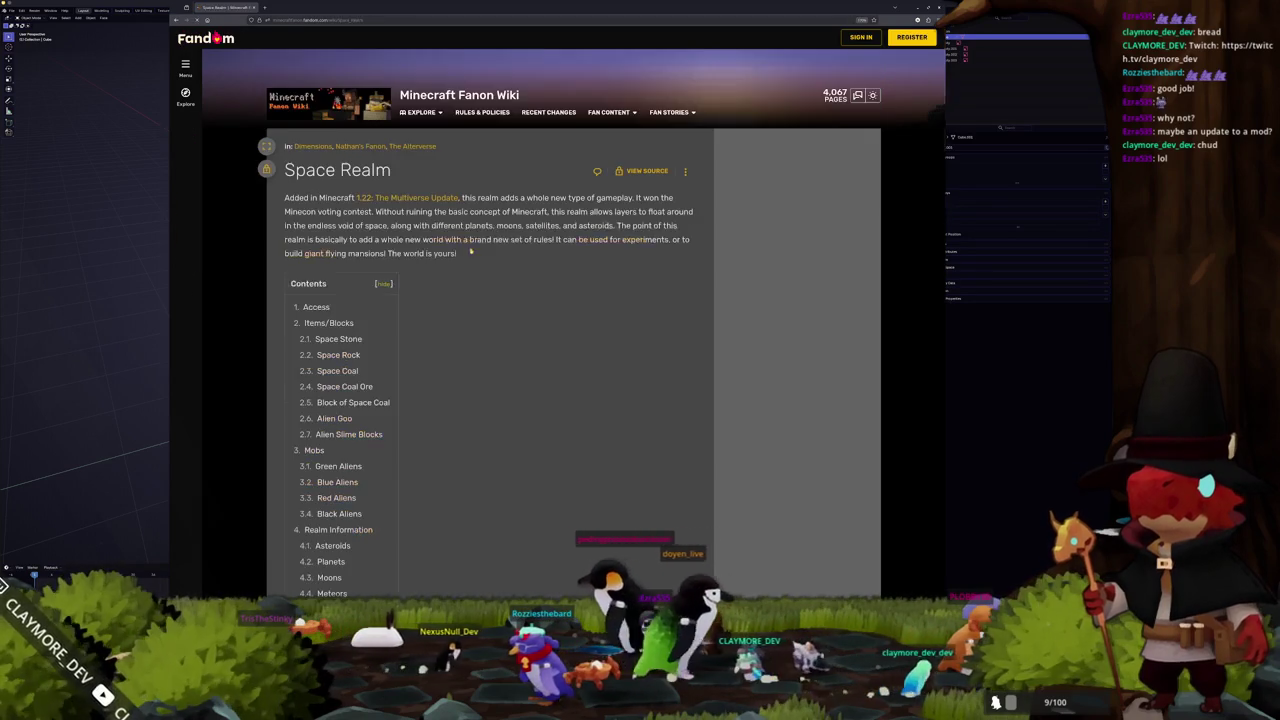
scroll(470, 250, "down", 5)
scroll(465, 255, "down", 5)
scroll(455, 262, "down", 5)
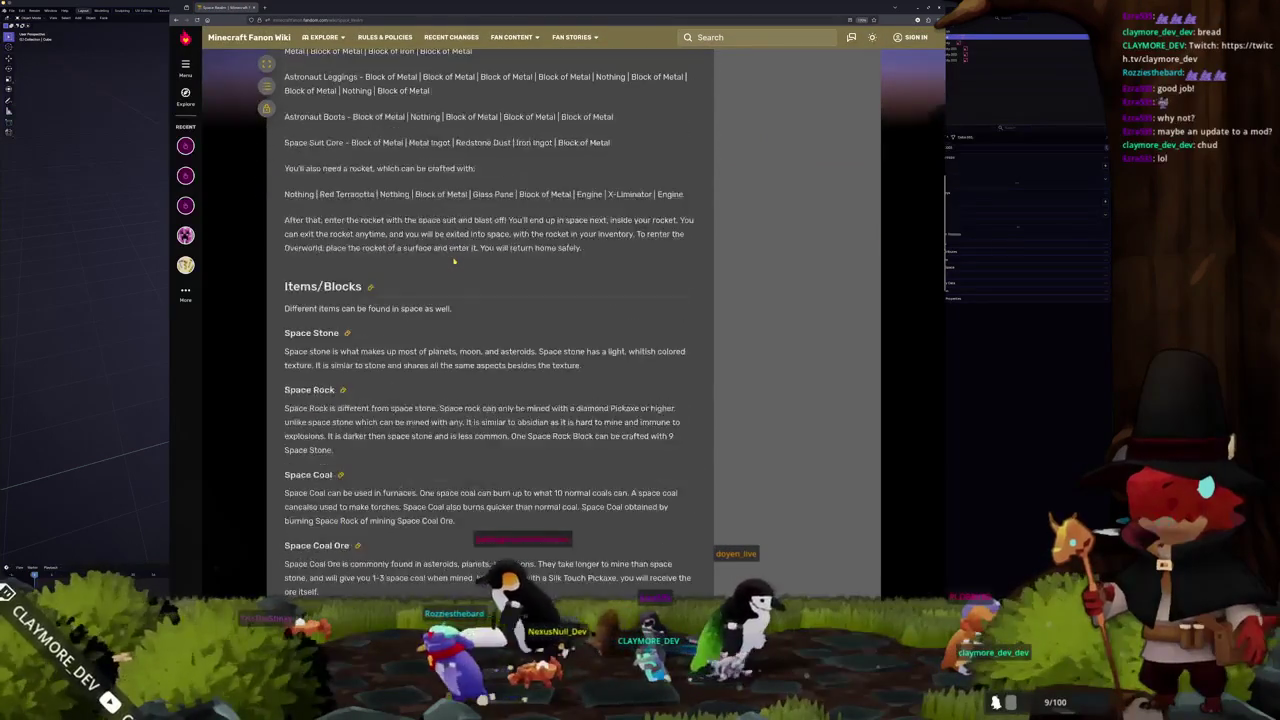
scroll(453, 262, "down", 3)
scroll(430, 263, "down", 5)
scroll(400, 265, "down", 5)
scroll(363, 267, "down", 5)
left_click(176, 20)
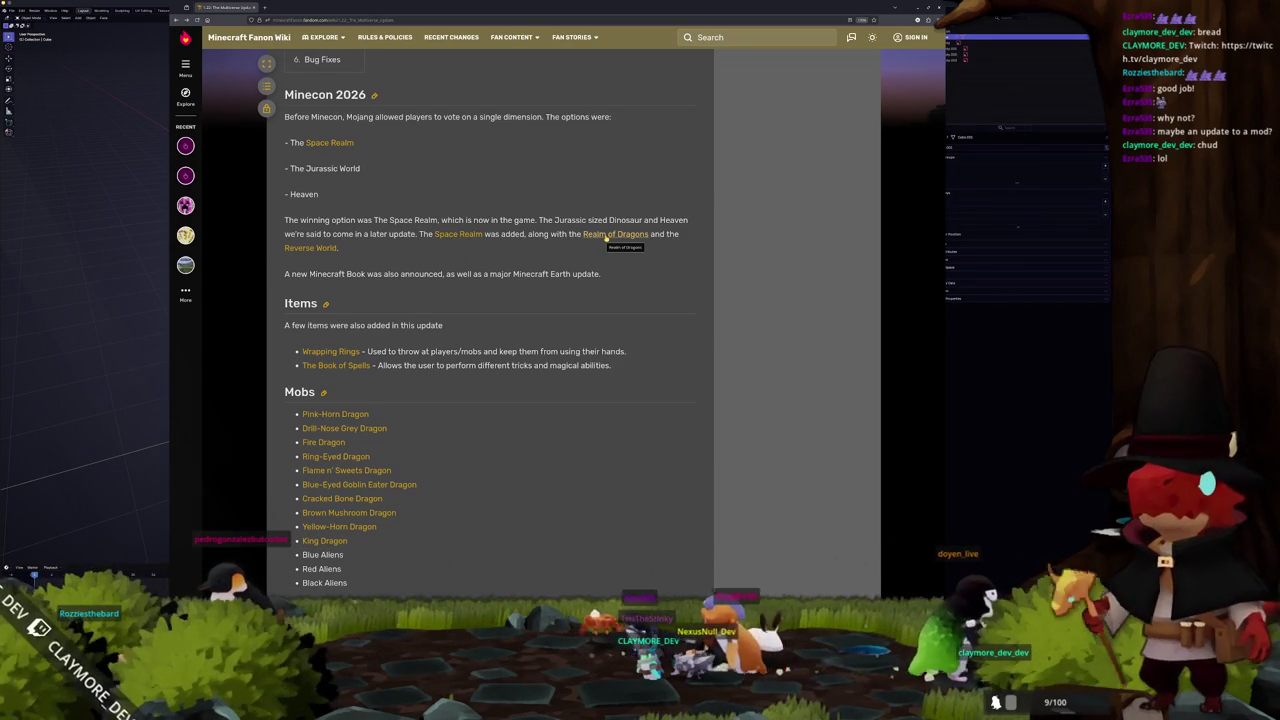
- Open the Clay Dimension article and then the Voidwarp article
left_click(604, 237)
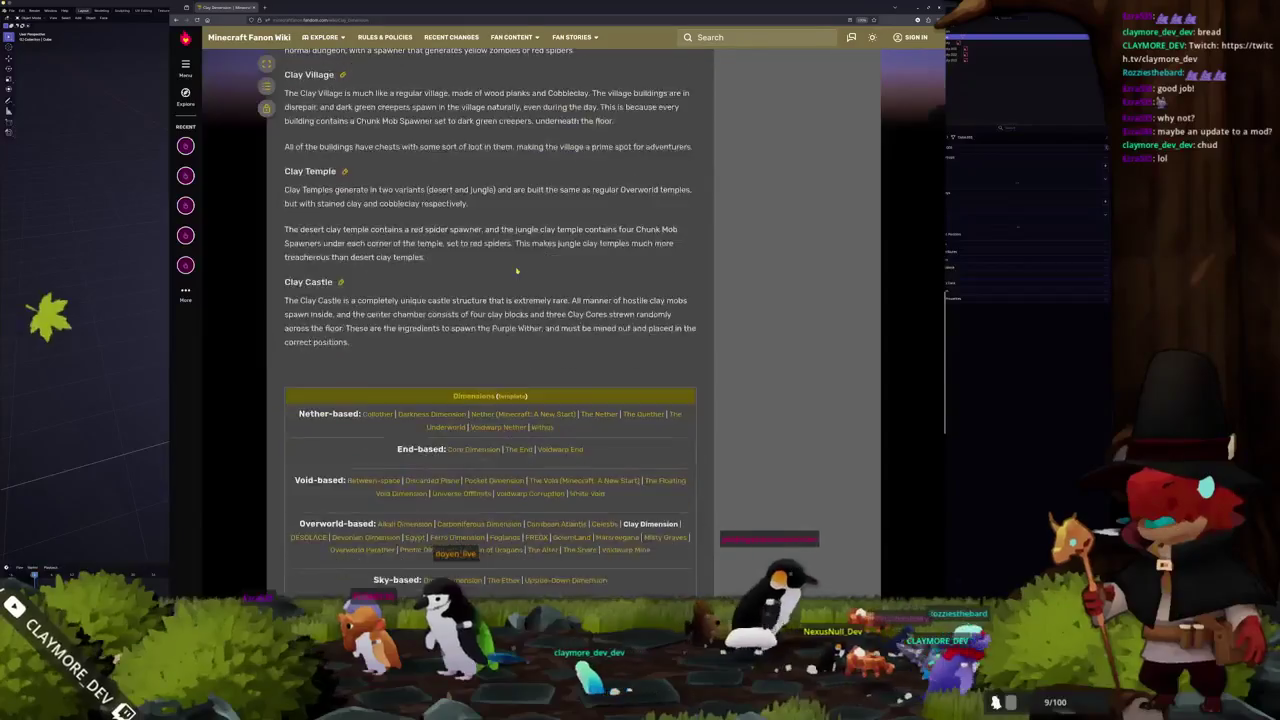
scroll(471, 373, "down", 3)
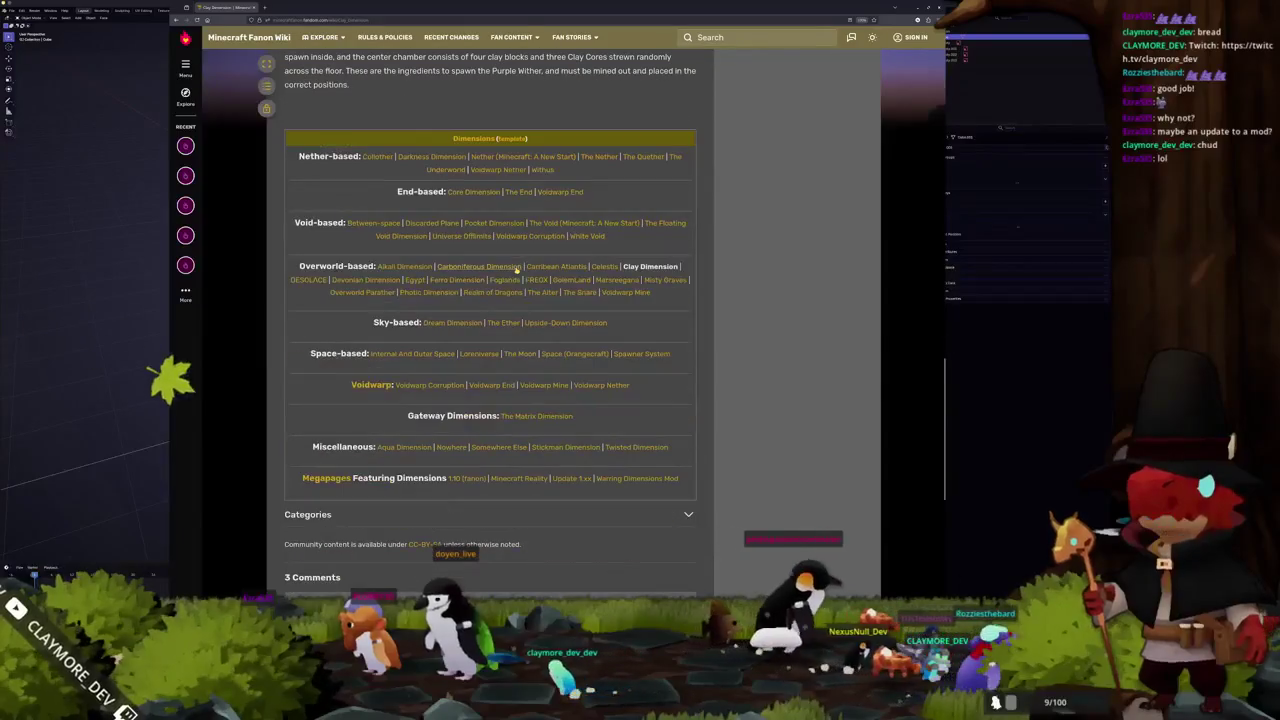
left_click(372, 385)
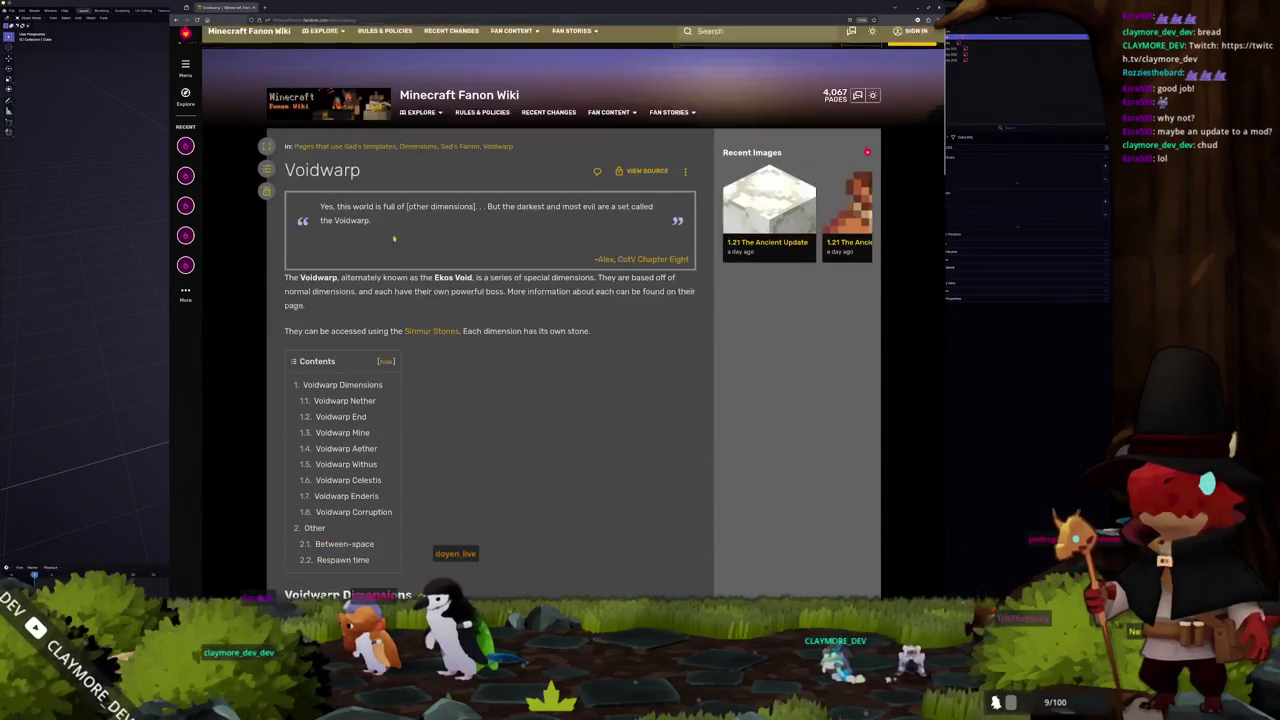
- Back in Blender, shrink the cube, flatten it along X, and switch to the numpad 3 side view
key("alt+Tab")
key("Tab")
key("a")
key("s")
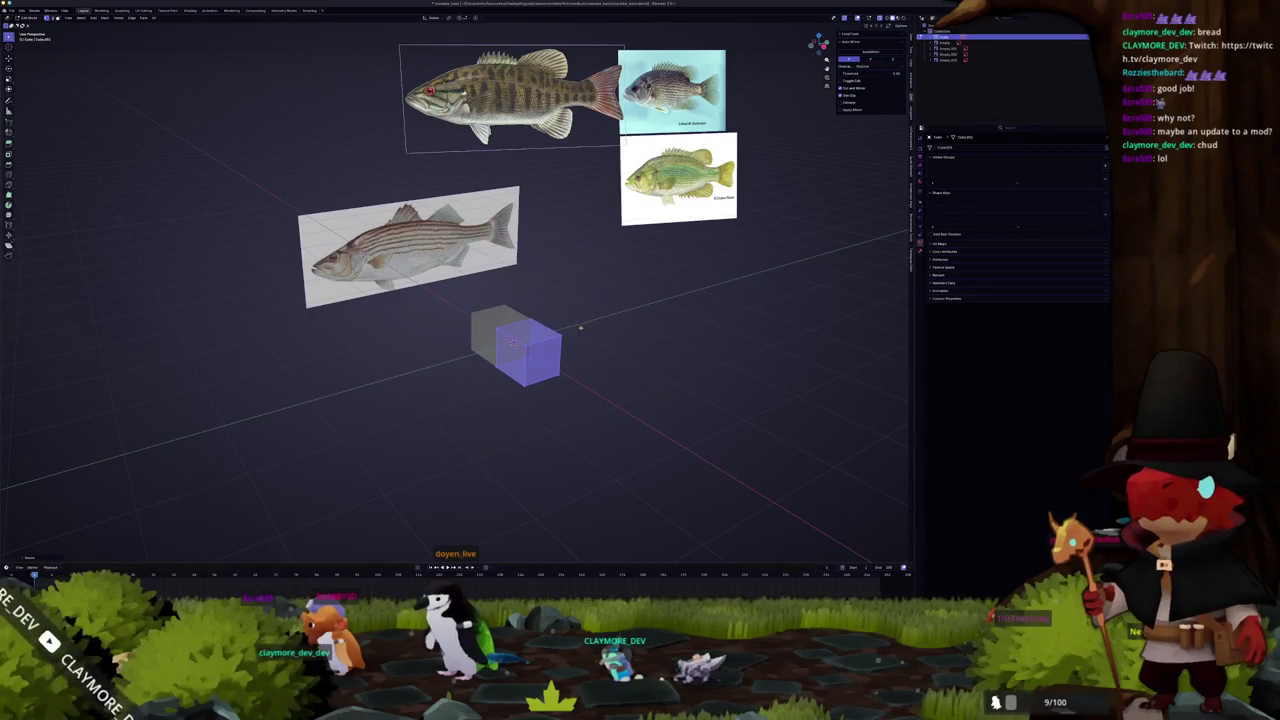
key("x")
left_click(651, 336)
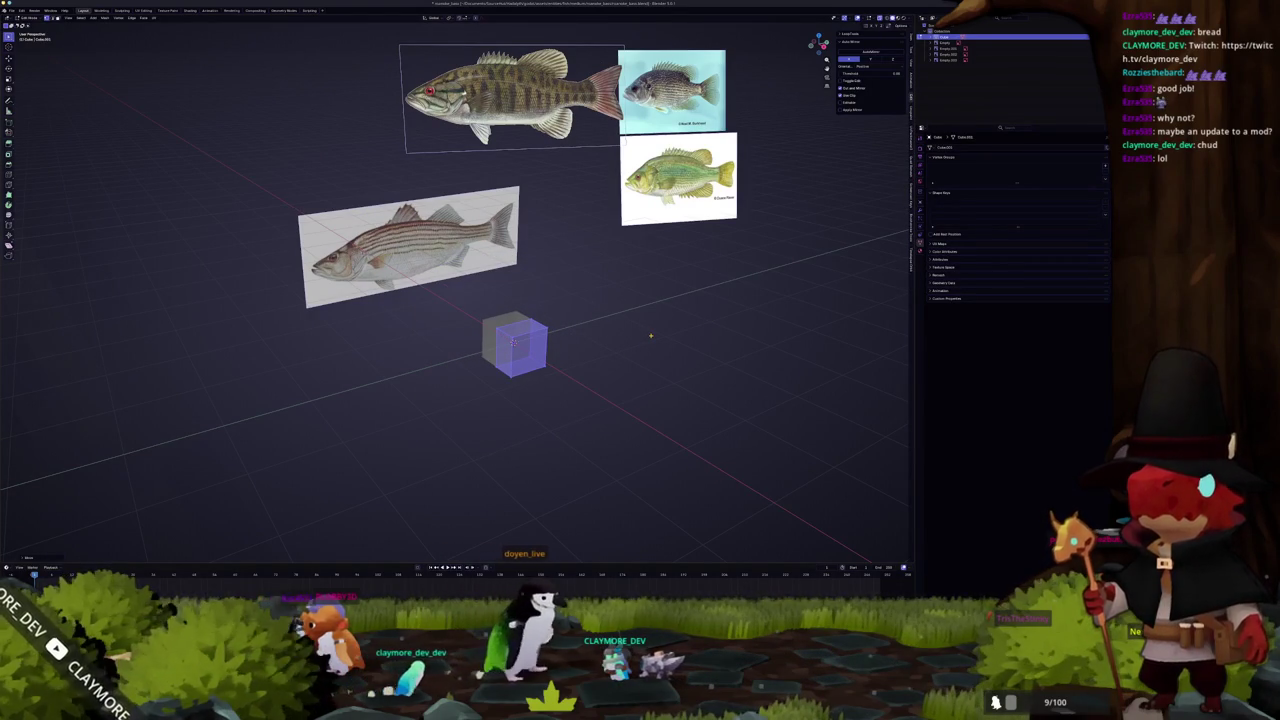
key("KP_3")
scroll(500, 343, "up", 2)
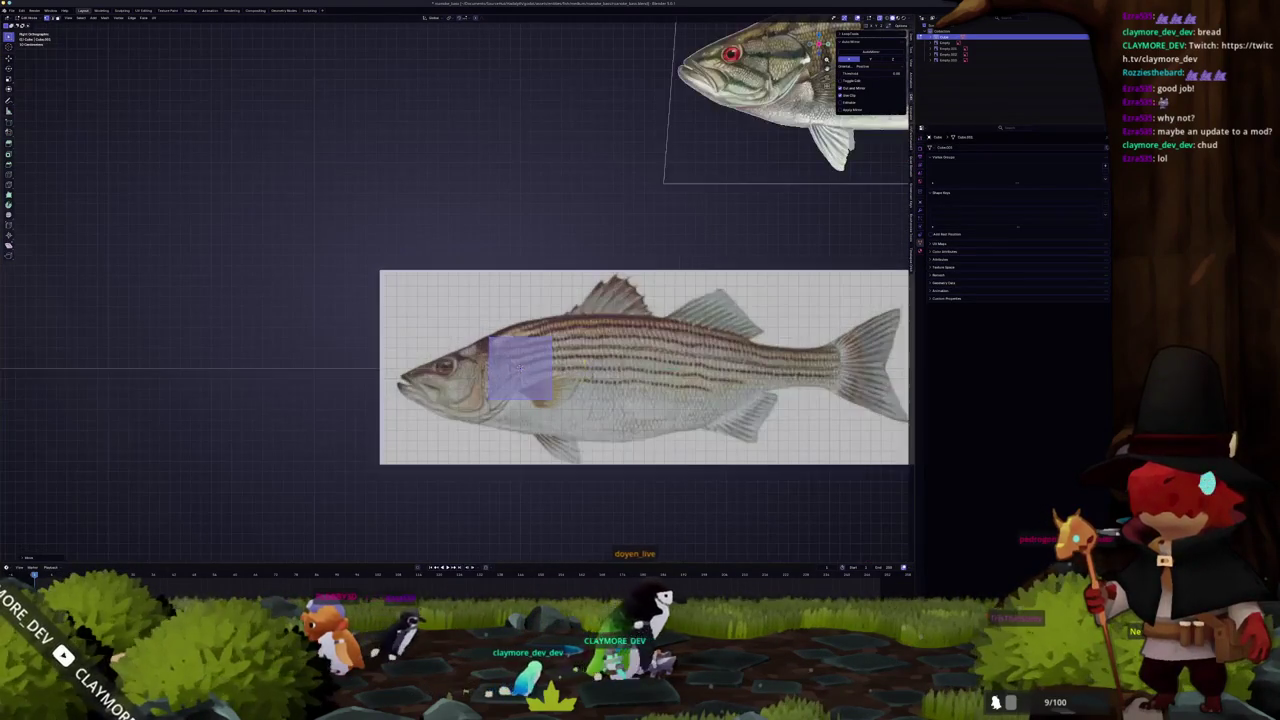
- Zoom in on the fish head and move the selected vertices along Z to match the outline
scroll(519, 367, "up", 1)
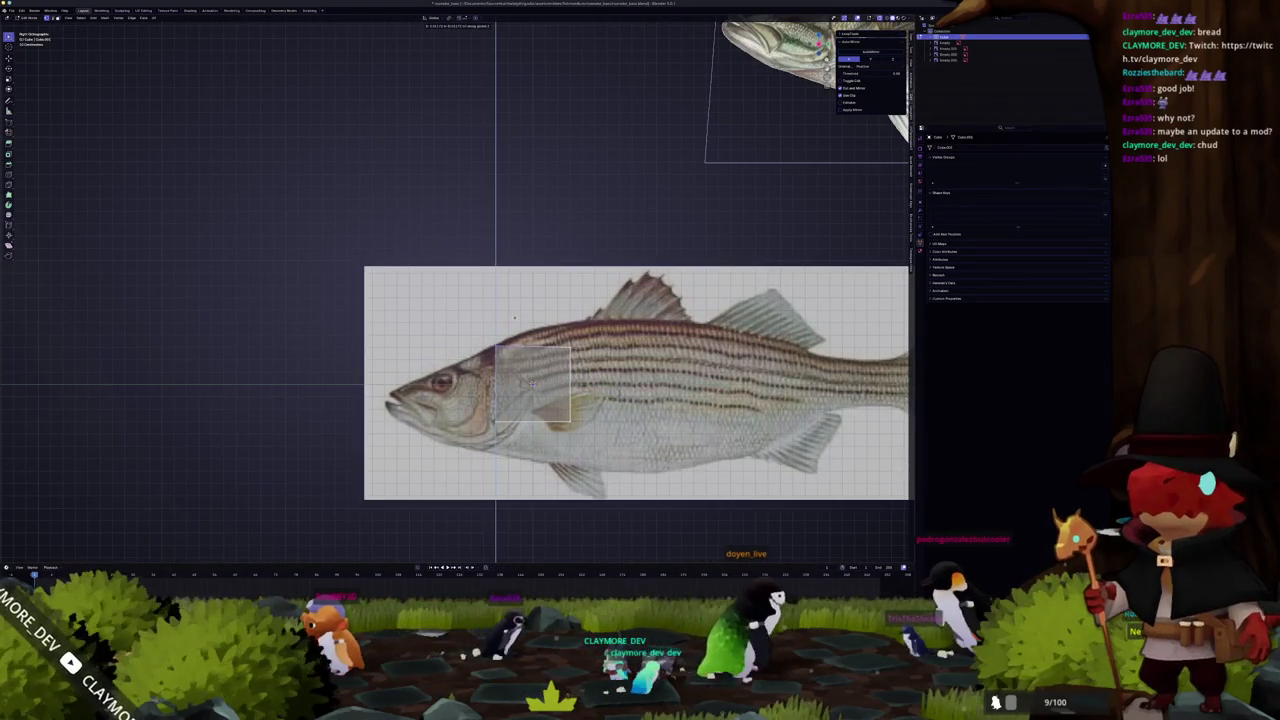
middle_click_drag(531, 383, 514, 318, "shift")
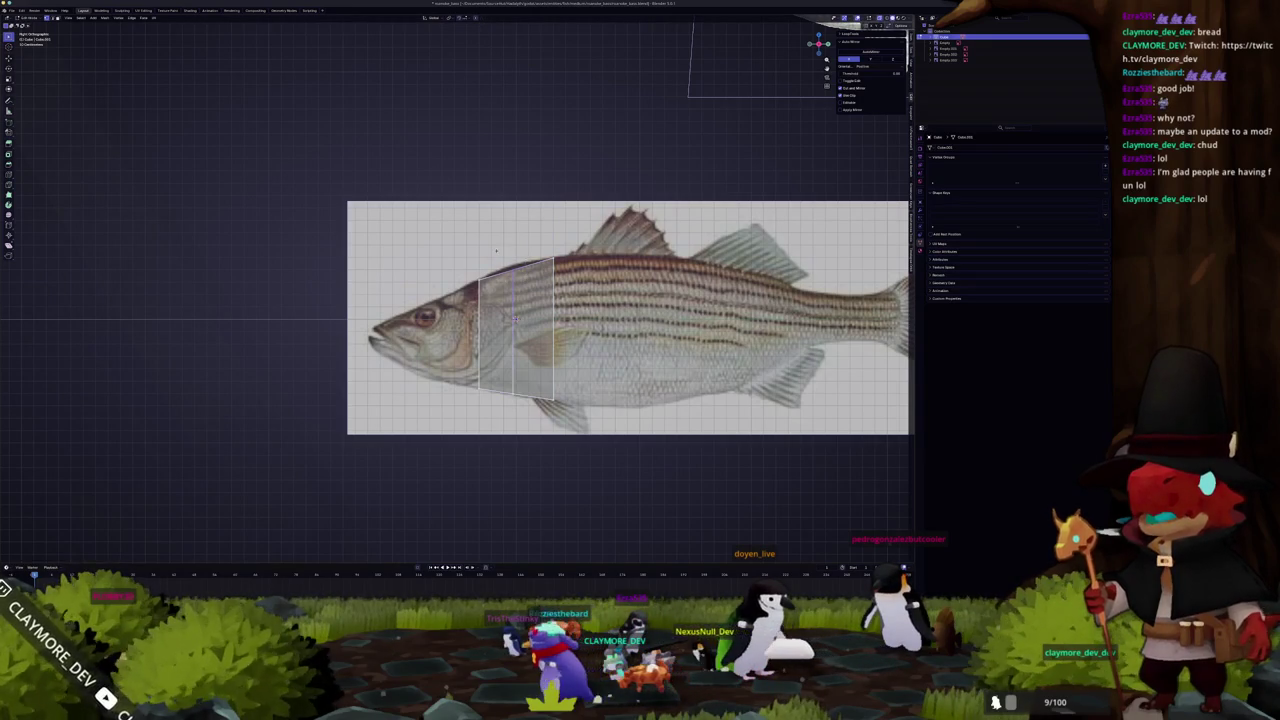
key("g")
key("z")
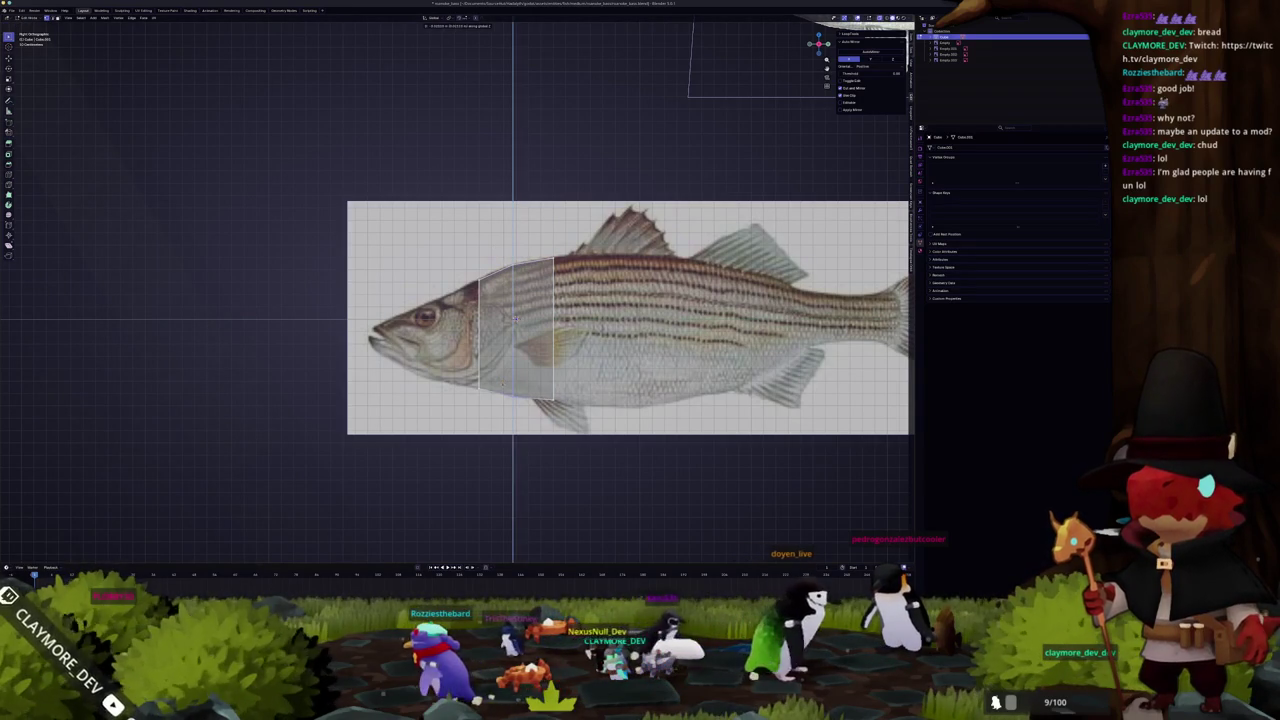
key("Return")
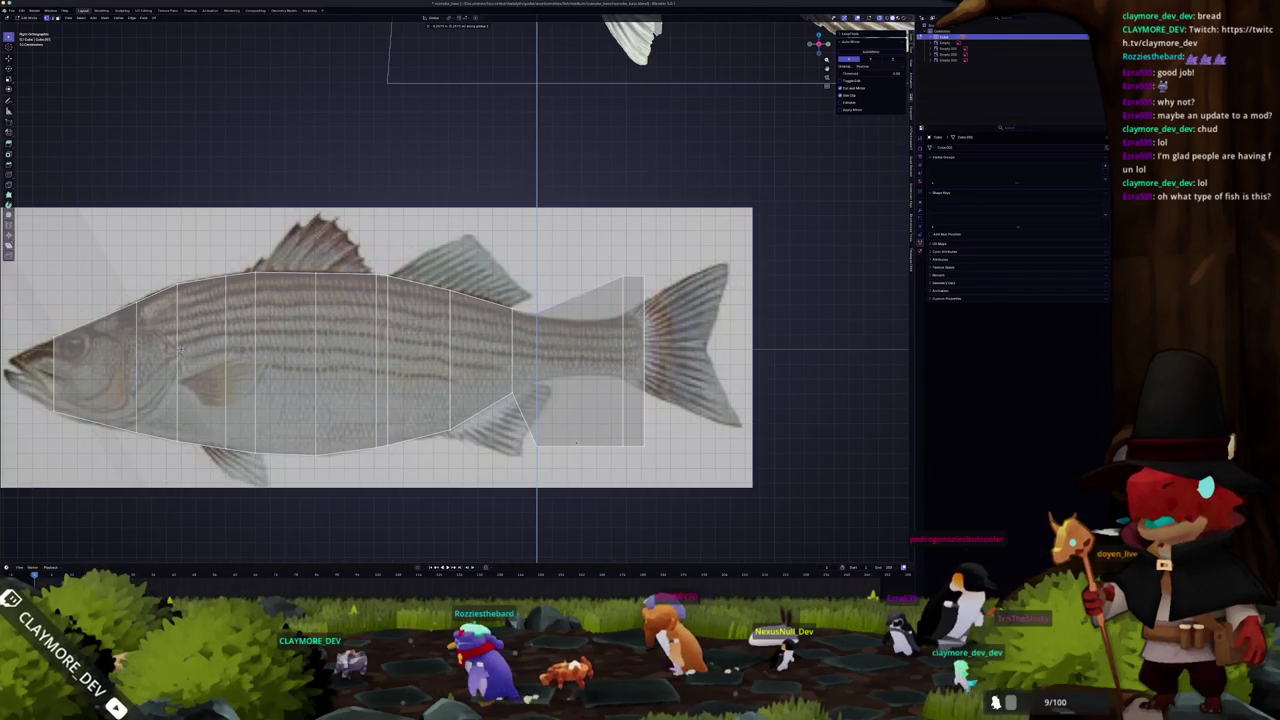
- Pan toward the tail and move a rear vertex along Z onto the tail outline
key("Return")
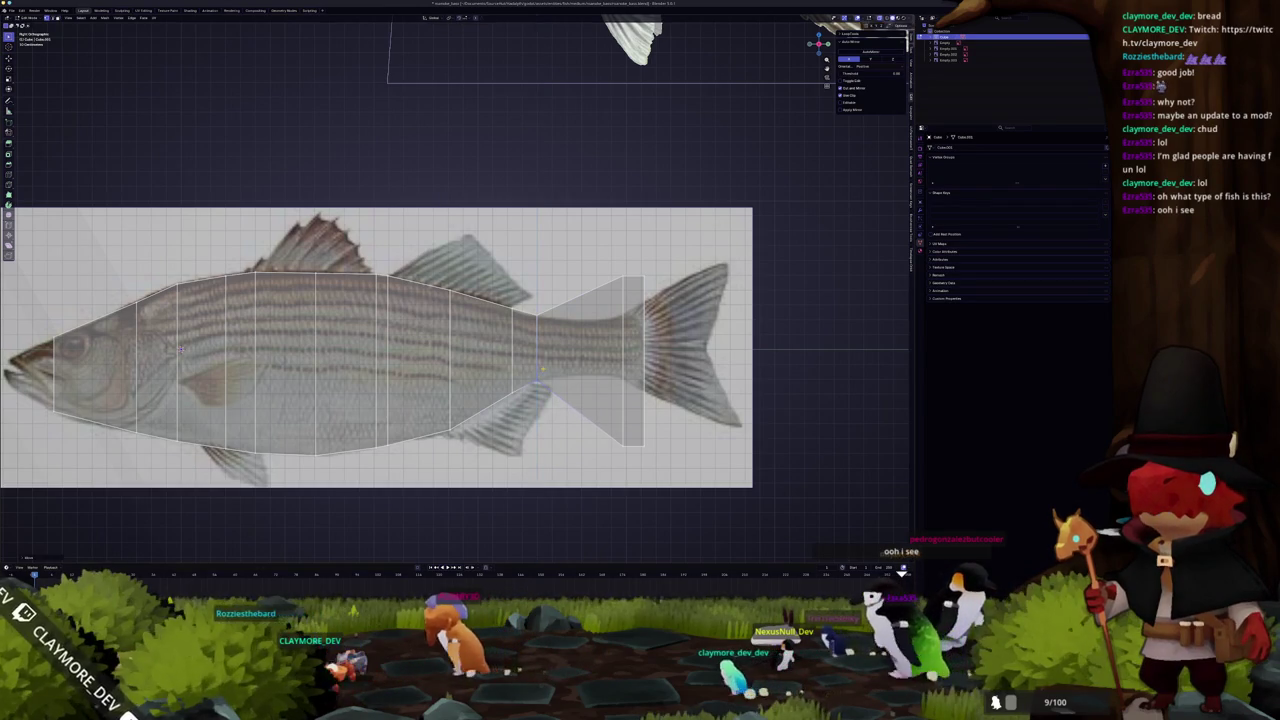
middle_click_drag(540, 370, 470, 373, "shift")
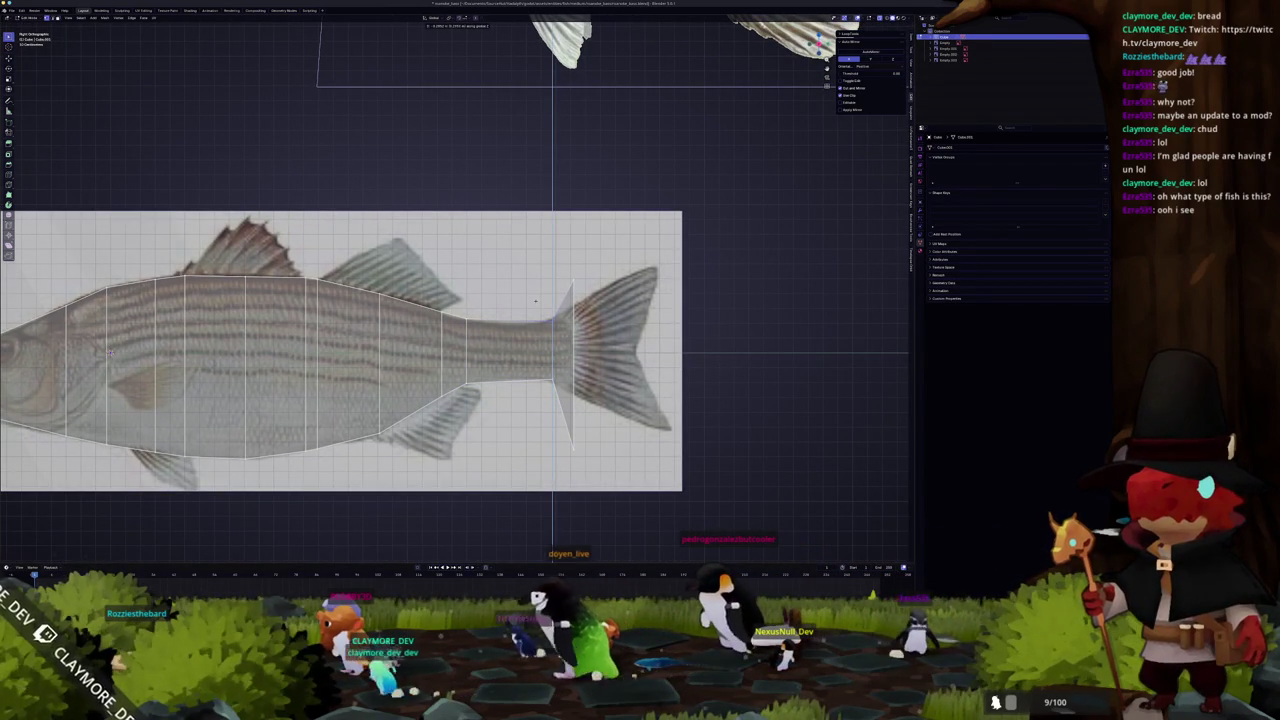
key("g")
key("z")
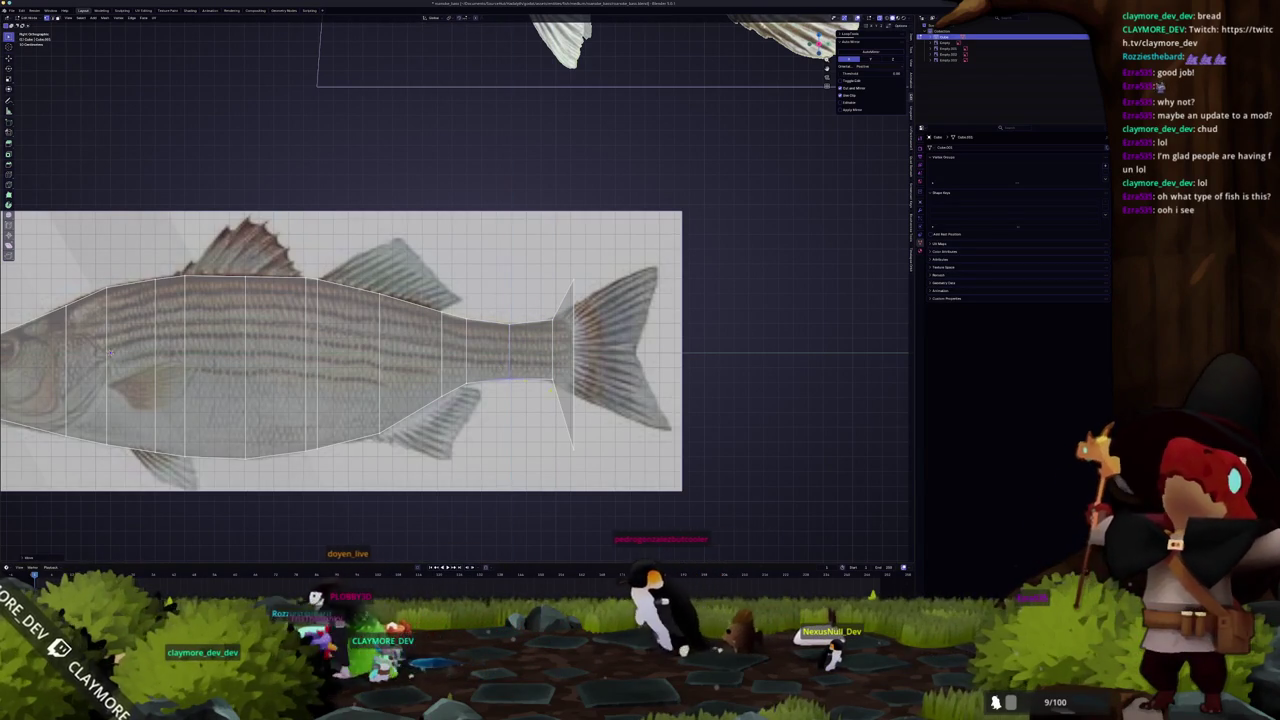
left_click(553, 382)
- Move more rear vertices along Z so the strip follows the narrowing tail stalk
key("g")
key("z")
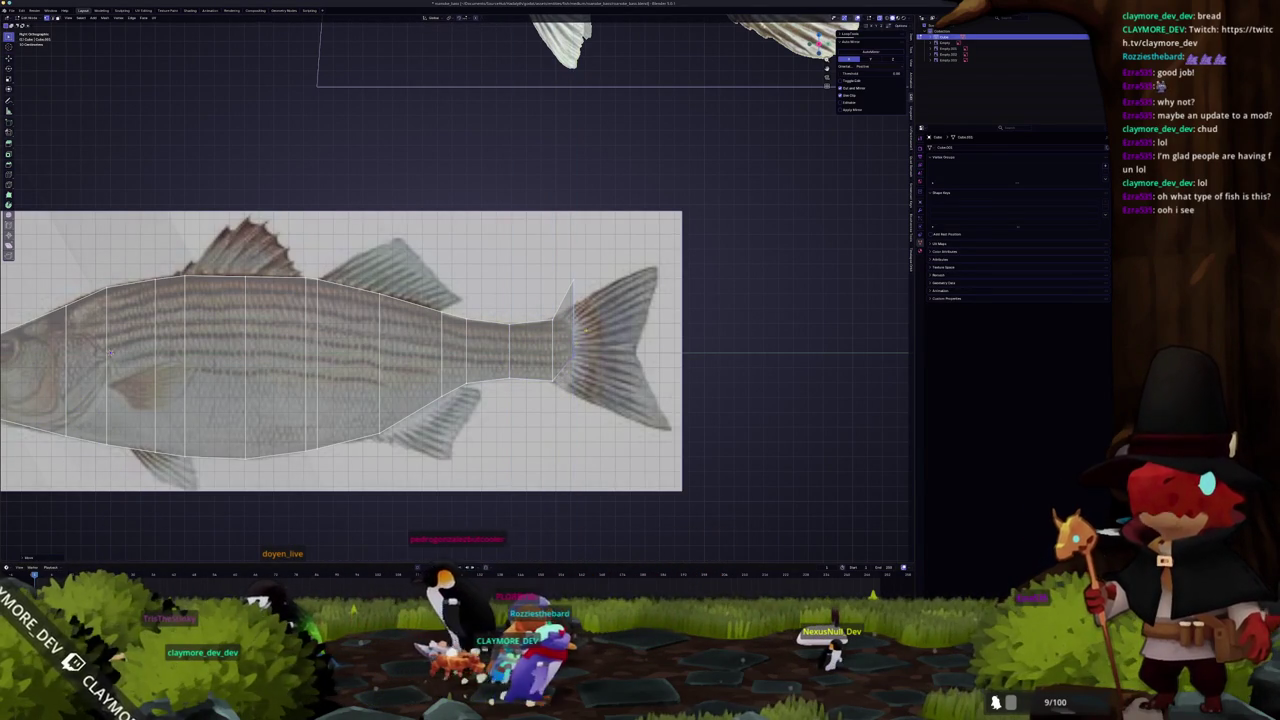
left_click(558, 330)
key("g")
key("z")
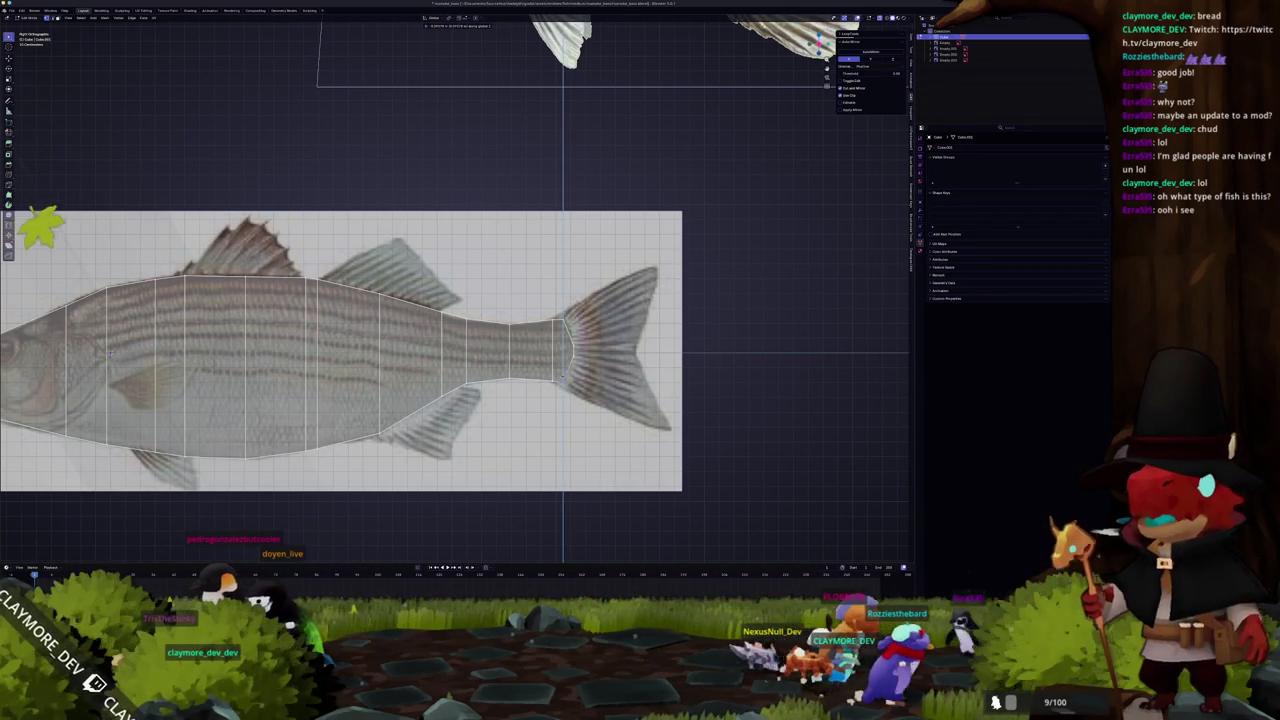
scroll(98, 366, "up", 2)
scroll(98, 366, "up", 1)
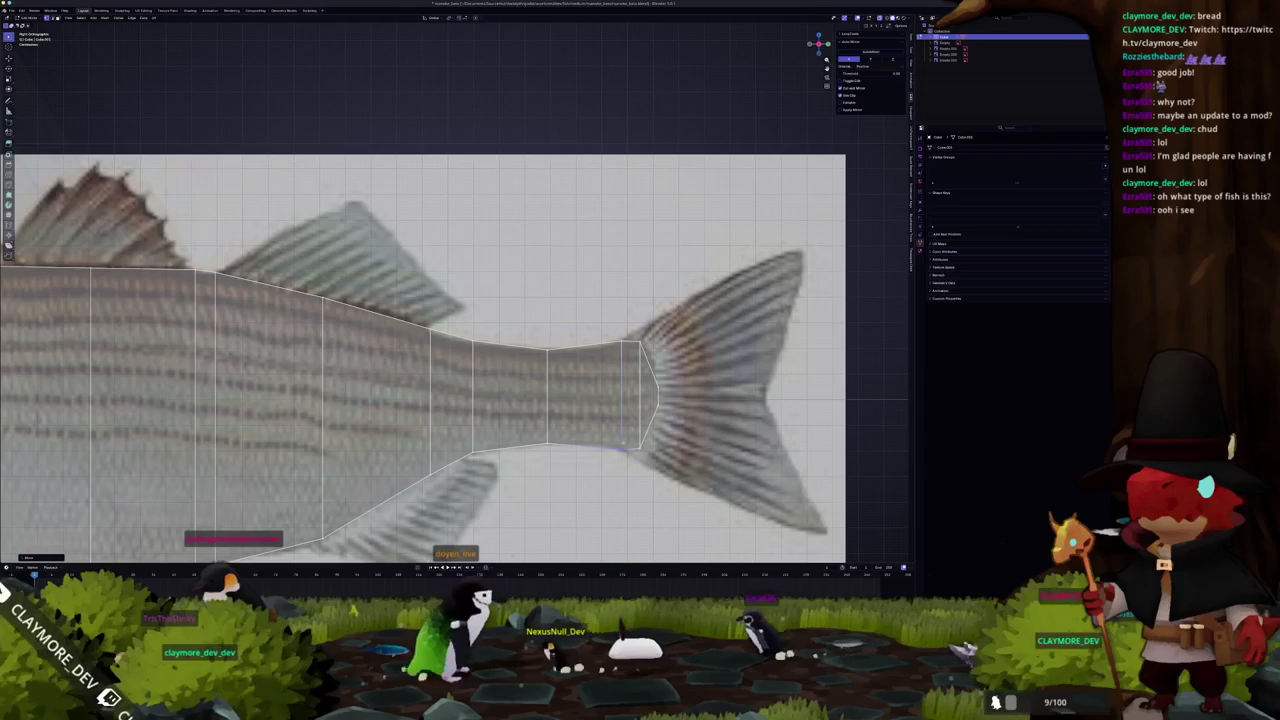
- Move the tail-end vertex along Z to the tail fin's base, then frame the whole fish
key("g")
key("z")
scroll(634, 436, "down", 1)
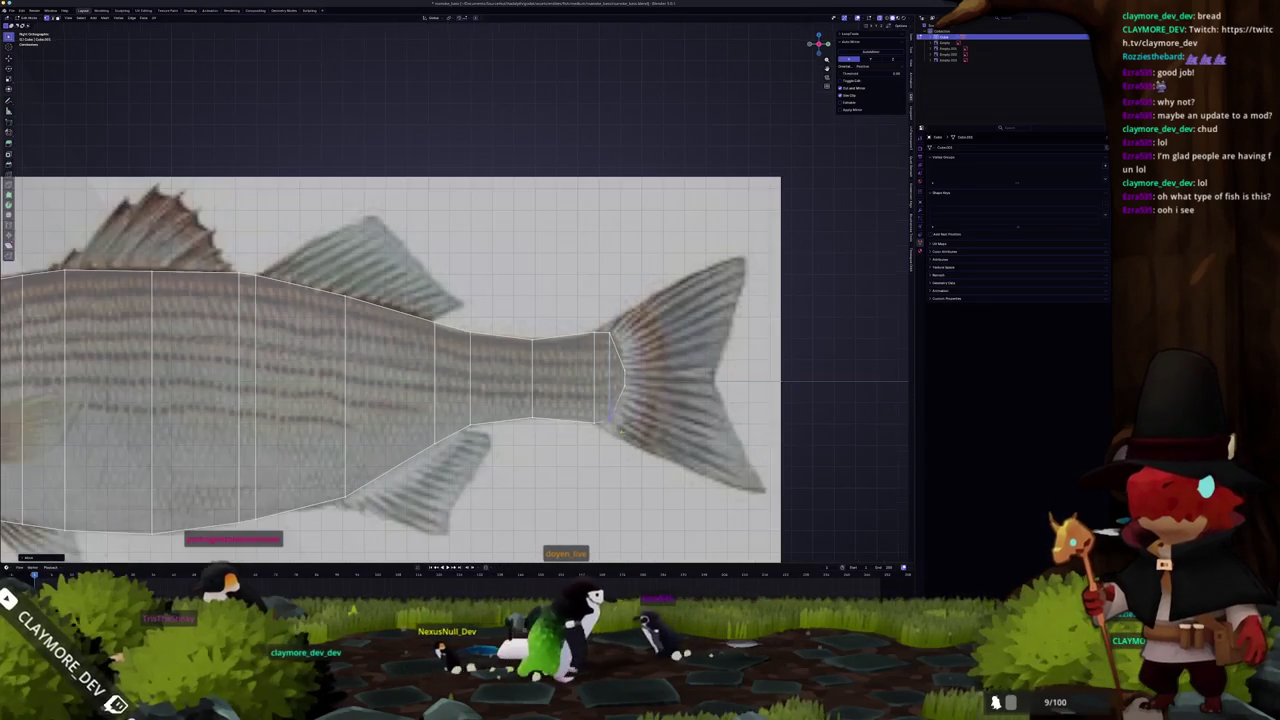
scroll(389, 396, "down", 3)
scroll(391, 394, "up", 2)
scroll(492, 474, "up", 2)
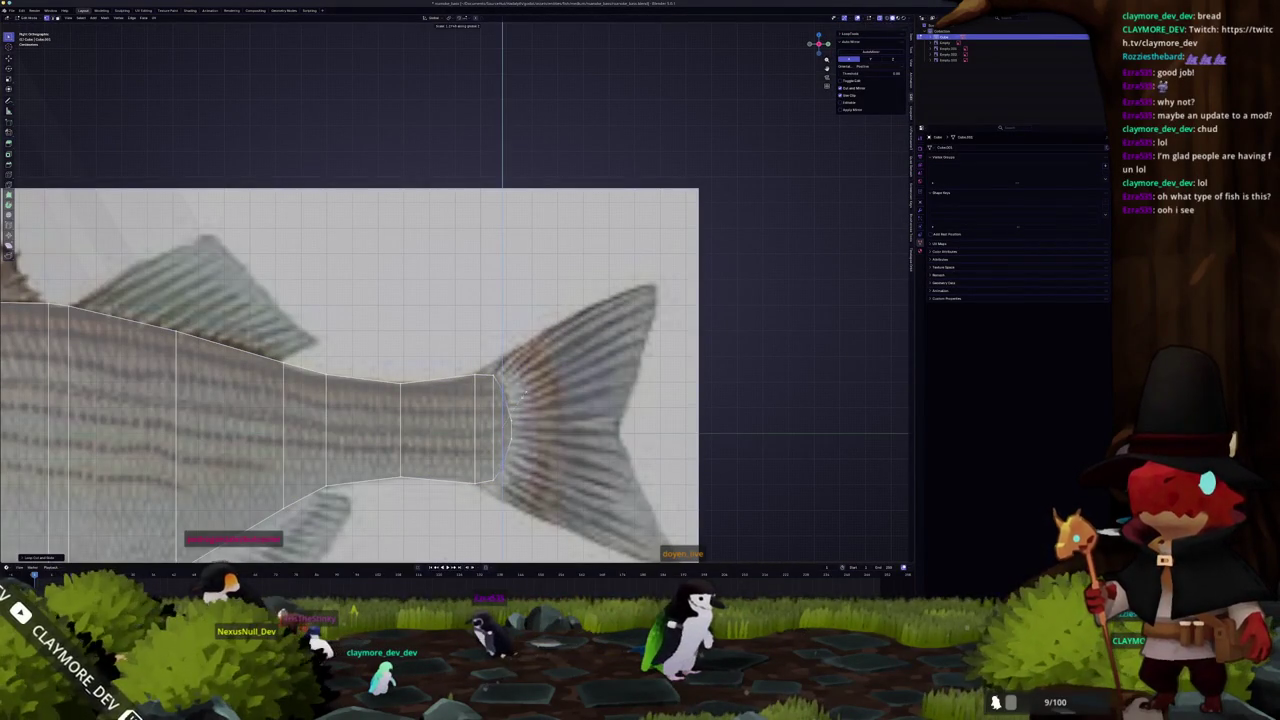
scroll(400, 380, "down", 3)
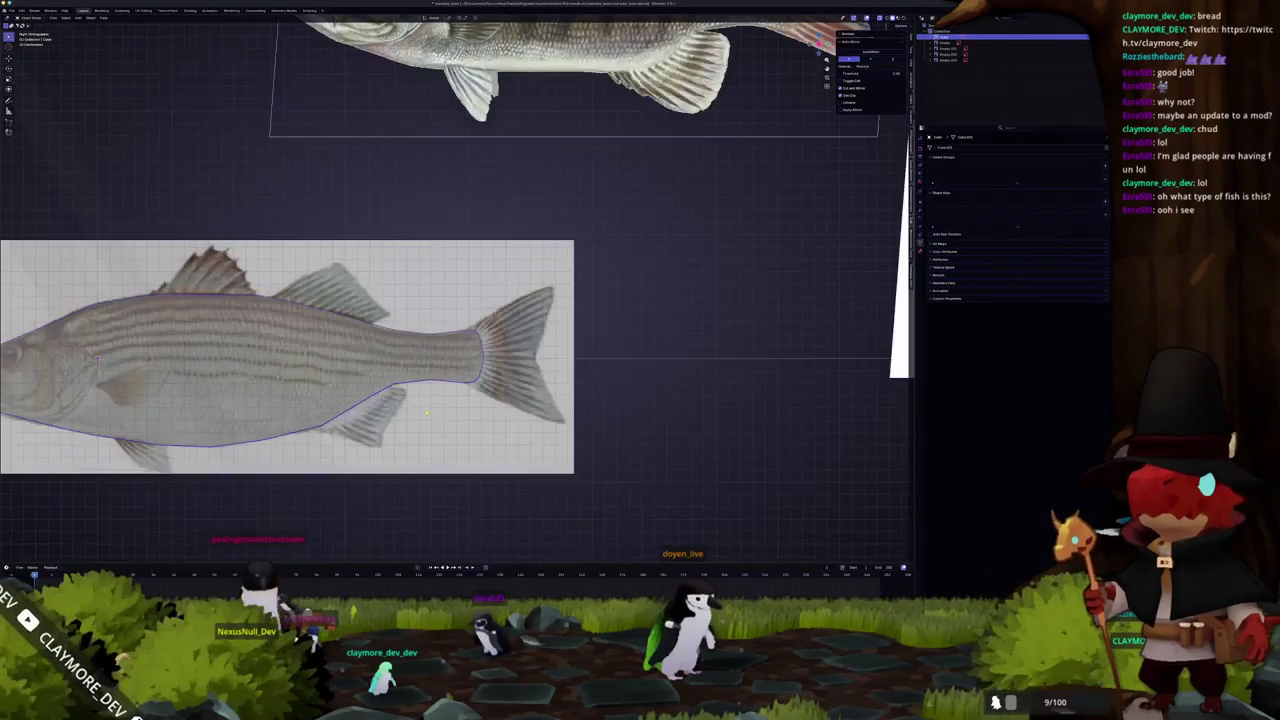
scroll(211, 372, "up", 2)
middle_click_drag(211, 372, 565, 333, "shift")
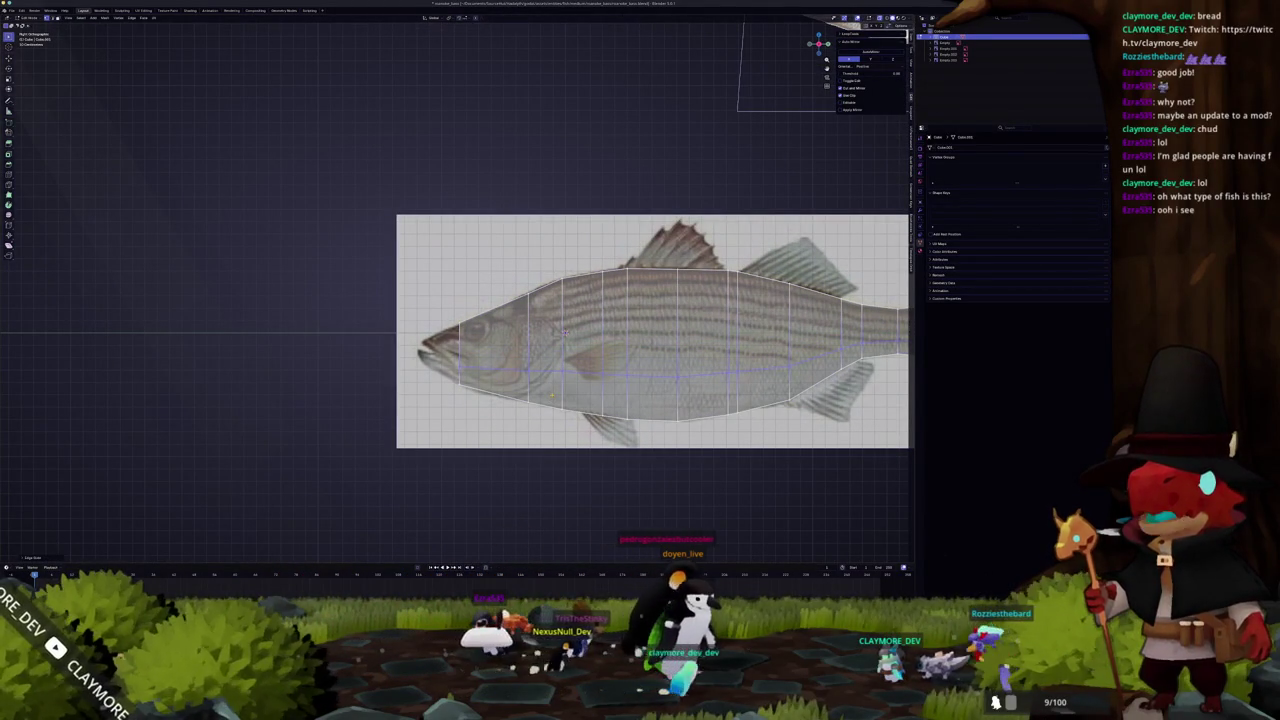
- Select the fish's middle edge loop and move it vertically along Z
left_click(564, 332, "alt")
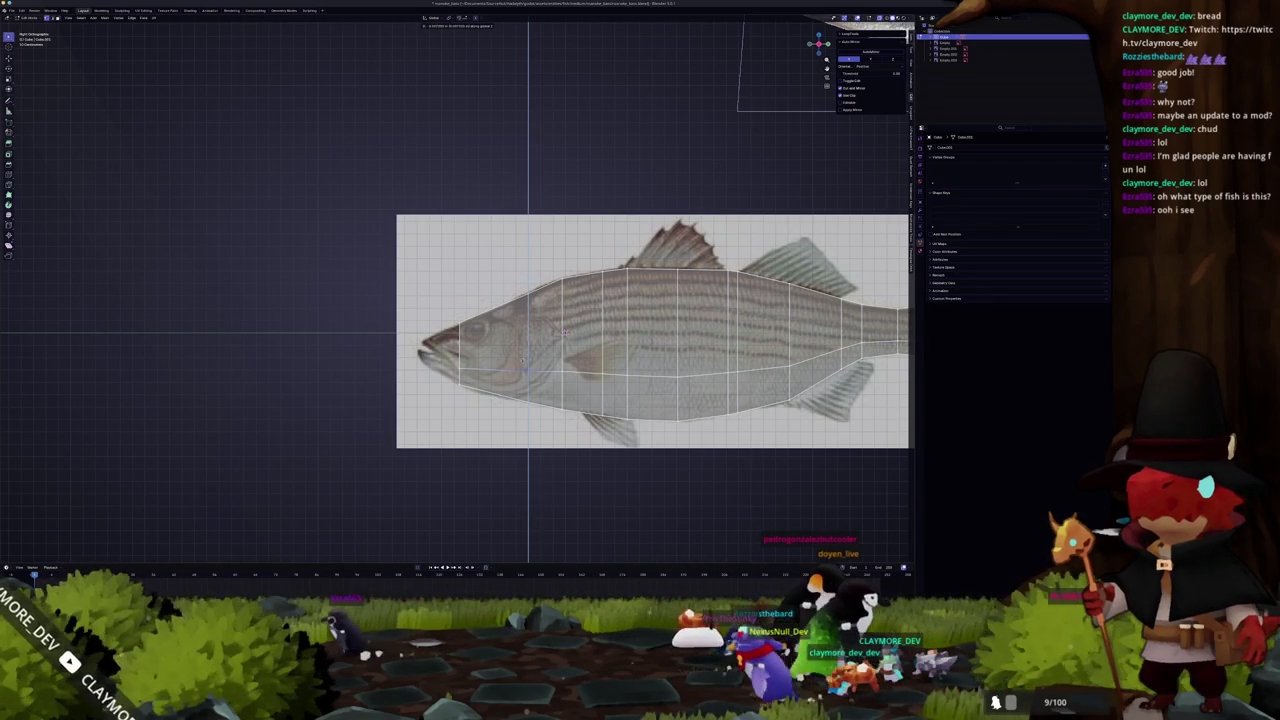
key("g")
key("z")
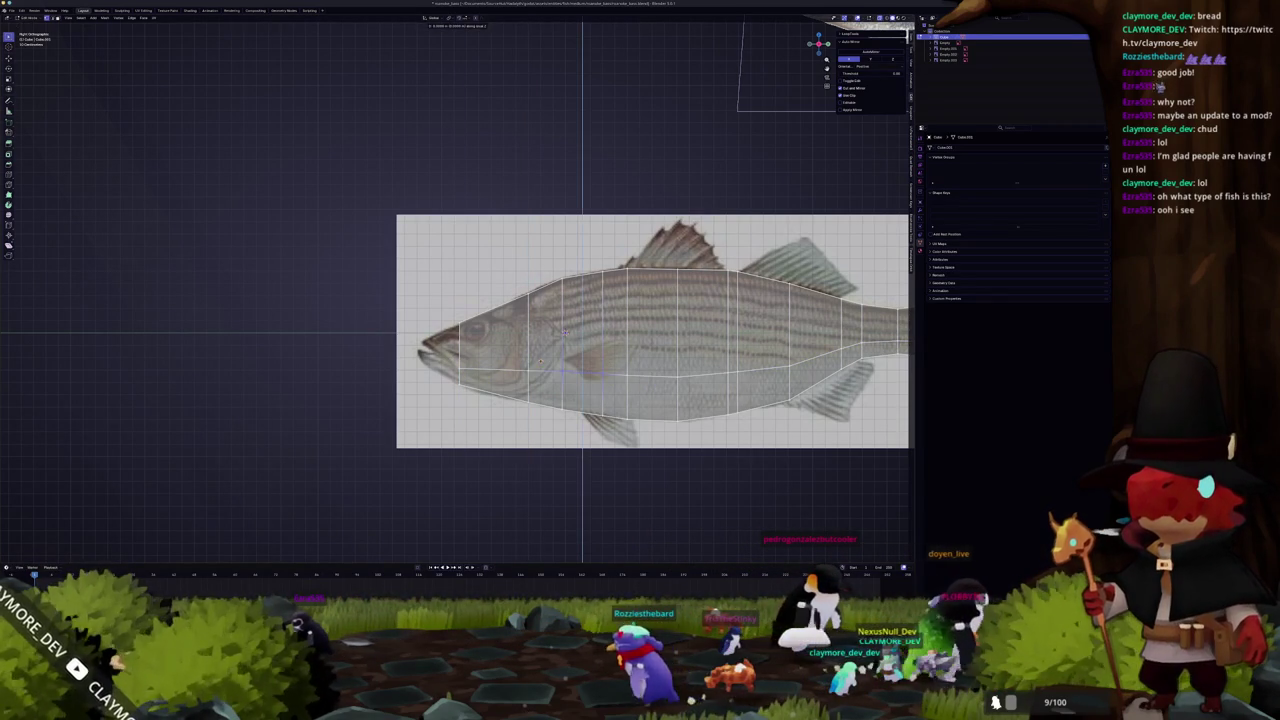
key("Return")
scroll(583, 331, "down", 2)
middle_click_drag(600, 340, 478, 340, "shift")
scroll(408, 335, "up", 2)
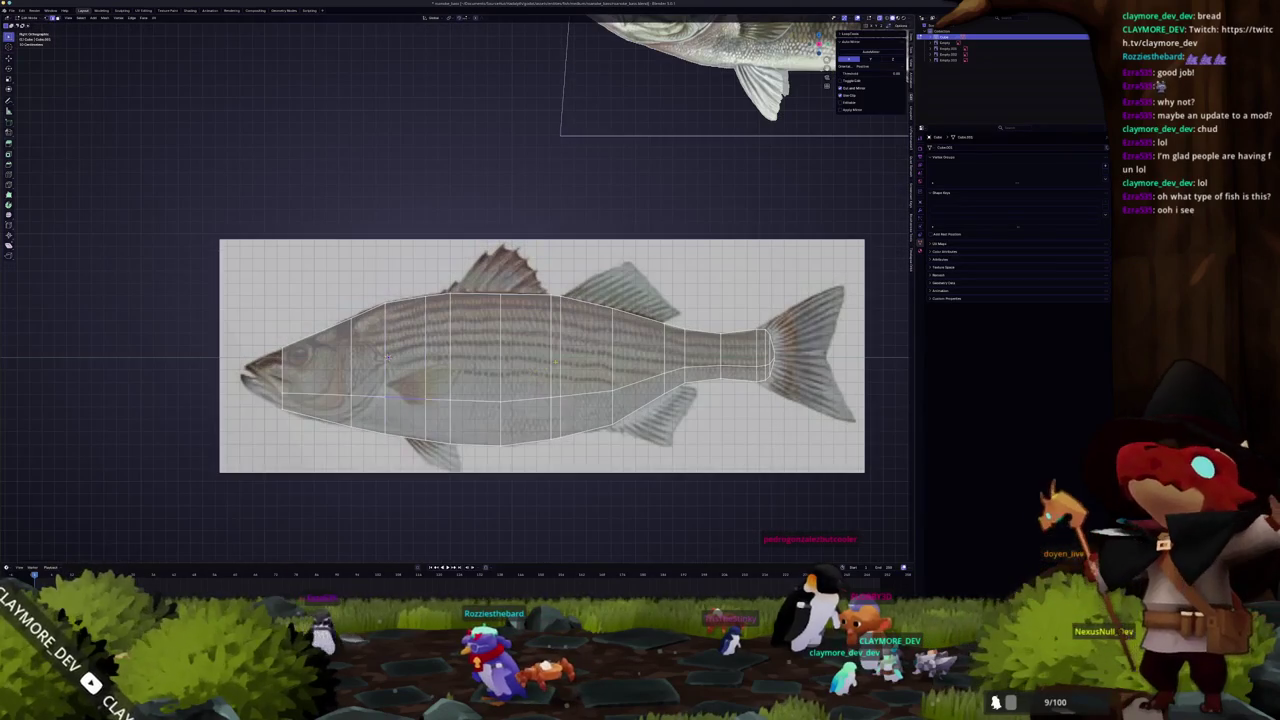
scroll(374, 369, "up", 1)
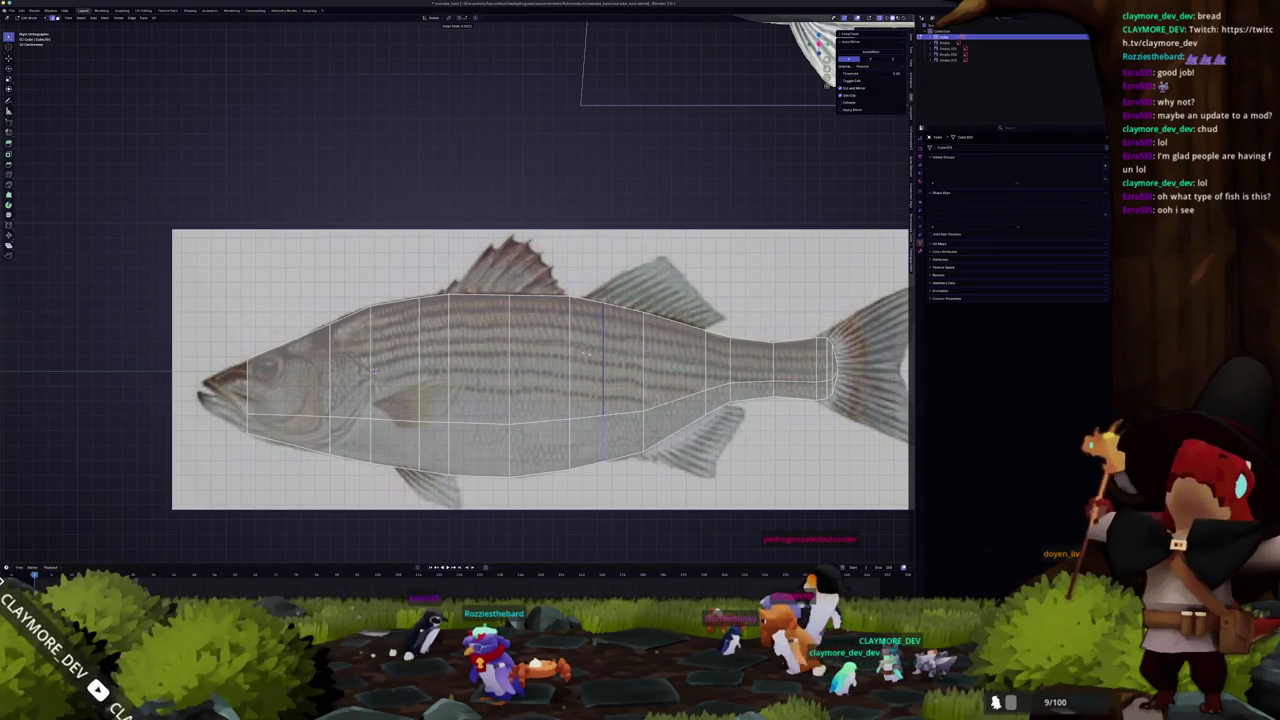
- Add a new vertical edge loop near the tail base and check it over the bass reference
left_click(570, 364)
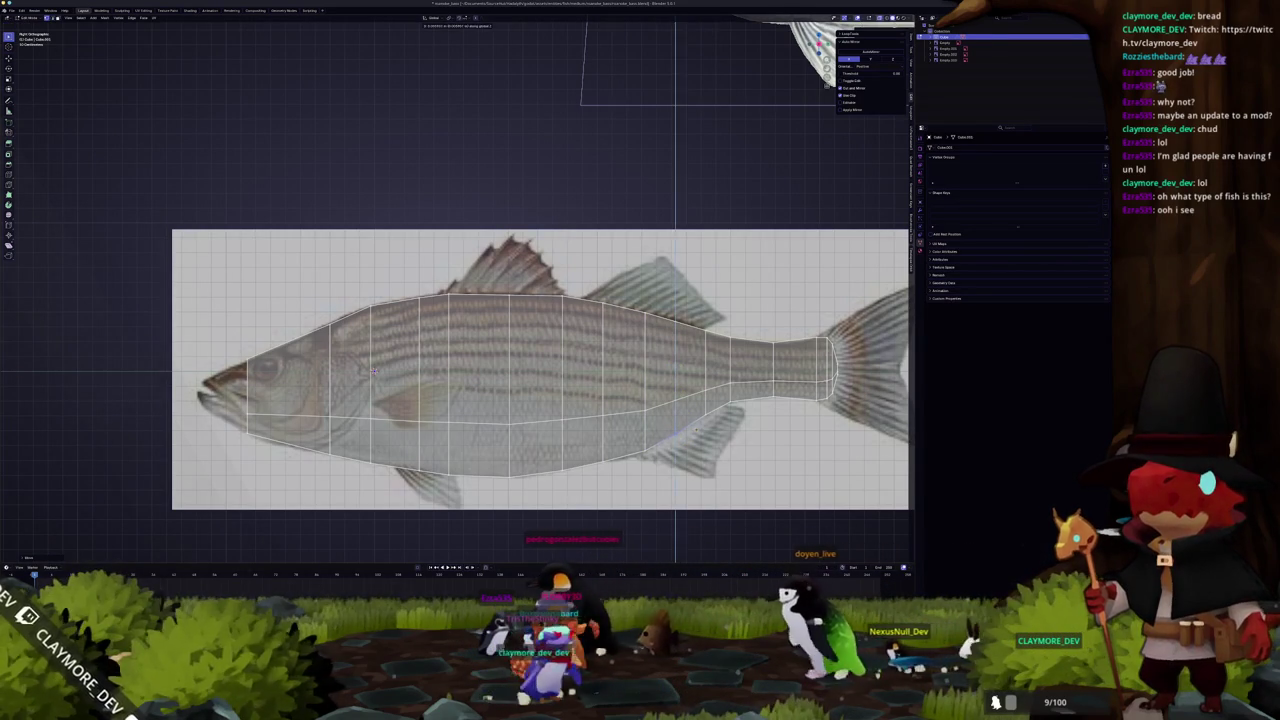
middle_click_drag(460, 370, 406, 390, "shift")
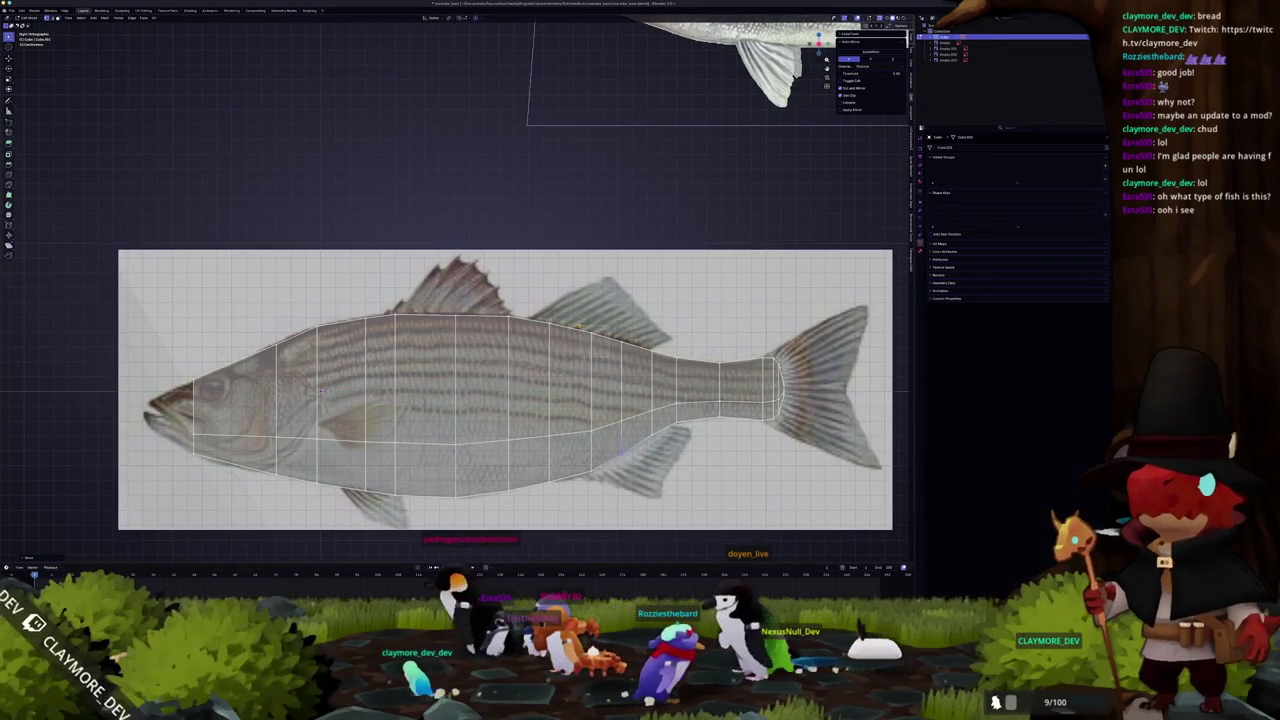
key("g")
key("z")
key("Escape")
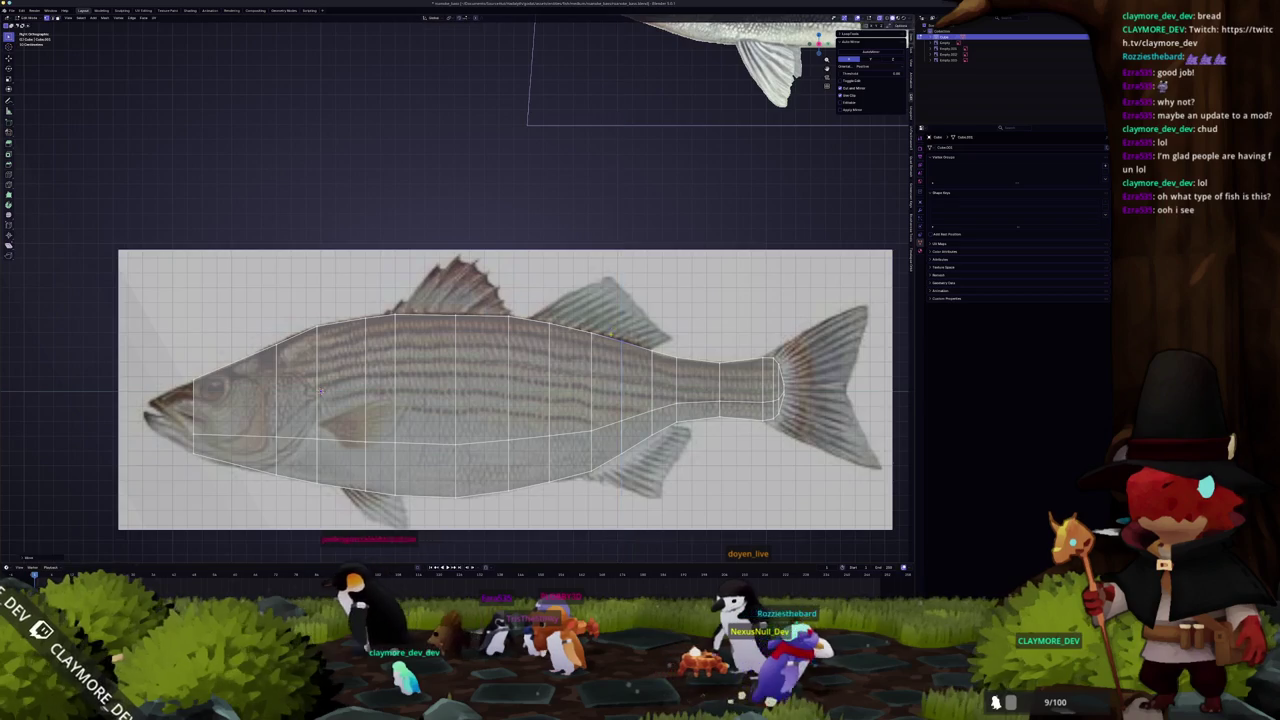
key("Tab")
scroll(581, 387, "down", 2)
middle_click_drag(420, 386, 641, 386, "shift")
scroll(641, 386, "up", 2)
key("Tab")
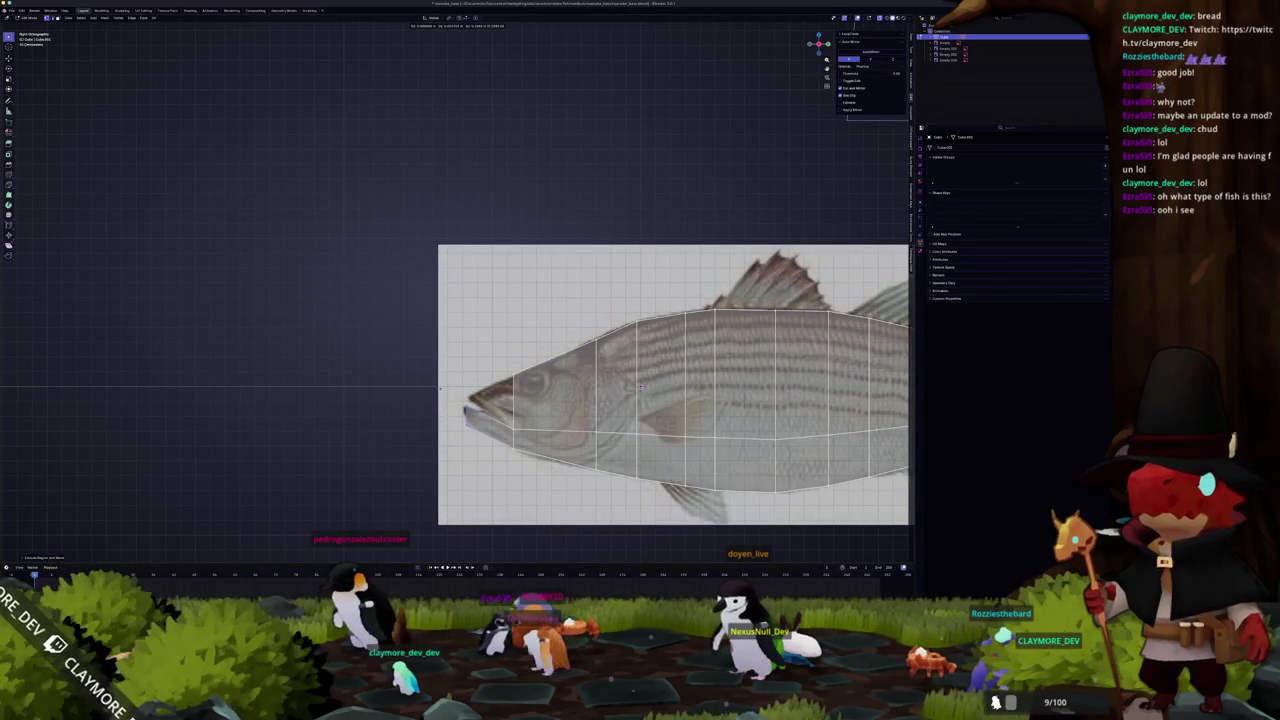
- Cut a new edge loop just behind the snout with Ctrl+R
scroll(676, 405, "up", 1)
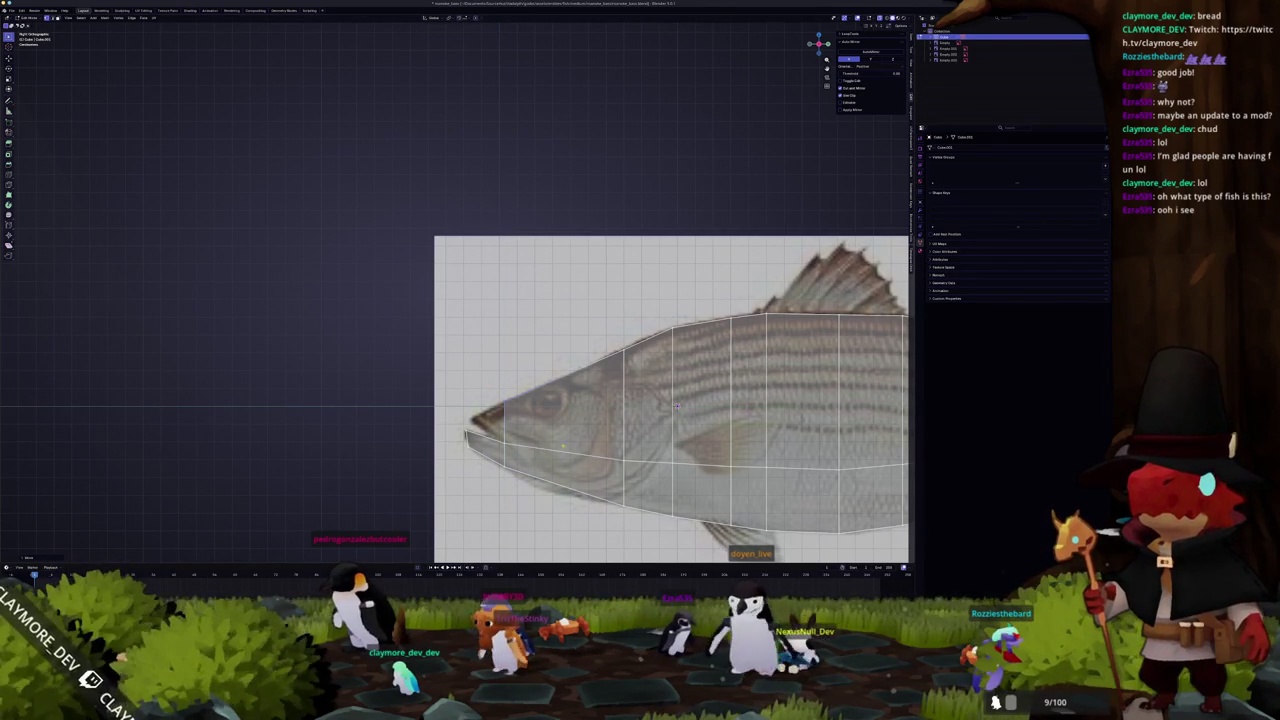
key("ctrl+r")
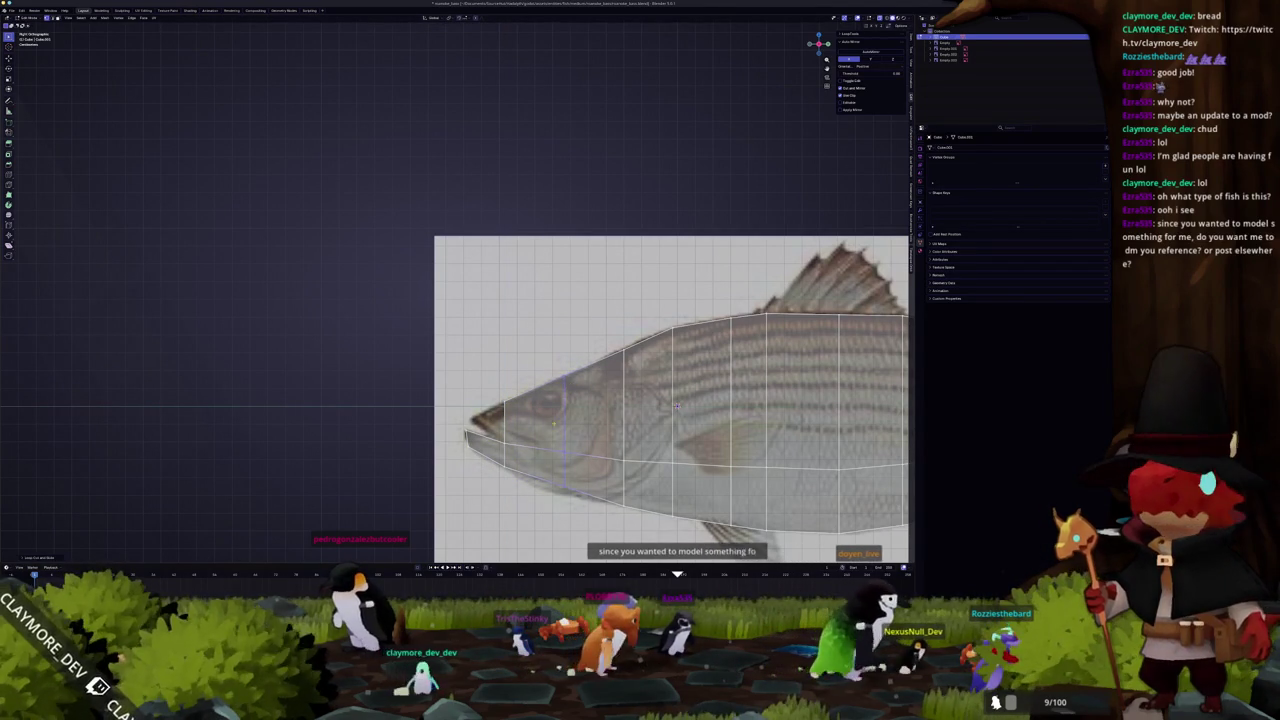
scroll(676, 405, "up", 1)
scroll(677, 385, "up", 1)
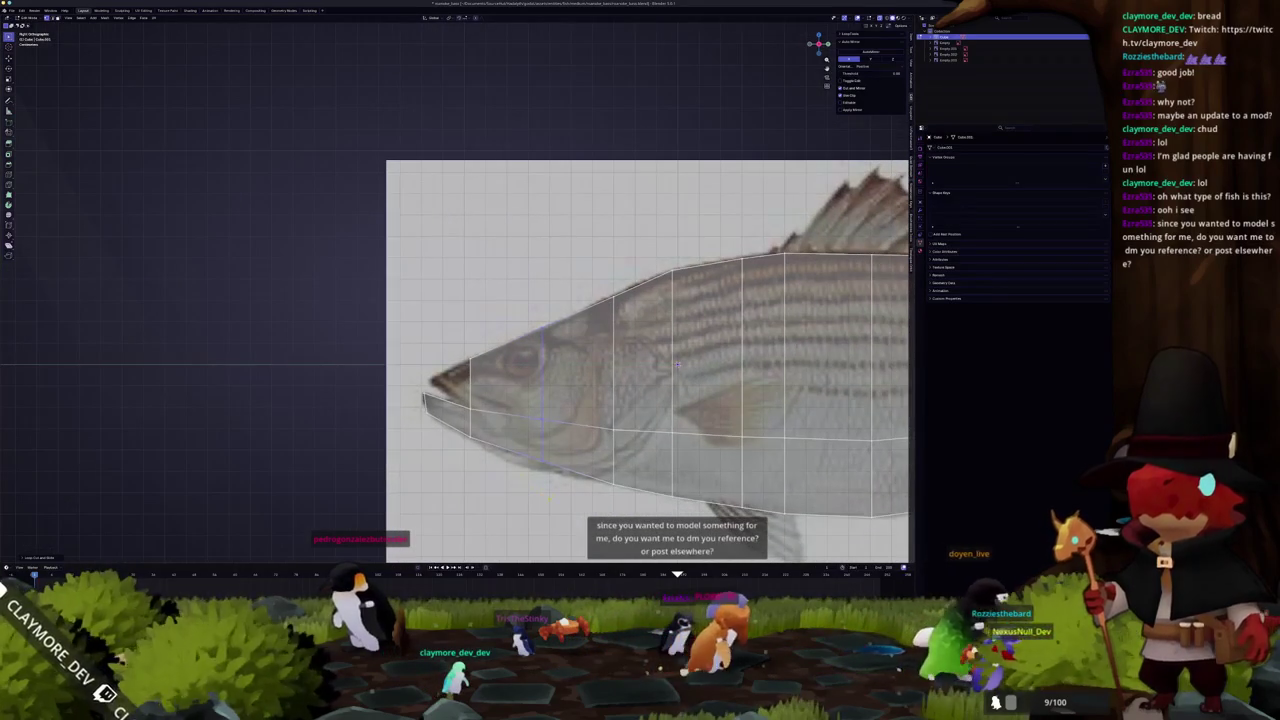
key("g")
key("z")
key("Escape")
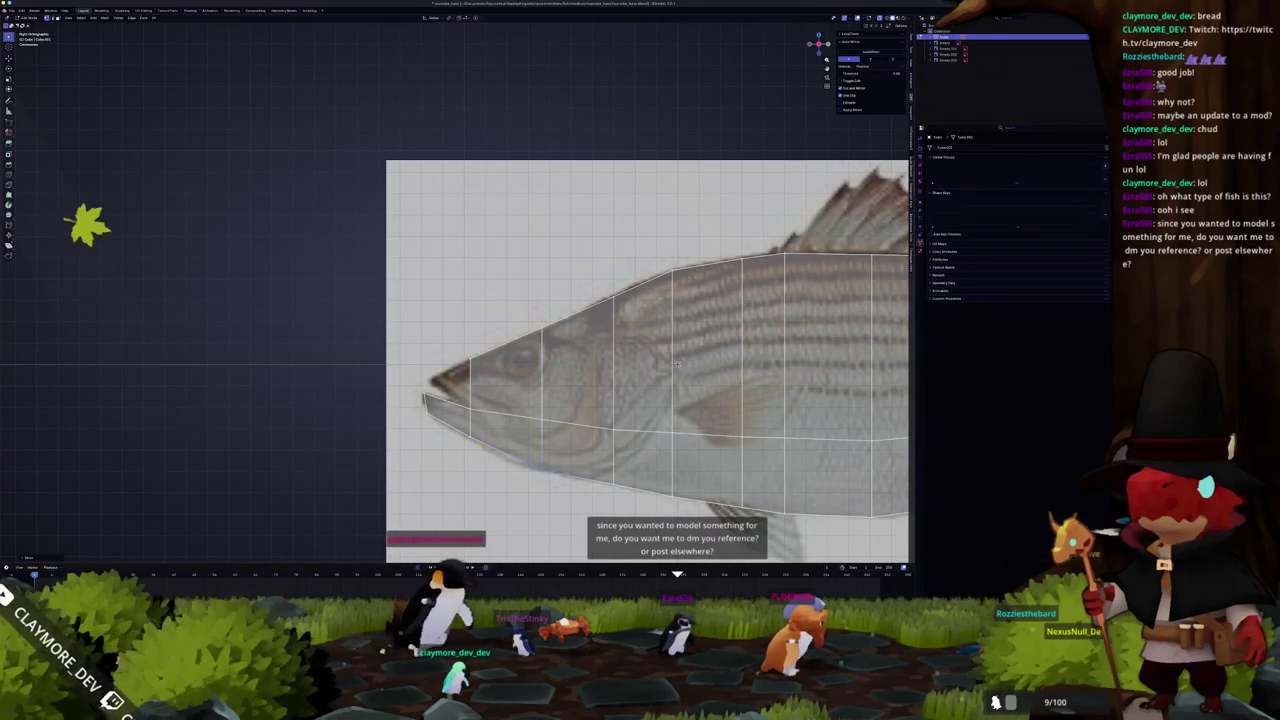
- Nudge the head vertices along Z to follow the reference's mouth and lower jaw
middle_click_drag(677, 365, 724, 393, "shift")
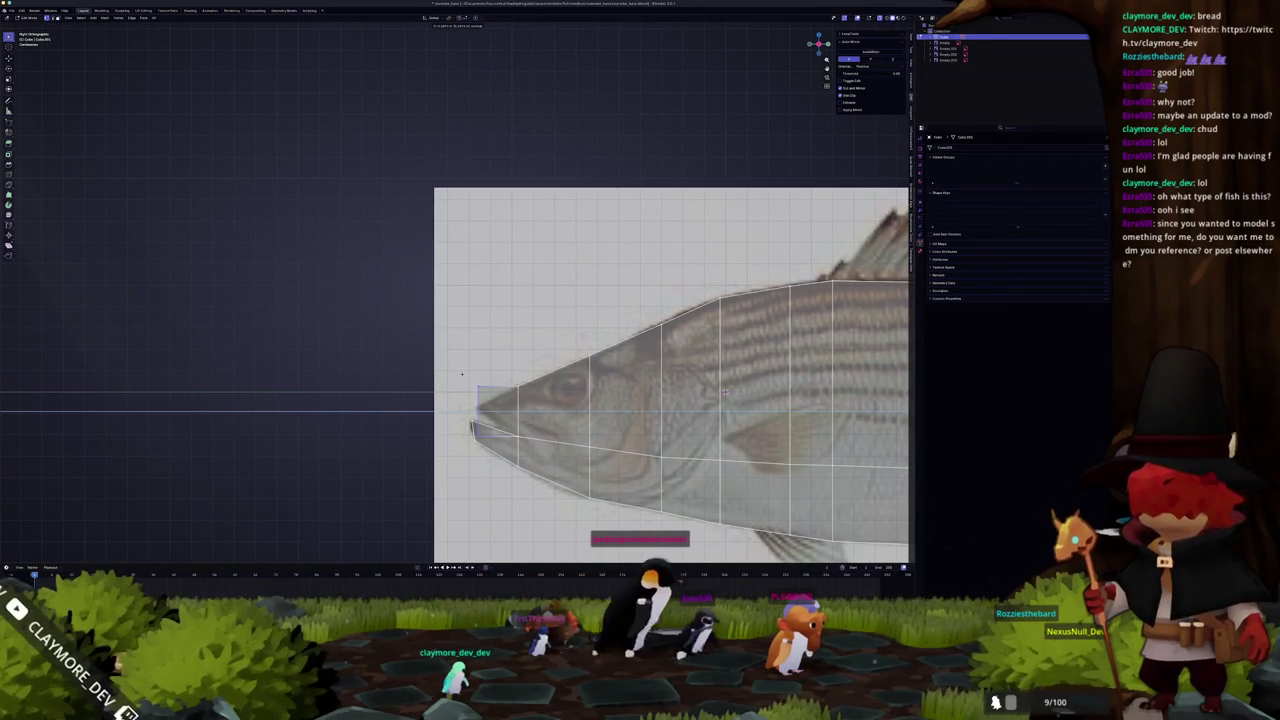
scroll(842, 438, "up", 2)
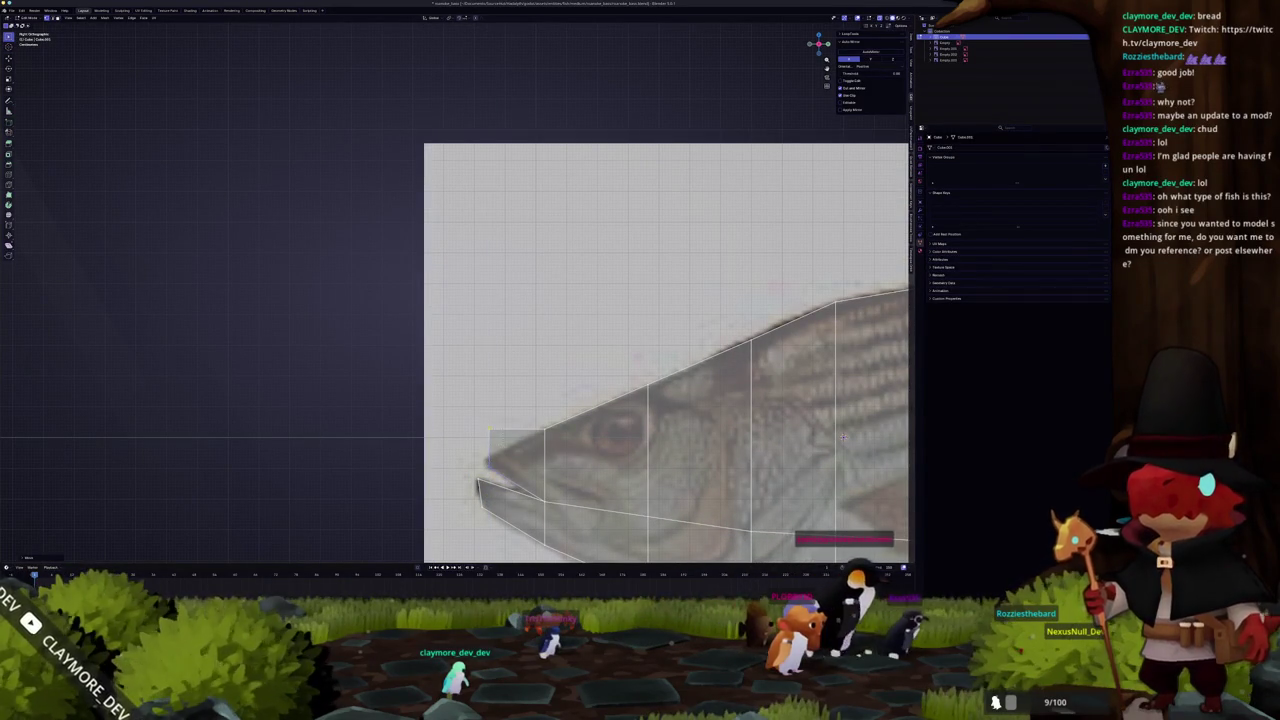
scroll(760, 410, "down", 2)
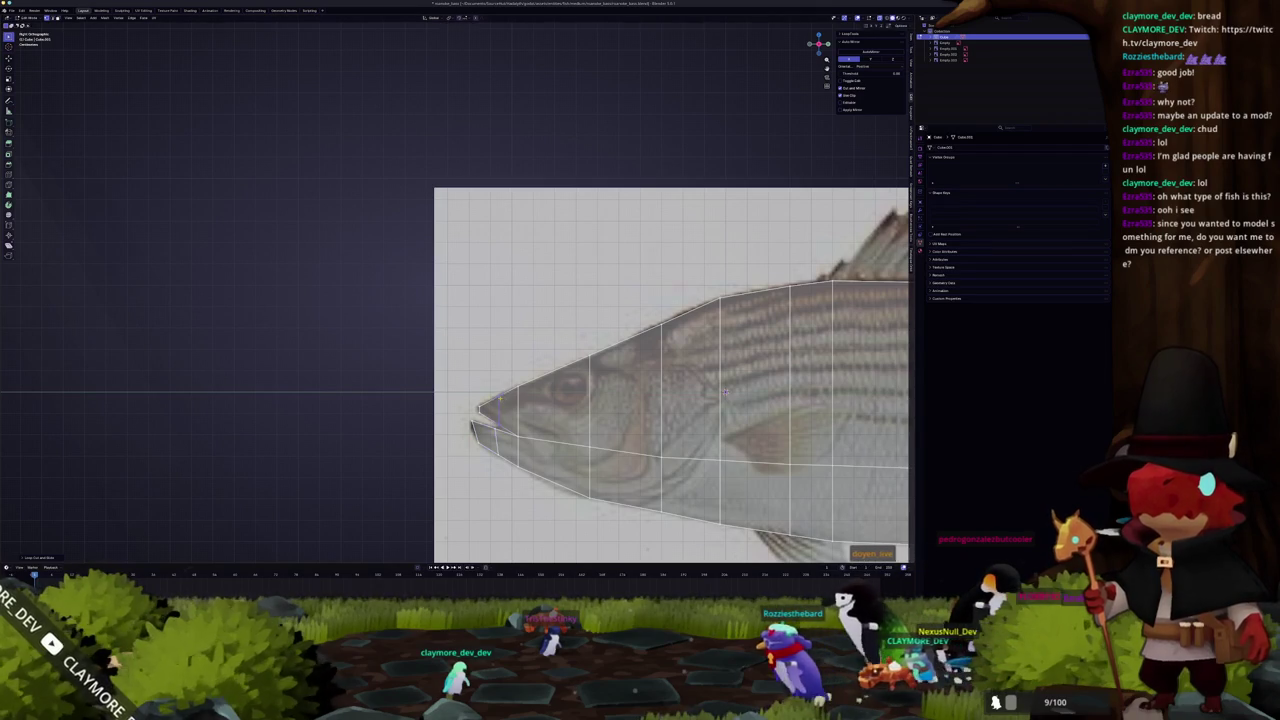
middle_click_drag(725, 392, 580, 385, "shift")
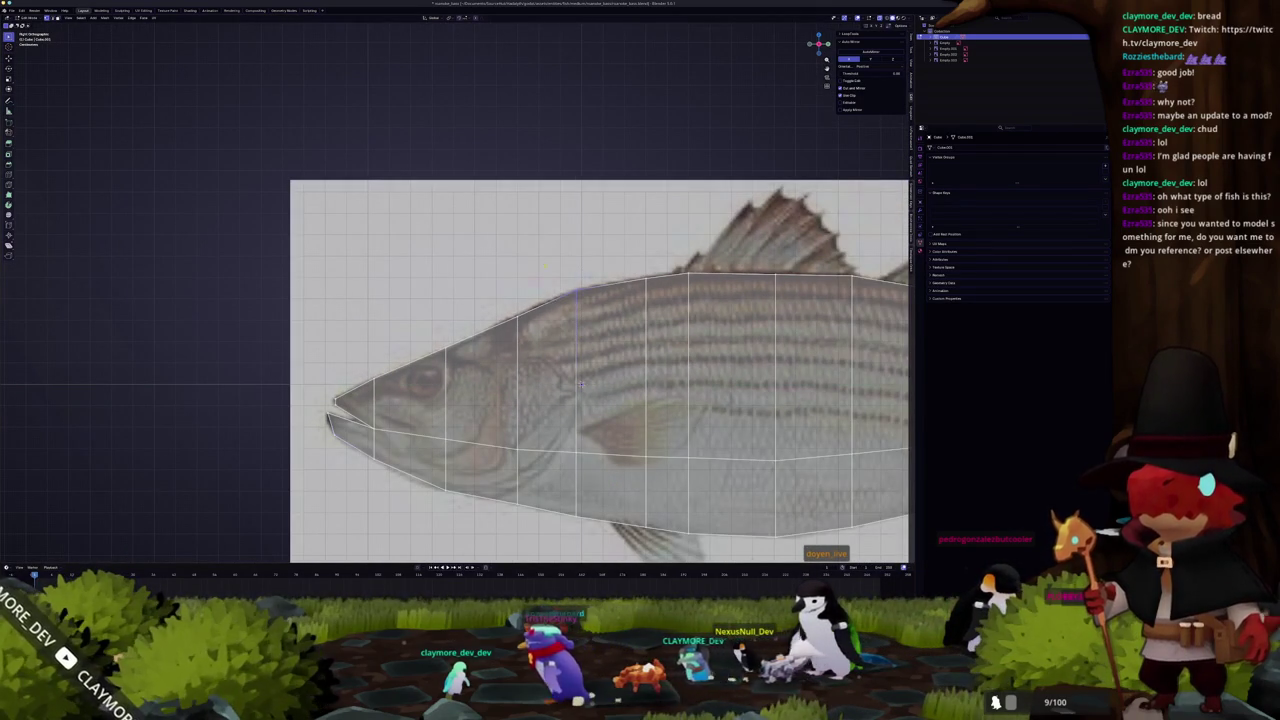
key("g")
key("z")
scroll(580, 385, "down", 1)
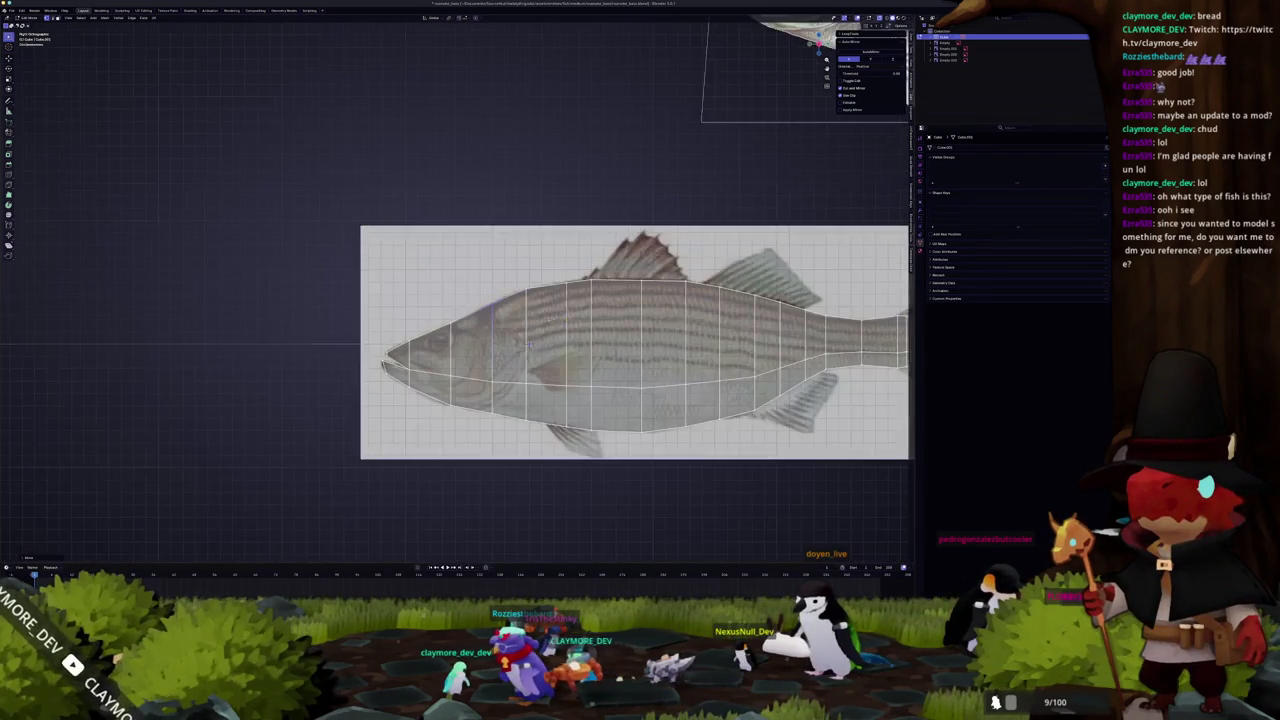
middle_click_drag(580, 385, 480, 370, "shift")
- Shift the tail-end vertices along Z to sit on the reference tail stalk's base
scroll(345, 343, "down", 3)
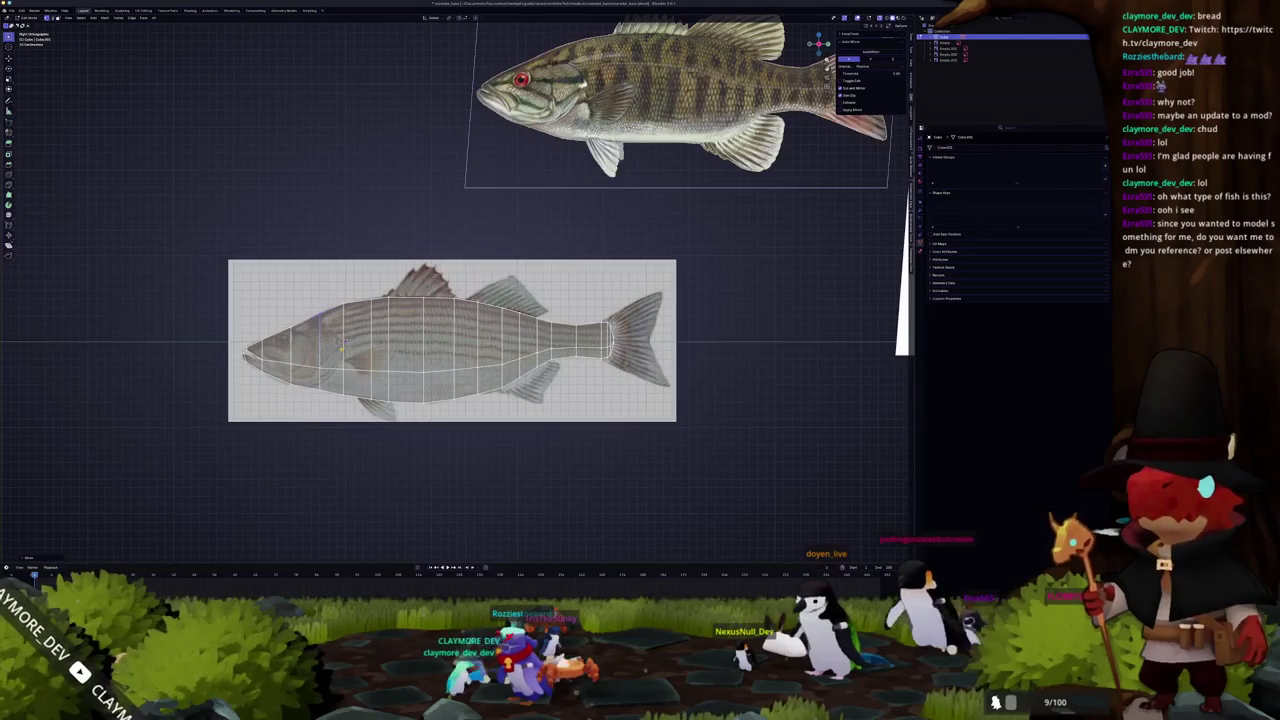
scroll(345, 343, "up", 2)
scroll(345, 343, "up", 2)
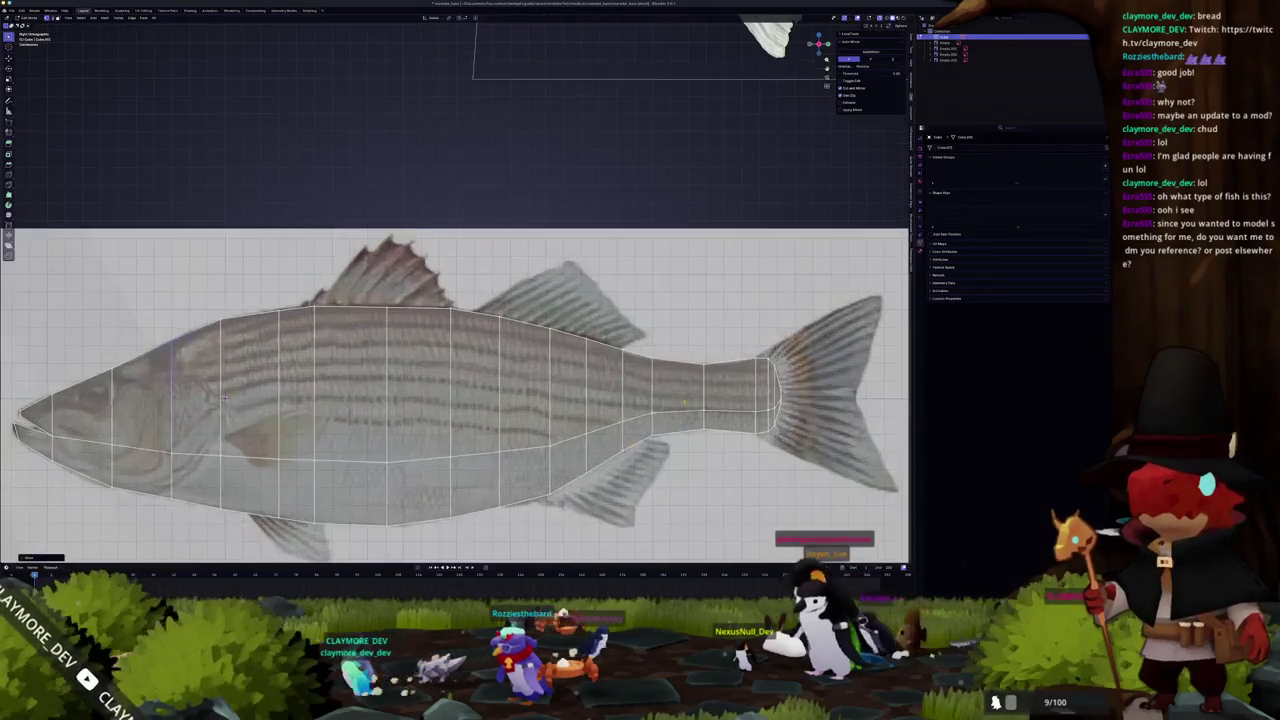
middle_click_drag(817, 440, 617, 440, "shift")
scroll(617, 440, "up", 2)
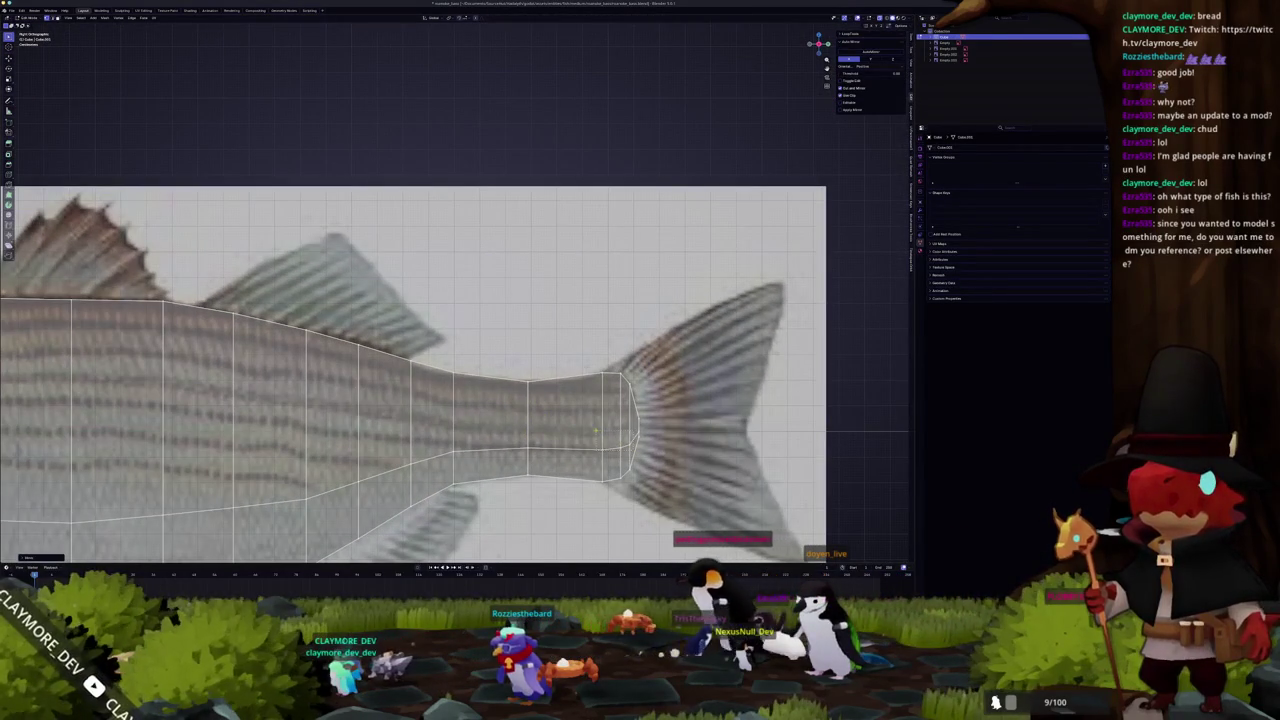
scroll(592, 434, "up", 1)
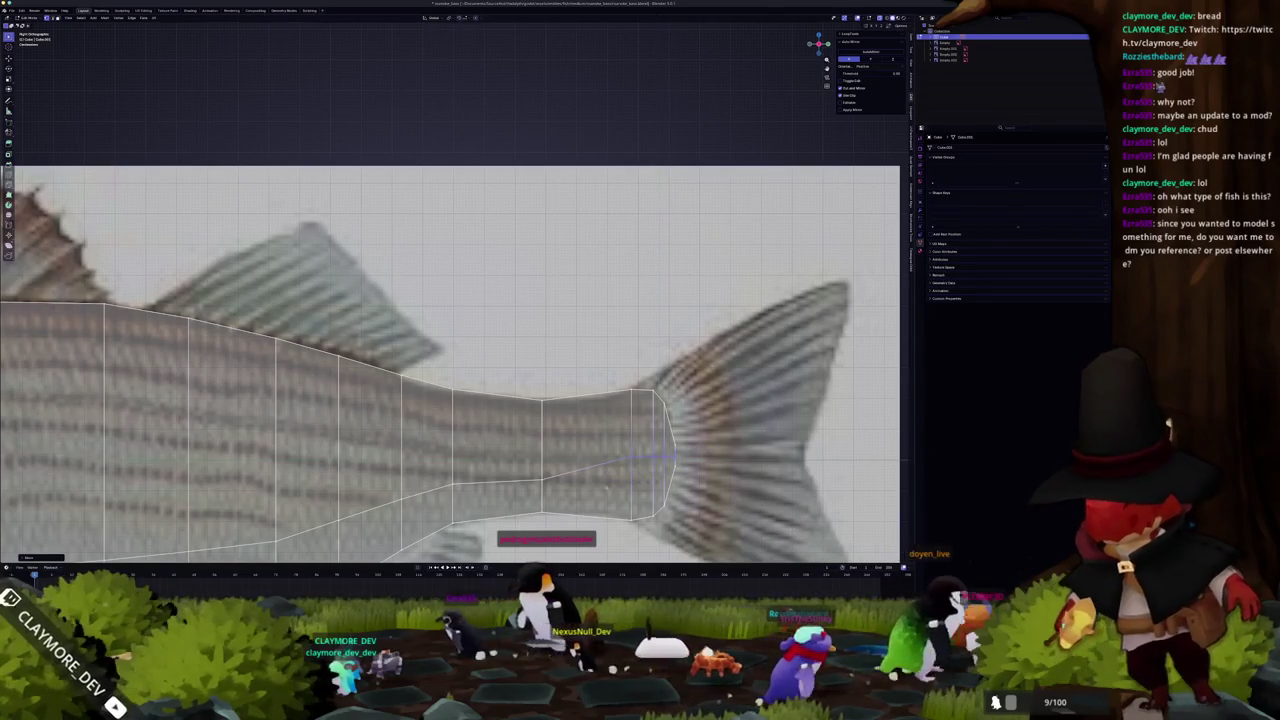
key("g")
key("z")
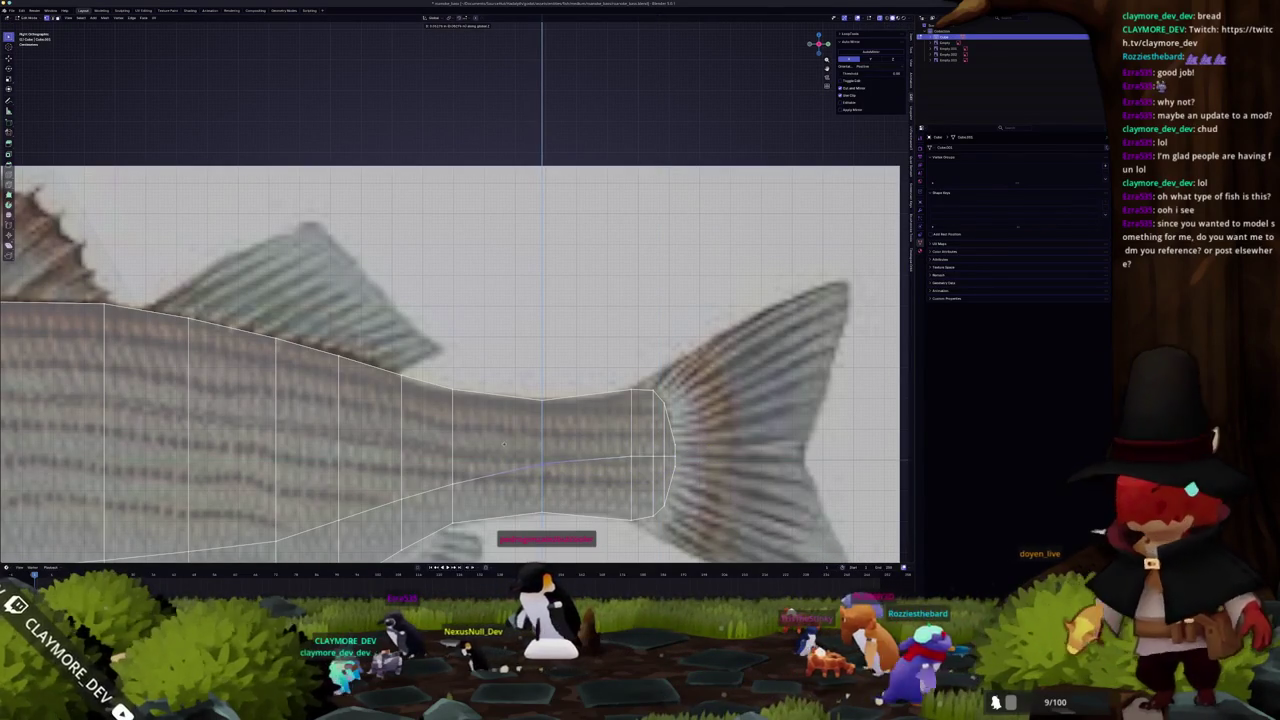
middle_click_drag(455, 360, 541, 317, "shift")
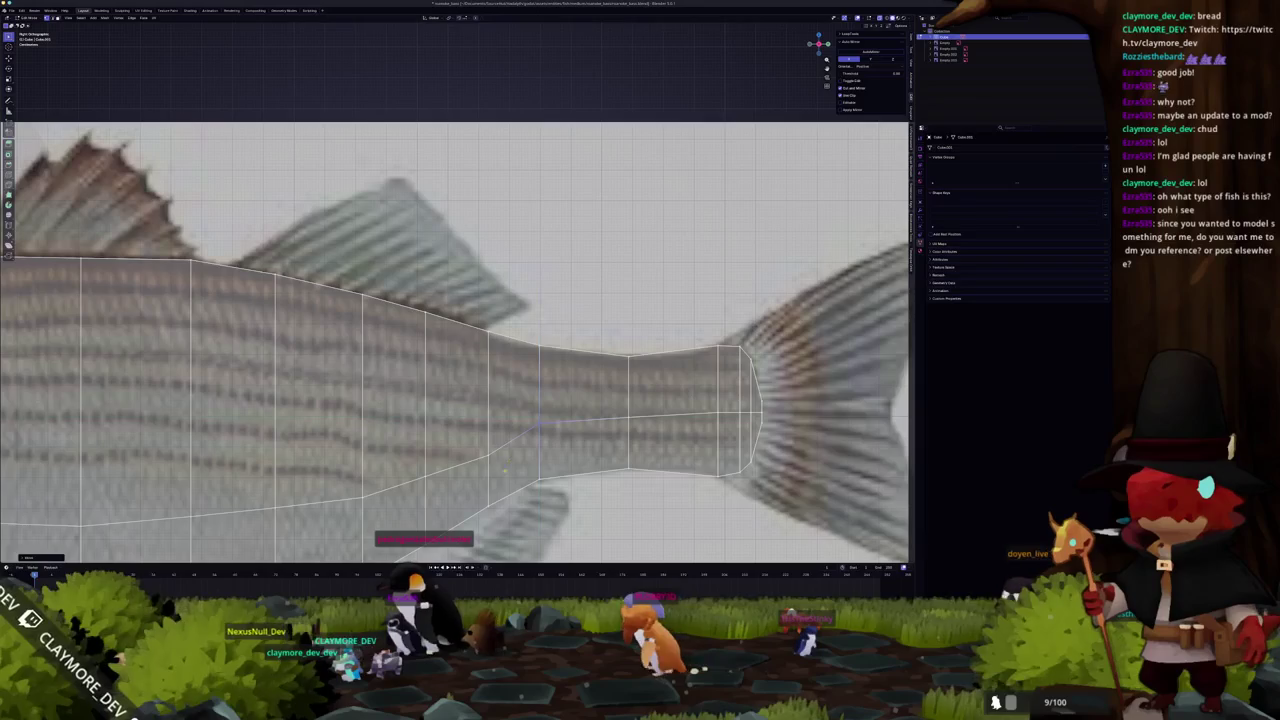
scroll(475, 423, "up", 2)
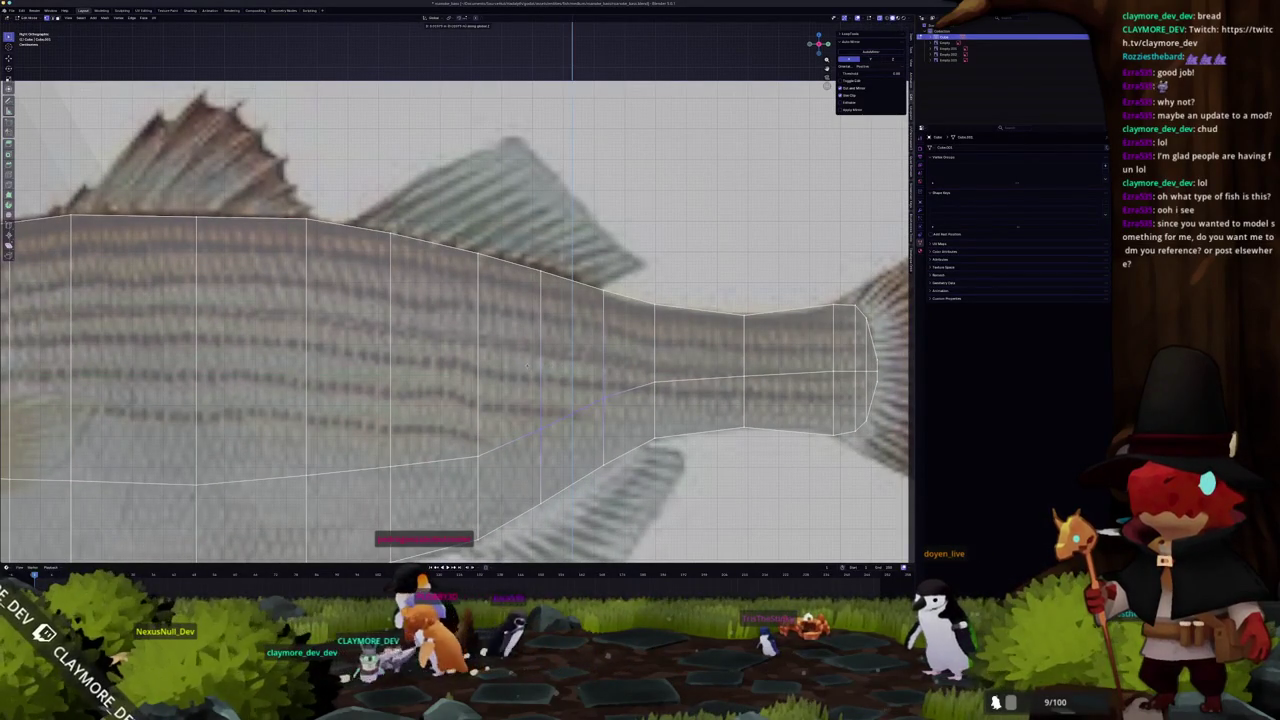
middle_click_drag(527, 367, 619, 339, "shift")
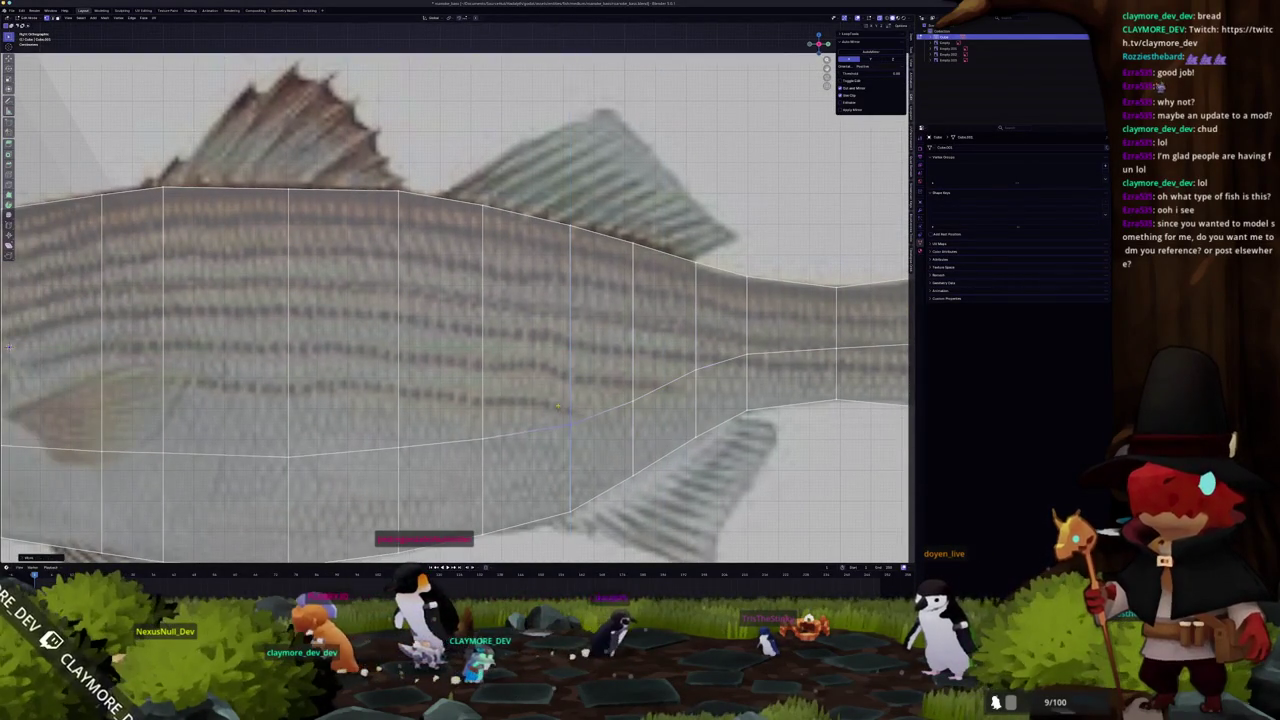
scroll(557, 405, "down", 2)
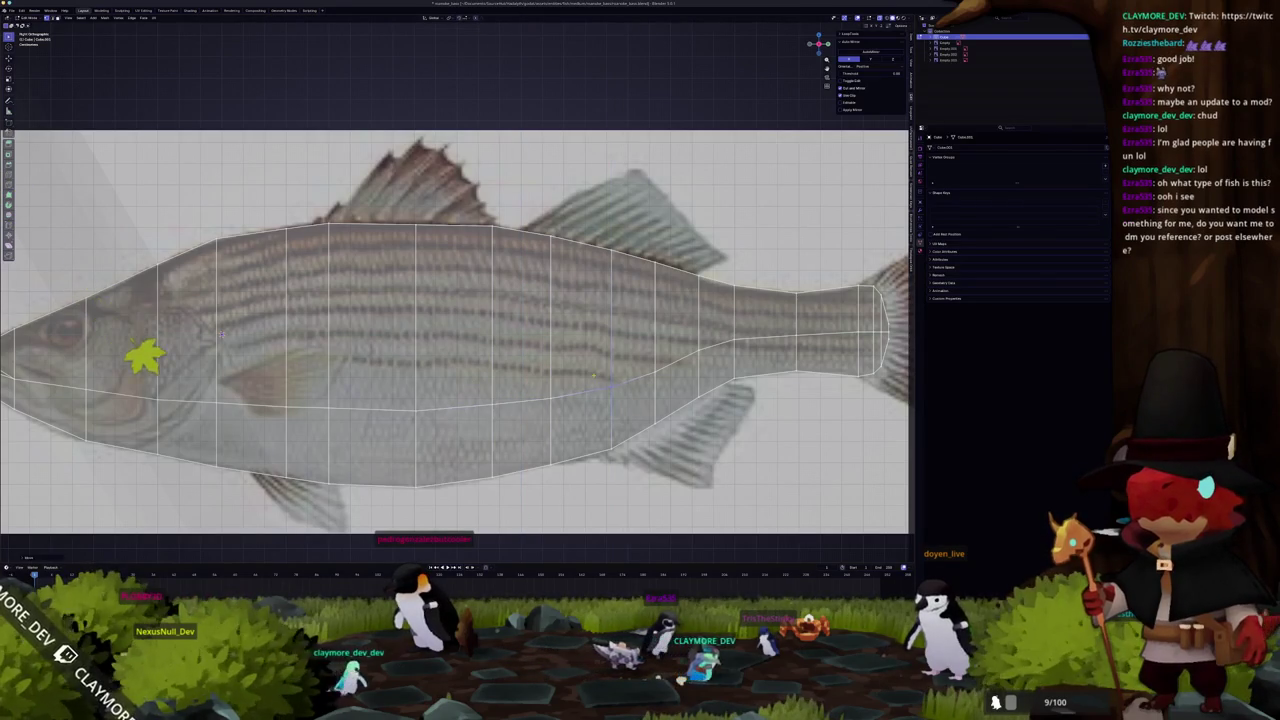
- Move the selected vertices along Z onto the bass outline toward the snout
key("g")
key("z")
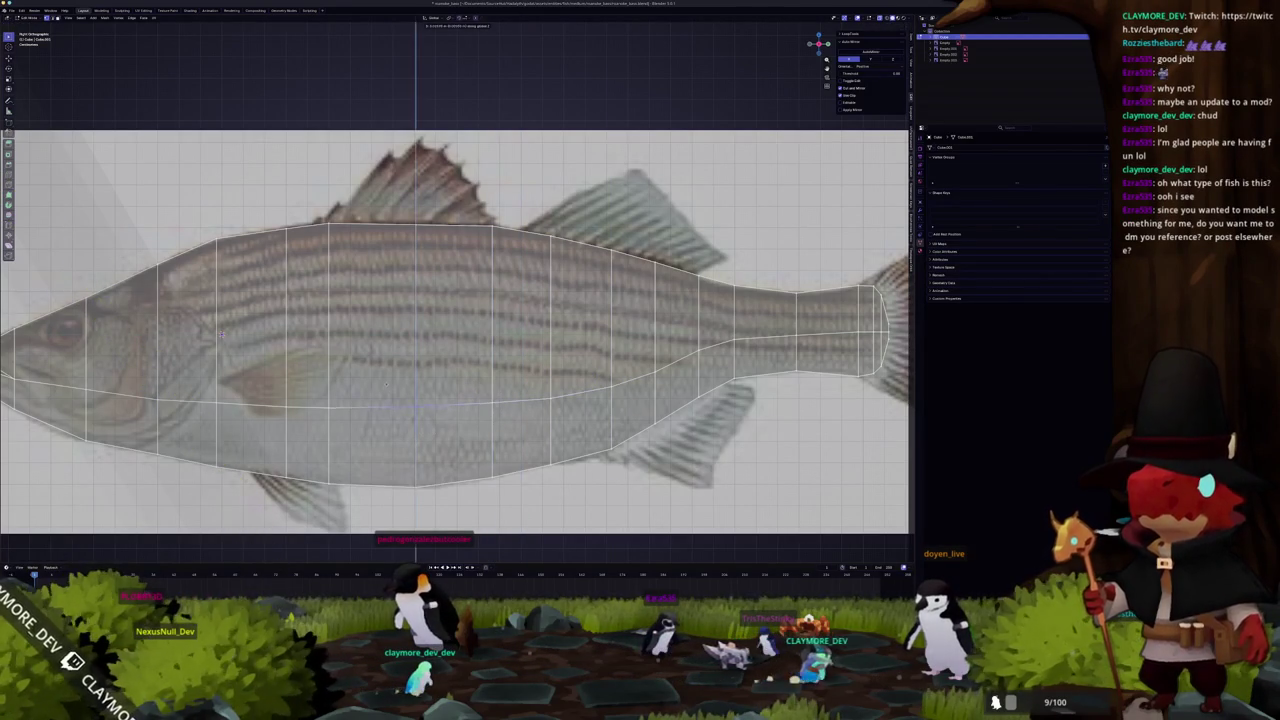
middle_click_drag(221, 333, 356, 338, "shift")
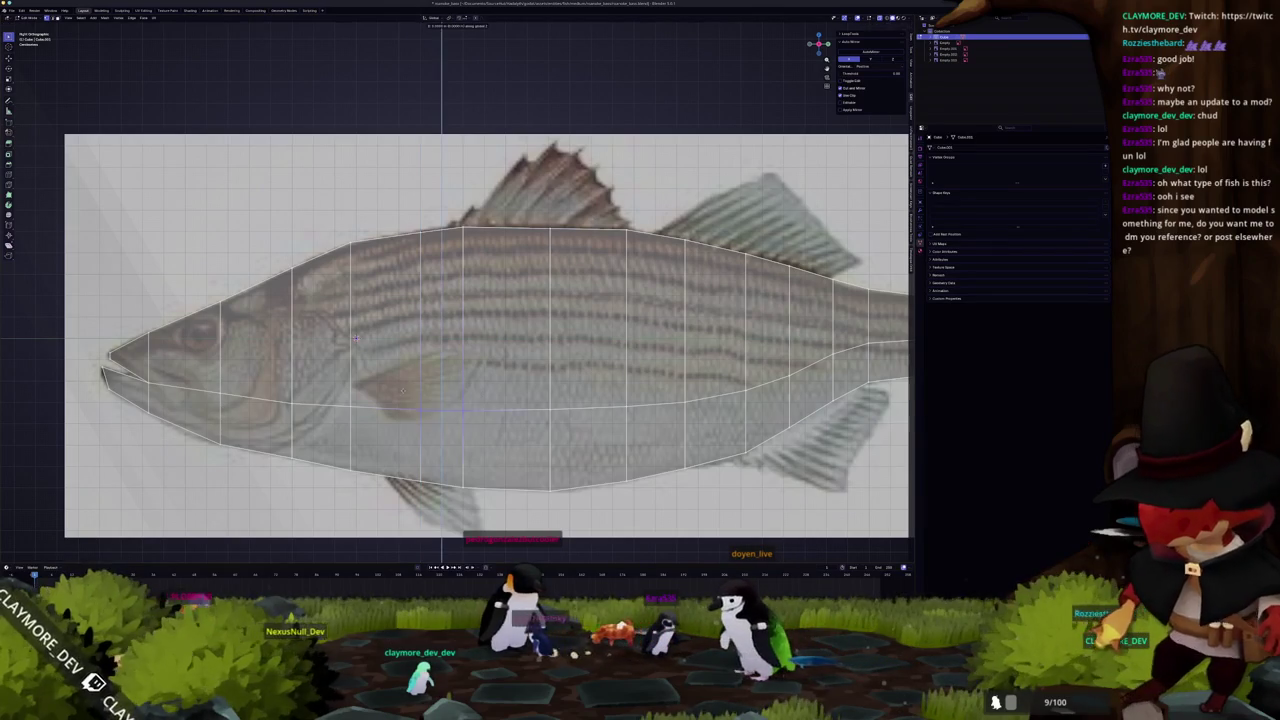
middle_click_drag(356, 338, 472, 338, "shift")
key("g")
key("z")
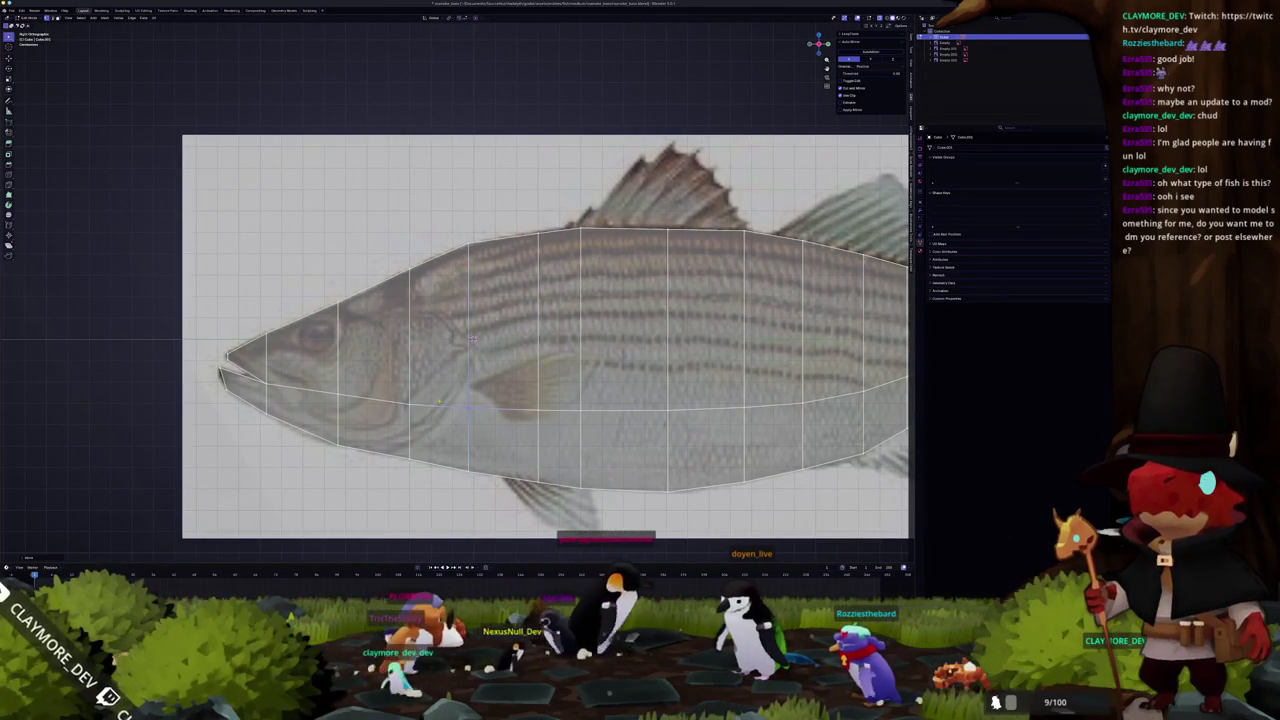
key("z")
- Review the whole fish slab, then orbit to see it in 3D and switch to top view
key("Tab")
scroll(460, 370, "down", 3)
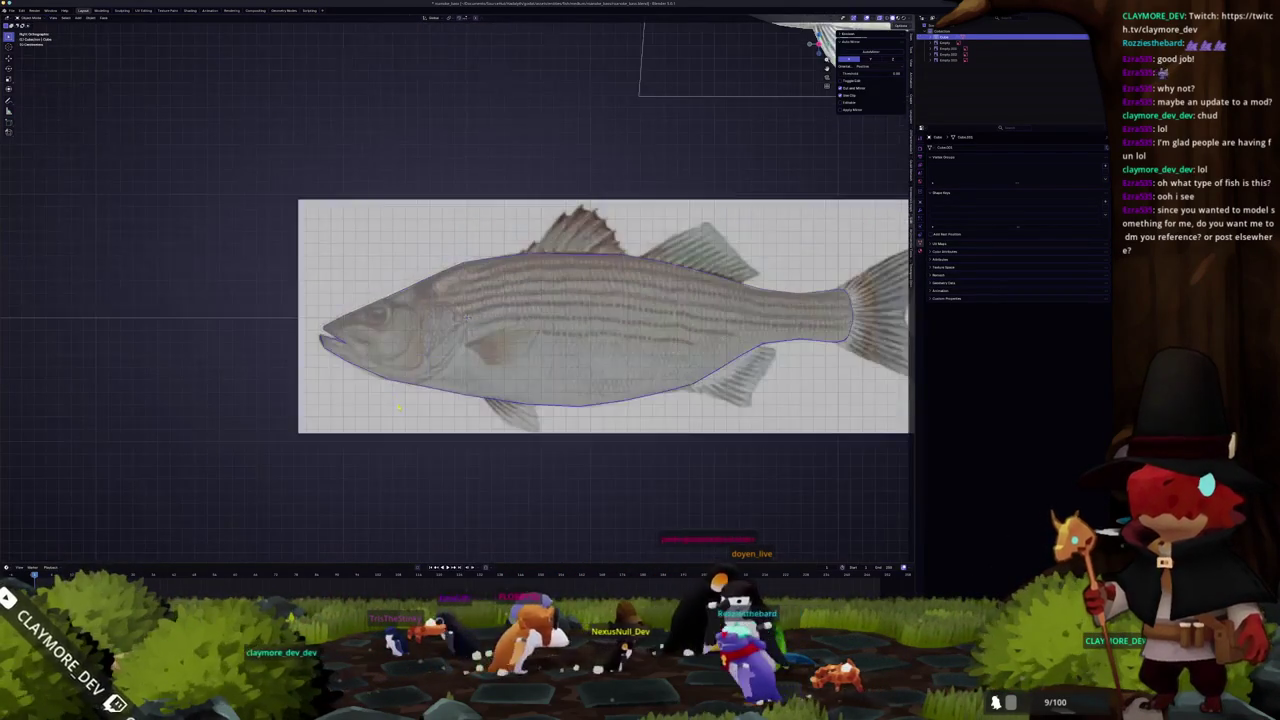
scroll(434, 414, "down", 3)
key("Tab")
middle_click_drag(446, 413, 466, 406)
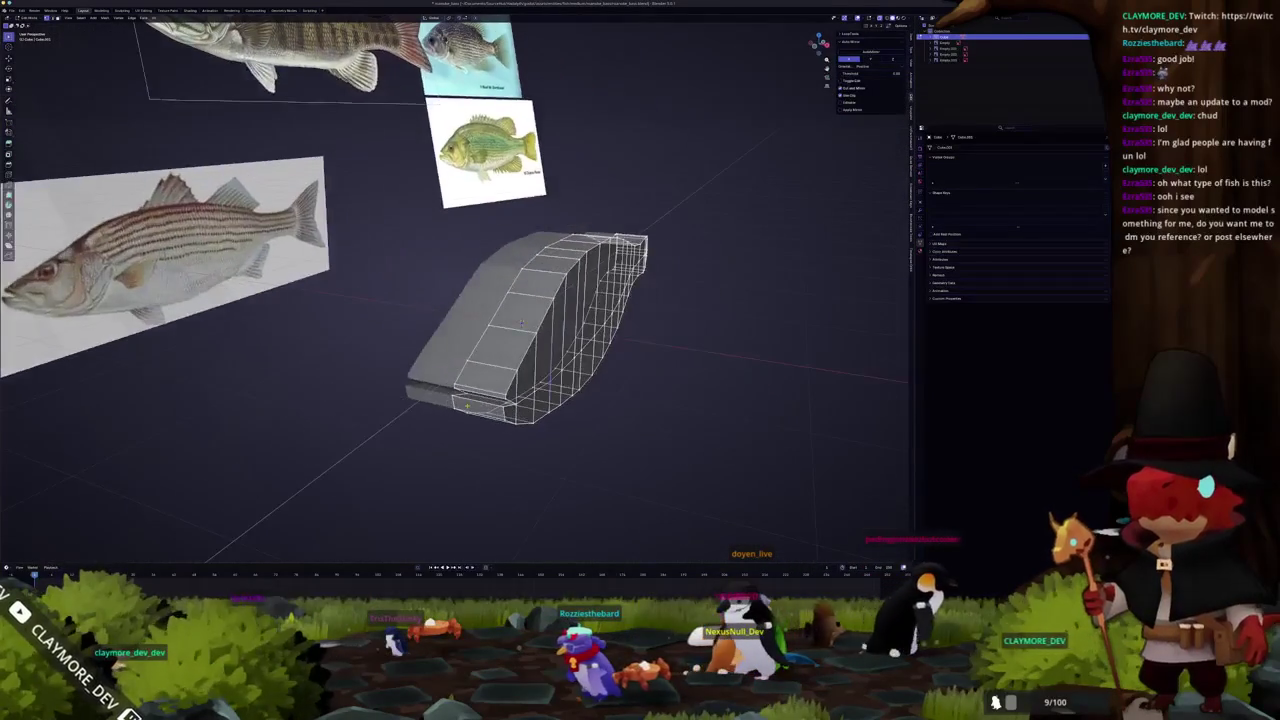
key("KP_7")
- Enable X-ray and scale several edge loops along X to taper the body's width
scroll(601, 423, "up", 2)
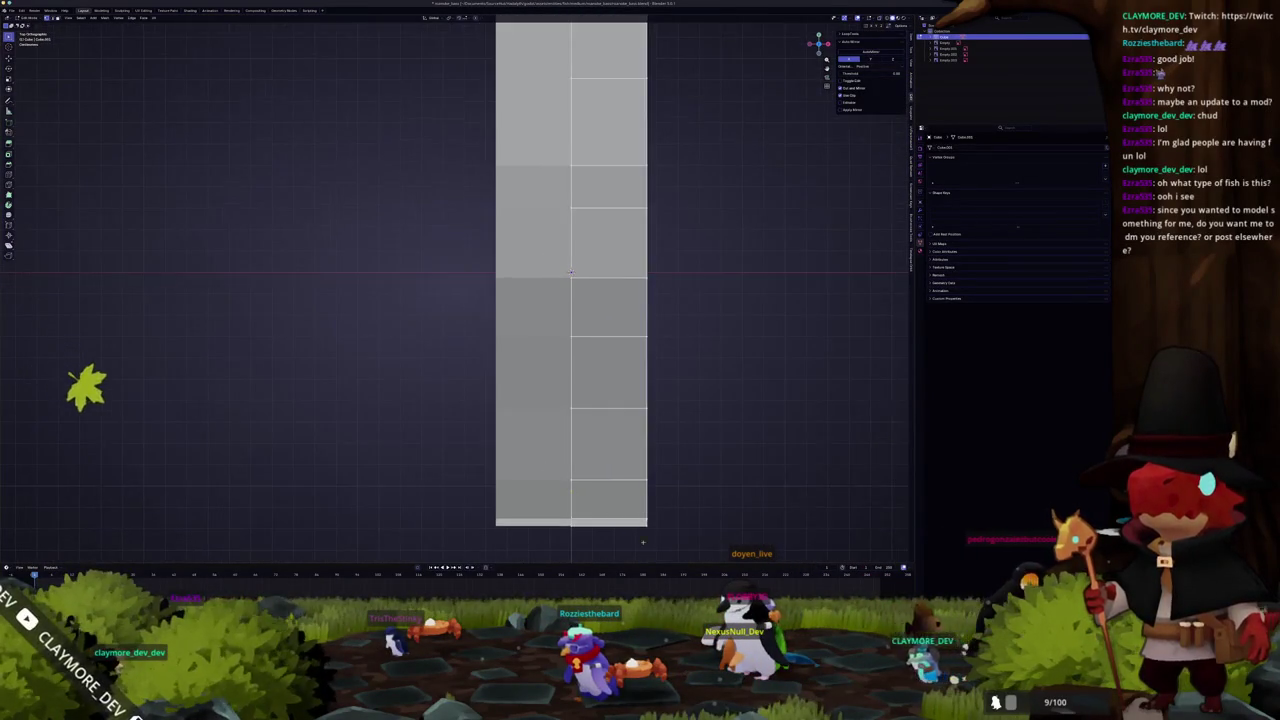
scroll(640, 411, "up", 2)
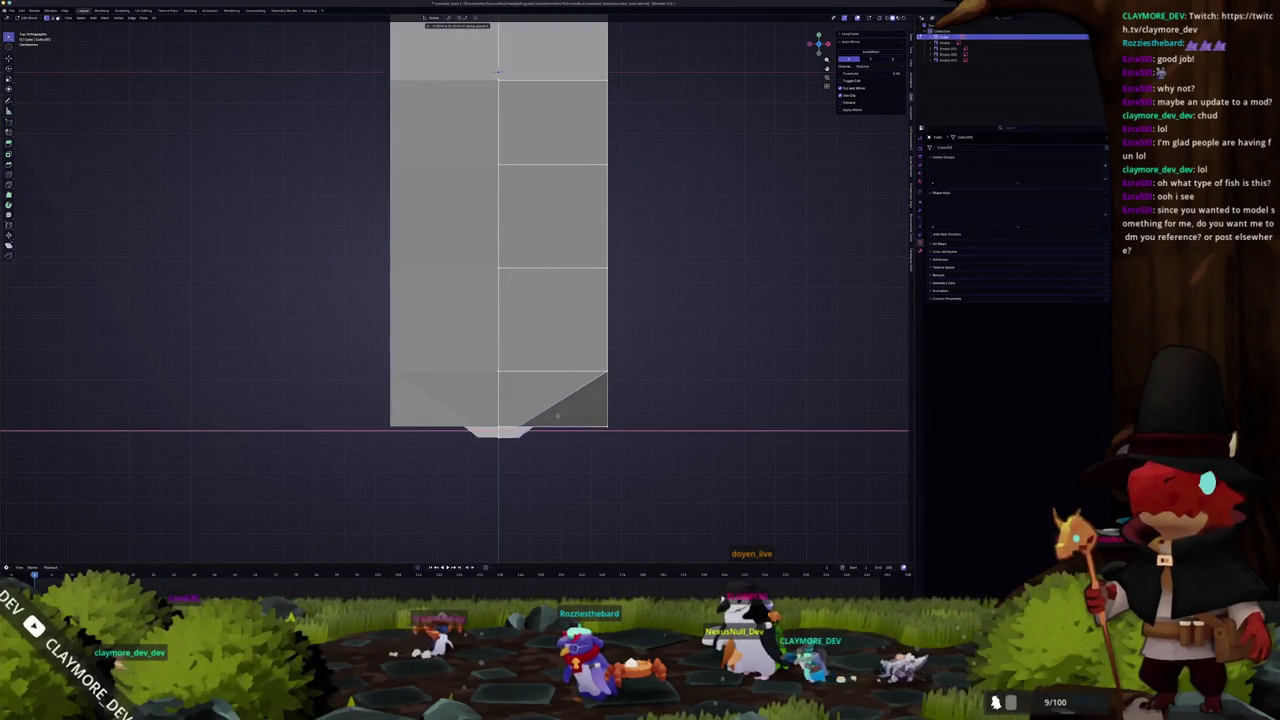
key("alt+z")
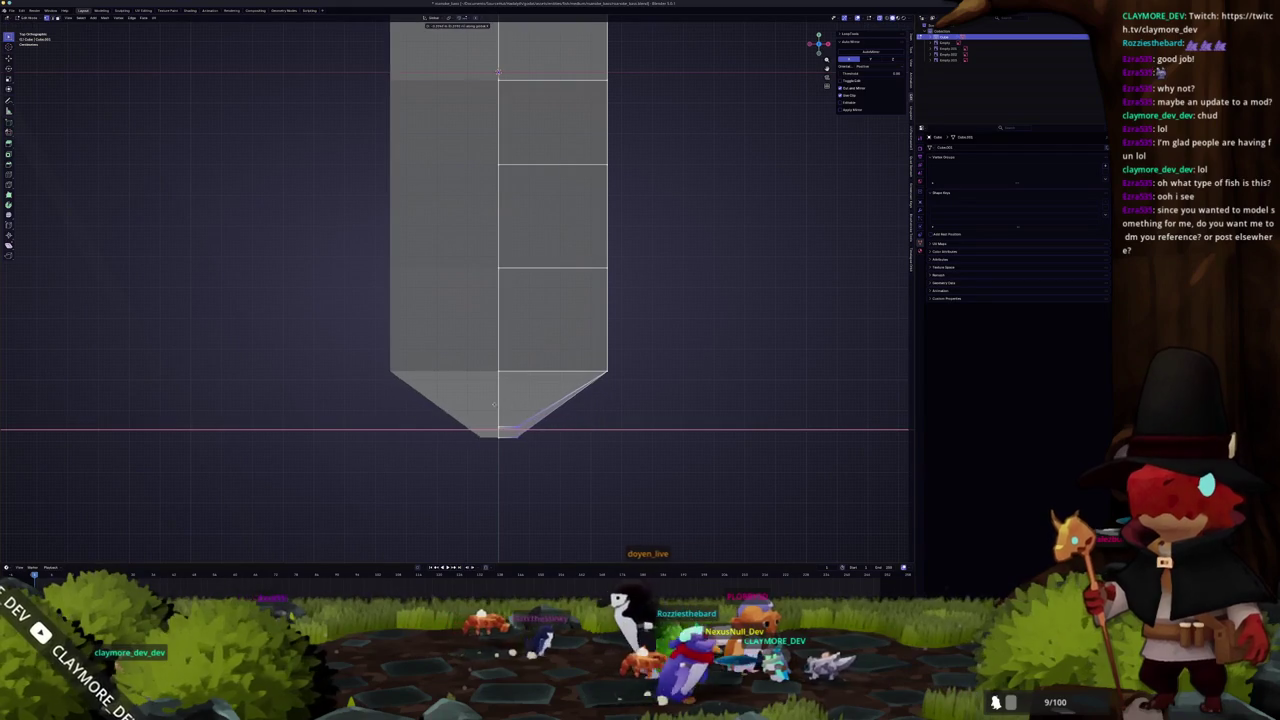
left_click(490, 404)
key("s")
key("x")
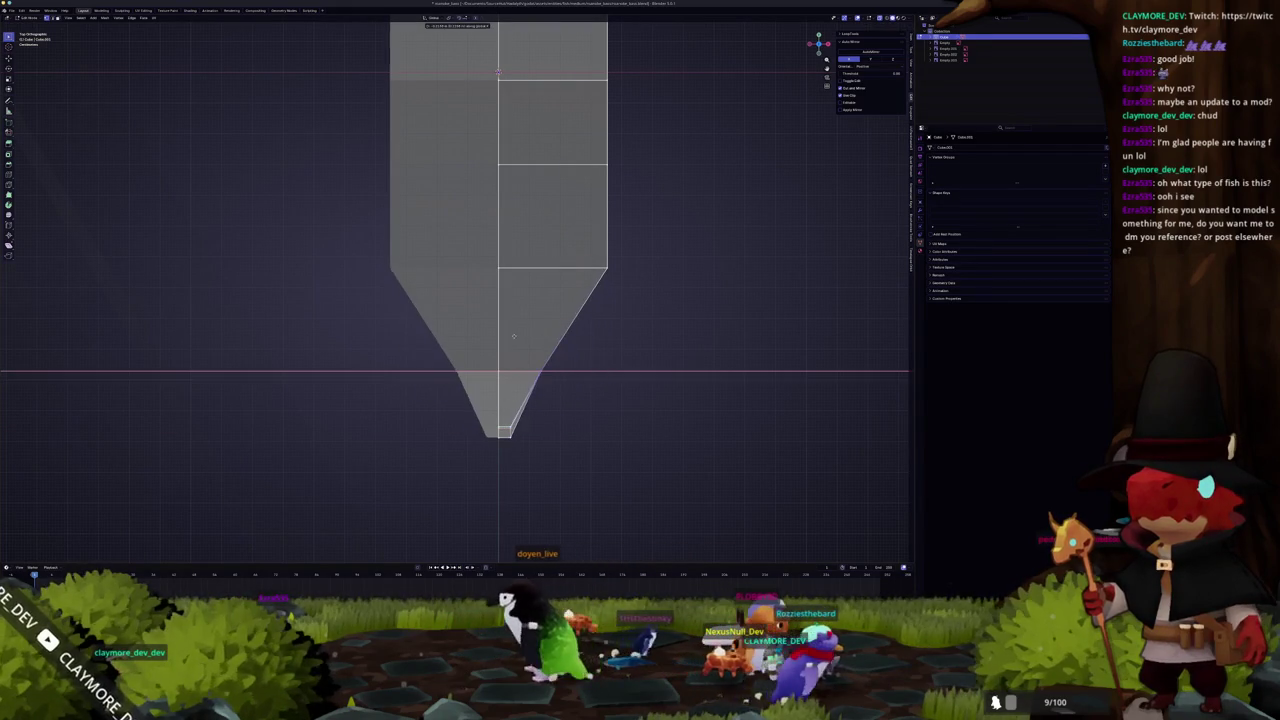
middle_click_drag(514, 335, 498, 480, "shift")
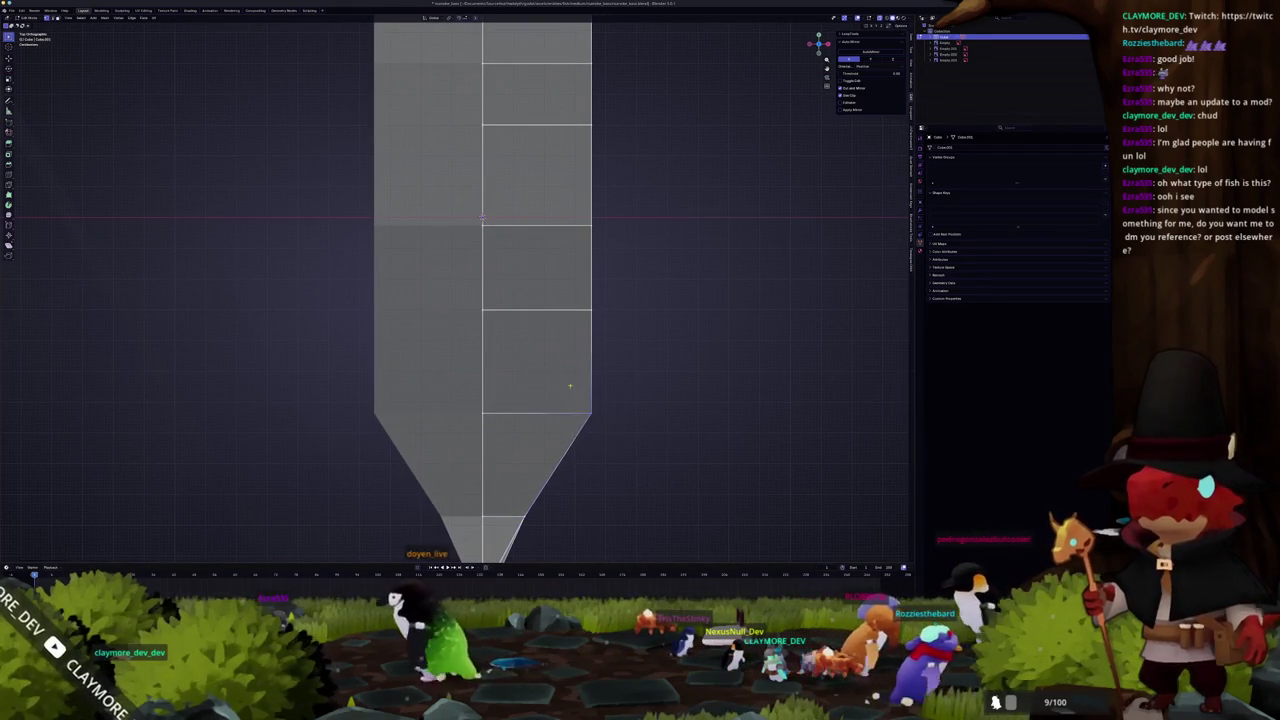
key("s")
key("x")
key("s")
key("x")
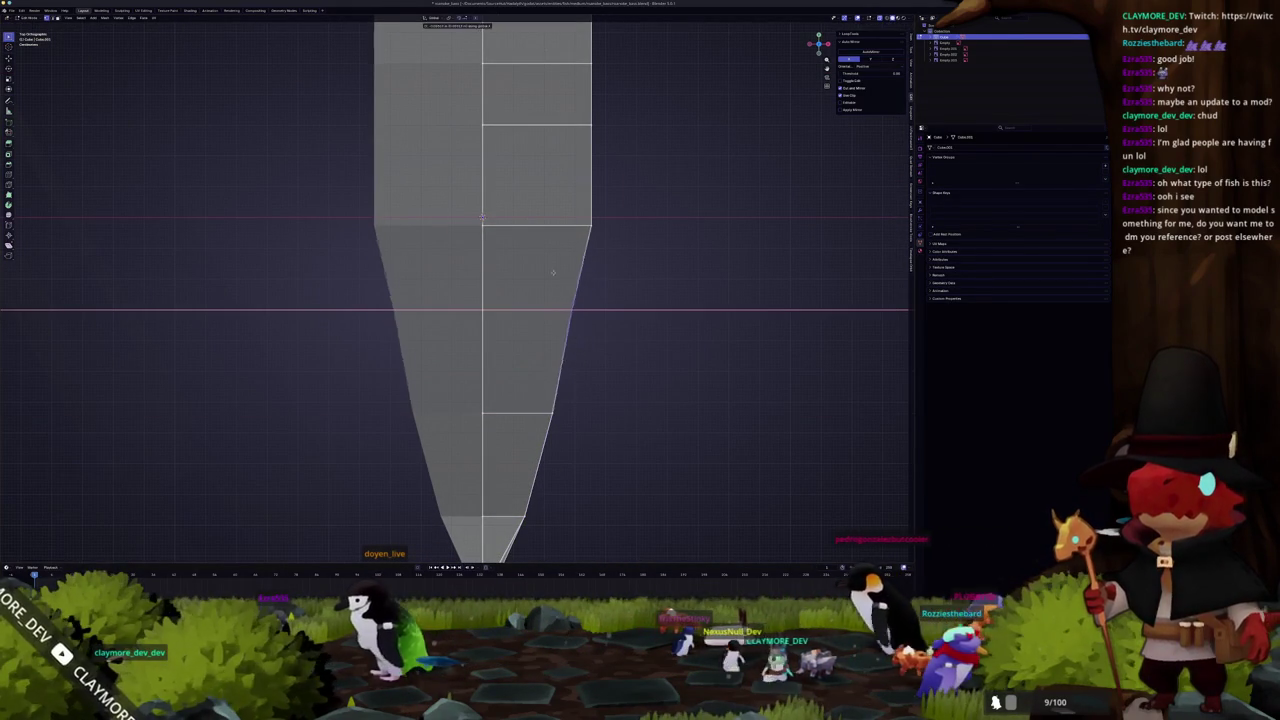
scroll(541, 273, "down", 3)
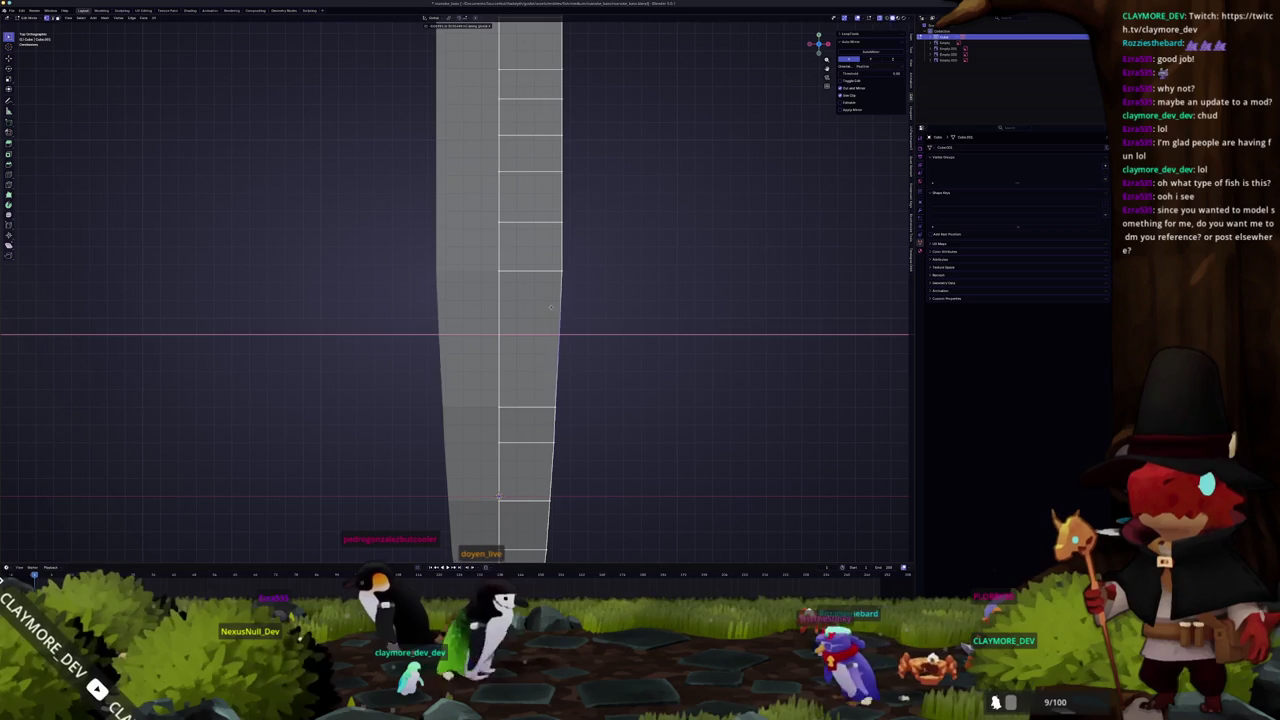
- Refine one edge loop's width along X in top view, then switch to the YouTube browser
middle_click_drag(546, 302, 543, 300)
key("KP_7")
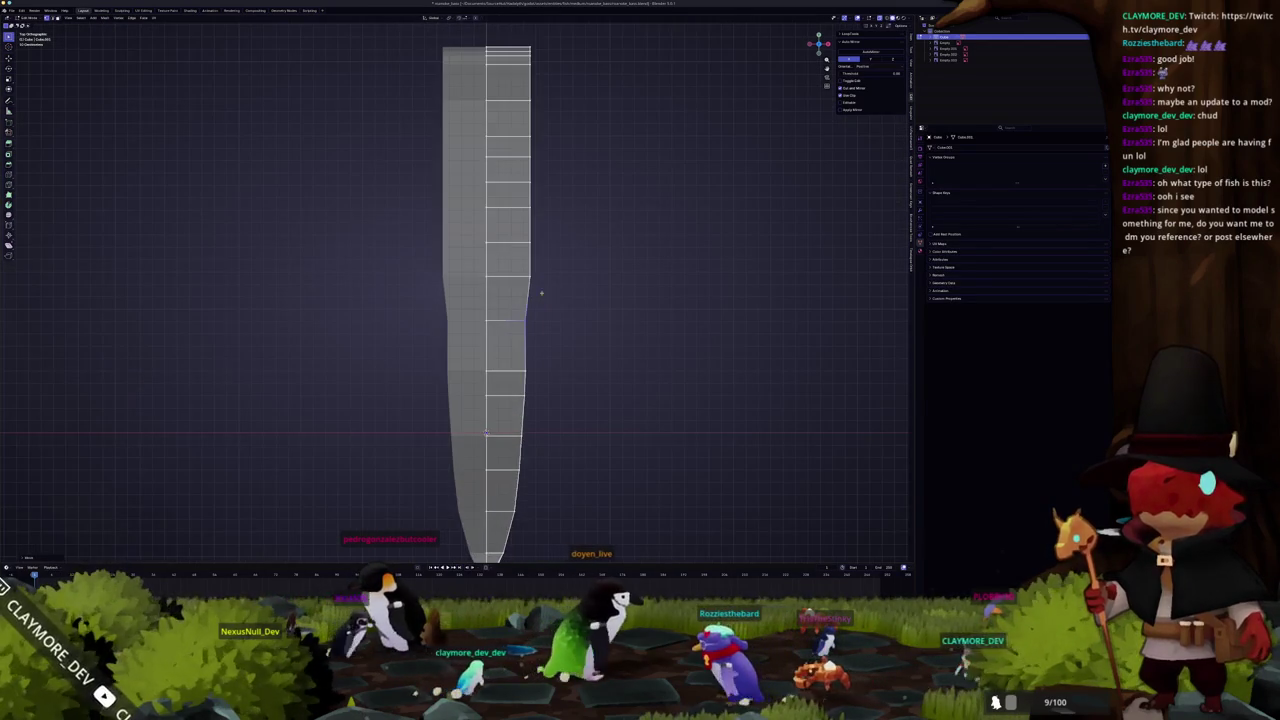
key("g")
key("x")
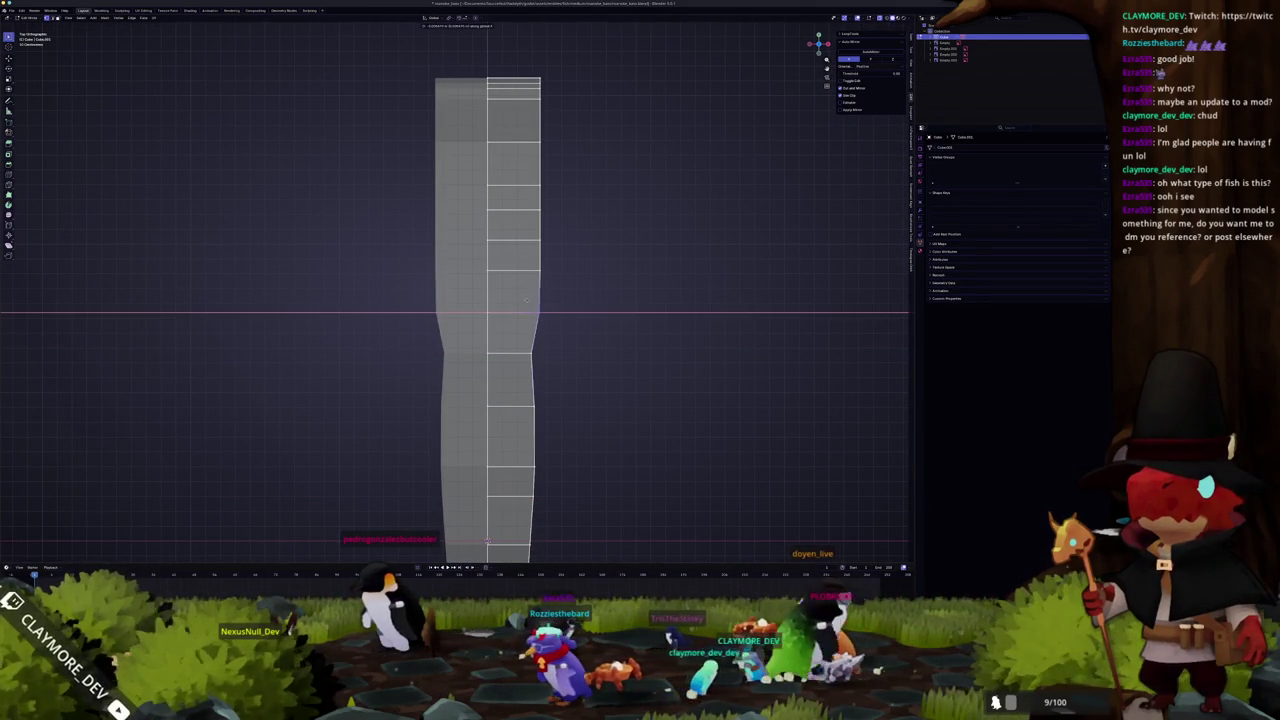
left_click(428, 287)
scroll(428, 287, "down", 2)
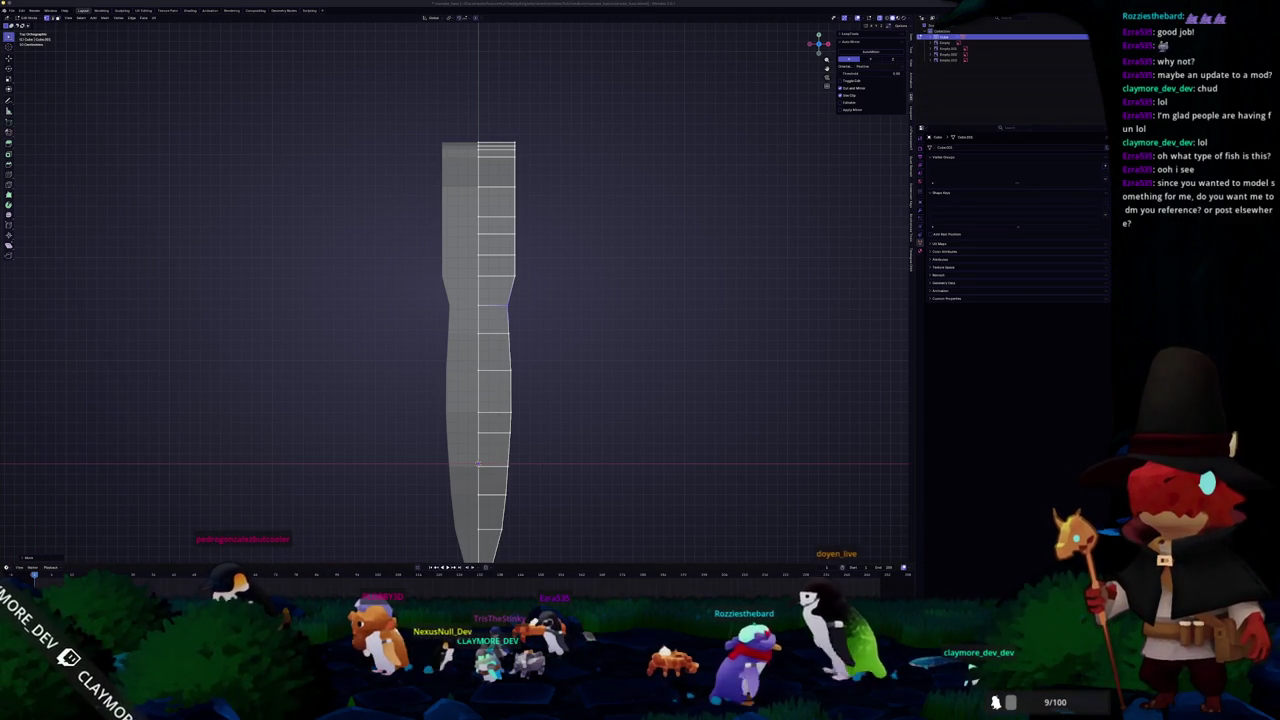
key("alt+Tab")
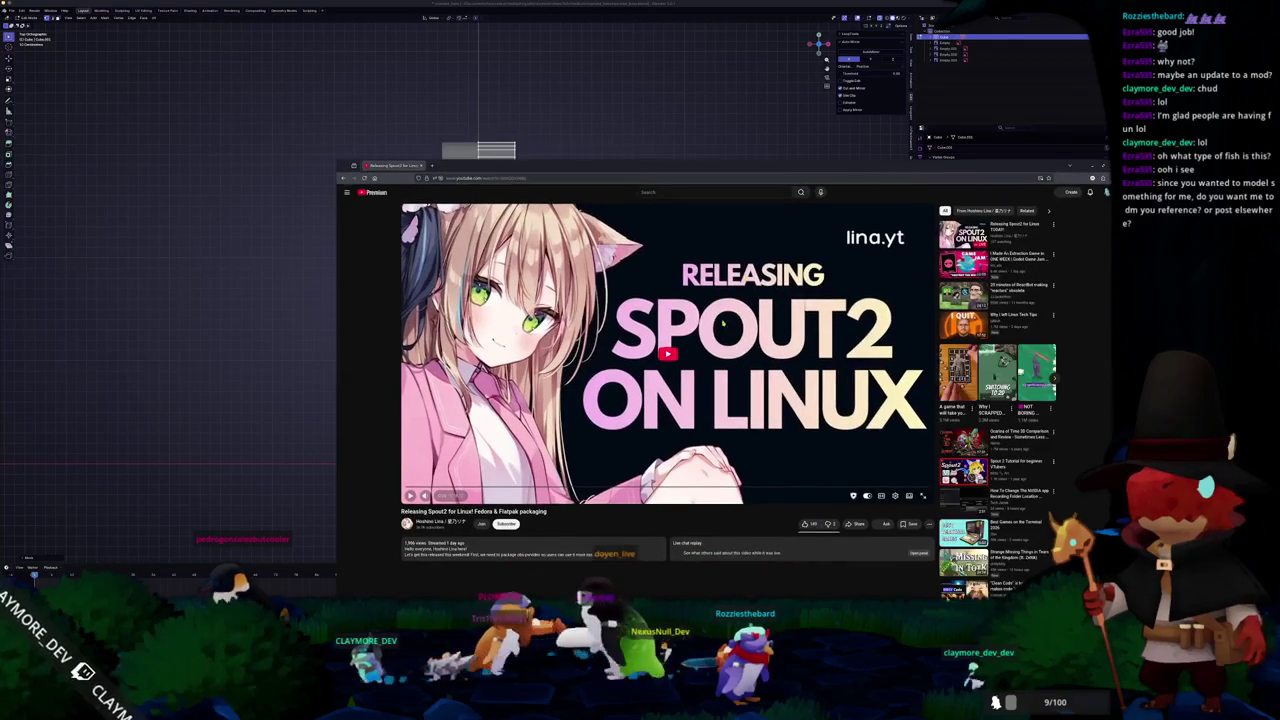
- Play the Spout2 video in theater mode, pause it and seek ahead
left_click(829, 437)
left_click(909, 495)
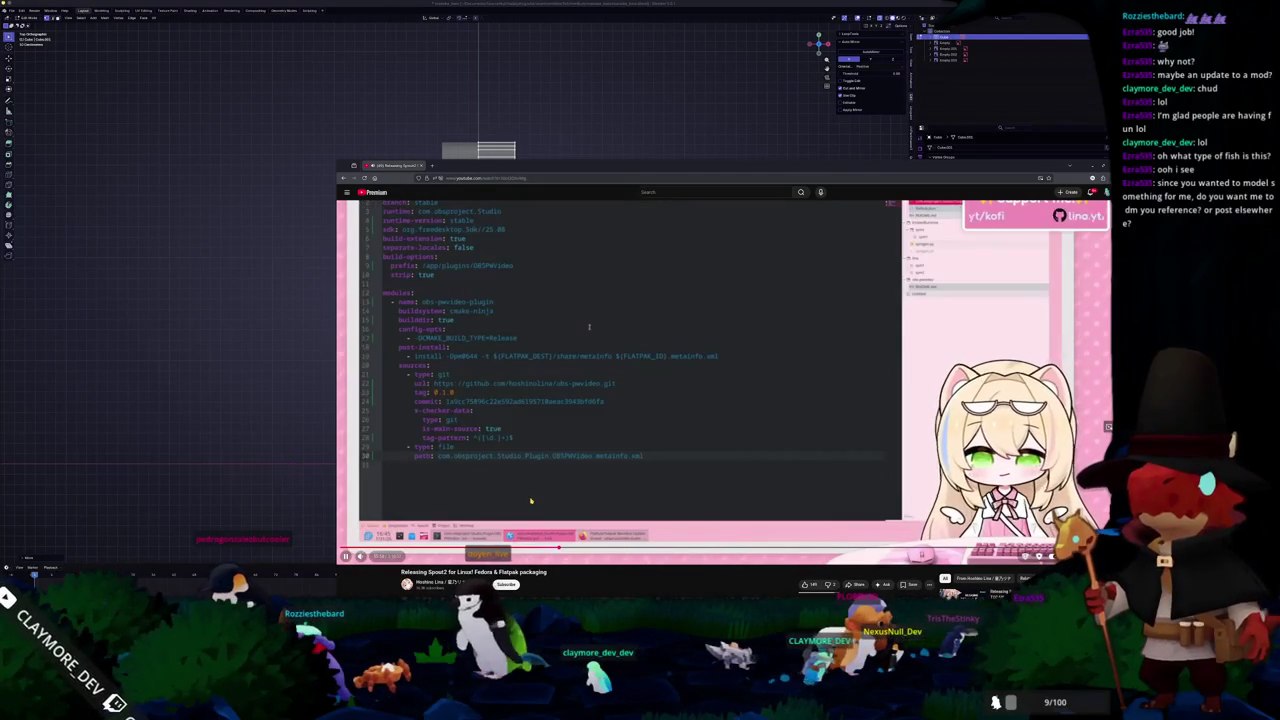
left_click(531, 500)
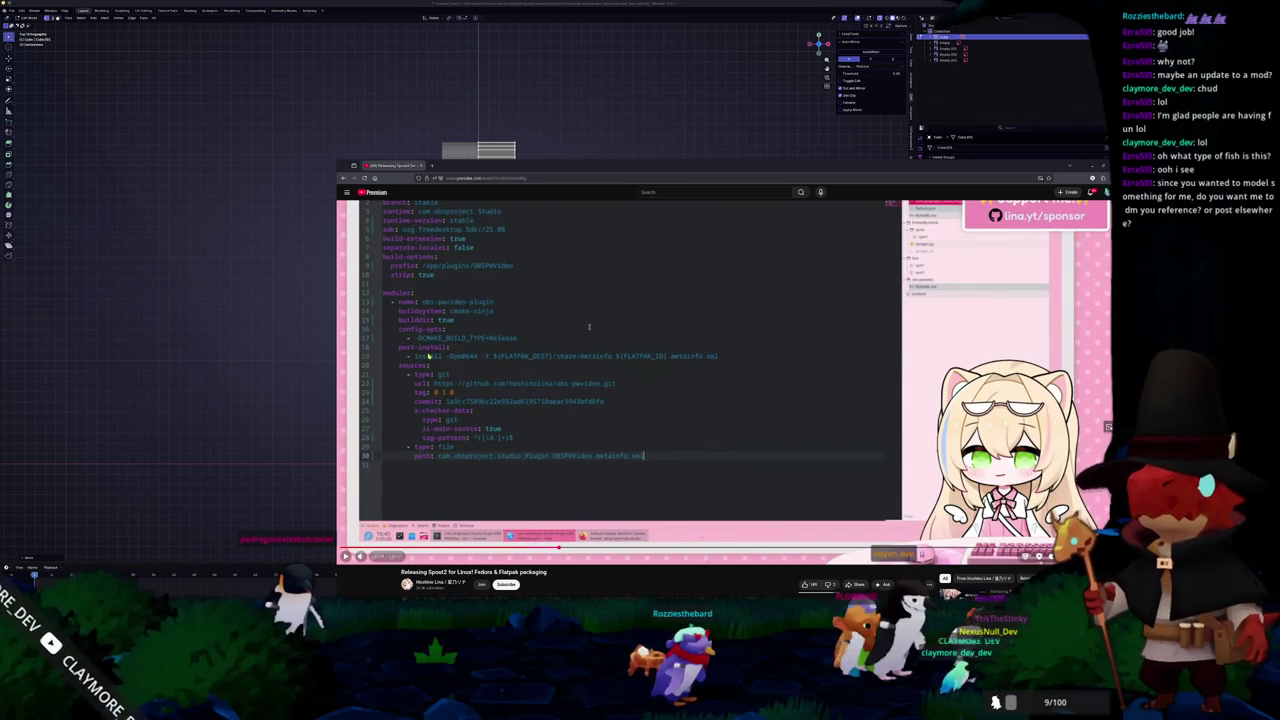
left_click(798, 548)
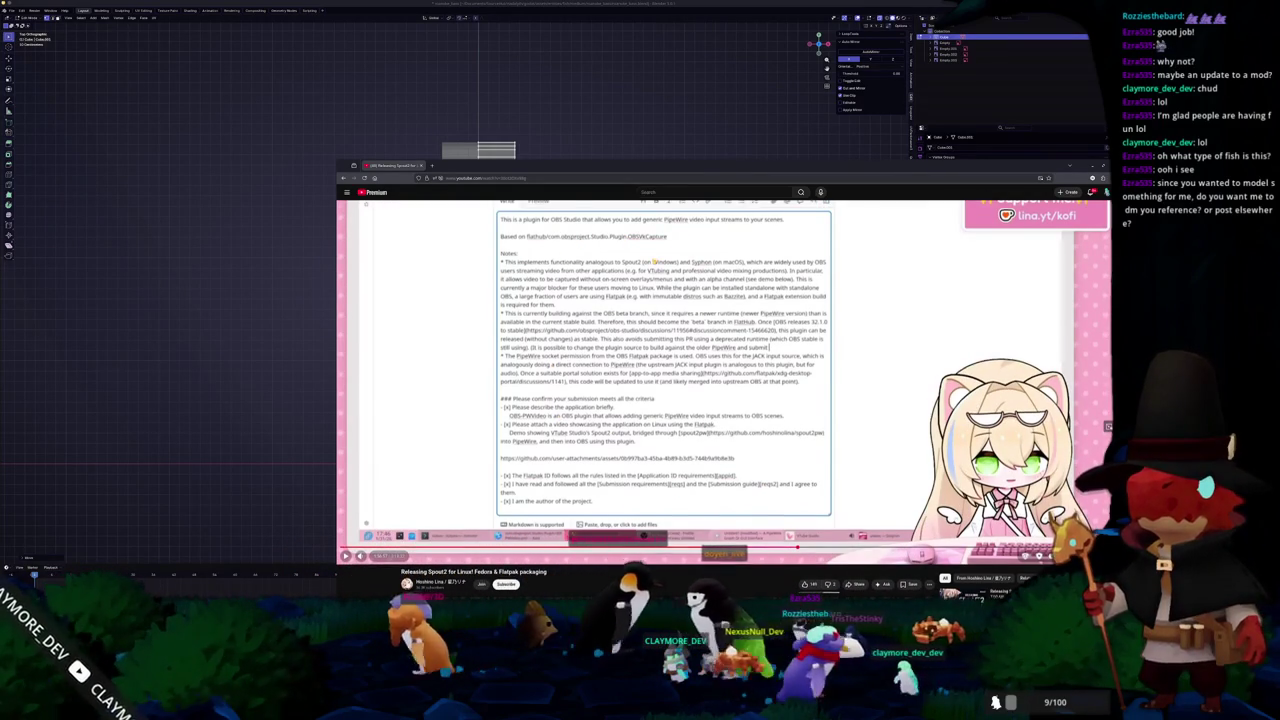
- Expand the video's full description and scroll through it
scroll(558, 400, "down", 4)
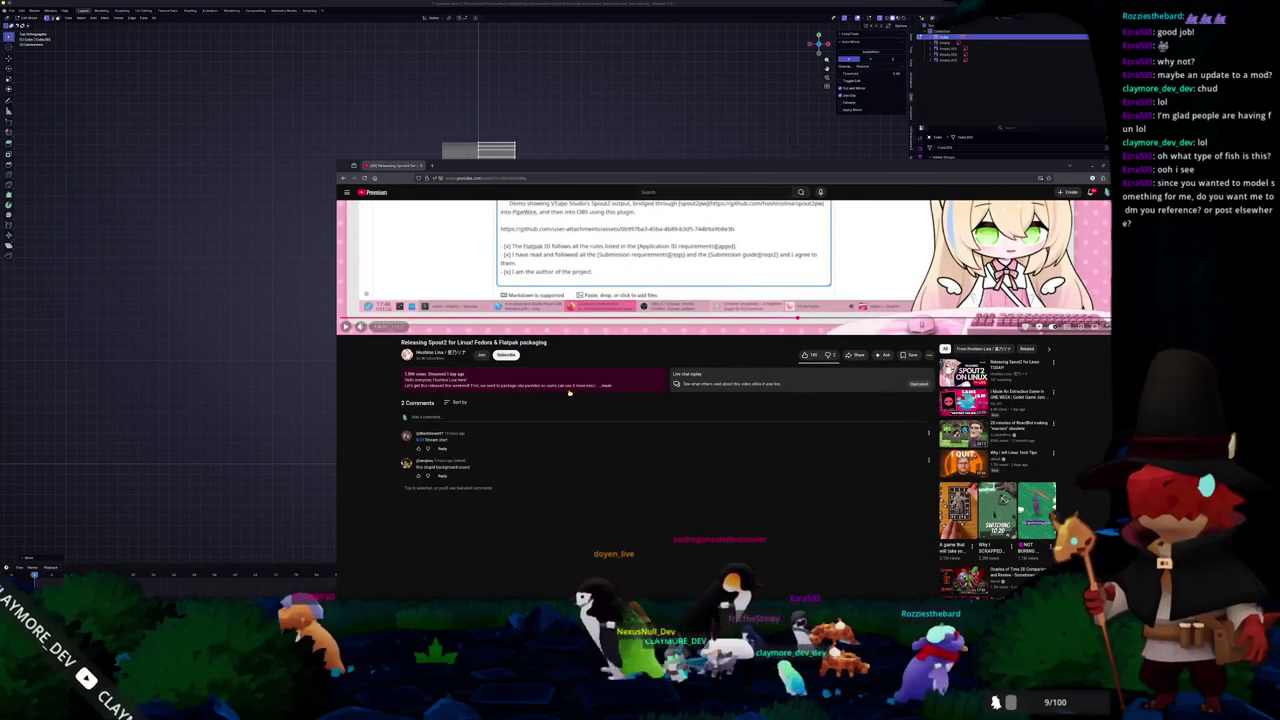
left_click(540, 384)
scroll(479, 437, "down", 1)
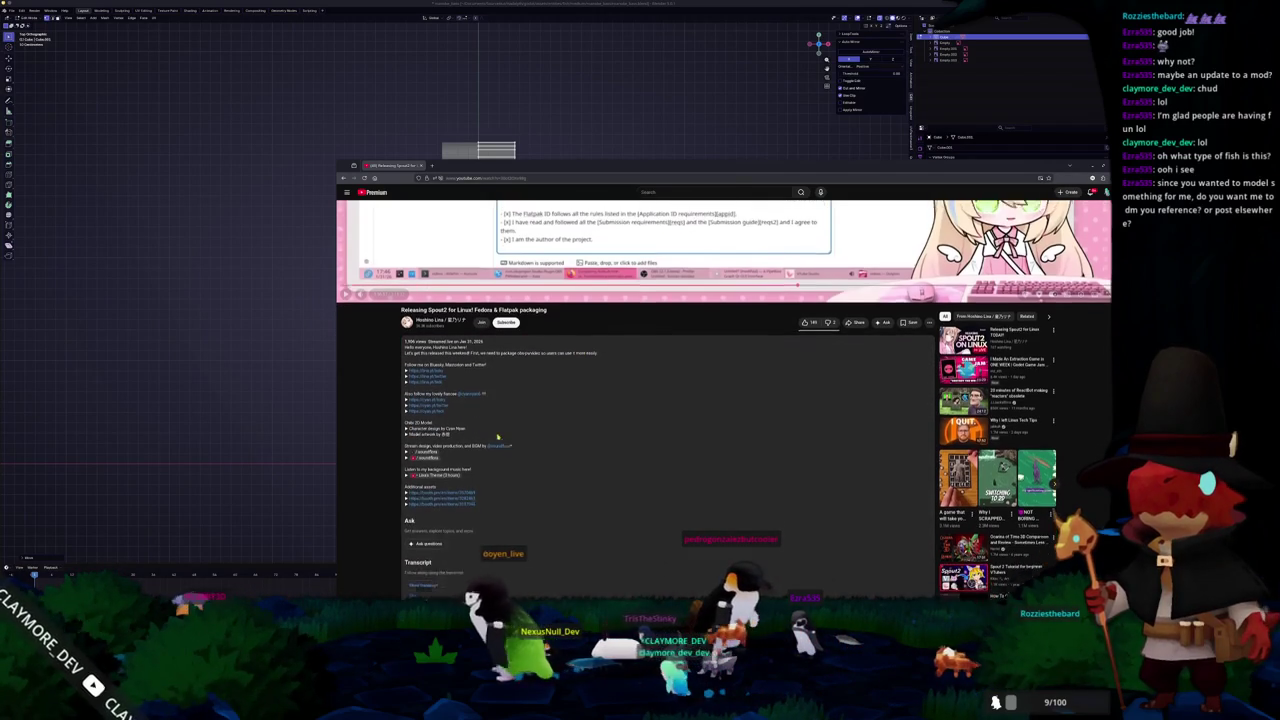
scroll(529, 433, "down", 1)
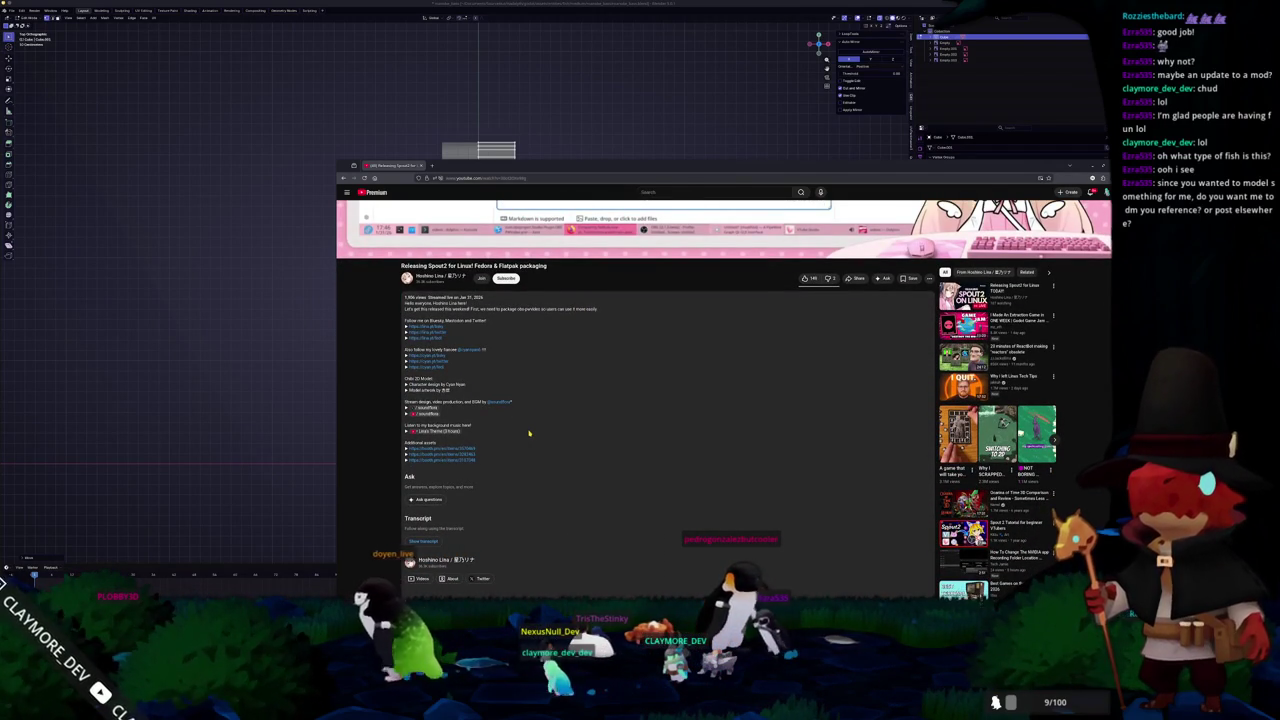
scroll(529, 433, "down", 1)
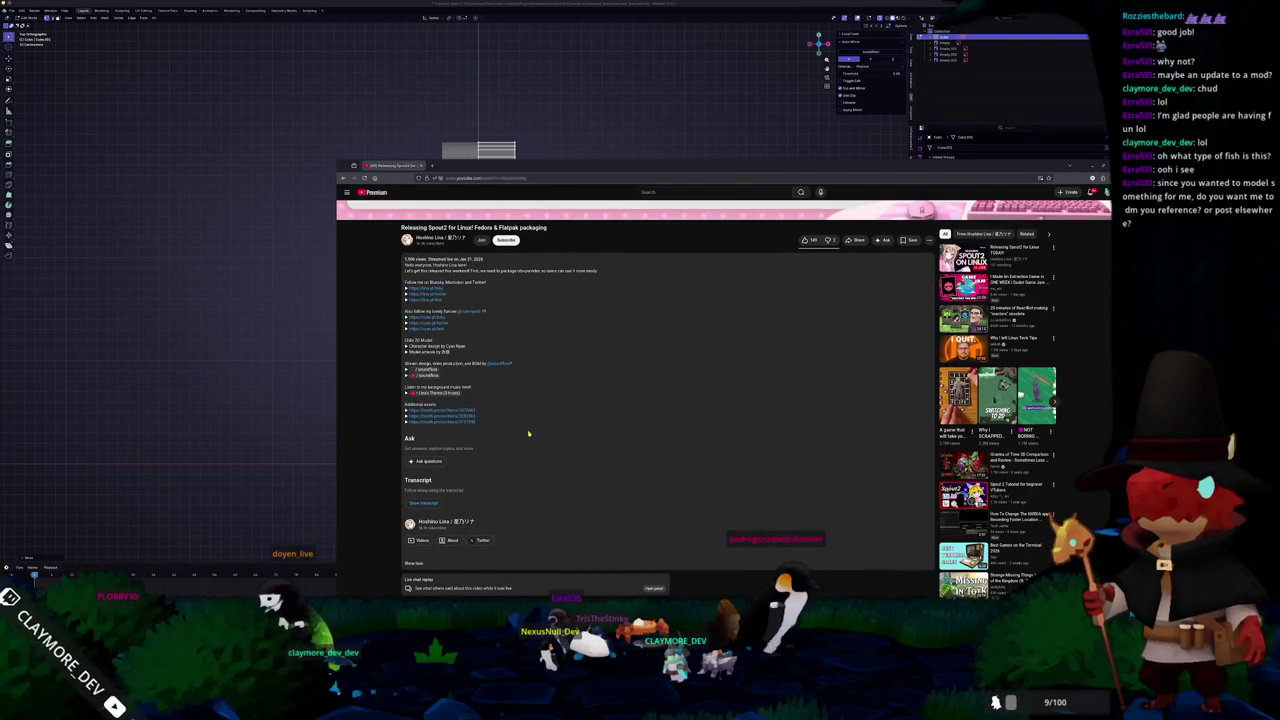
scroll(529, 433, "up", 1)
scroll(529, 433, "up", 1)
scroll(529, 433, "up", 1)
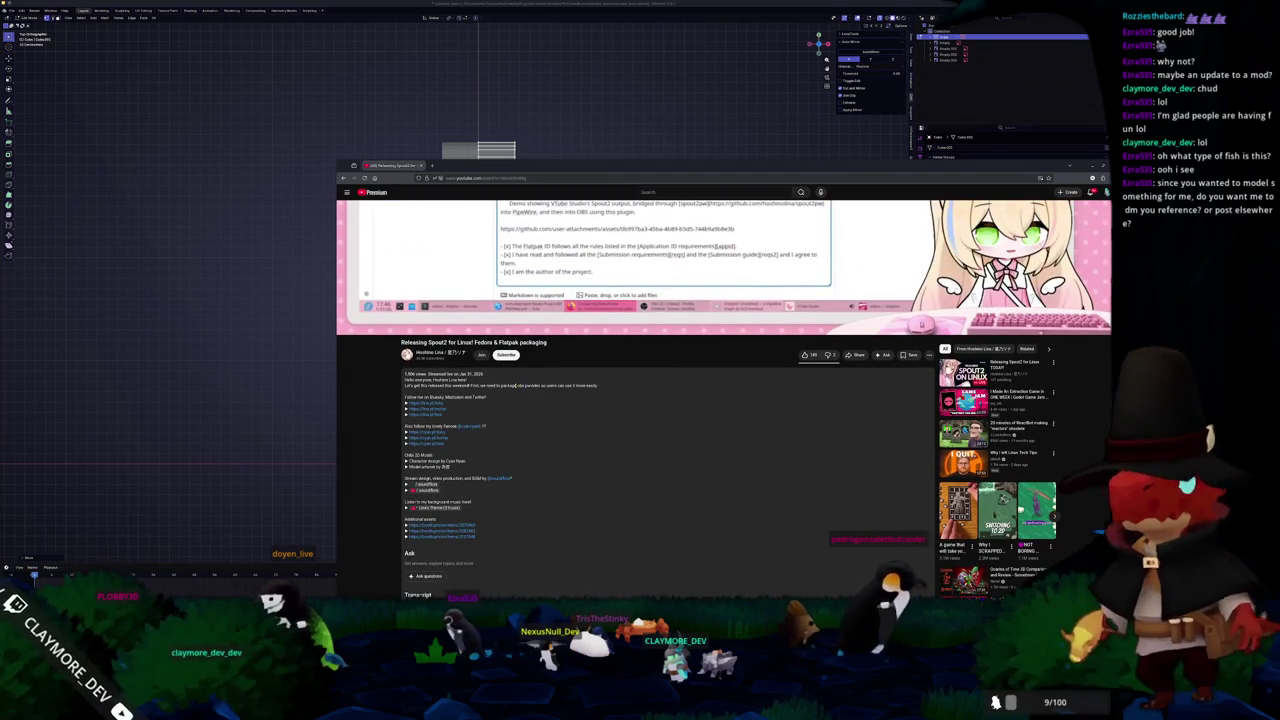
- Search Google for the word 'obs-pendeo' from the description
double_click(528, 385)
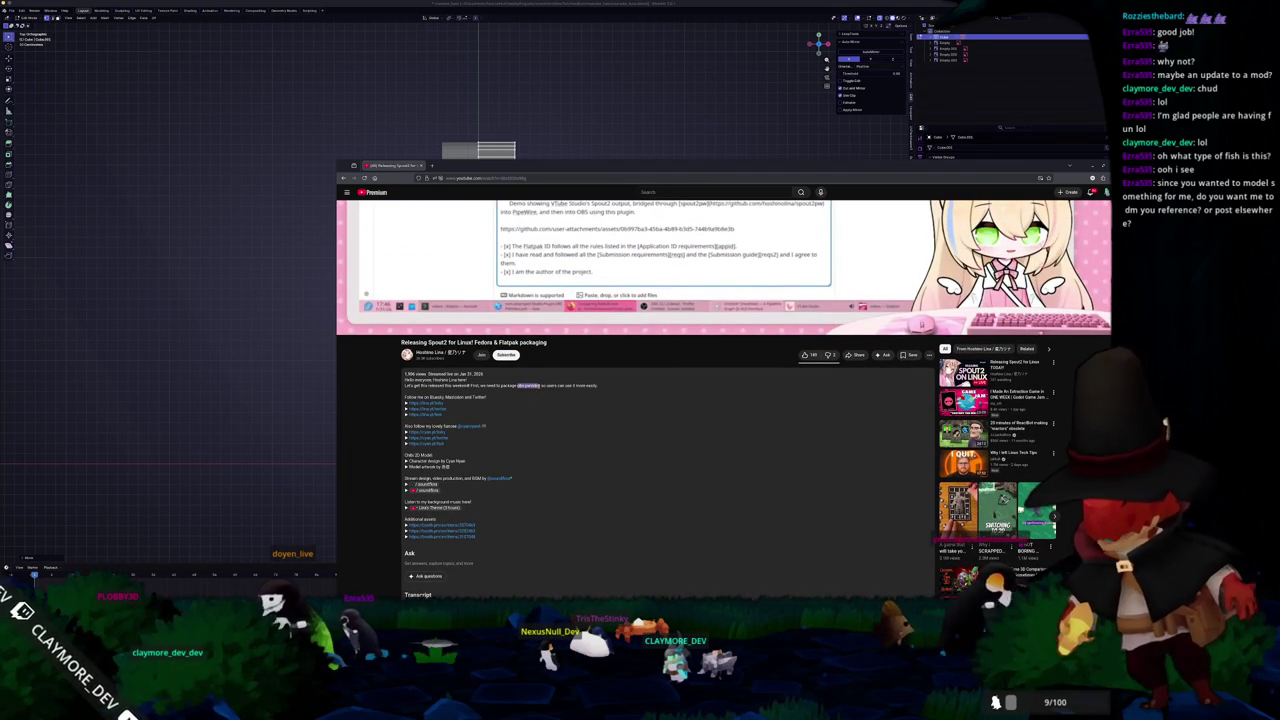
right_click(528, 385)
left_click(567, 445)
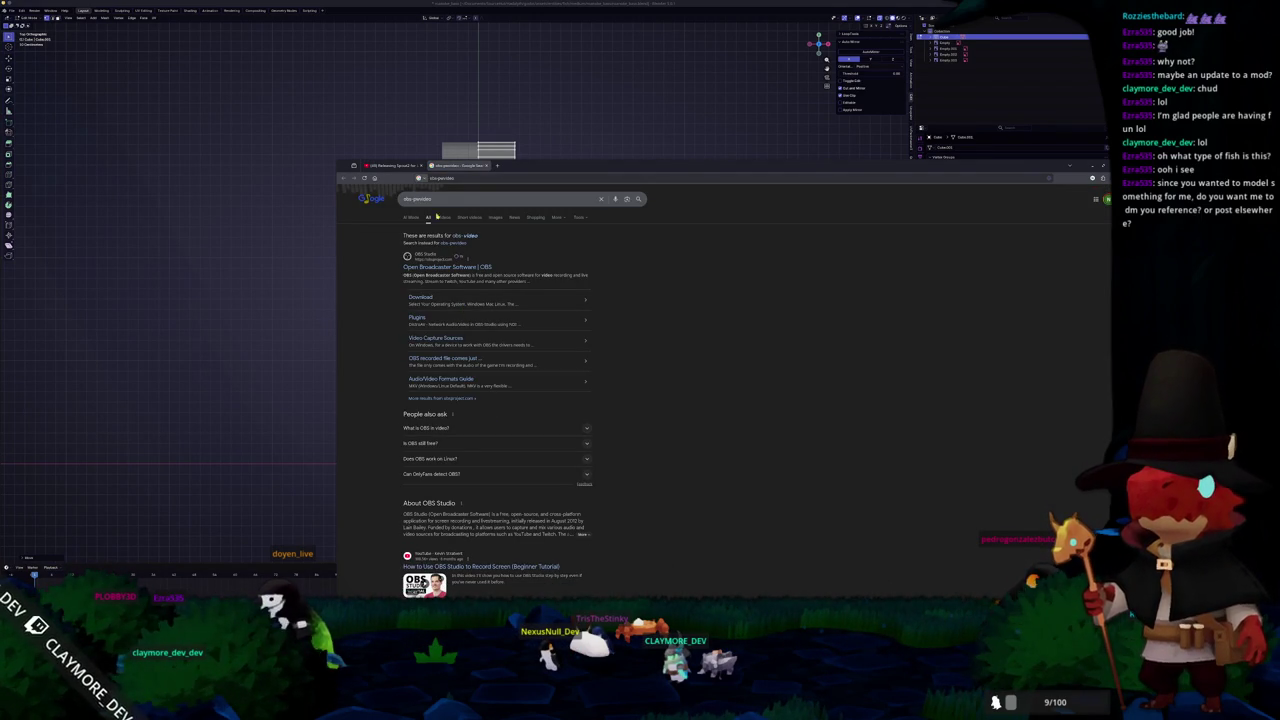
- Refine the Google search to 'obs-pendeo flatpak' and browse the results
left_click(460, 199)
type("flatpak")
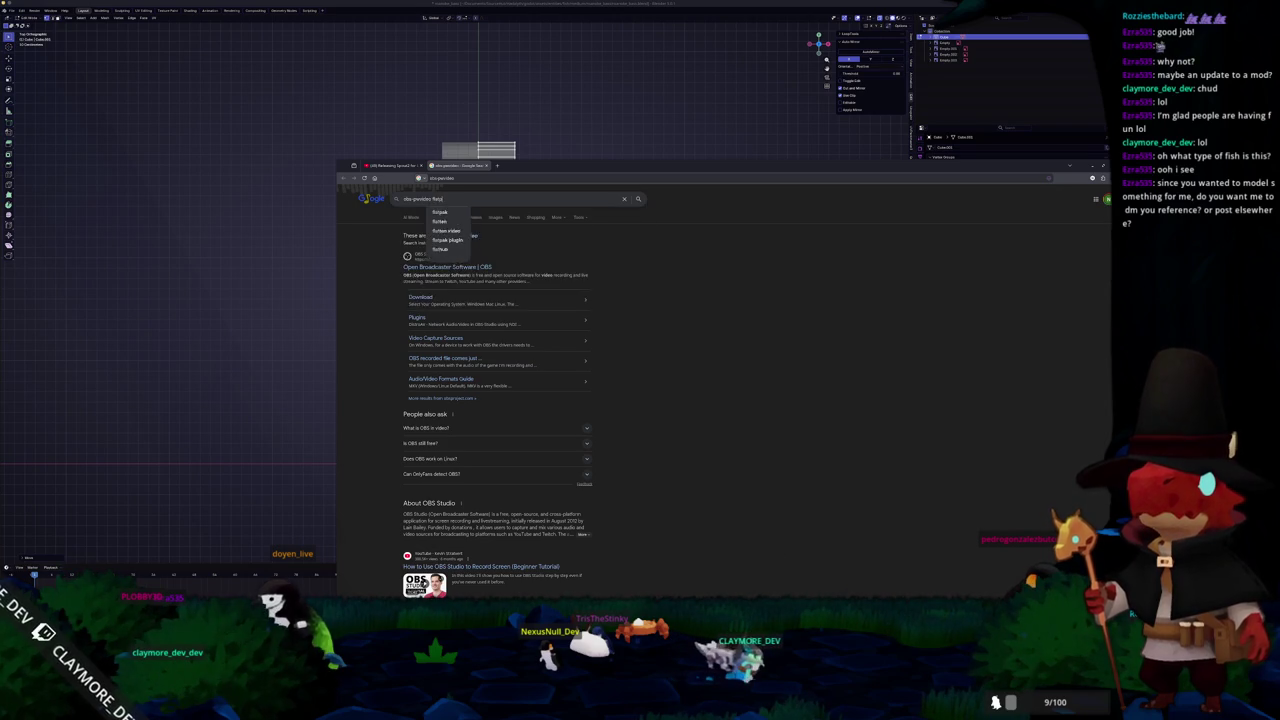
key("Return")
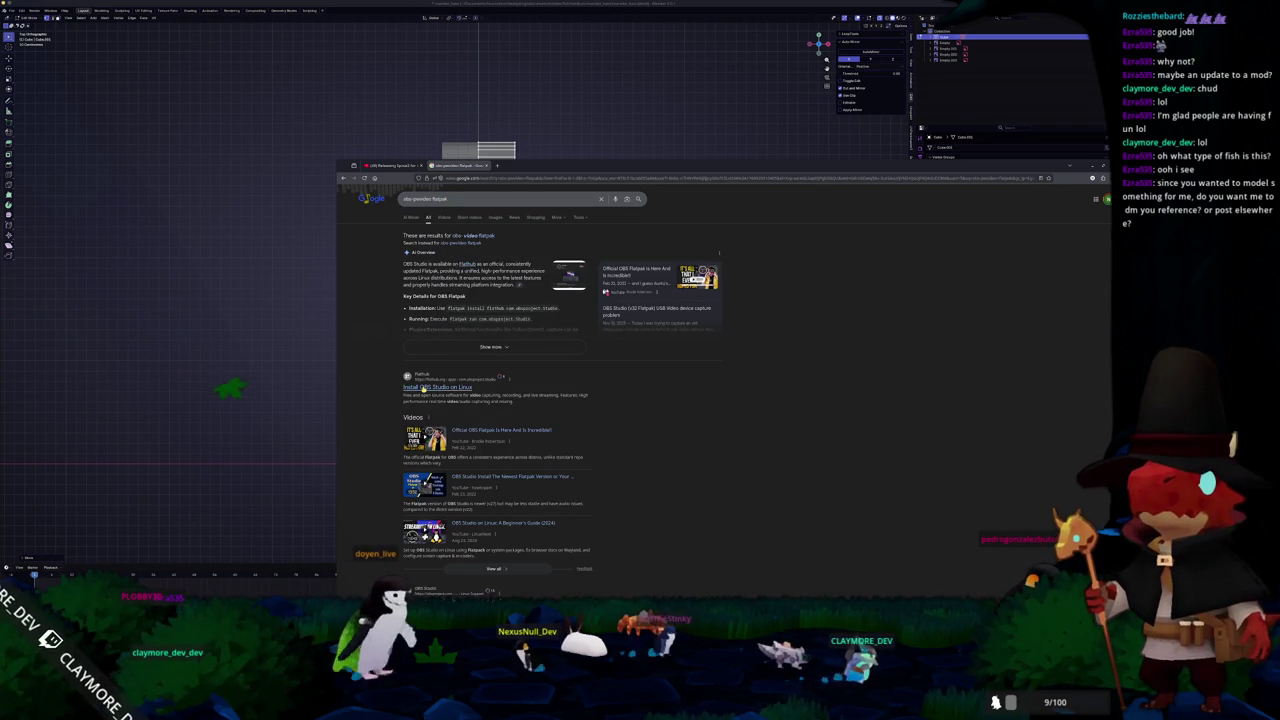
scroll(391, 392, "down", 1)
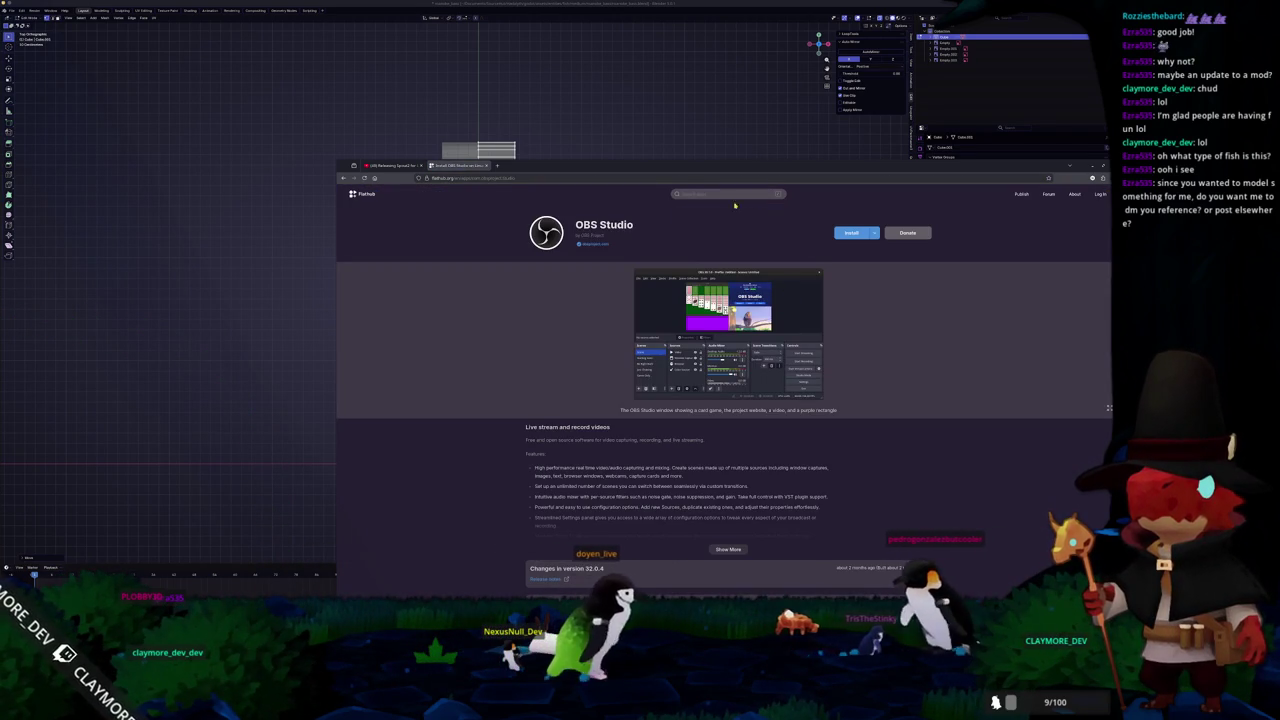
- Search Flathub for OBS apps, then switch back to the Spout2 YouTube tab
left_click(720, 193)
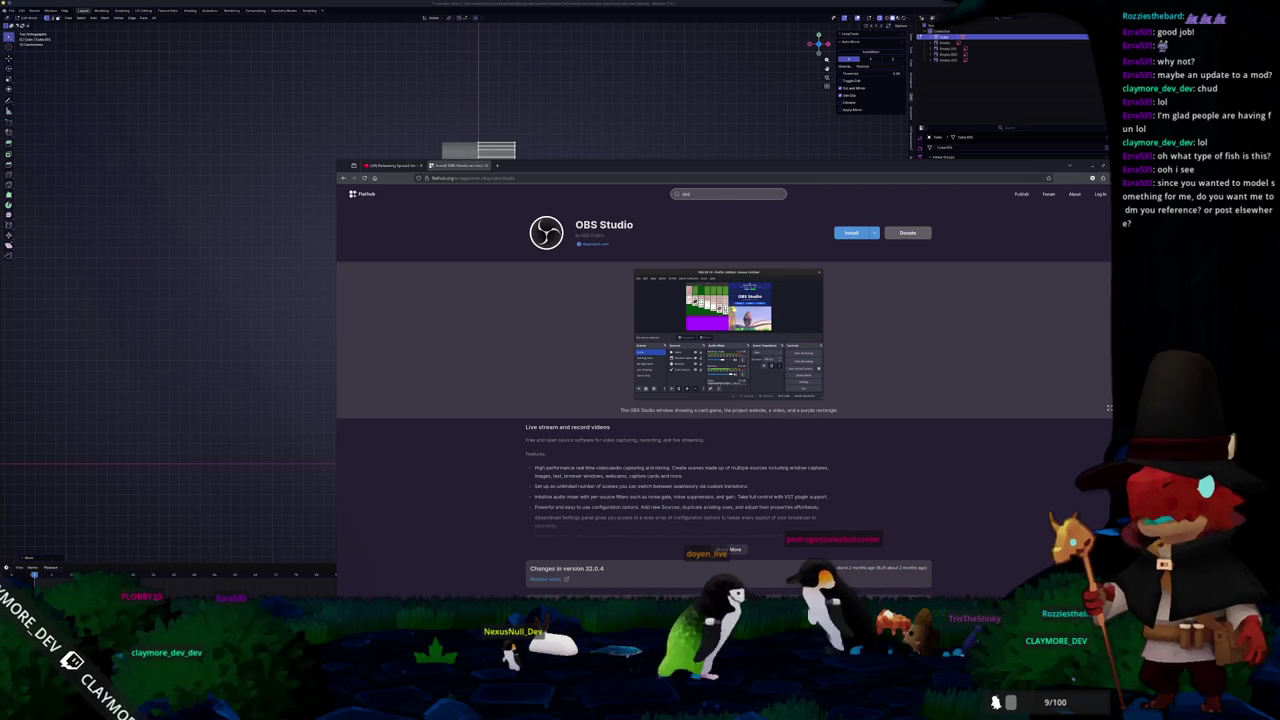
type("obs-st")
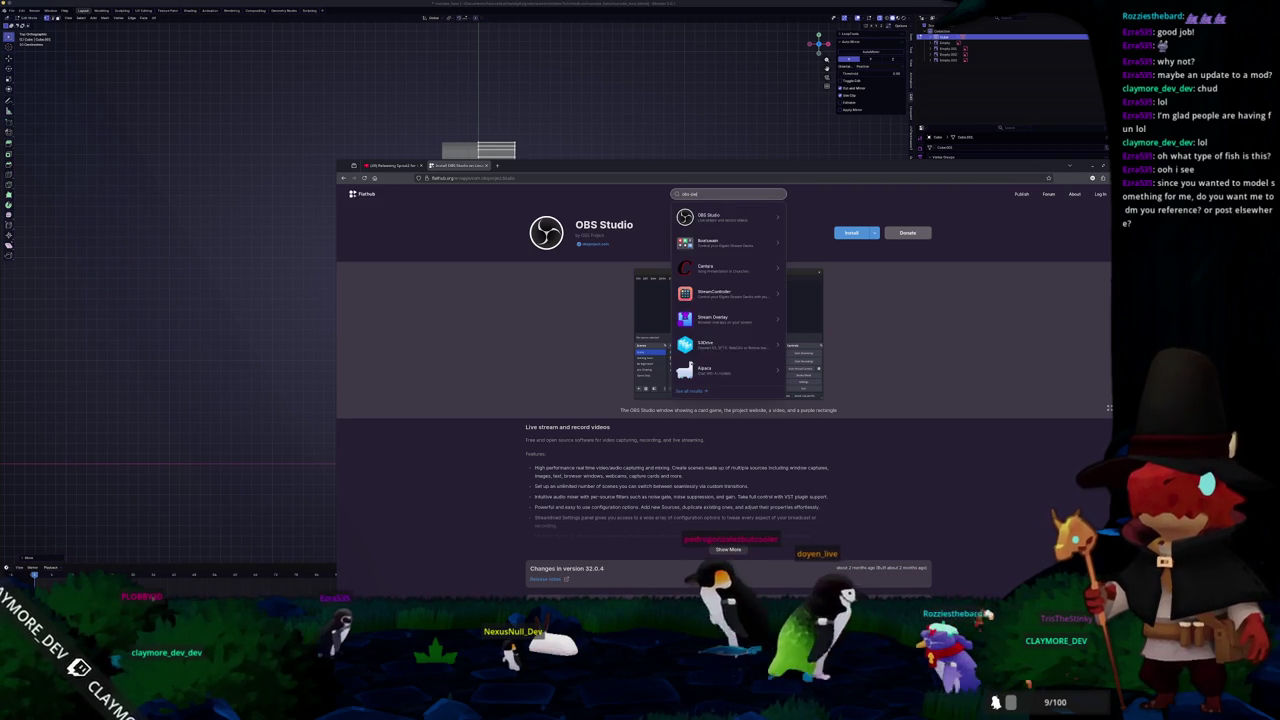
key("Return")
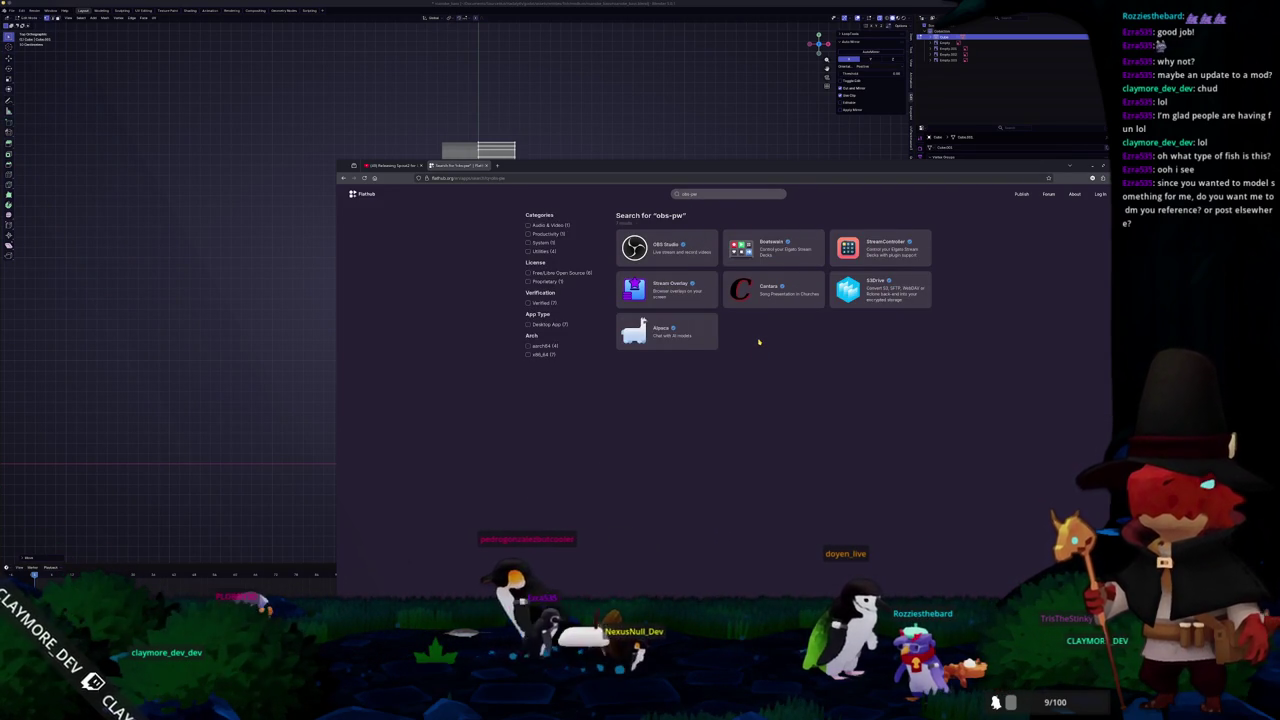
key("ctrl+shift+Tab")
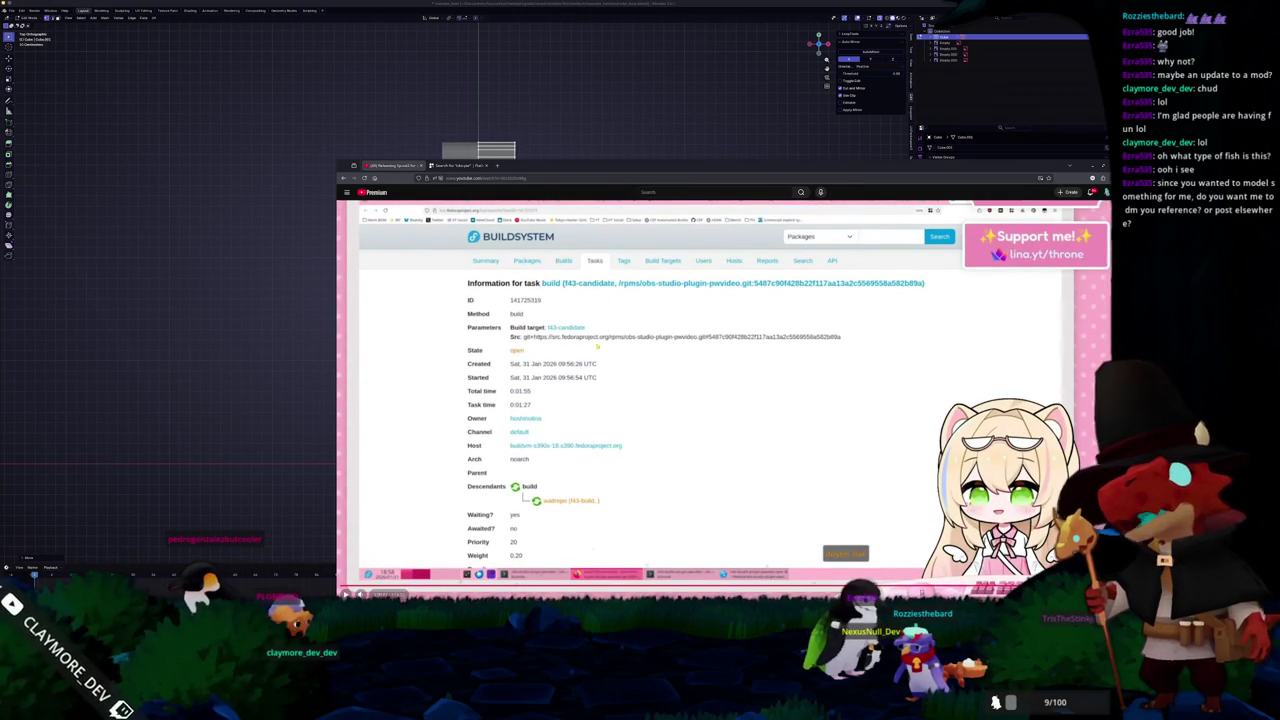
- Scroll through the Spout2 video page, then return to the Flathub 'obs-pw' results tab
scroll(720, 400, "down", 1)
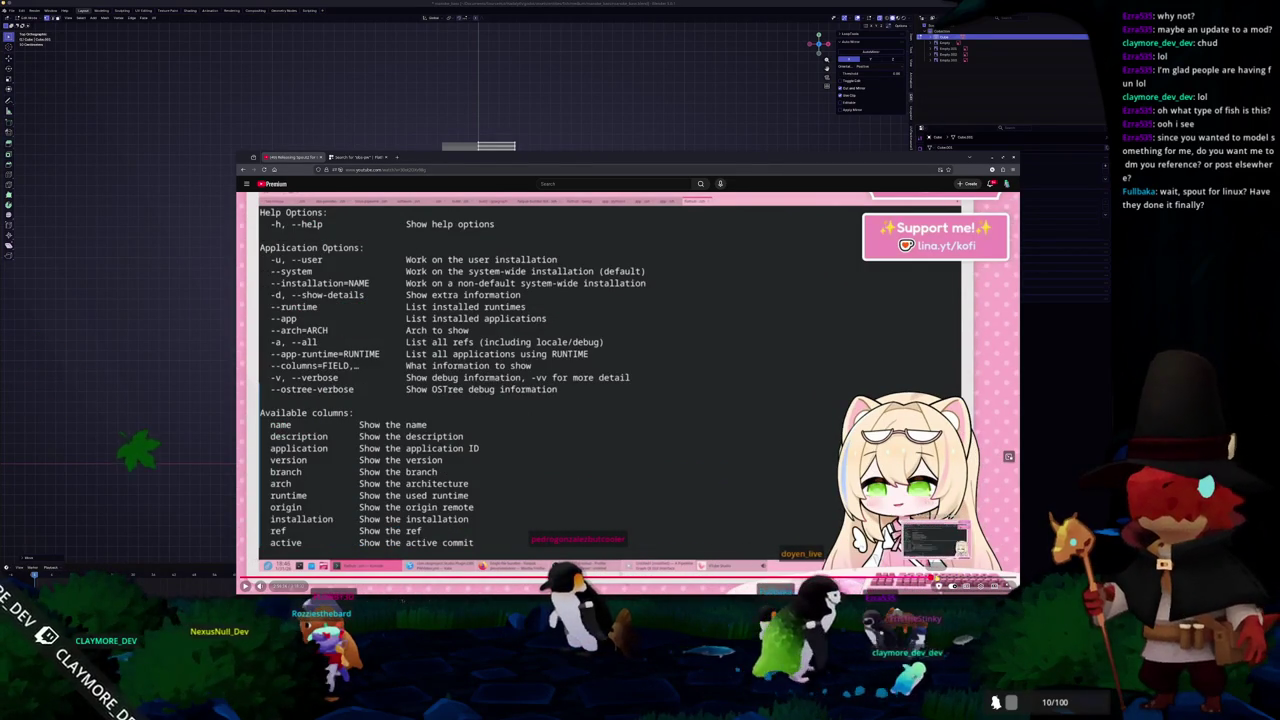
scroll(540, 524, "down", 3)
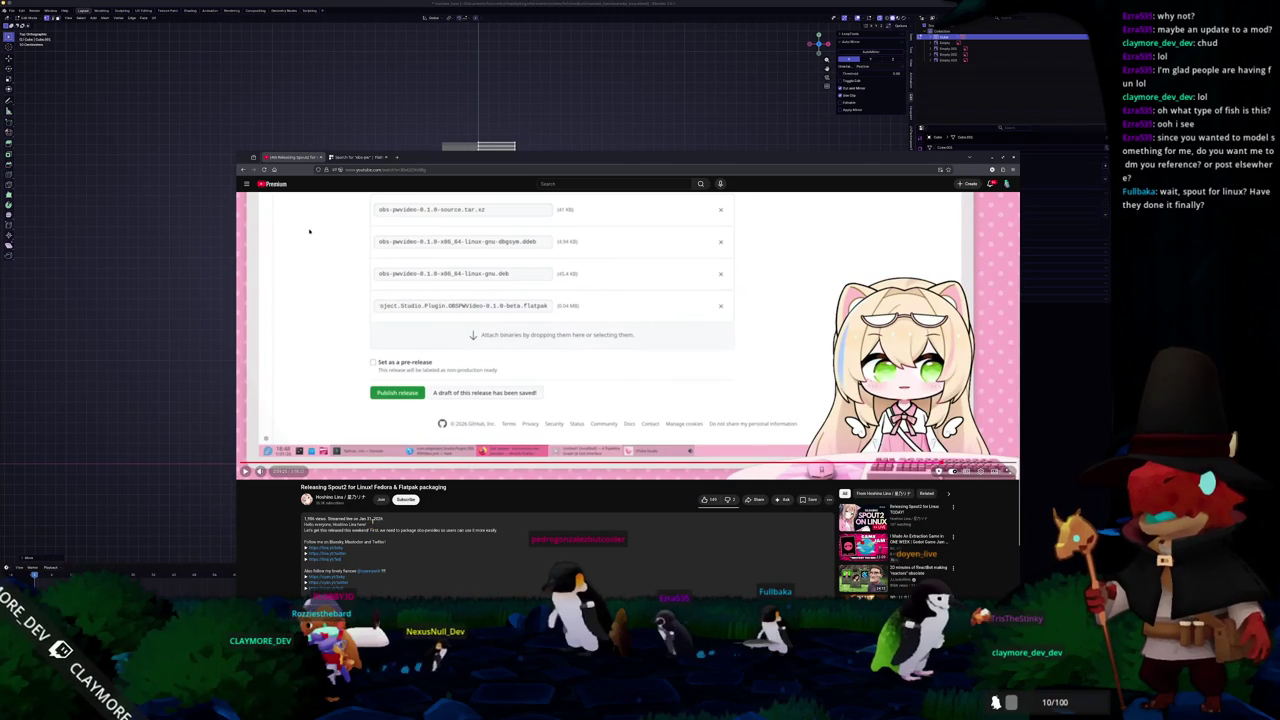
scroll(399, 531, "down", 1)
scroll(400, 532, "down", 1)
scroll(401, 534, "down", 1)
scroll(410, 532, "down", 1)
scroll(429, 528, "down", 1)
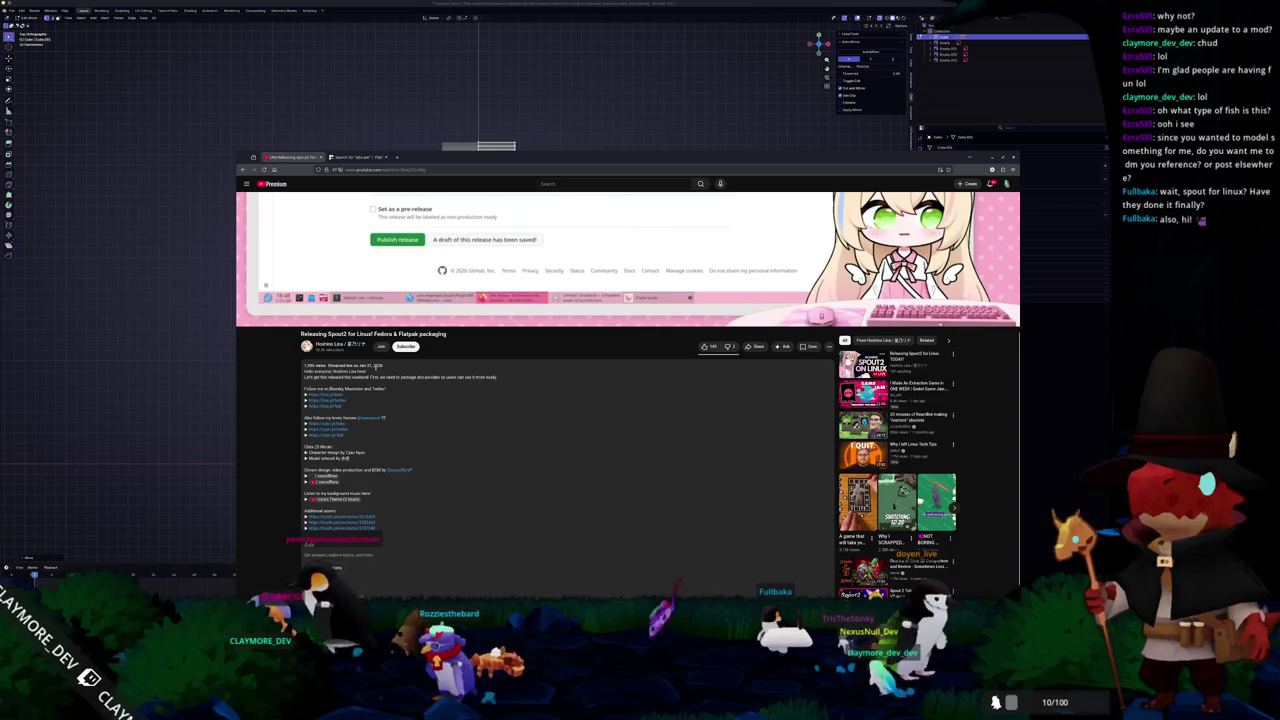
scroll(629, 476, "up", 5)
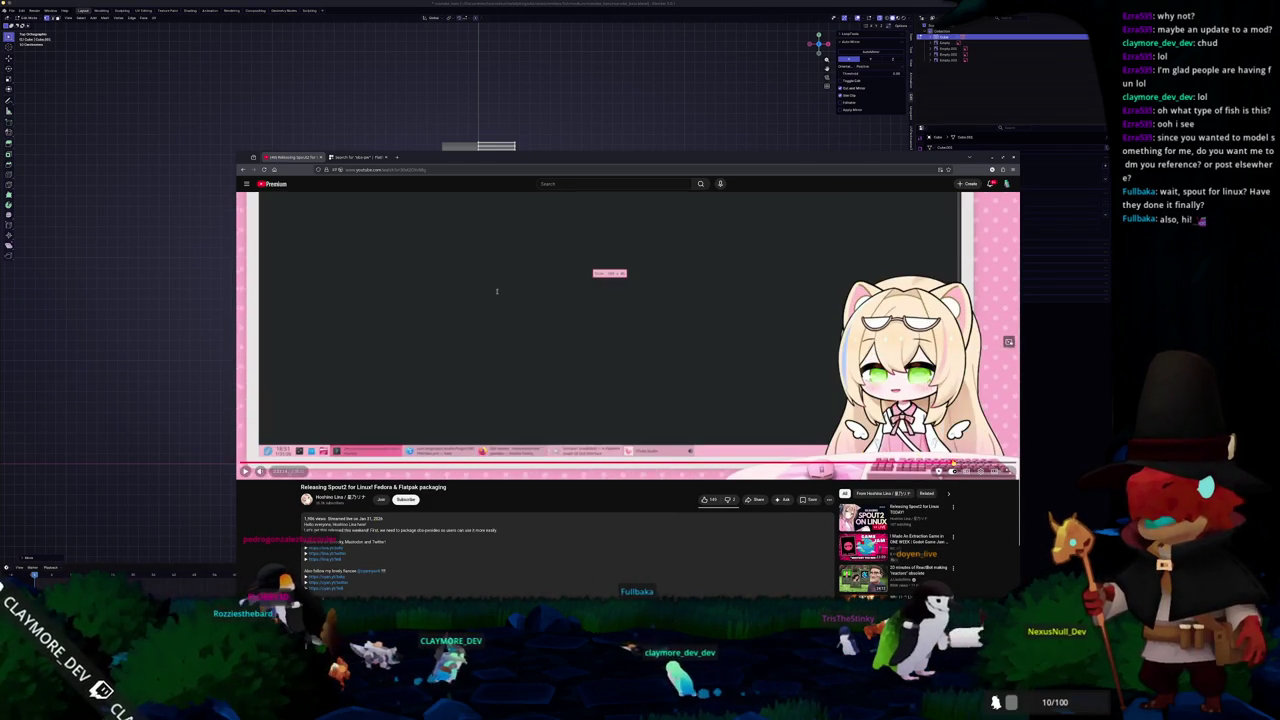
scroll(628, 400, "up", 2)
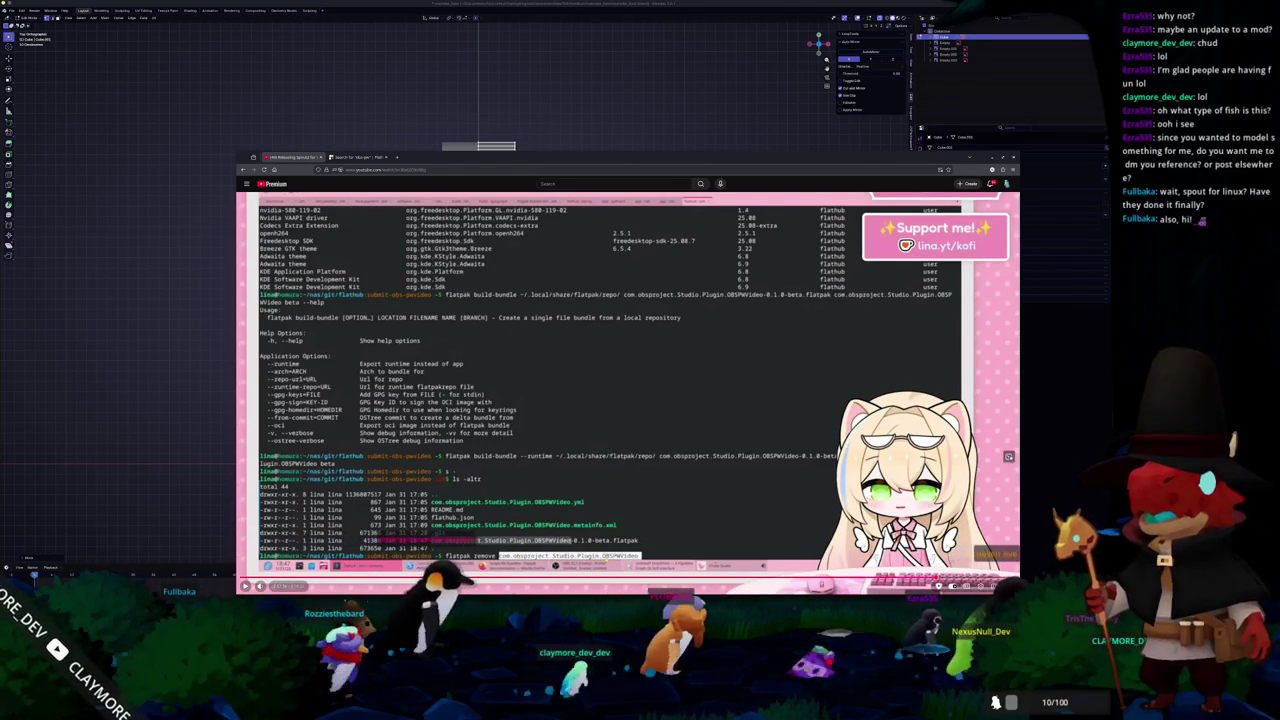
left_click(382, 152)
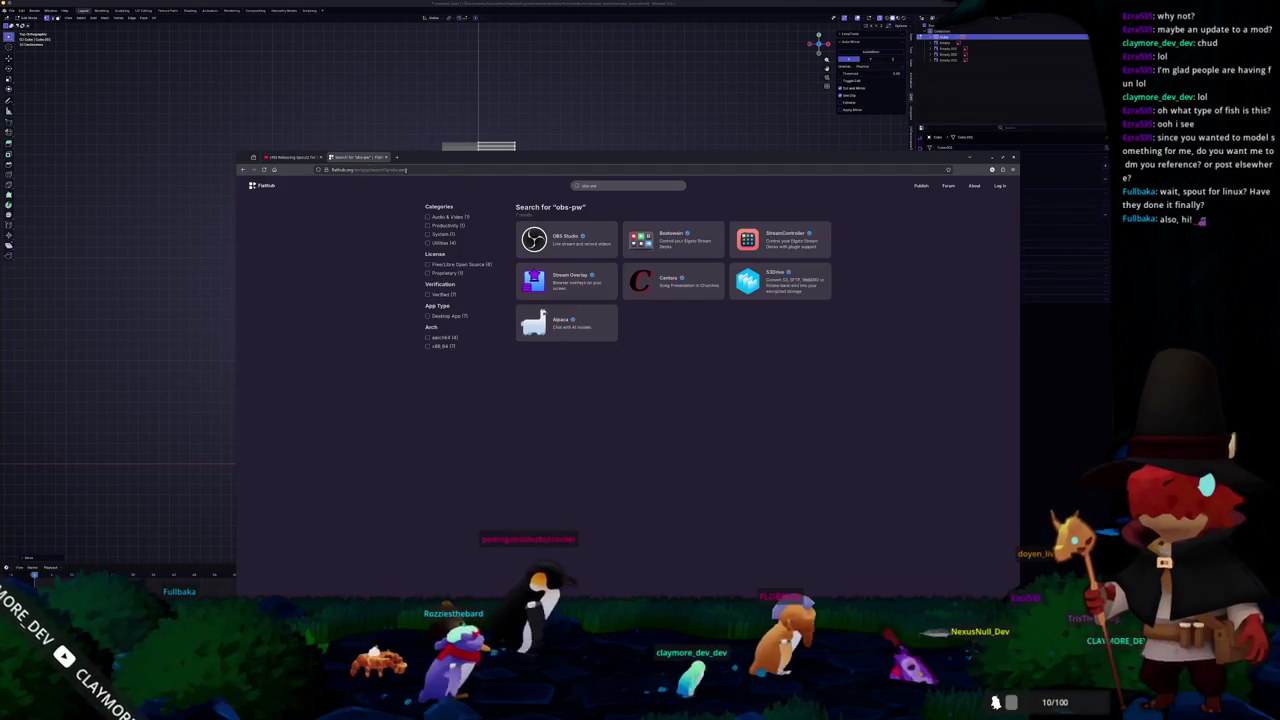
- Search Flathub for OBSPWVideo, finding no apps, then enter OBSPWVideo in the address bar
type("s")
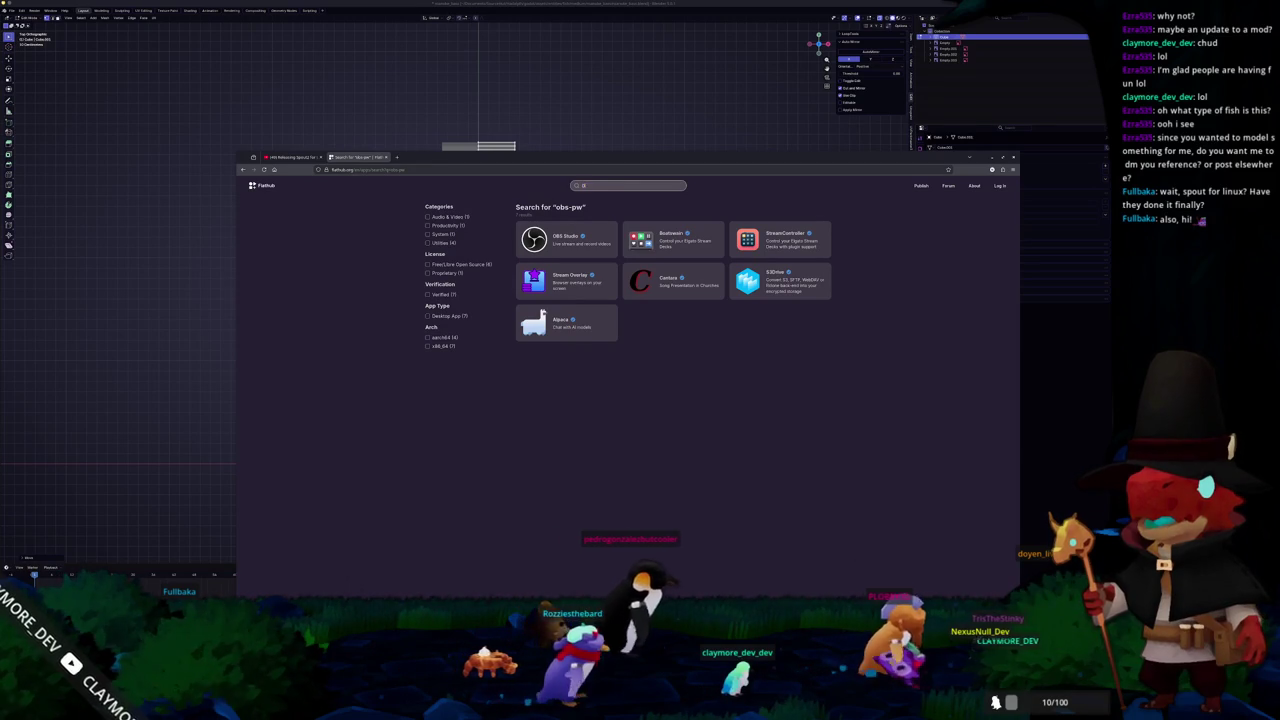
type(" Studio")
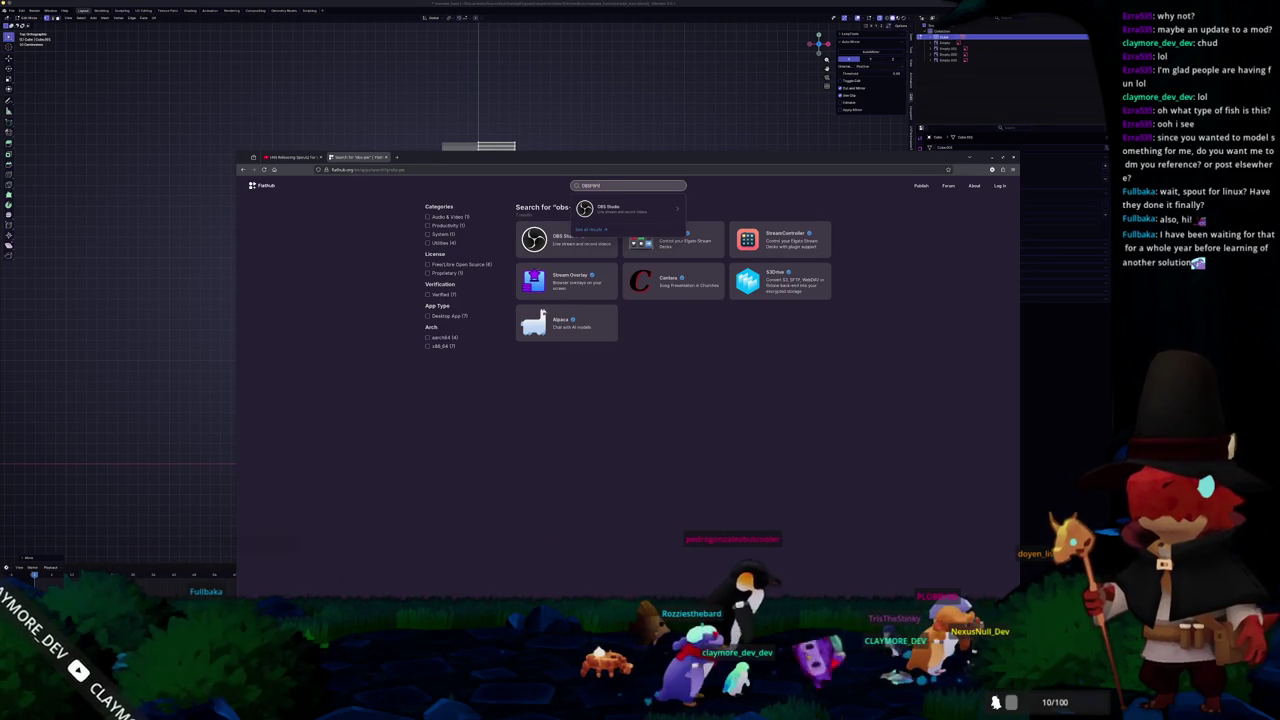
key("Return")
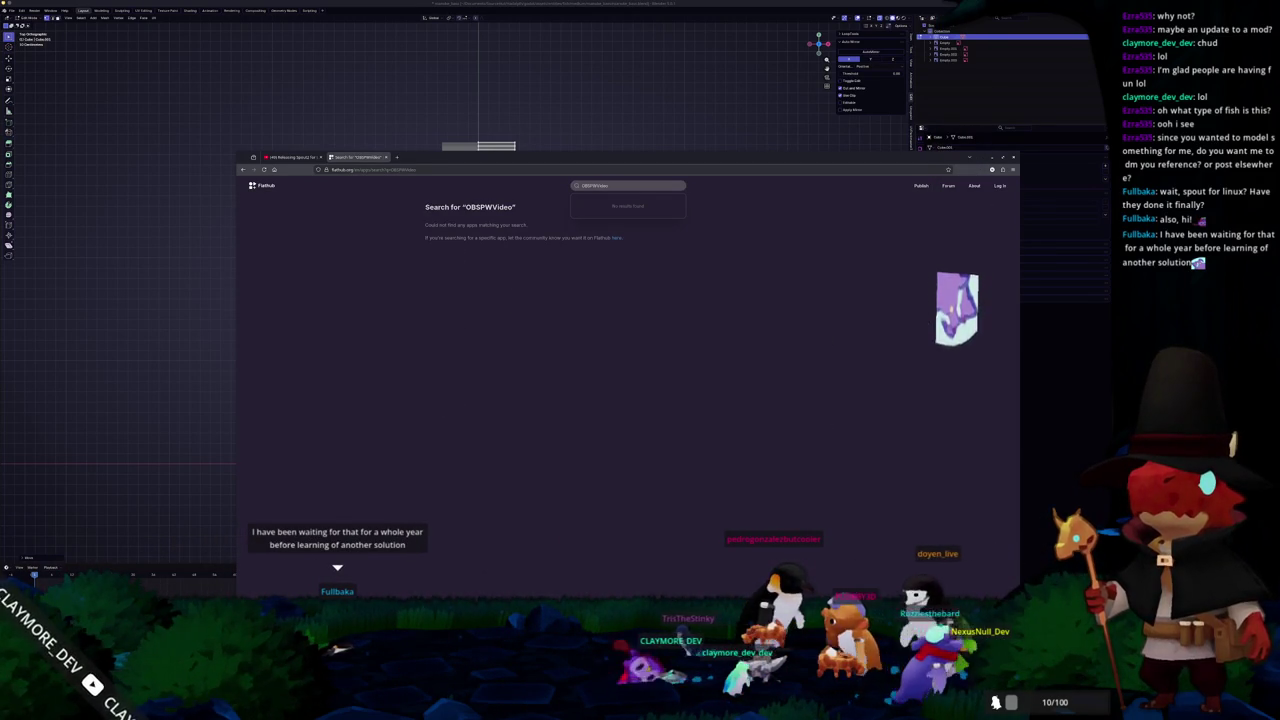
left_click(616, 186)
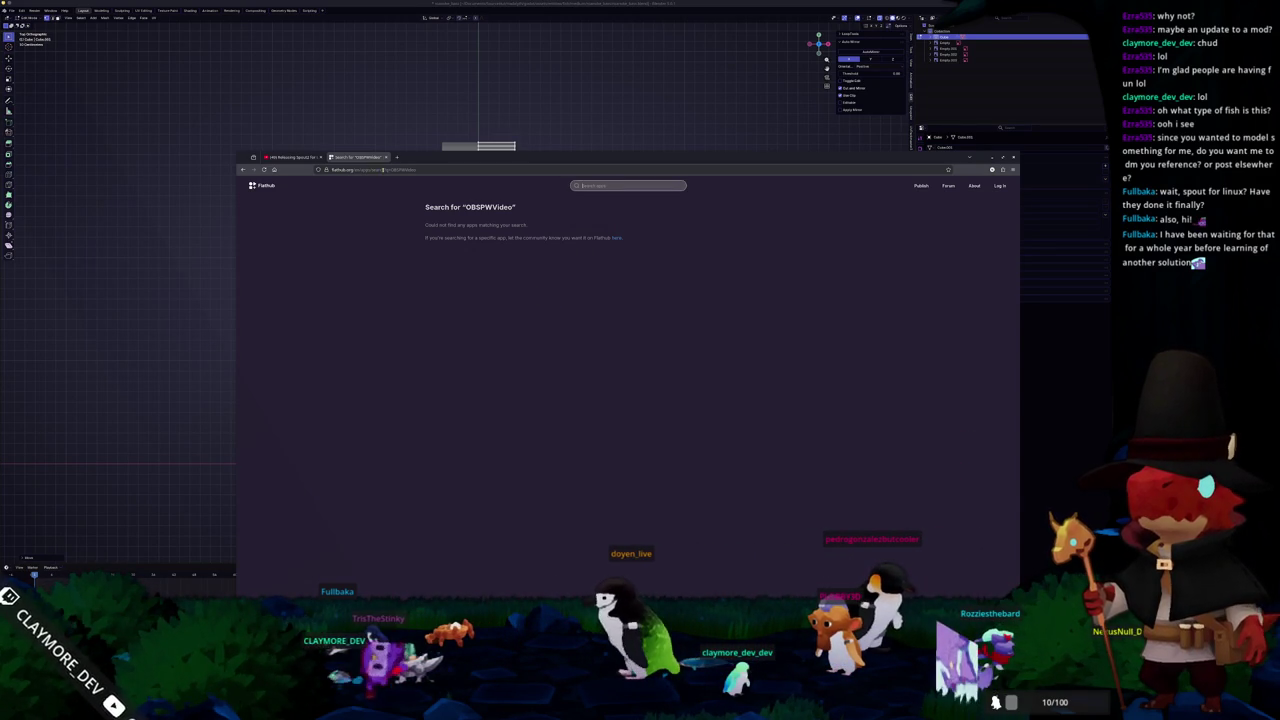
key("ctrl+l")
type("OBSPWVideo")
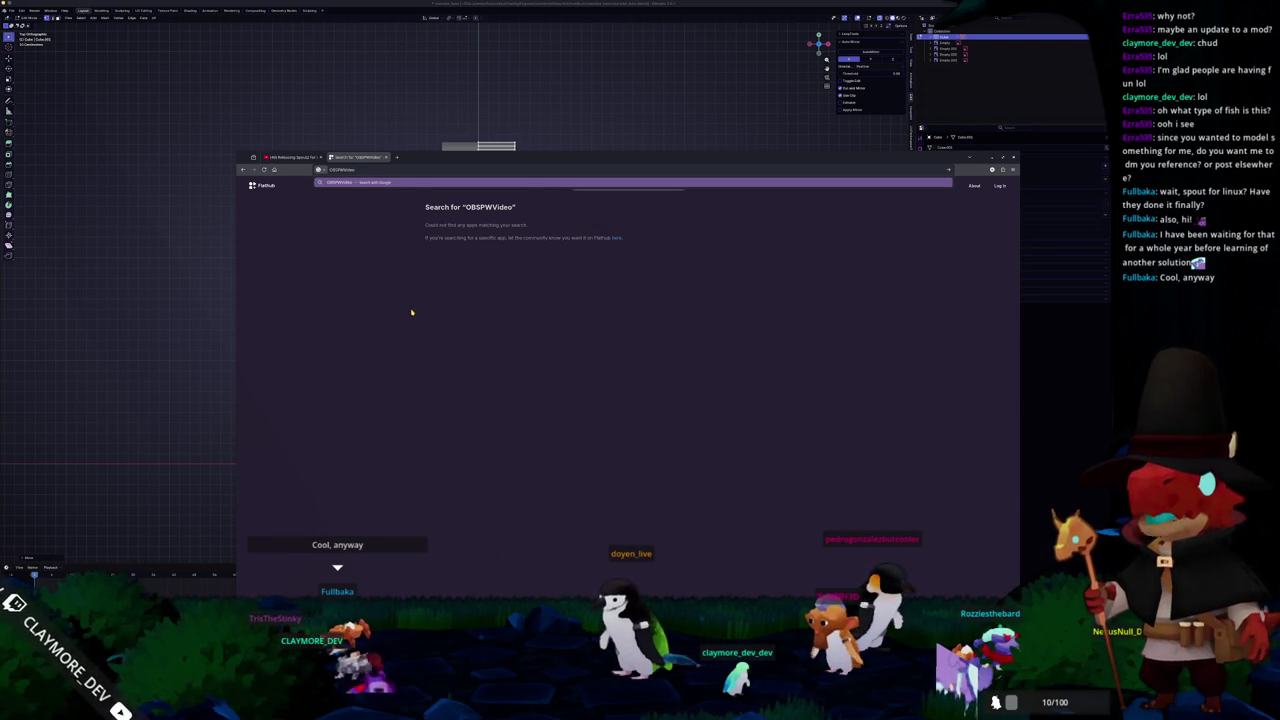
- Search Google for OBSPWVideo and skim the results
key("Return")
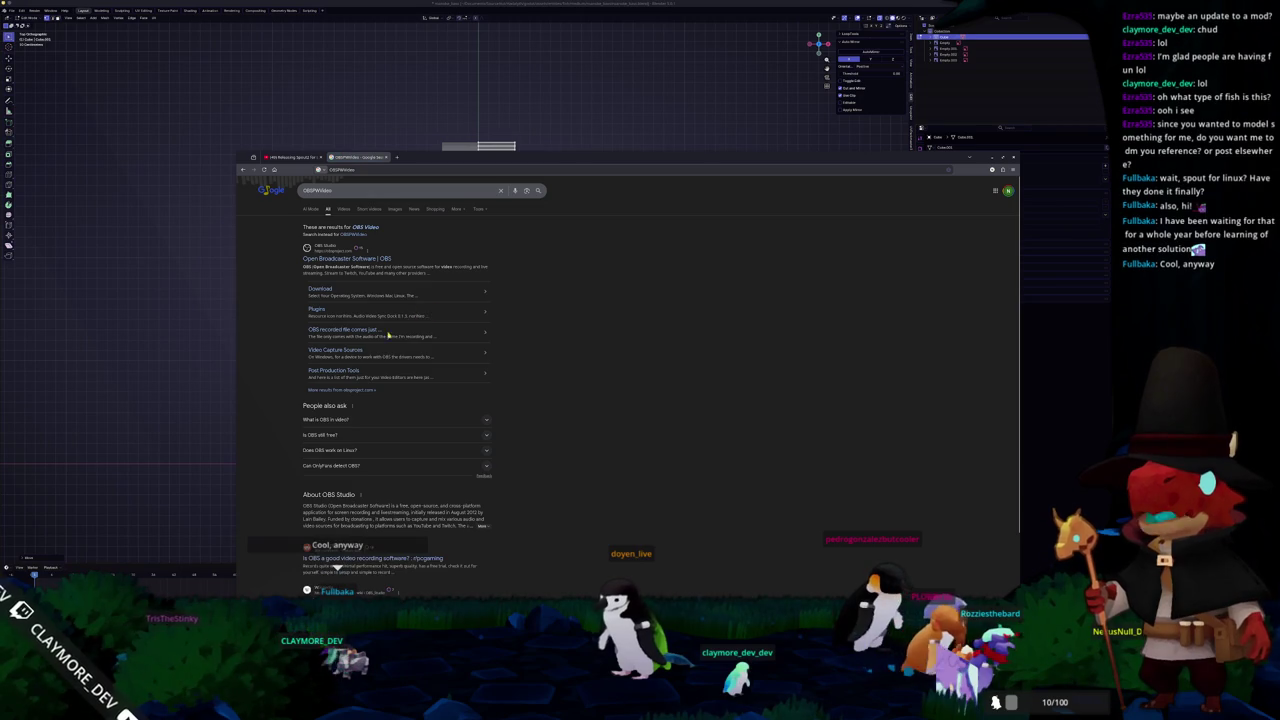
scroll(352, 360, "down", 1)
scroll(354, 360, "down", 2)
scroll(300, 450, "down", 3)
scroll(285, 450, "up", 3)
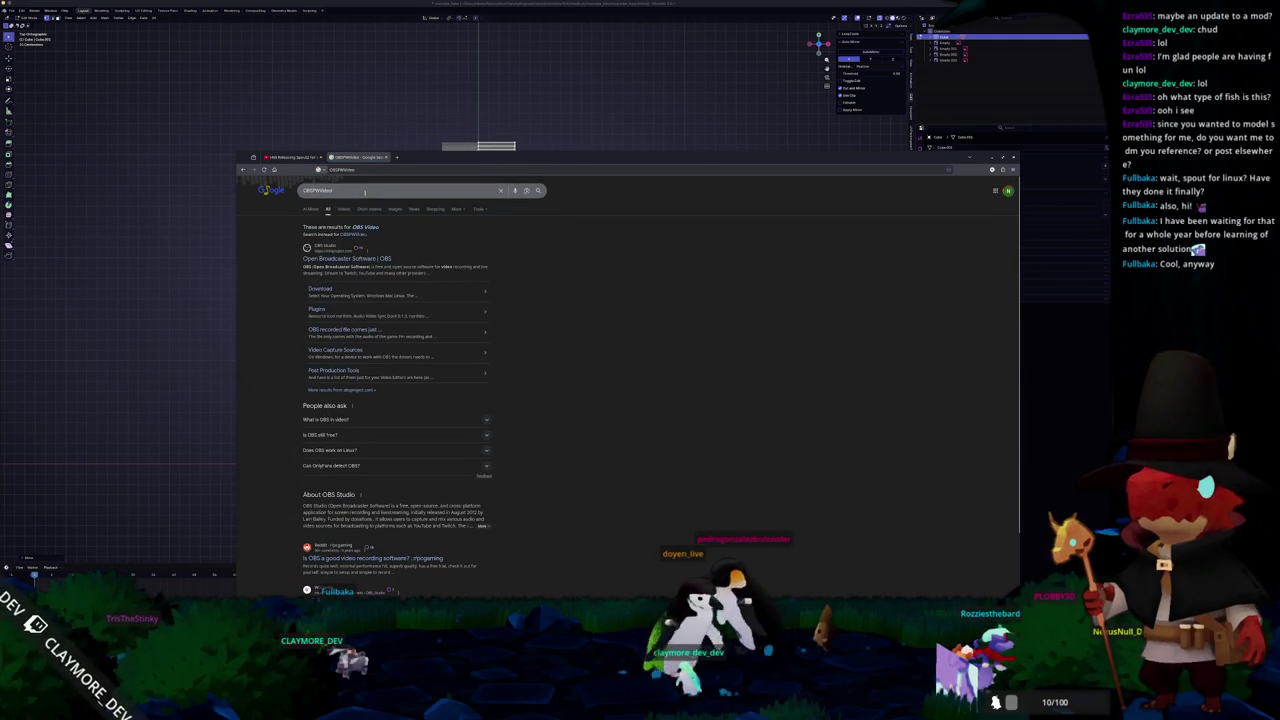
- Search Google for 'spoutpw linux' and skim the results
key("/")
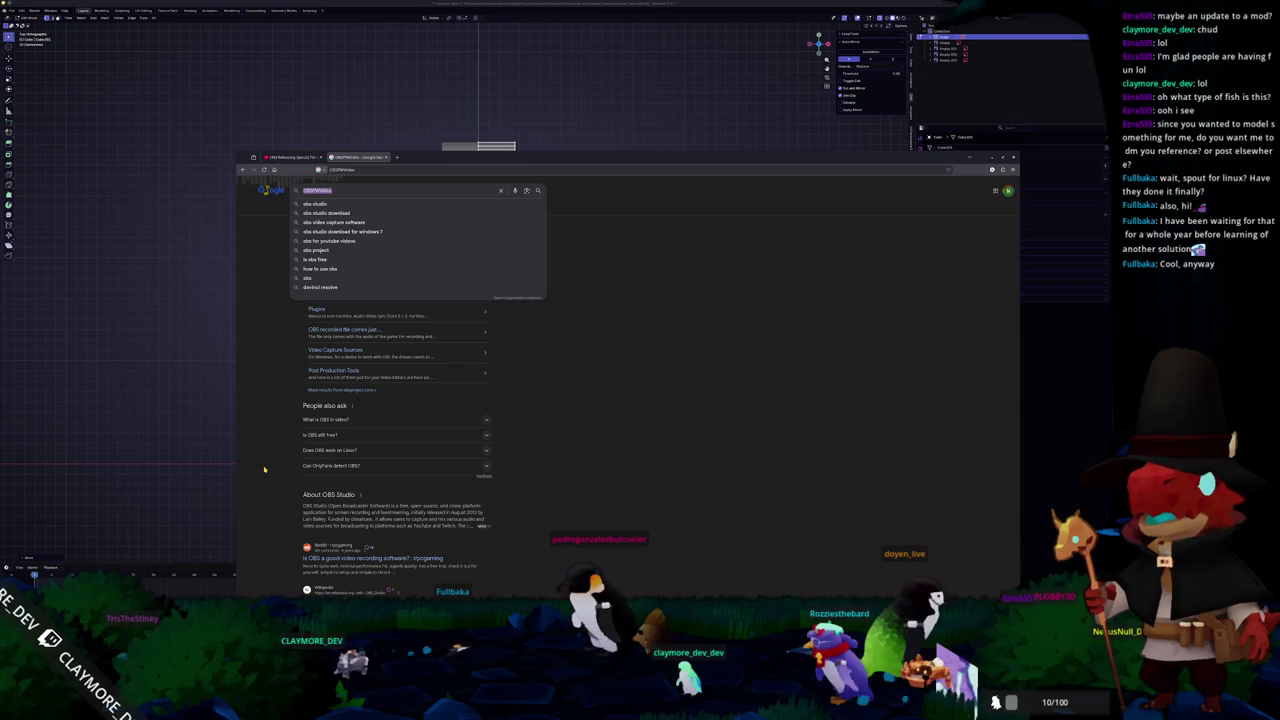
type("spo")
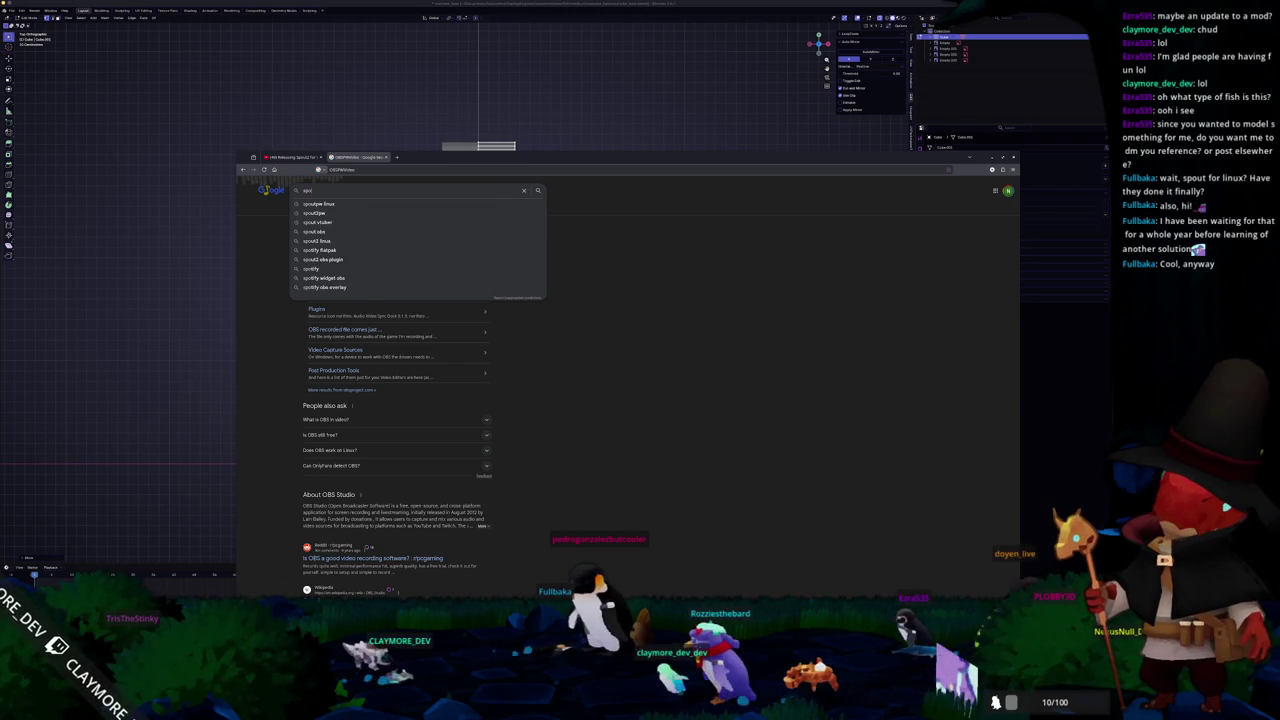
type("utpw linux")
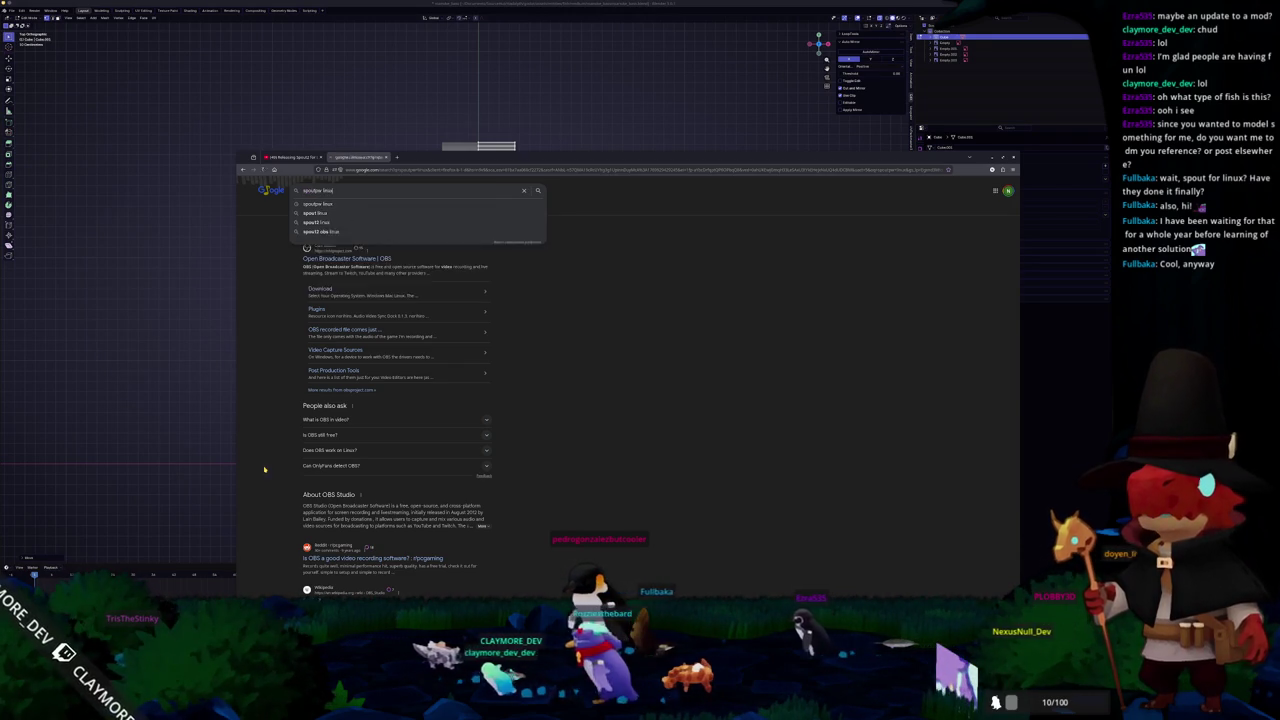
key("Return")
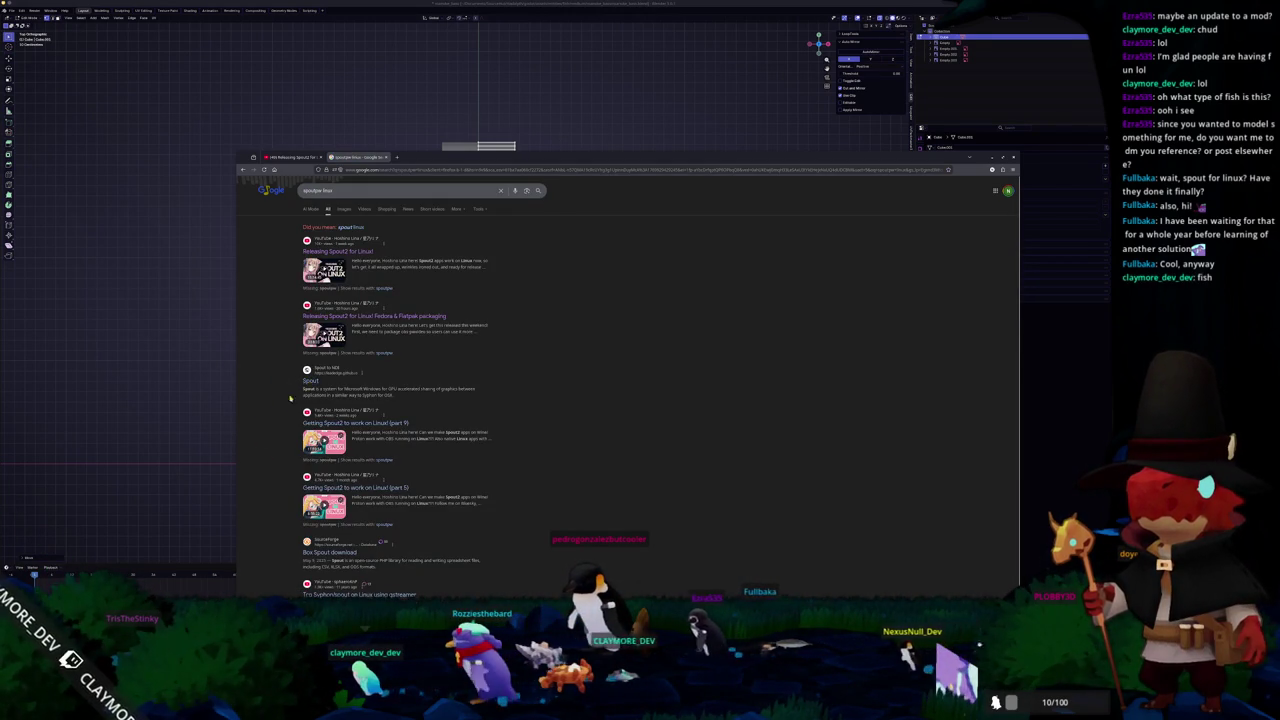
scroll(281, 465, "down", 1)
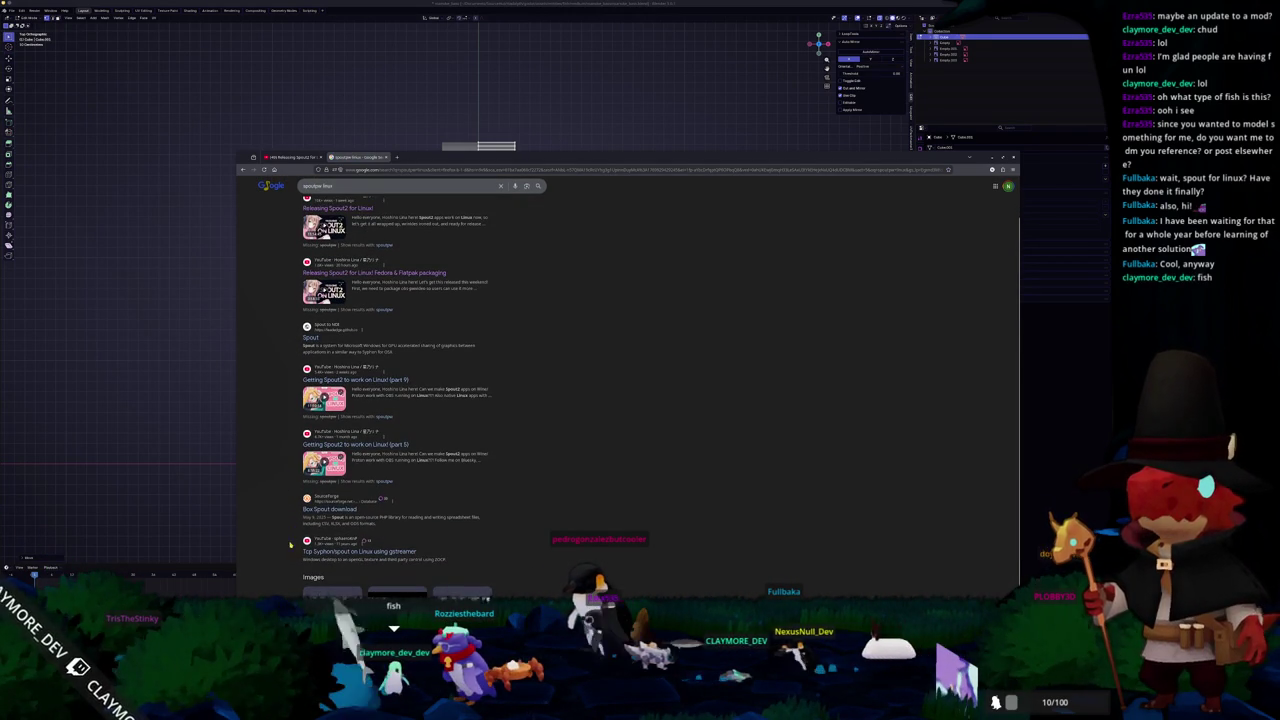
scroll(290, 545, "up", 1)
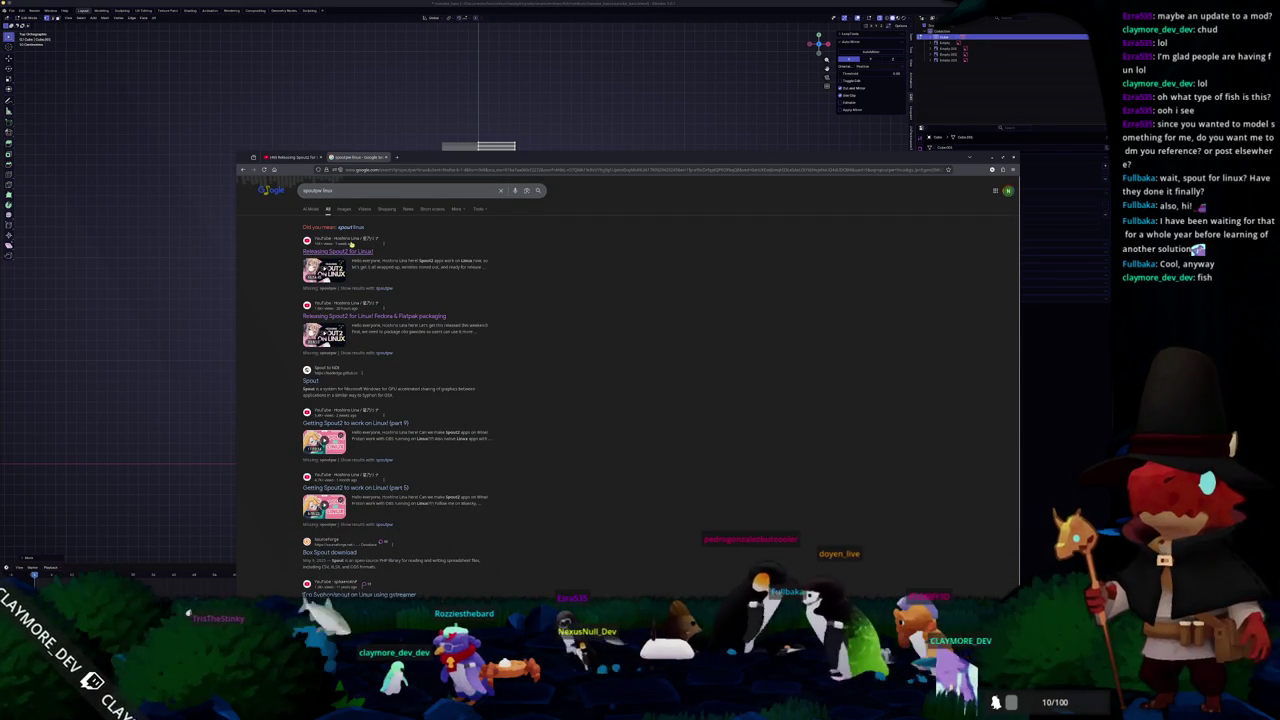
- Search for the Spout developer's git page and bring up the GitHub profile result
left_click(394, 192)
type("hino")
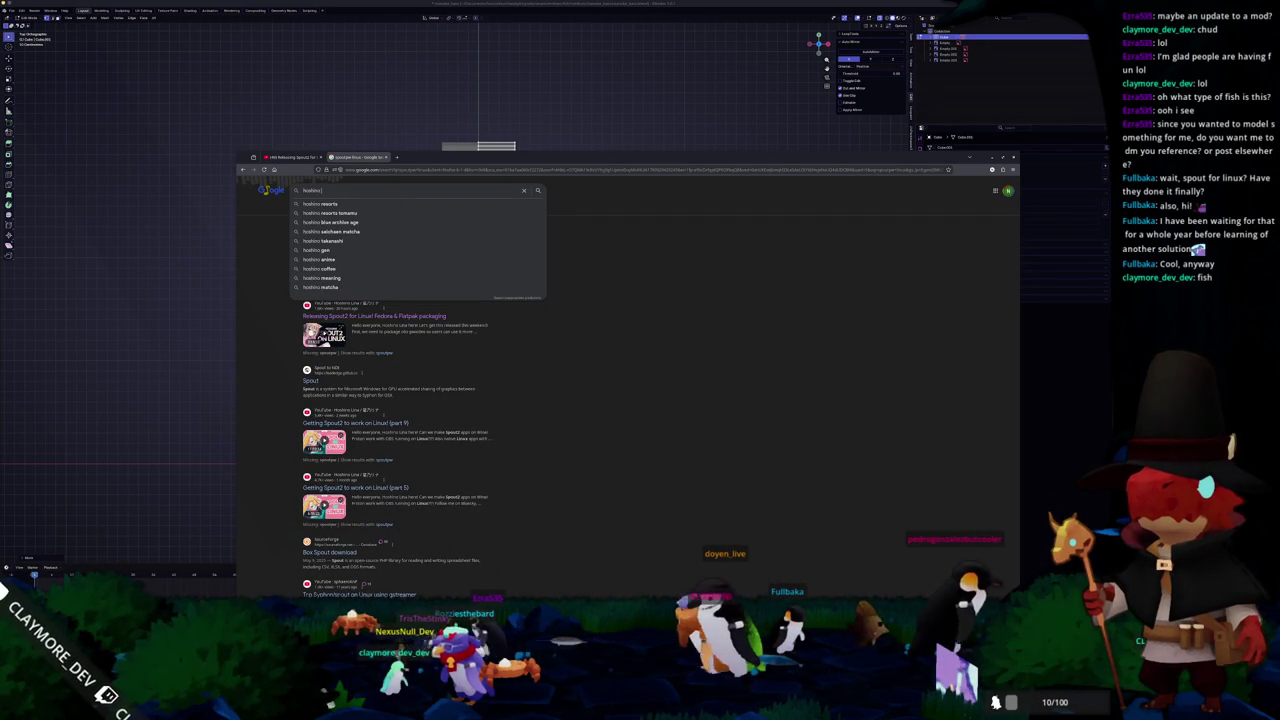
type(" spout git")
key("Return")
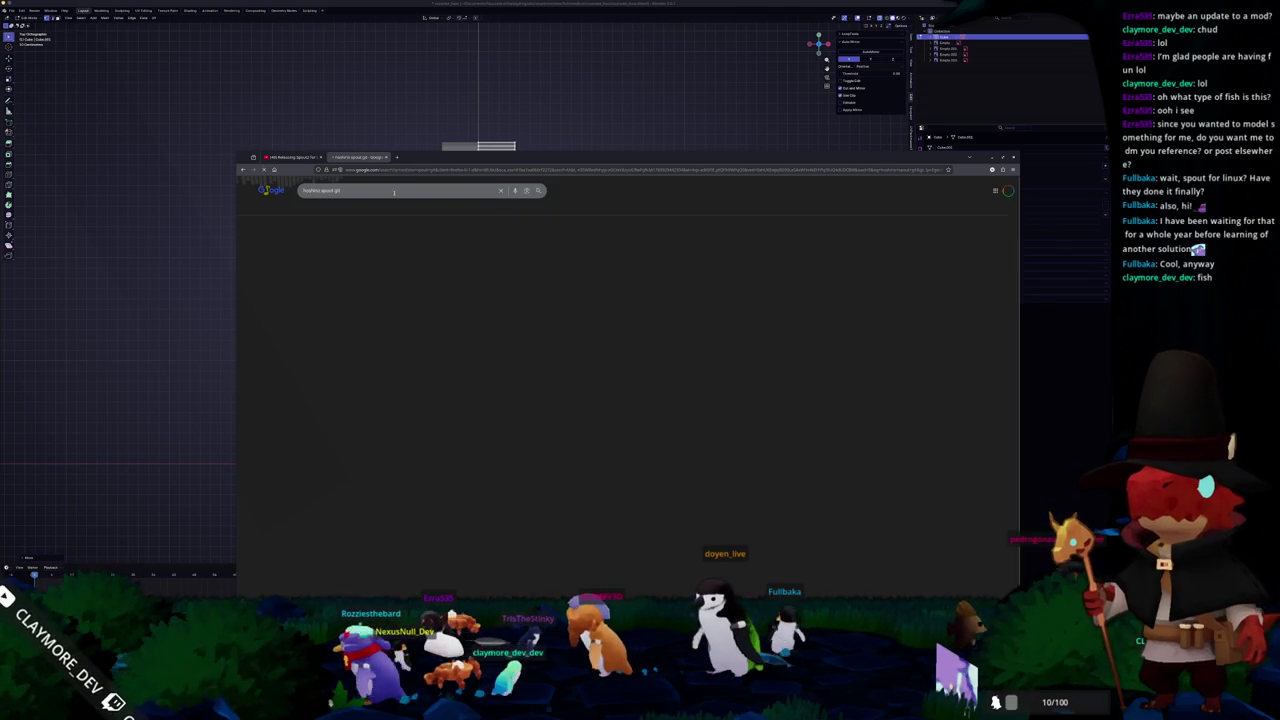
scroll(320, 486, "down", 3)
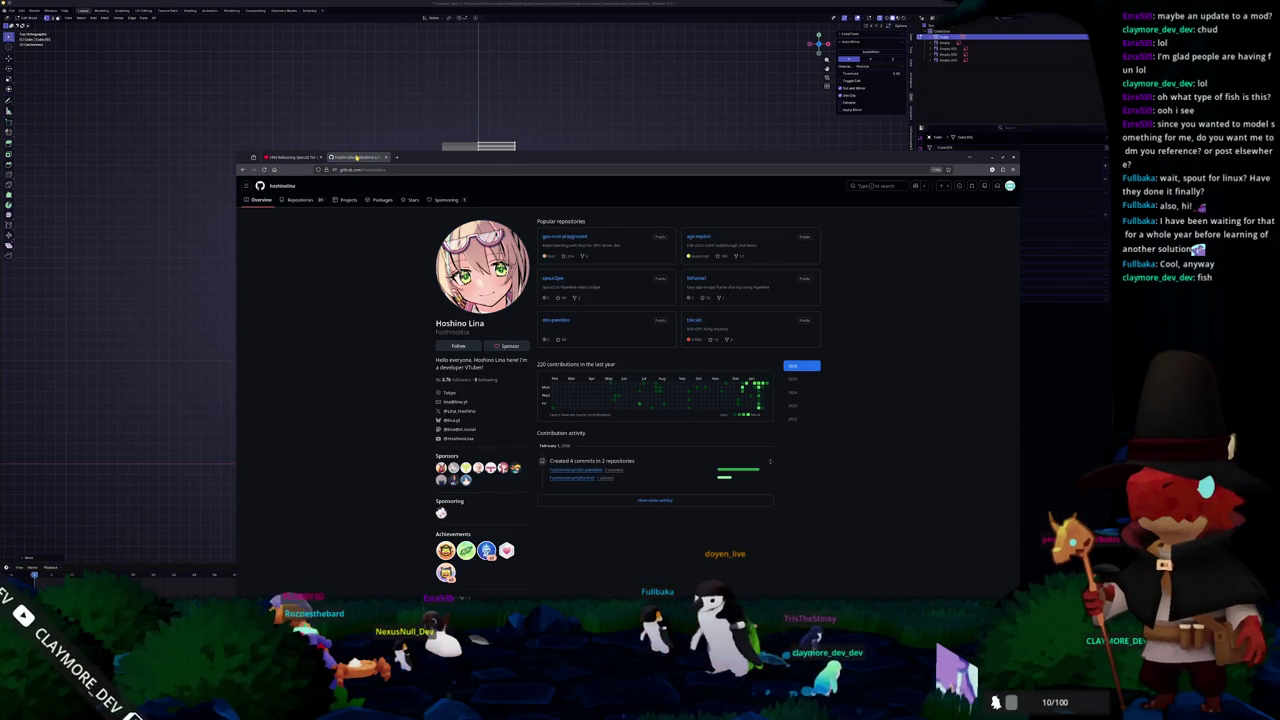
right_click(356, 157)
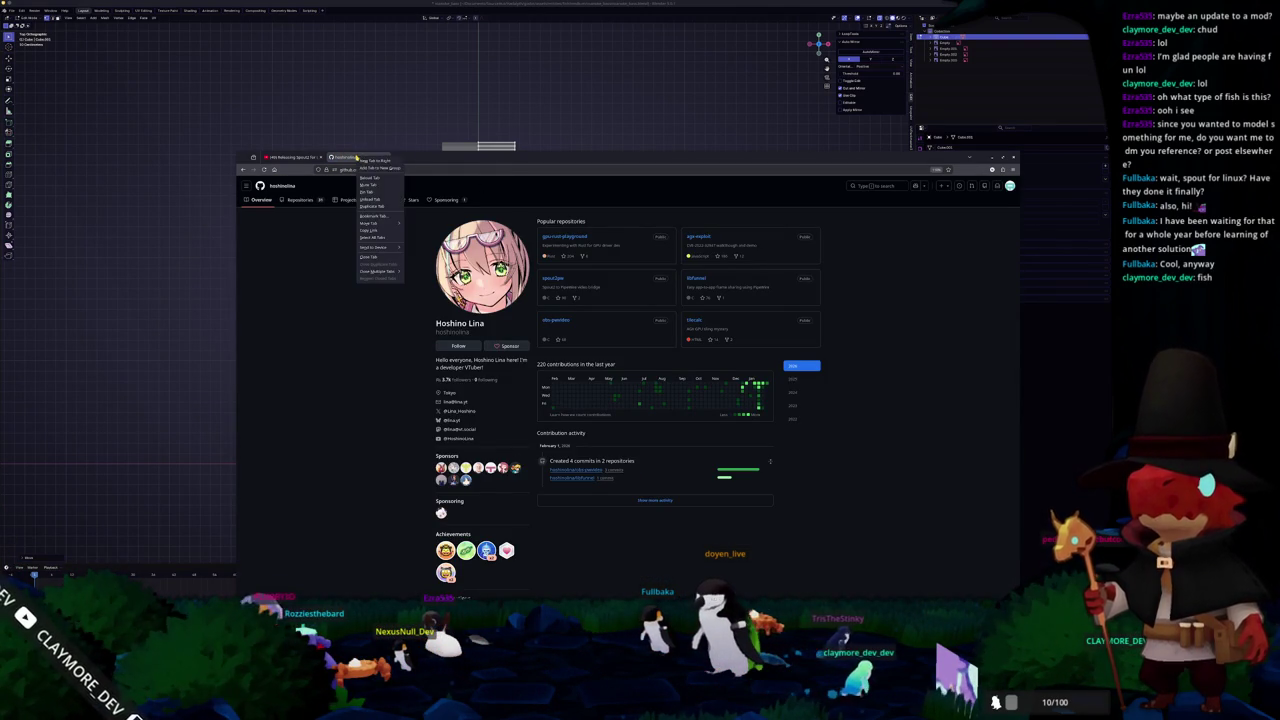
- Bookmark the developer's GitHub profile and open spout2pw and obs-pwvideo in background tabs
left_click(371, 217)
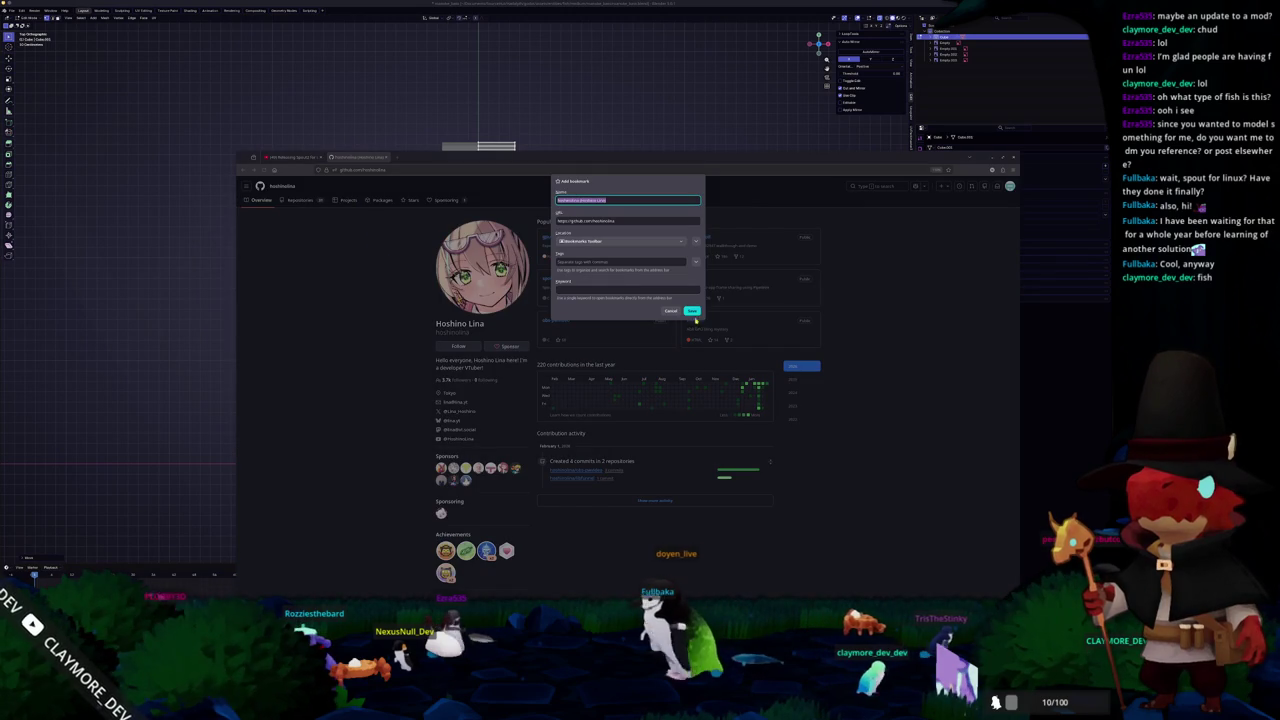
key("Return")
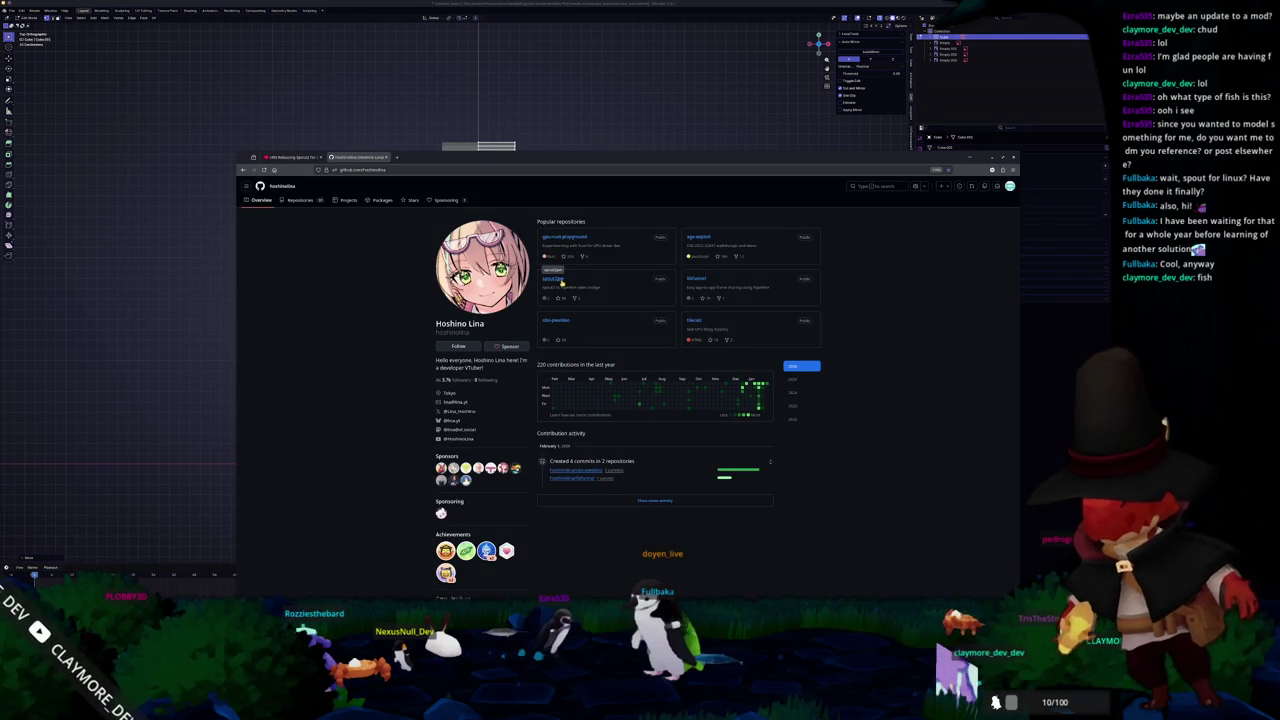
middle_click(552, 279)
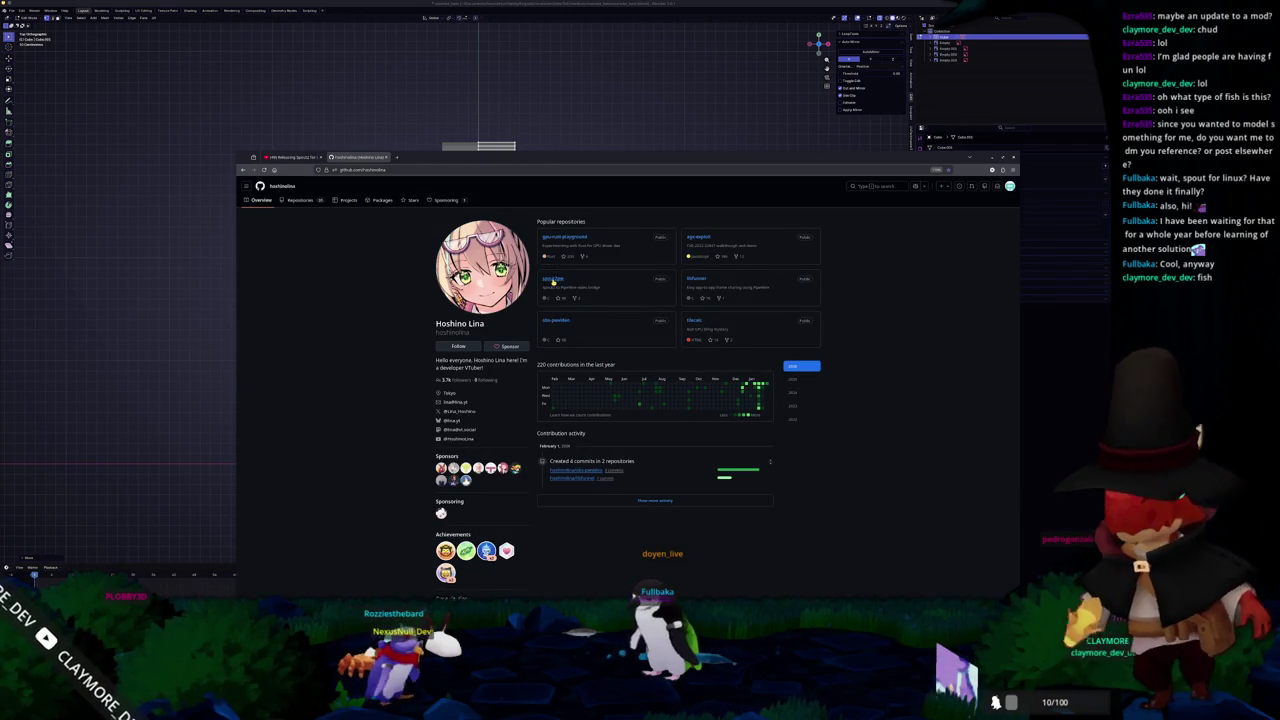
middle_click(555, 320)
- Read the spout2pw README and open its linked obs-pwvideo repository
left_click(442, 158)
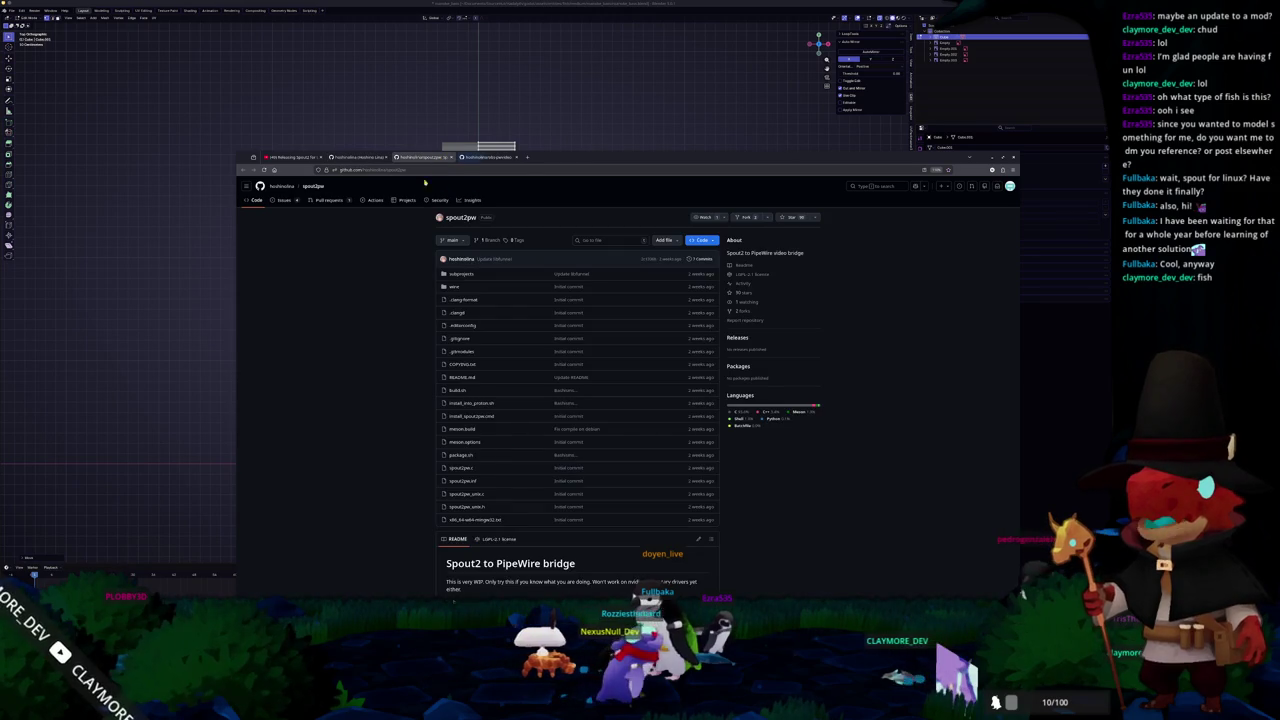
scroll(400, 333, "down", 3)
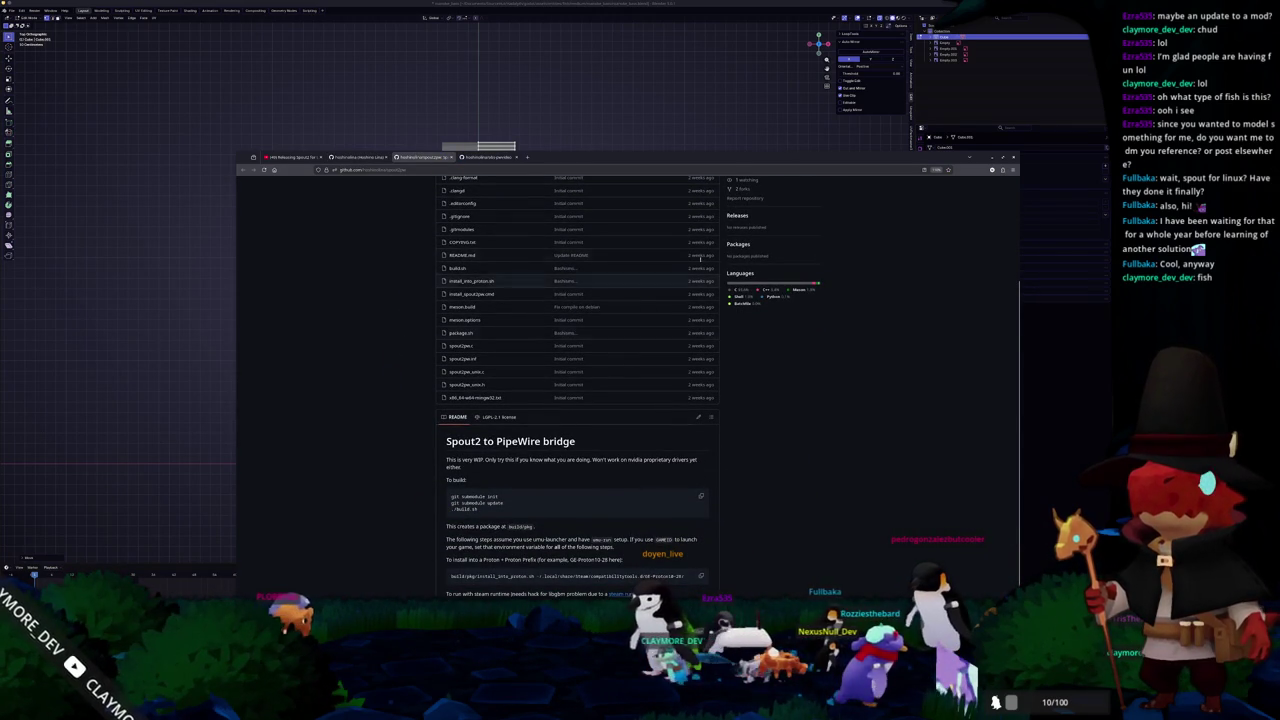
left_click_drag(735, 160, 740, 5)
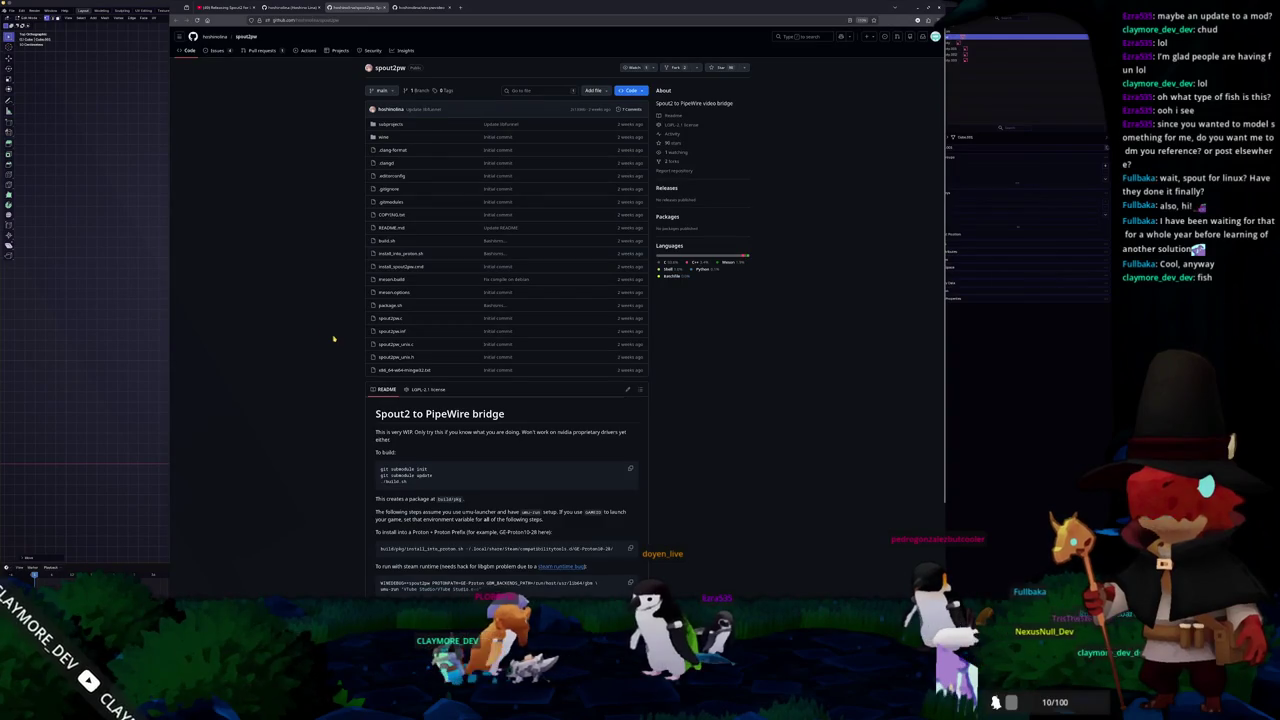
scroll(333, 360, "down", 3)
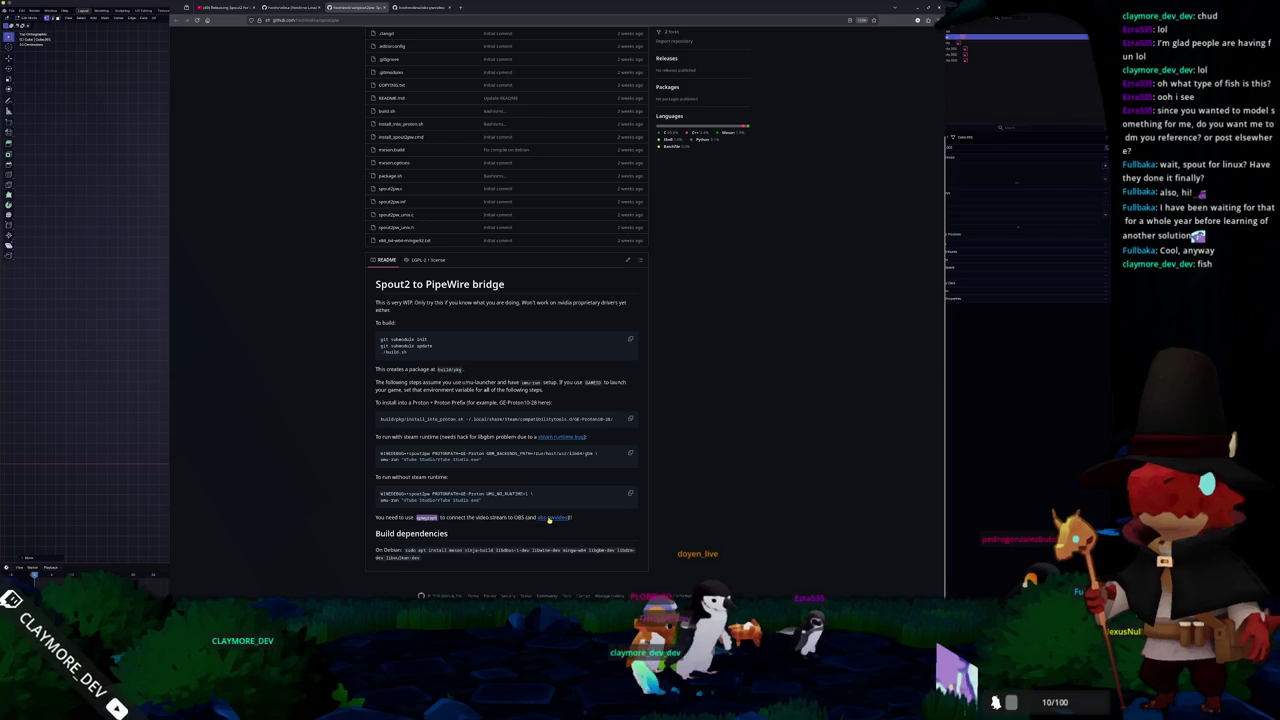
middle_click(557, 517)
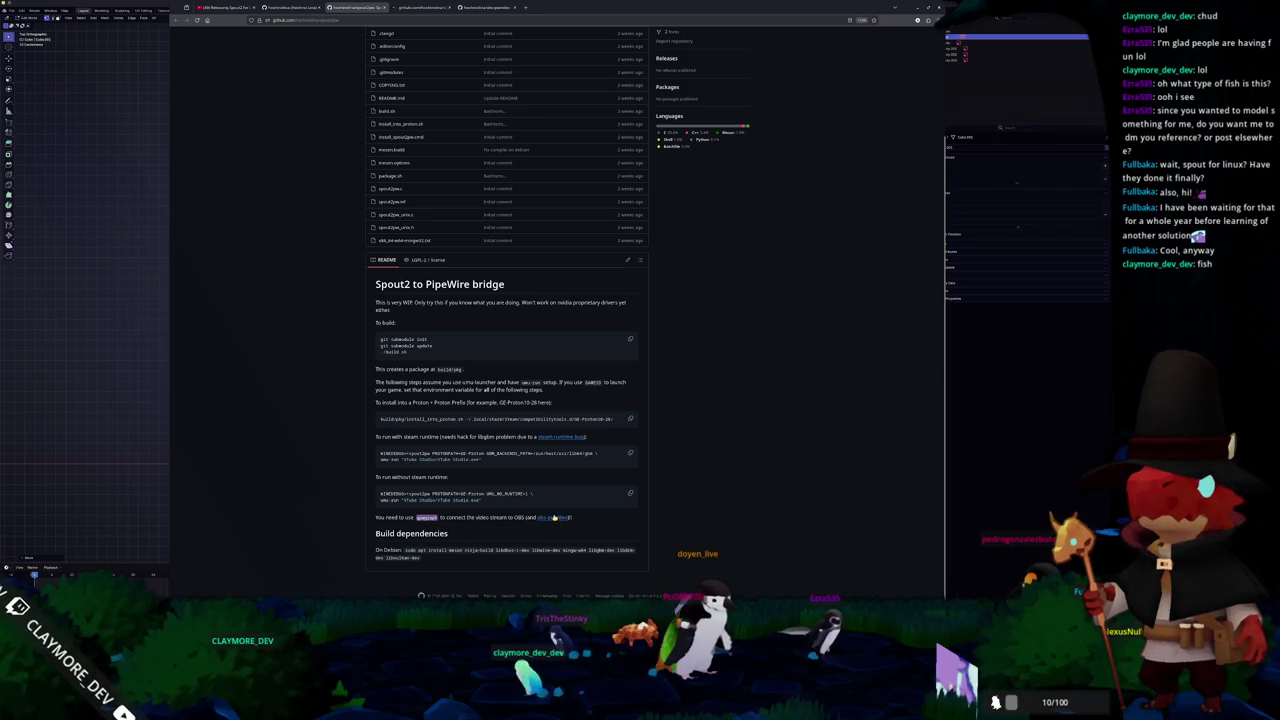
left_click(433, 8)
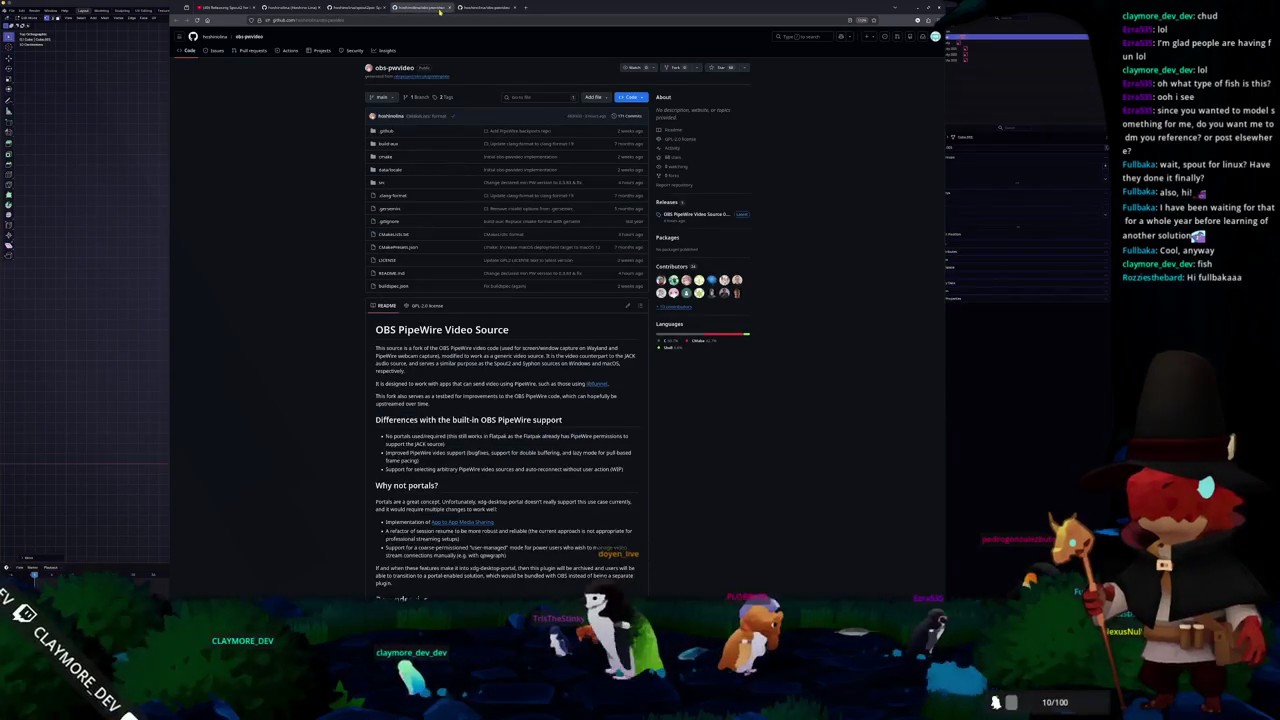
- Scroll through the obs-pwvideo README describing the OBS PipeWire Video Source plugin
scroll(321, 316, "down", 3)
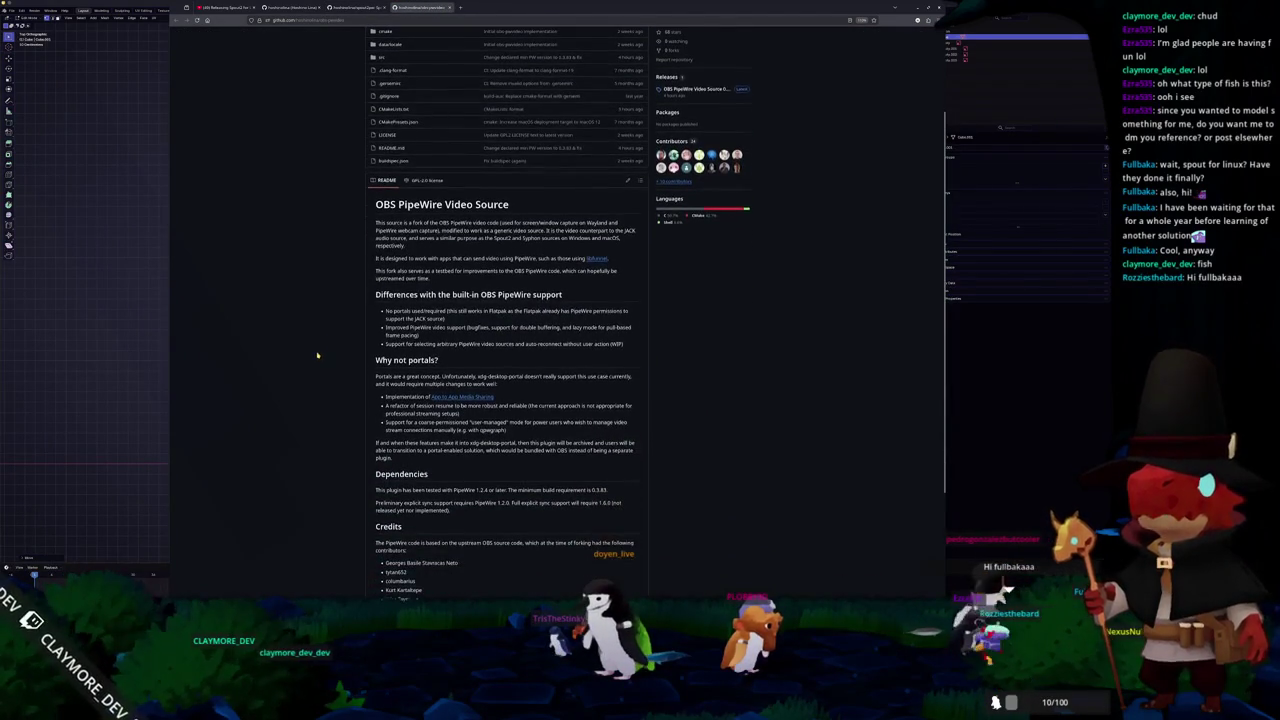
scroll(316, 357, "down", 1)
scroll(330, 390, "down", 1)
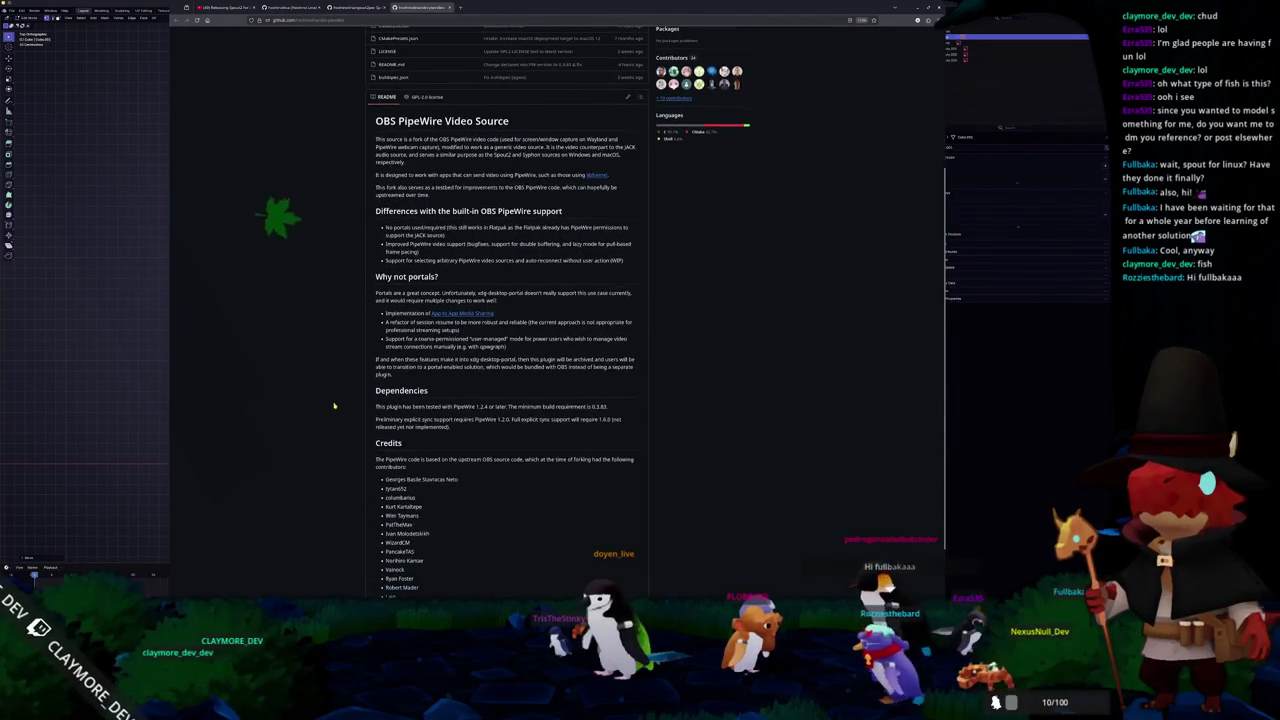
scroll(338, 406, "down", 2)
scroll(339, 405, "up", 3)
scroll(340, 404, "up", 1)
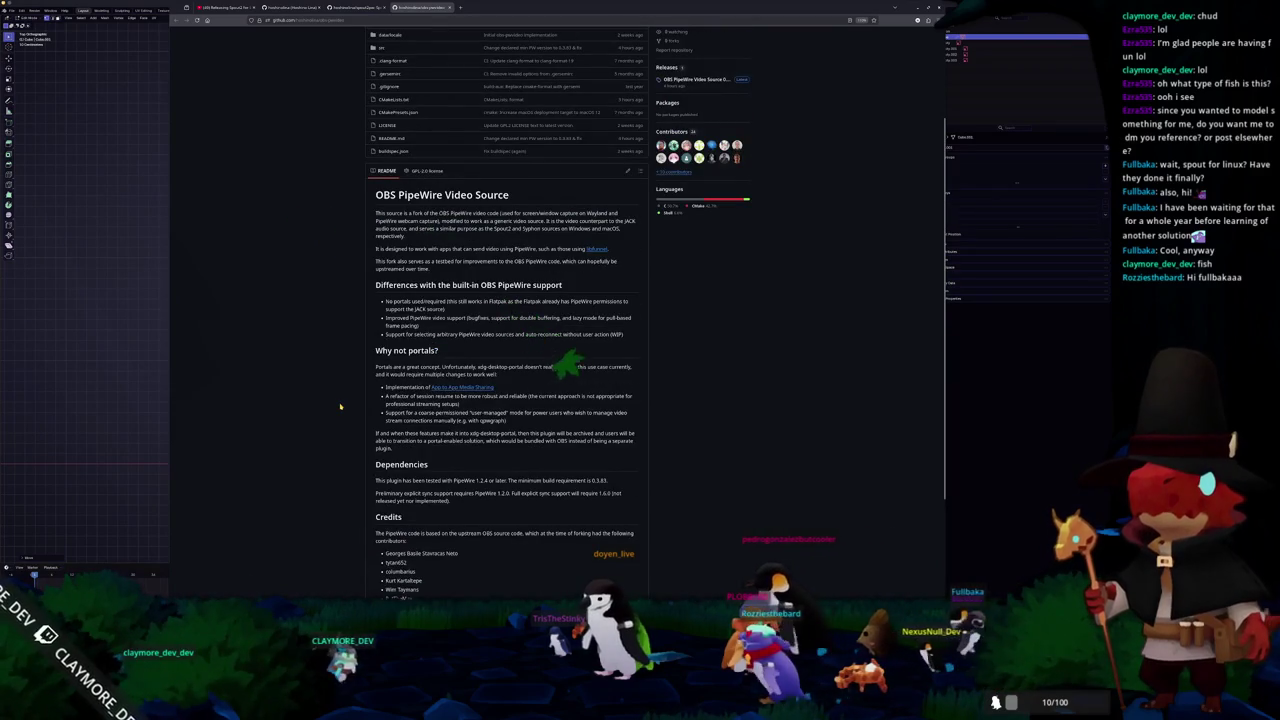
scroll(340, 405, "down", 1)
scroll(340, 405, "up", 3)
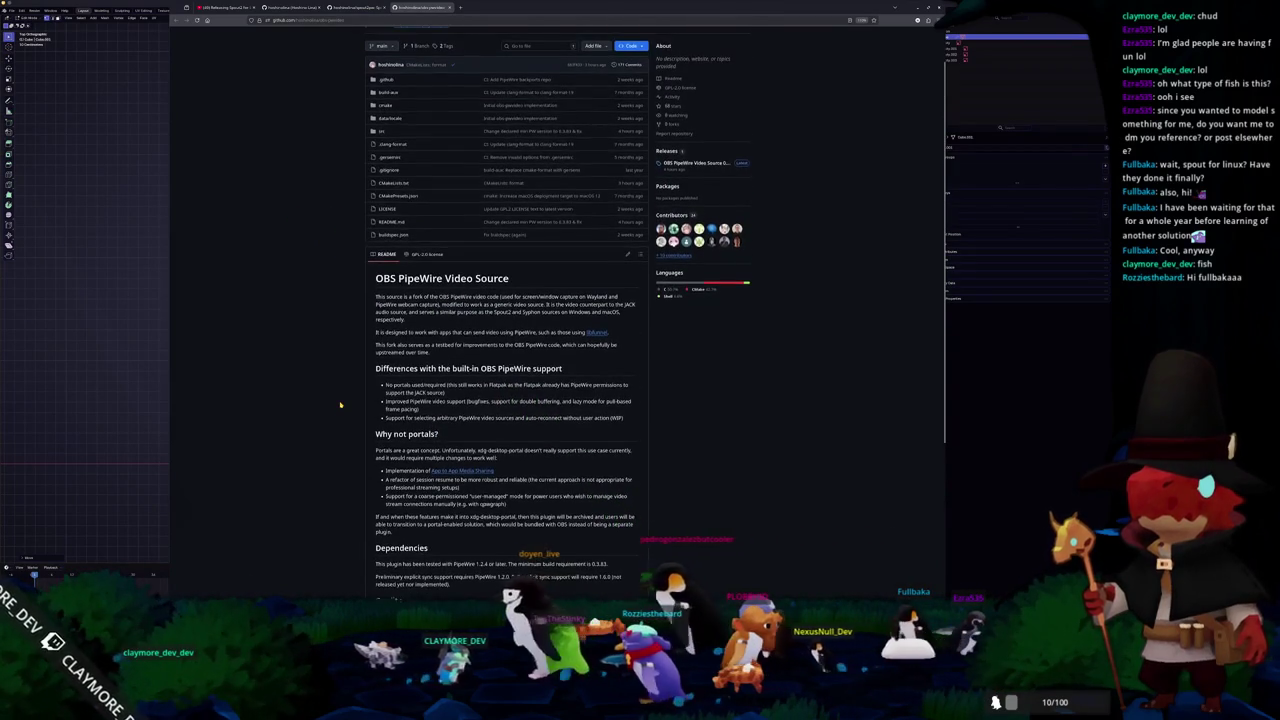
scroll(340, 405, "up", 2)
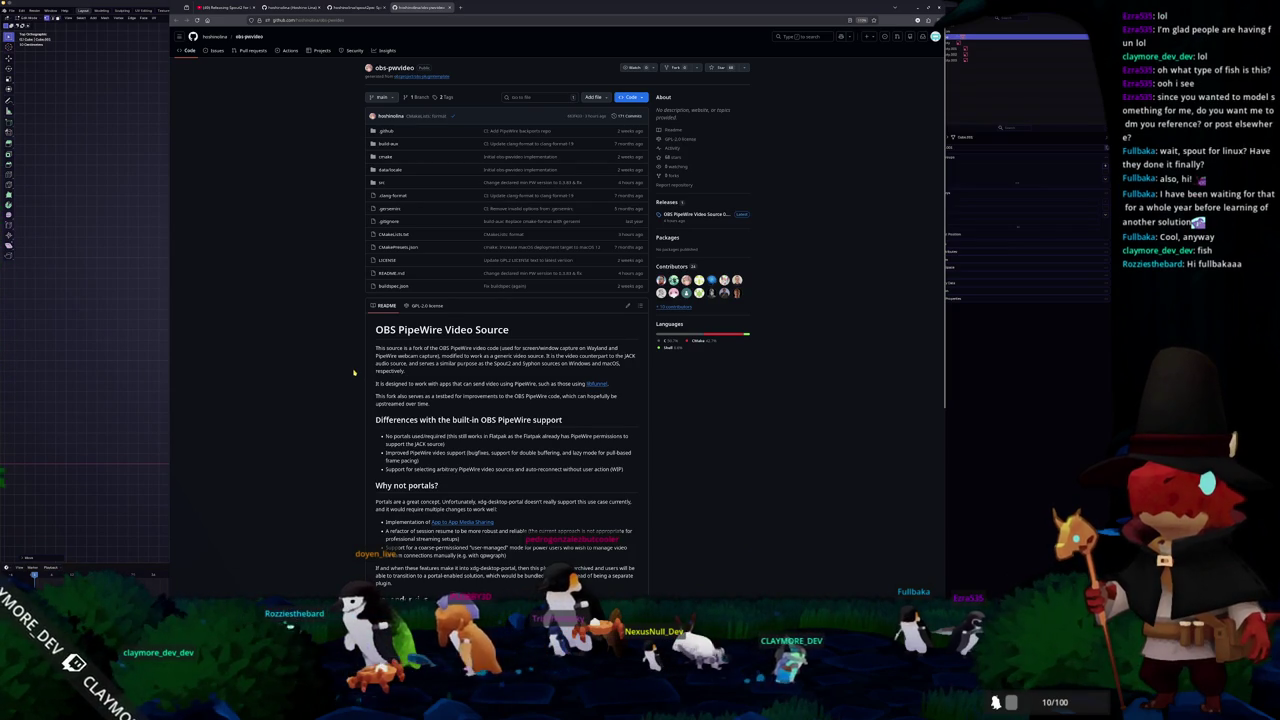
- Review the spout2pw build dependencies, then hide the browser to return to Blender
left_click(355, 8)
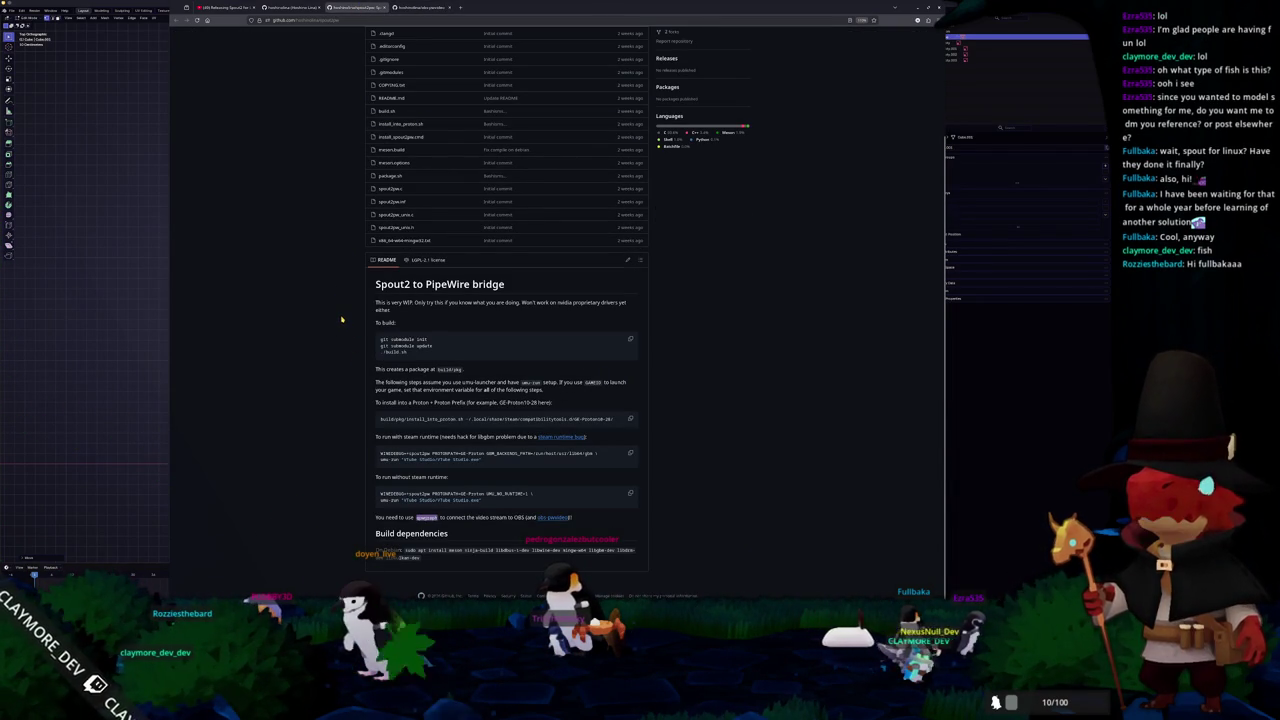
scroll(340, 318, "up", 3)
scroll(338, 316, "down", 3)
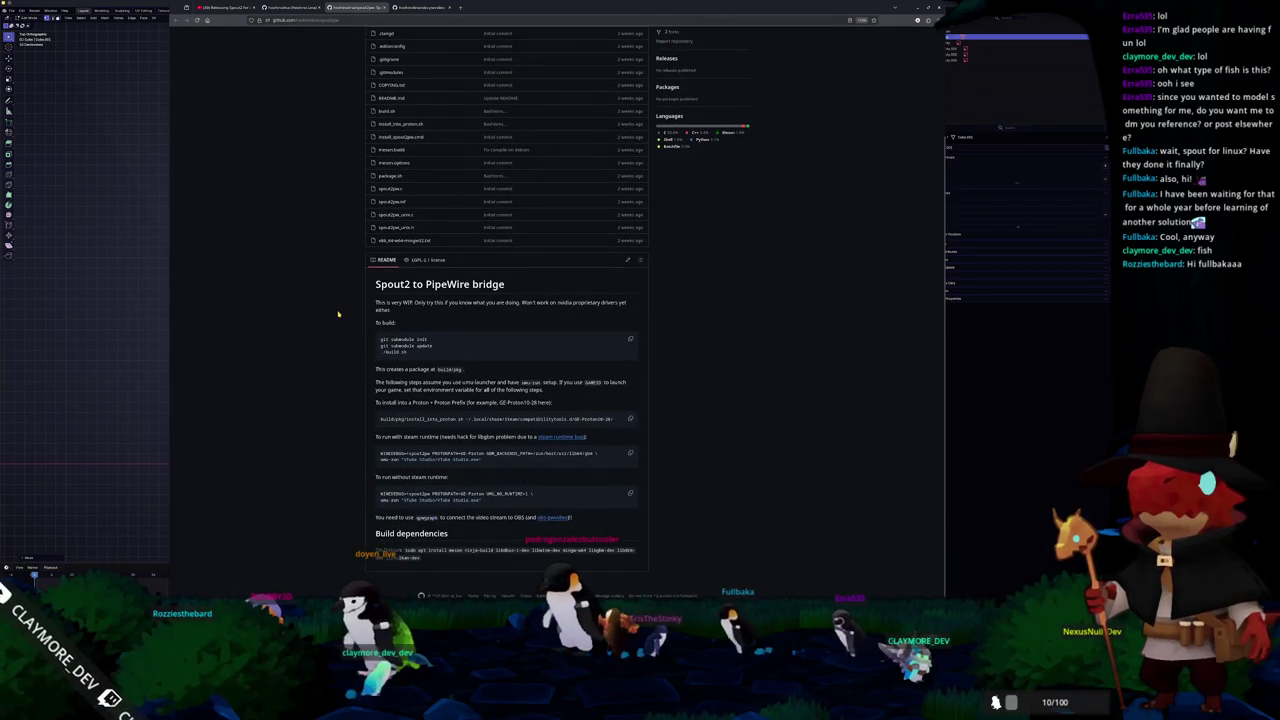
scroll(338, 314, "up", 3)
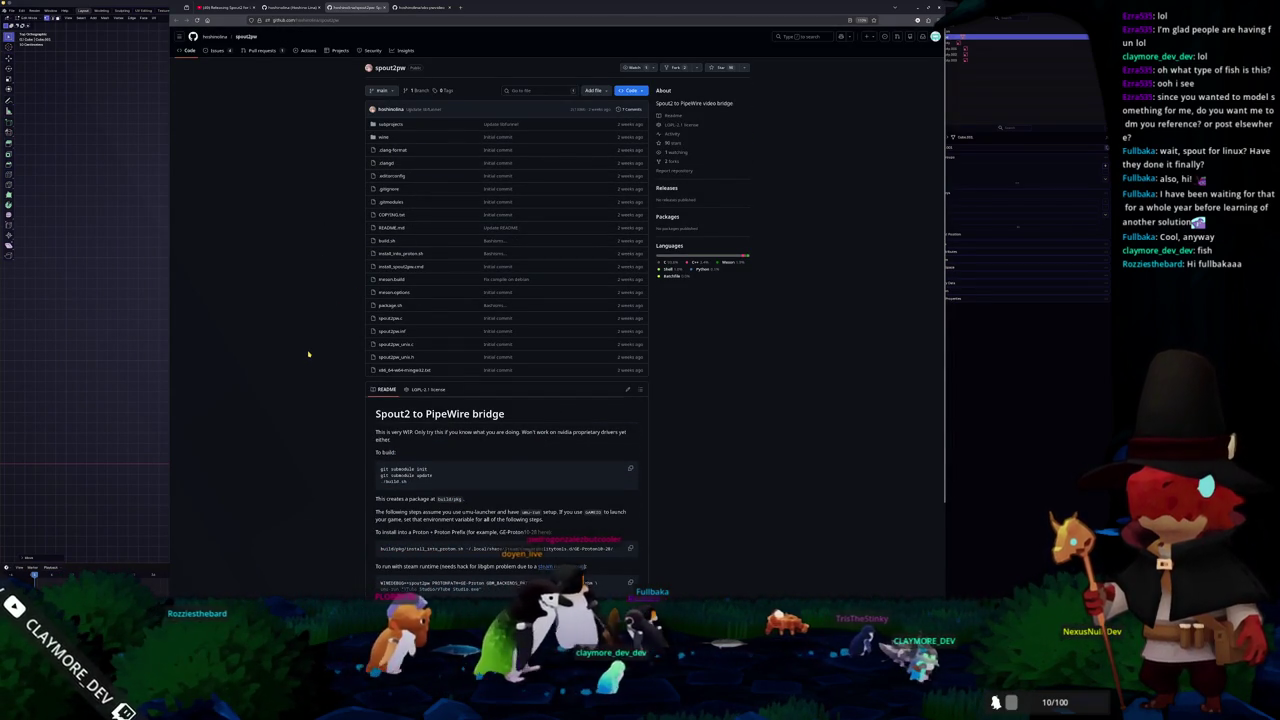
scroll(309, 354, "down", 2)
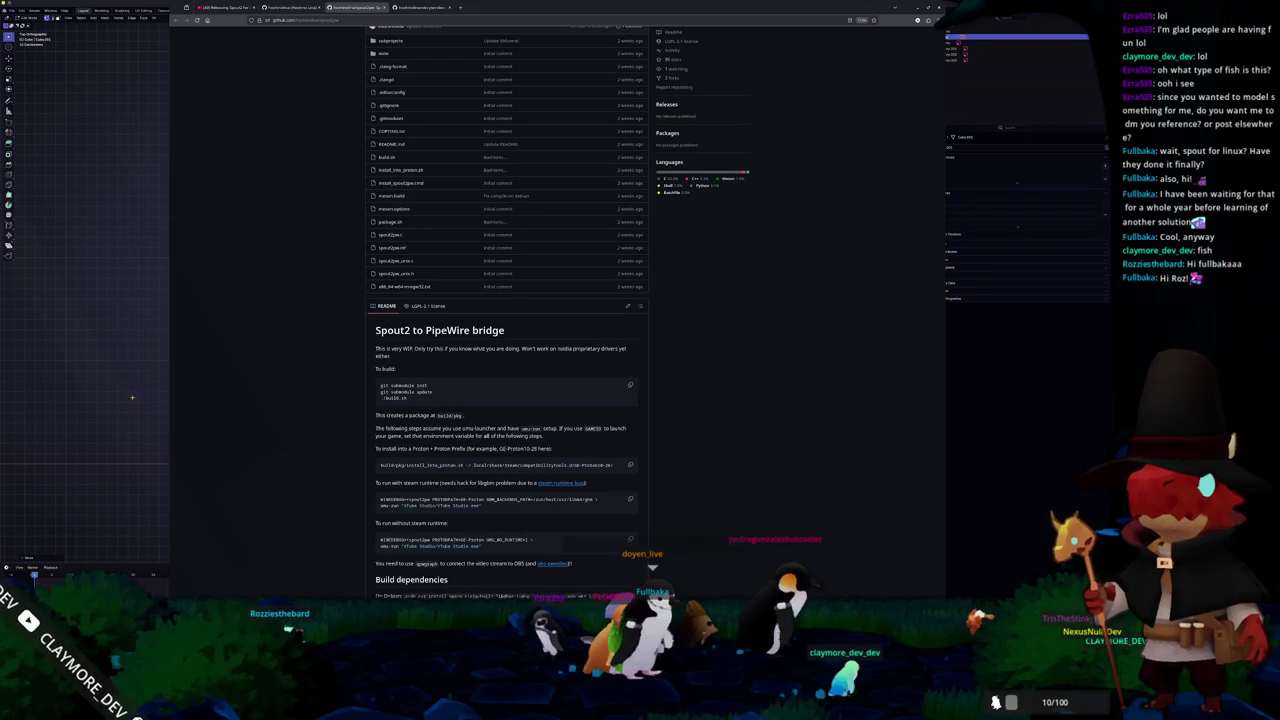
key("alt+Tab")
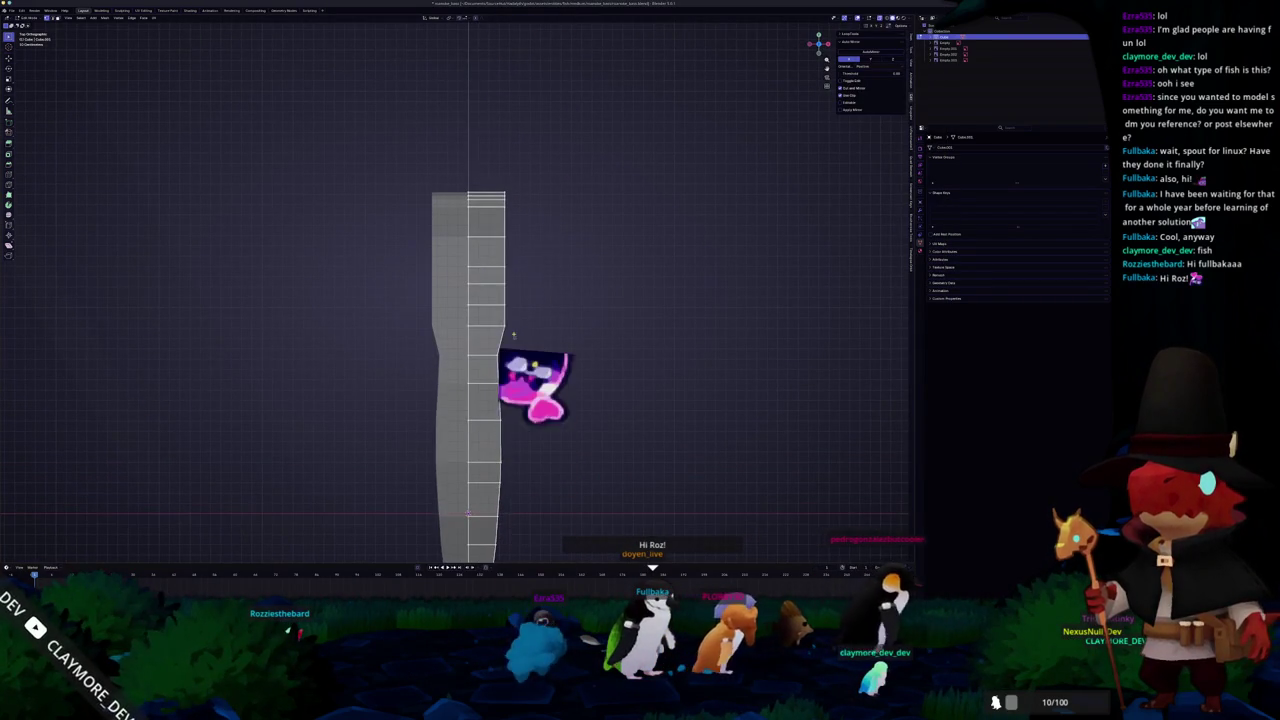
- Zoom in and resize the upper body vertices along the X axis
scroll(540, 306, "up", 2)
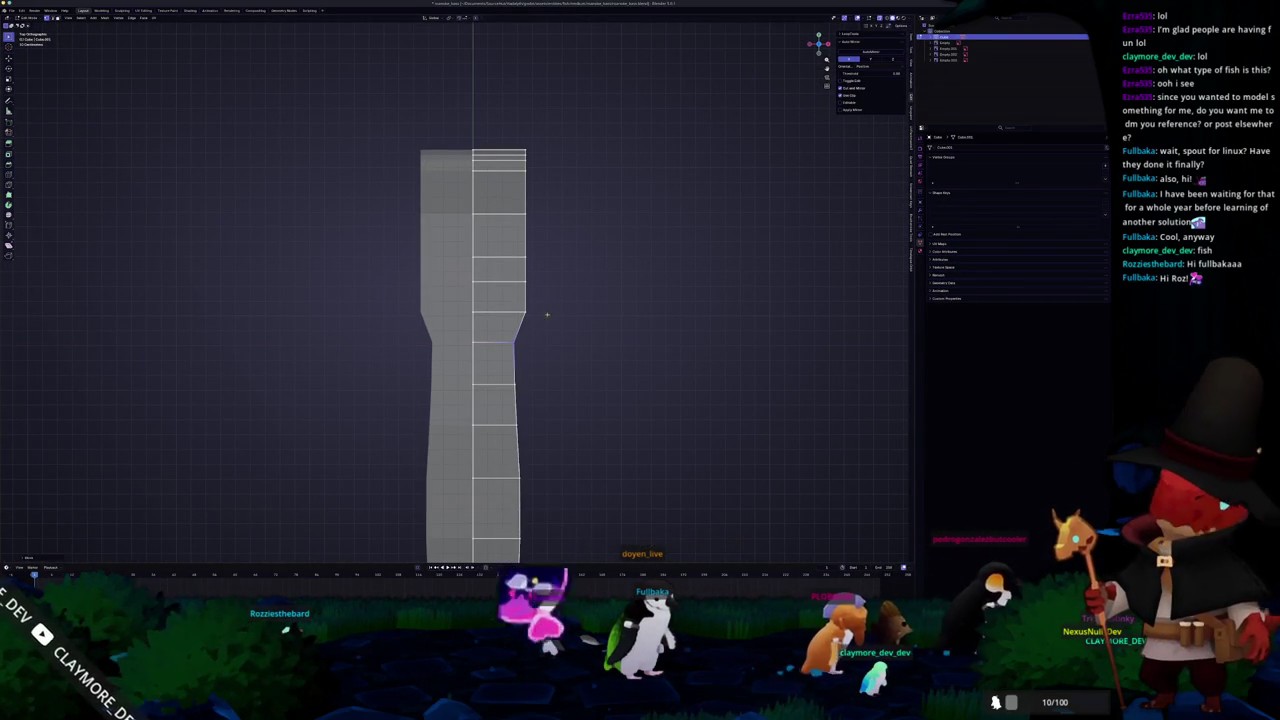
key("s")
key("x")
left_click(501, 125)
left_click_drag(497, 138, 497, 136)
key("s")
key("x")
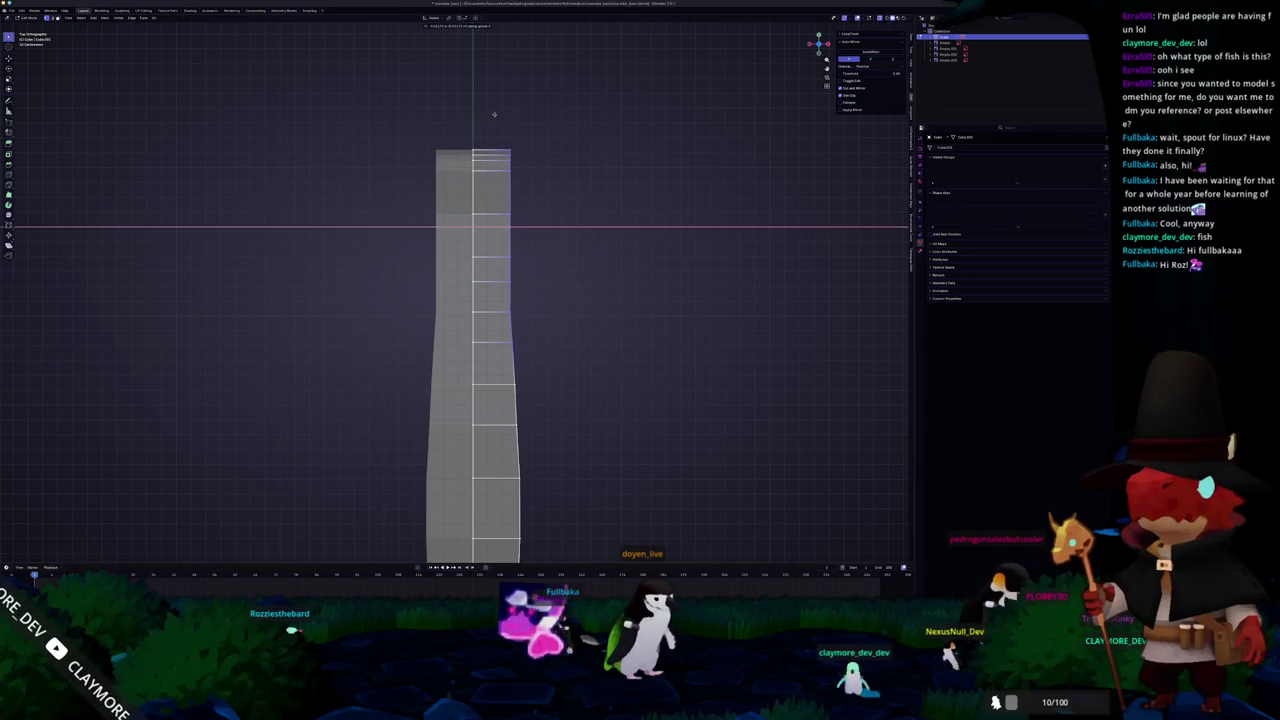
- Select the upper right-column vertices and scale that row along X
left_click_drag(529, 300, 507, 158)
key("s")
key("x")
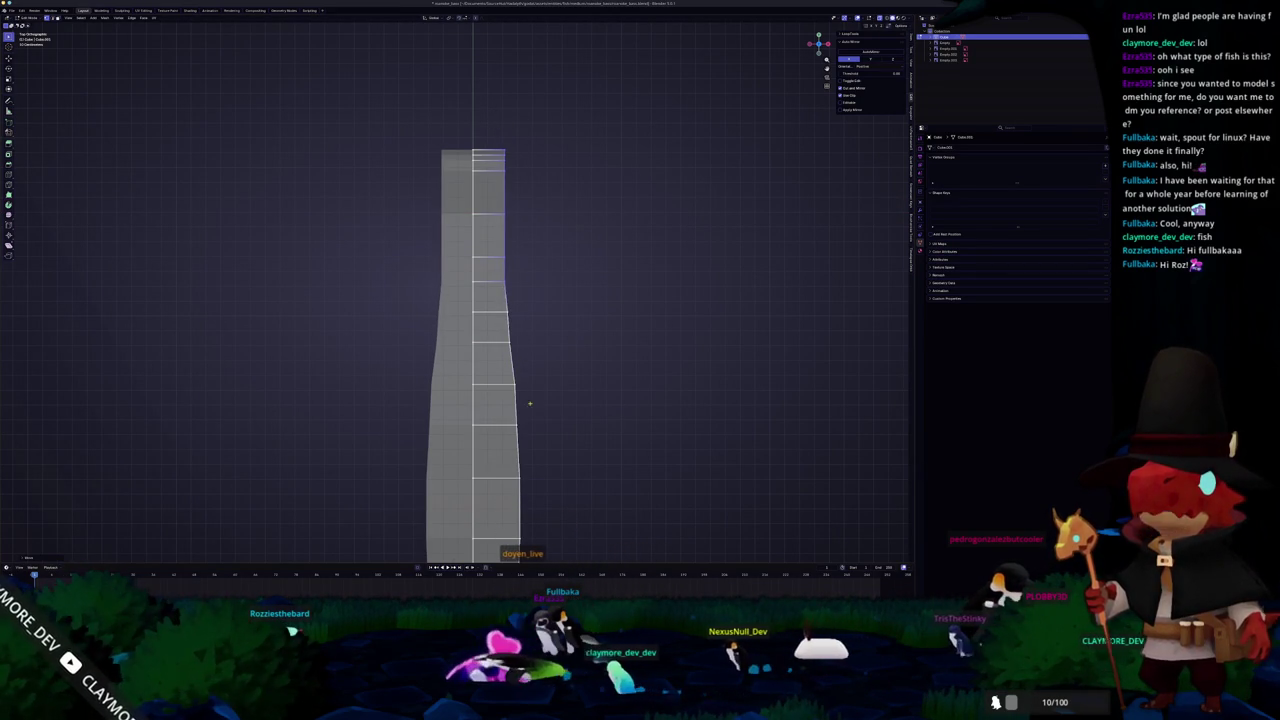
scroll(512, 370, "up", 2)
key("s")
key("x")
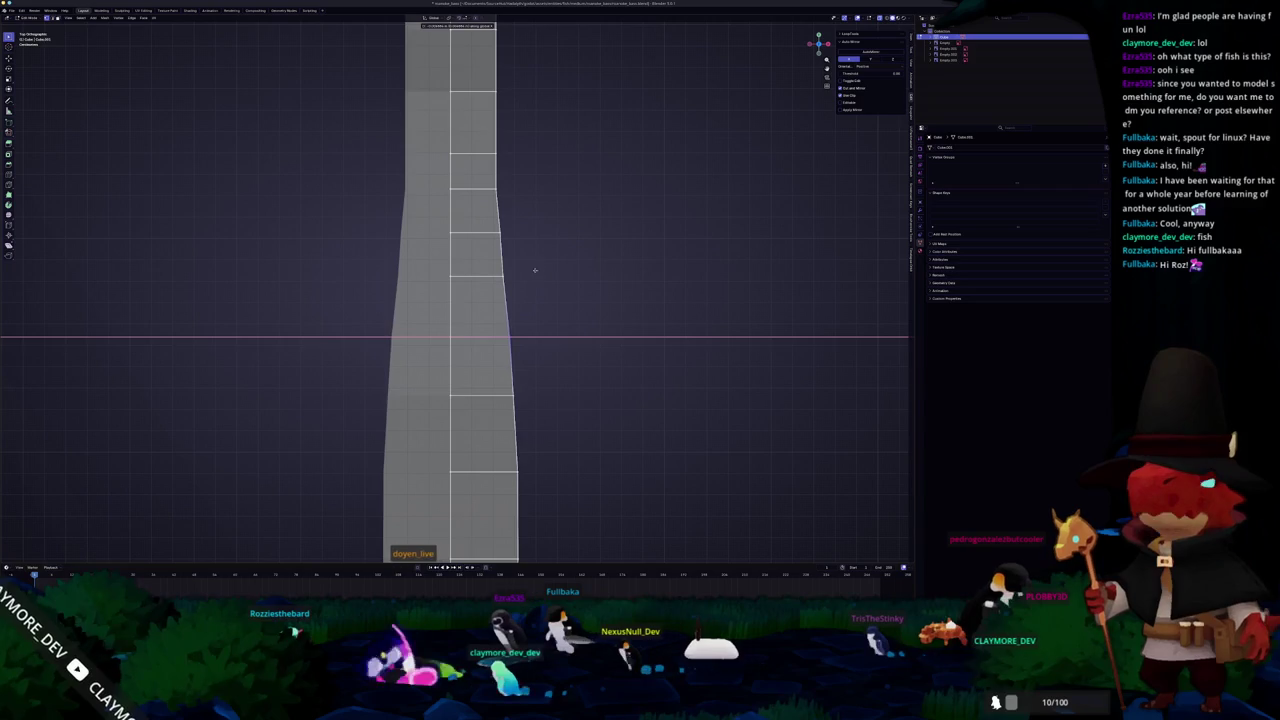
left_click(517, 277)
- Select two upper edge loops and narrow them toward the centre along X
left_click_drag(483, 206, 524, 206)
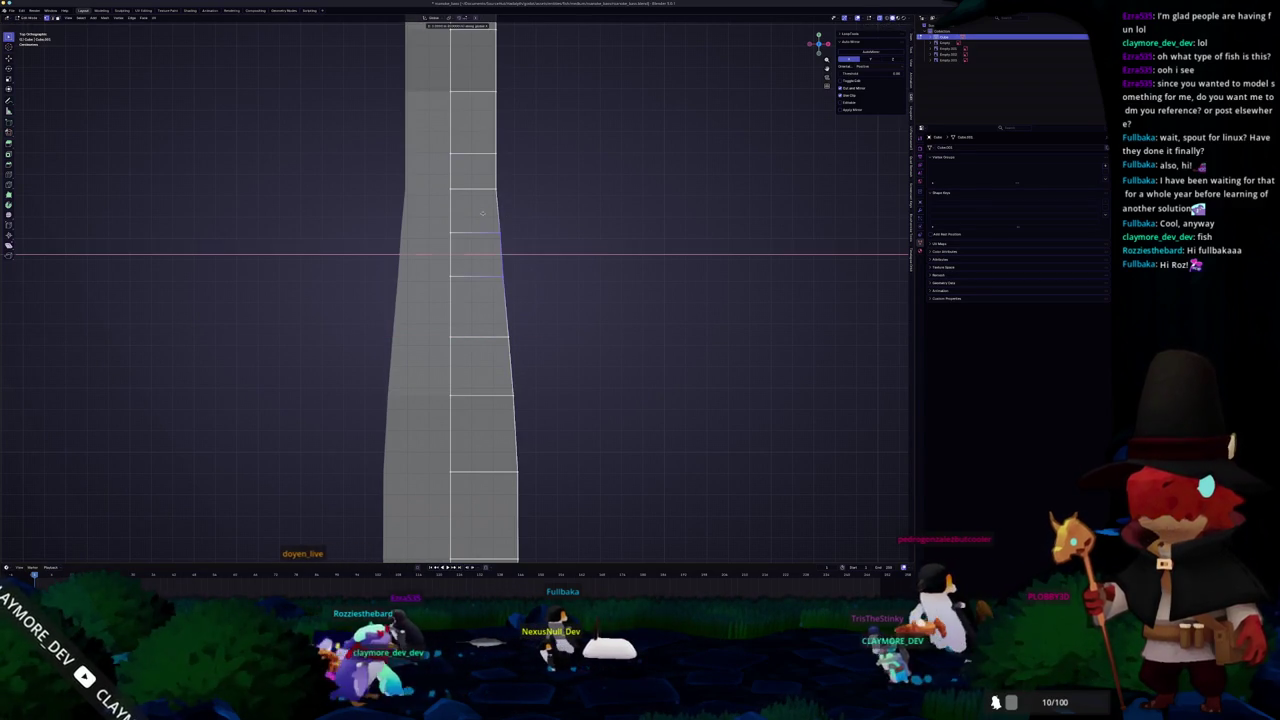
key("ctrl+z")
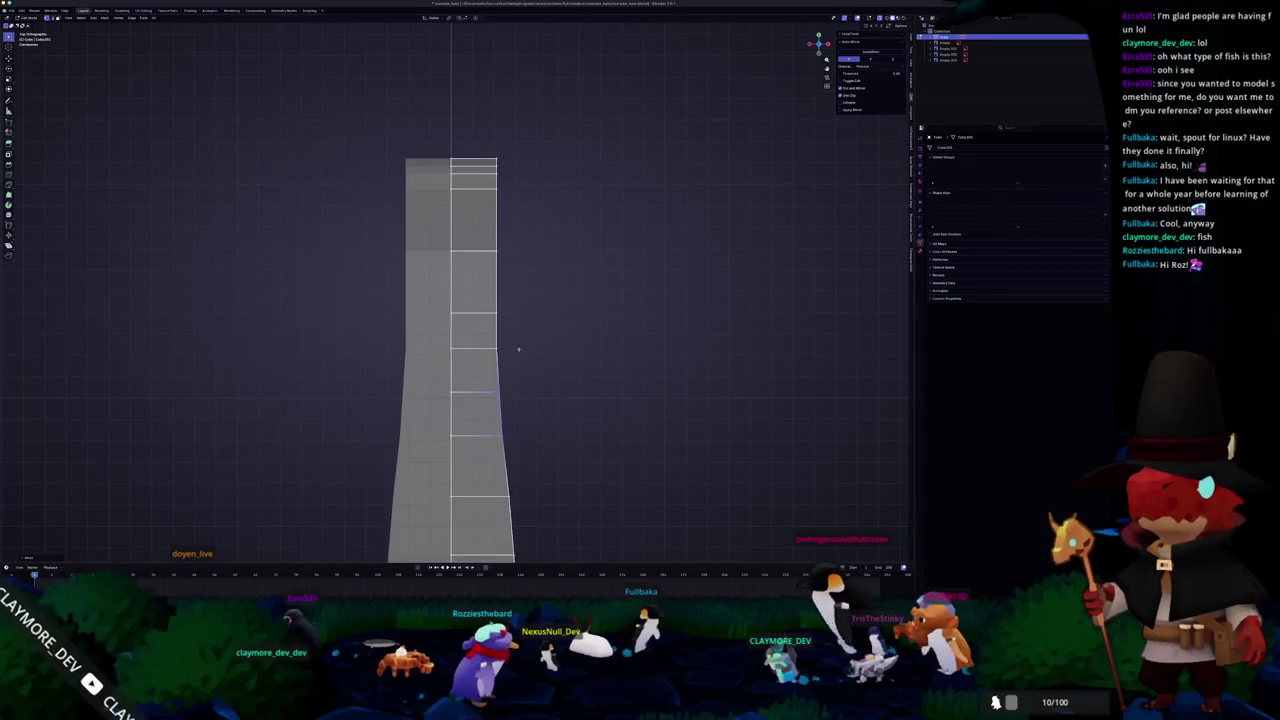
key("ctrl+z")
key("s")
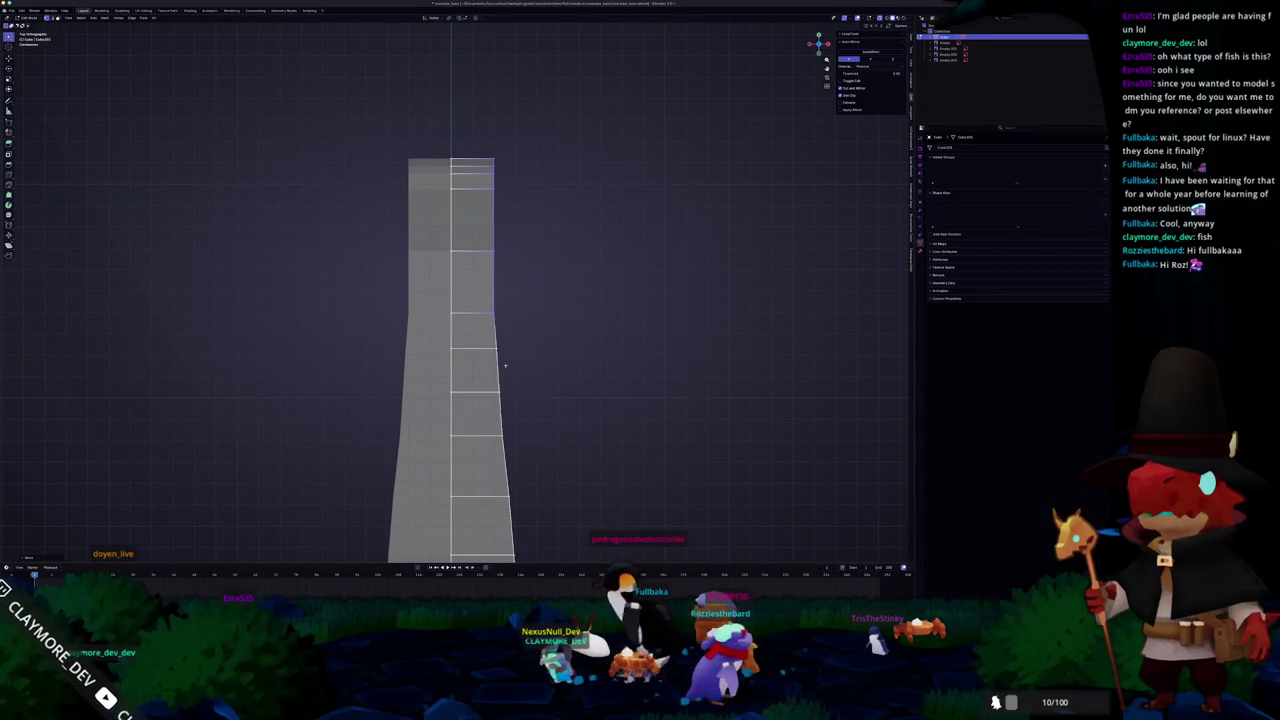
key("x")
left_click(425, 135)
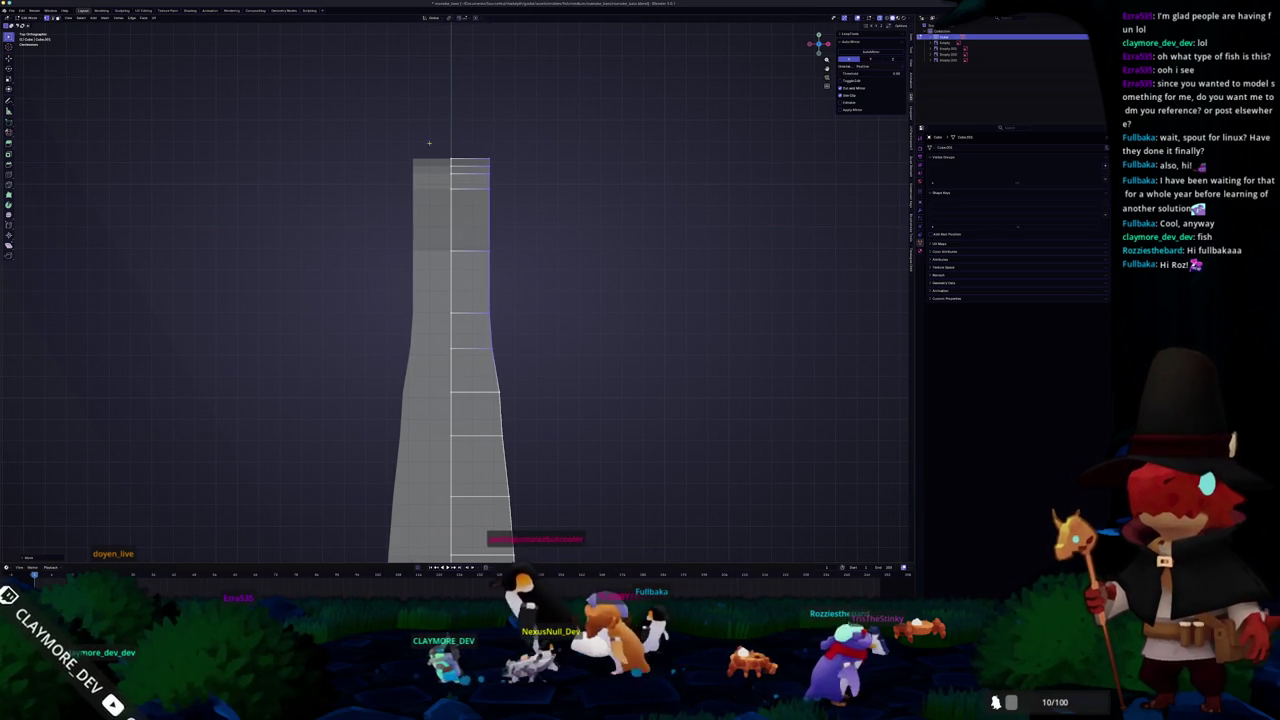
- Scale a lower edge loop along the X axis
left_click(490, 392, "alt")
key("s")
key("x")
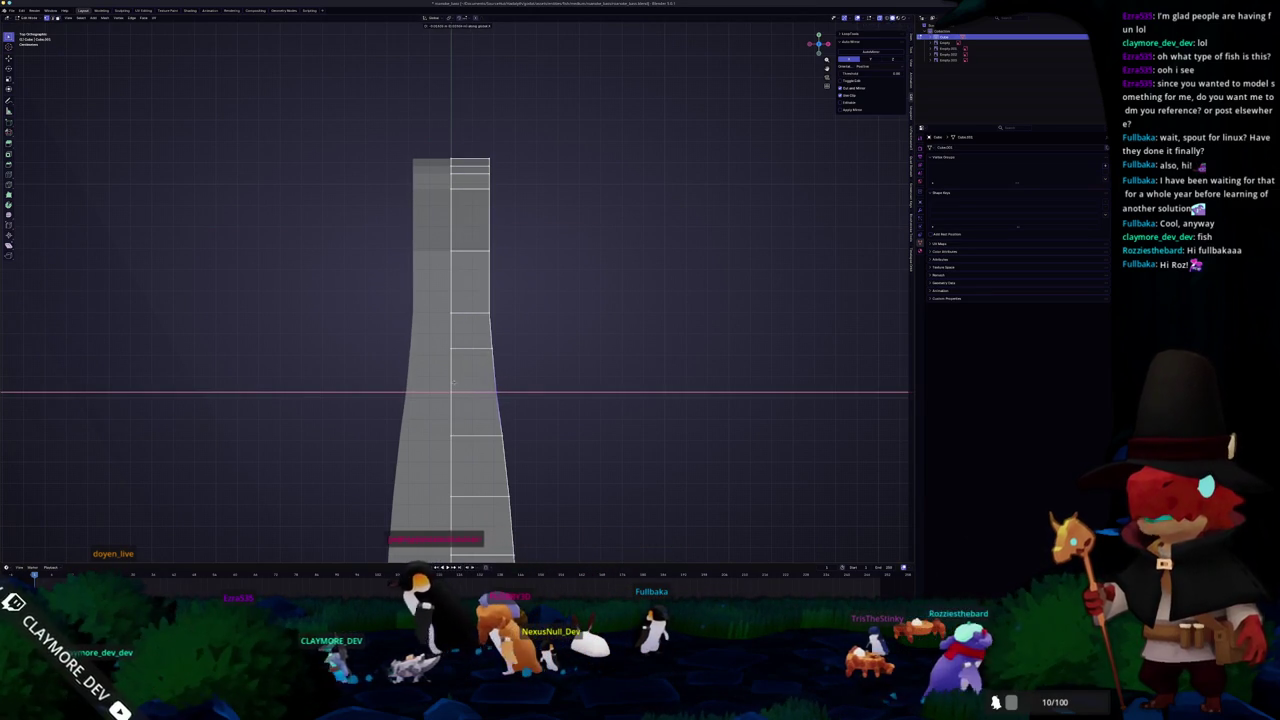
left_click(456, 381)
scroll(460, 300, "down", 1)
- Move the top edge loops along the X axis and re-centre the view
left_click_drag(510, 351, 472, 184)
key("g")
key("x")
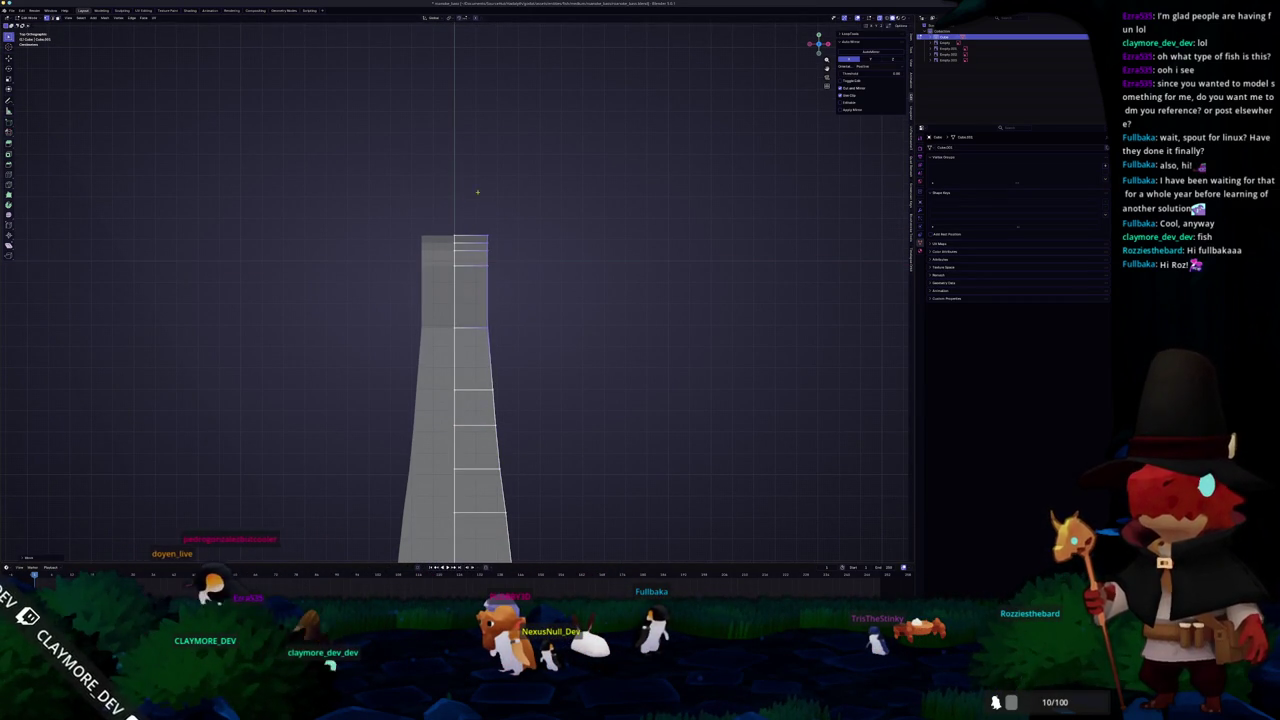
middle_click_drag(596, 234, 589, 277, "shift")
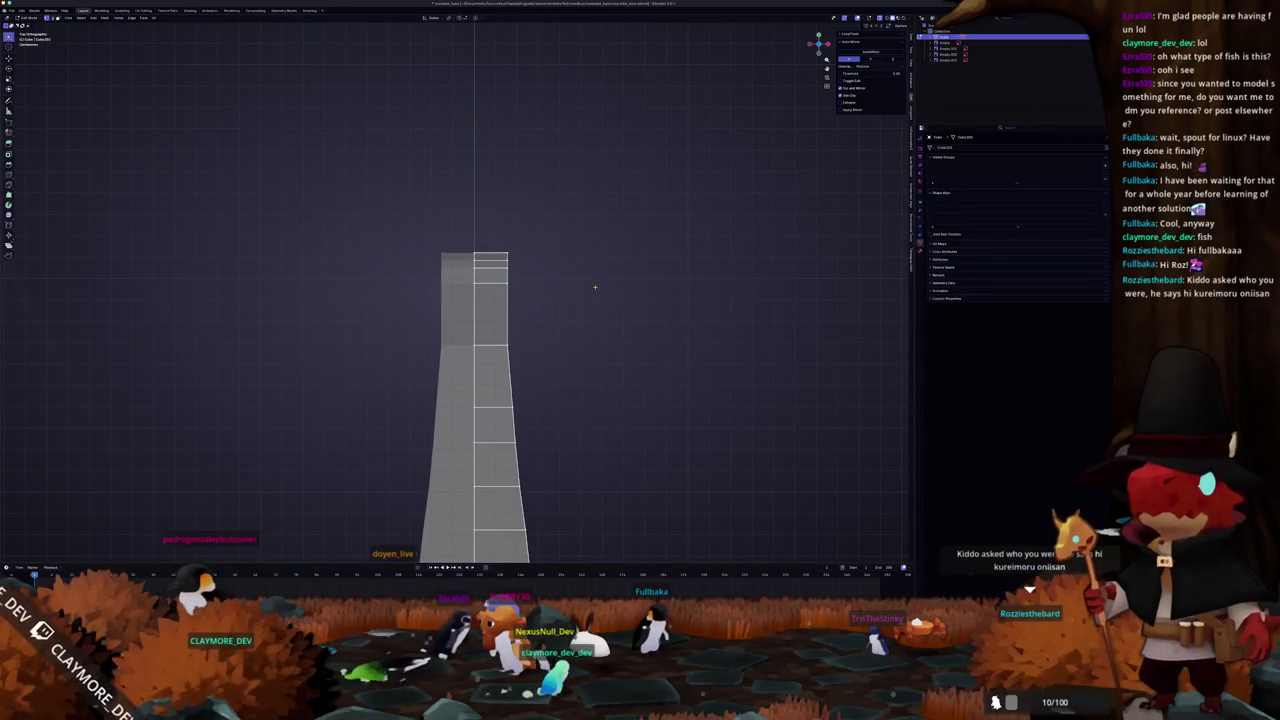
middle_click_drag(593, 286, 604, 302, "shift")
- Narrow the top vertices and middle row along X into a tapered spindle shape
left_click_drag(504, 258, 504, 258)
key("s")
key("x")
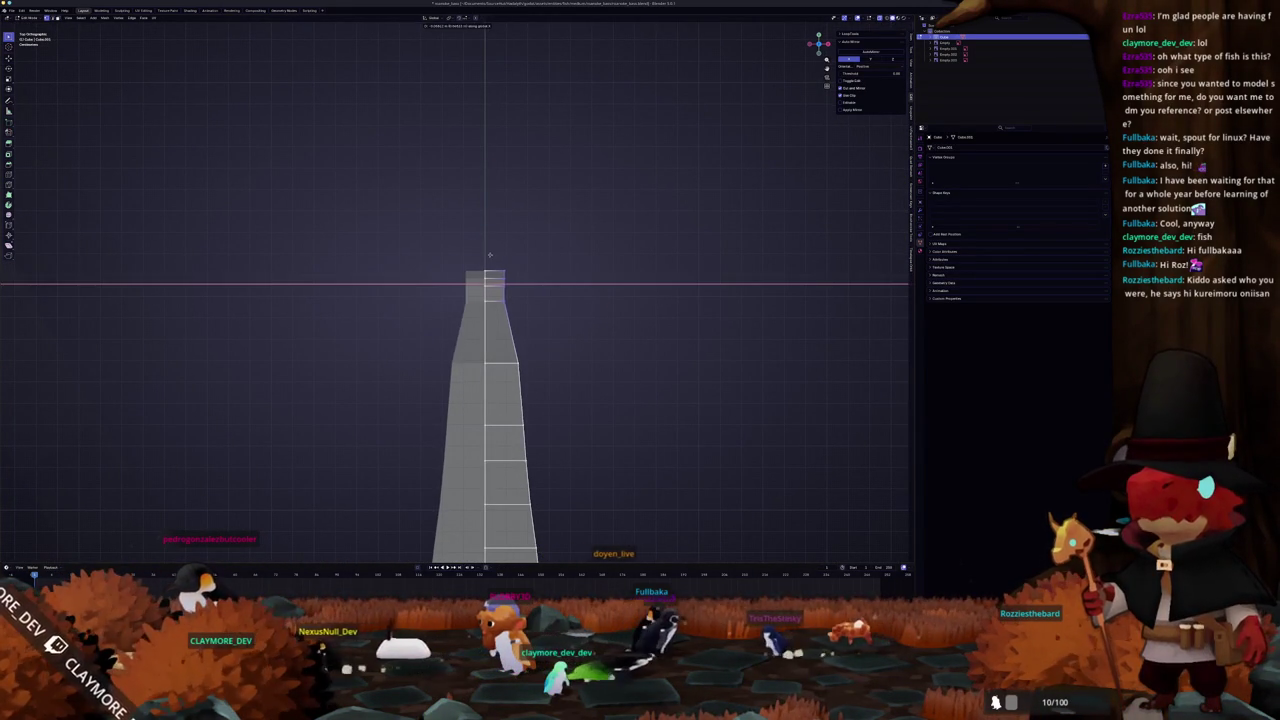
left_click(484, 255)
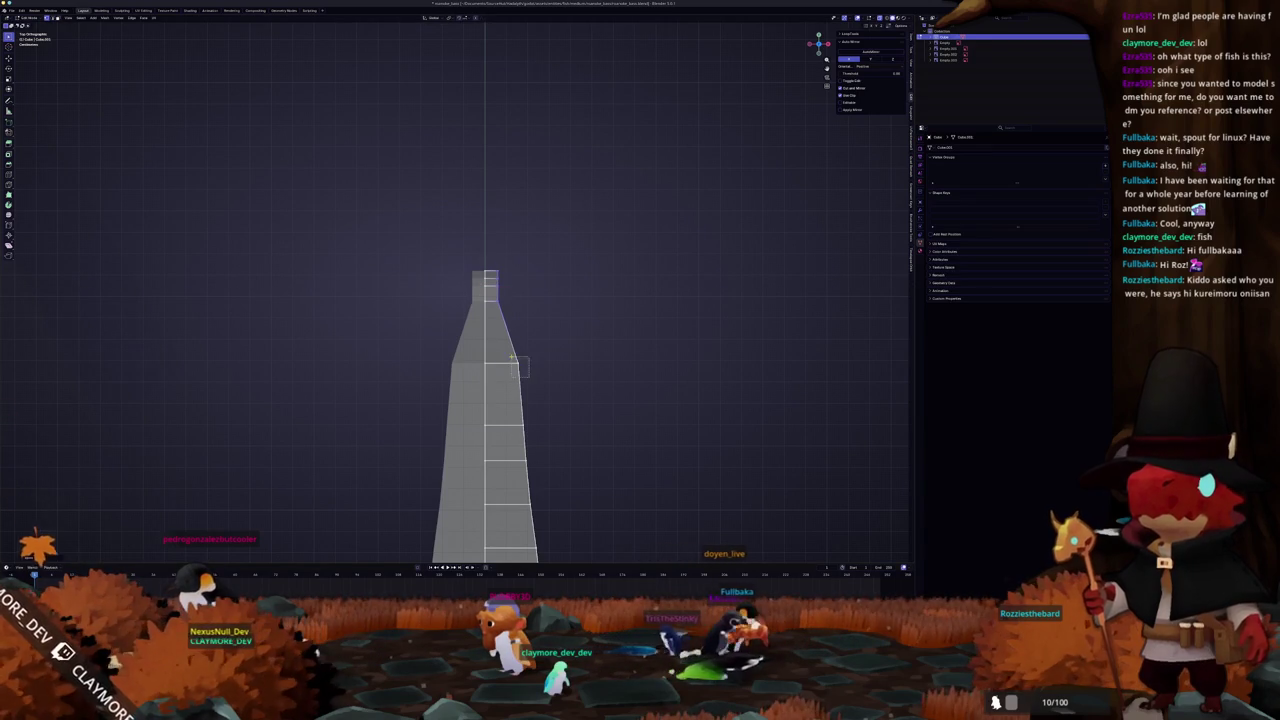
left_click_drag(528, 375, 512, 357)
key("s")
key("x")
left_click(497, 366)
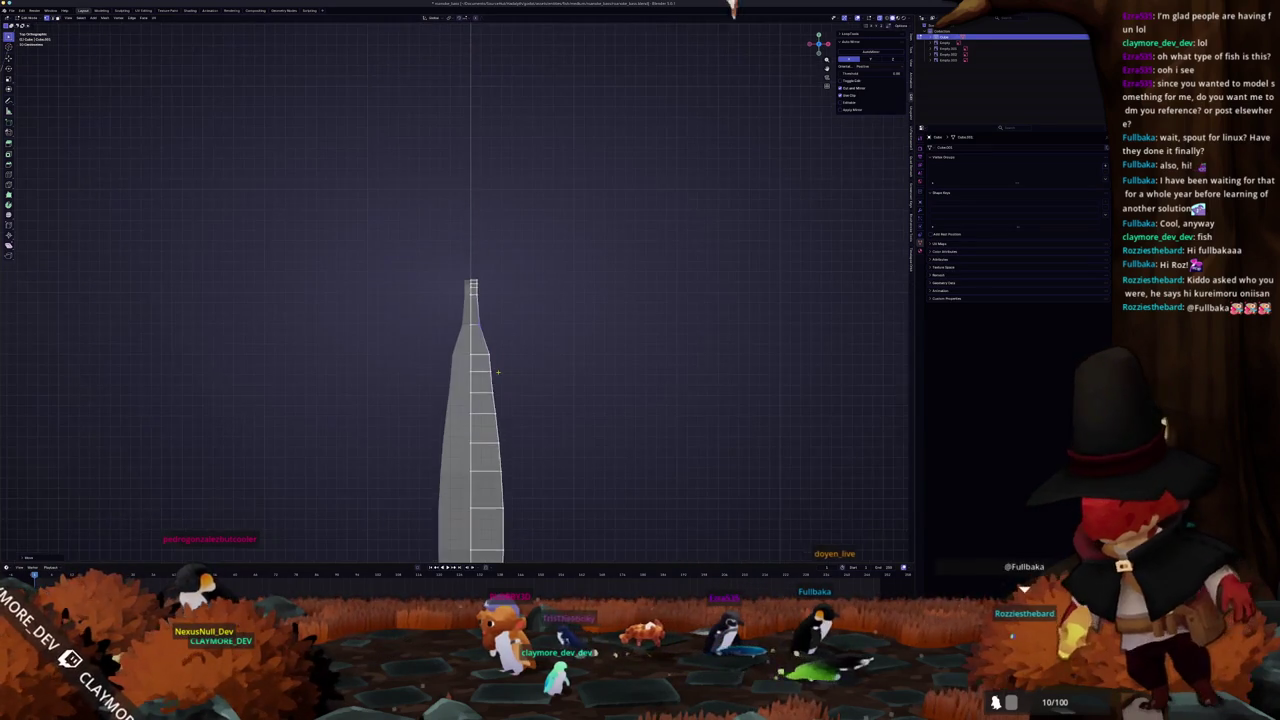
- Start widening the top vertices along the X axis
scroll(498, 370, "down", 3)
scroll(560, 300, "up", 5)
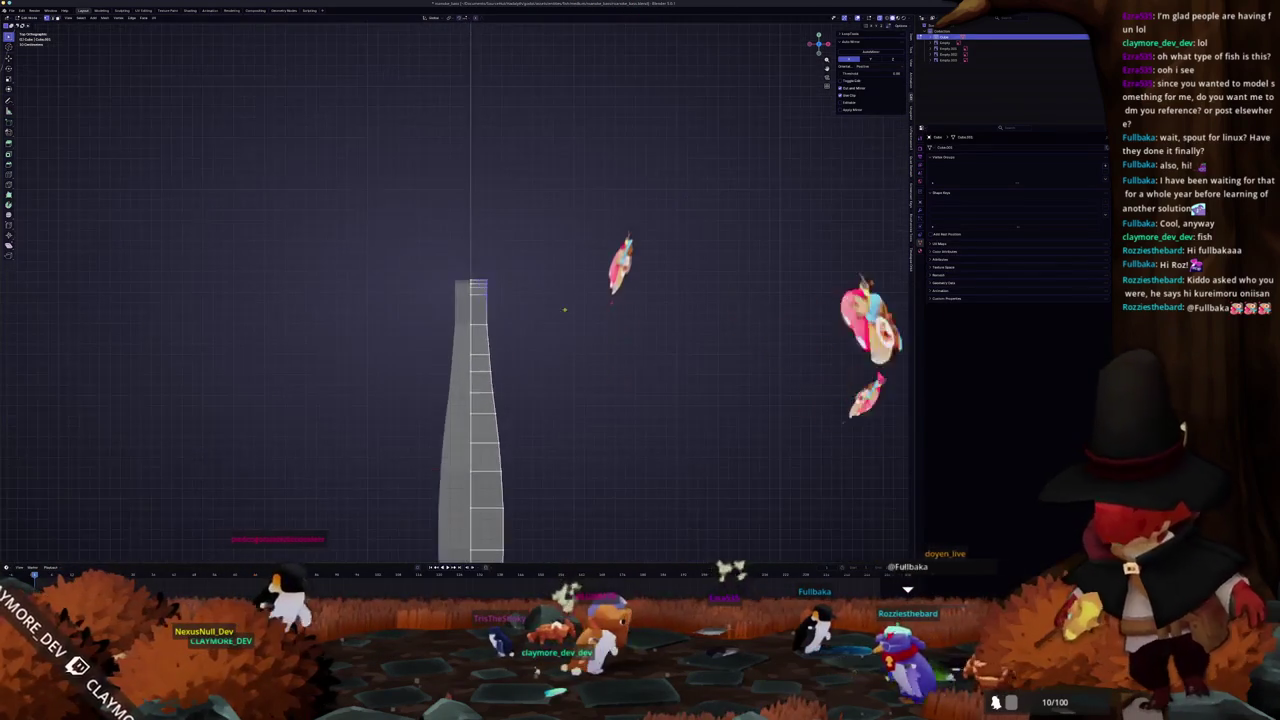
key("s")
key("x")
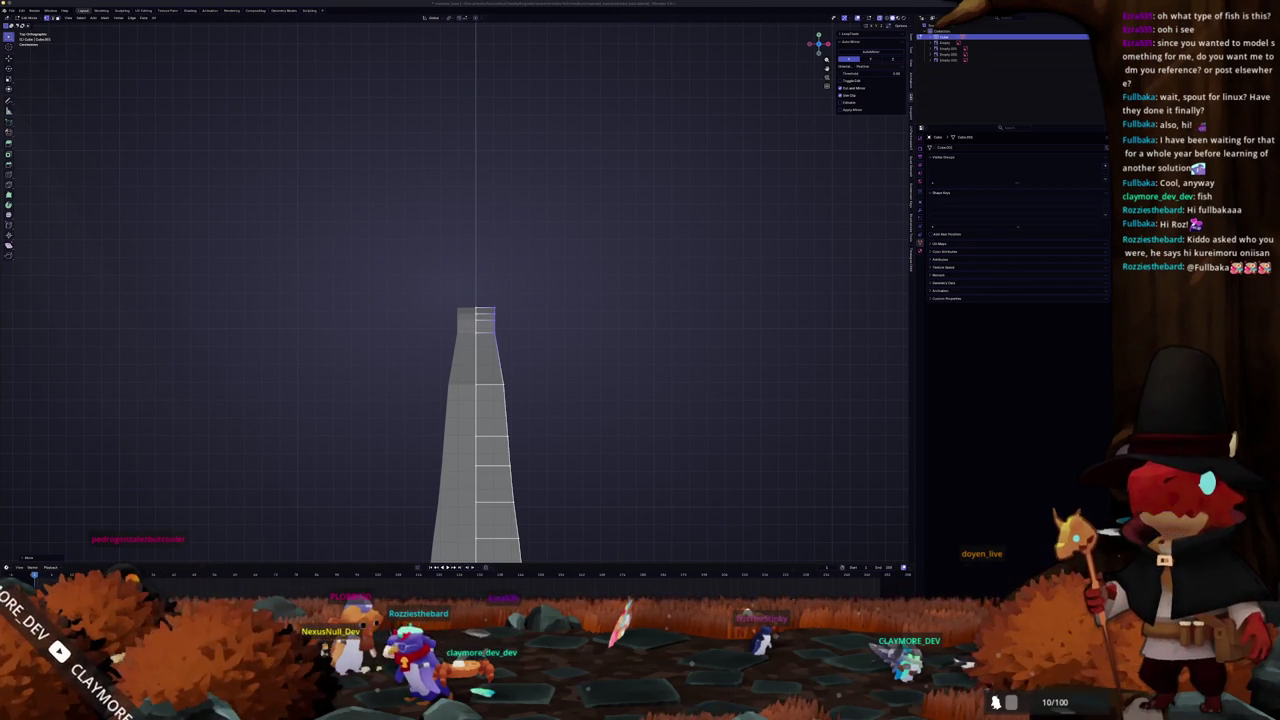
- Zoom in closer on the upper vertex rows of the body strip
scroll(580, 346, "up", 1)
scroll(575, 365, "up", 3)
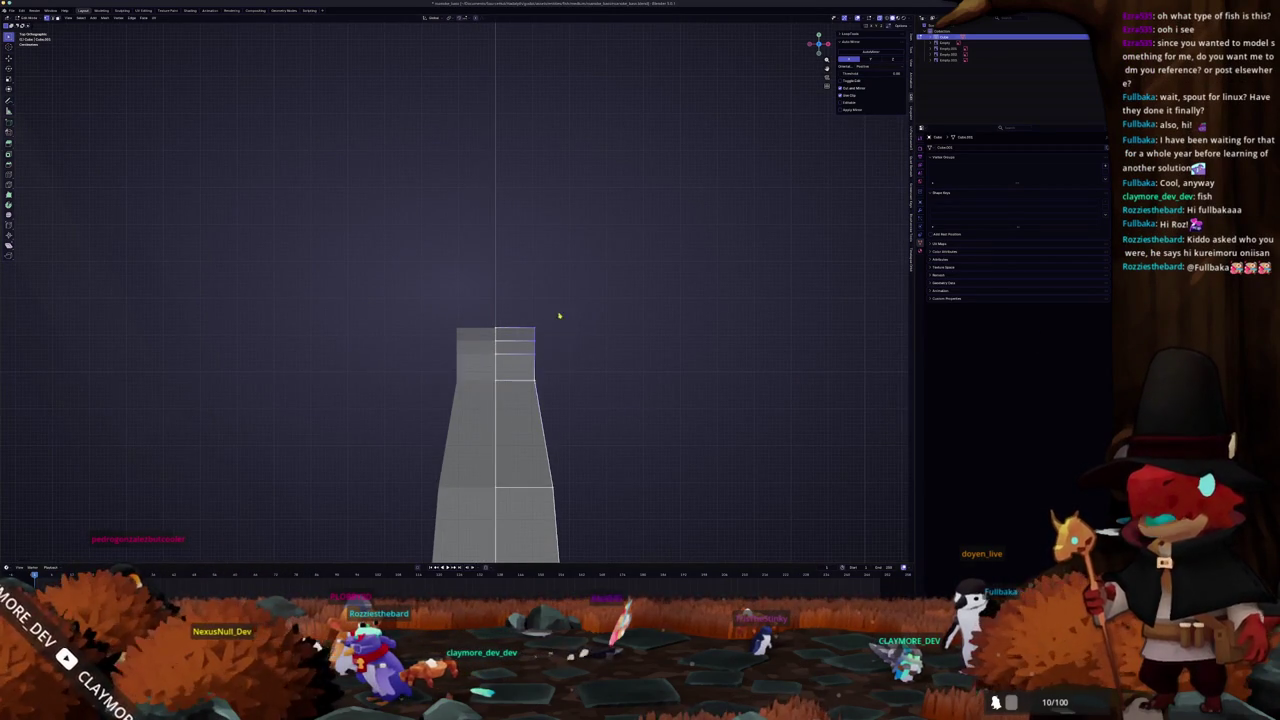
- Scale the selected upper vertices along X and zoom out to see the whole mesh
key("s")
key("x")
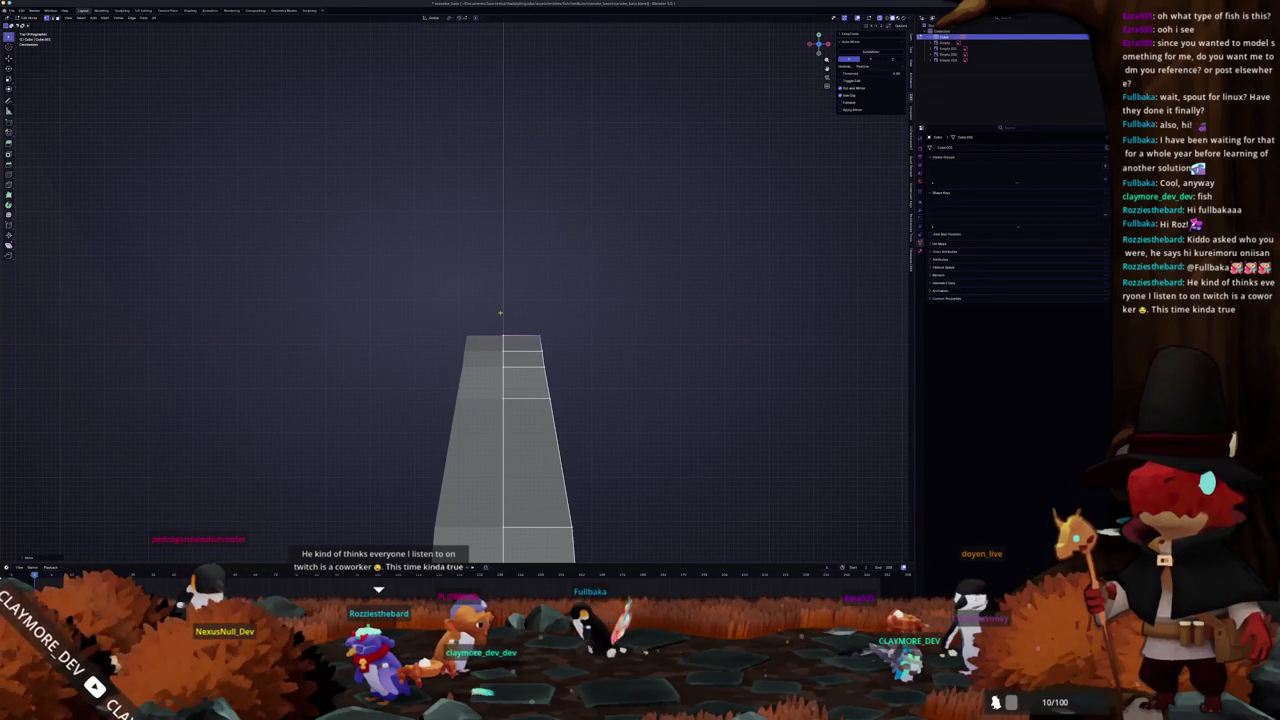
scroll(500, 312, "down", 3)
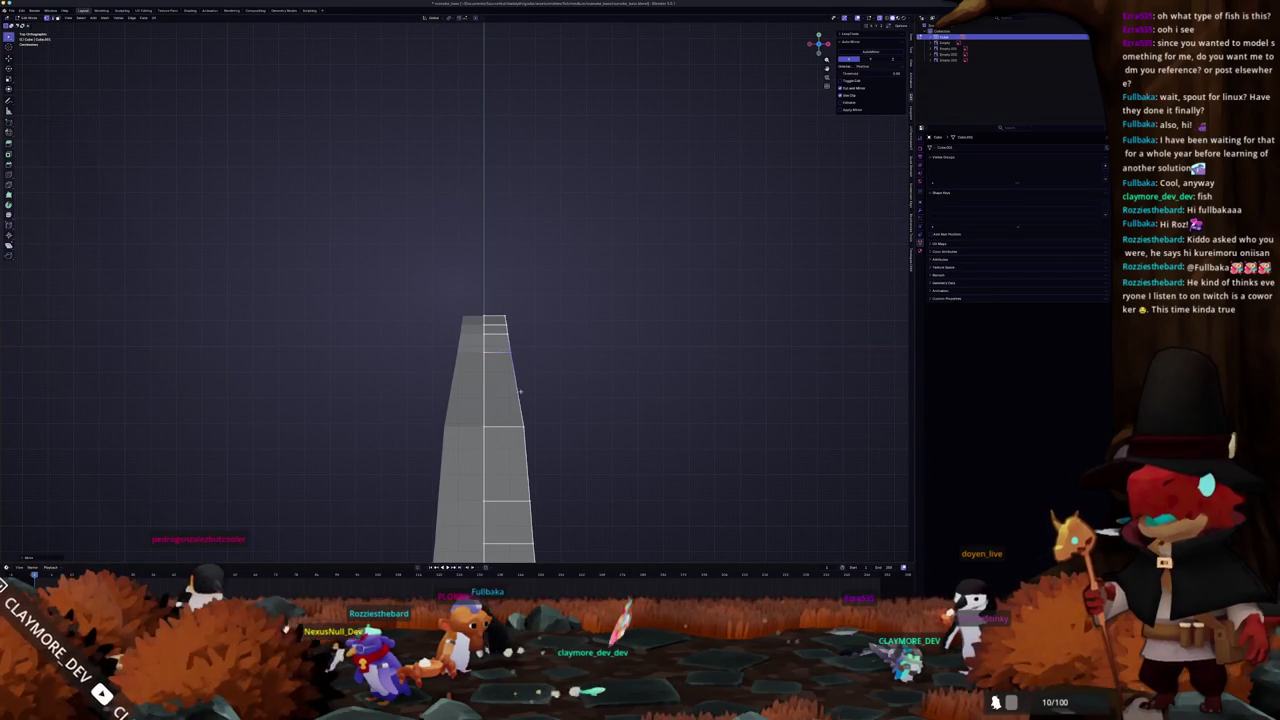
middle_click_drag(508, 460, 545, 398, "shift")
scroll(512, 388, "down", 3)
middle_click_drag(533, 470, 533, 420, "shift")
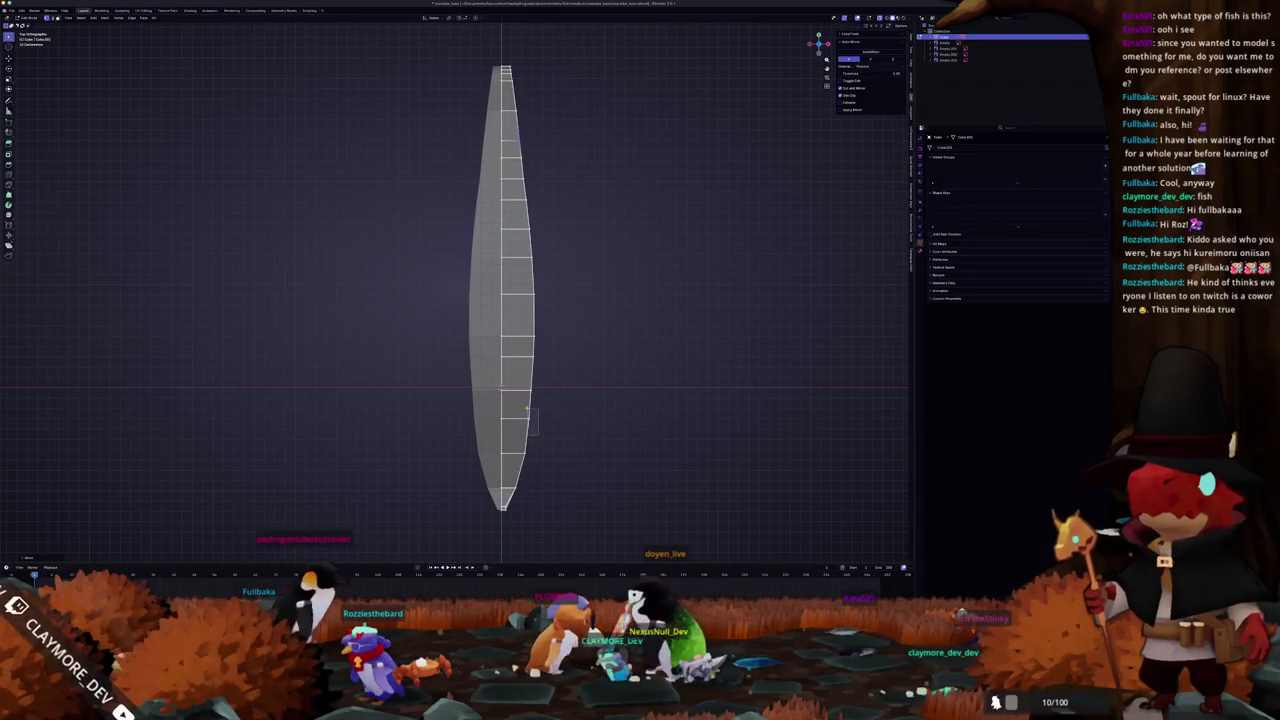
- Shift the selected vertices along X to finish the spindle outline, viewed in 3D
key("g")
key("x")
scroll(537, 405, "up", 1)
scroll(540, 395, "up", 1)
scroll(543, 388, "up", 1)
scroll(545, 381, "up", 1)
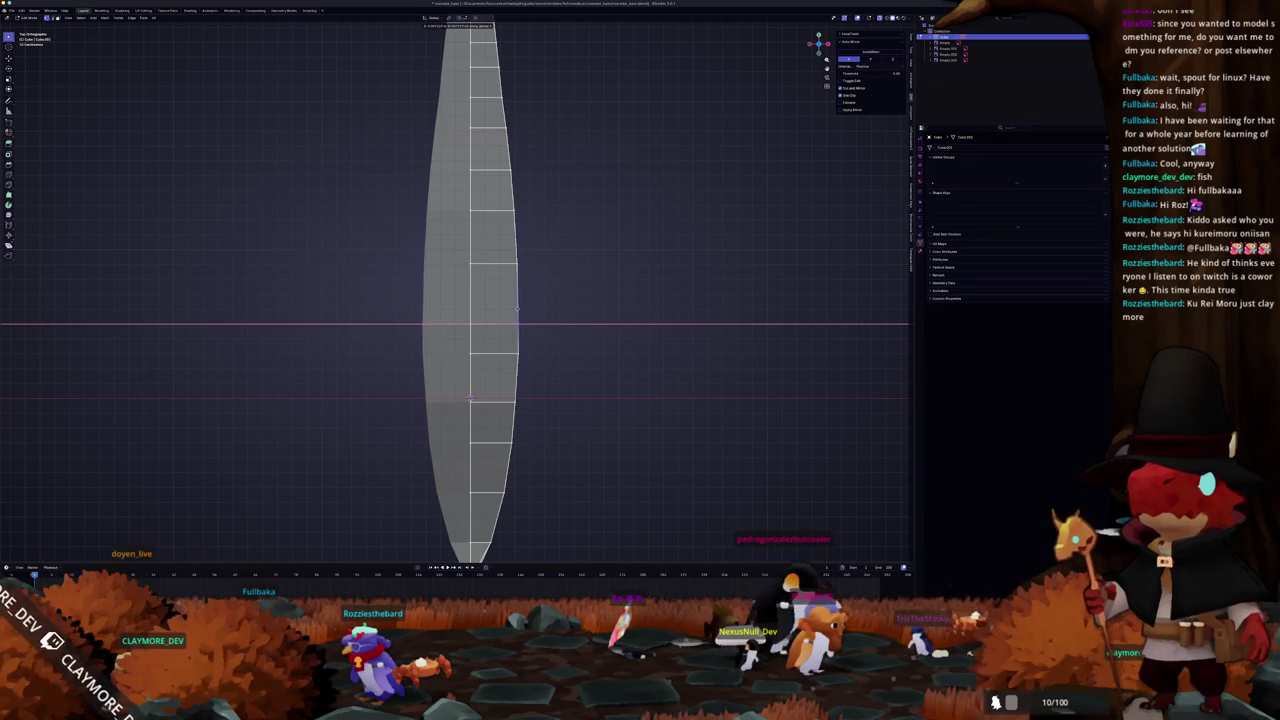
scroll(510, 380, "down", 1)
middle_click_drag(507, 457, 512, 333)
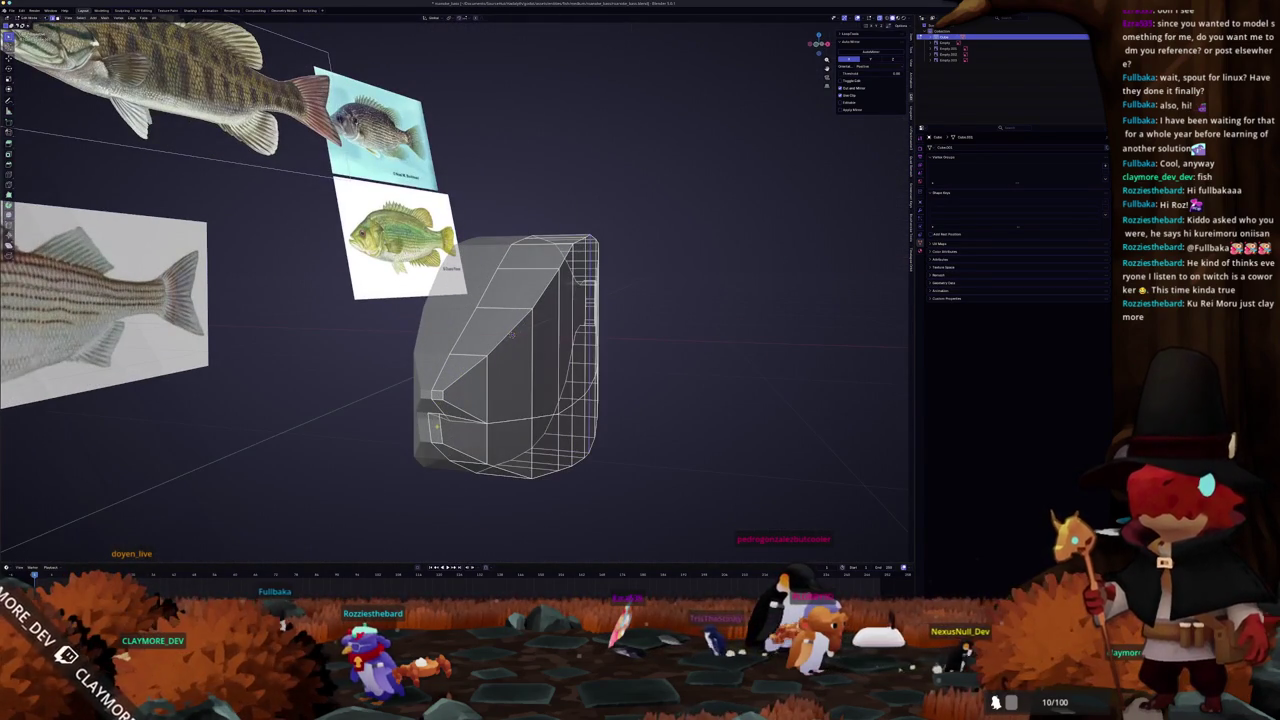
- Switch the mesh from X-ray to solid display and pull its upper part into shape
middle_click_drag(511, 335, 512, 418)
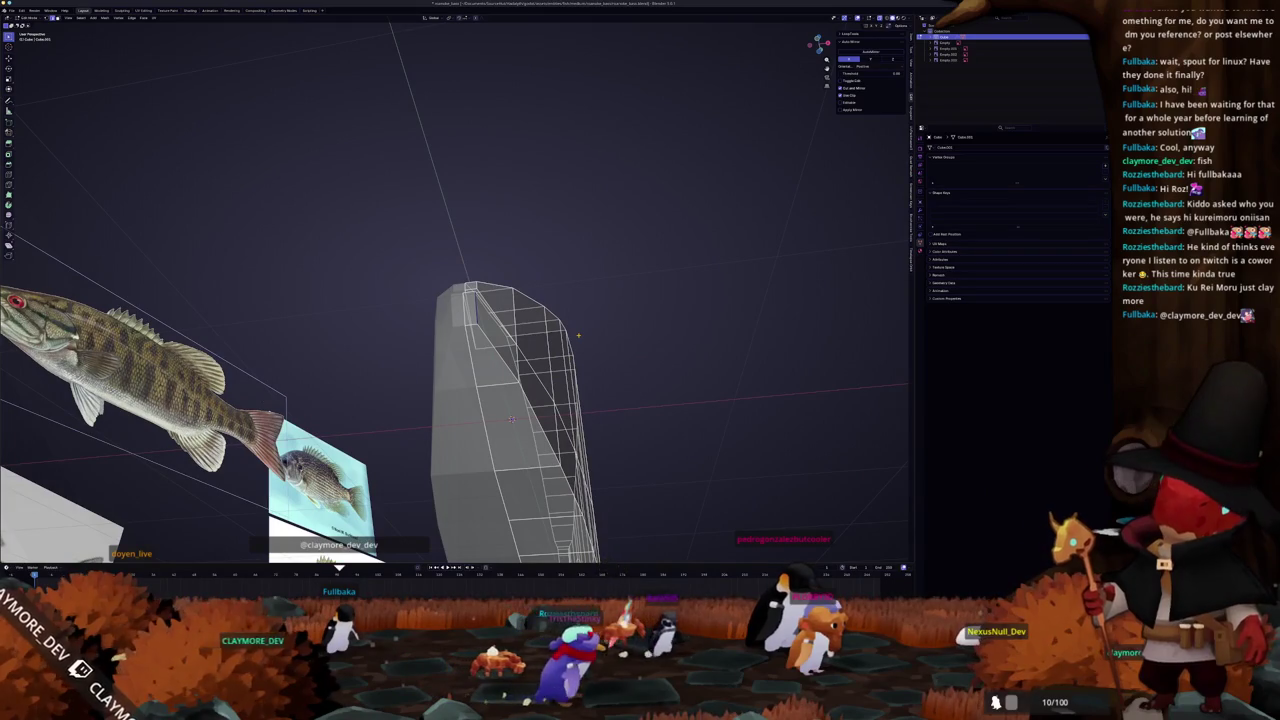
key("alt+z")
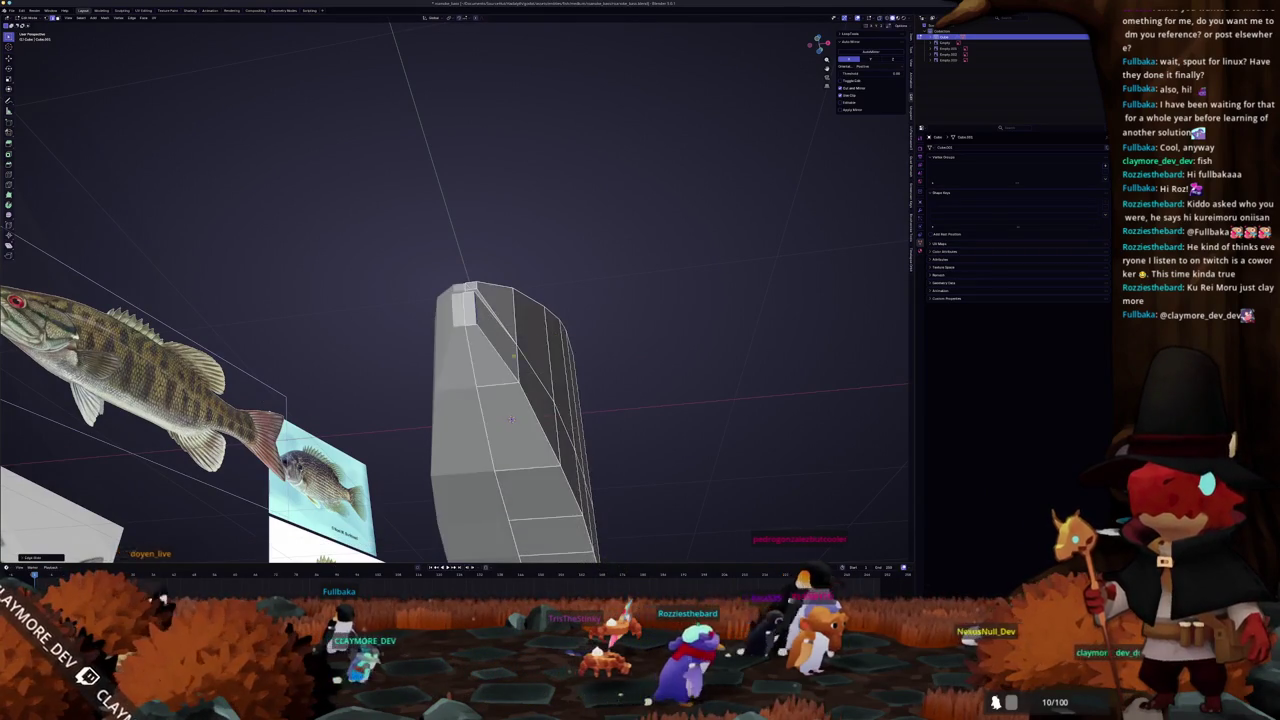
middle_click_drag(511, 418, 545, 398)
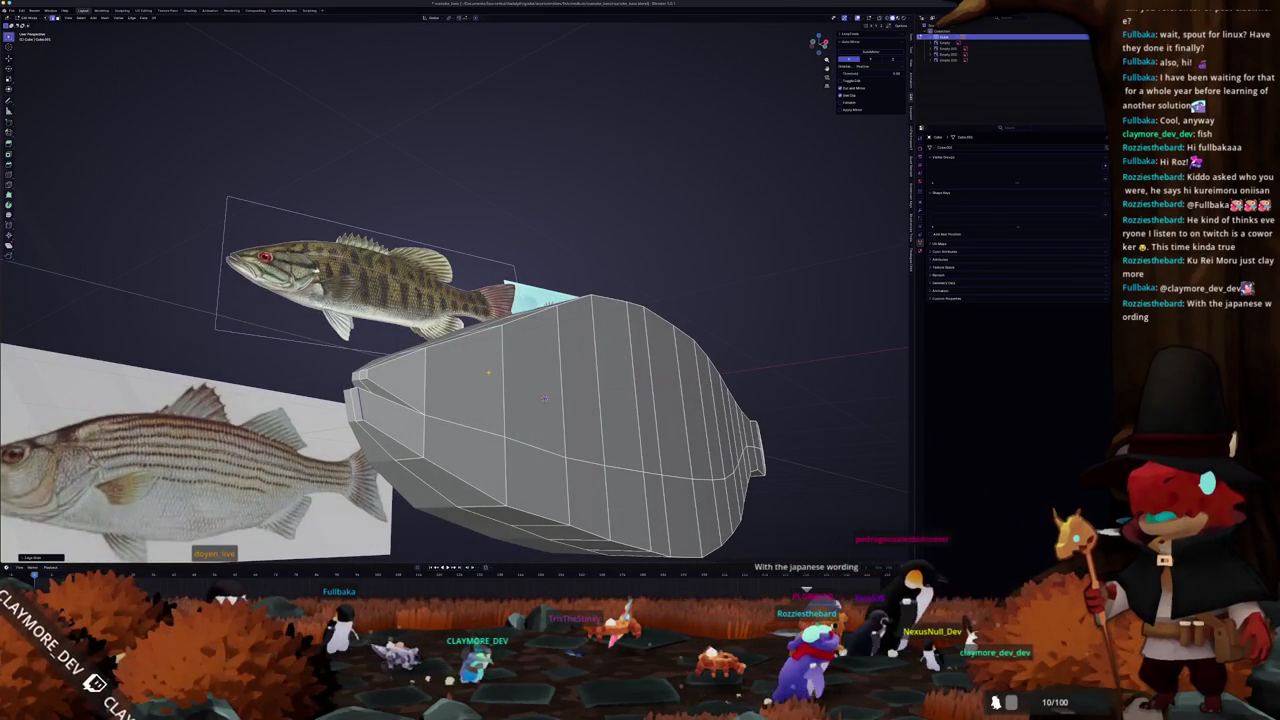
mouse_move(545, 398)
middle_mouse_down()
mouse_move(507, 356)
mouse_move(597, 349)
mouse_move(547, 333)
mouse_move(573, 340)
middle_mouse_up()
left_click_drag(575, 338, 582, 348)
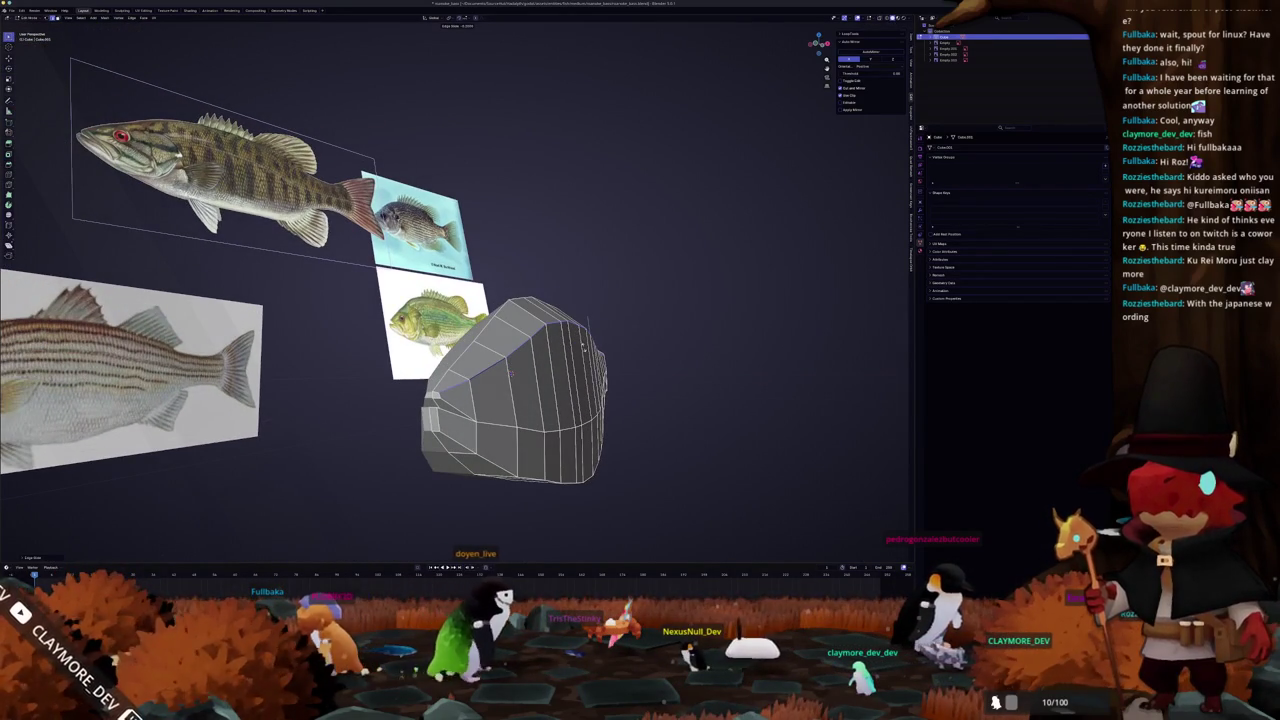
middle_click_drag(583, 347, 483, 340)
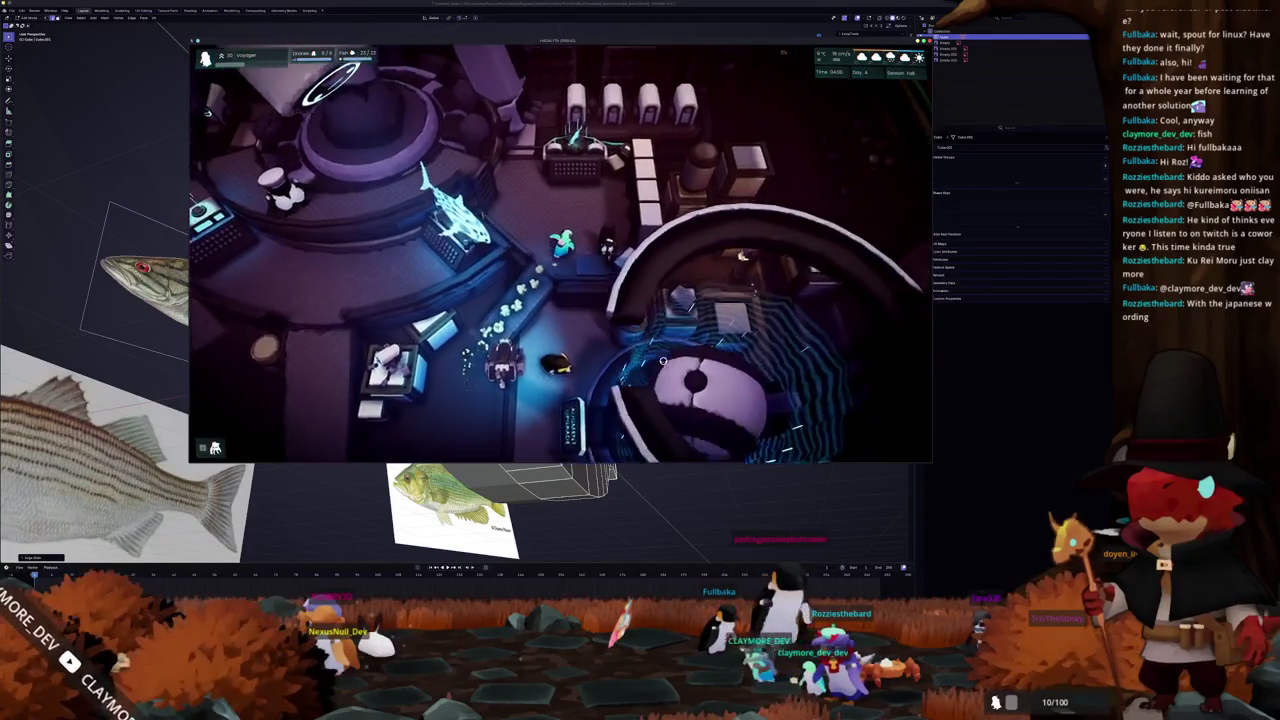
key("e")
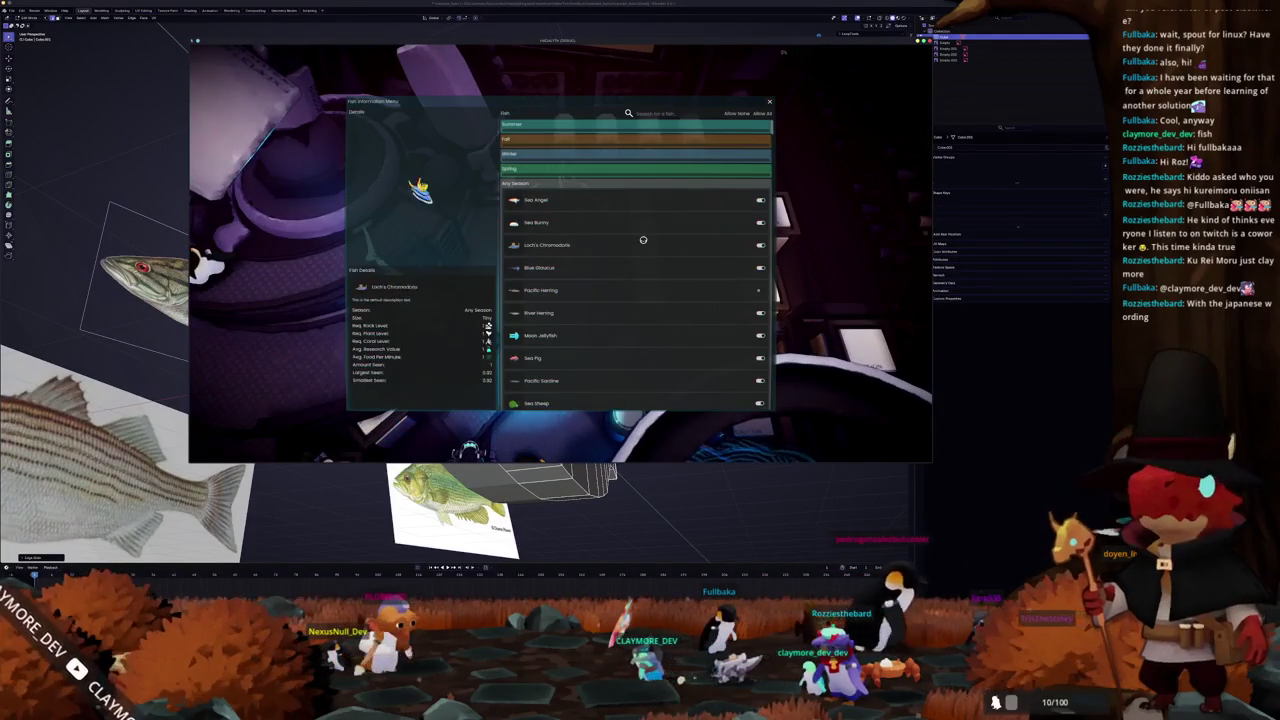
scroll(618, 220, "down", 5)
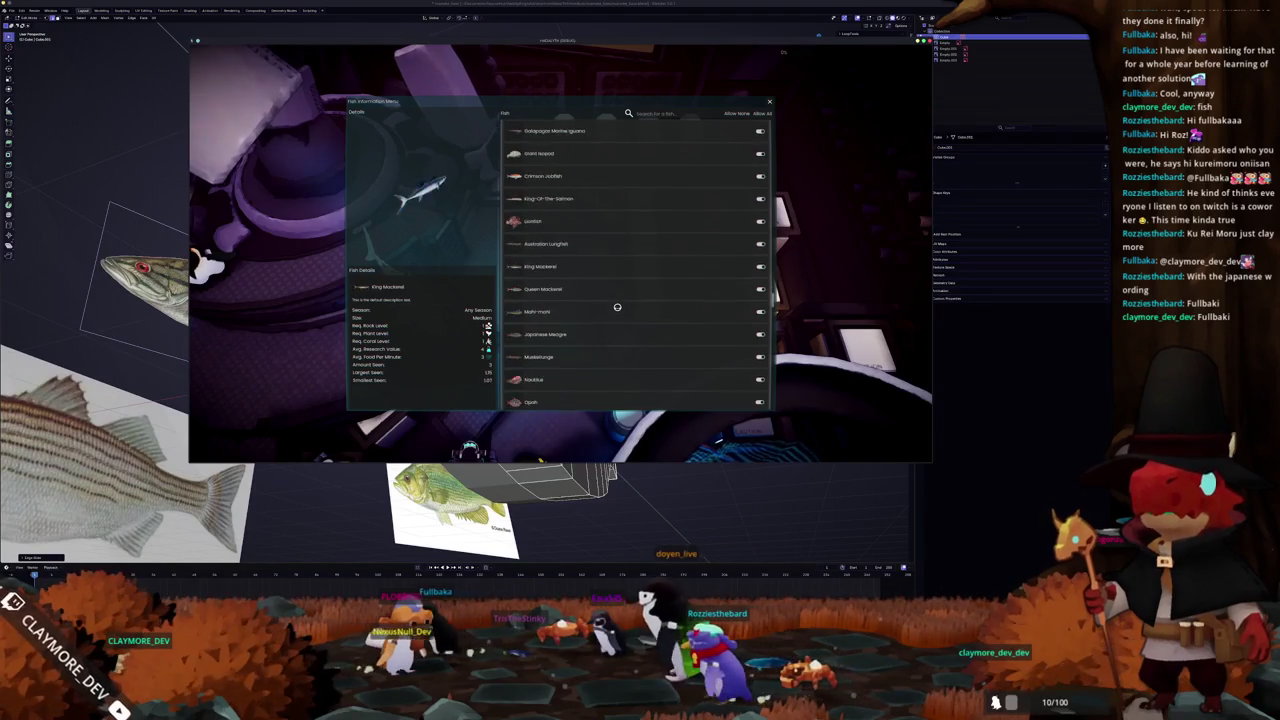
scroll(614, 314, "down", 5)
scroll(614, 350, "down", 5)
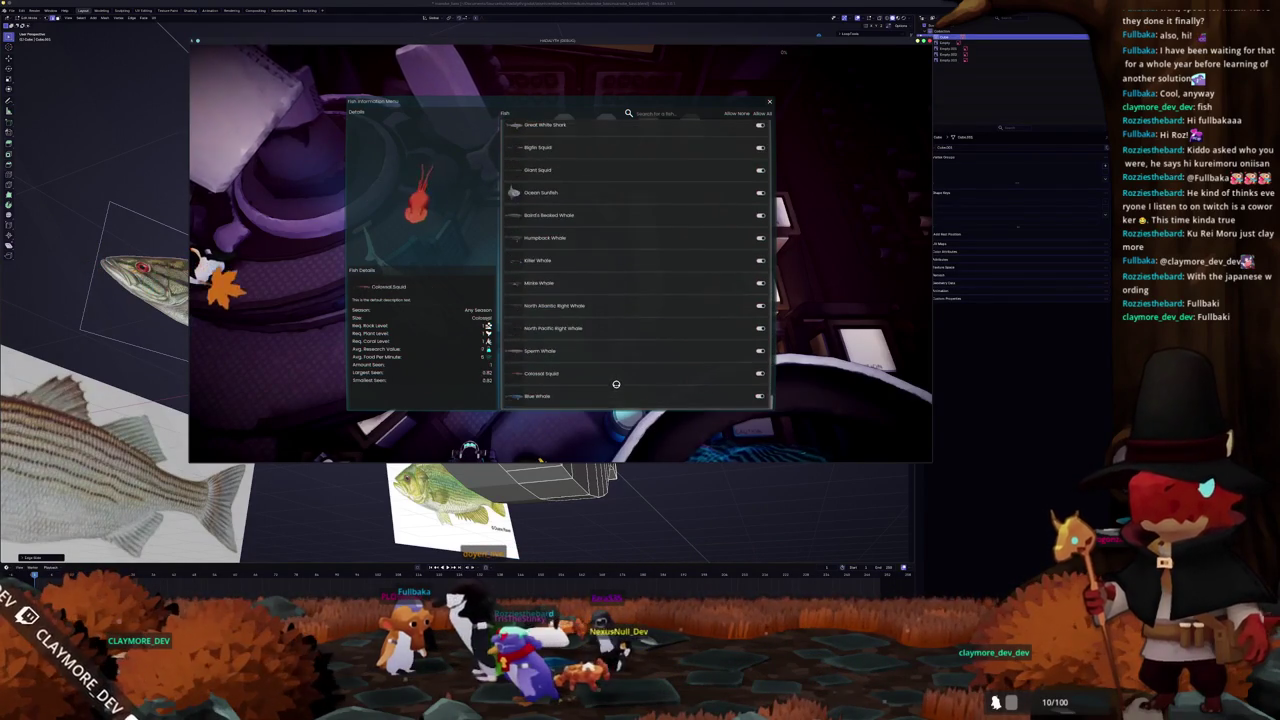
key("Escape")
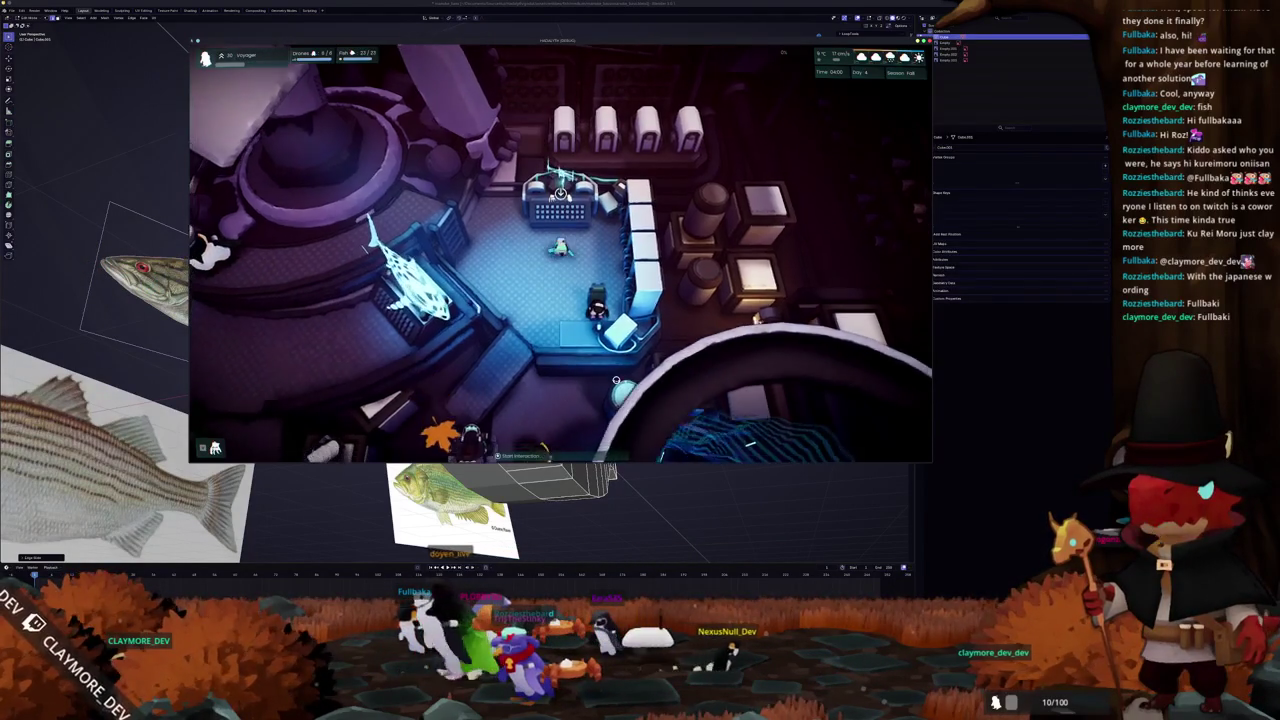
- Walk the character into the hub area and inspect the ring structure's range
key("s")
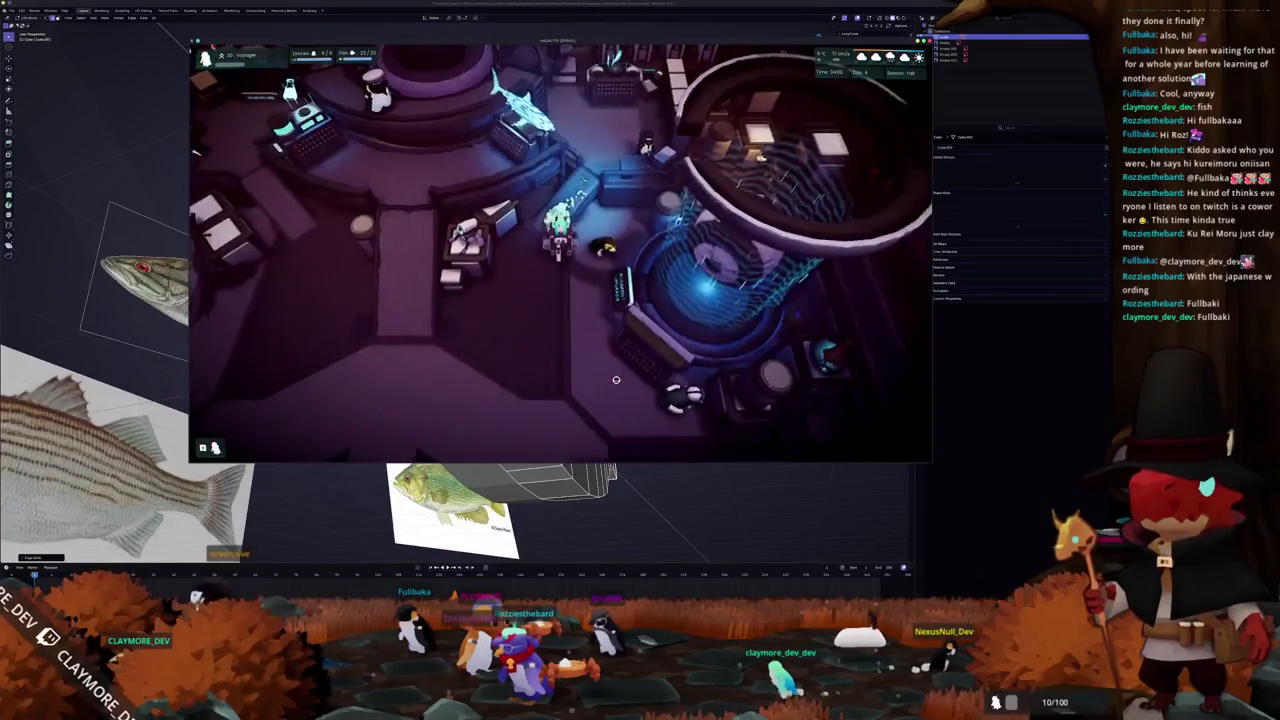
key("s")
key("s")
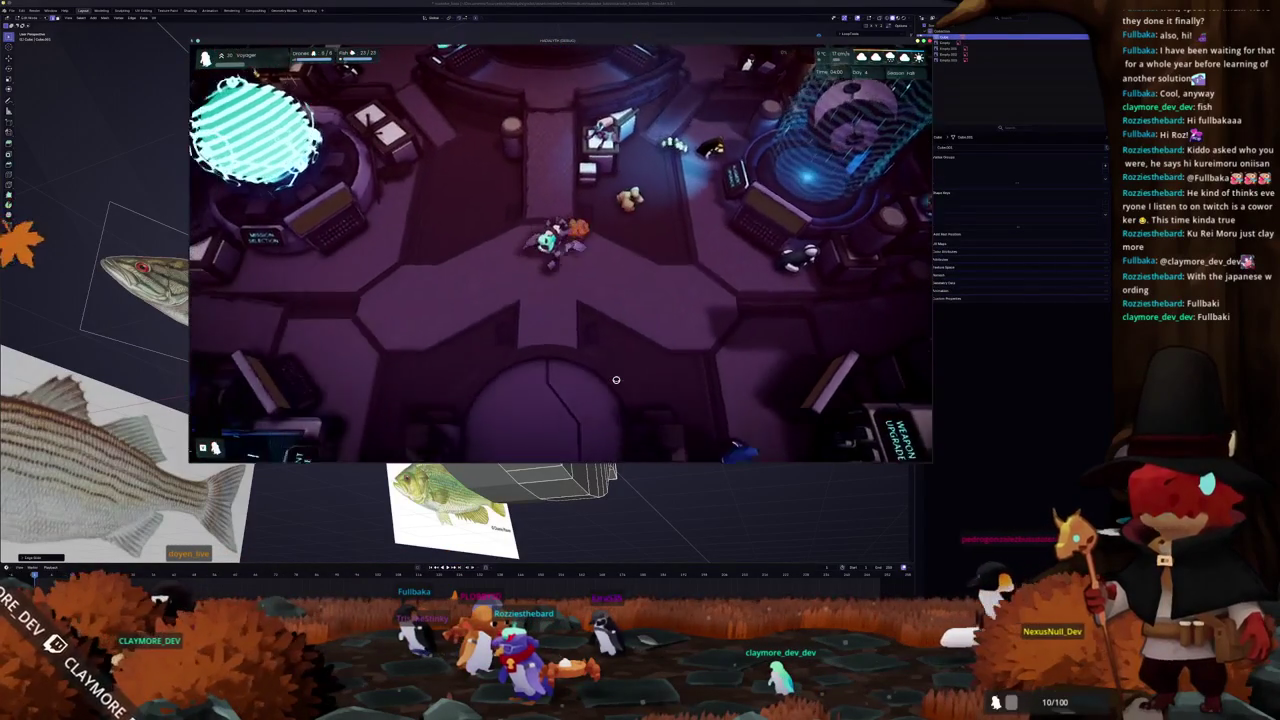
key("s")
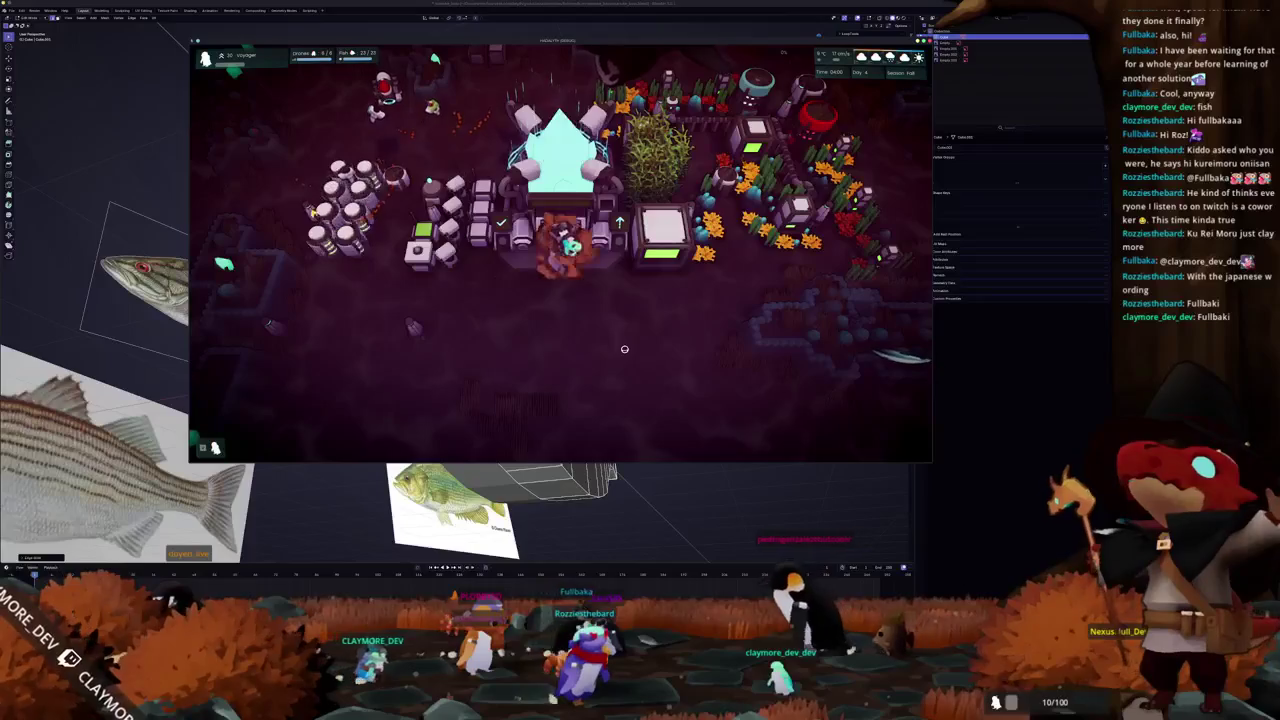
scroll(624, 349, "down", 5)
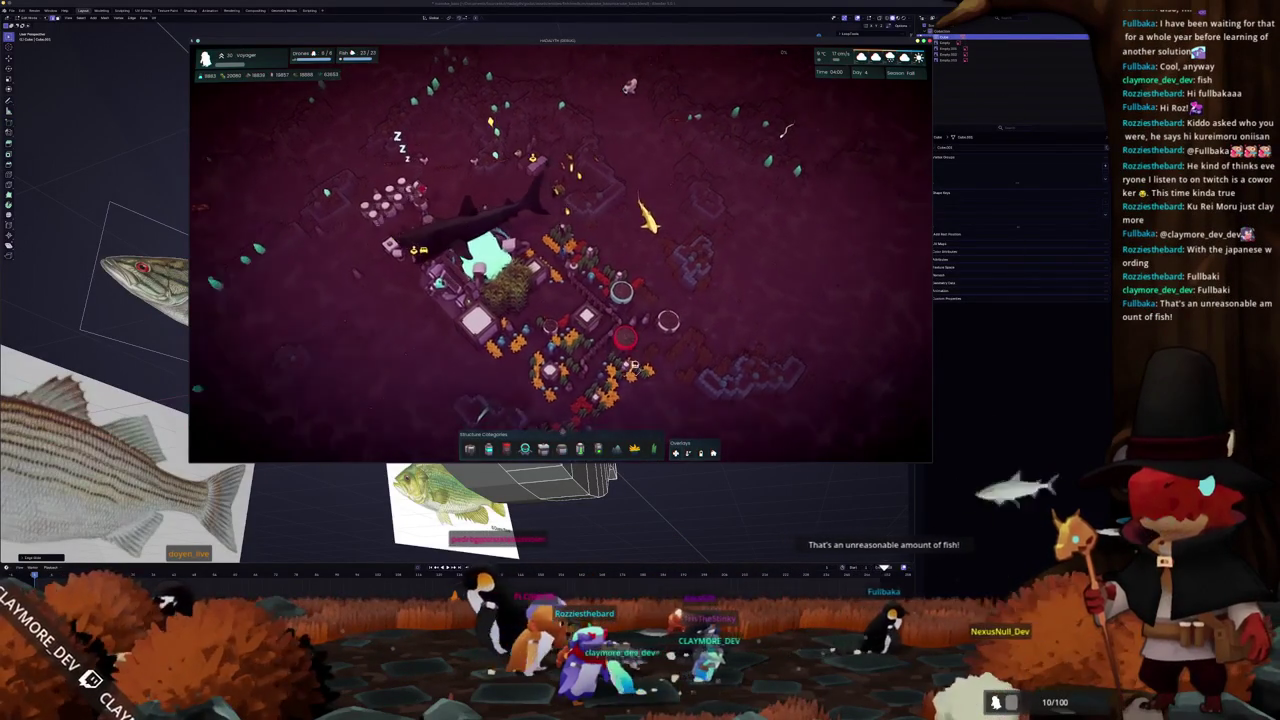
left_click(628, 368)
scroll(495, 345, "up", 3)
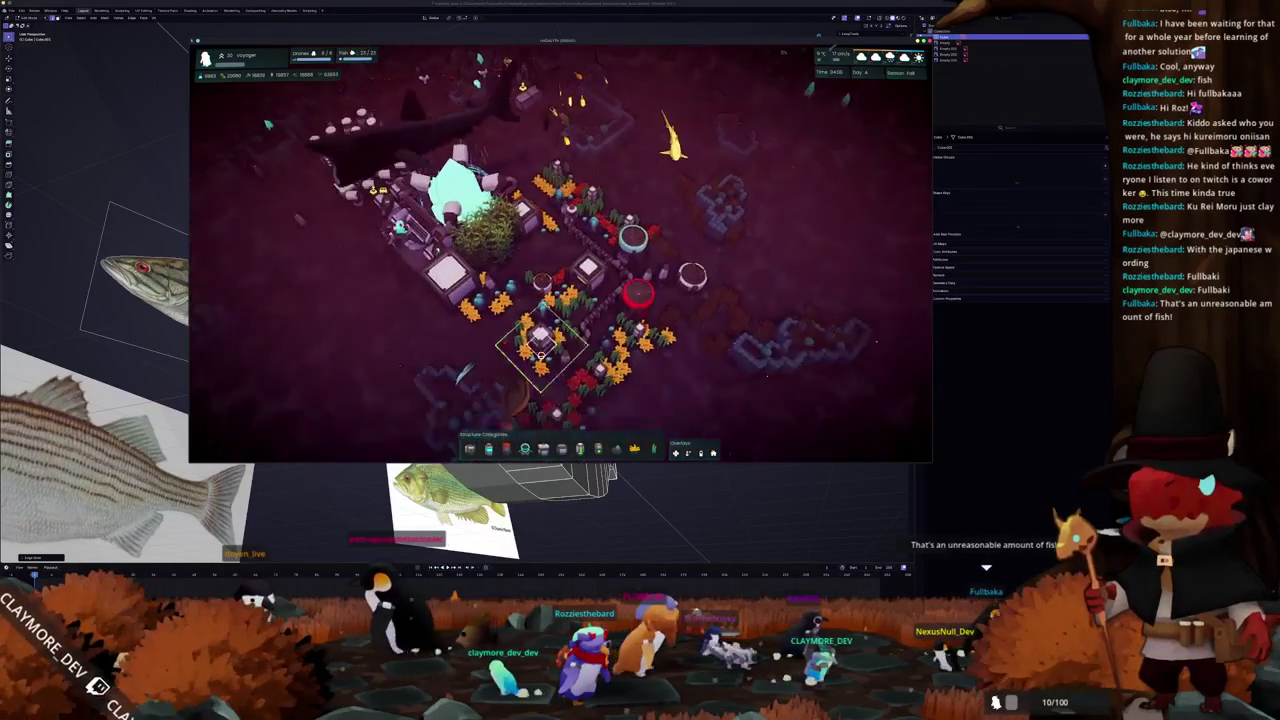
mouse_move(494, 340)
middle_mouse_down()
mouse_move(556, 327)
mouse_move(600, 268)
middle_mouse_up()
- View the Drone Hub, housing and Small Algae Farm info, then enable the pollution overlay
left_click(600, 268)
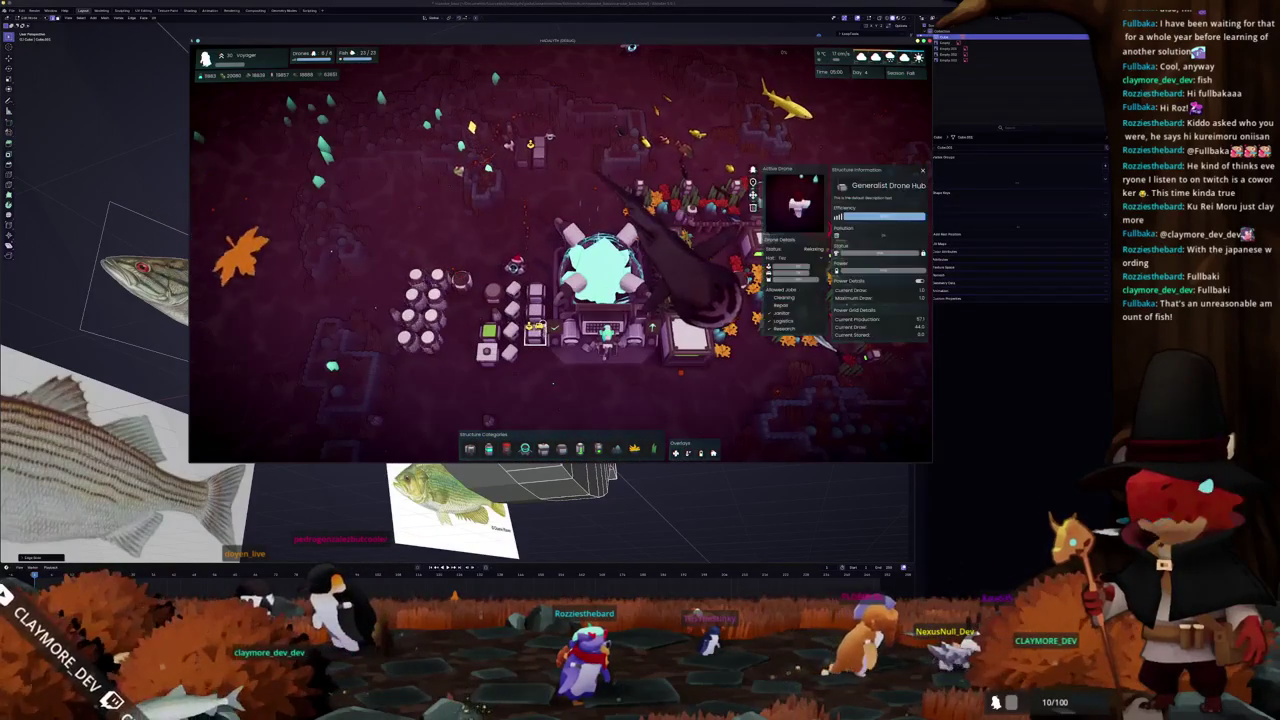
left_click(690, 330)
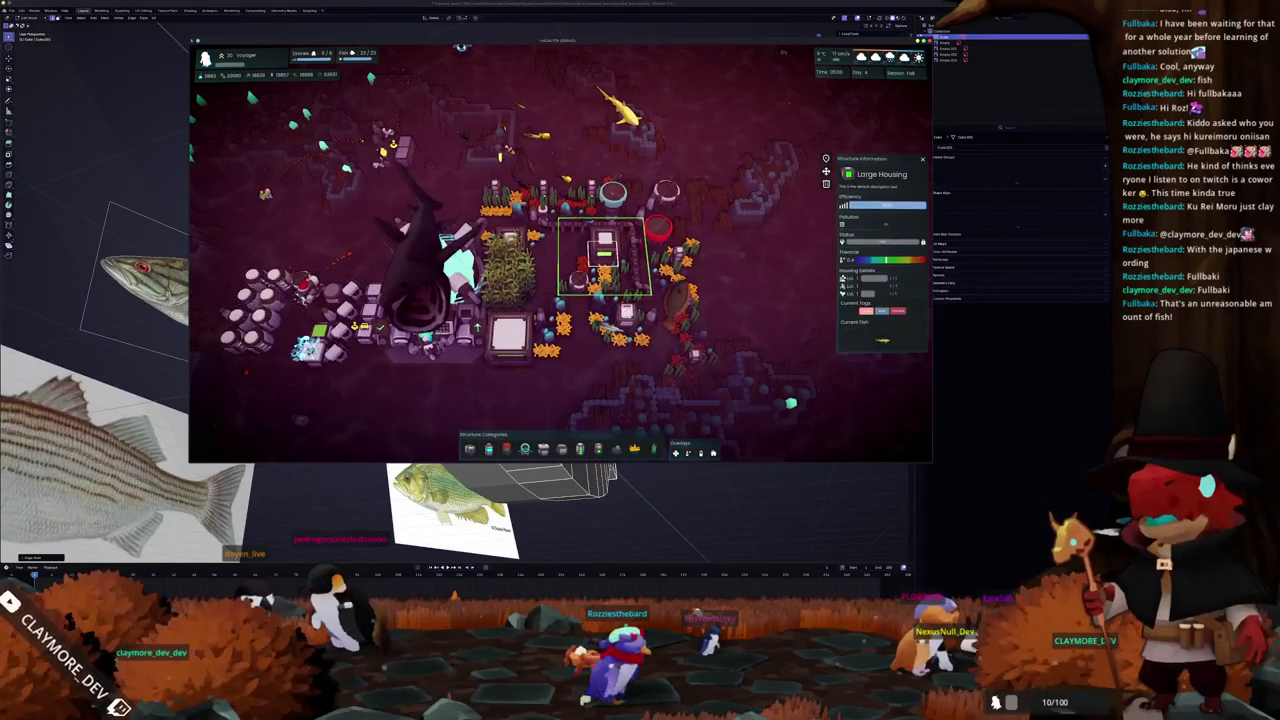
left_click(441, 295)
left_click(447, 259)
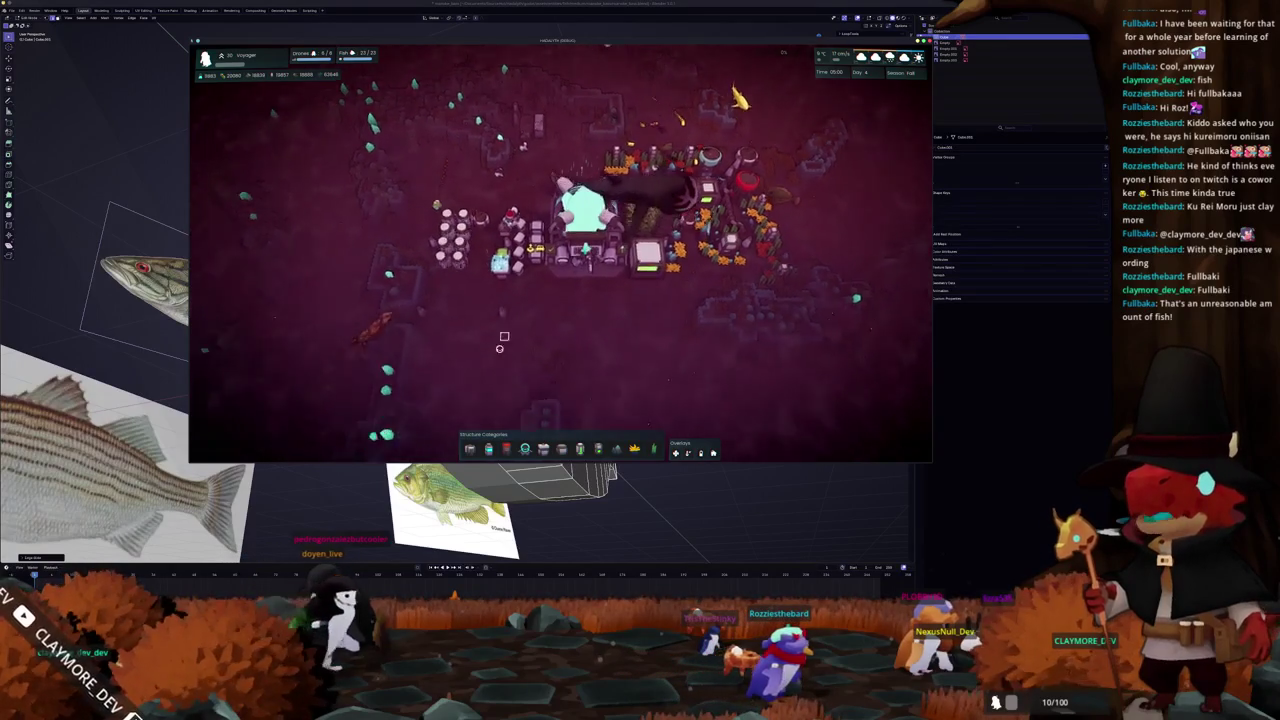
key("o")
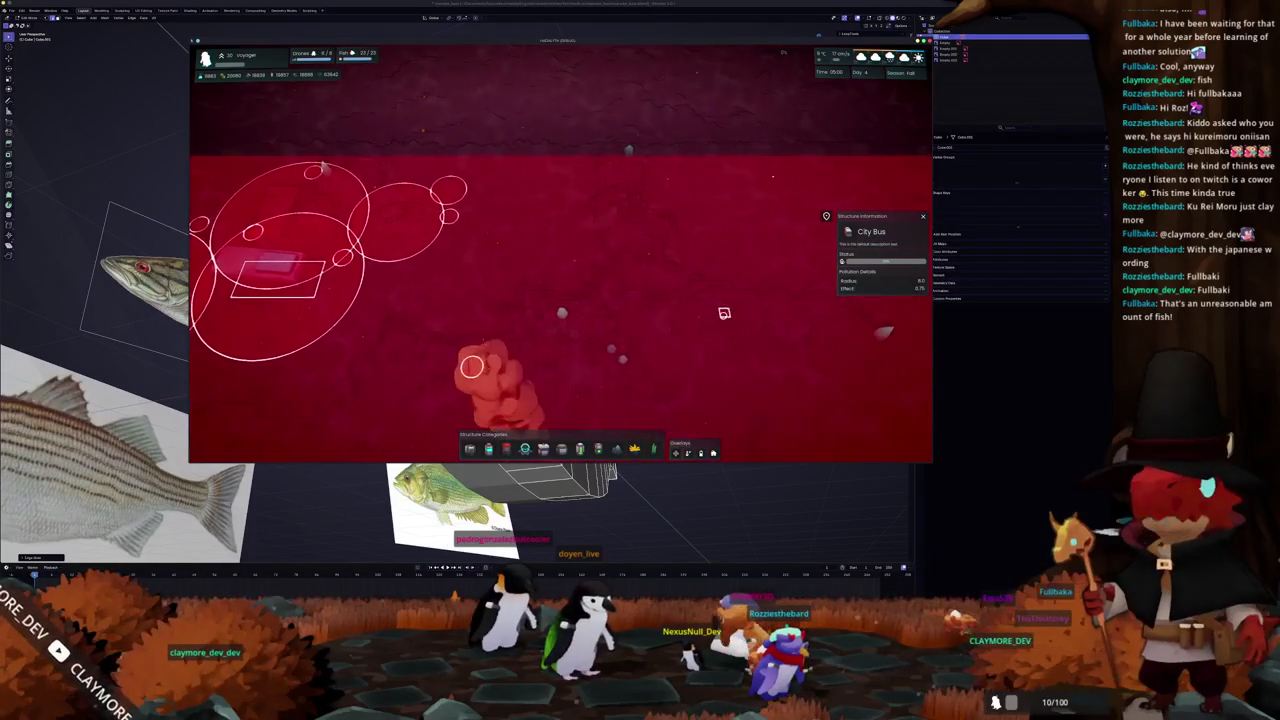
key("Escape")
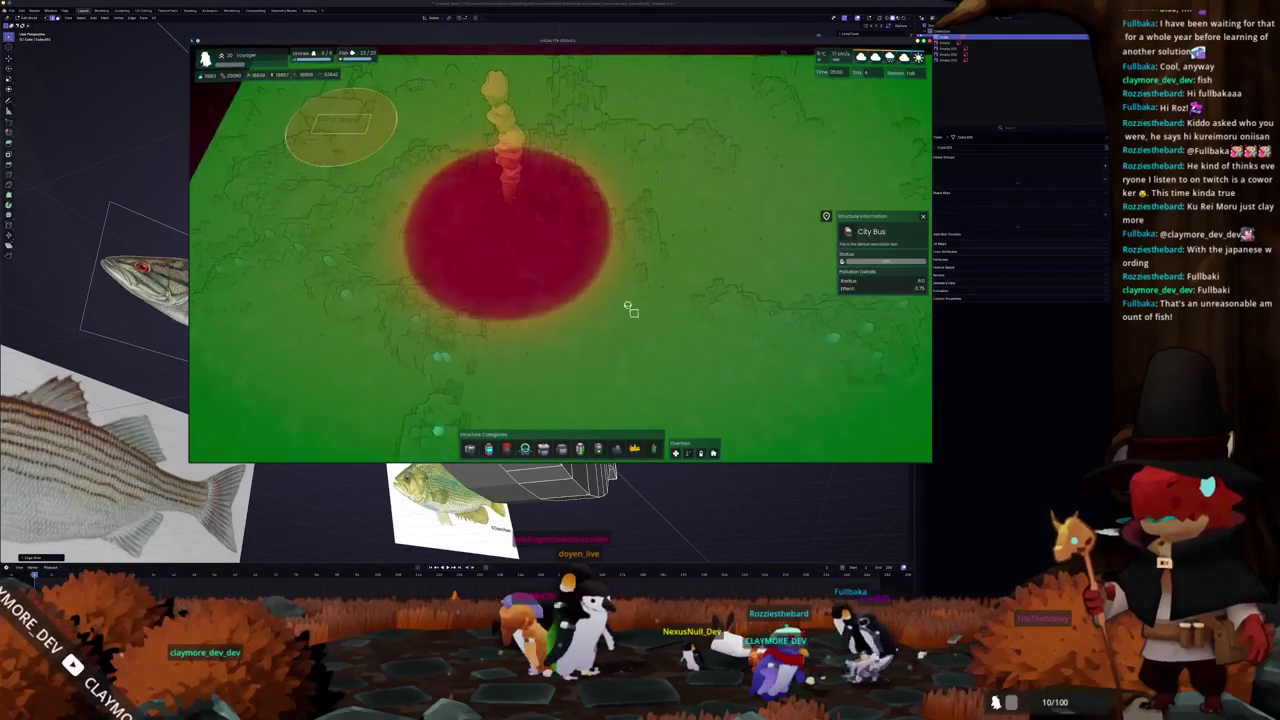
key("Escape")
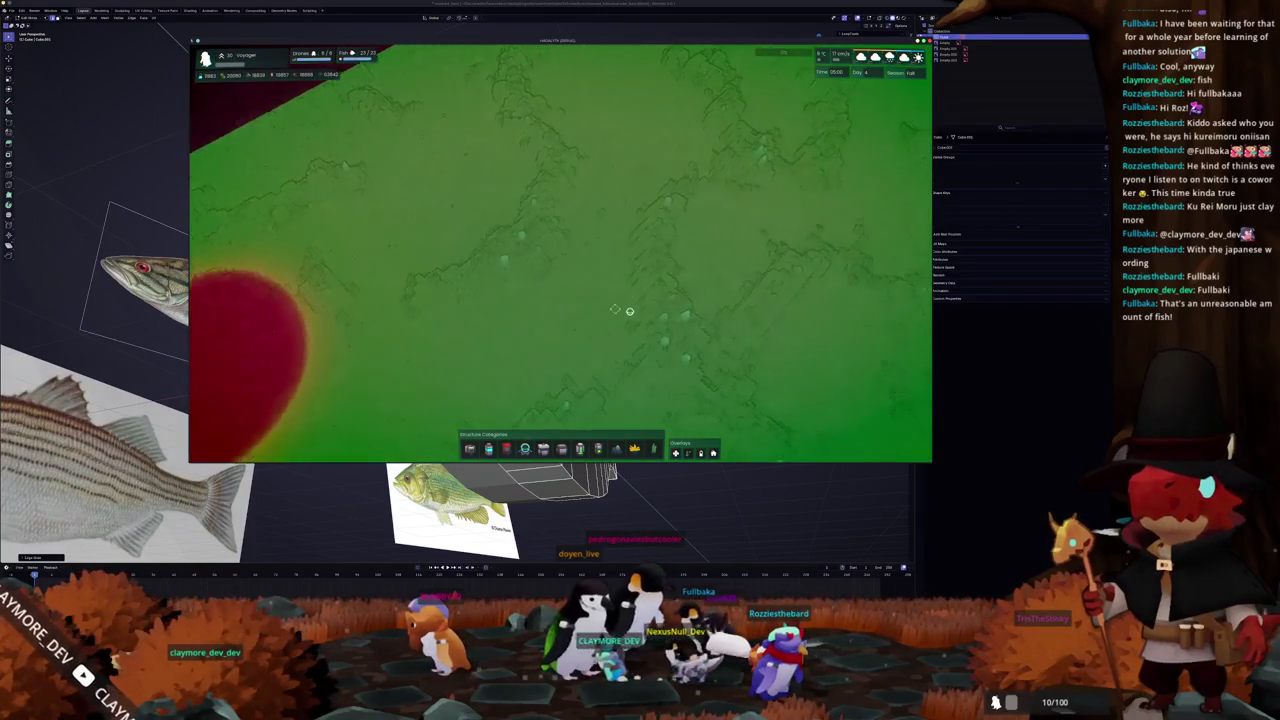
key("d")
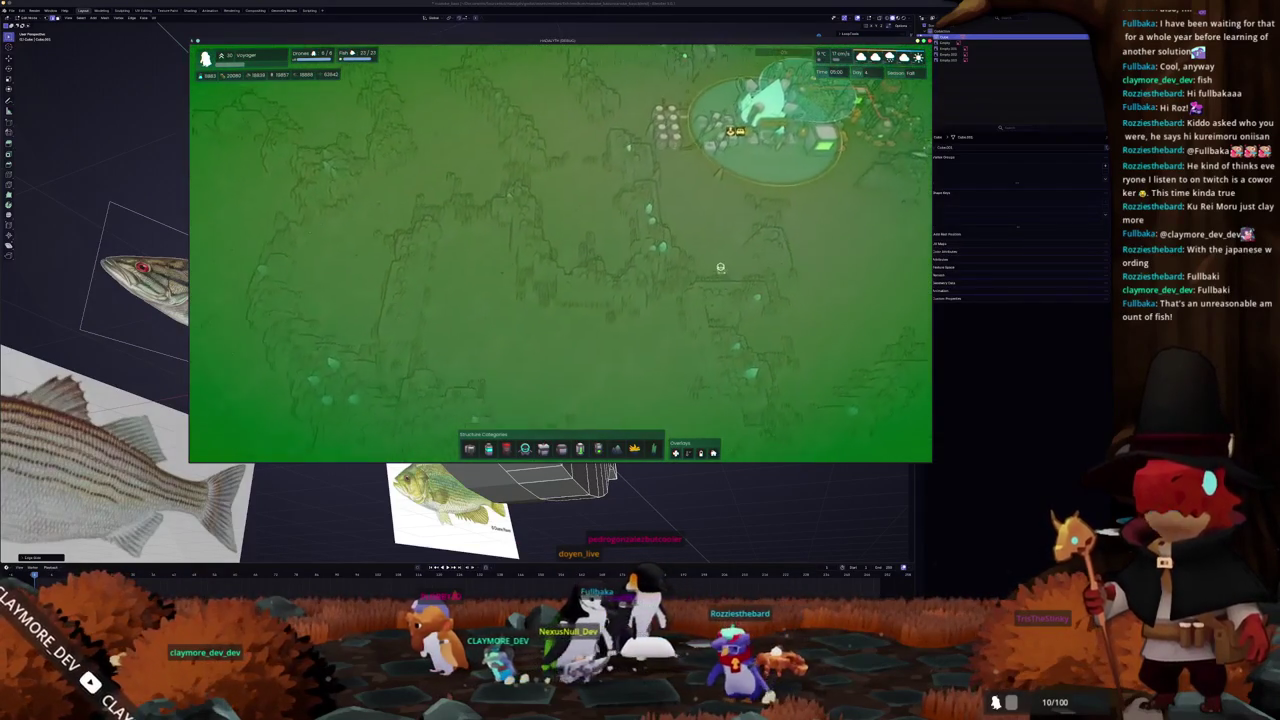
key("d")
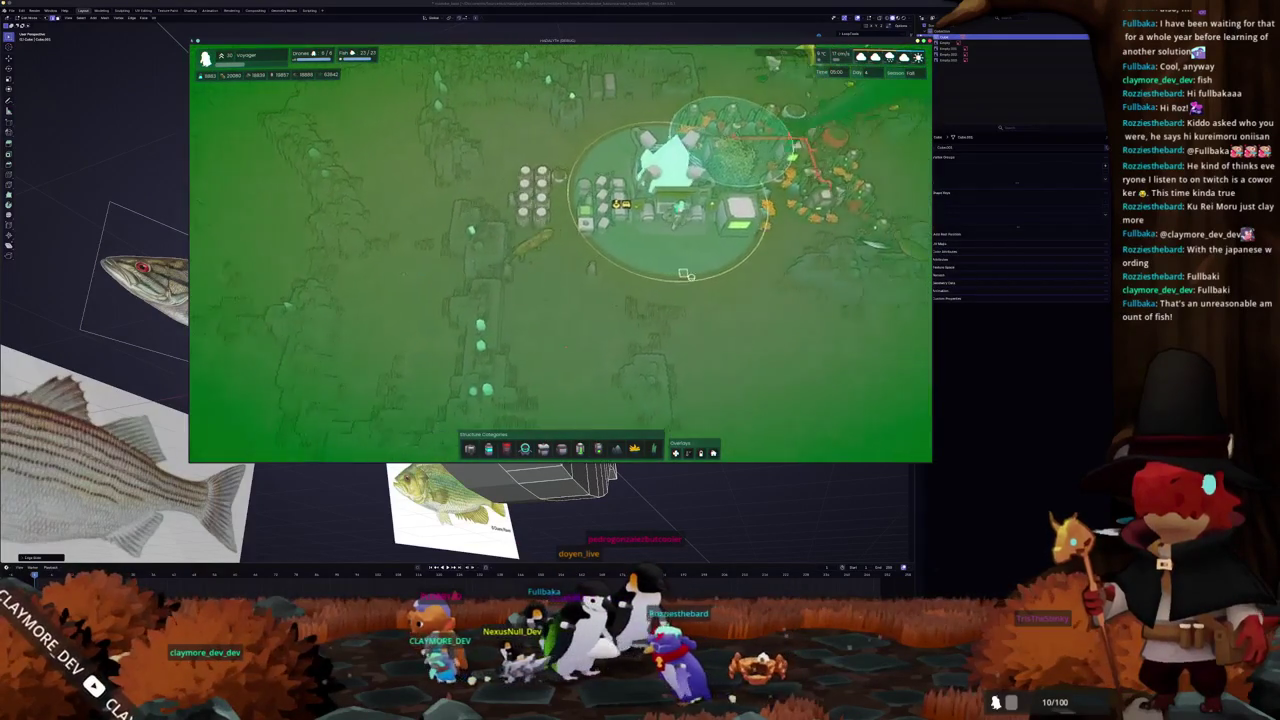
scroll(616, 299, "up", 5)
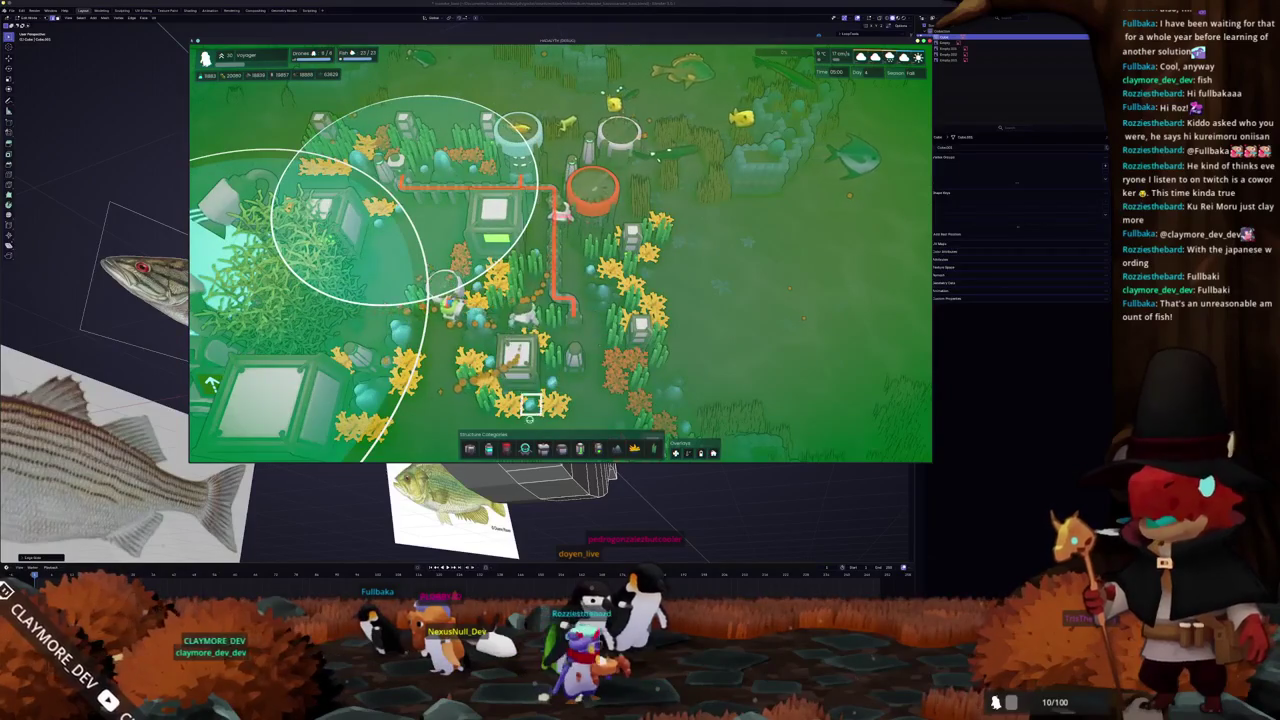
left_click(498, 450)
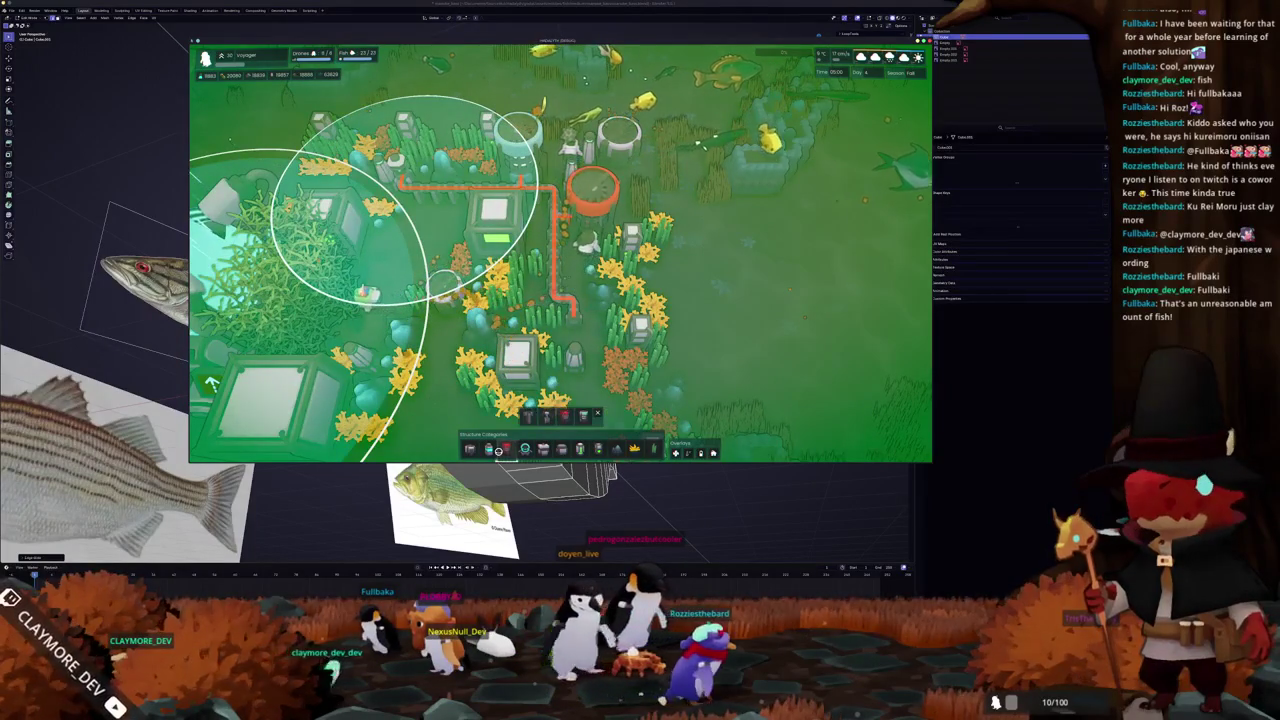
left_click(545, 415)
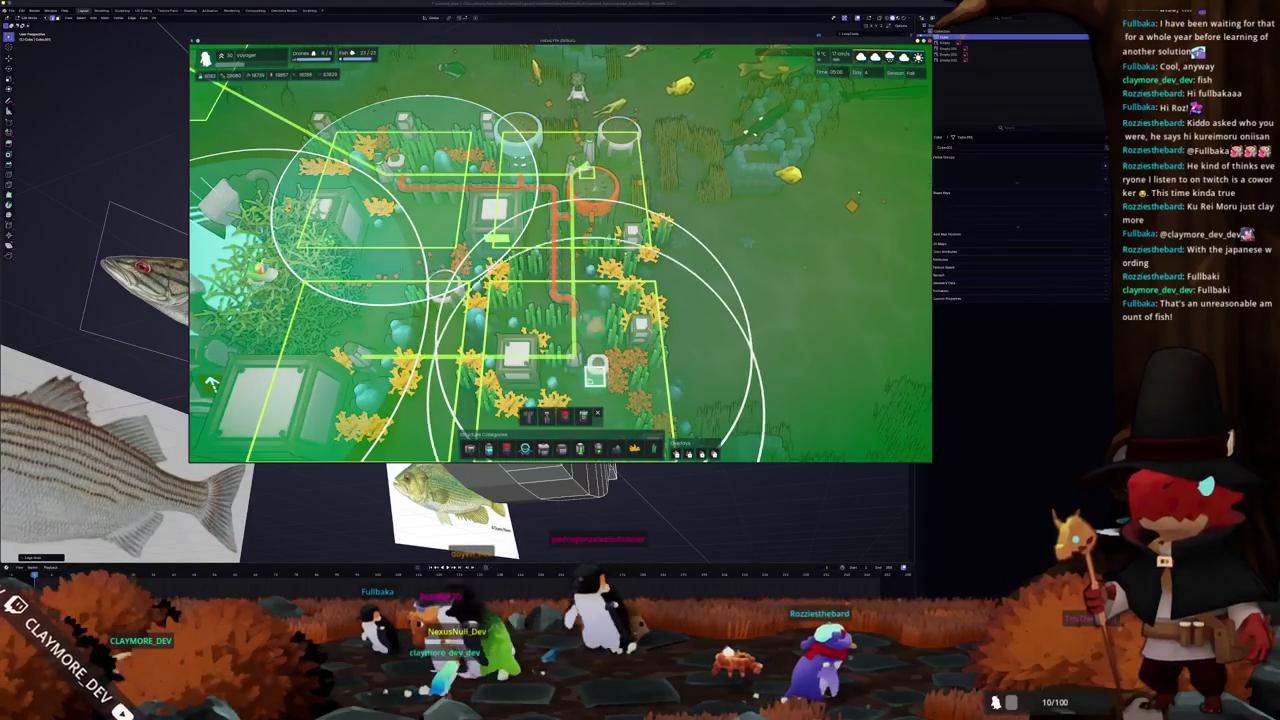
key("Escape")
left_click(615, 222)
mouse_move(618, 218)
middle_mouse_down()
mouse_move(576, 338)
mouse_move(700, 330)
middle_mouse_up()
scroll(690, 325, "up", 3)
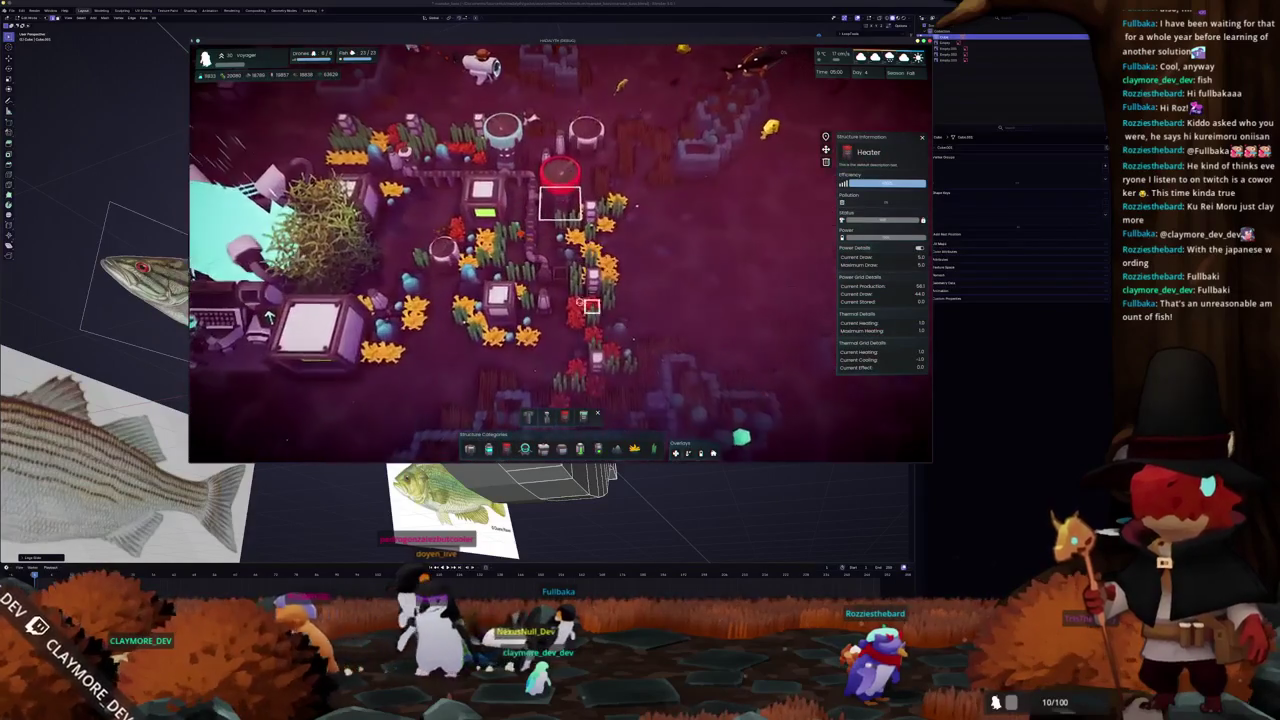
left_click(544, 277)
scroll(500, 280, "up", 2)
left_click(470, 300)
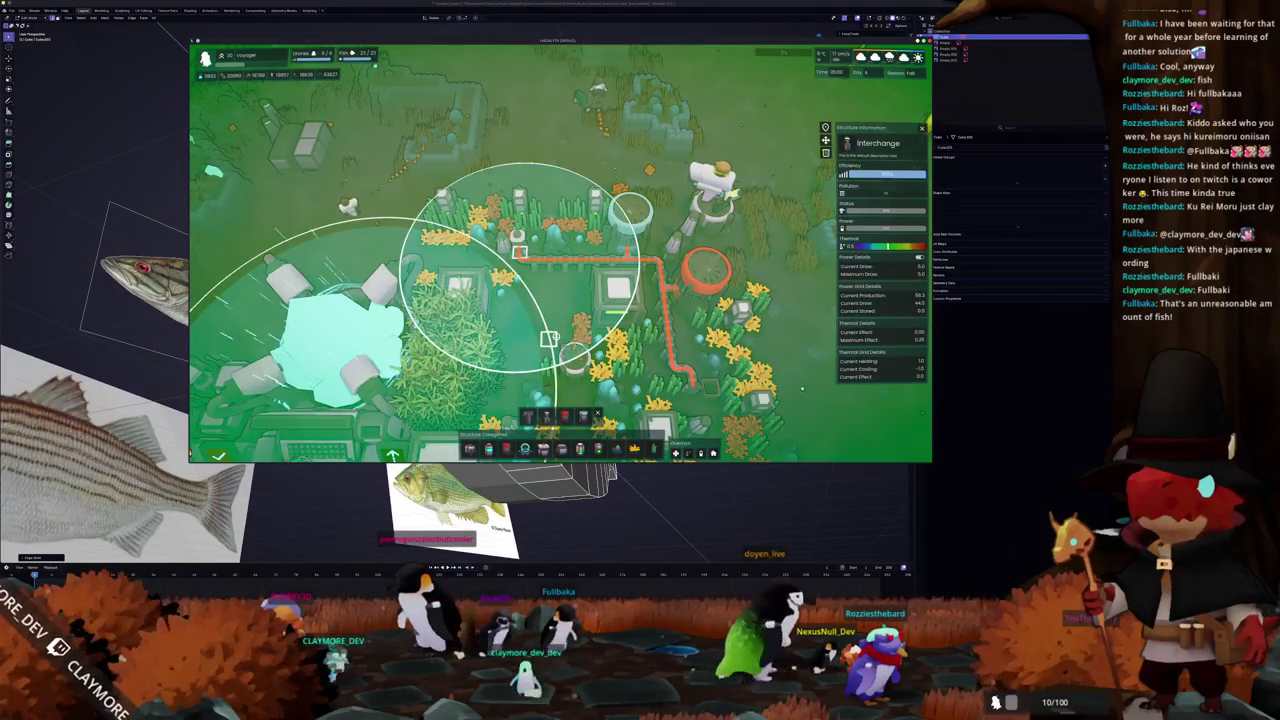
scroll(549, 338, "down", 2)
scroll(560, 330, "down", 3)
scroll(580, 318, "down", 2)
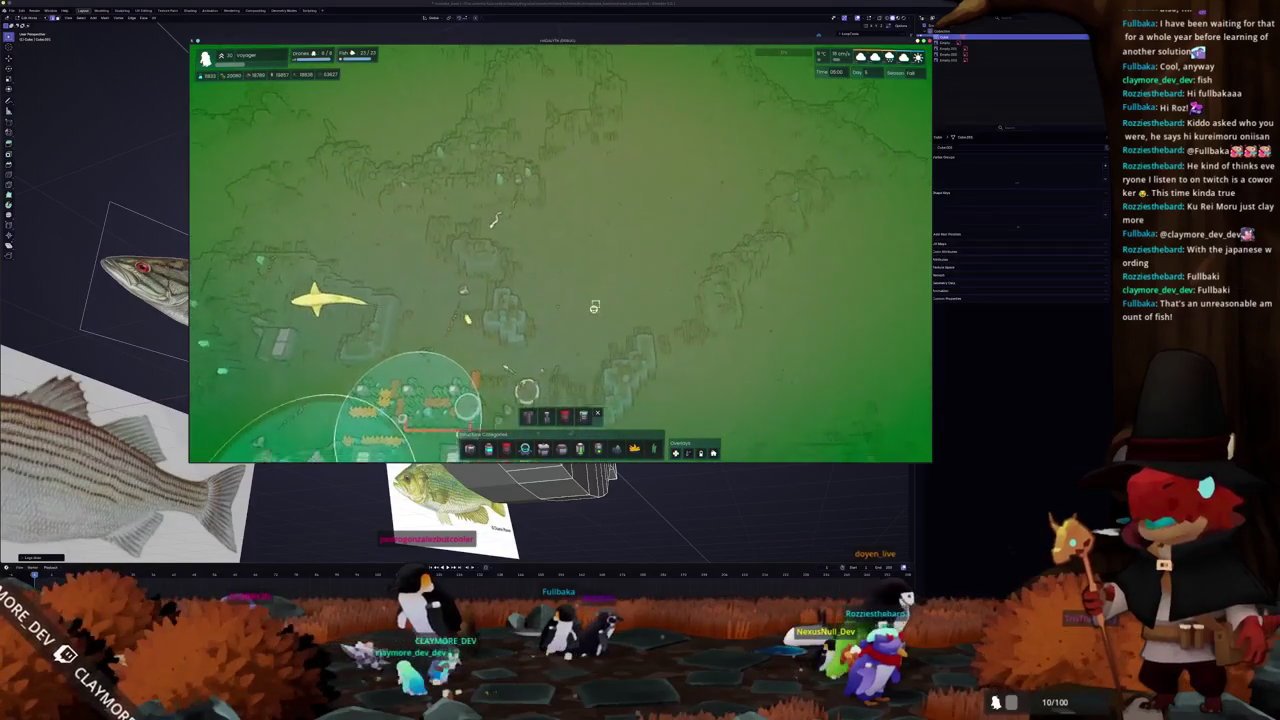
- Centre the view on the base and inspect the Thermal Generator's details
scroll(595, 308, "up", 2)
scroll(594, 305, "up", 2)
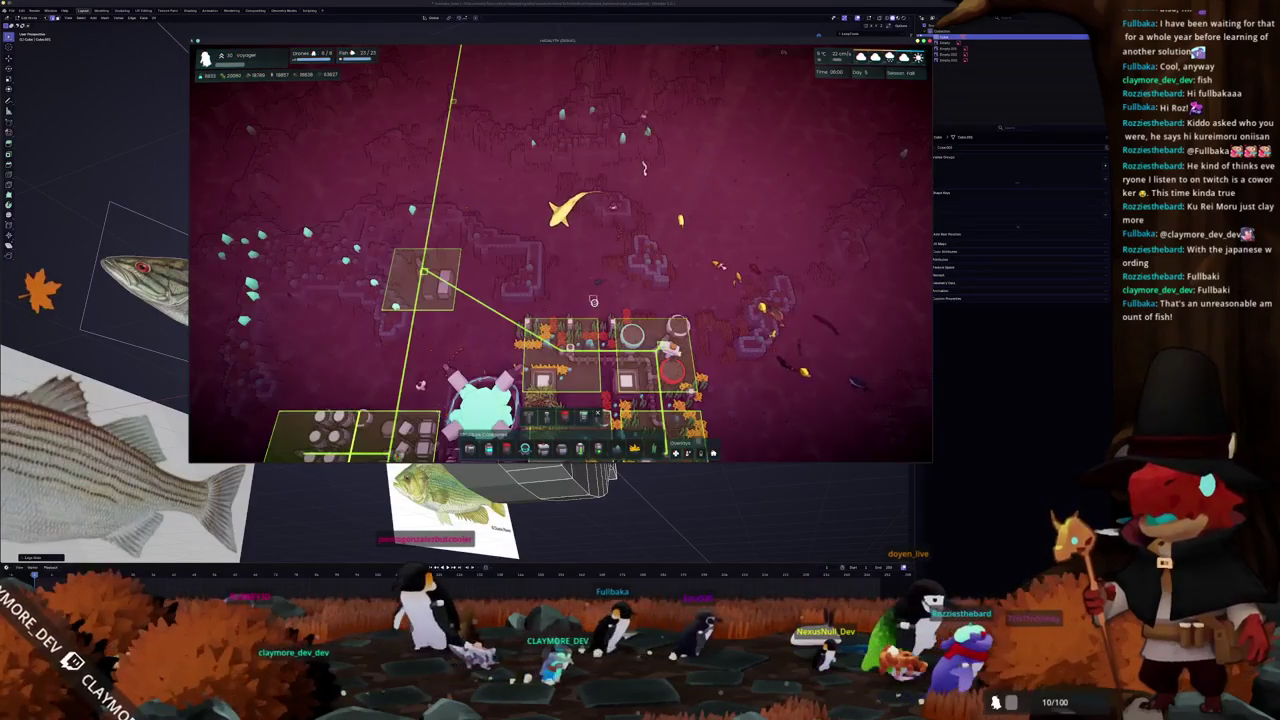
key("w")
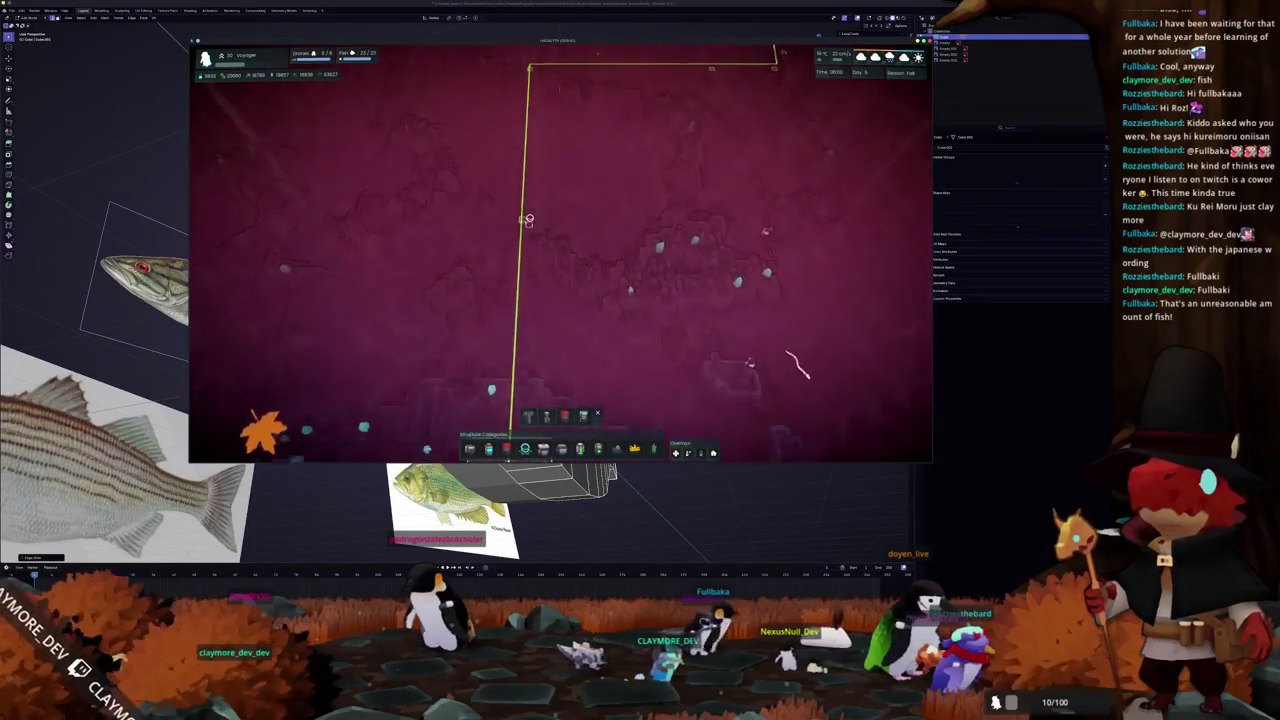
key("w")
key("d")
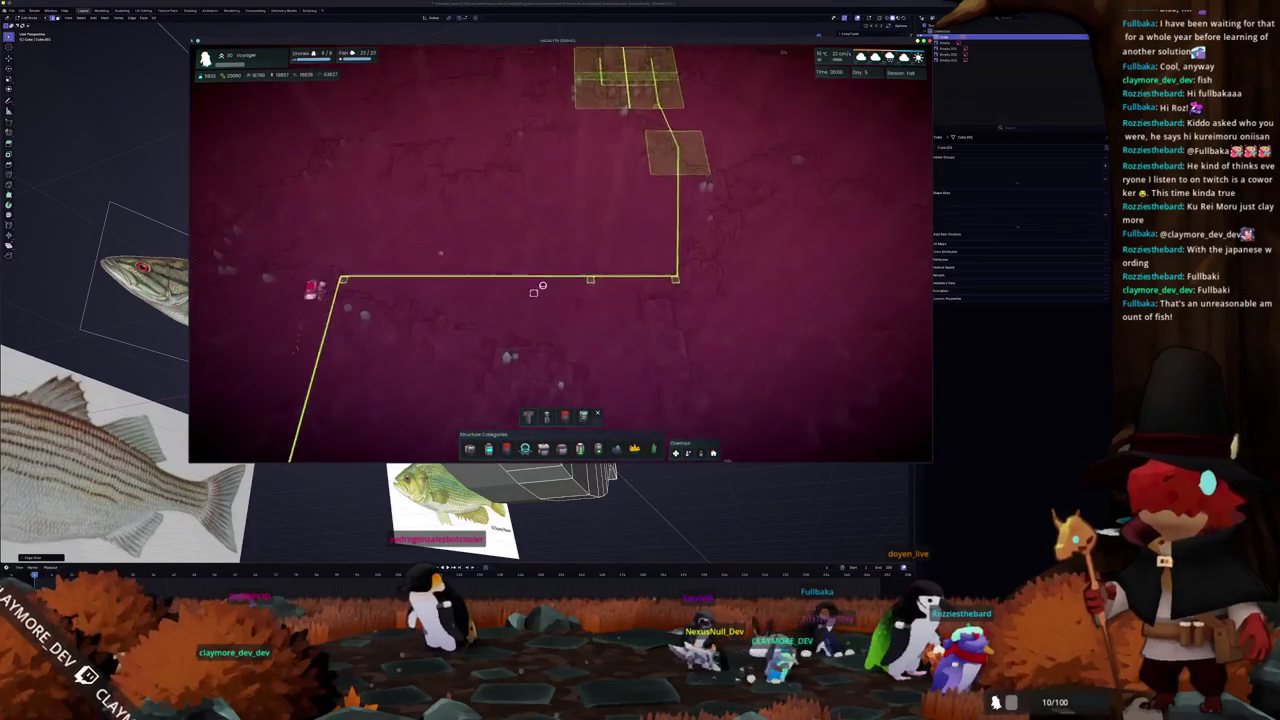
key("w")
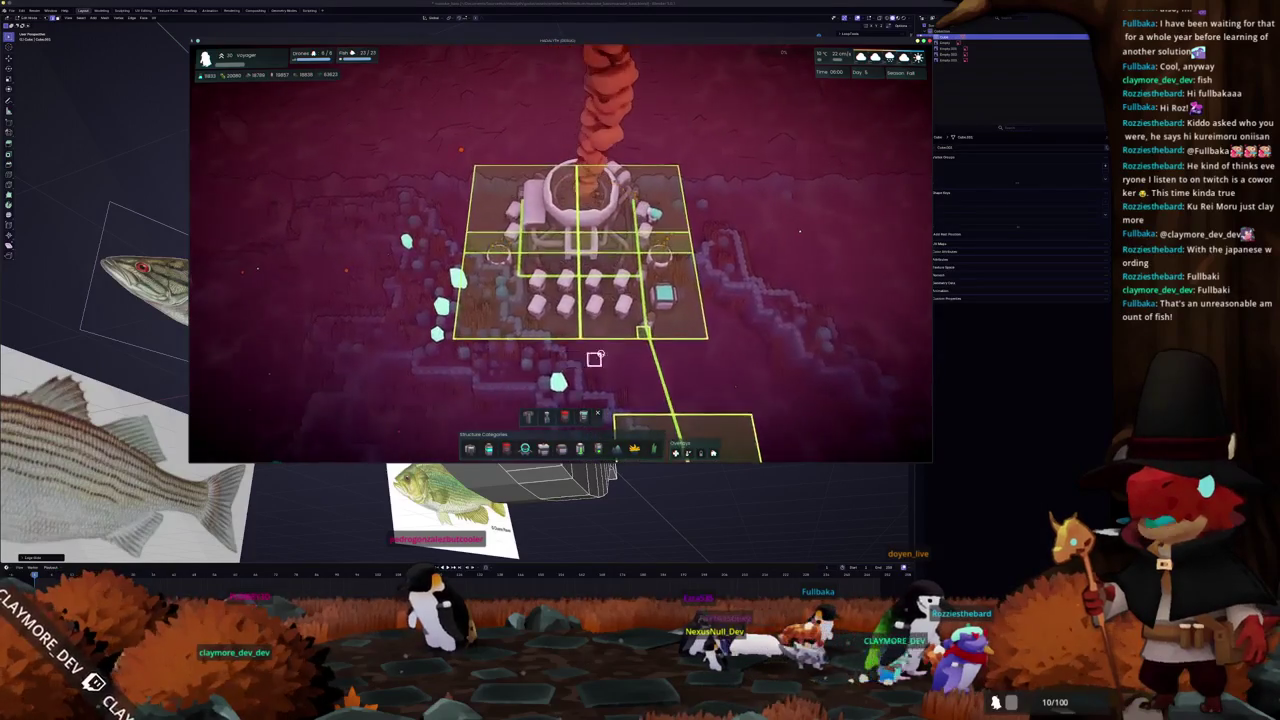
left_click(573, 358)
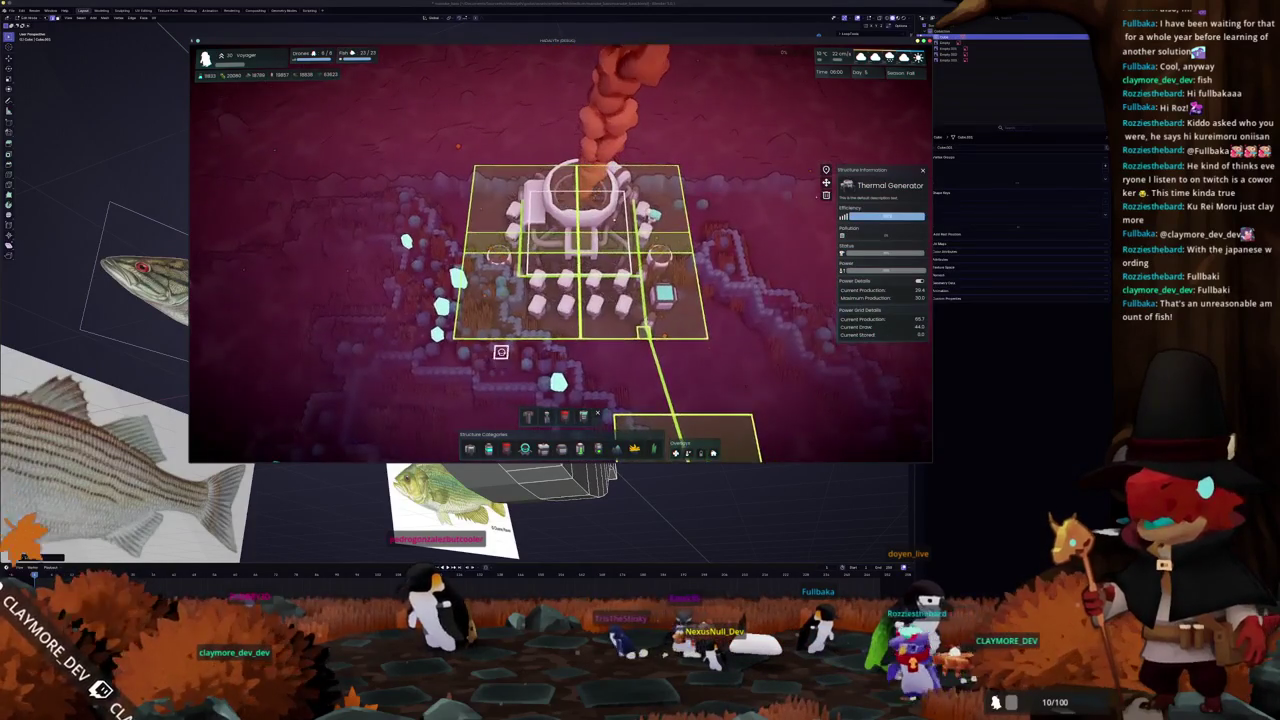
- Rotate around the base inspecting the Small Filter and Small Tidal Generator
key("d")
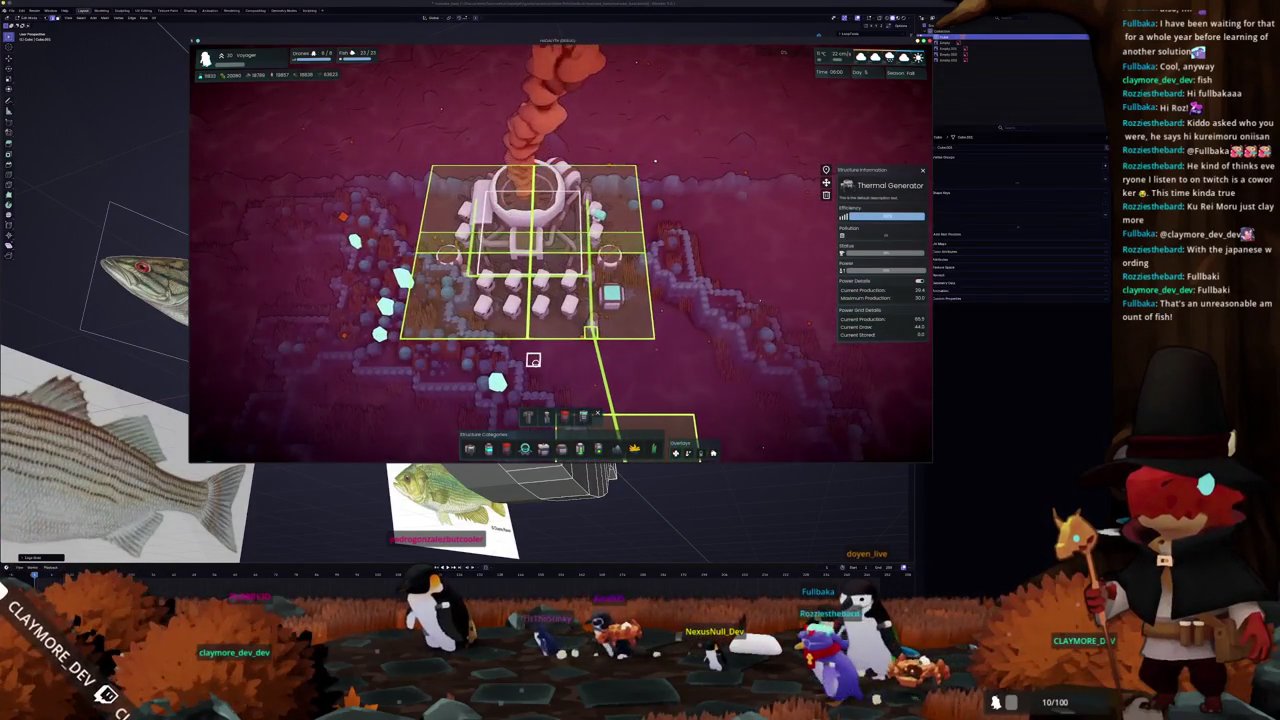
key("q")
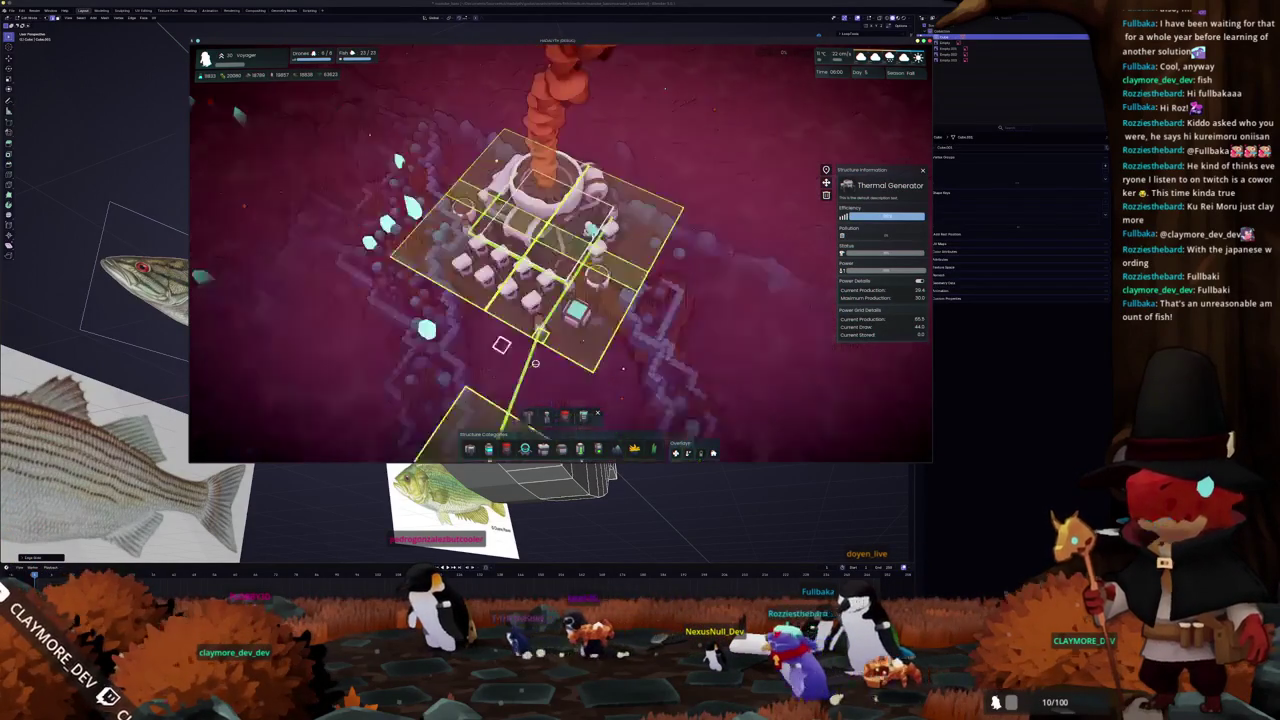
key("Escape")
scroll(608, 356, "up", 3)
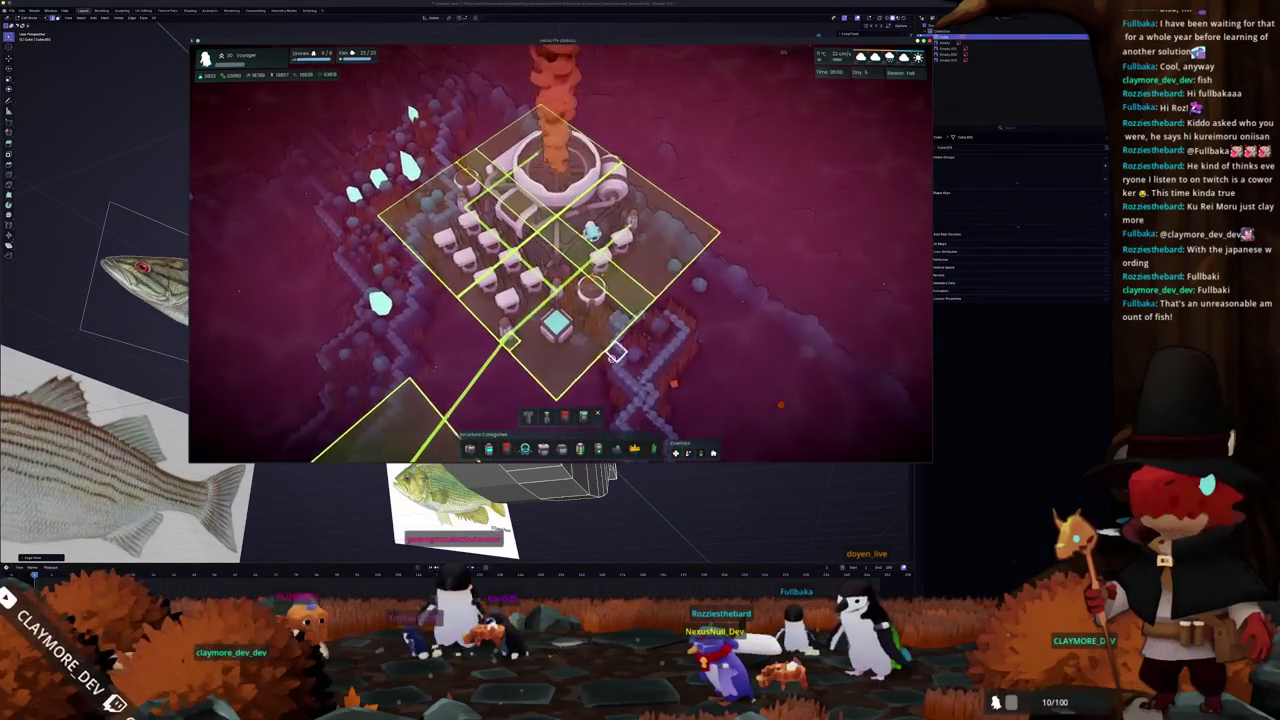
scroll(609, 345, "up", 3)
left_click(611, 332)
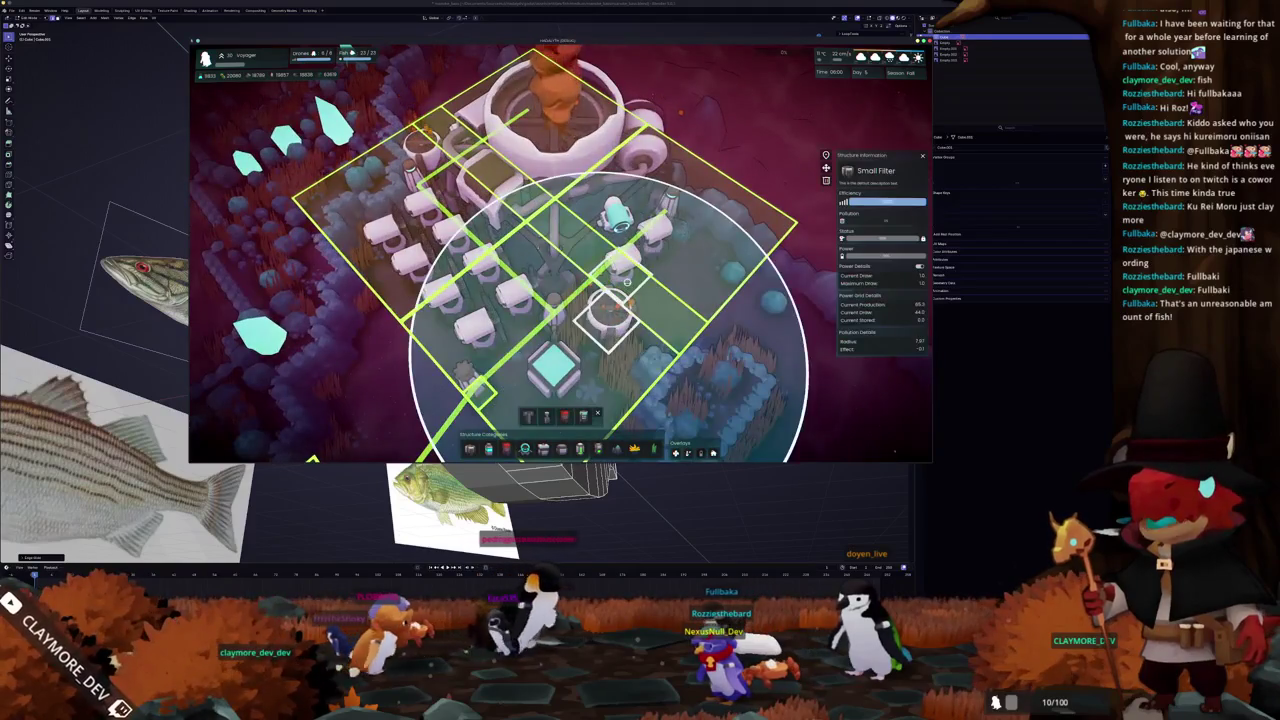
left_click(608, 292)
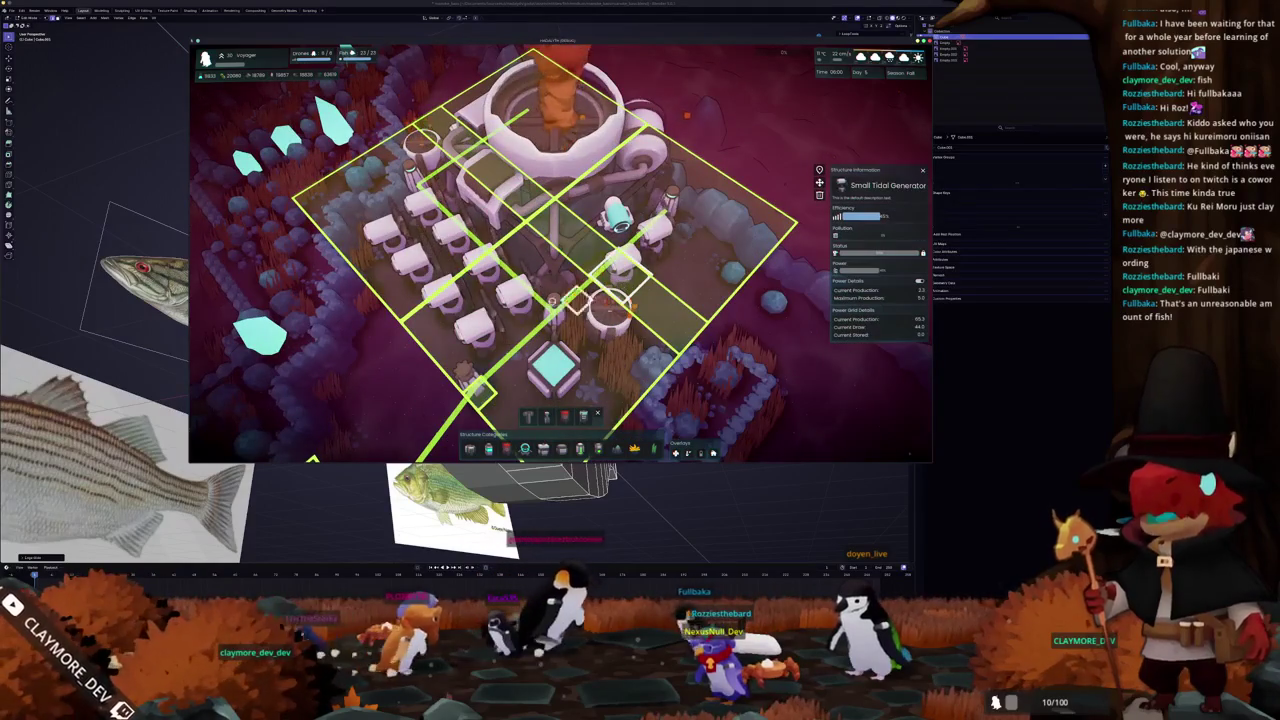
key("q")
key("q")
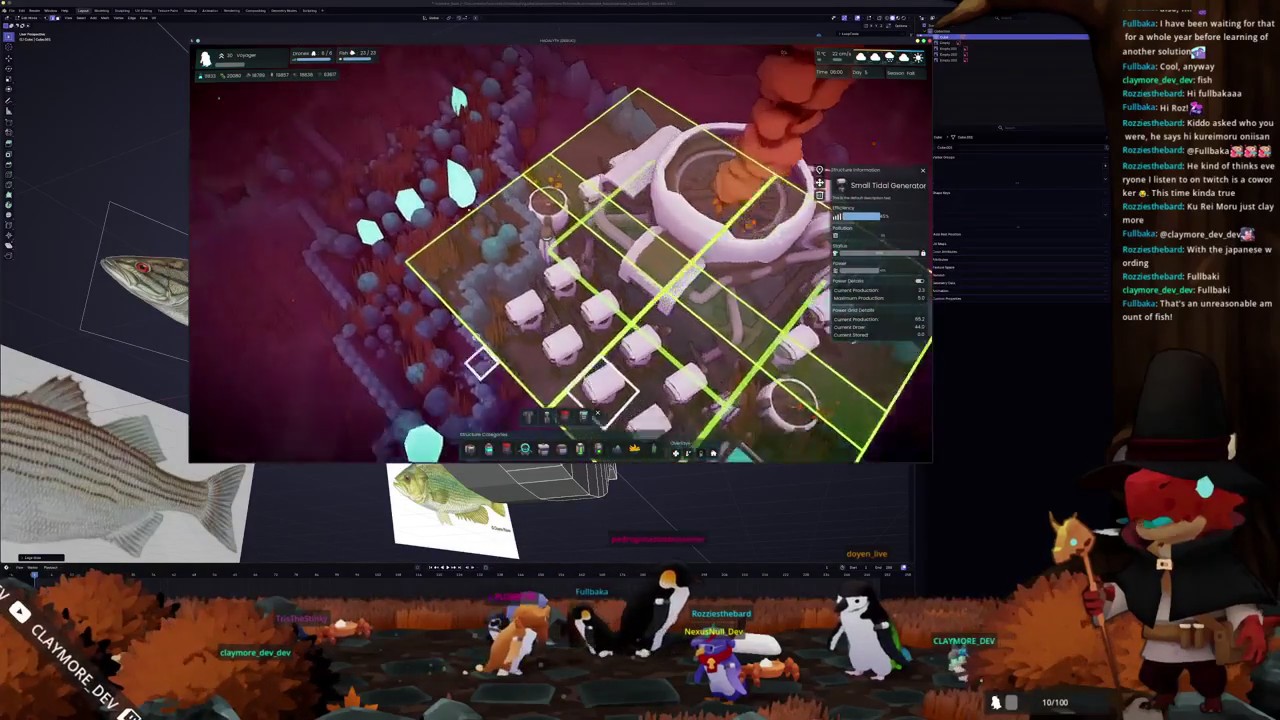
key("q")
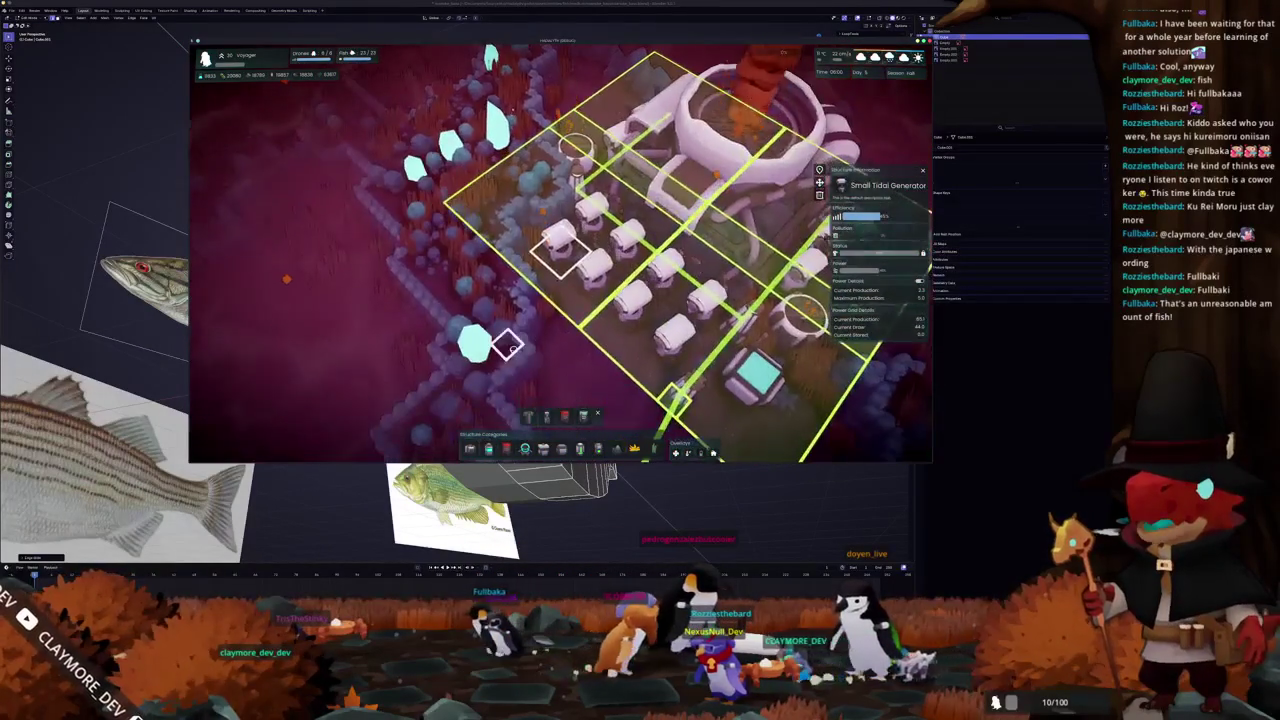
key("q")
left_click(518, 348)
- Deploy to the Mangrove Forest mission, check its info map, and walk north
key("e")
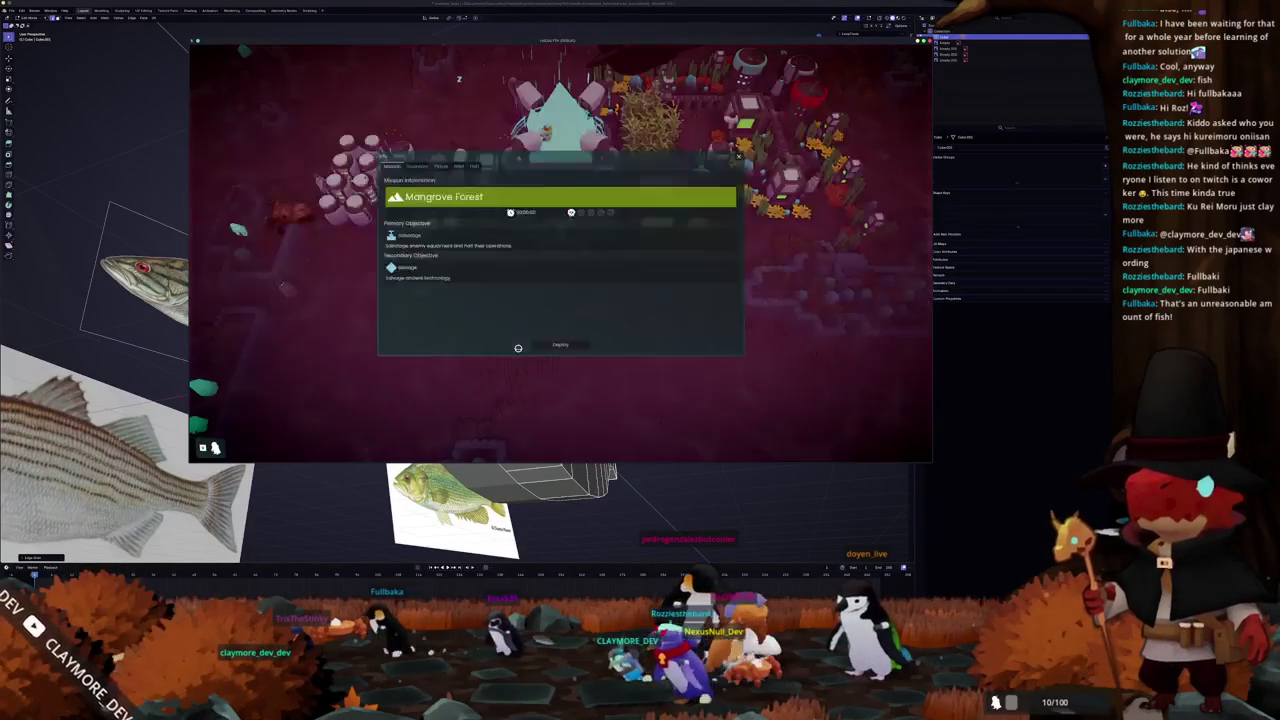
left_click(562, 343)
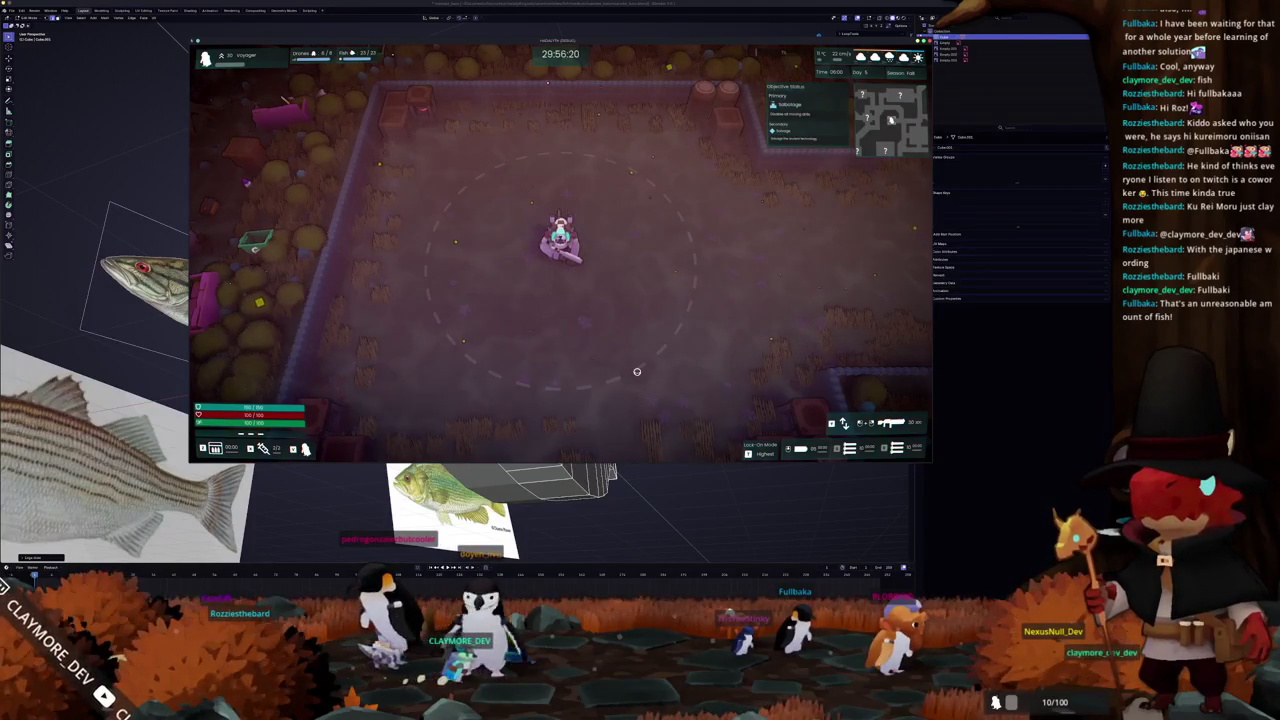
key("Tab")
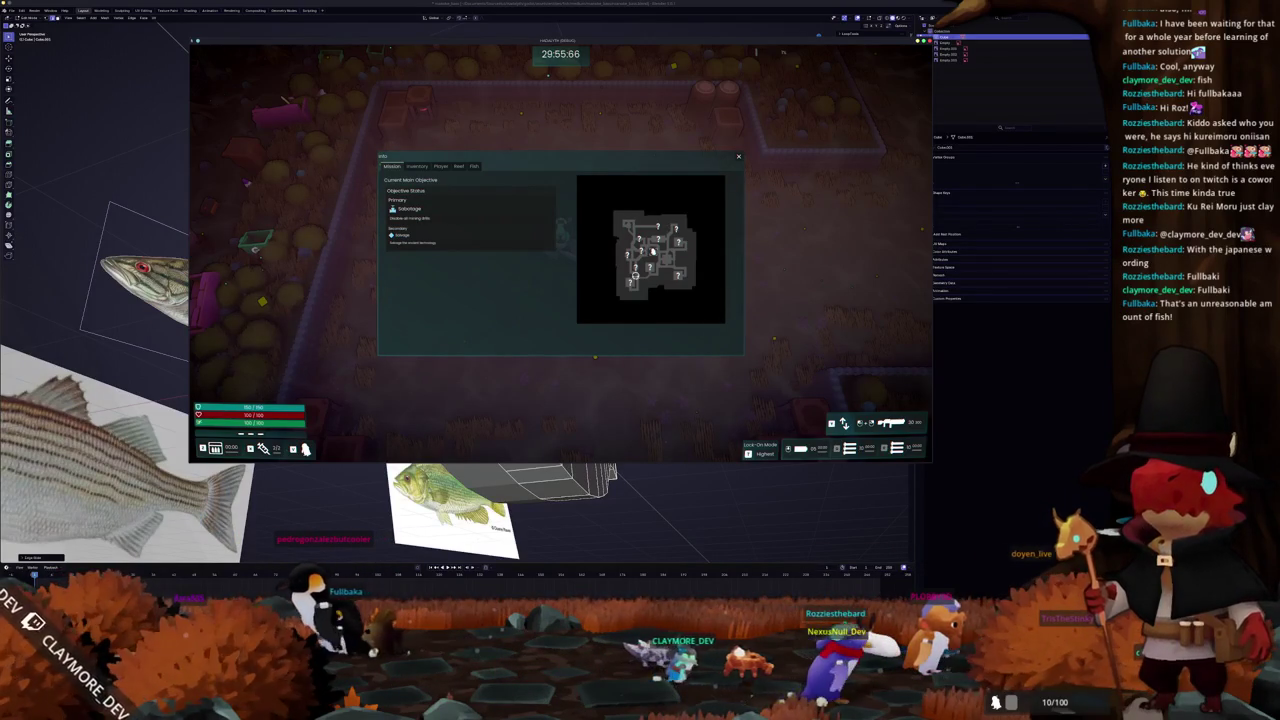
key("Escape")
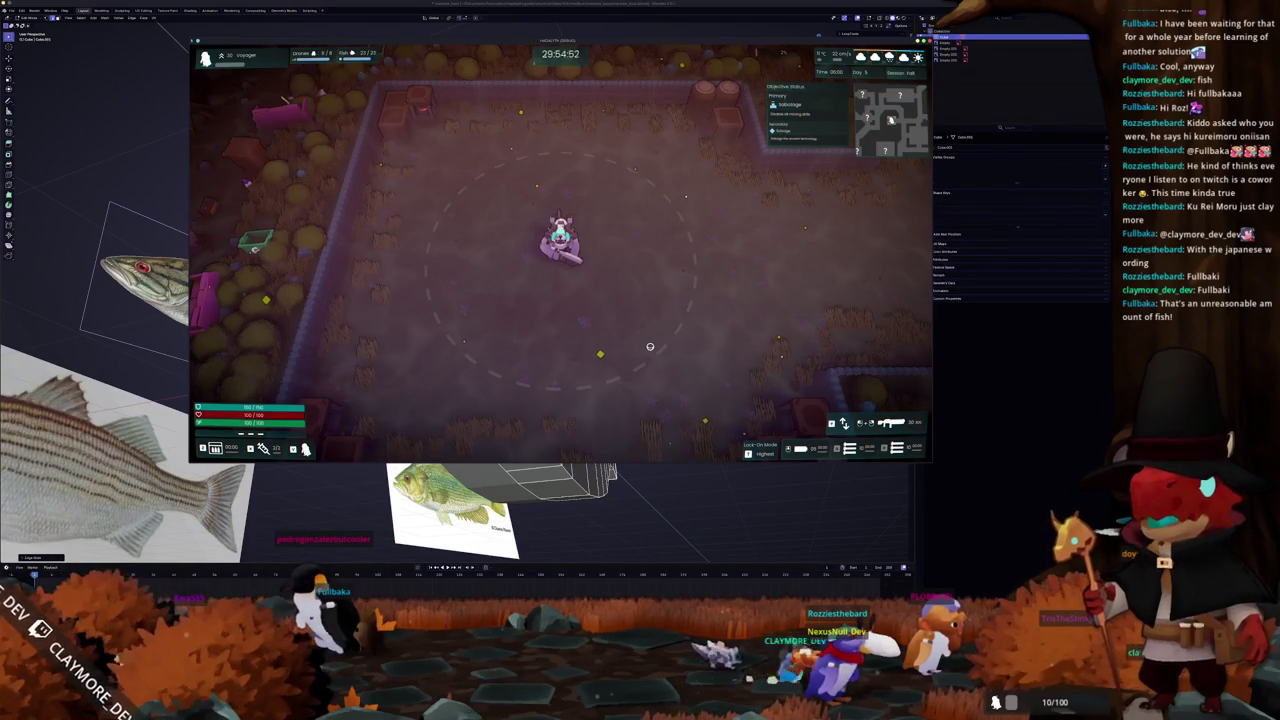
key("w")
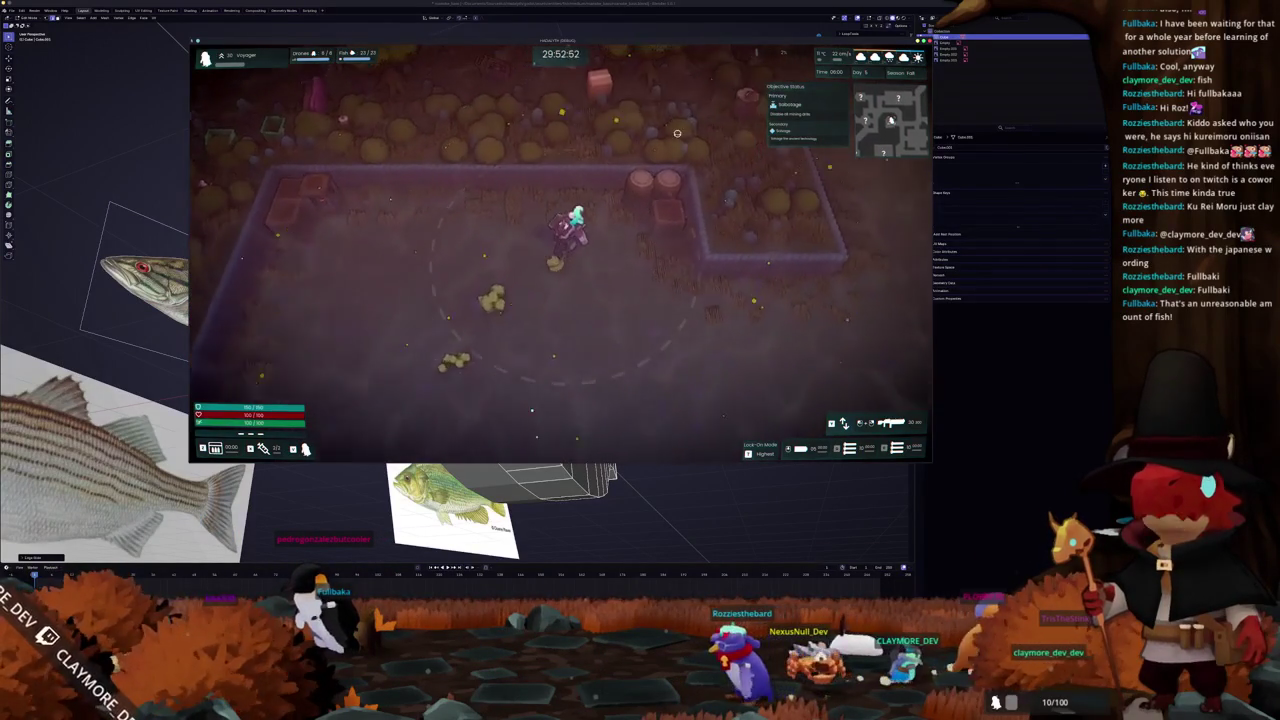
- Walk the character west inside the room, back east, then north into the next room
key("a")
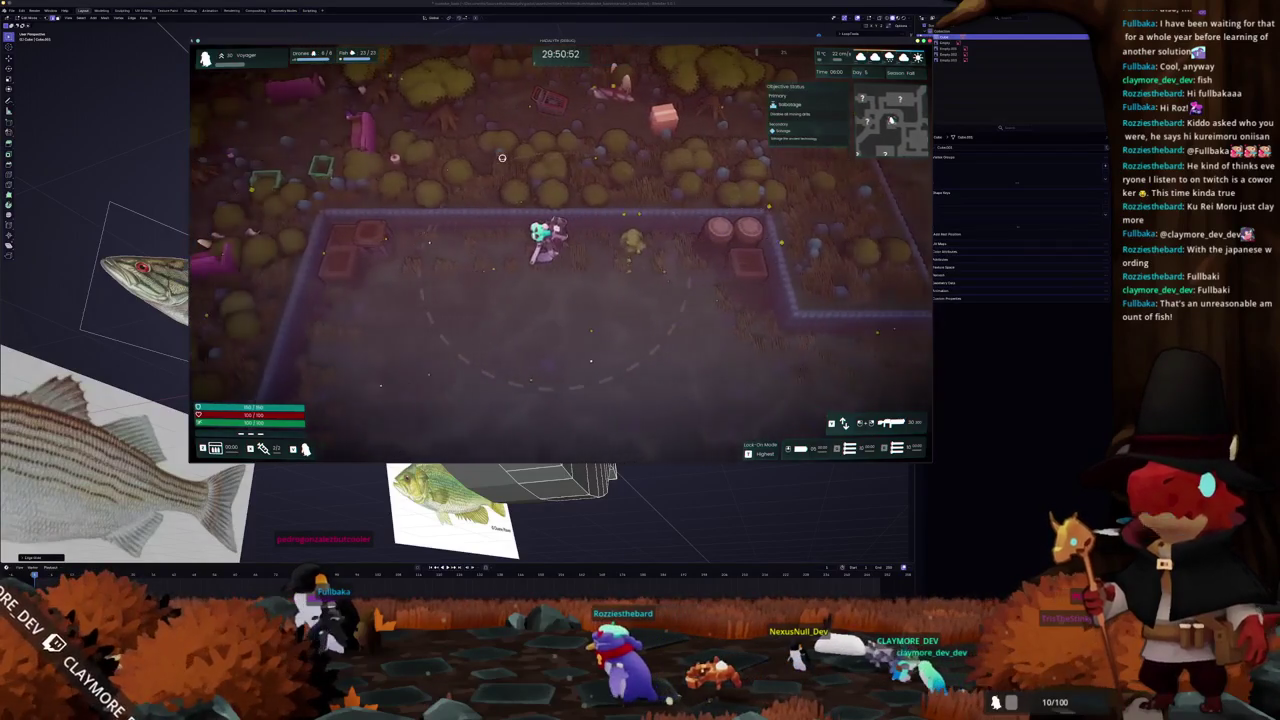
key("a")
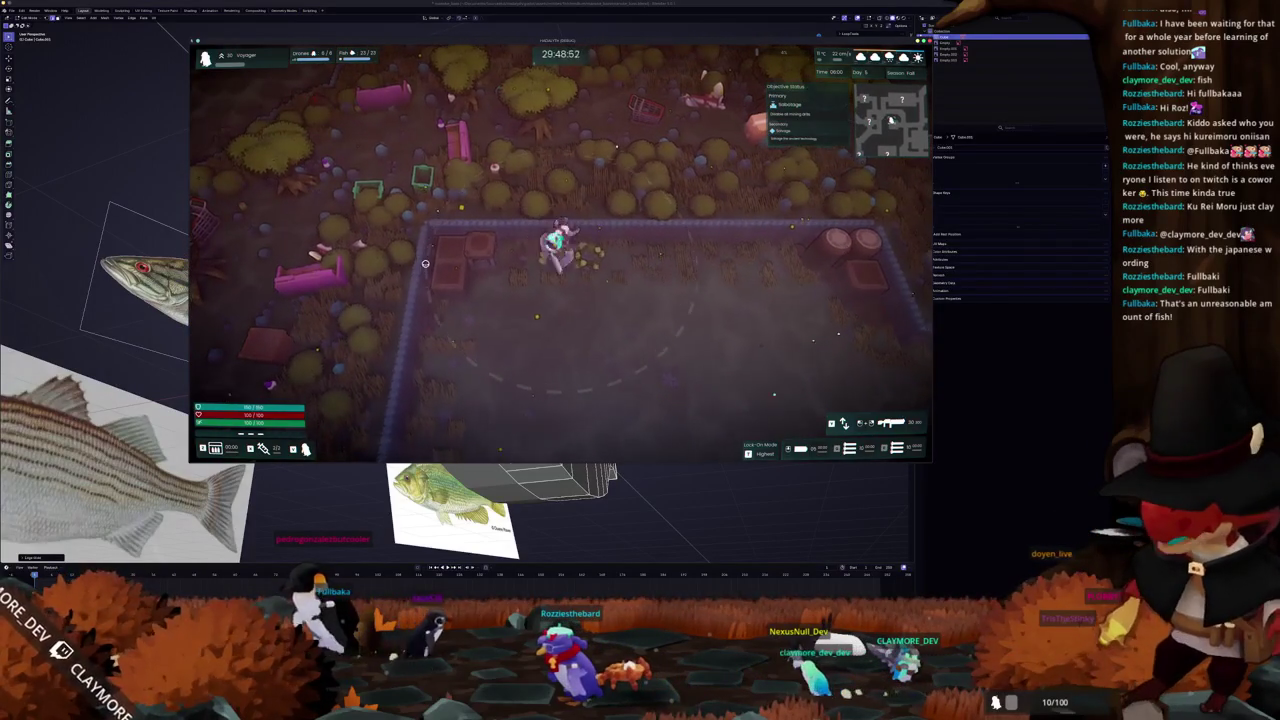
key("d")
key("s")
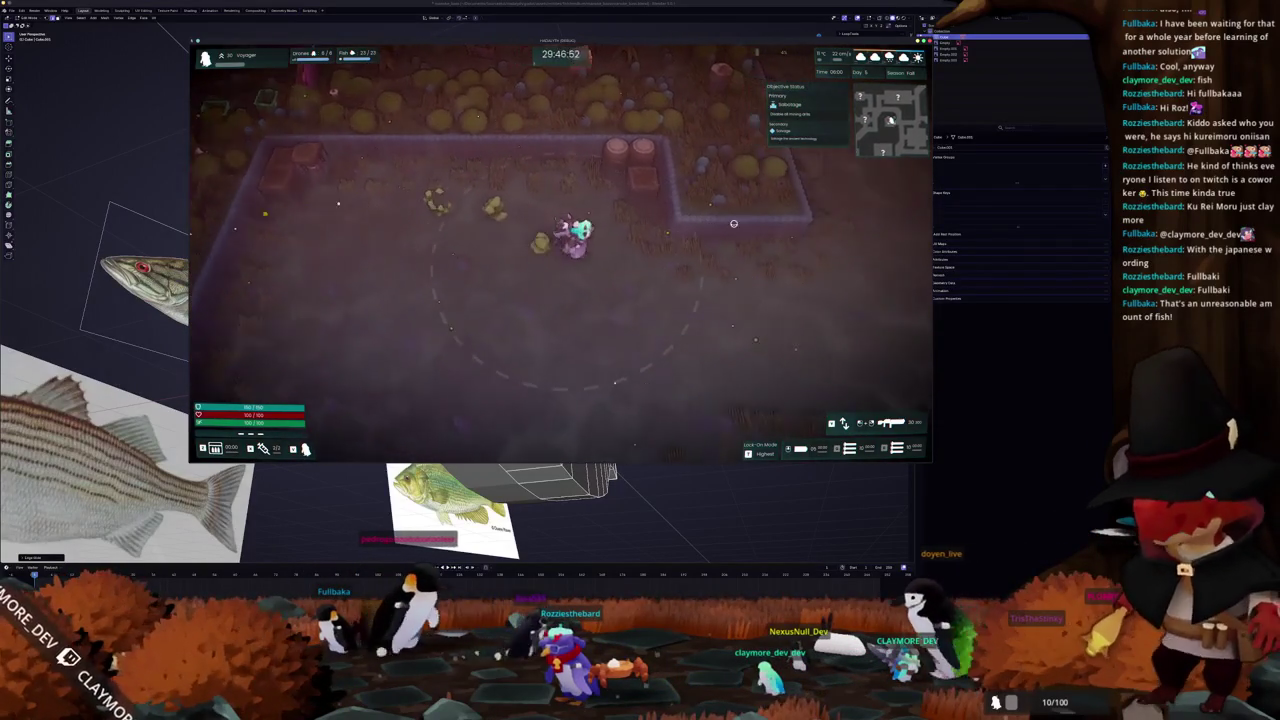
key("w")
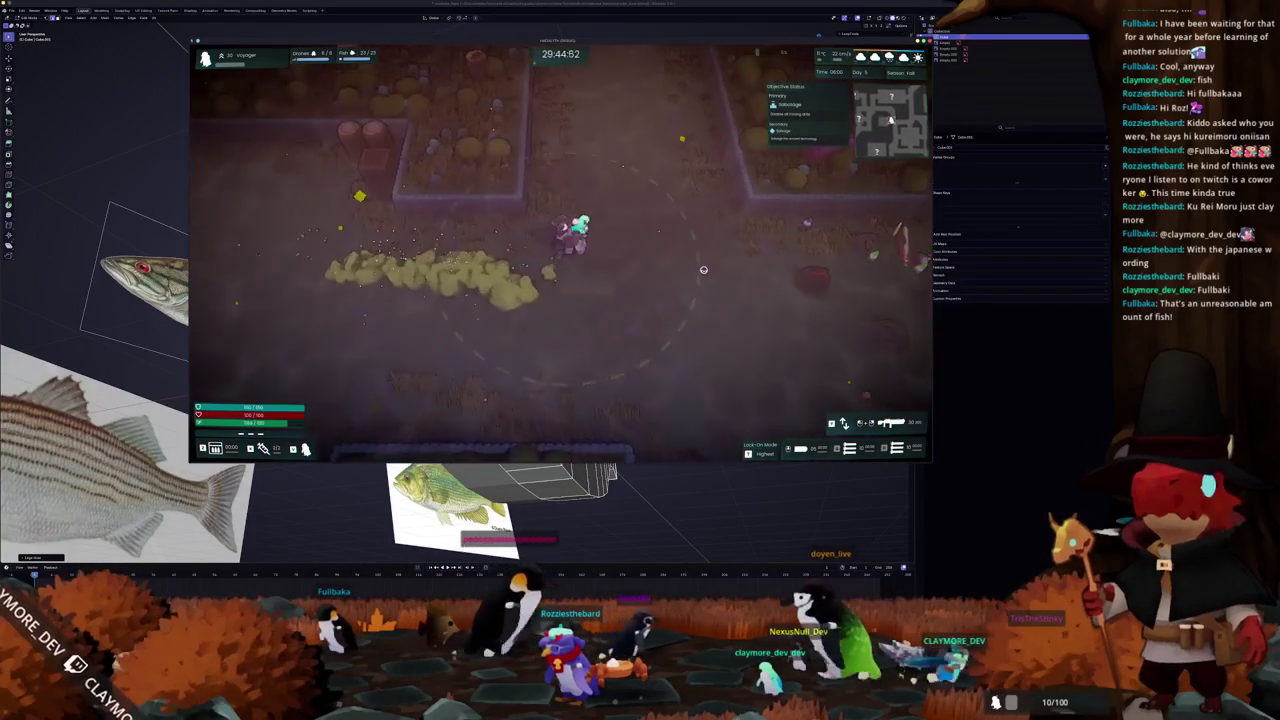
- Walk the character south past the rooms, through the crossbeam areas and across the field
key("s")
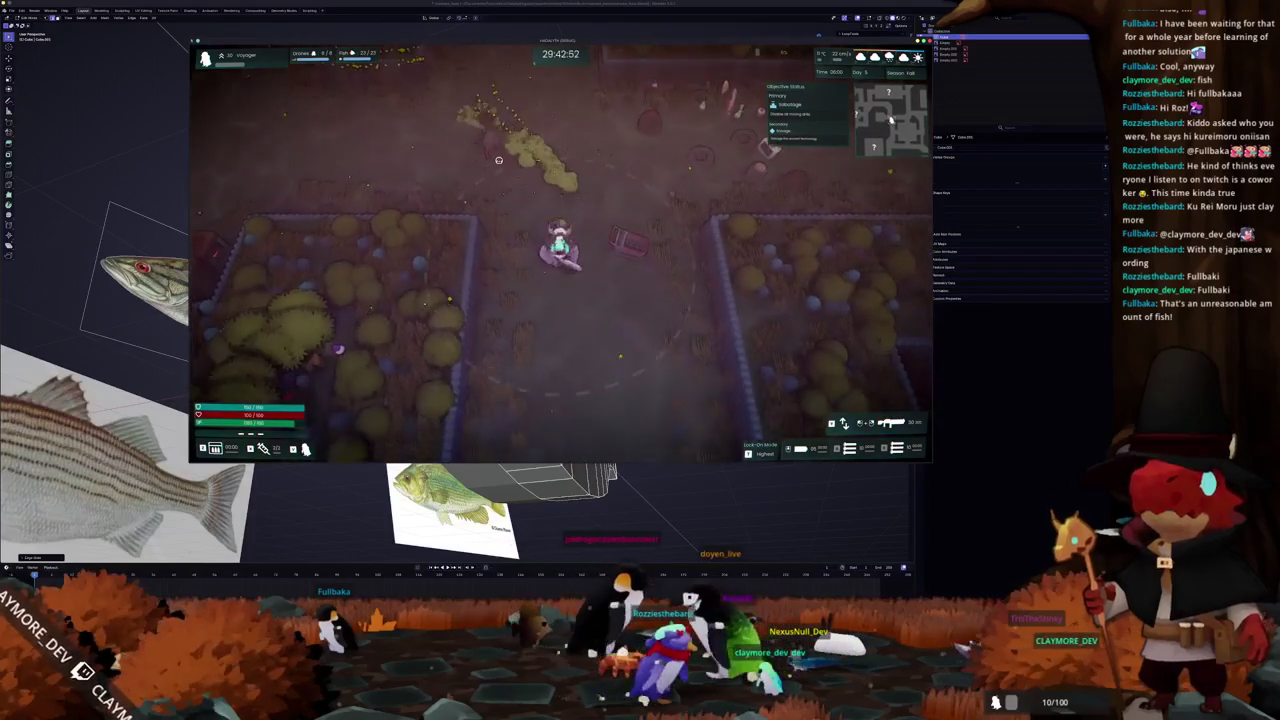
key("s")
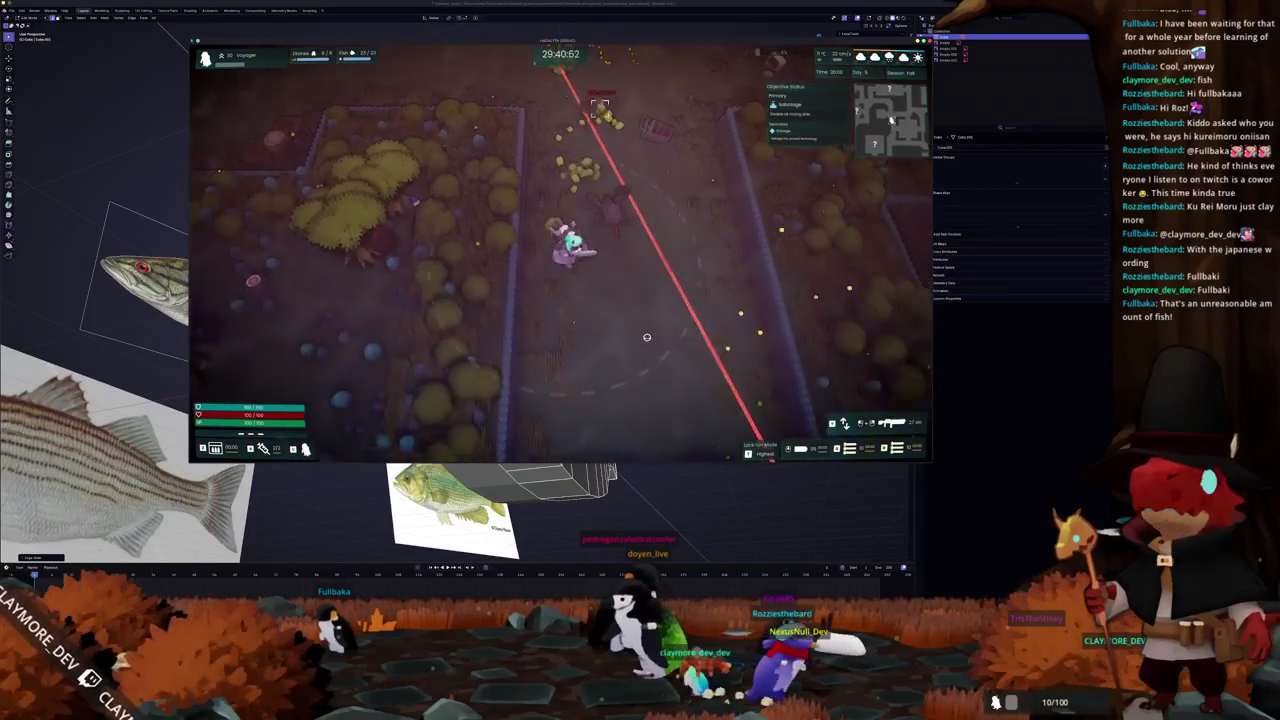
key("s")
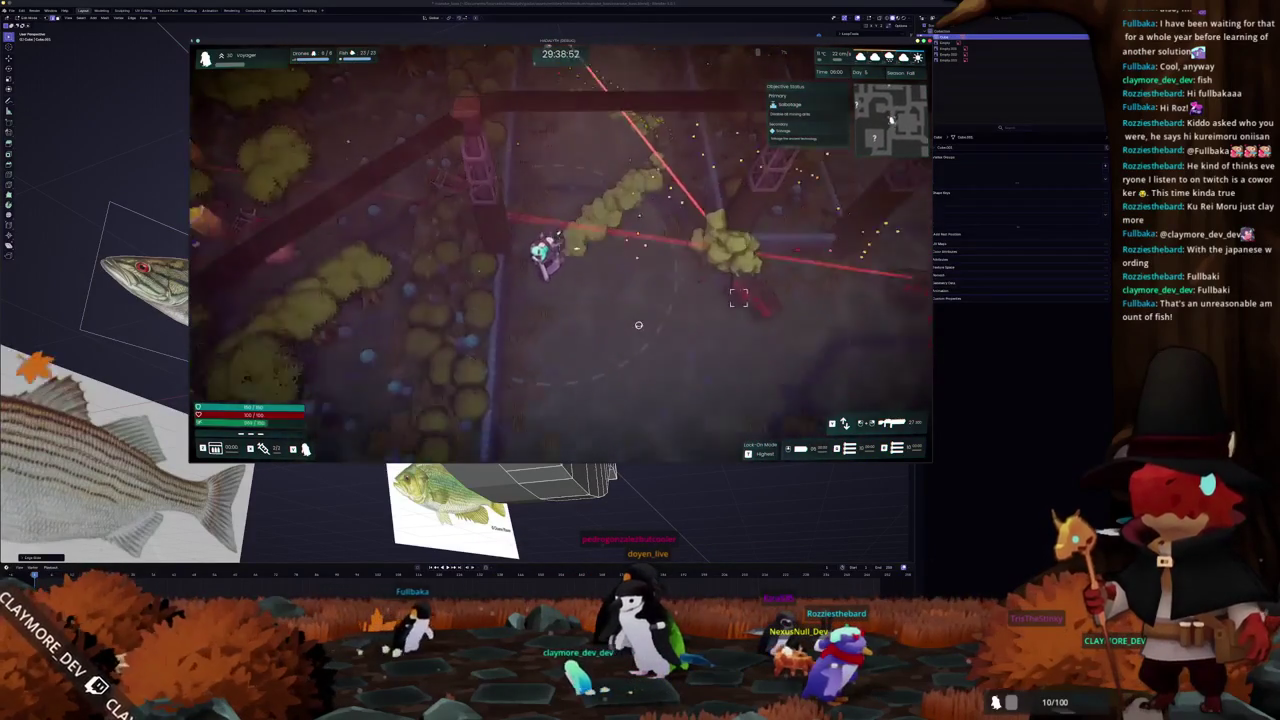
key("s")
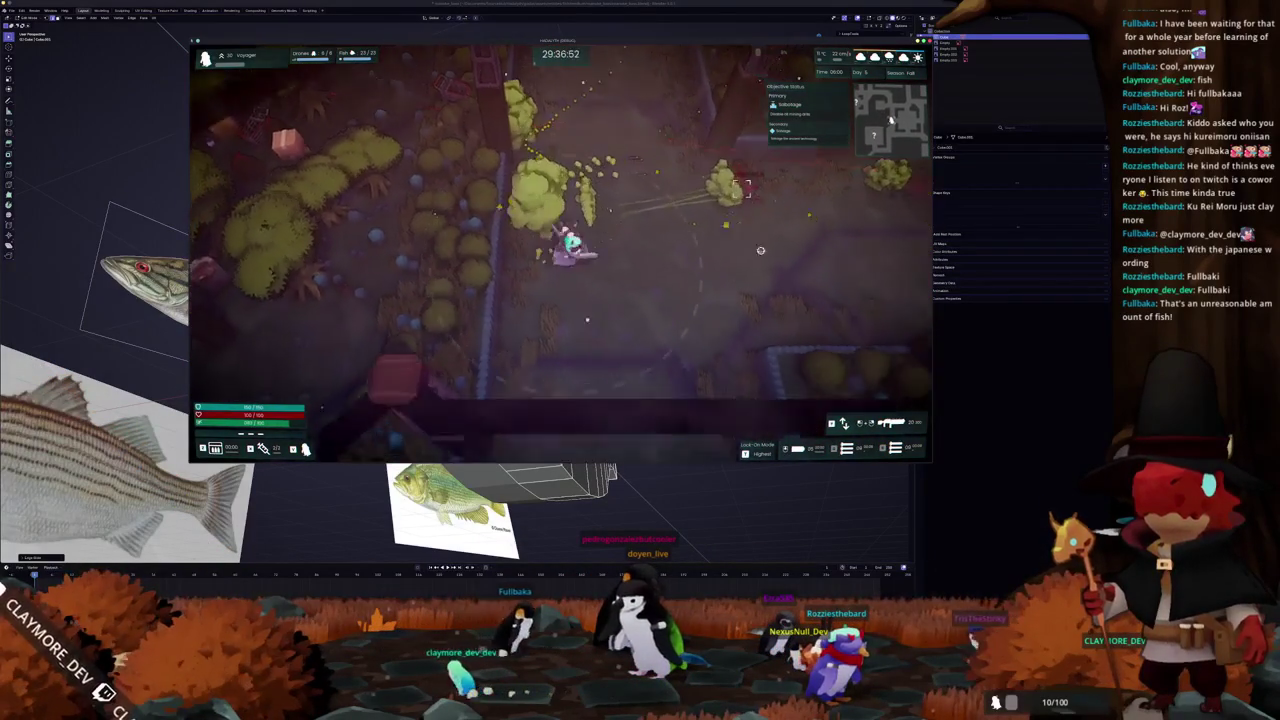
key("s")
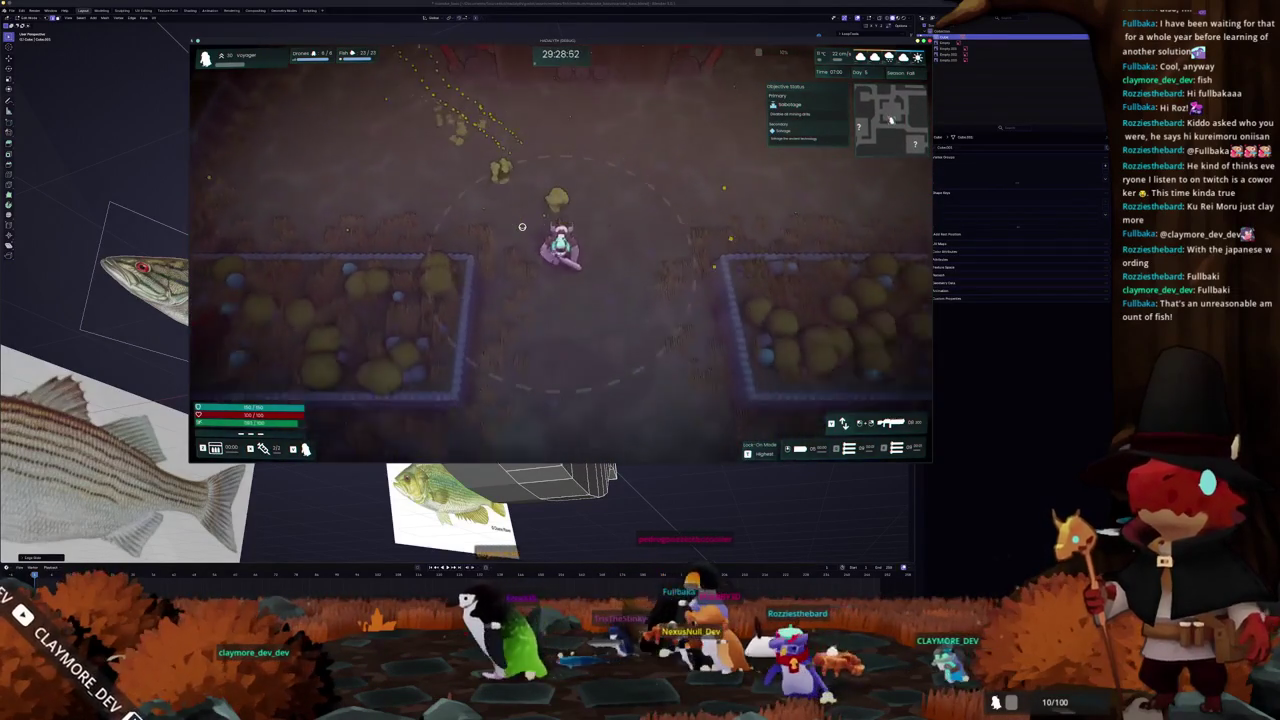
key("s")
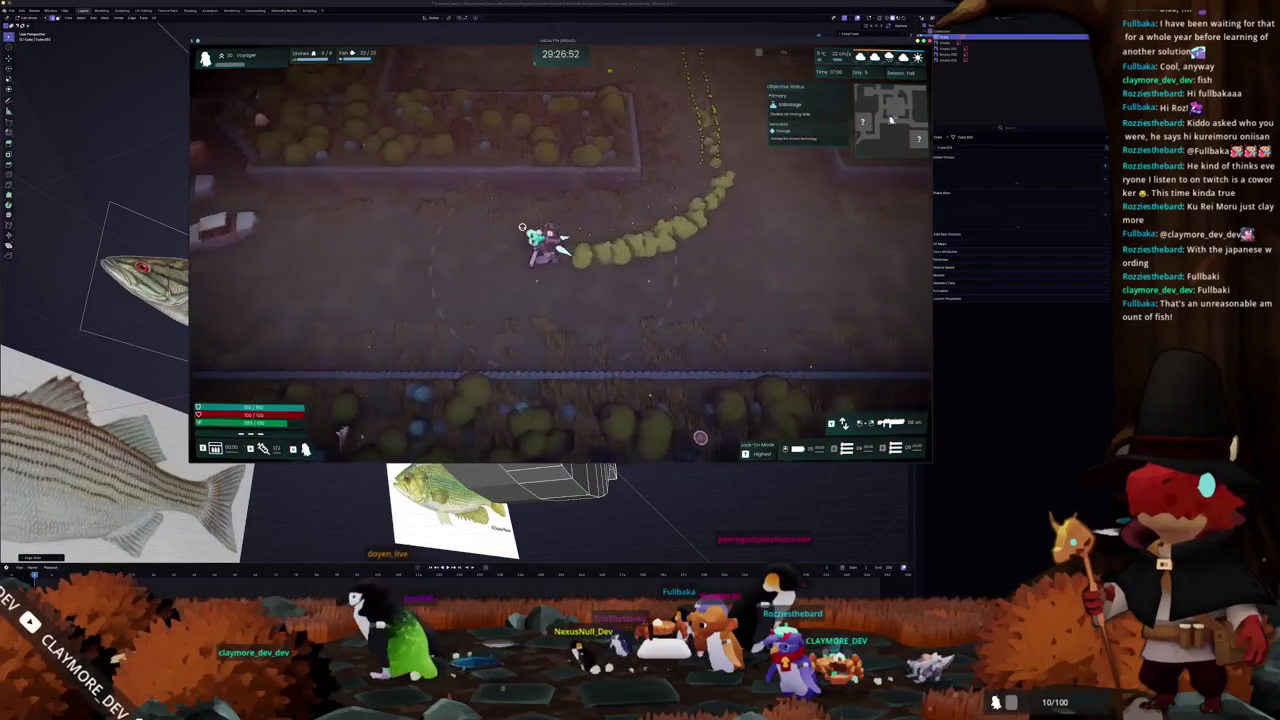
- Steer the character past the parked cars to the bus road, then west and north-west
key("a")
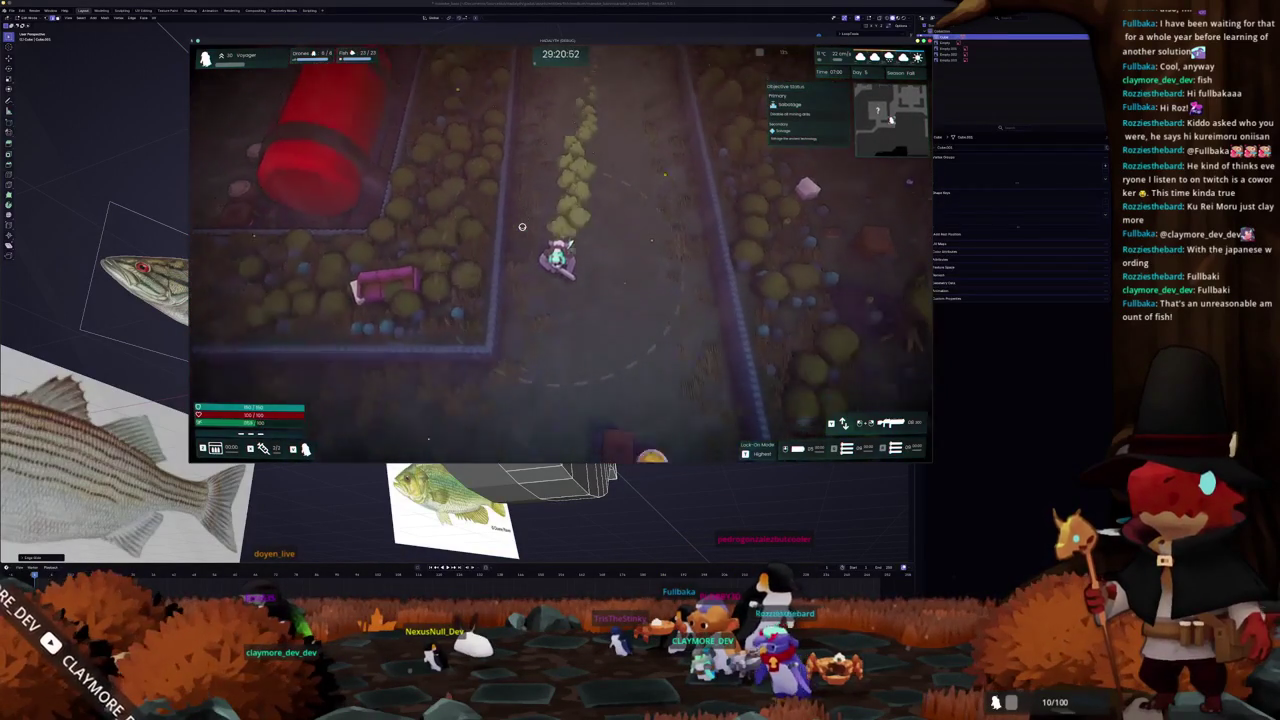
key("s")
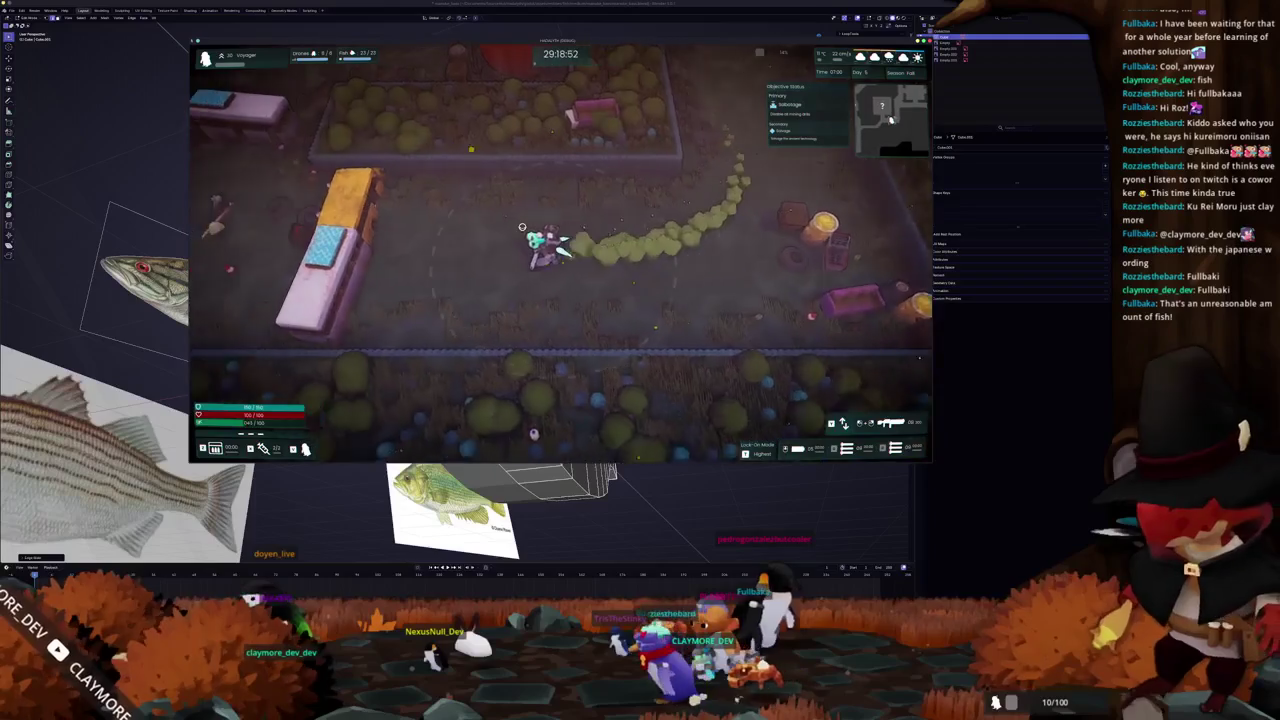
key("a")
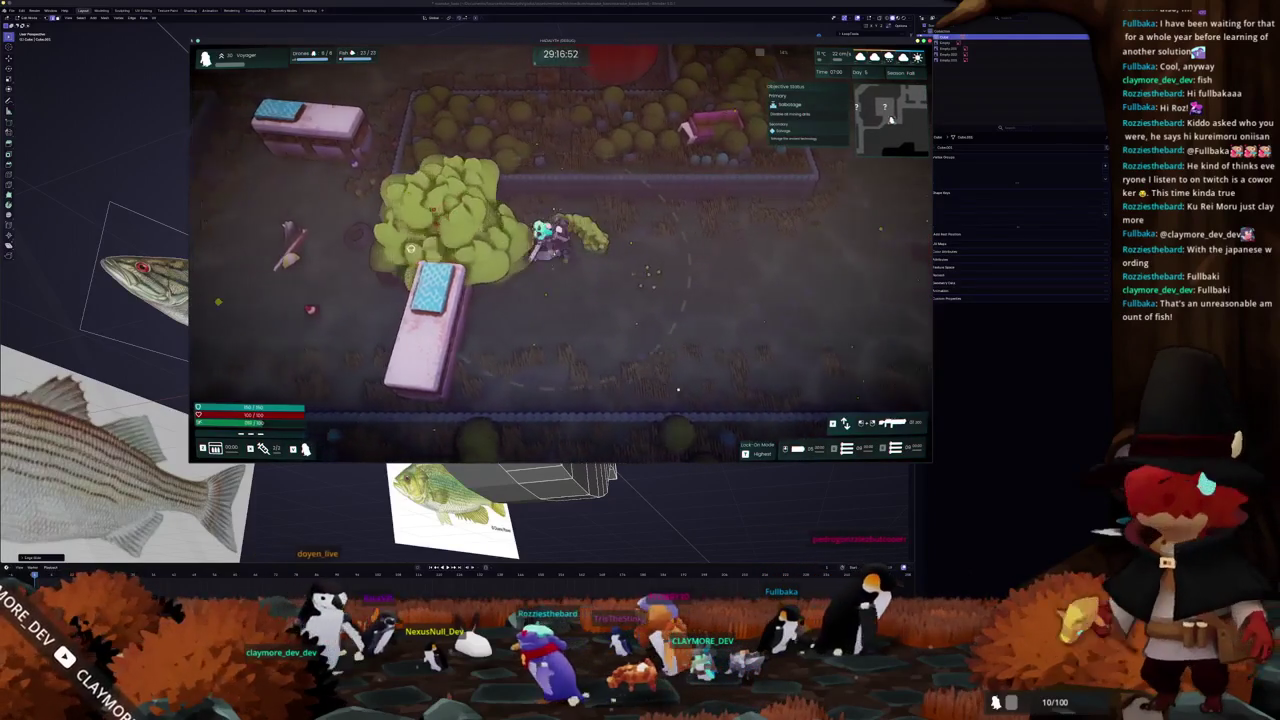
key("w")
key("a")
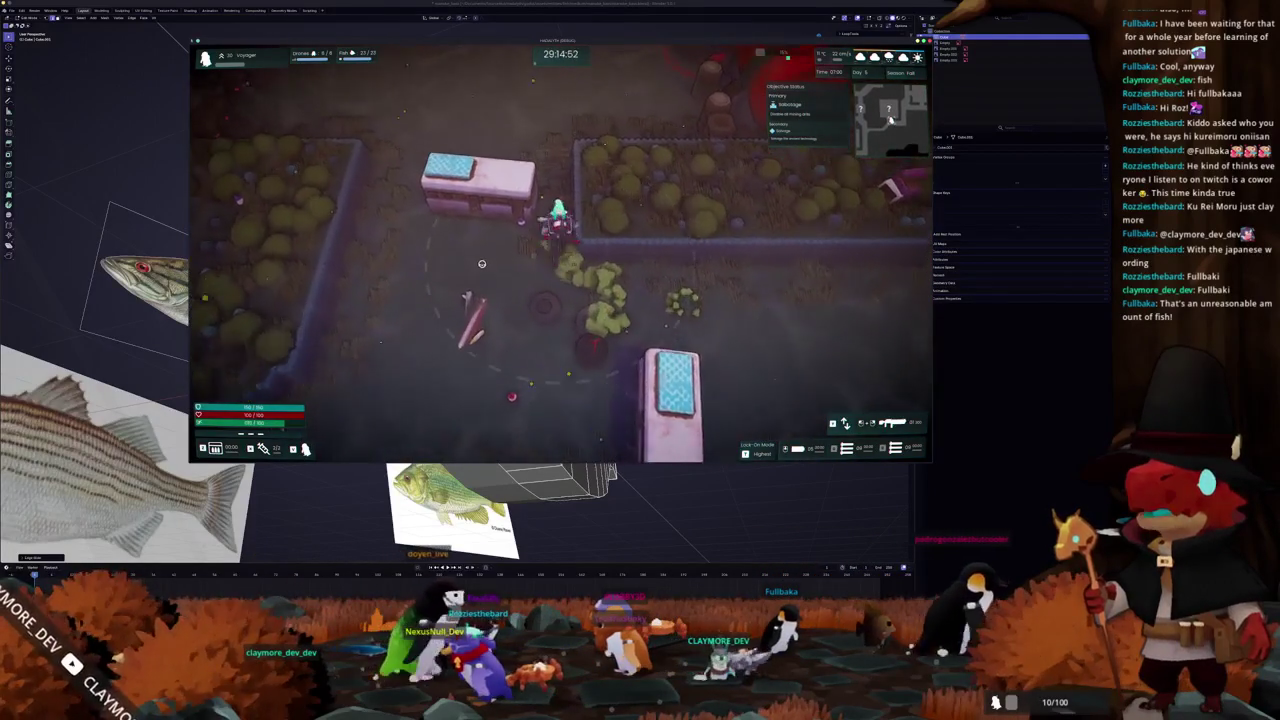
key("w")
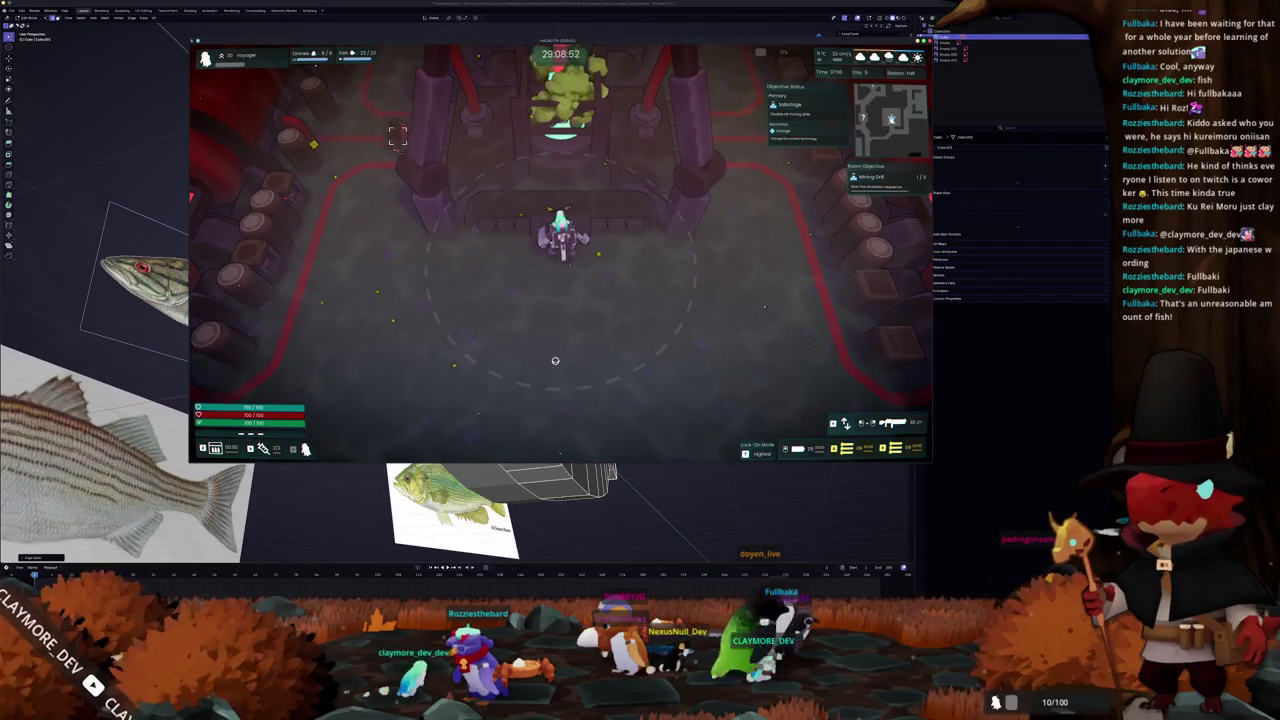
- Move the character south out of the arena, west beside the red tank, then back inside
key("s")
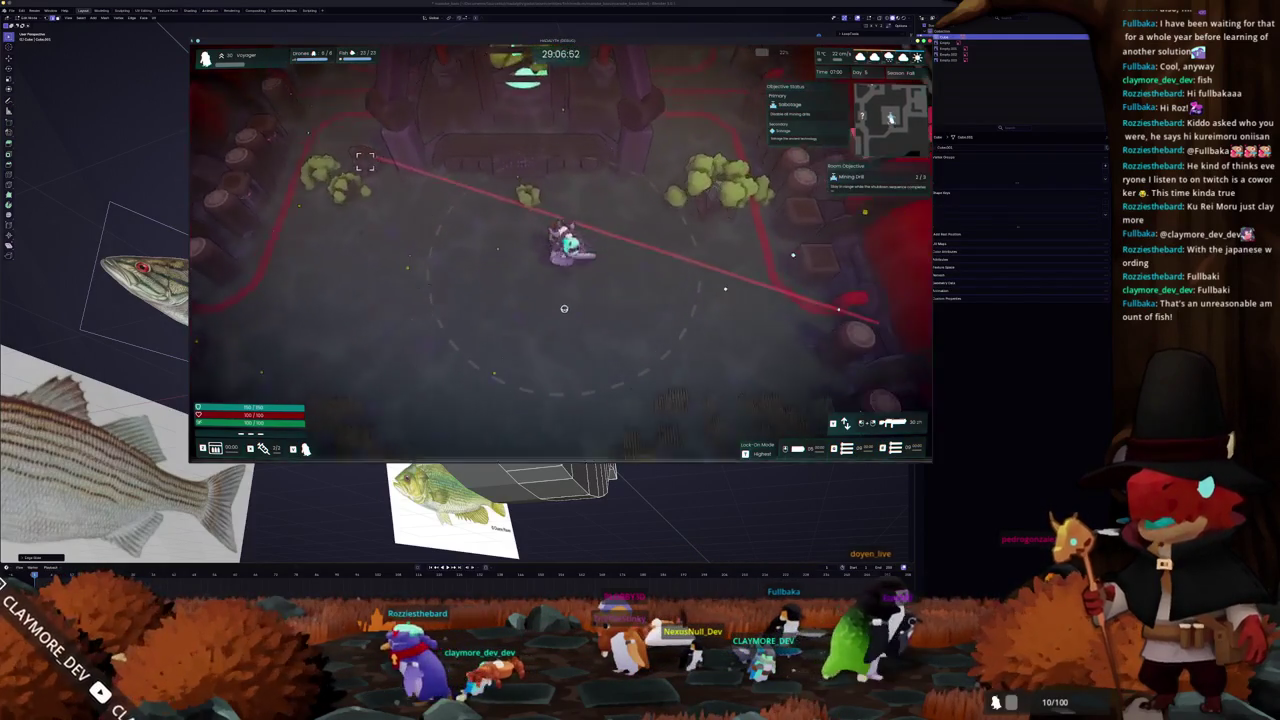
key("a")
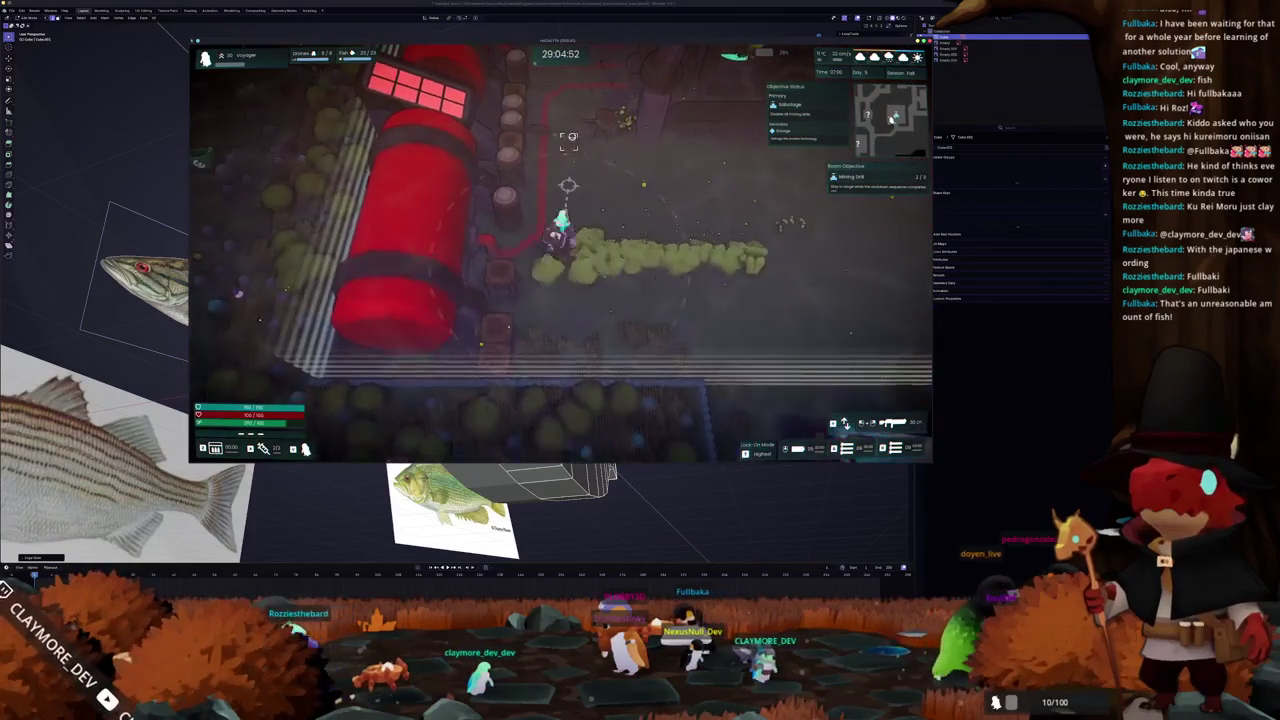
key("w")
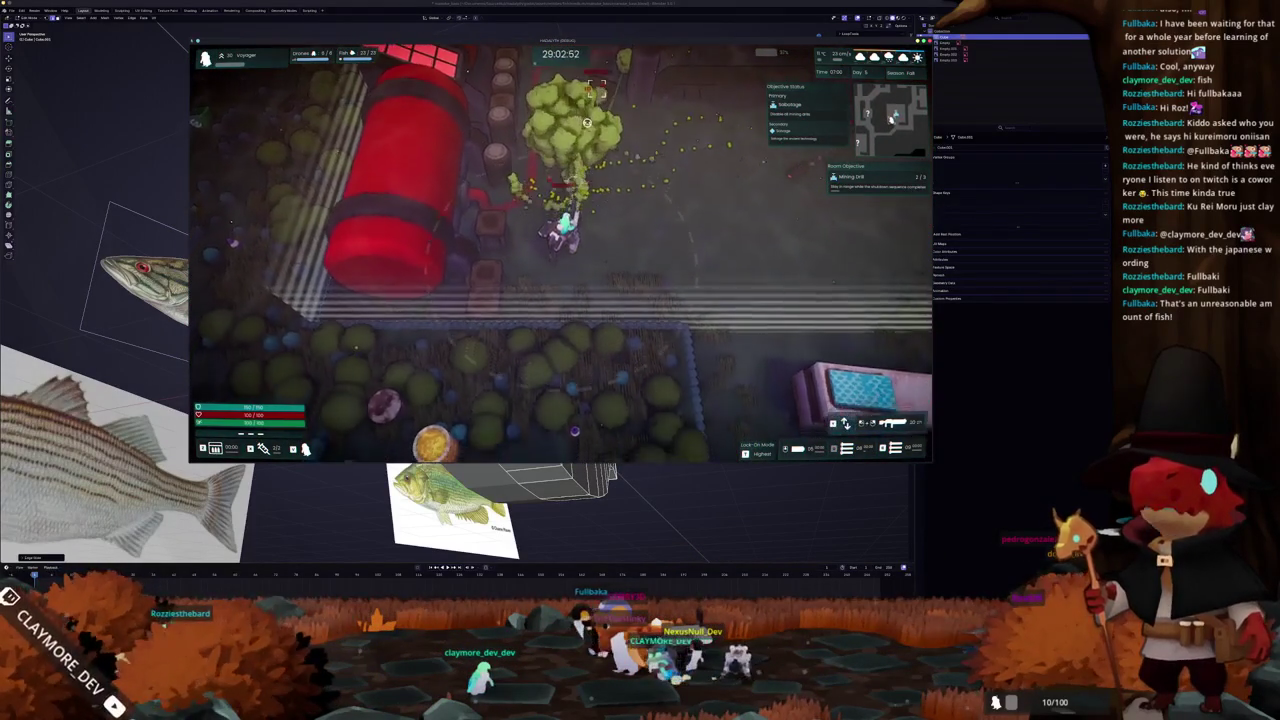
key("s")
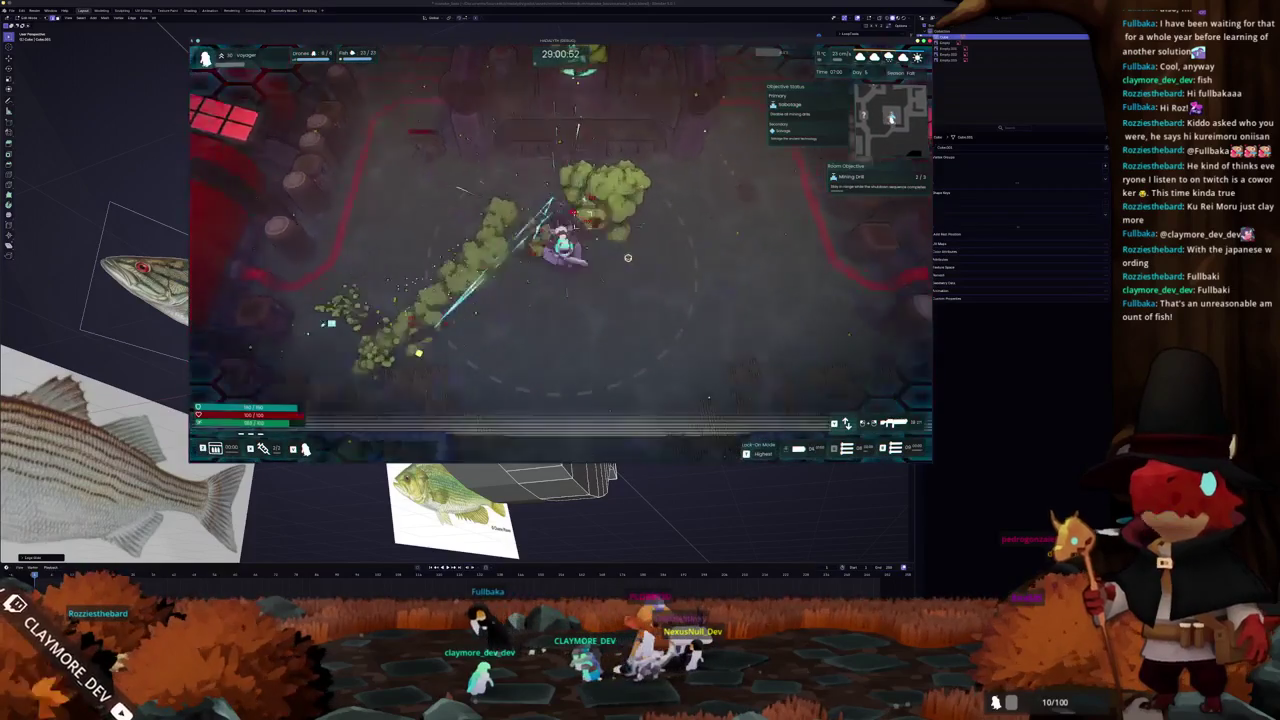
key("w")
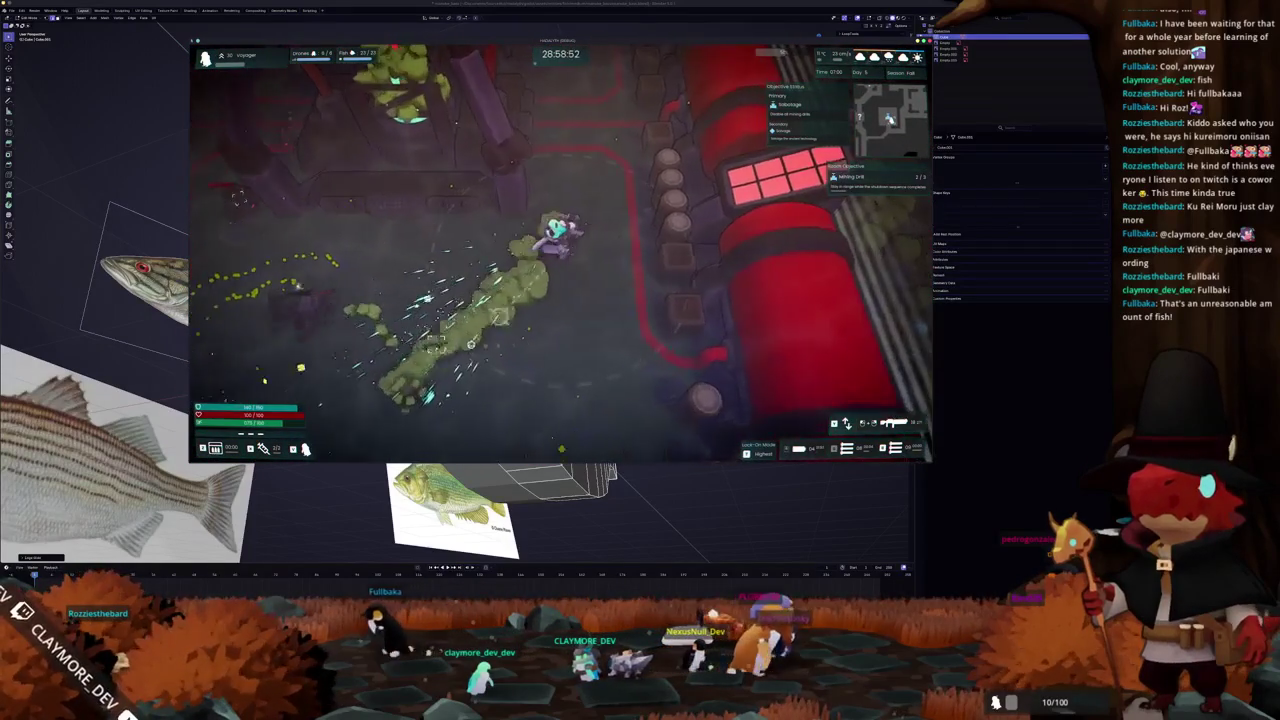
key("s")
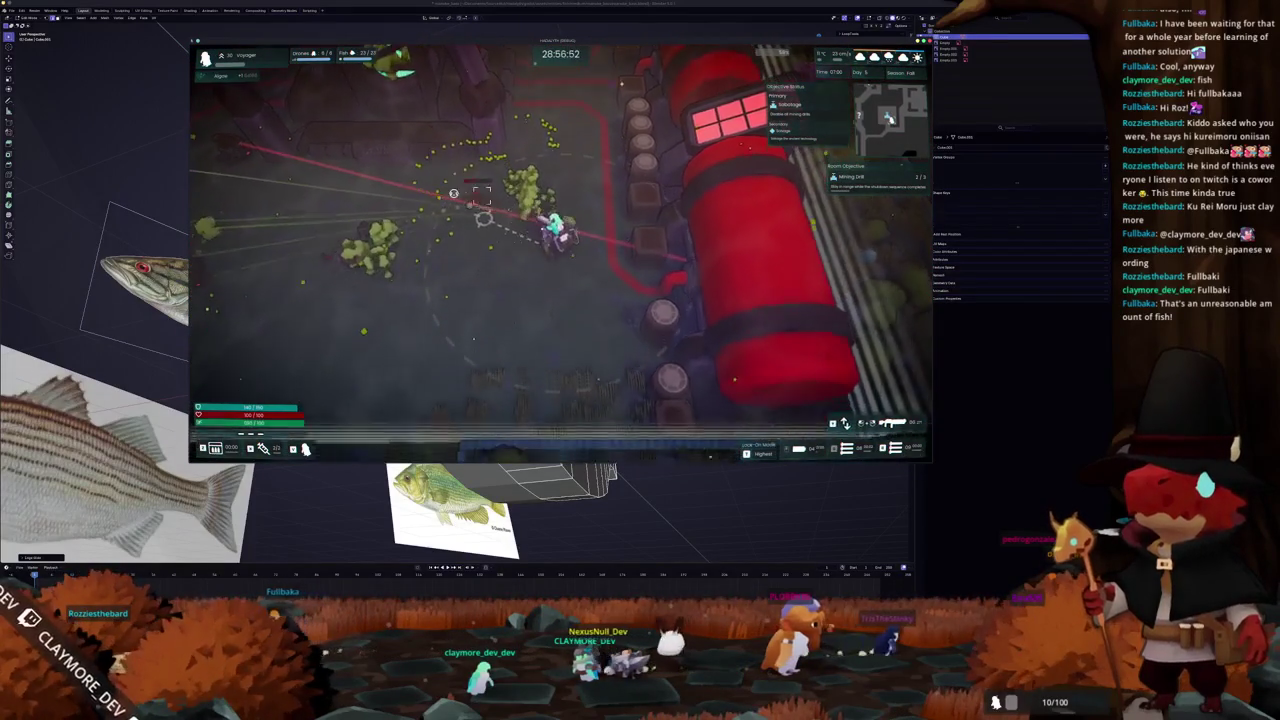
key("e")
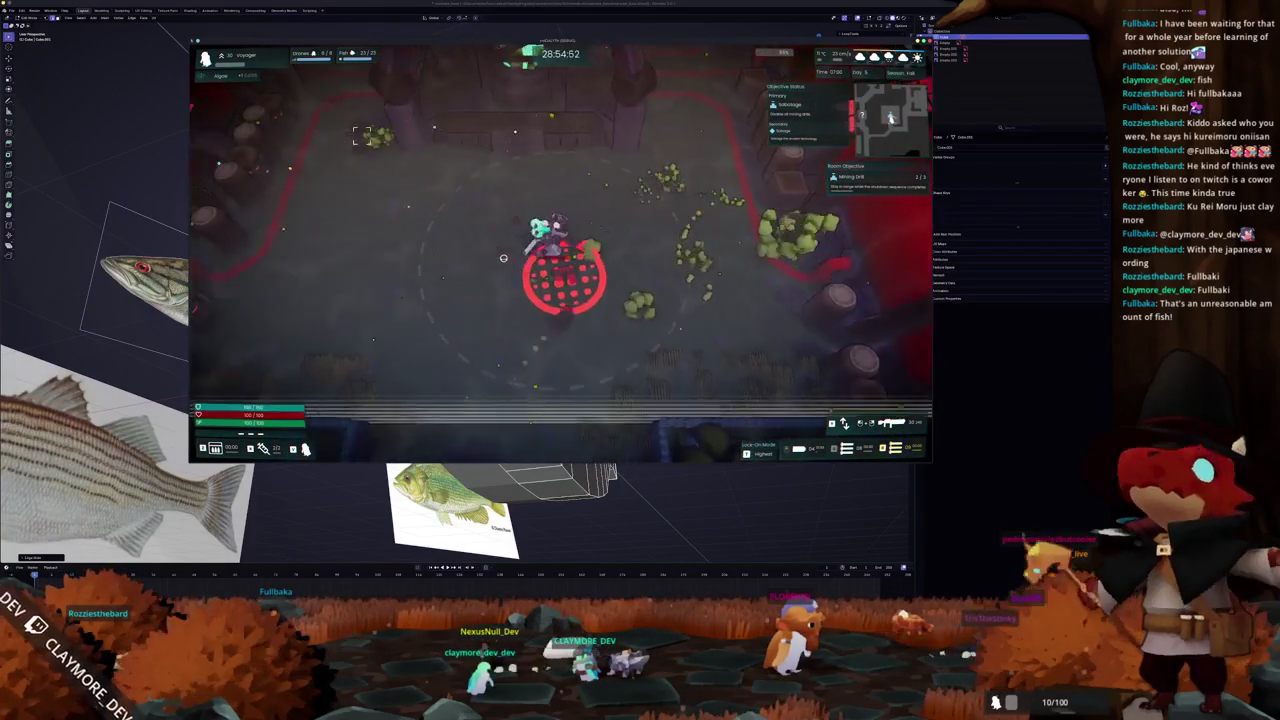
- Circle the character around the red tank and run it through the gated room
key("w")
key("a")
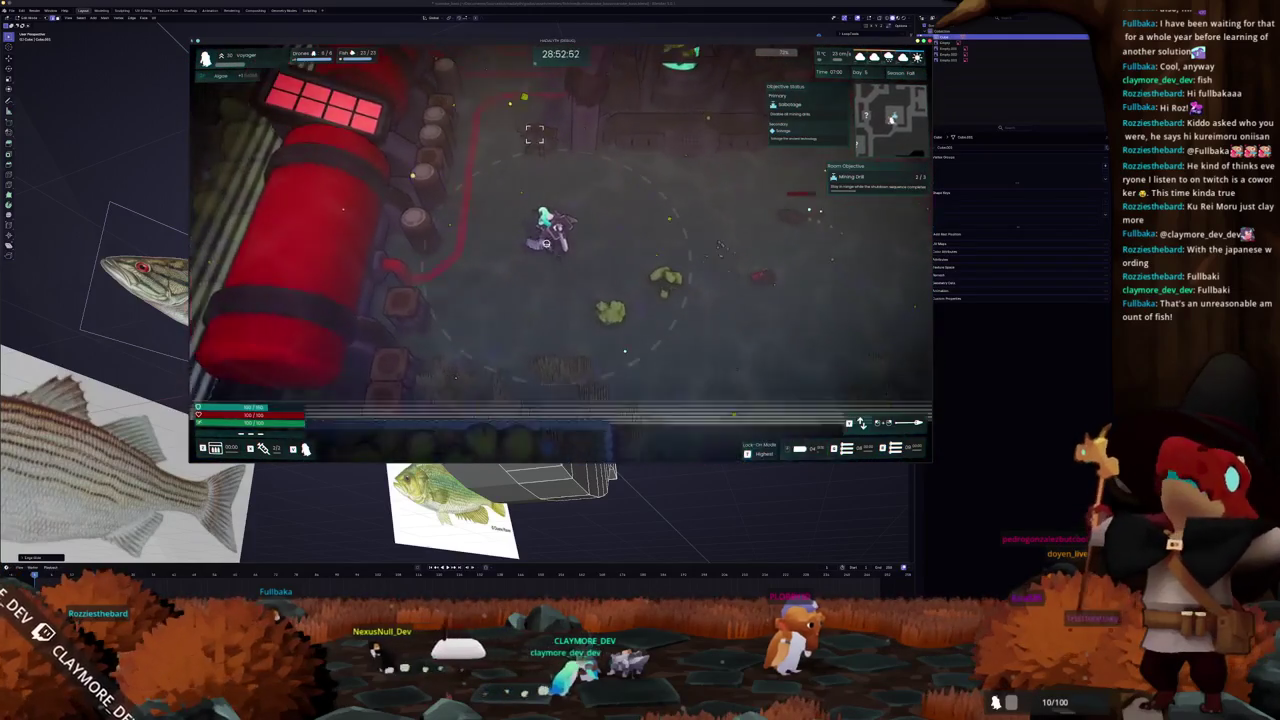
key("w")
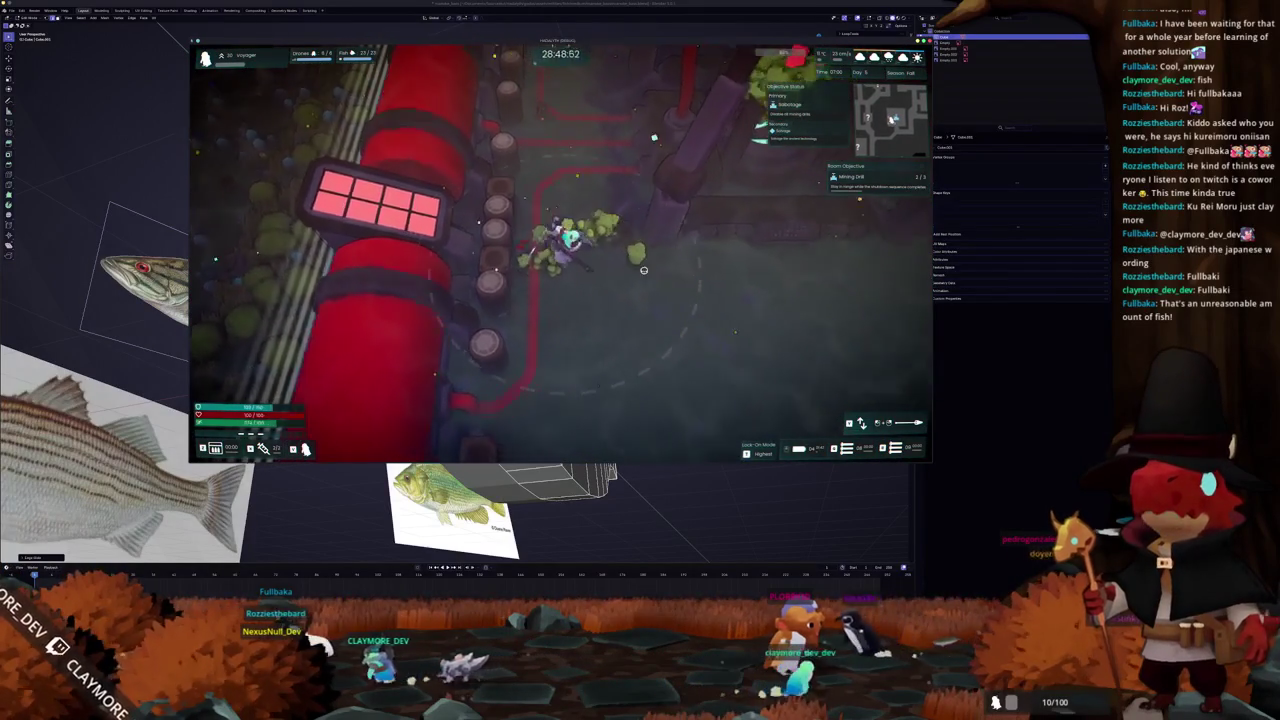
key("d")
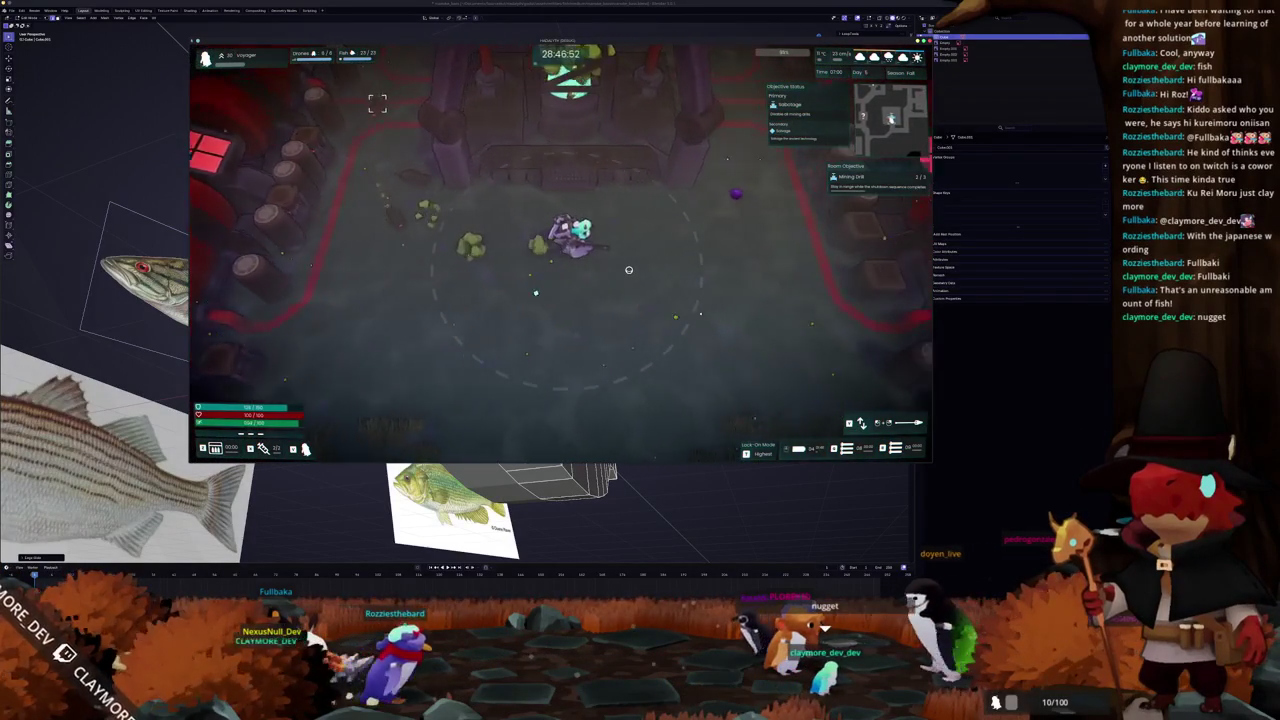
key("d")
key("s")
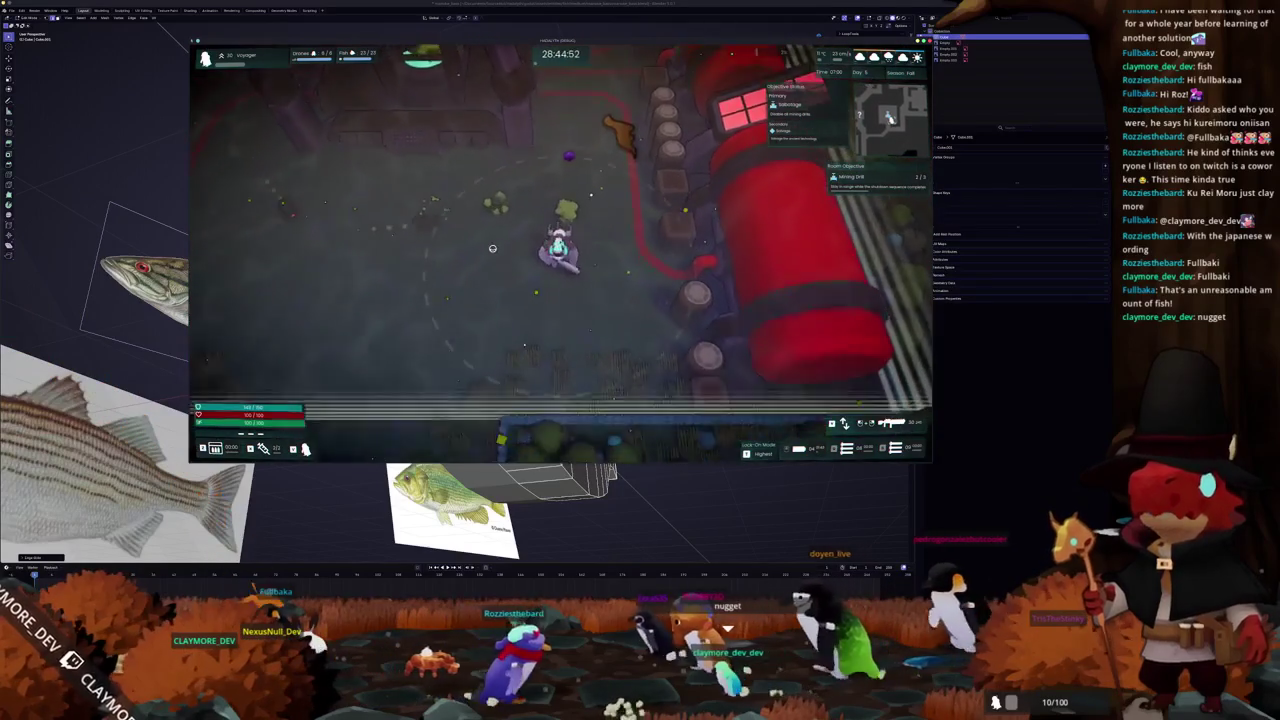
key("a")
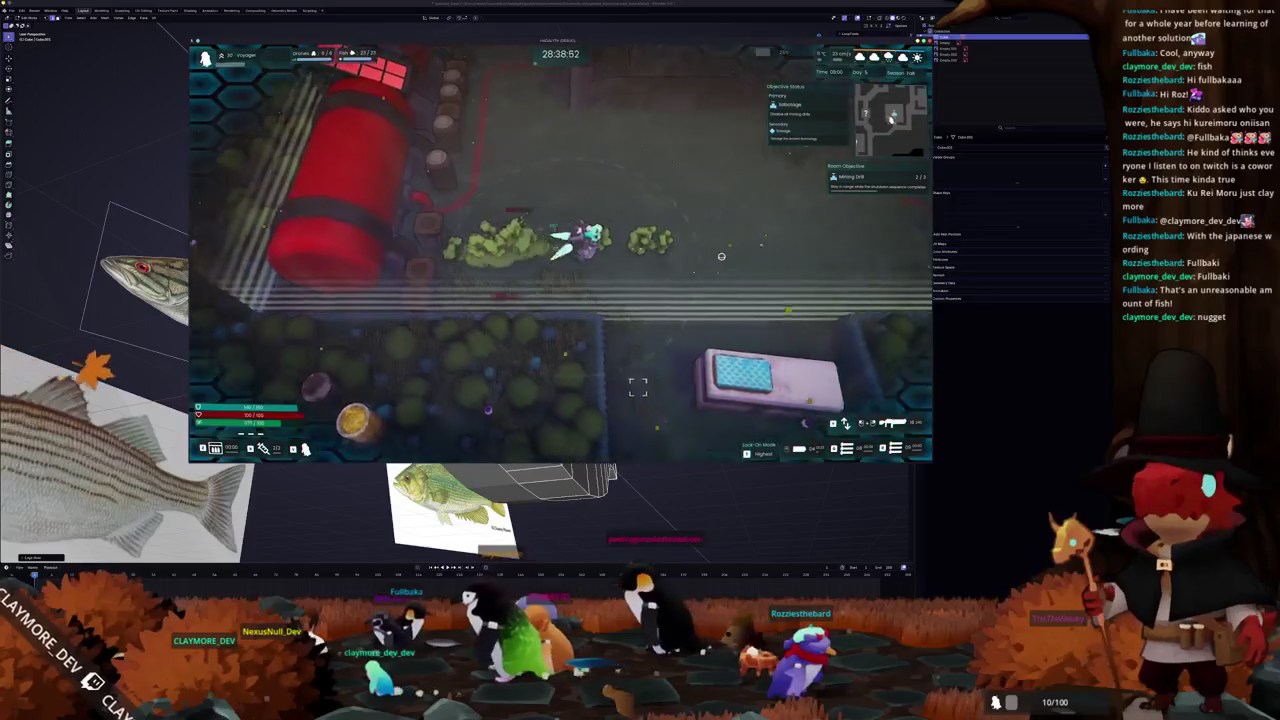
key("w")
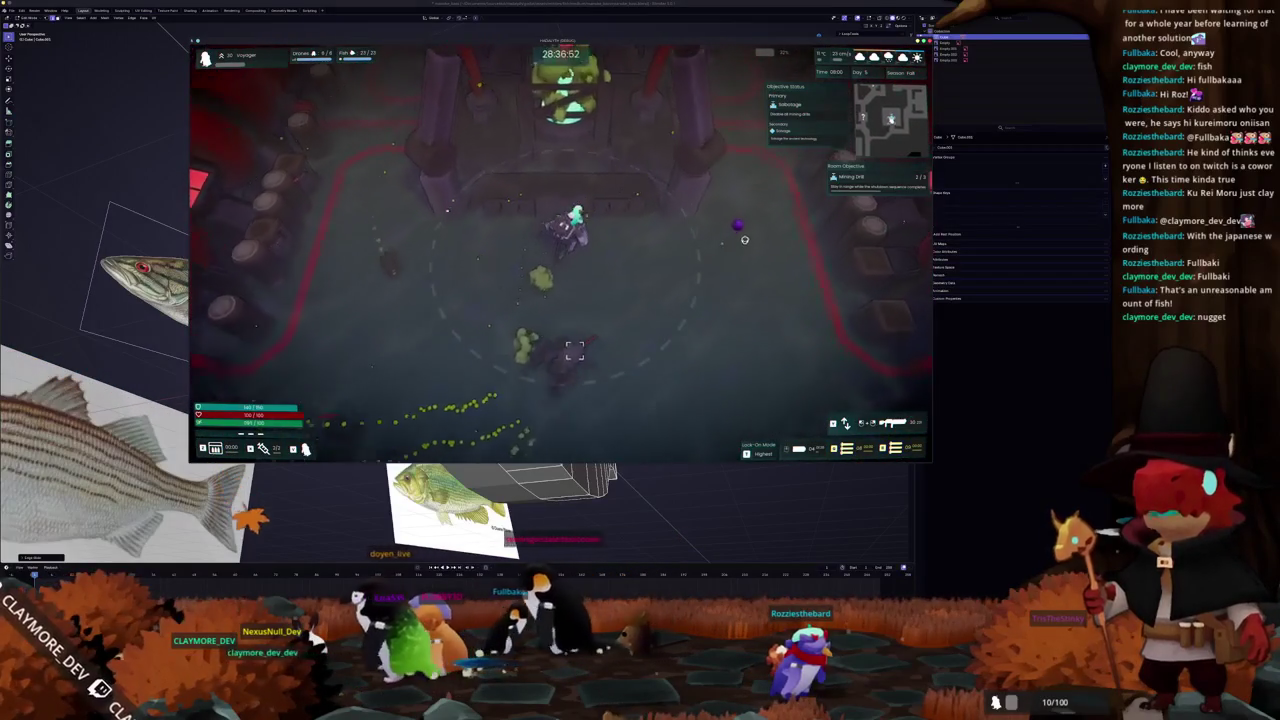
key("d")
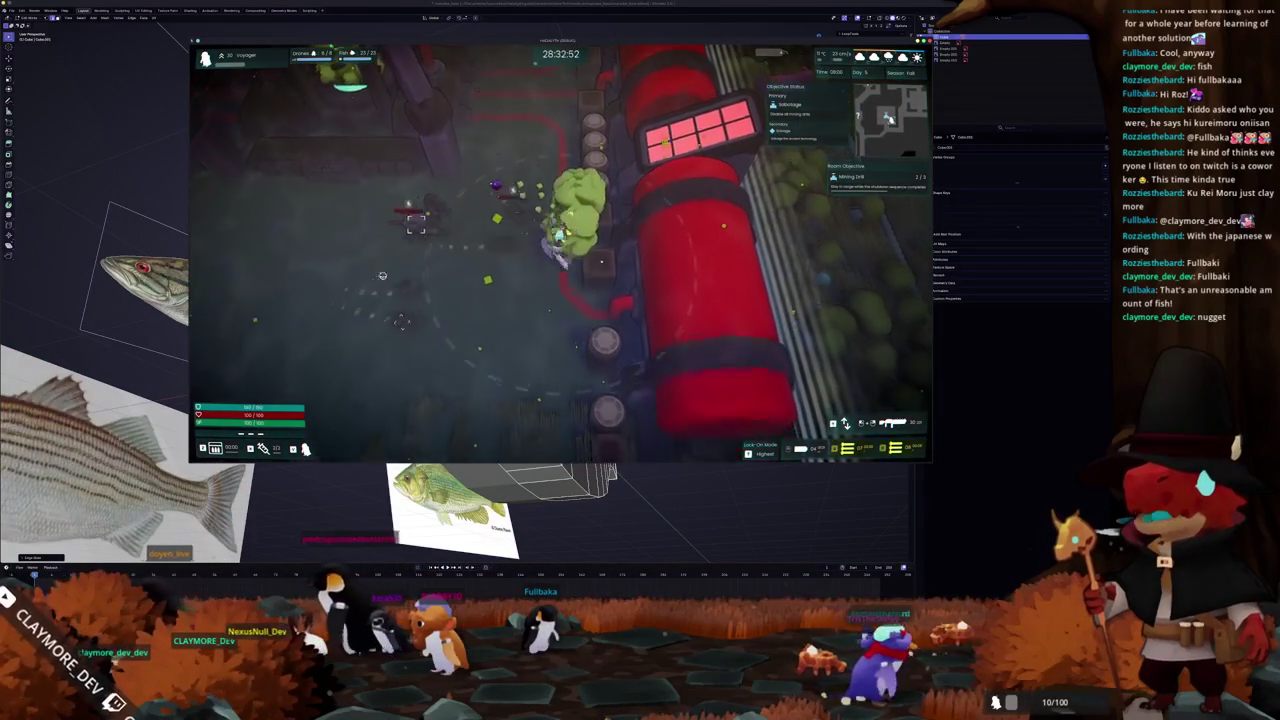
- Dodge around the red tank while shooting the bush and nearby enemies
key("s")
key("a")
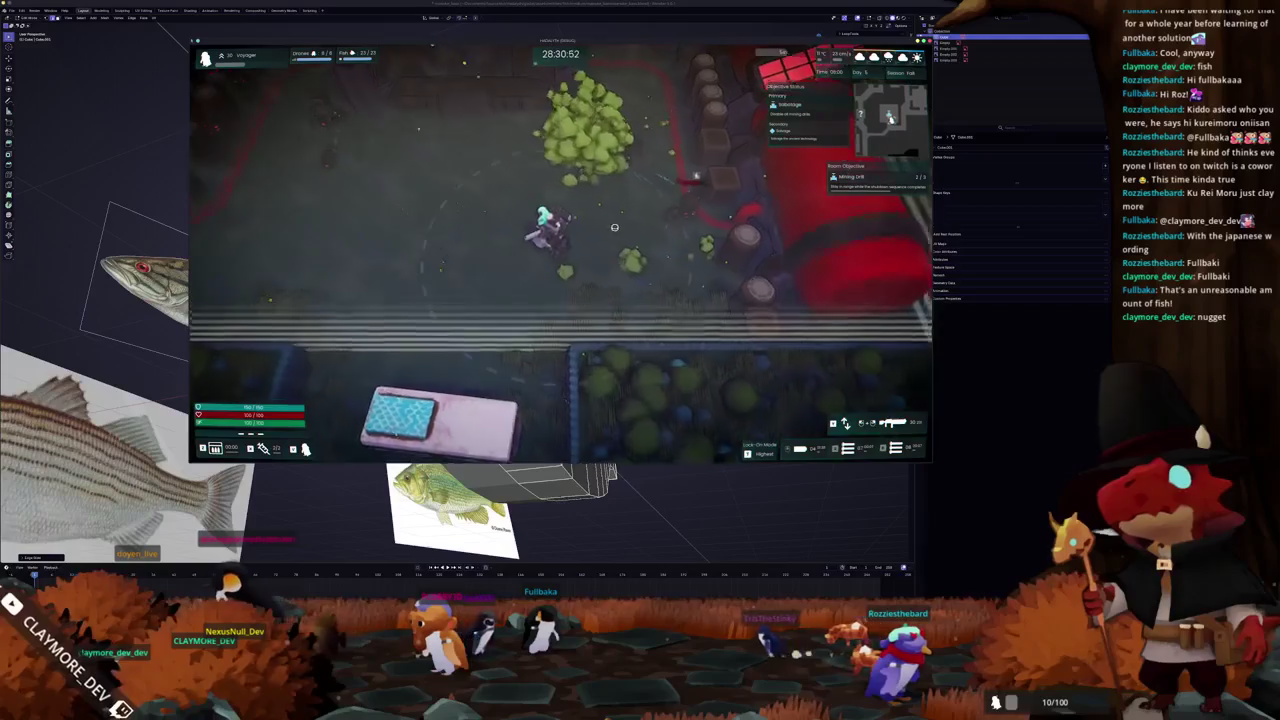
key("w")
key("a")
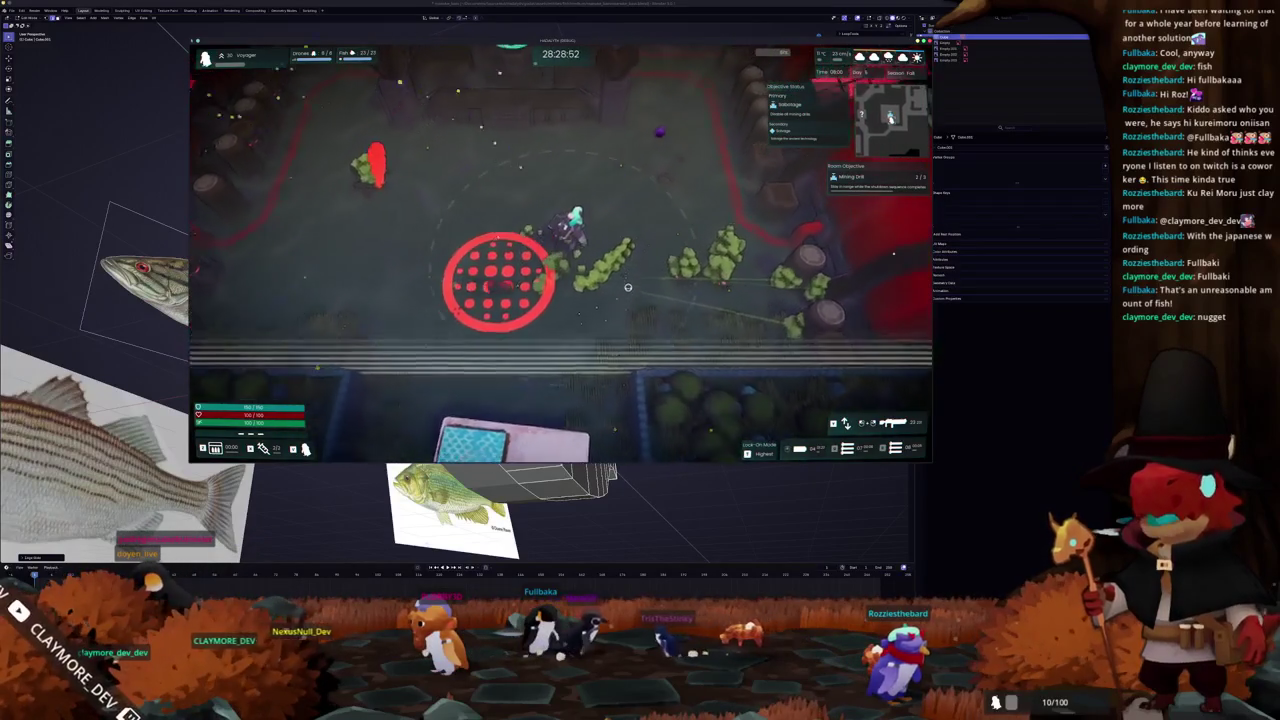
key("s")
key("d")
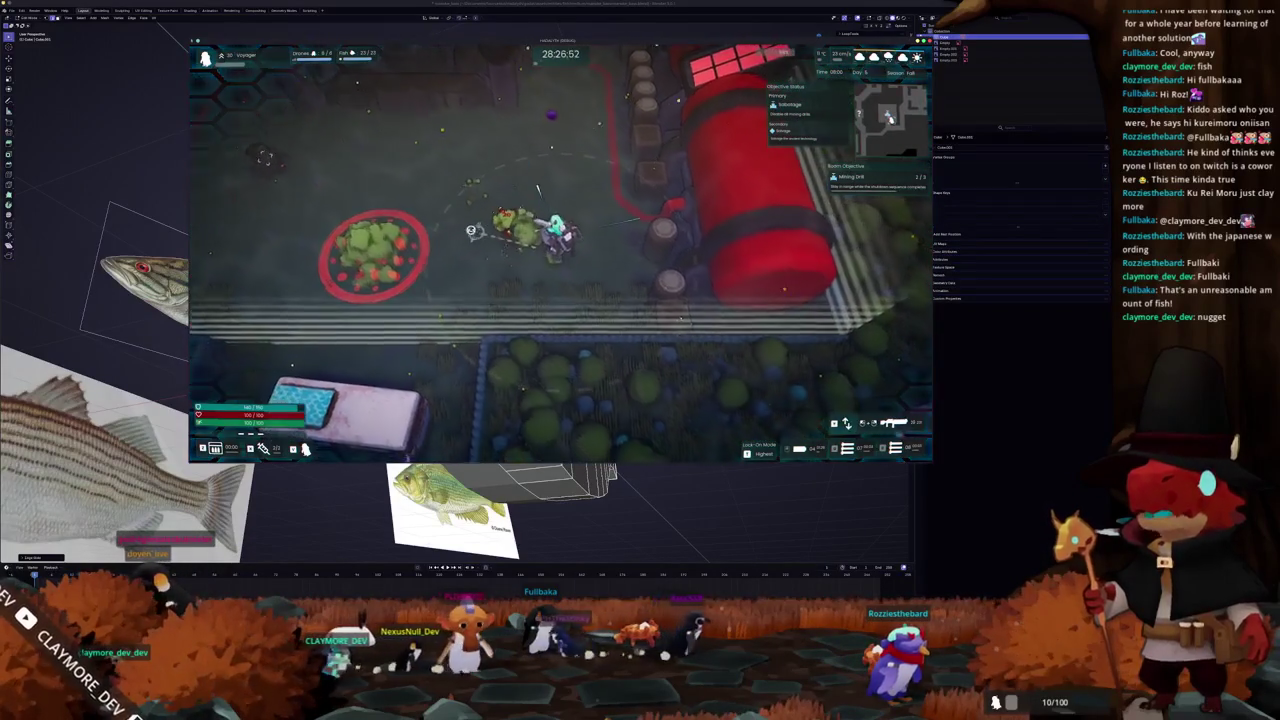
- Leave the red tank and head south past the pink car down the street
key("a")
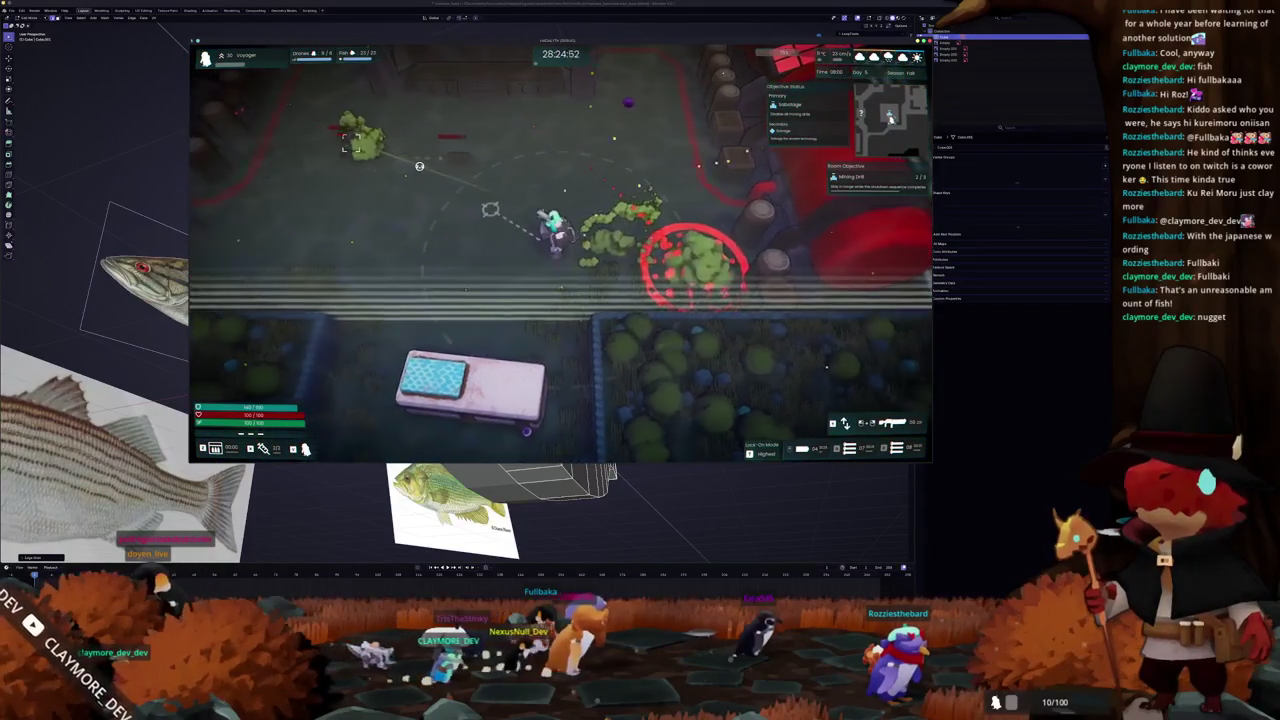
key("s")
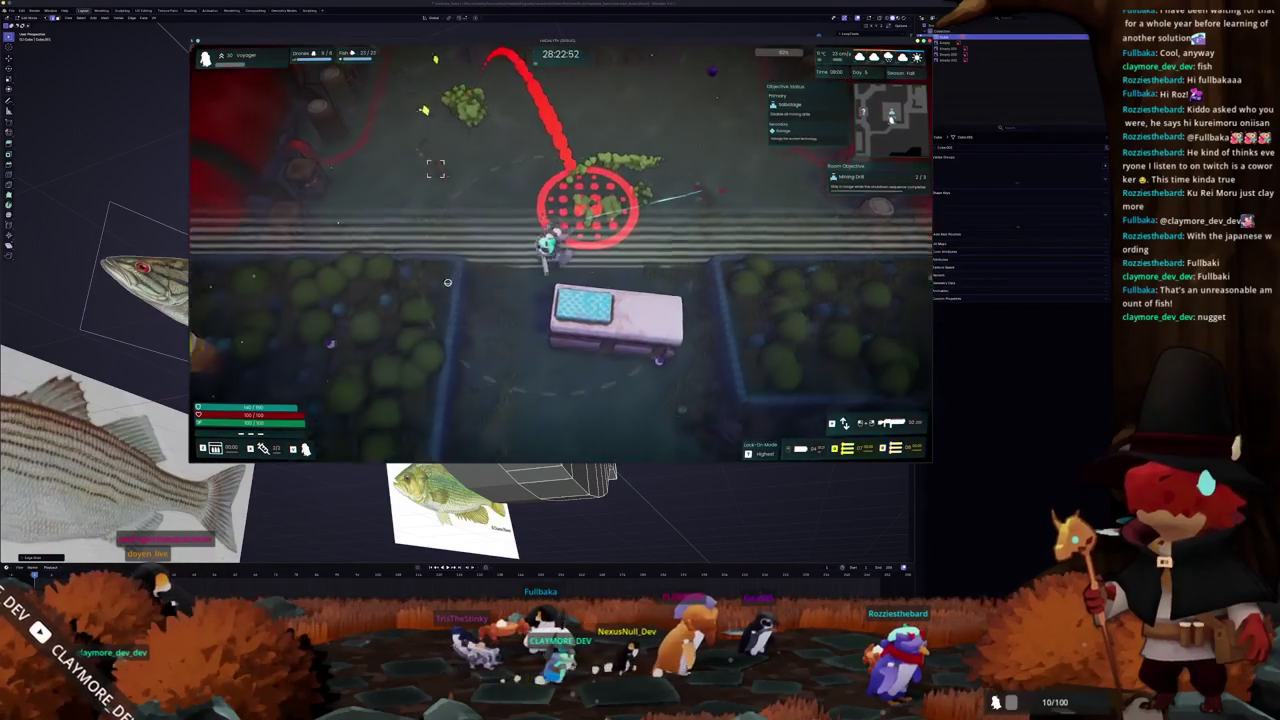
key("a")
key("s")
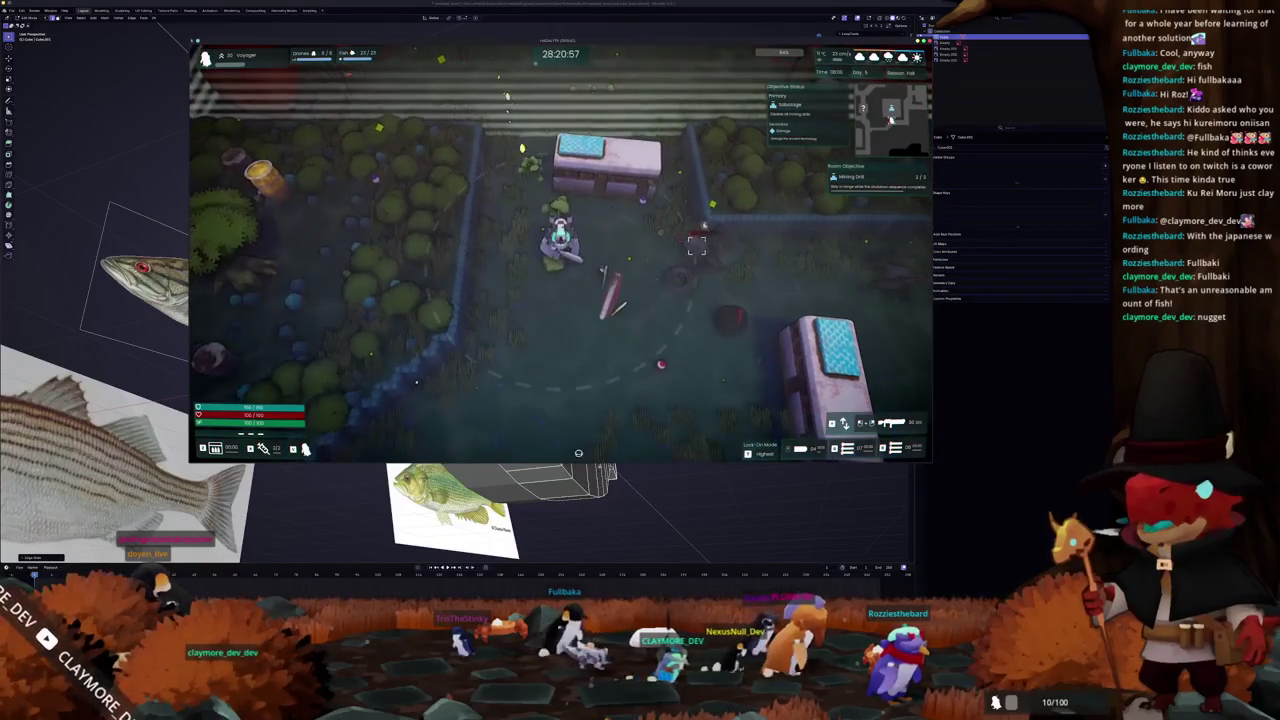
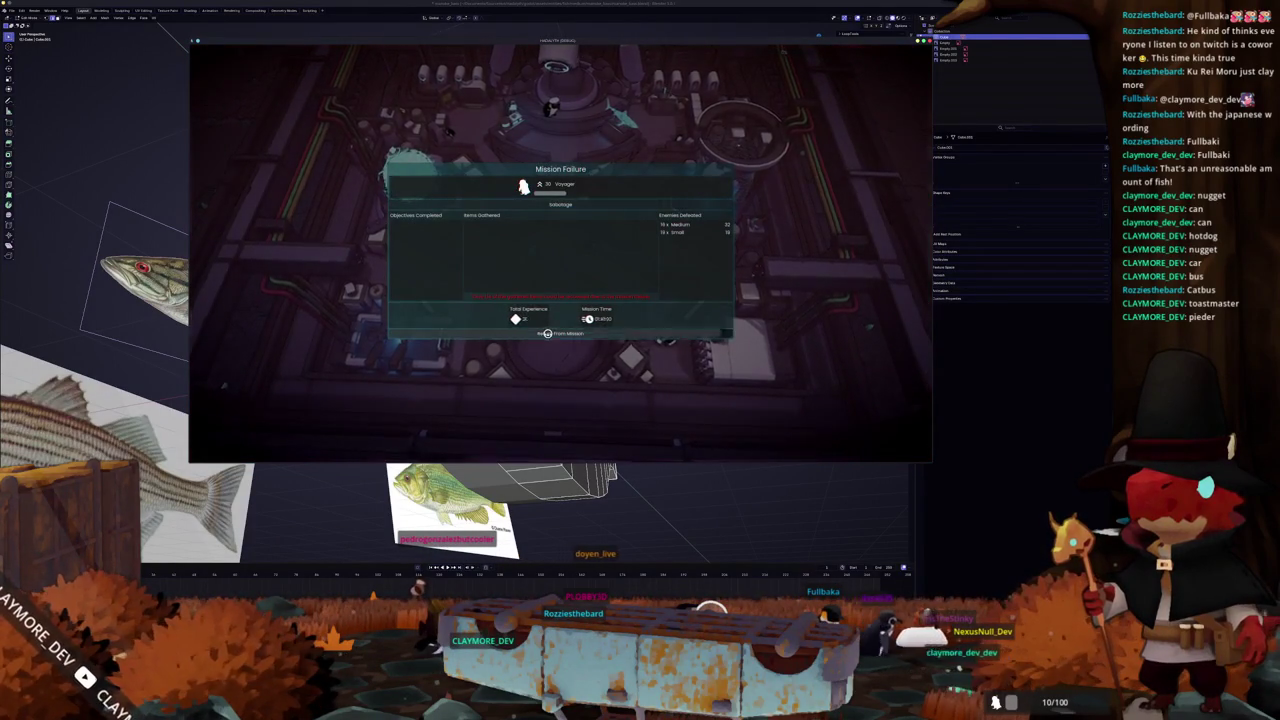
- Dismiss the Mission Failure results and walk the character from the hub into the whale area
left_click(547, 333)
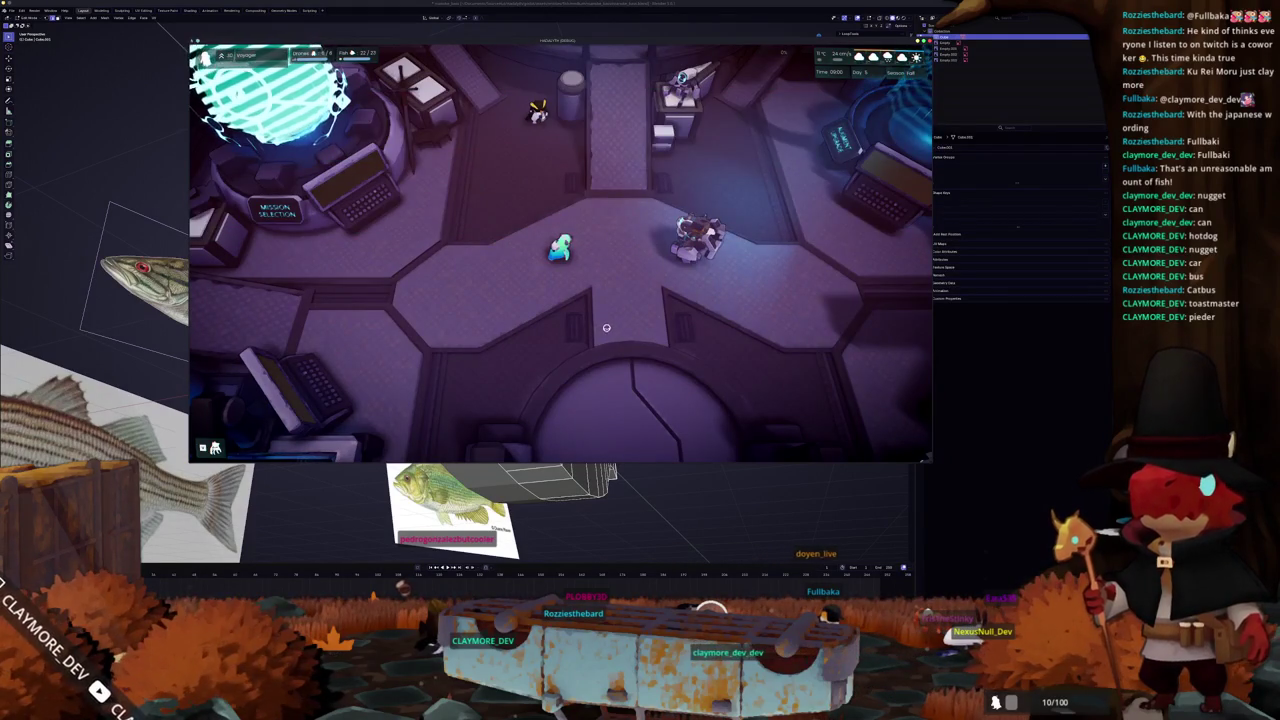
key("d")
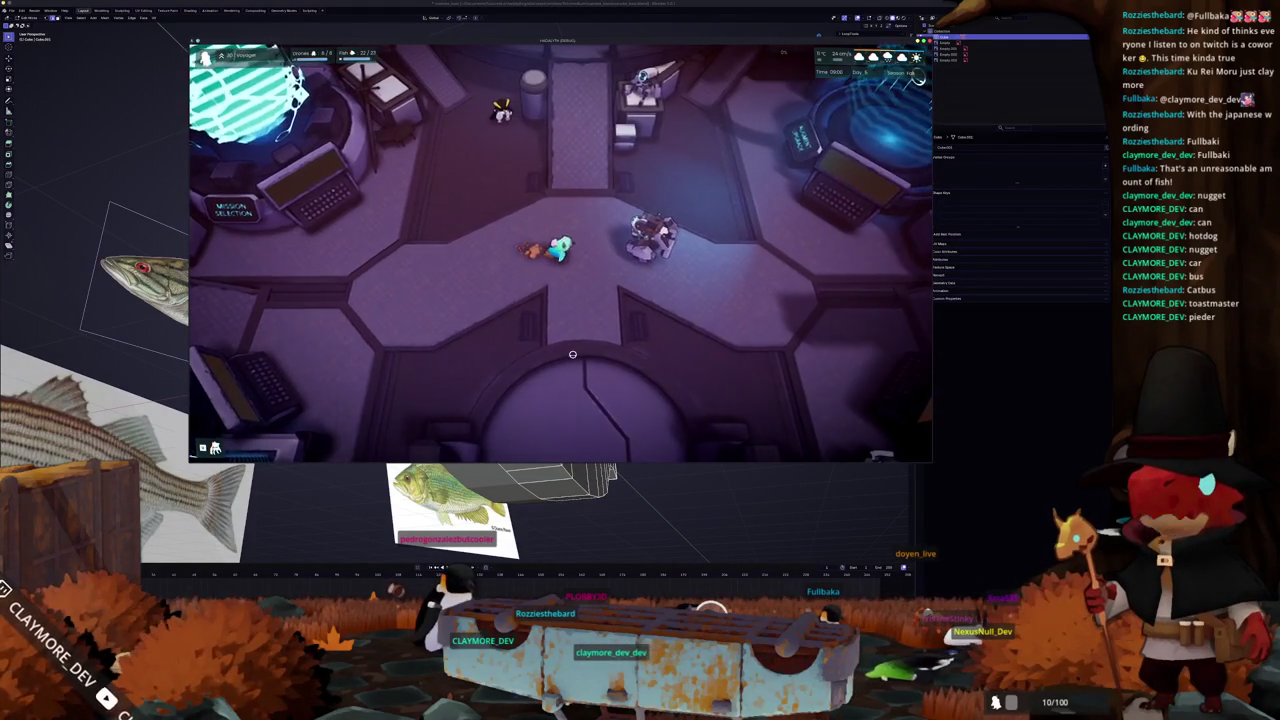
key("d")
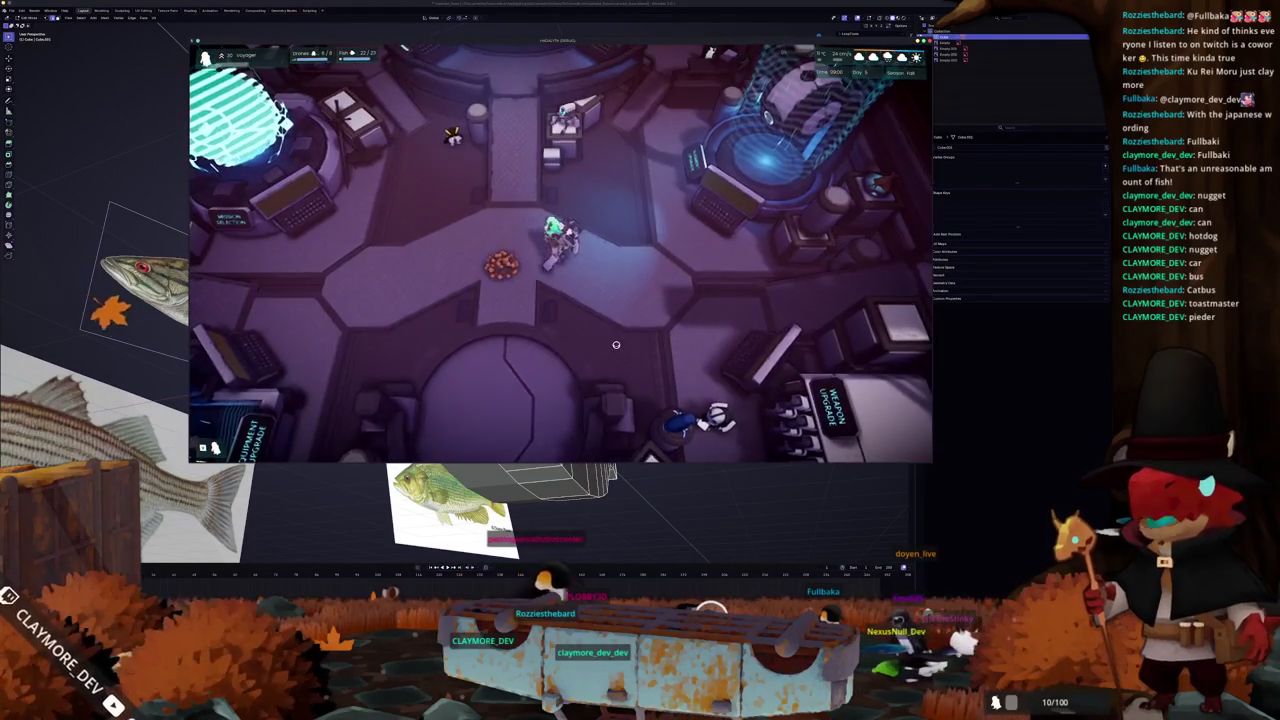
key("s")
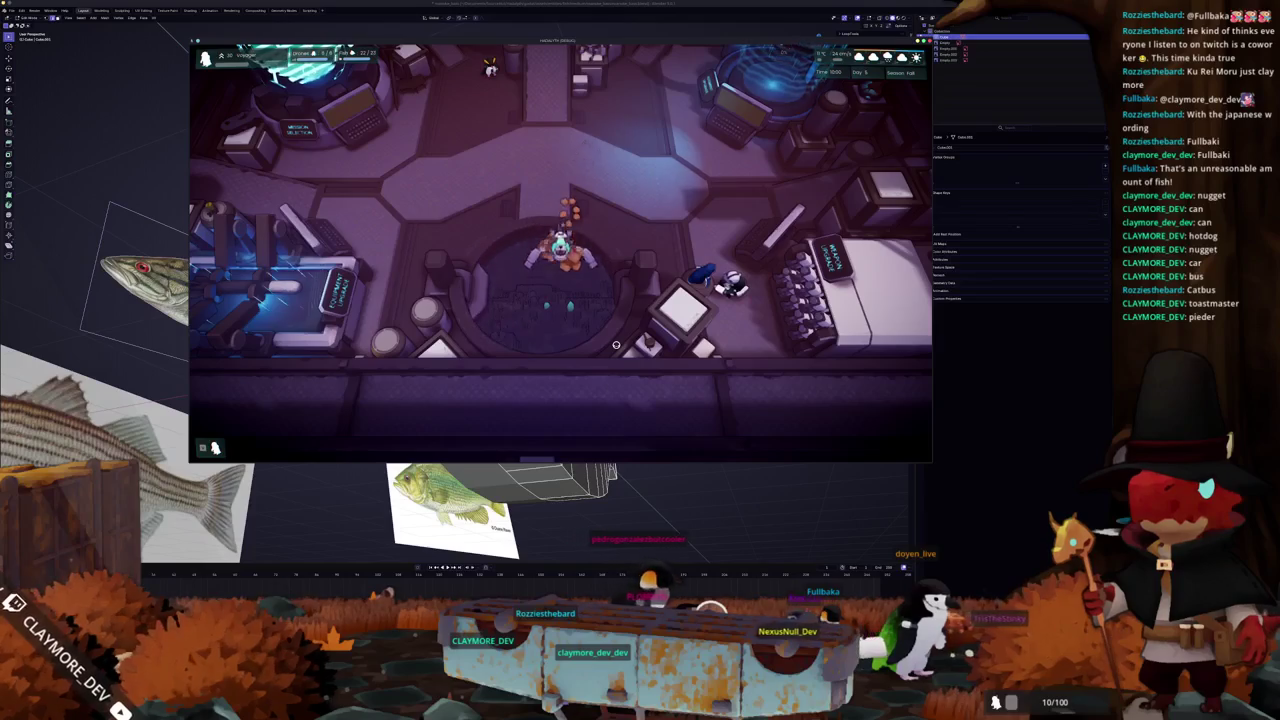
key("e")
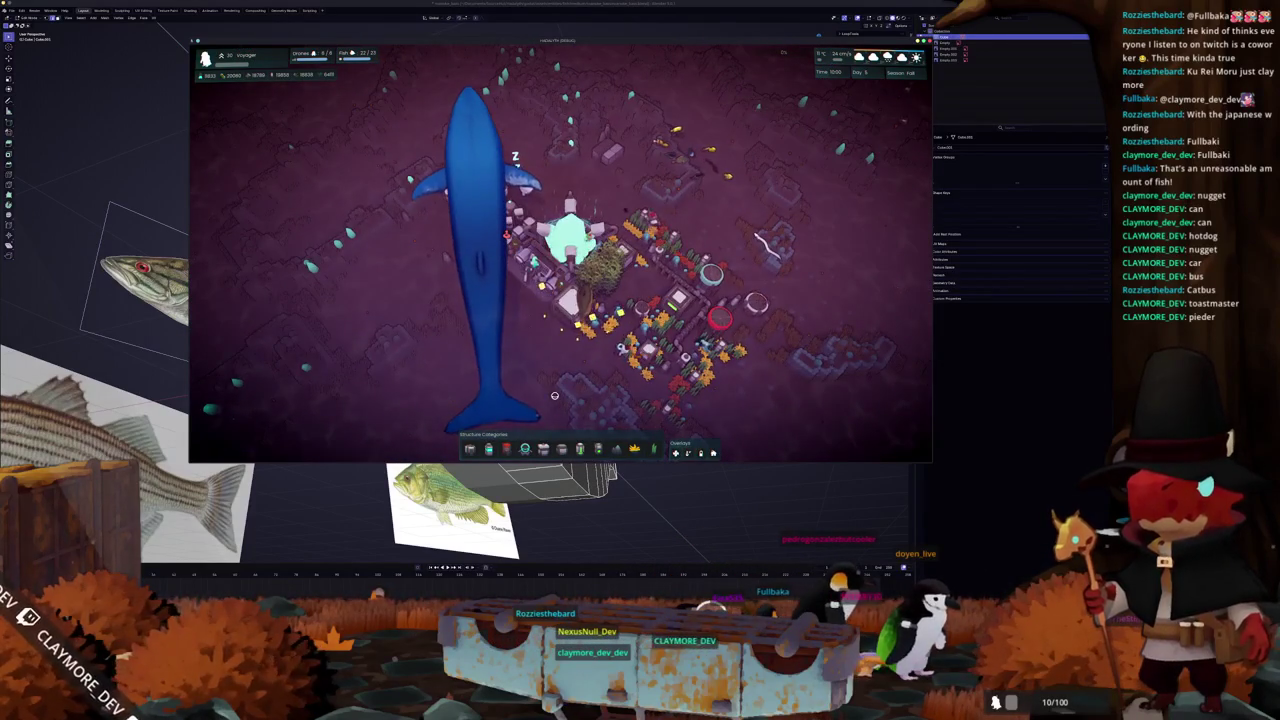
scroll(651, 503, "up", 5)
scroll(577, 423, "up", 2)
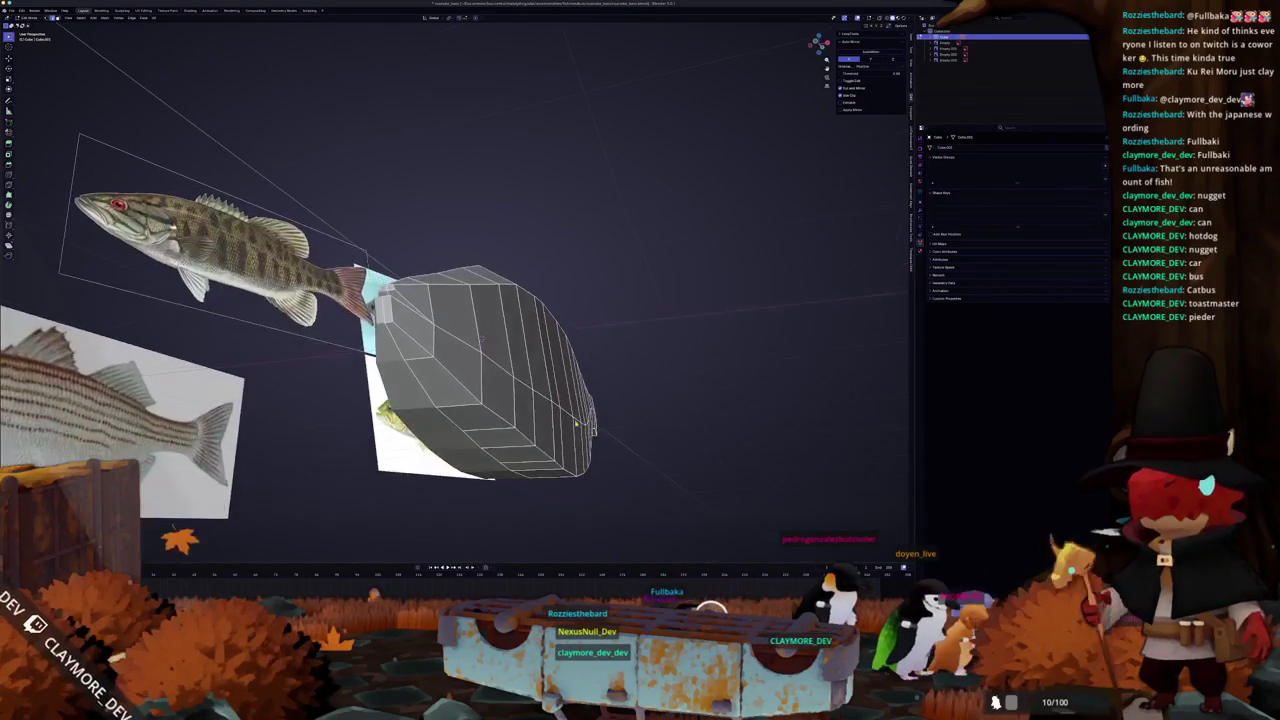
mouse_move(548, 449)
middle_mouse_down()
mouse_move(598, 364)
mouse_move(590, 372)
mouse_move(610, 385)
mouse_move(575, 370)
middle_mouse_up()
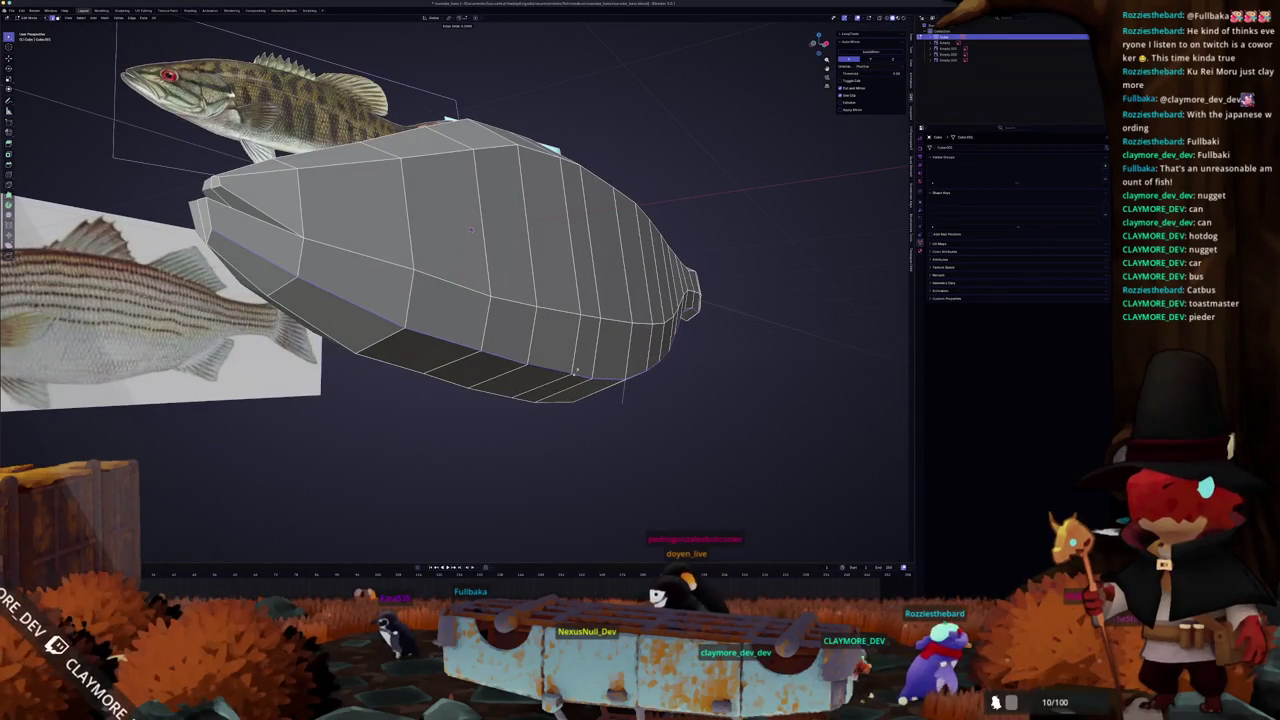
middle_click_drag(399, 340, 440, 355)
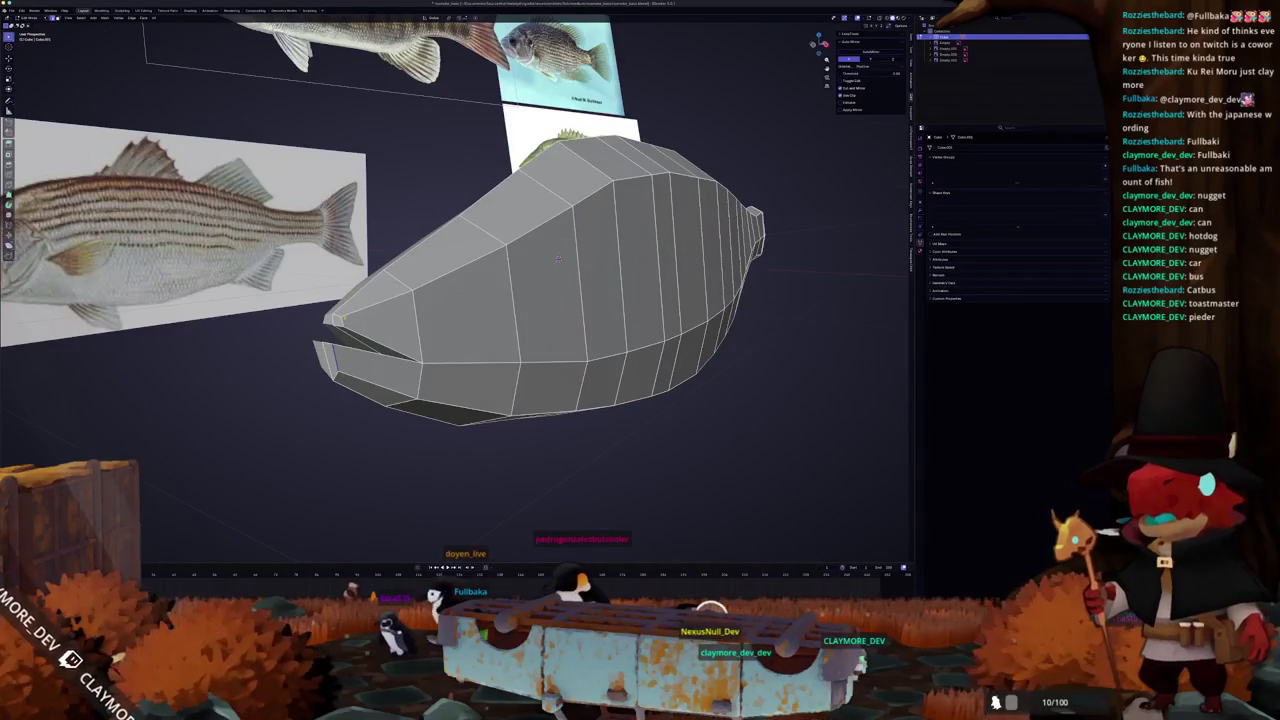
mouse_move(558, 259)
middle_mouse_down()
mouse_move(614, 241)
mouse_move(603, 241)
mouse_move(673, 174)
mouse_move(655, 172)
mouse_move(668, 173)
mouse_move(584, 236)
middle_mouse_up()
key("KP_3")
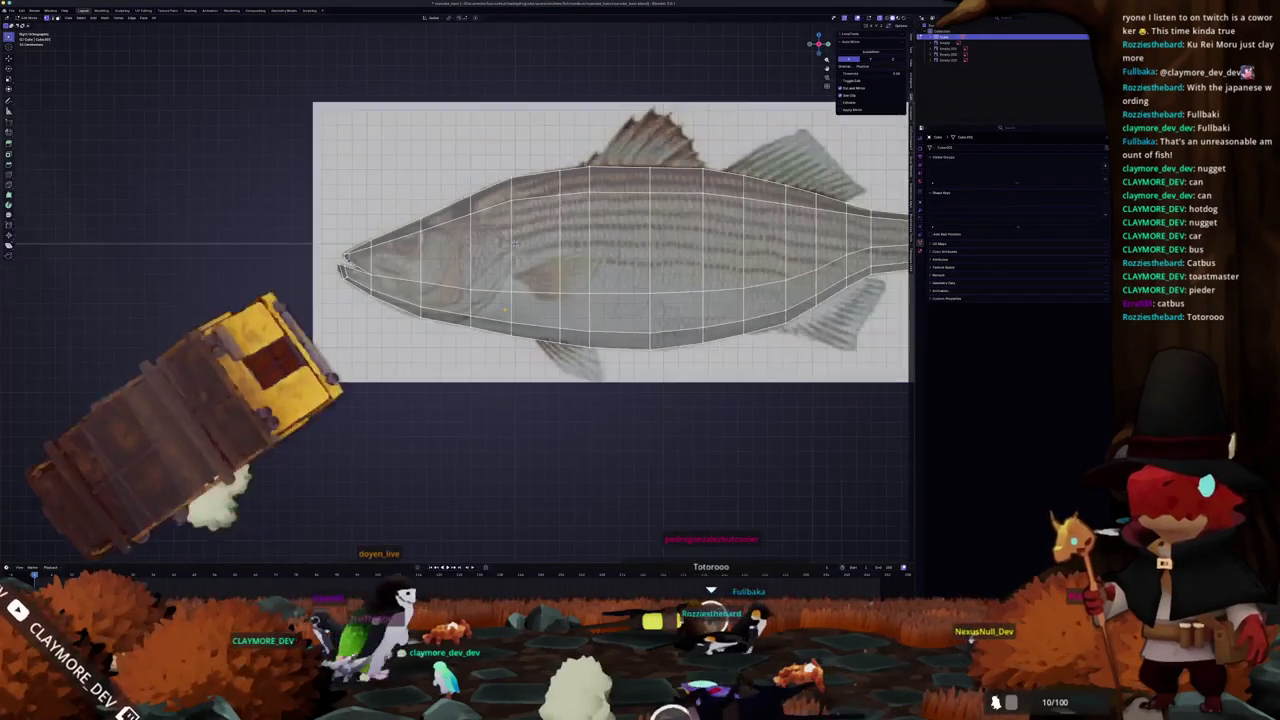
- Zoom and pan in to inspect the tail of the fish mesh
scroll(333, 300, "up", 2)
middle_click_drag(333, 300, 393, 302, "shift")
scroll(393, 302, "up", 1)
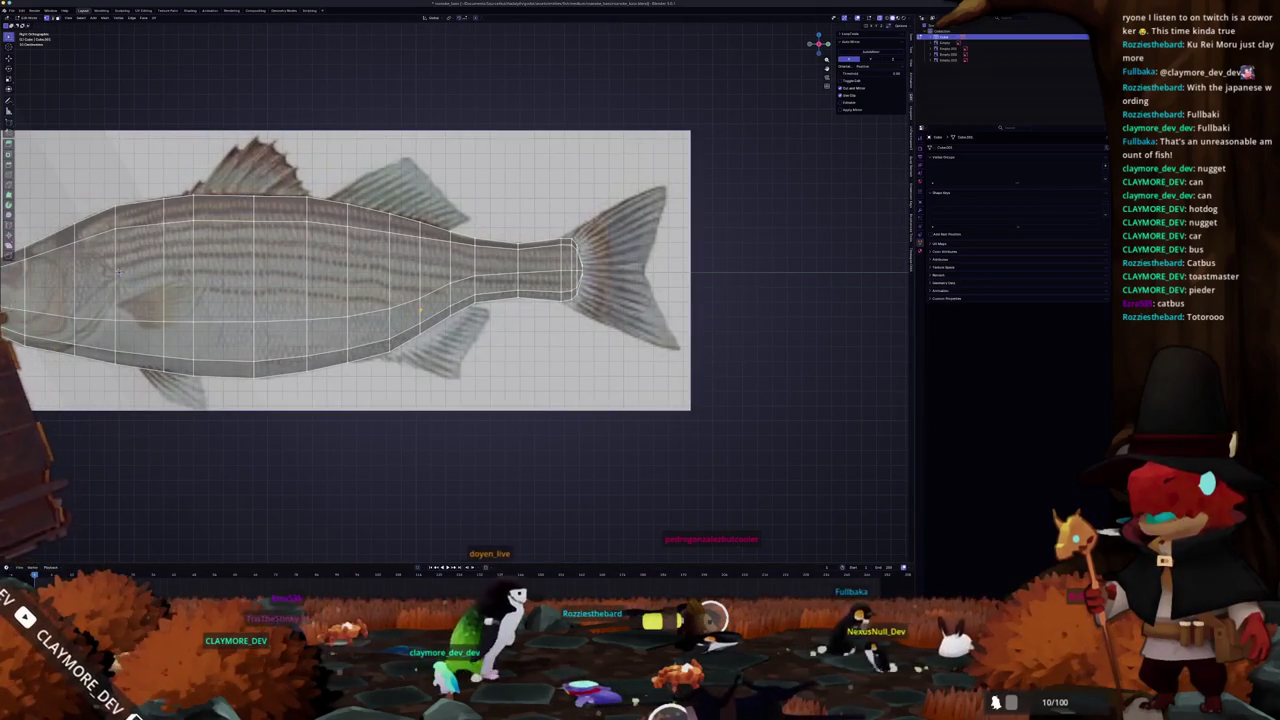
scroll(422, 305, "up", 1)
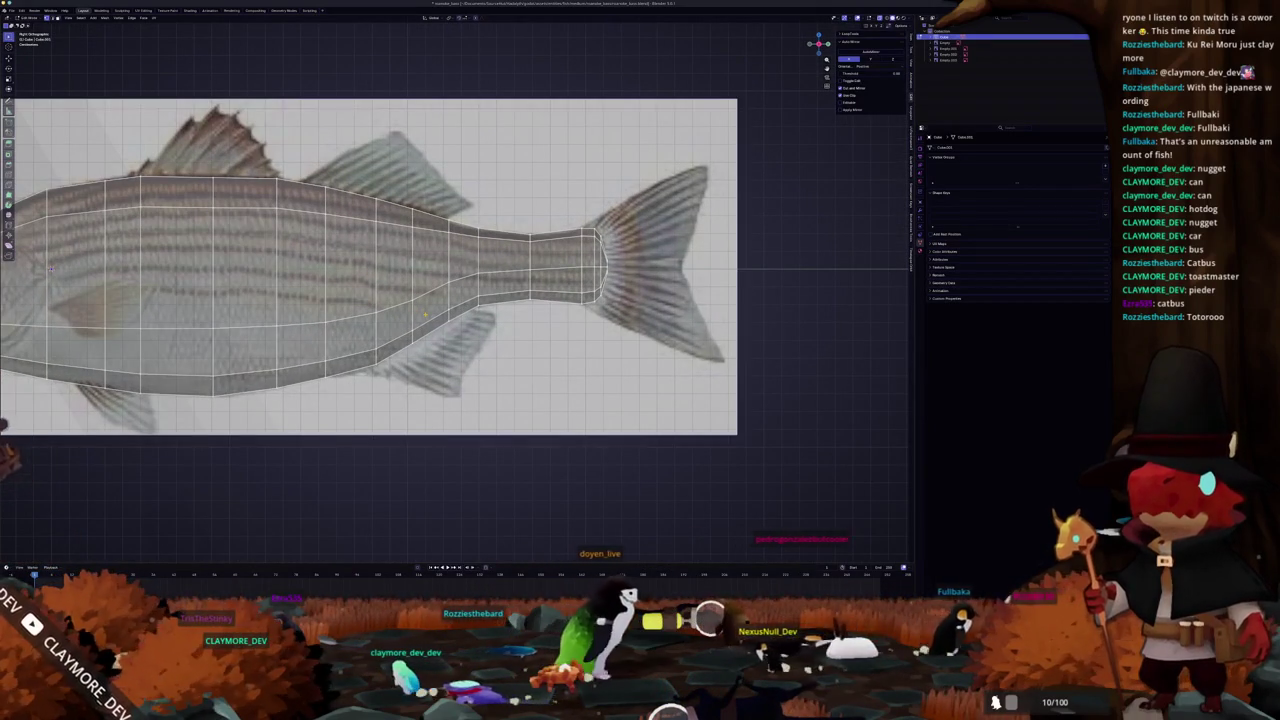
scroll(425, 316, "up", 1)
scroll(450, 322, "up", 1)
scroll(484, 333, "up", 1)
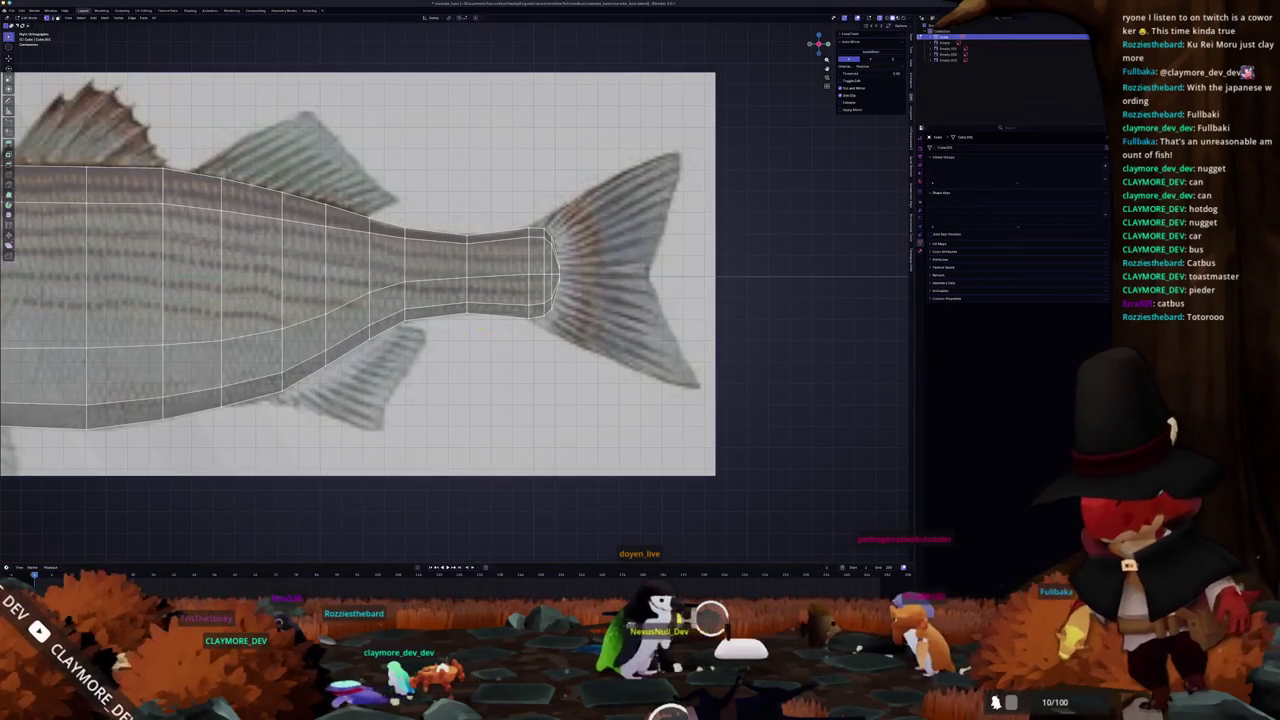
scroll(452, 297, "up", 2)
- Orbit back out around the whole fish body and enter Edit Mode on it
mouse_move(452, 297)
middle_mouse_down()
mouse_move(370, 328)
mouse_move(500, 280)
middle_mouse_up()
scroll(380, 320, "up", 2)
mouse_move(512, 335)
middle_mouse_down()
mouse_move(440, 348)
mouse_move(445, 327)
middle_mouse_up()
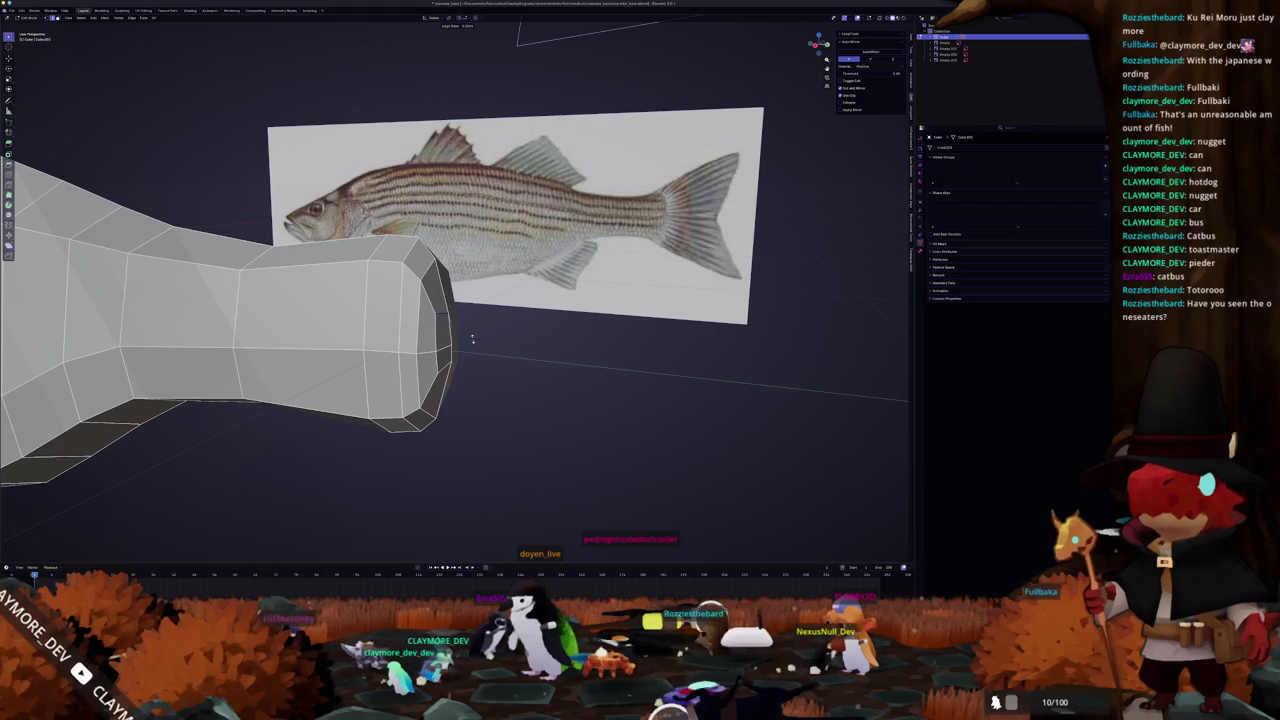
mouse_move(459, 353)
middle_mouse_down()
mouse_move(430, 290)
mouse_move(360, 285)
mouse_move(443, 288)
middle_mouse_up()
scroll(455, 300, "down", 3)
key("Tab")
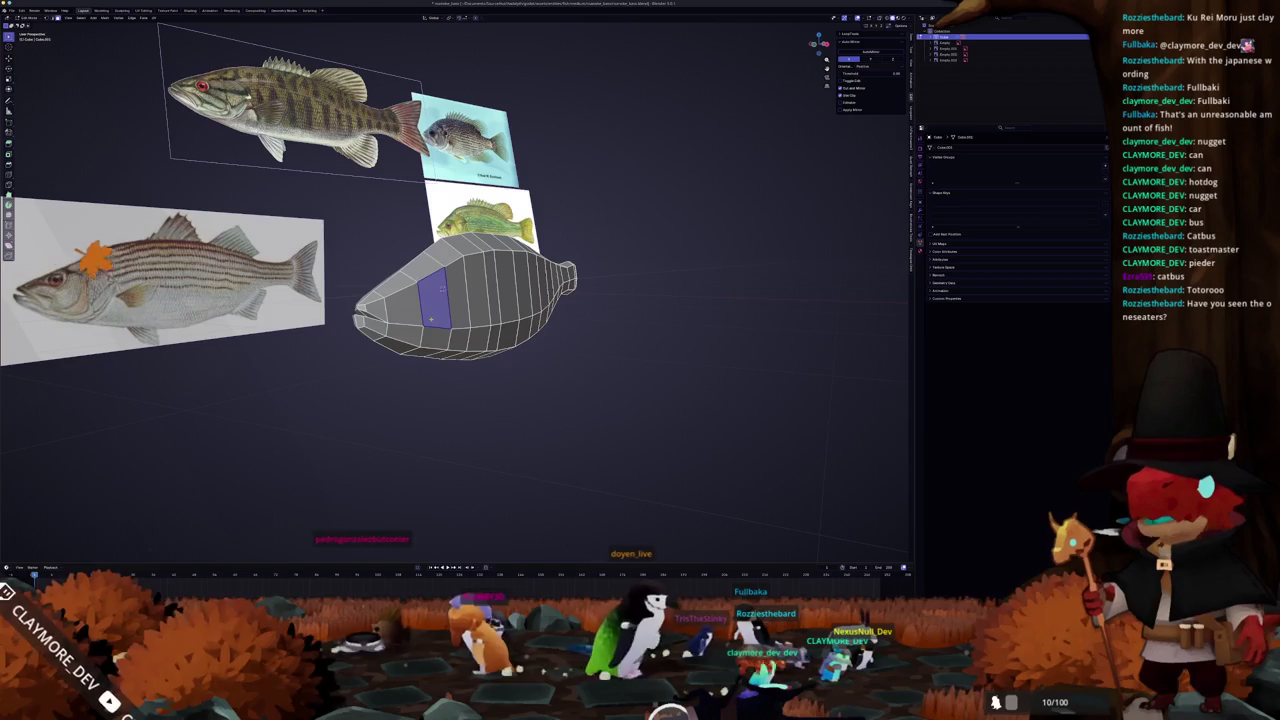
- Set up a zoomed Right Ortho X-ray view centred on the fish head
key("KP_3")
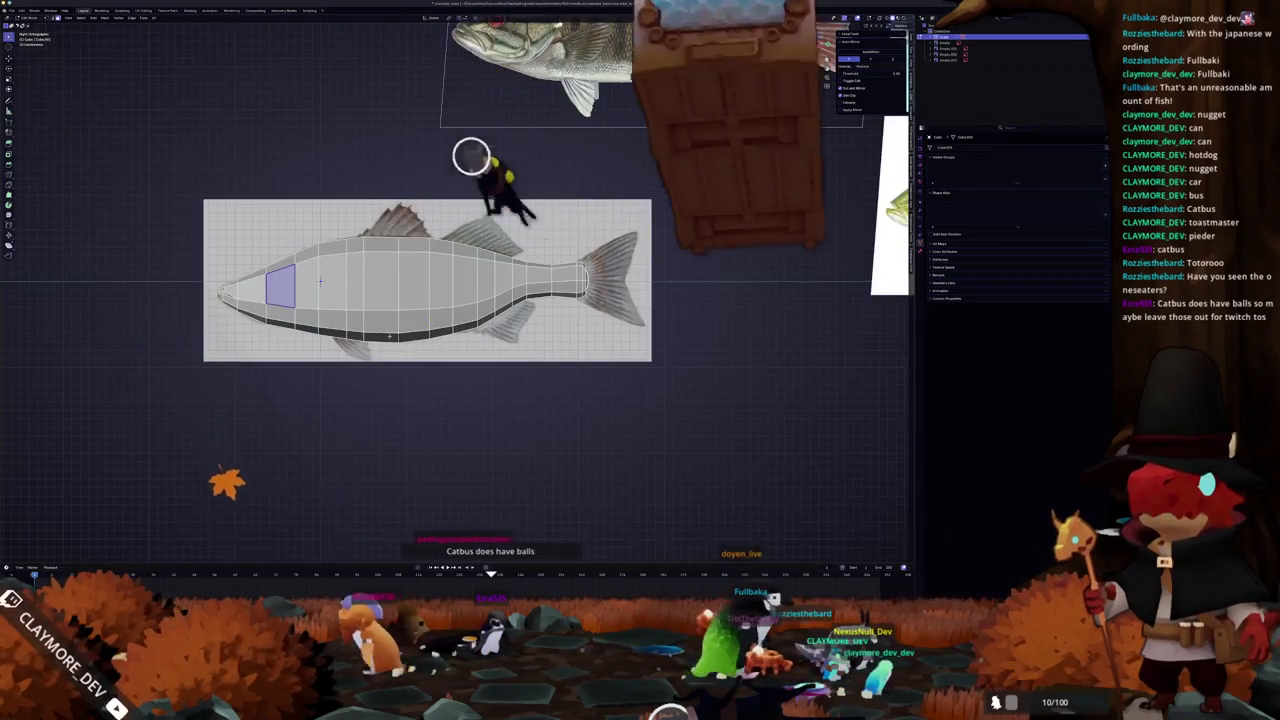
scroll(259, 278, "up", 2)
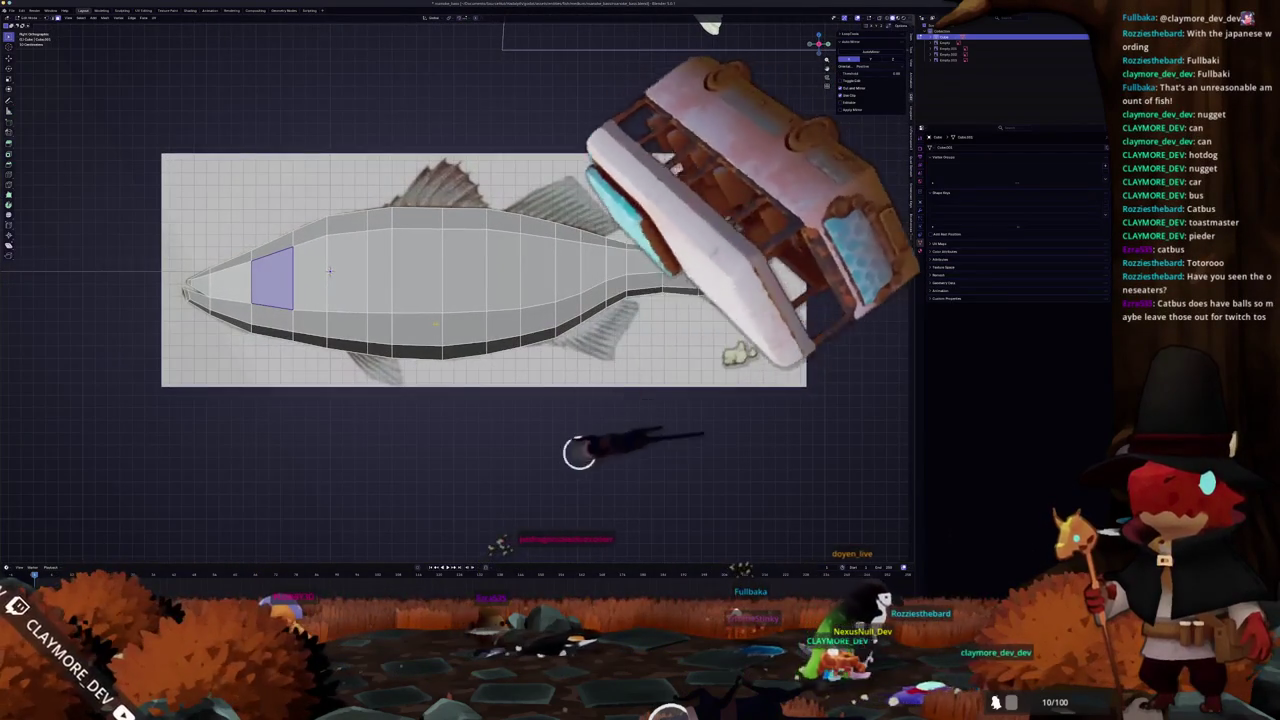
scroll(304, 267, "up", 1)
key("alt+z")
middle_click_drag(304, 267, 618, 310, "shift")
scroll(506, 297, "up", 2)
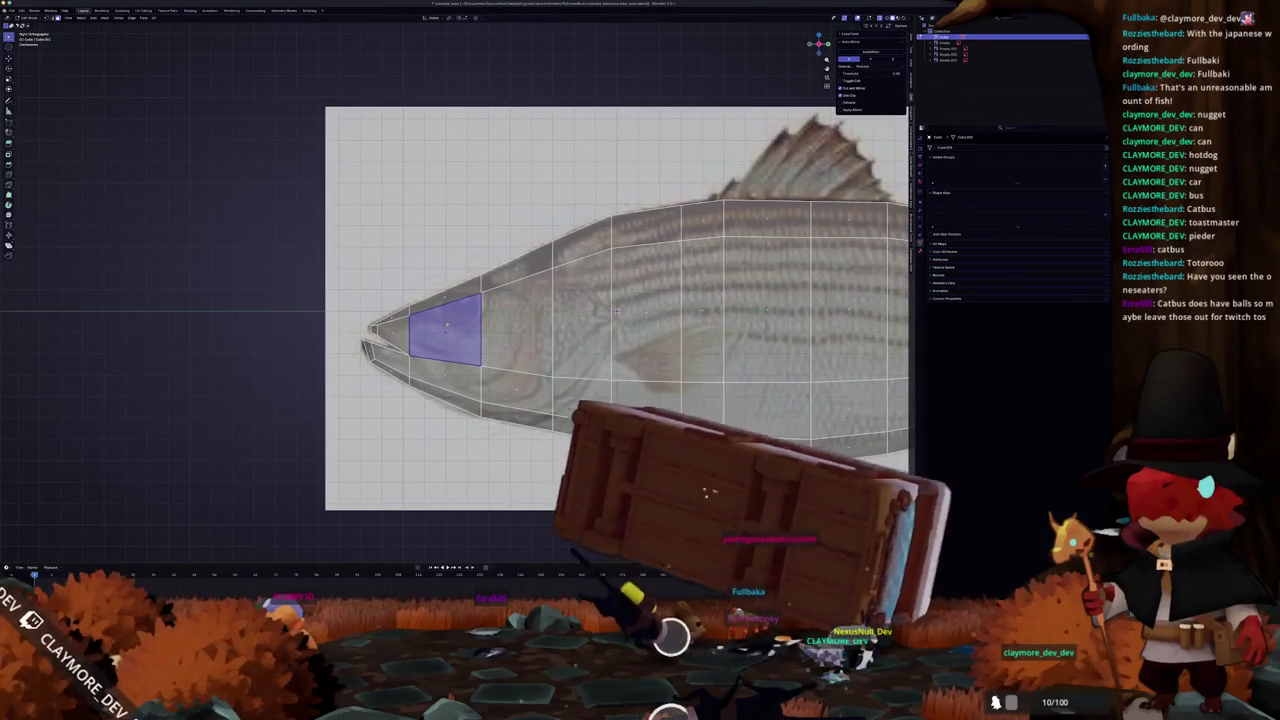
- Circle-select the front head face and inset it into a smaller face near the eye
key("alt+a")
key("alt+z")
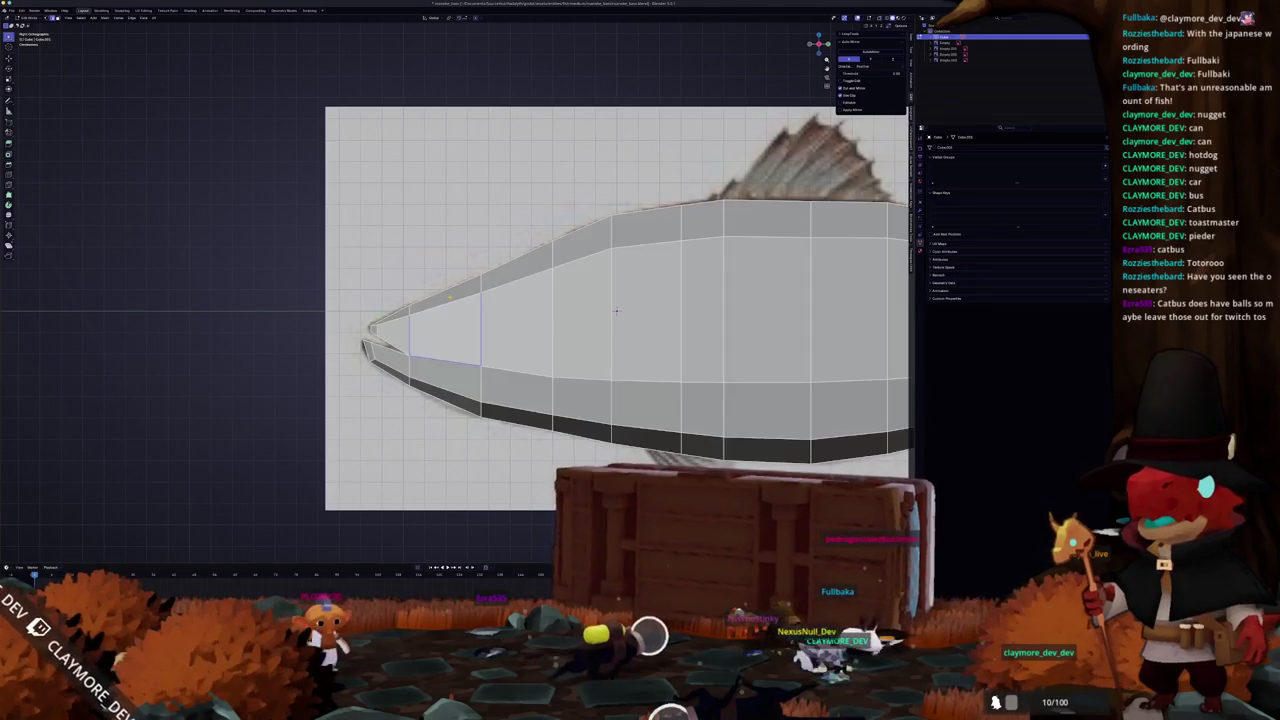
key("alt+z")
scroll(640, 312, "up", 1)
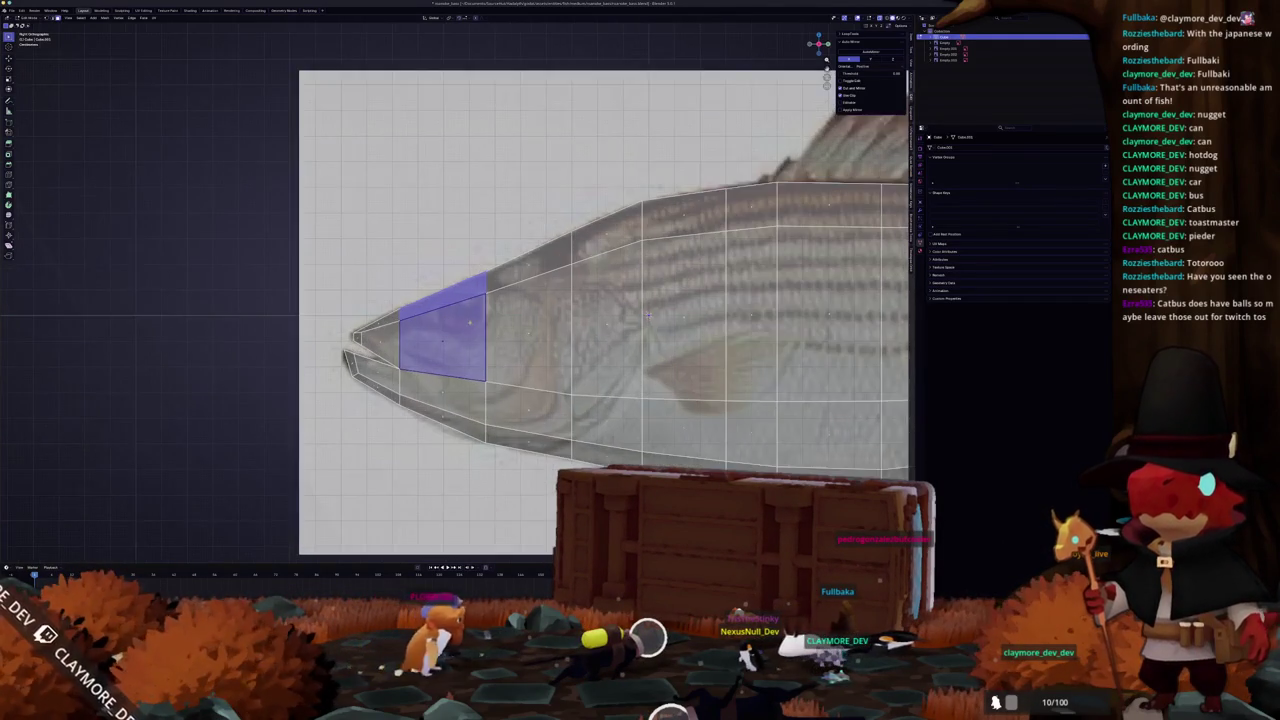
middle_click_drag(648, 312, 686, 318, "shift")
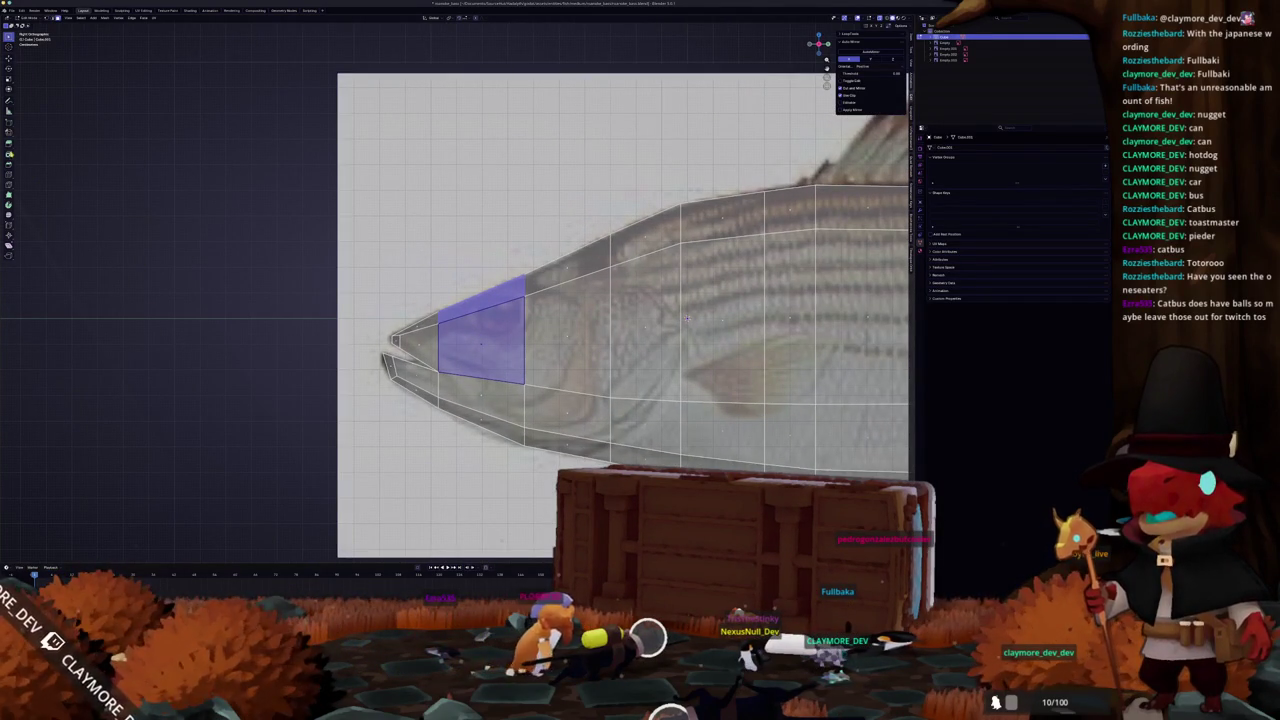
key("c")
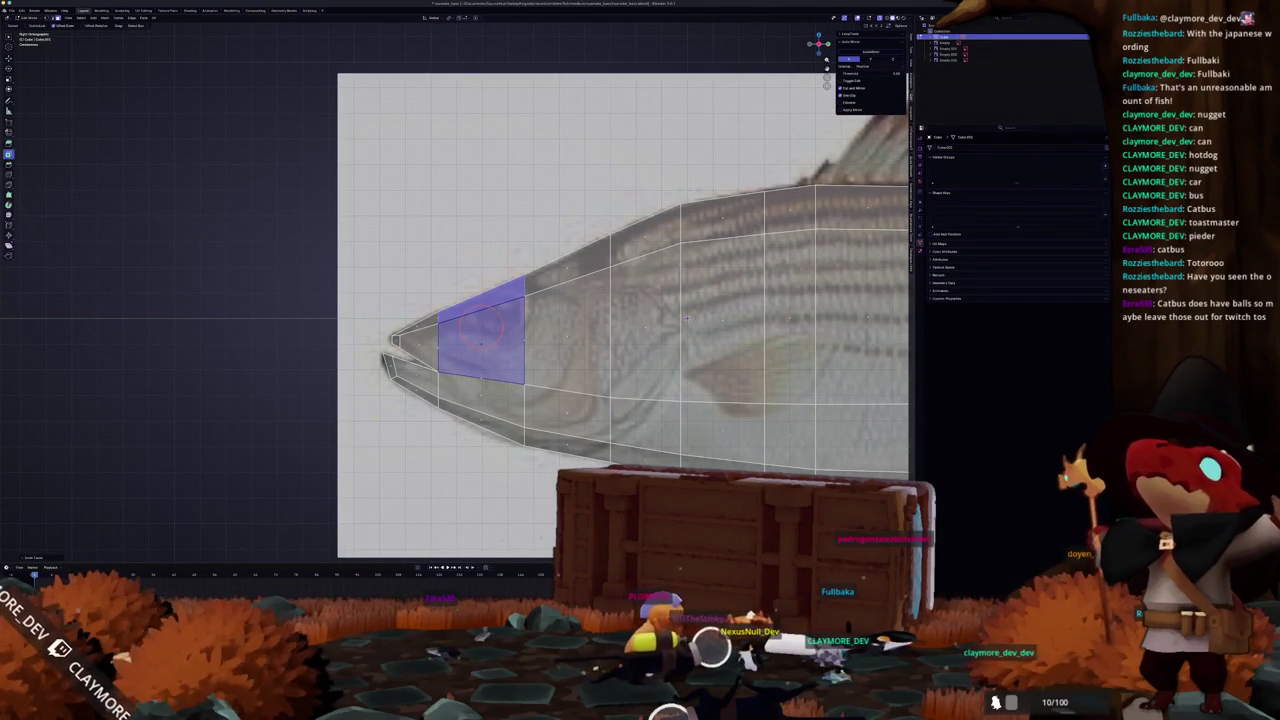
key("i")
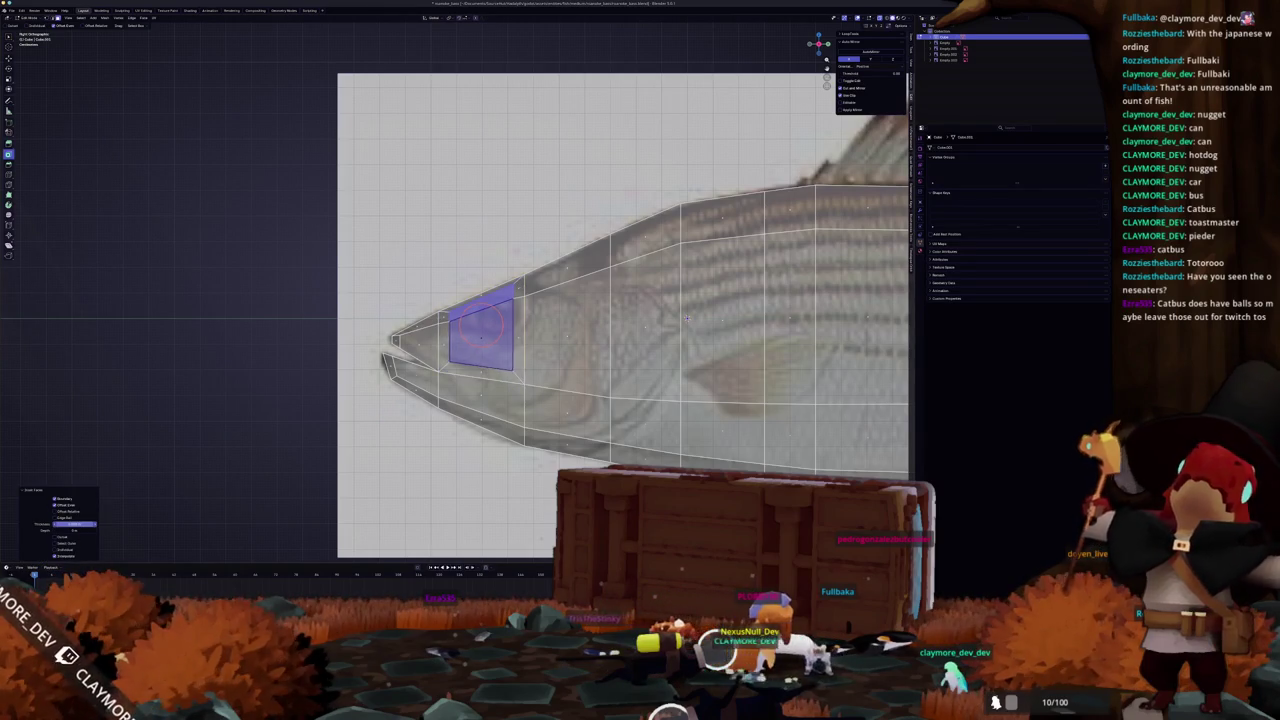
left_click(480, 322)
key("ctrl+z")
scroll(740, 325, "up", 2)
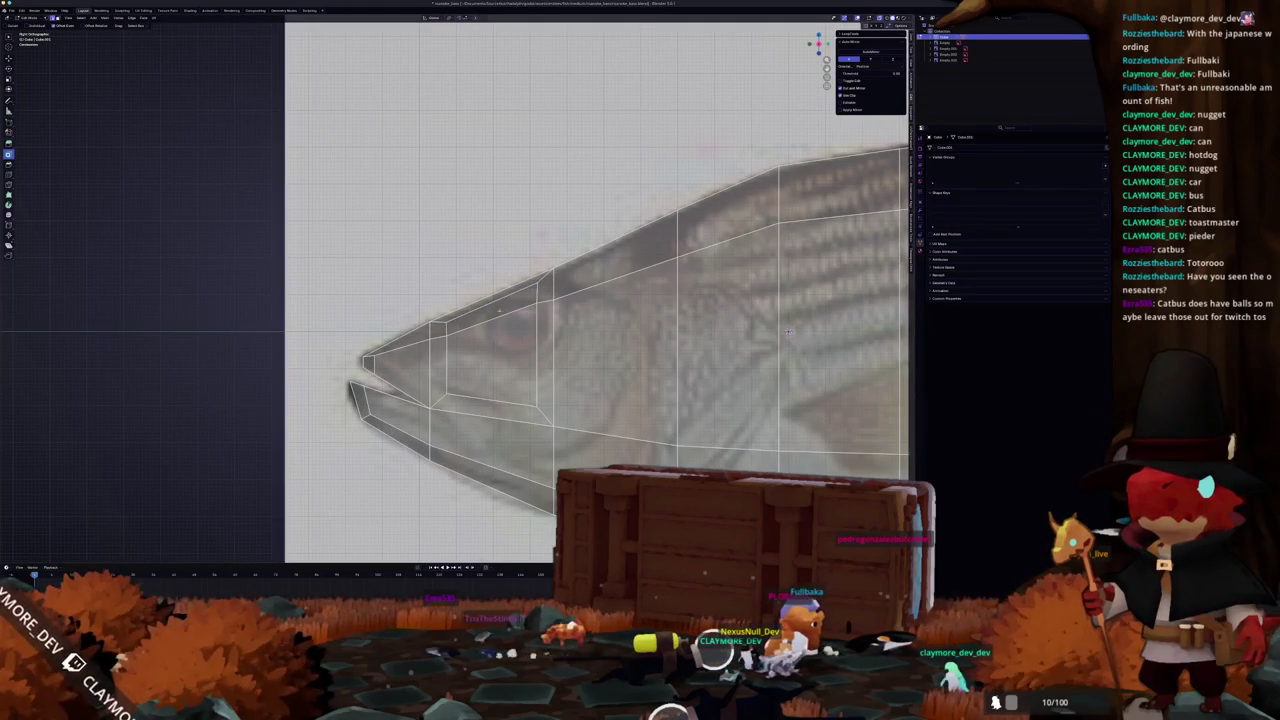
- Select the edges near the eye, fill them, and move and rotate them over the reference eye
right_click(490, 298, "shift")
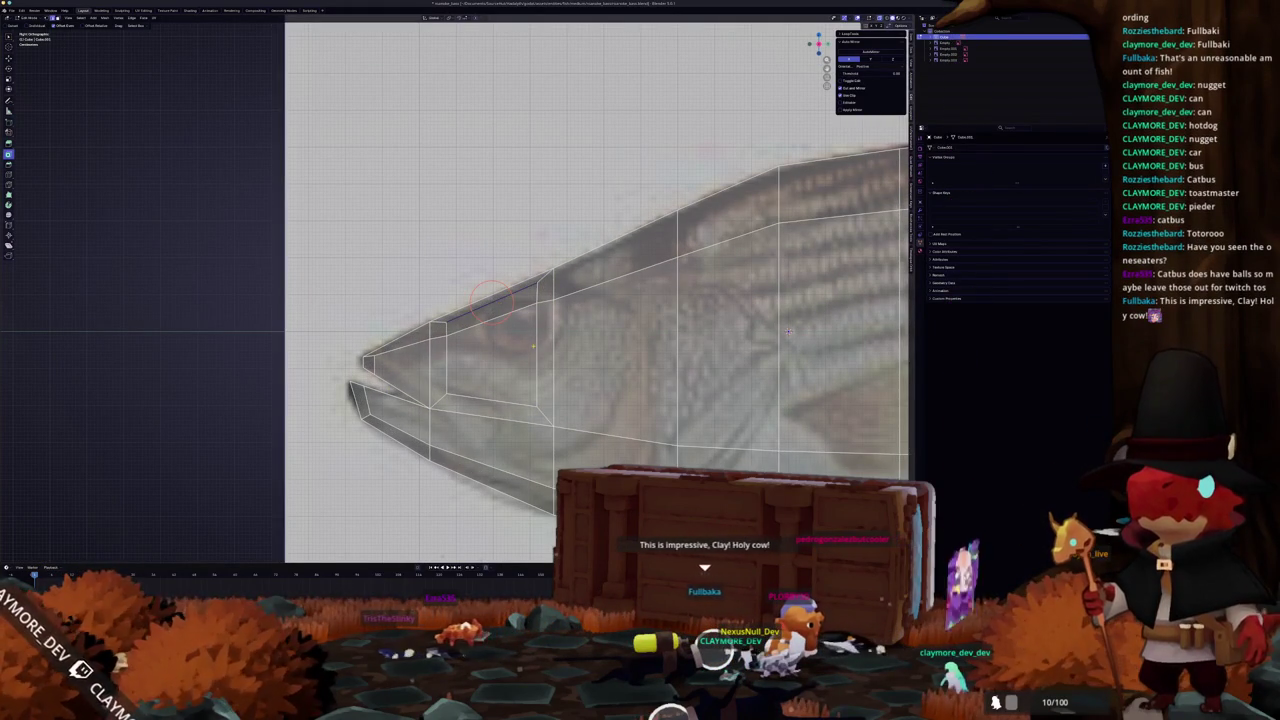
left_click(485, 398)
key("f")
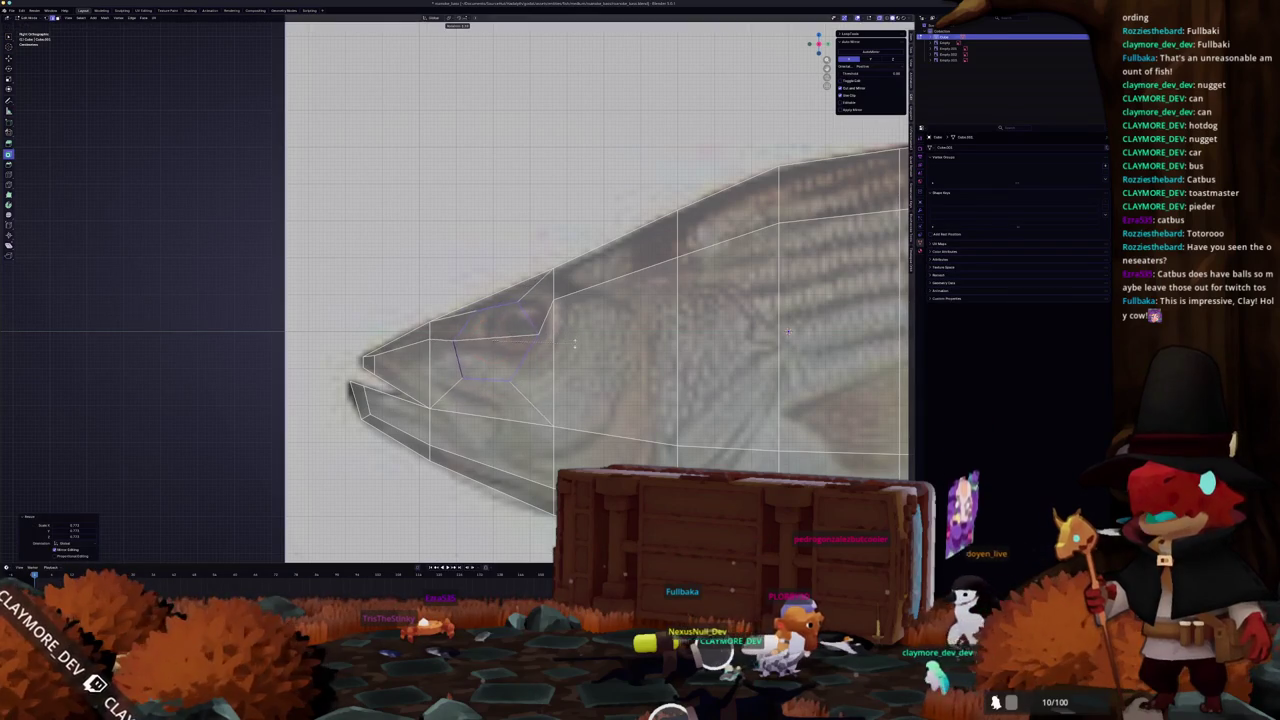
key("g")
left_click(590, 330)
key("r")
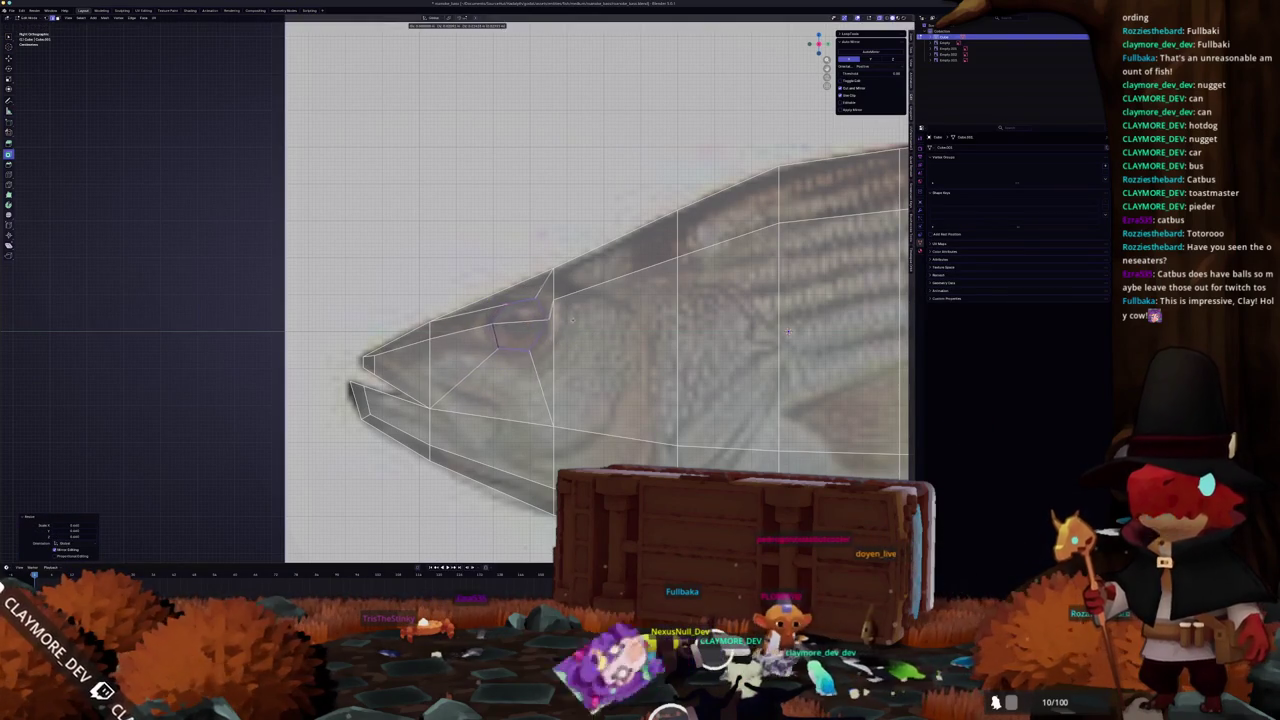
left_click(562, 323)
- Merge and nudge the eye vertex ring into its final shape, then check from the top view
key("m")
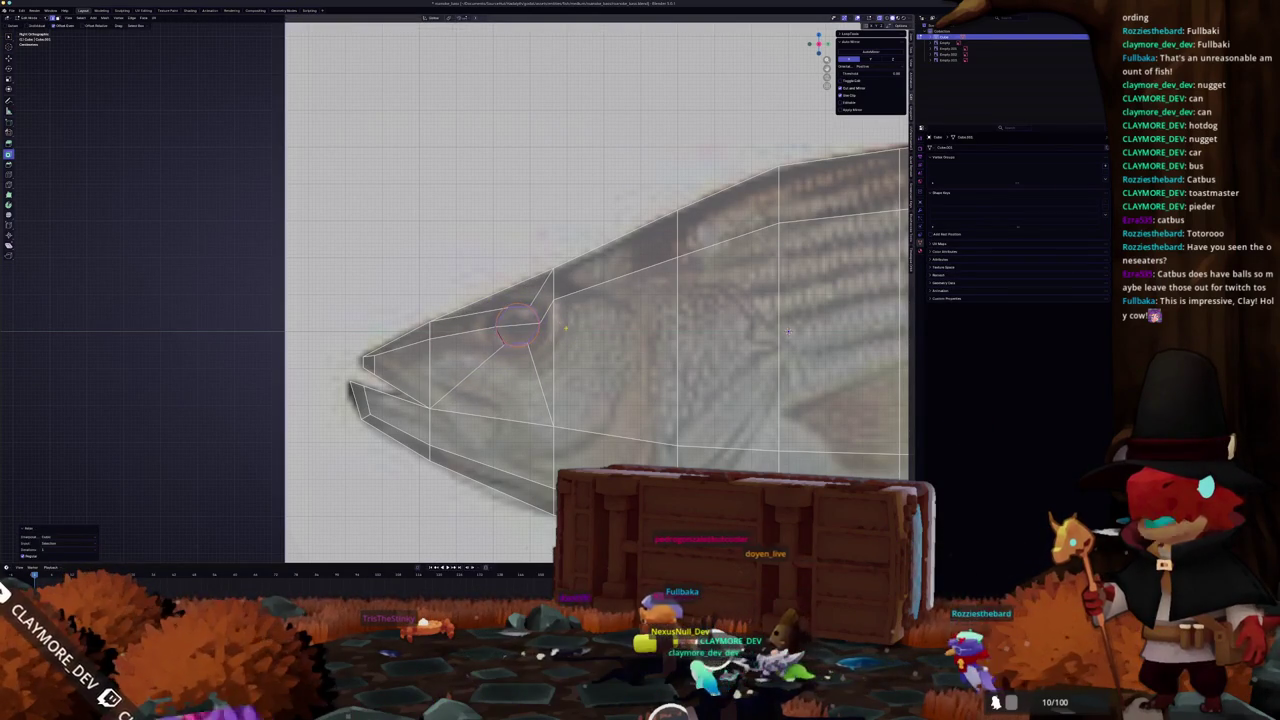
key("g")
key("Return")
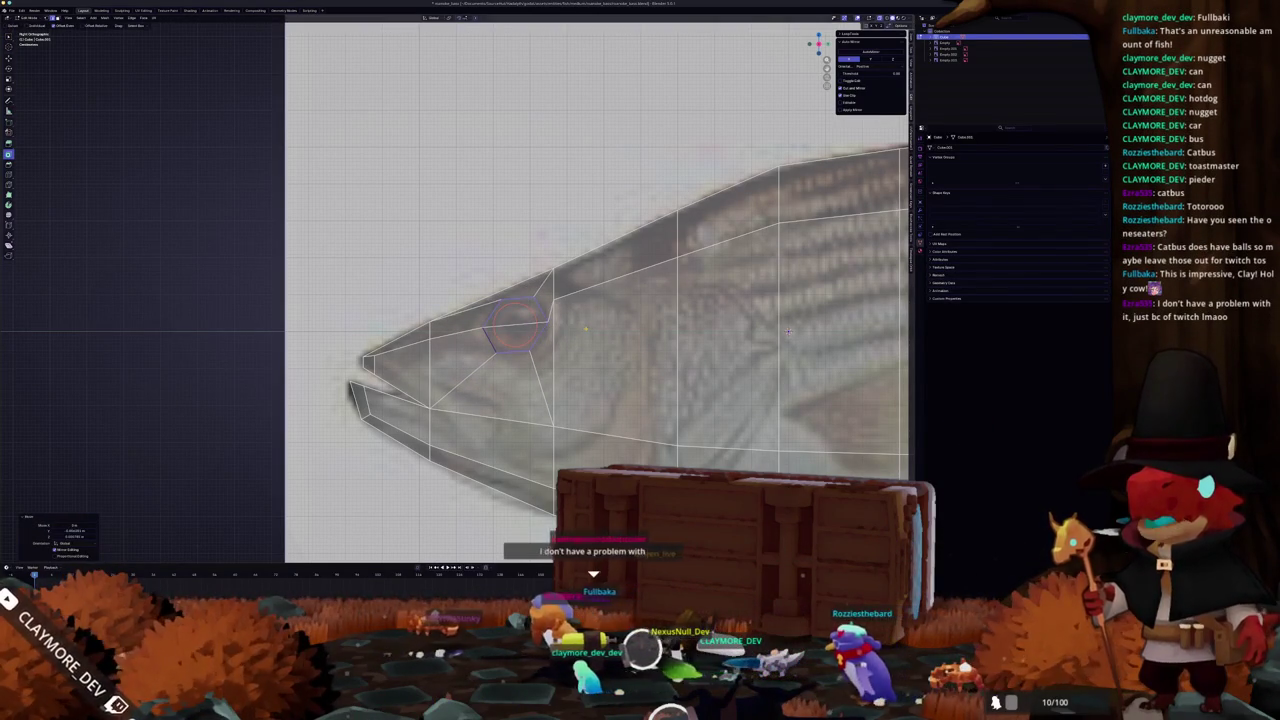
key("KP_7")
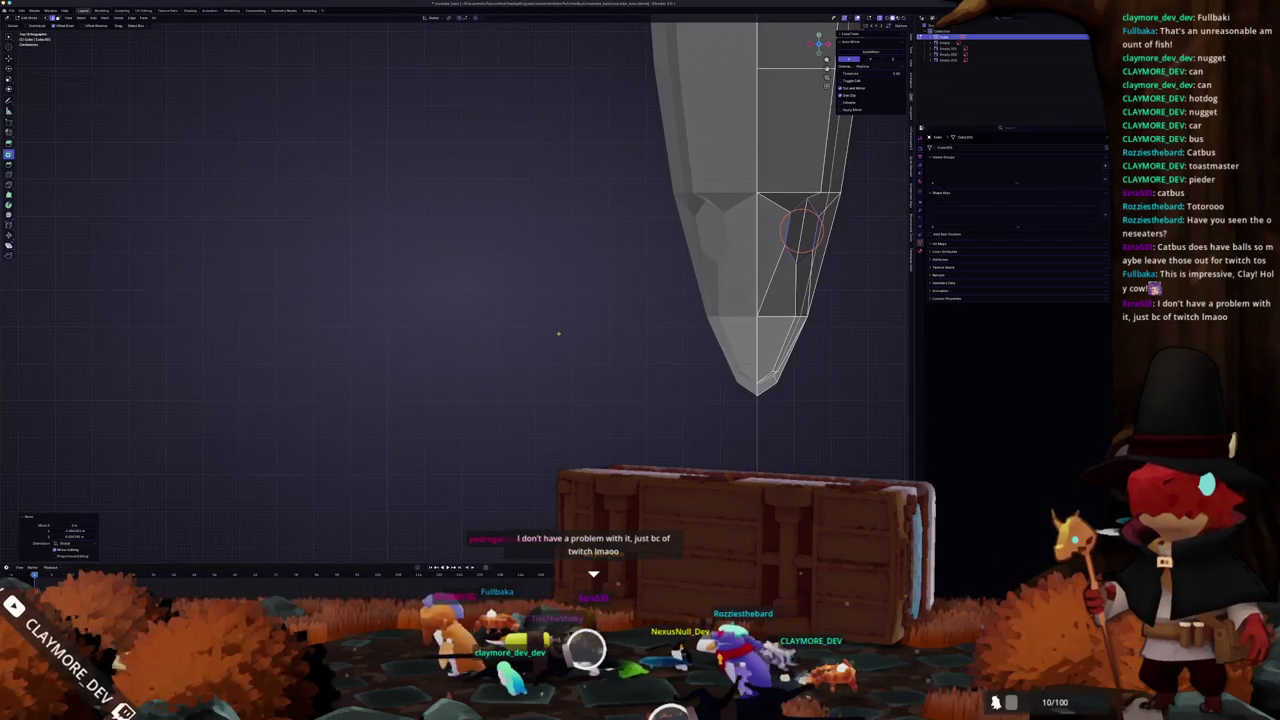
middle_click_drag(555, 255, 590, 358)
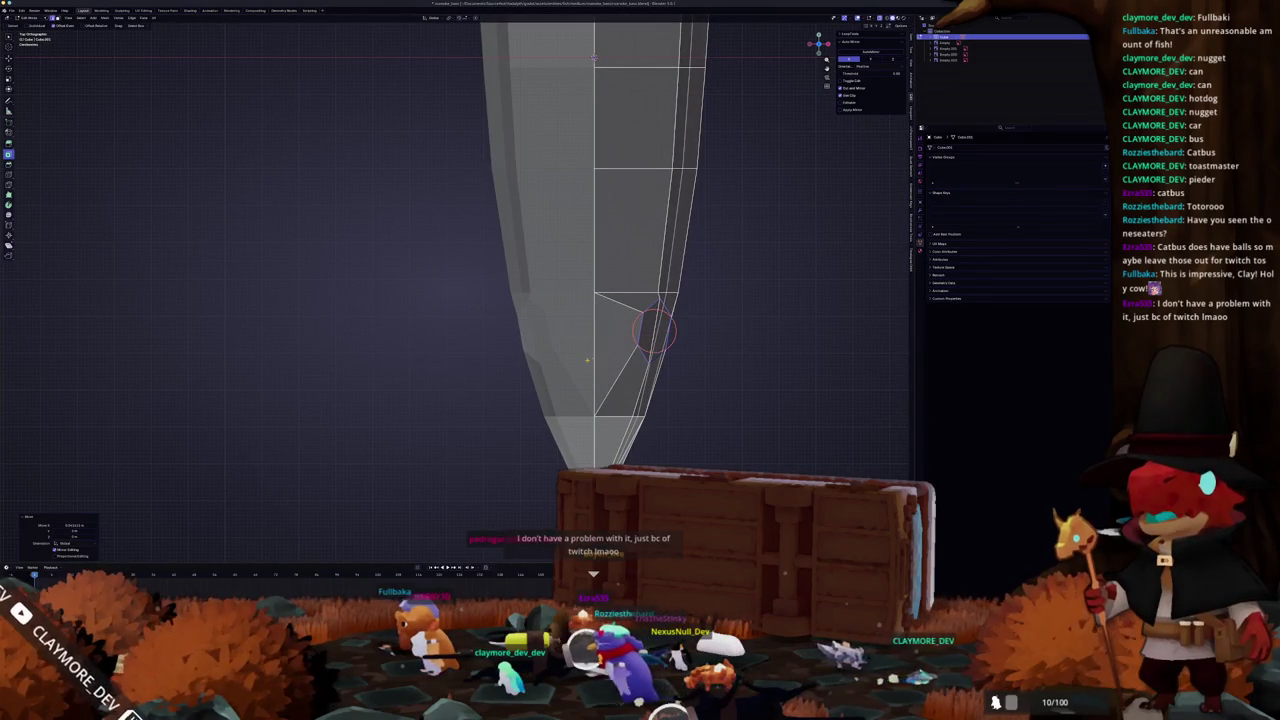
key("KP_1")
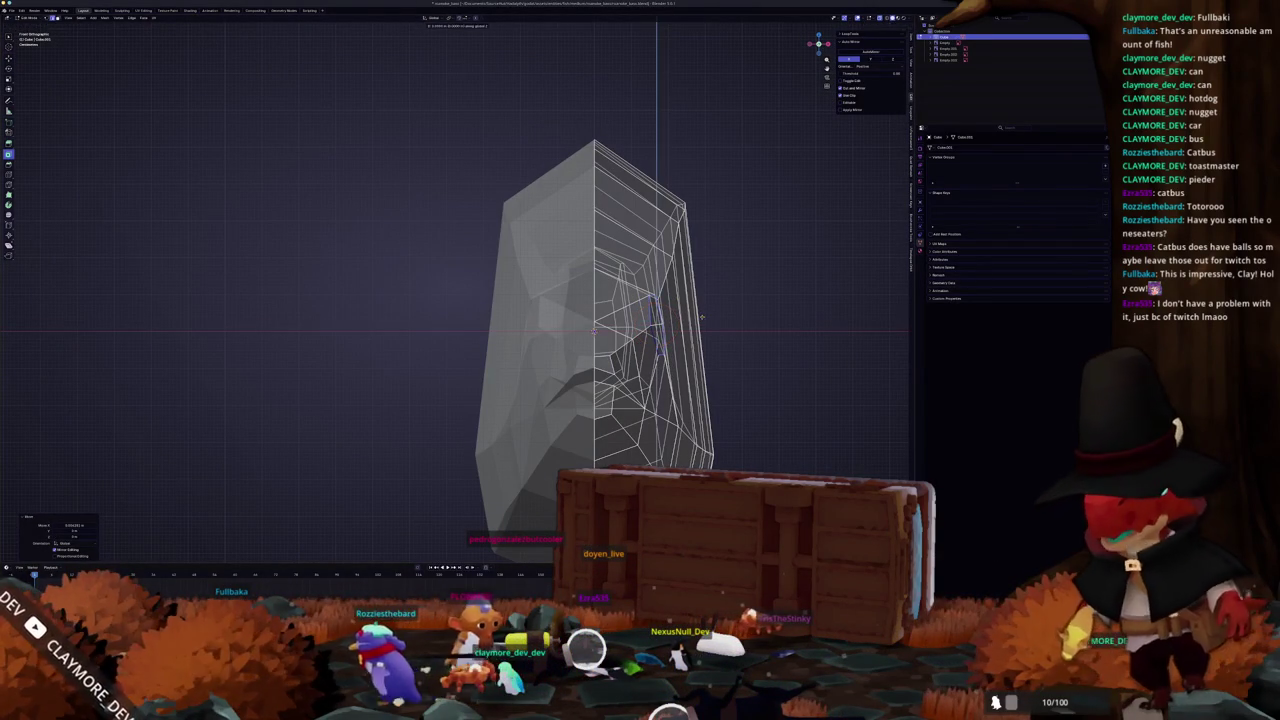
middle_click_drag(701, 317, 560, 300)
mouse_move(347, 282)
middle_mouse_down()
mouse_move(753, 341)
mouse_move(520, 343)
middle_mouse_up()
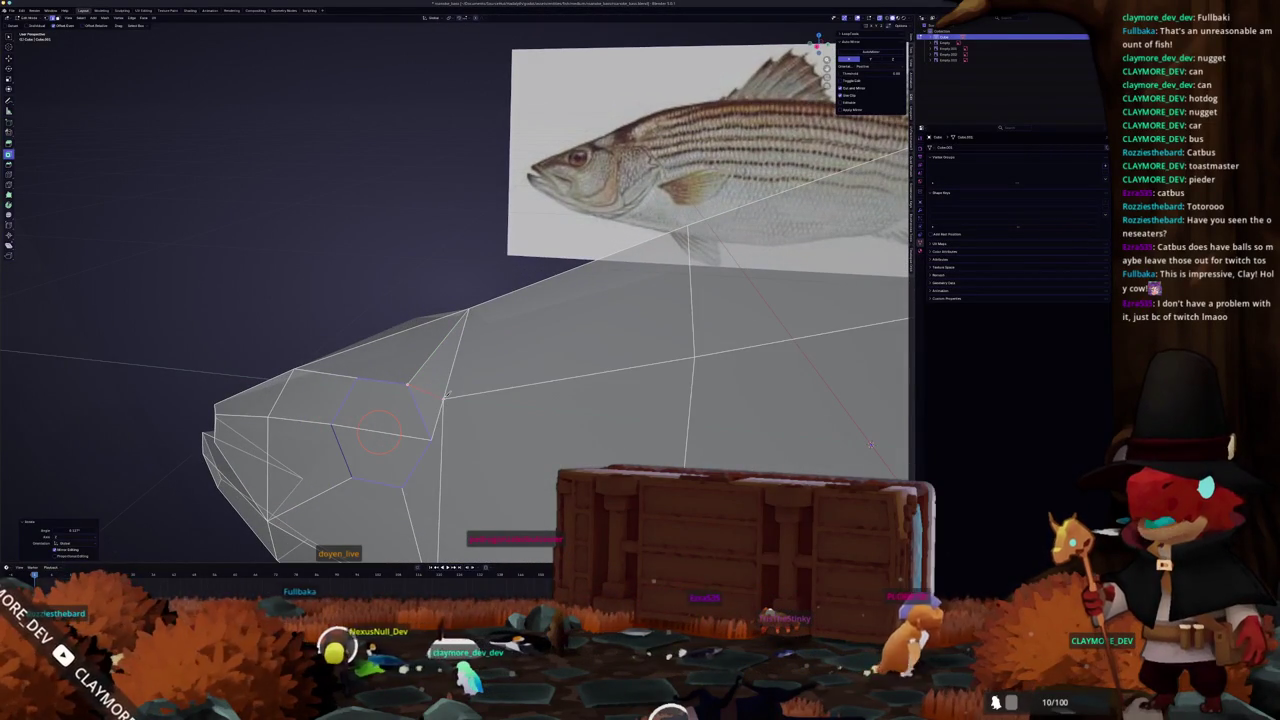
- Knife-cut a new edge from the vertex beside the eye
middle_click_drag(390, 425, 605, 335)
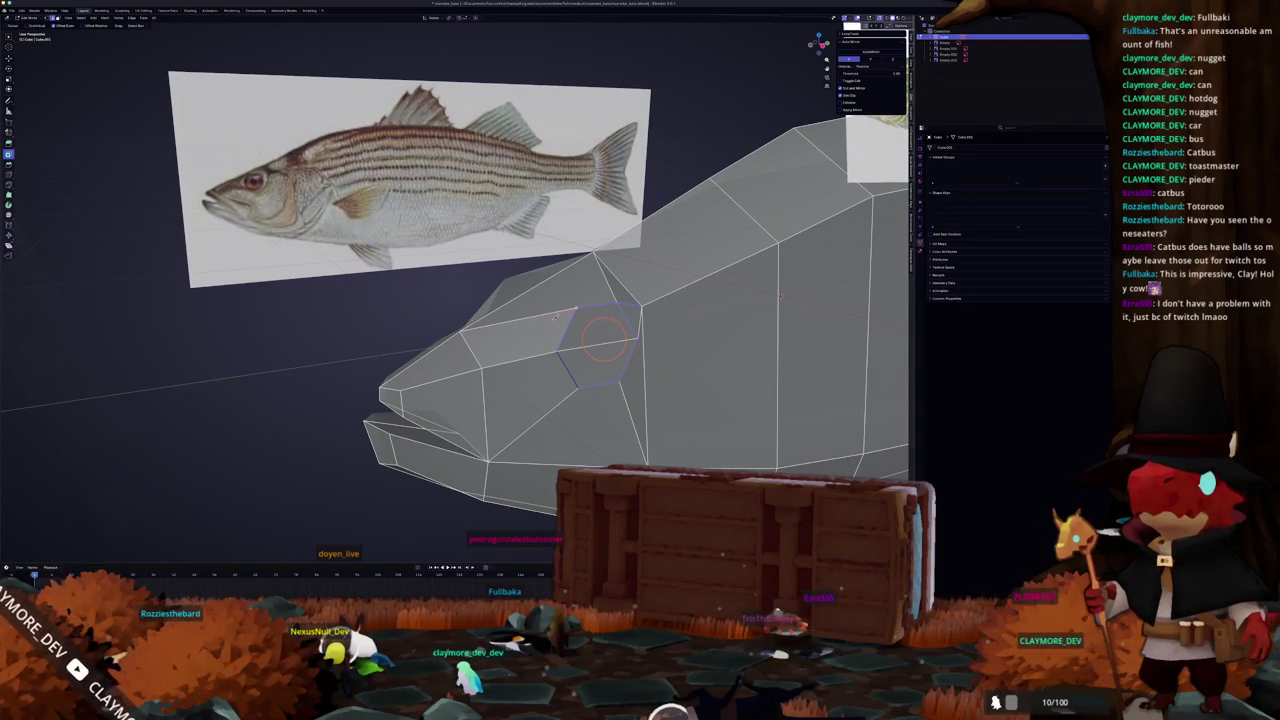
left_click(573, 311)
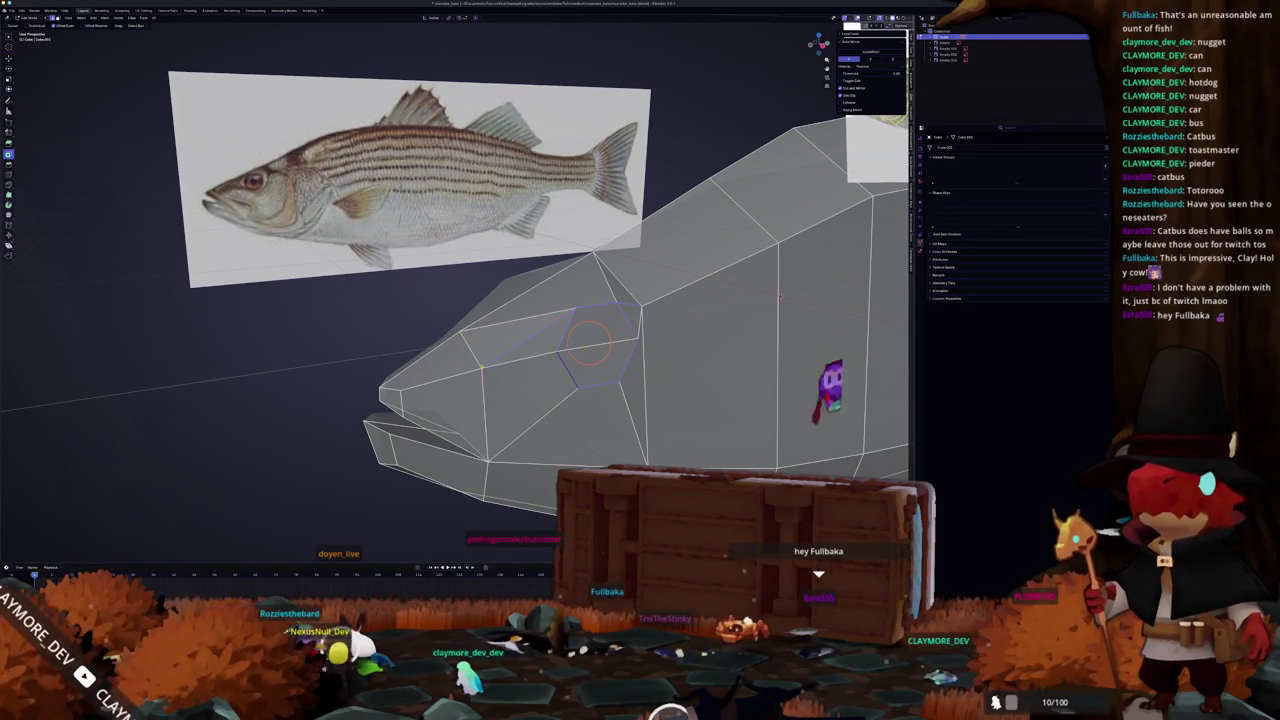
mouse_move(590, 342)
middle_mouse_down()
mouse_move(531, 354)
mouse_move(484, 385)
middle_mouse_up()
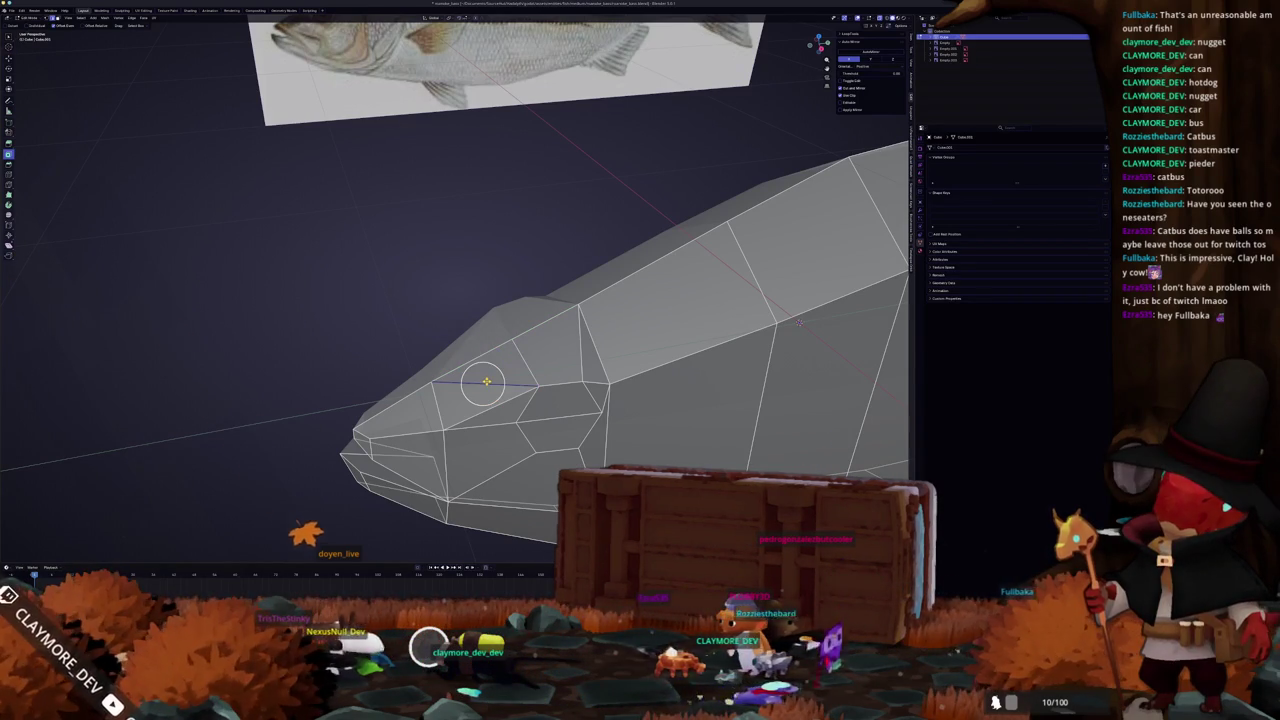
key("Return")
- Dissolve the edge beside the eye
middle_click_drag(486, 380, 502, 369)
mouse_move(778, 292)
middle_mouse_down()
mouse_move(857, 343)
mouse_move(852, 371)
middle_mouse_up()
key("x")
left_click(517, 318)
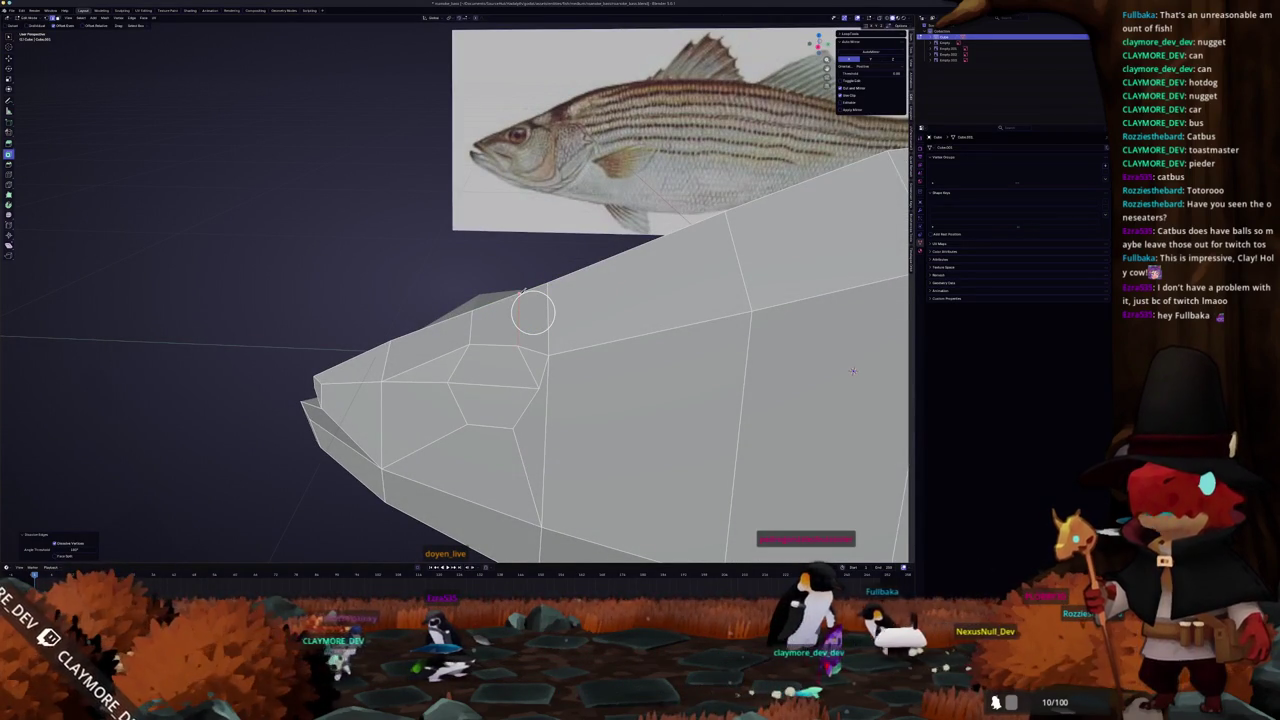
- Slide two head vertices along their edges into better positions
mouse_move(852, 371)
middle_mouse_down()
mouse_move(810, 300)
mouse_move(879, 300)
middle_mouse_up()
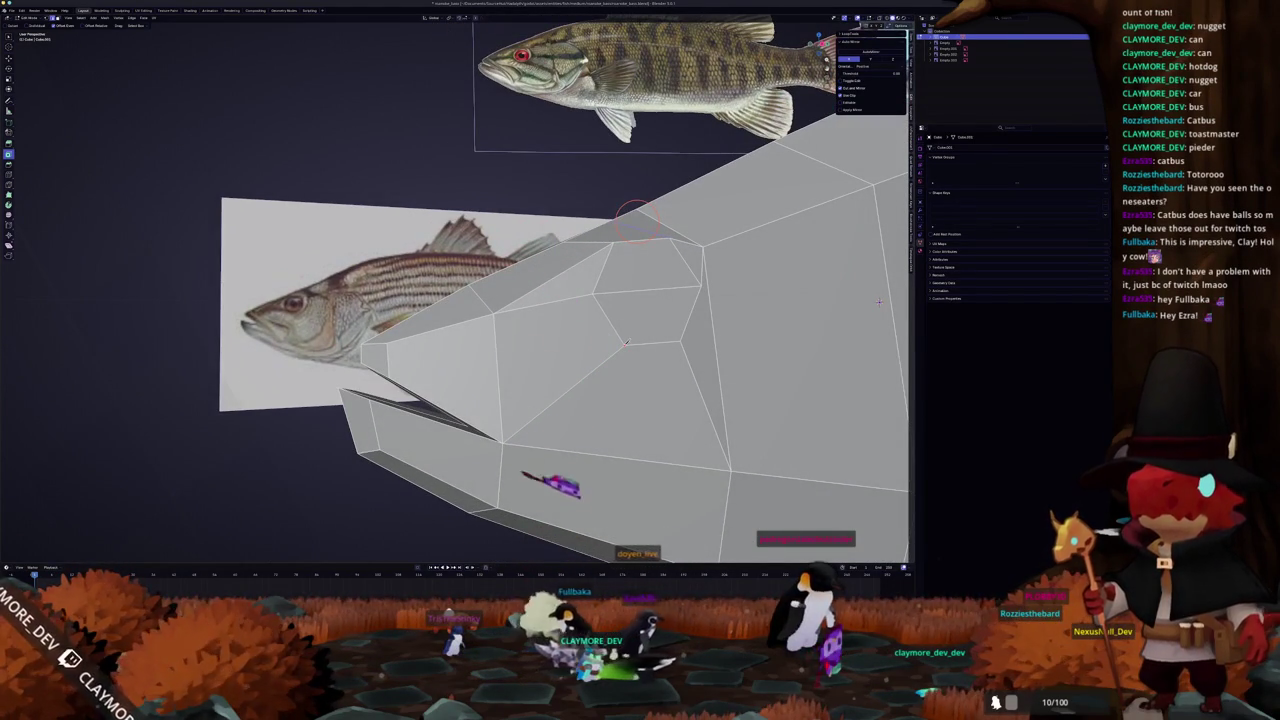
mouse_move(879, 300)
middle_mouse_down()
mouse_move(865, 297)
mouse_move(860, 328)
middle_mouse_up()
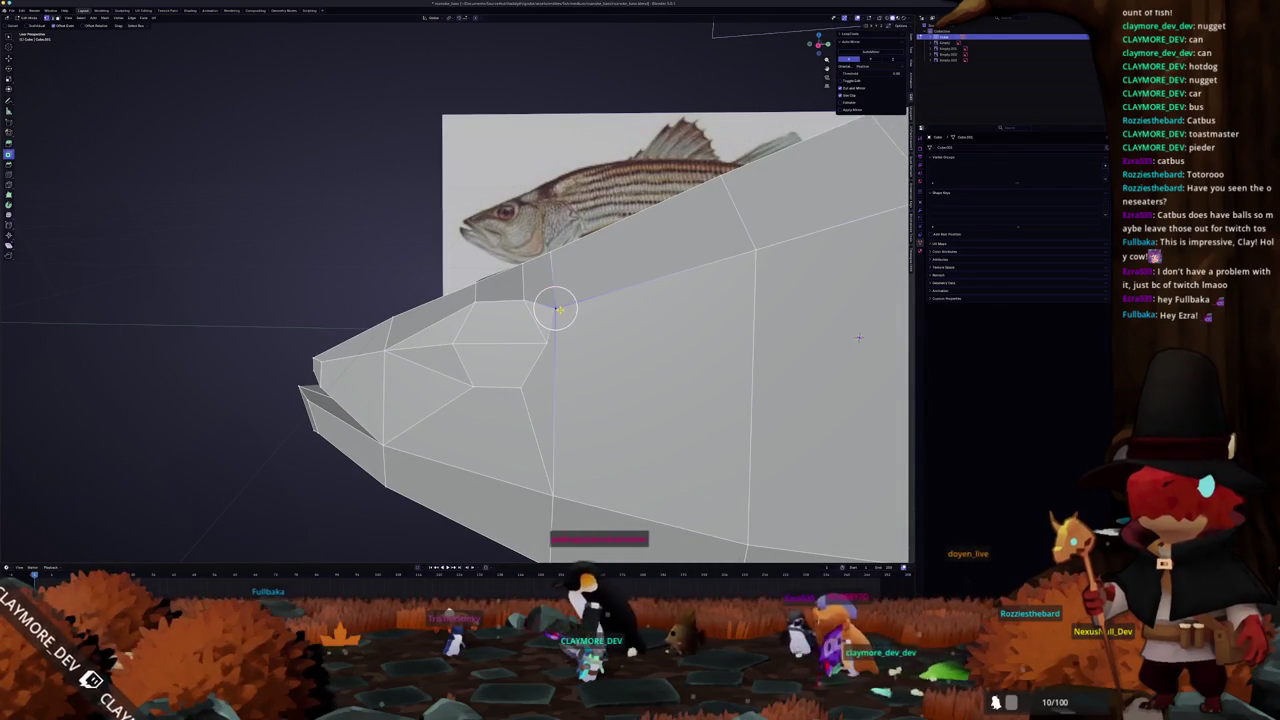
key("shift+v")
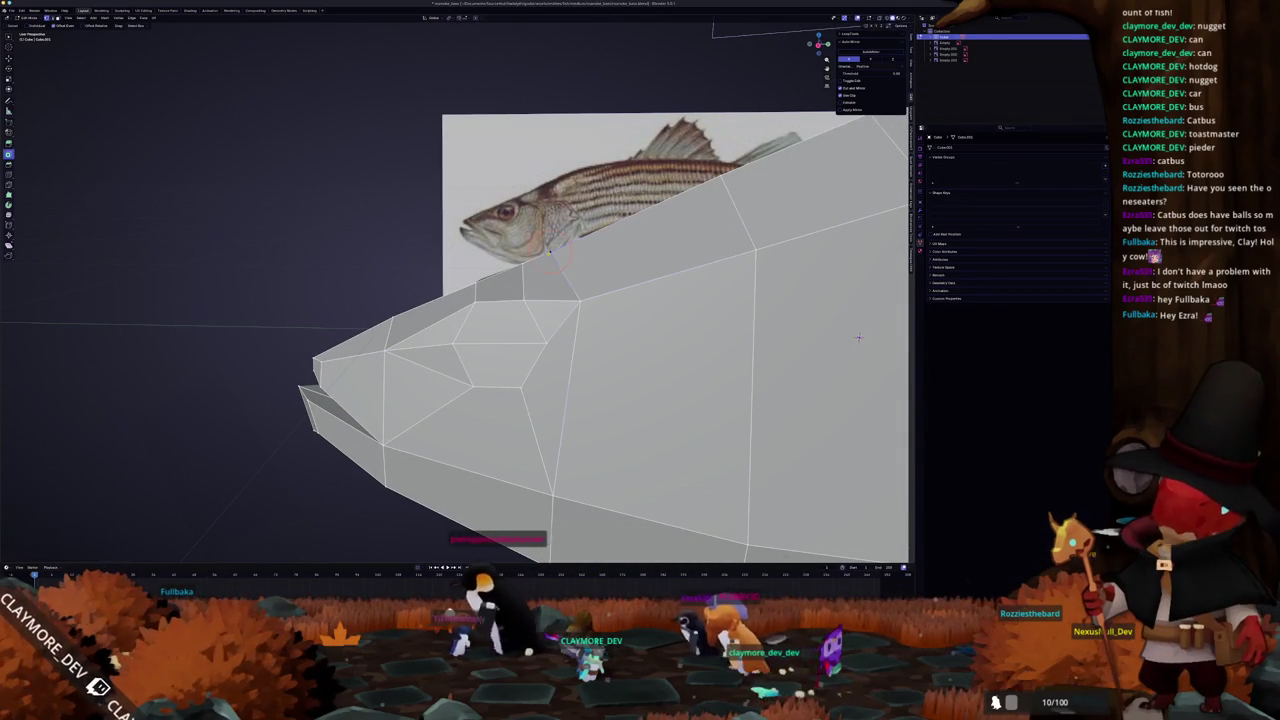
left_click(858, 337)
middle_click_drag(858, 337, 865, 295)
key("shift+v")
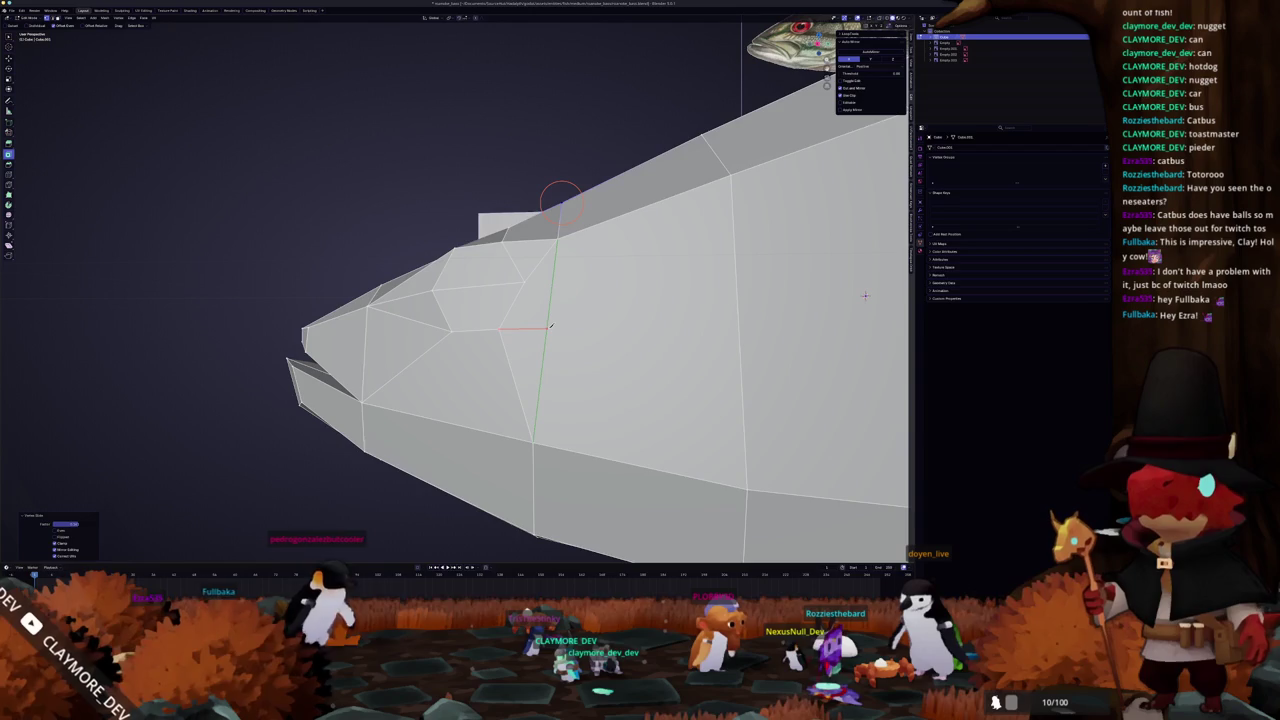
mouse_move(549, 326)
middle_mouse_down()
mouse_move(472, 353)
mouse_move(492, 332)
middle_mouse_up()
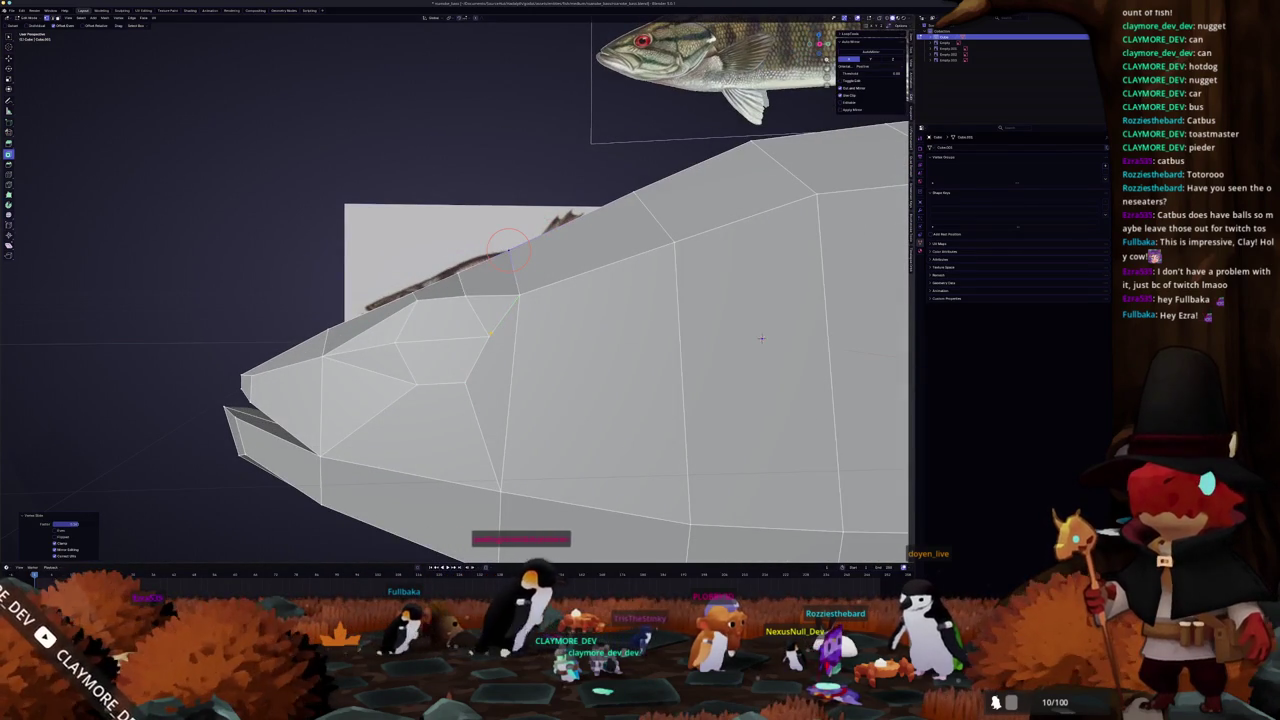
mouse_move(507, 246)
middle_mouse_down()
mouse_move(549, 295)
mouse_move(511, 320)
middle_mouse_up()
left_click(549, 295)
- Cut a new edge up to the top of the head, then switch to the Catbus image window
left_click(480, 243)
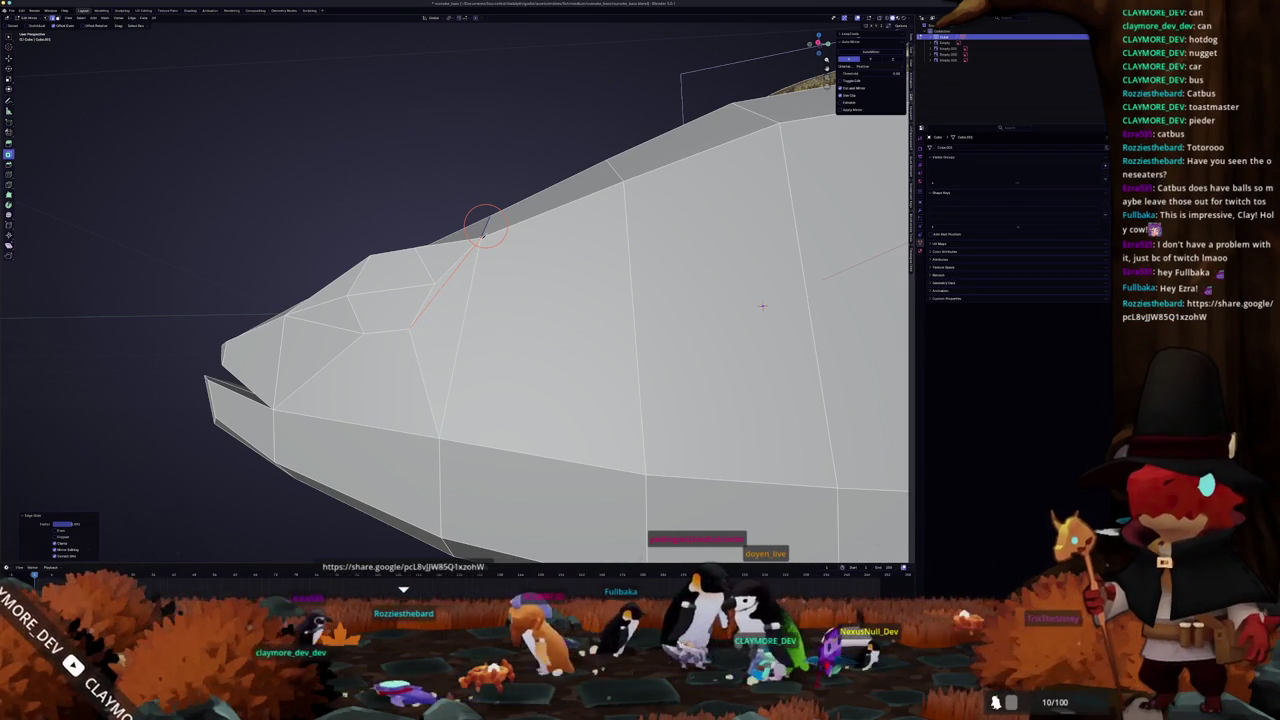
scroll(461, 258, "down", 2)
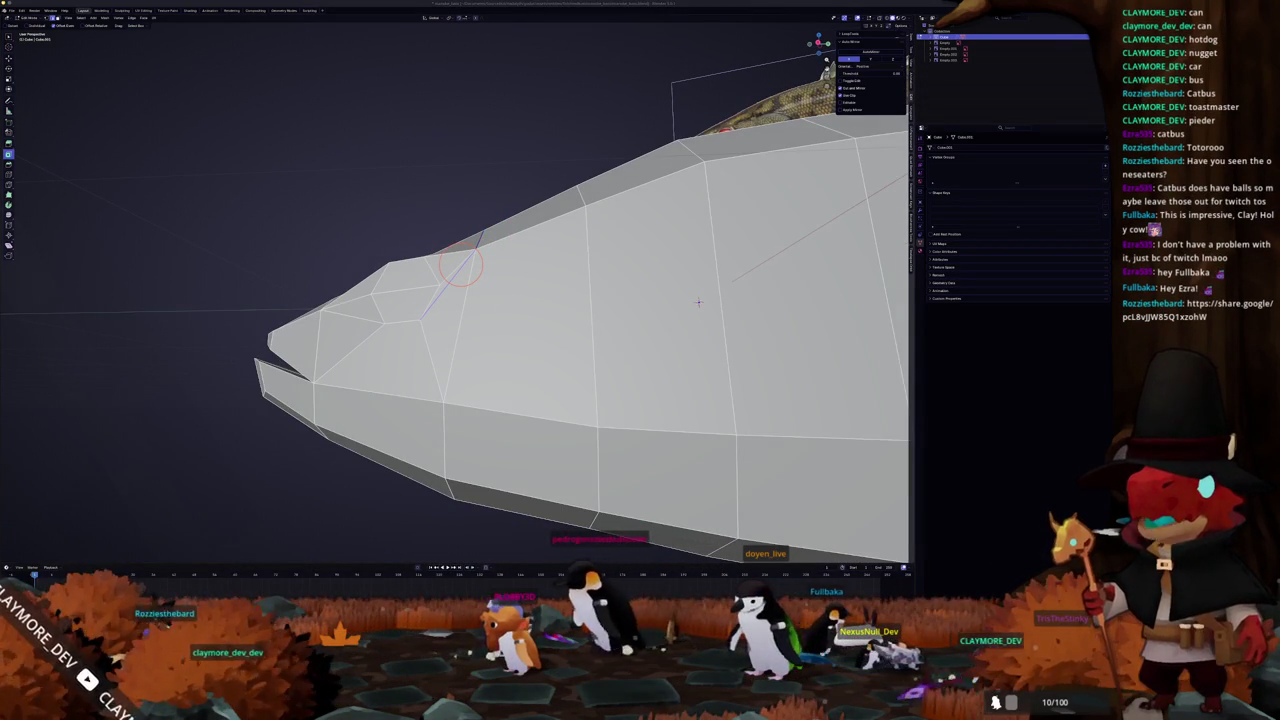
key("alt+Tab")
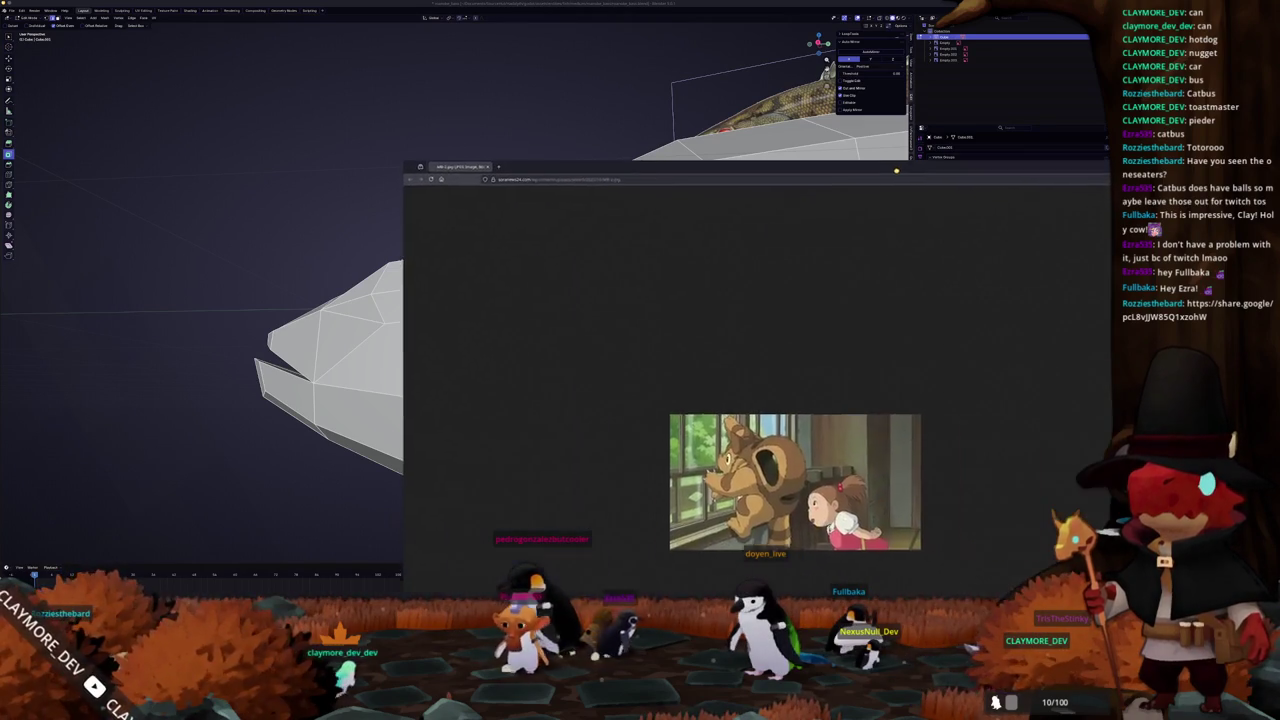
scroll(734, 241, "up", 3, "ctrl")
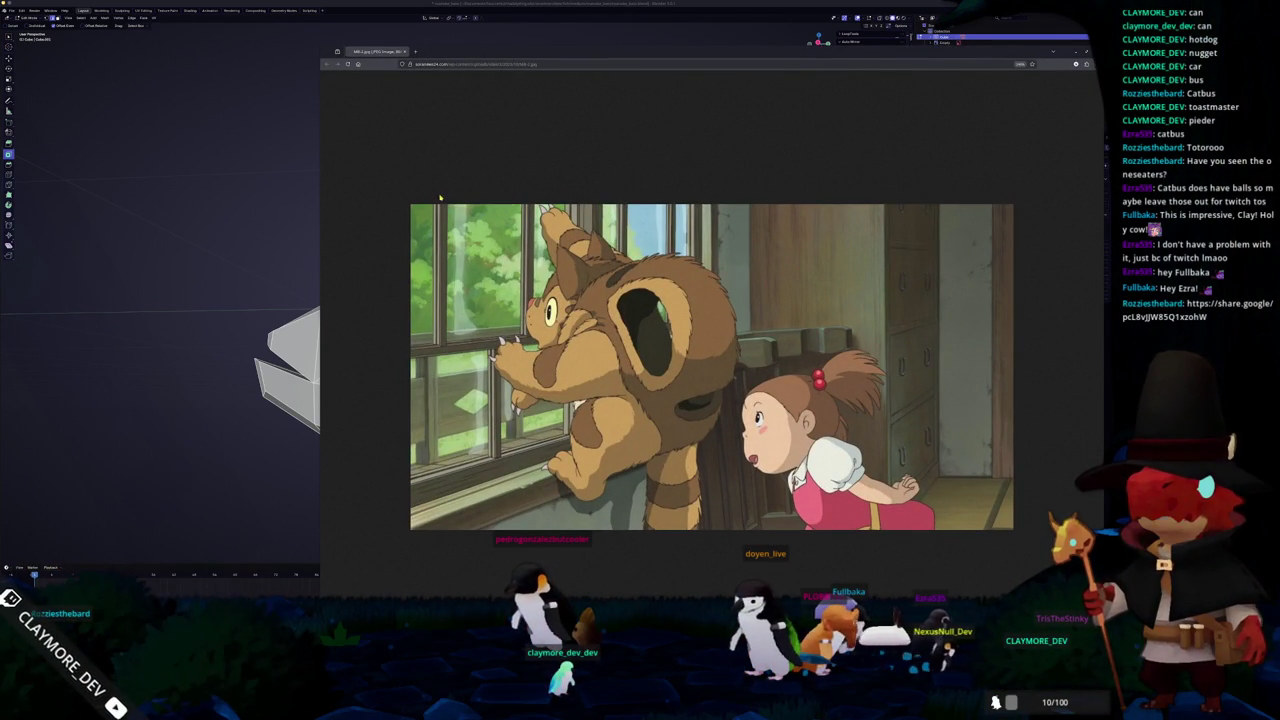
left_click_drag(319, 45, 614, 277)
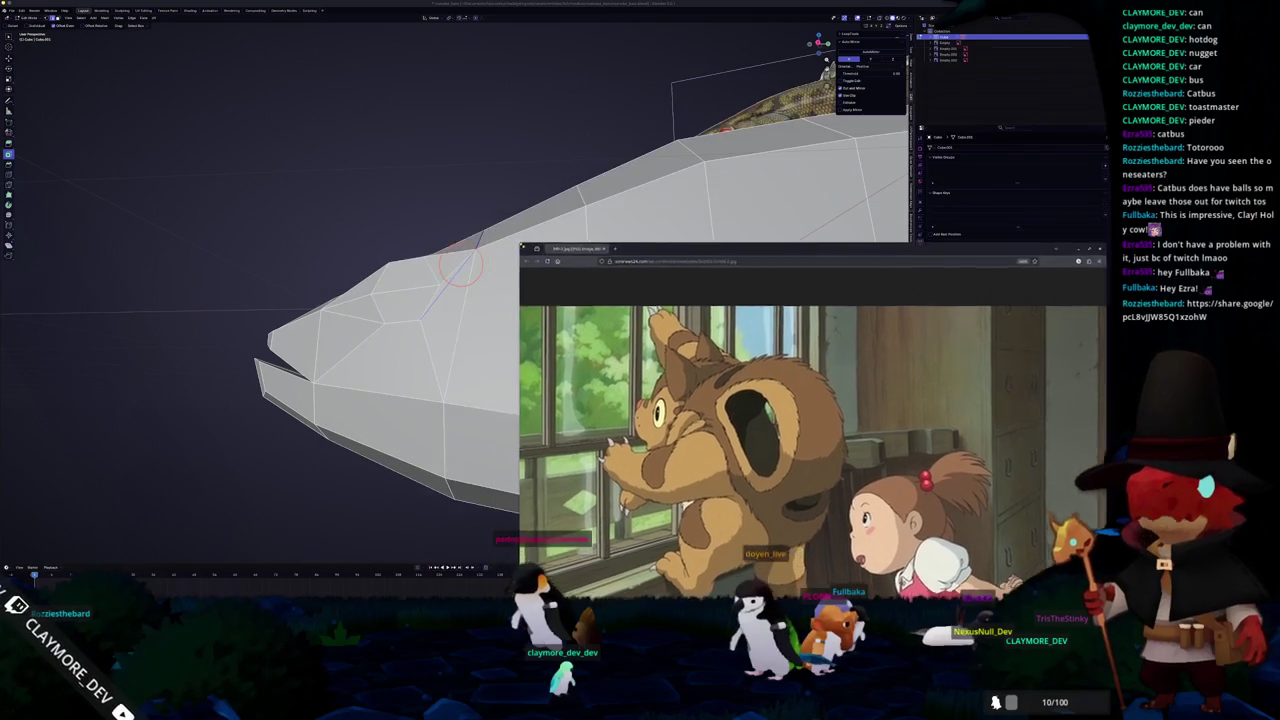
left_click_drag(709, 283, 593, 134)
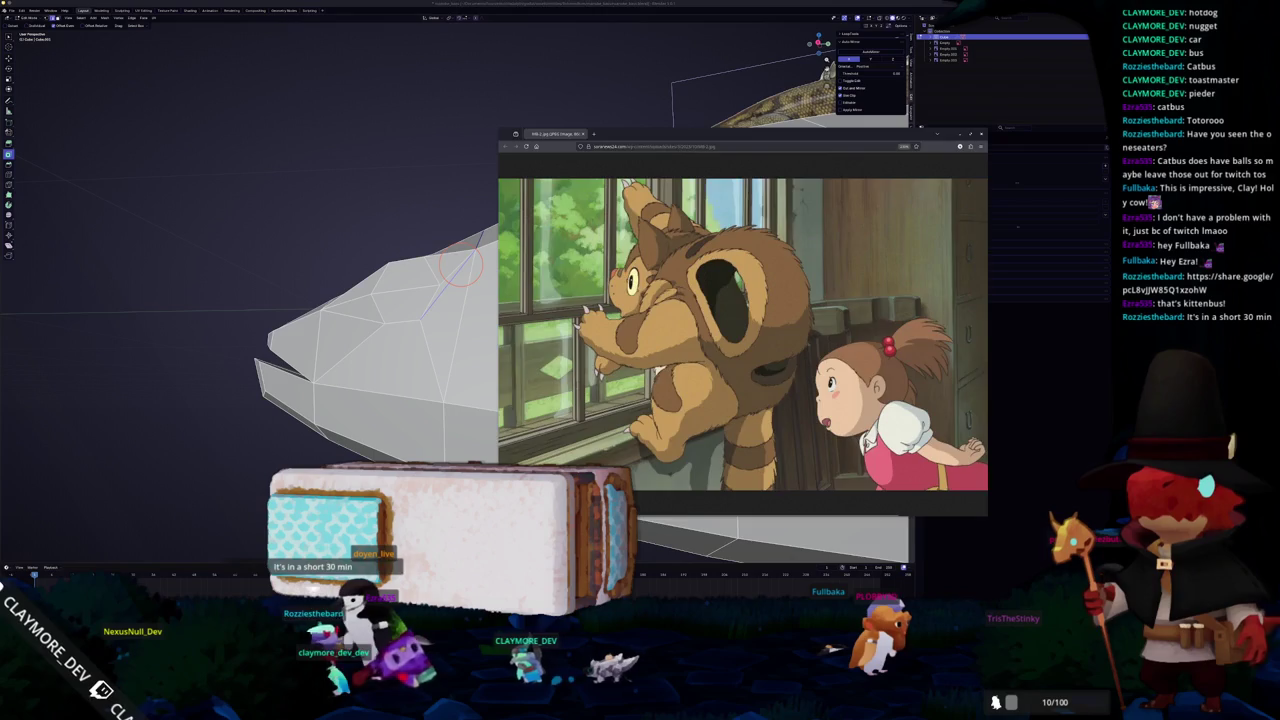
key("alt+Tab")
mouse_move(700, 380)
middle_mouse_down()
mouse_move(838, 377)
mouse_move(868, 362)
middle_mouse_up()
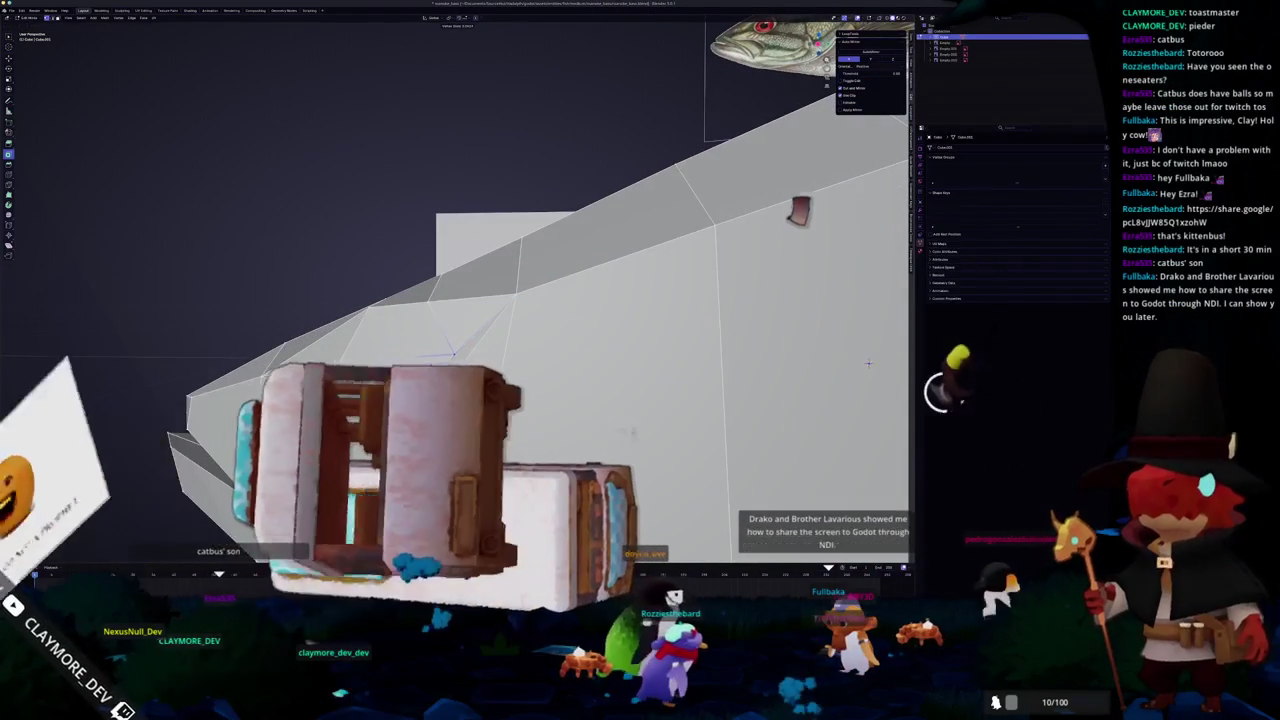
middle_click_drag(868, 362, 860, 371)
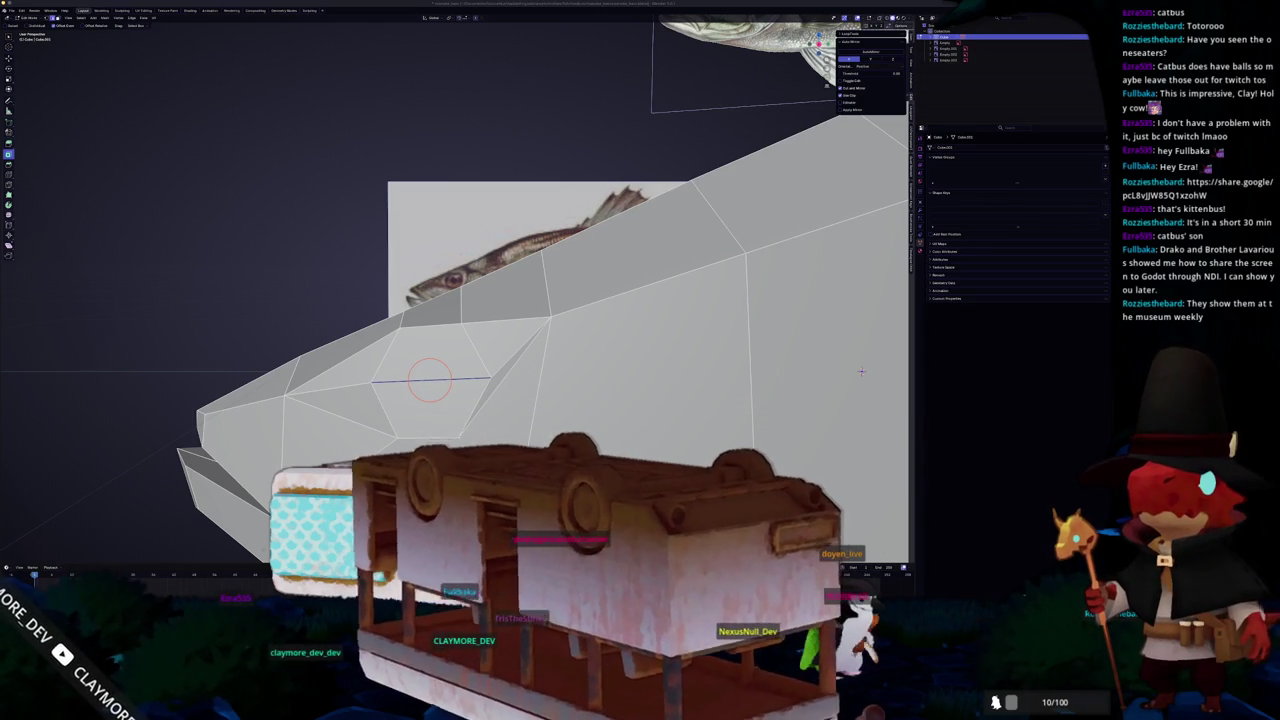
key("alt+Tab")
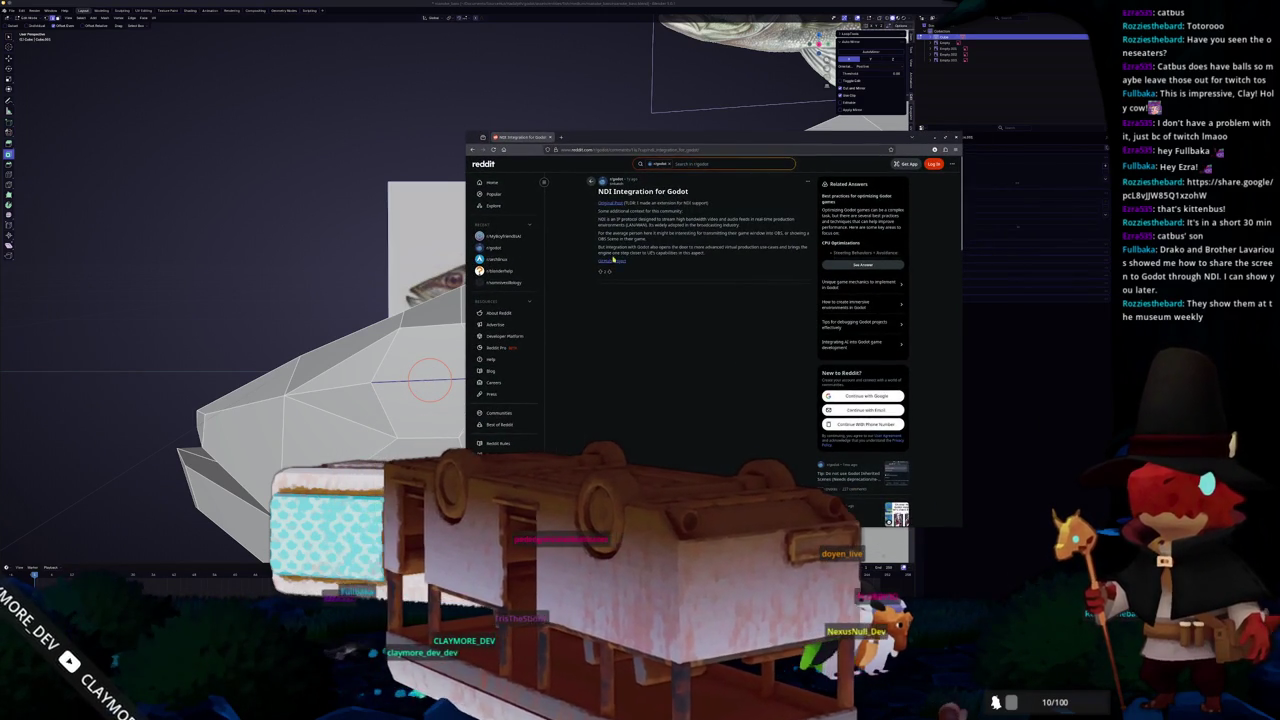
- Open the post's godot-ndi GitHub link in a new tab, widen the window and scroll to the README
middle_click(614, 262)
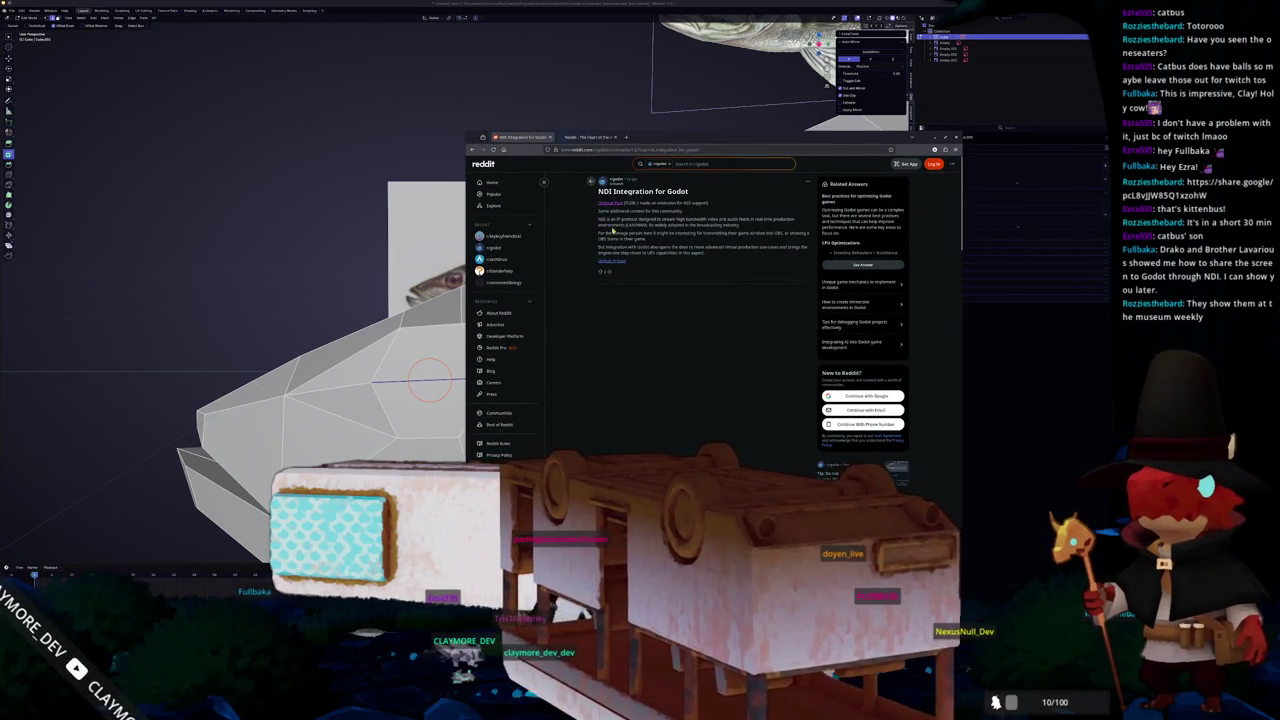
left_click(614, 262)
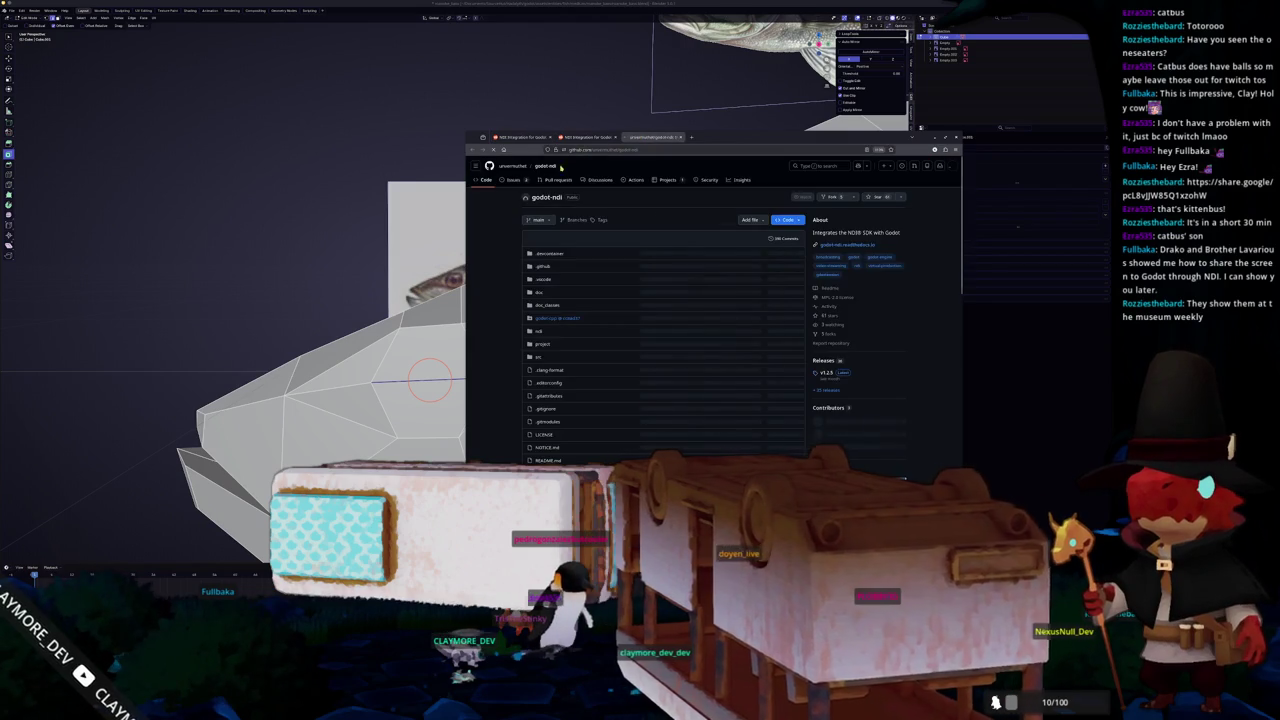
left_click_drag(465, 266, 317, 266)
scroll(340, 290, "down", 3)
scroll(340, 290, "up", 2, "ctrl")
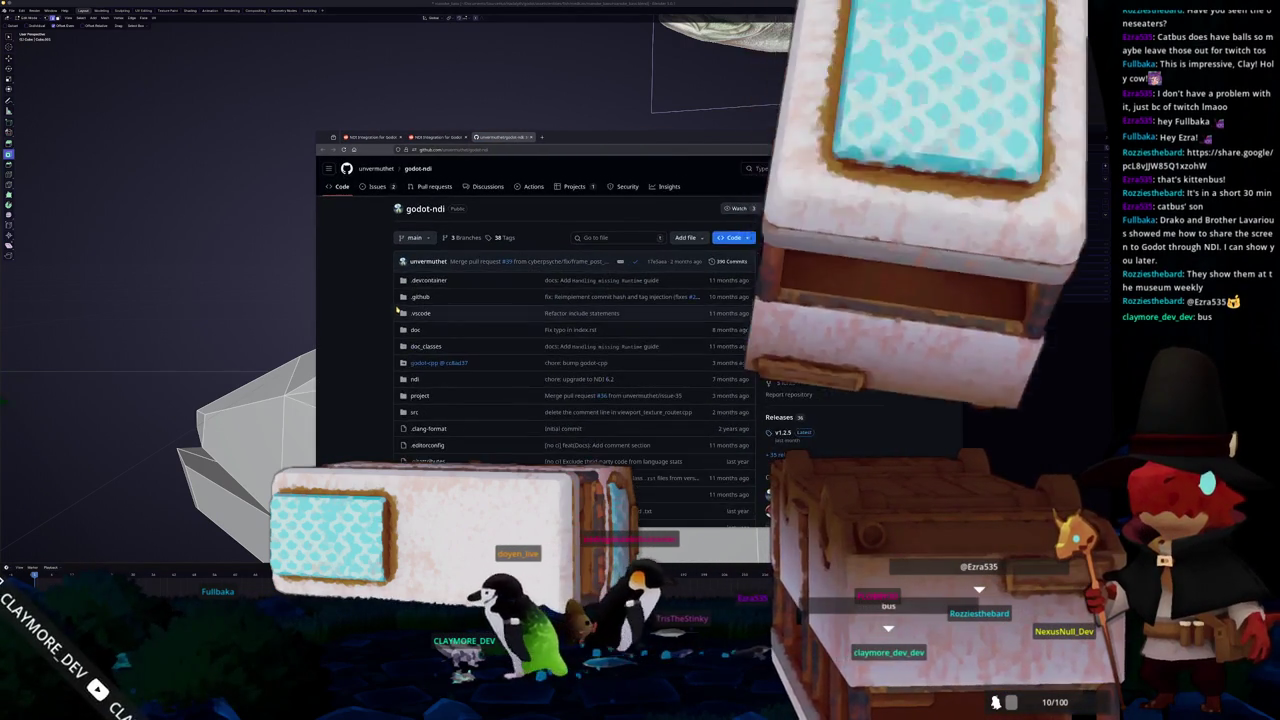
scroll(372, 326, "down", 5)
scroll(372, 326, "down", 2)
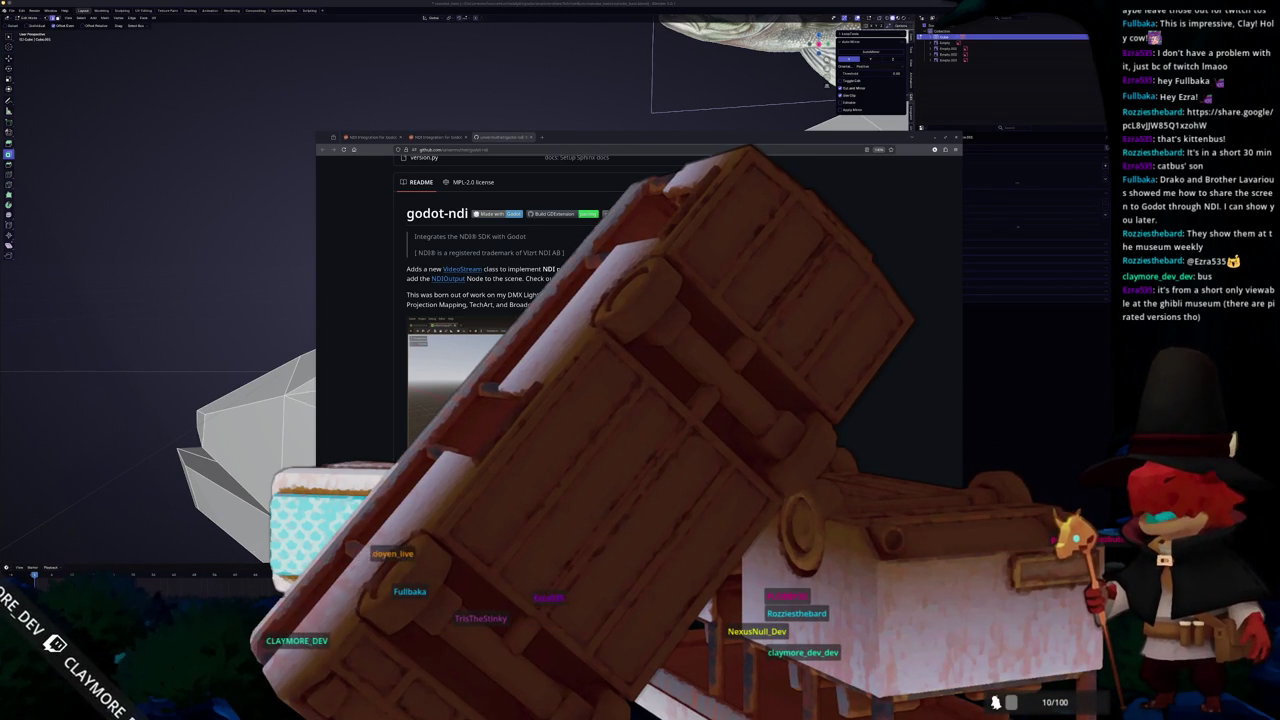
key("alt+Tab")
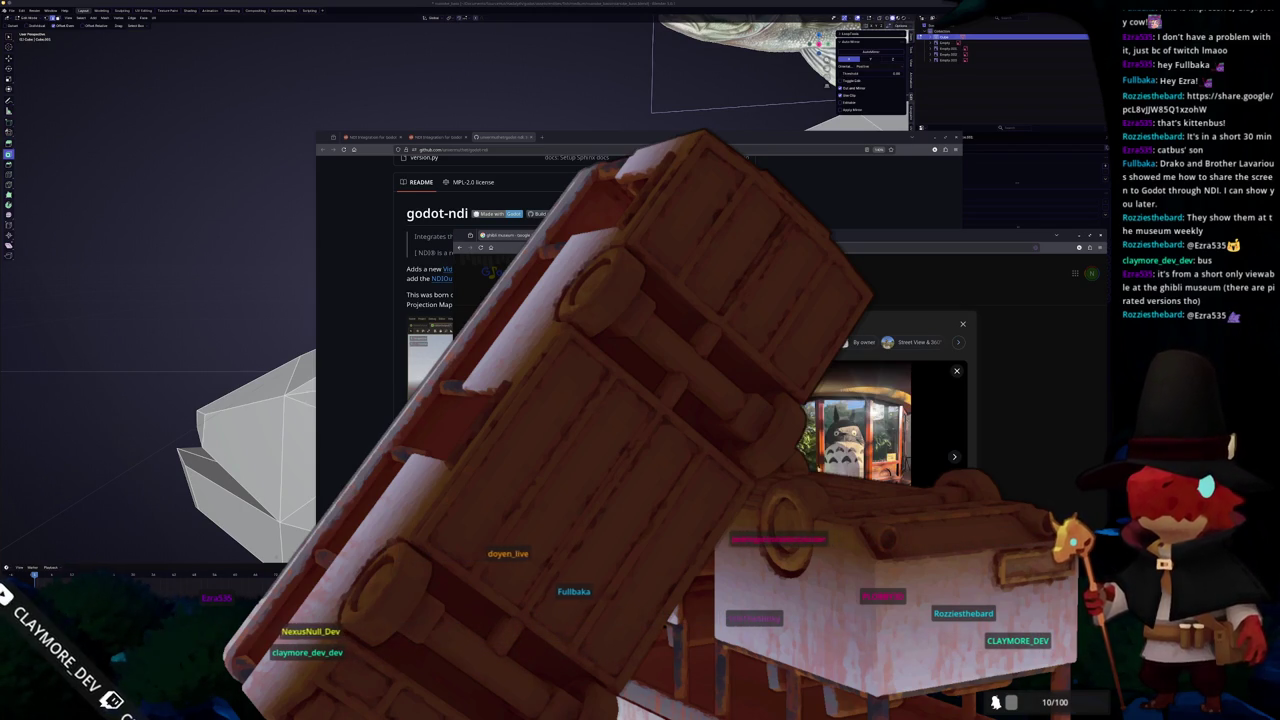
- Page through the Ghibli Museum photos, including the town painting, garden-path and Totoro photos
key("Right")
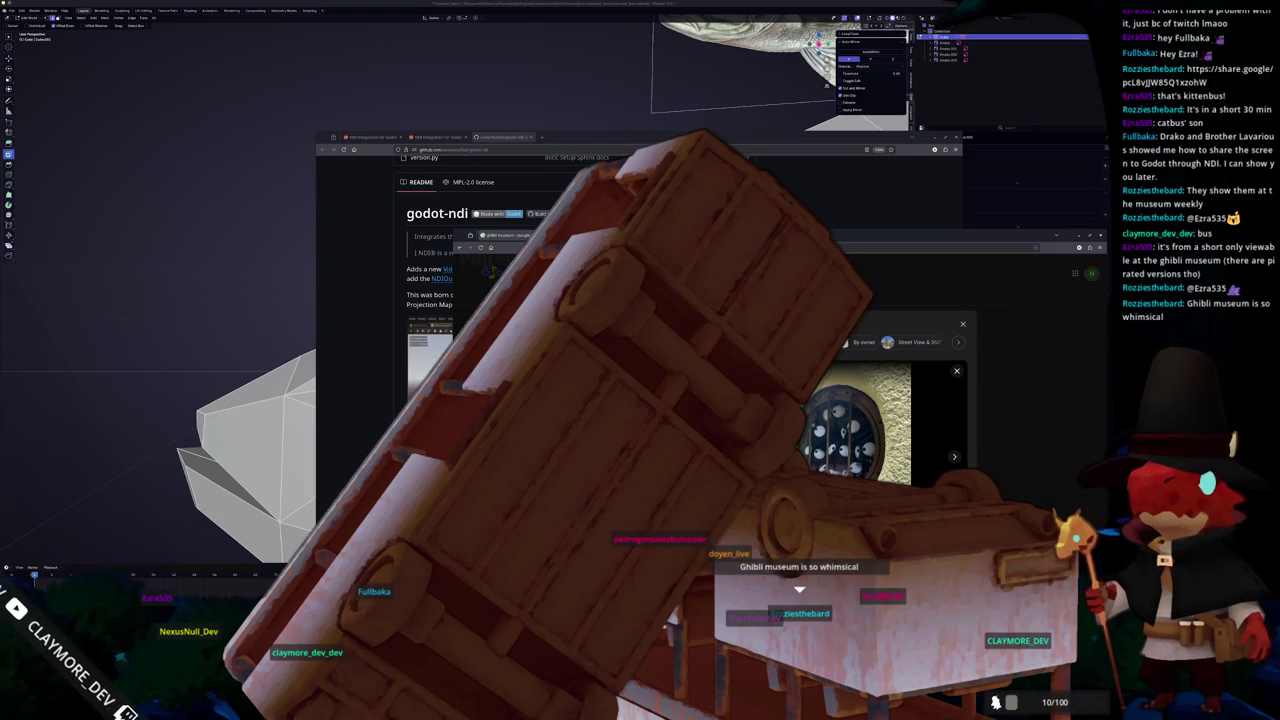
key("Right")
key("Right")
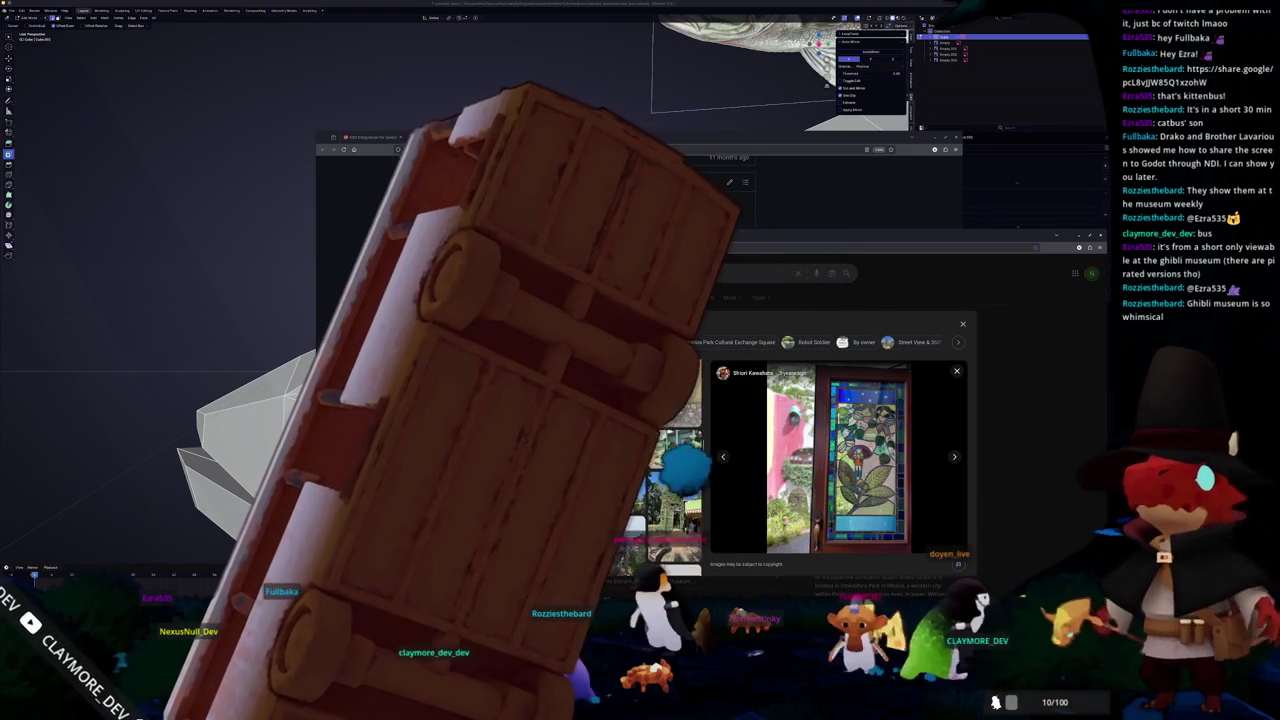
key("Right")
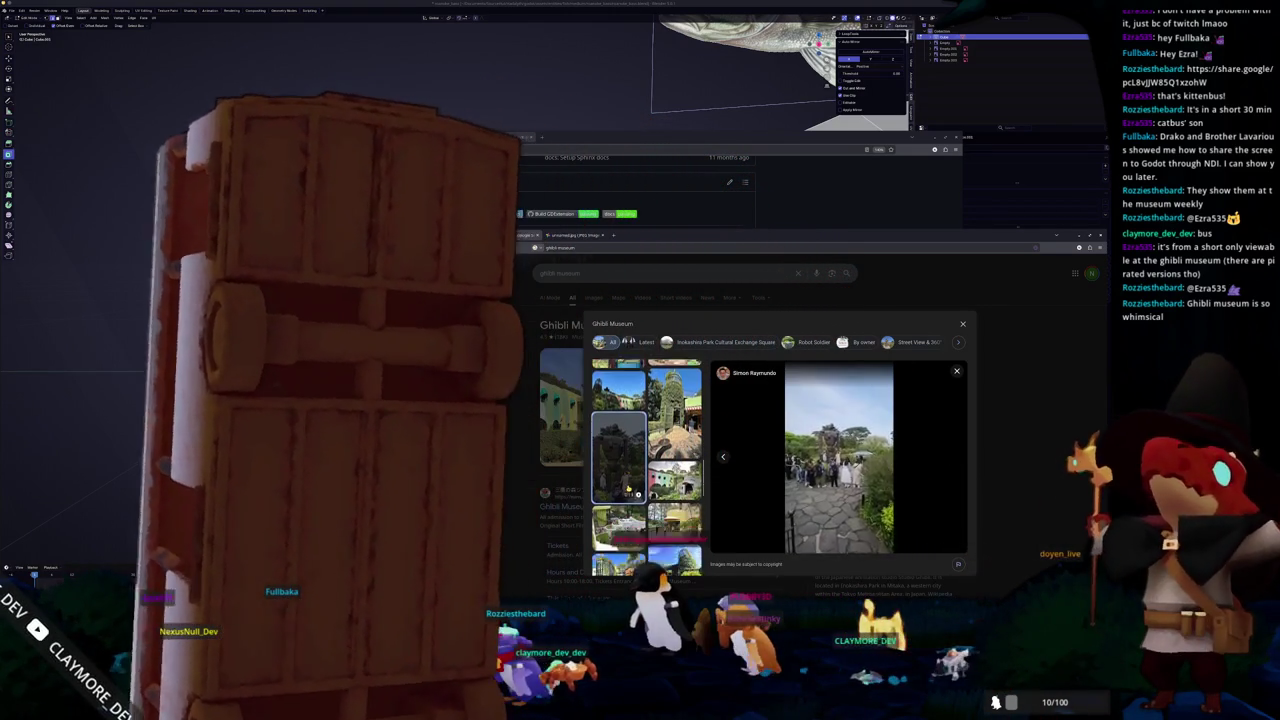
key("Right")
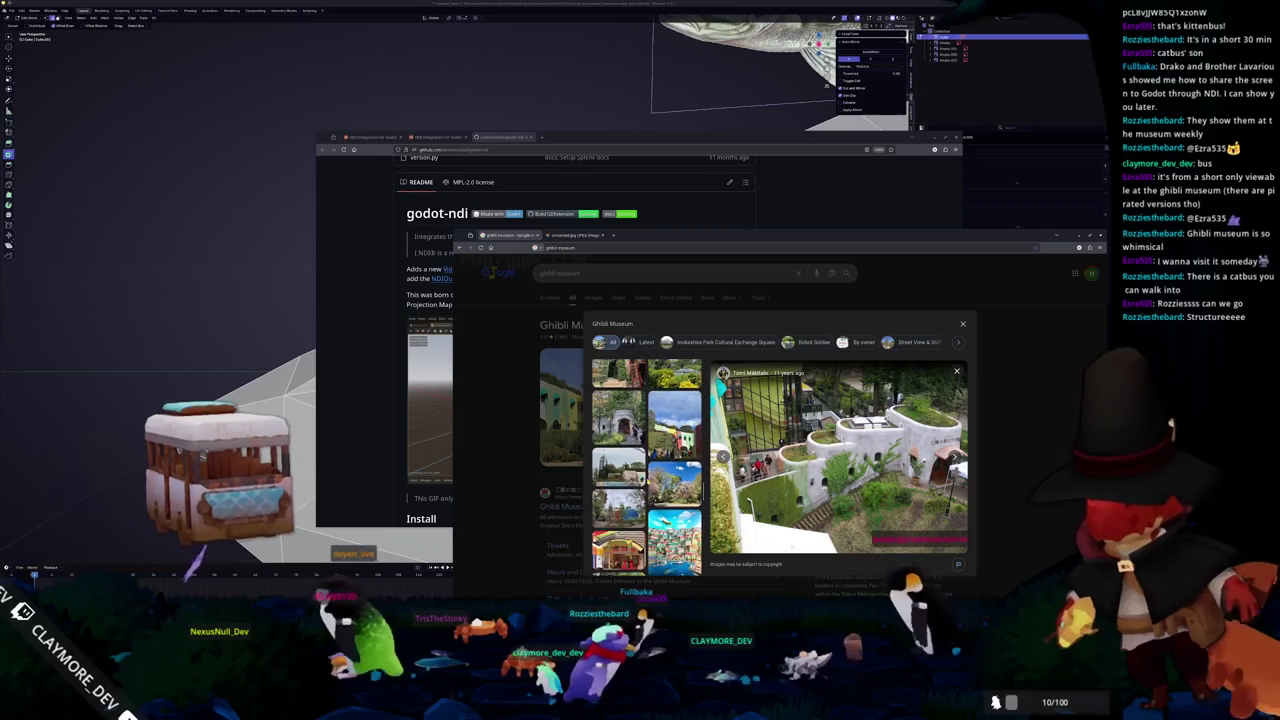
left_click(675, 465)
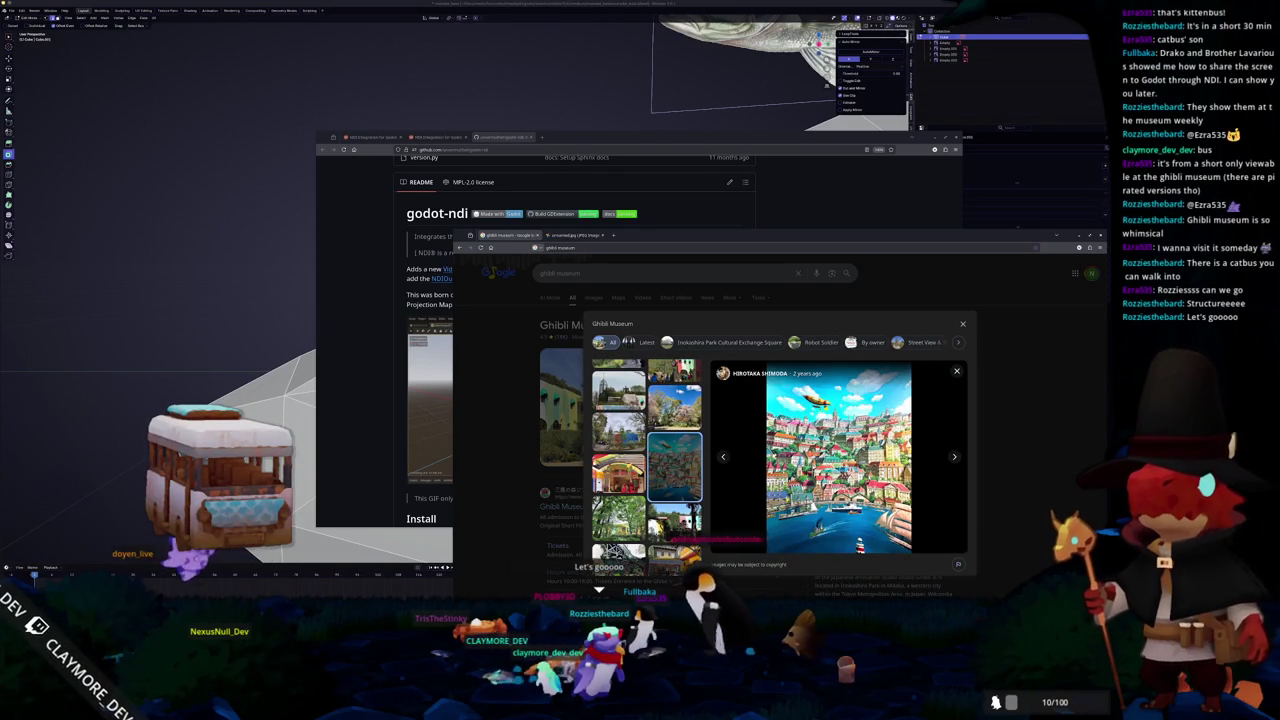
left_click(618, 488)
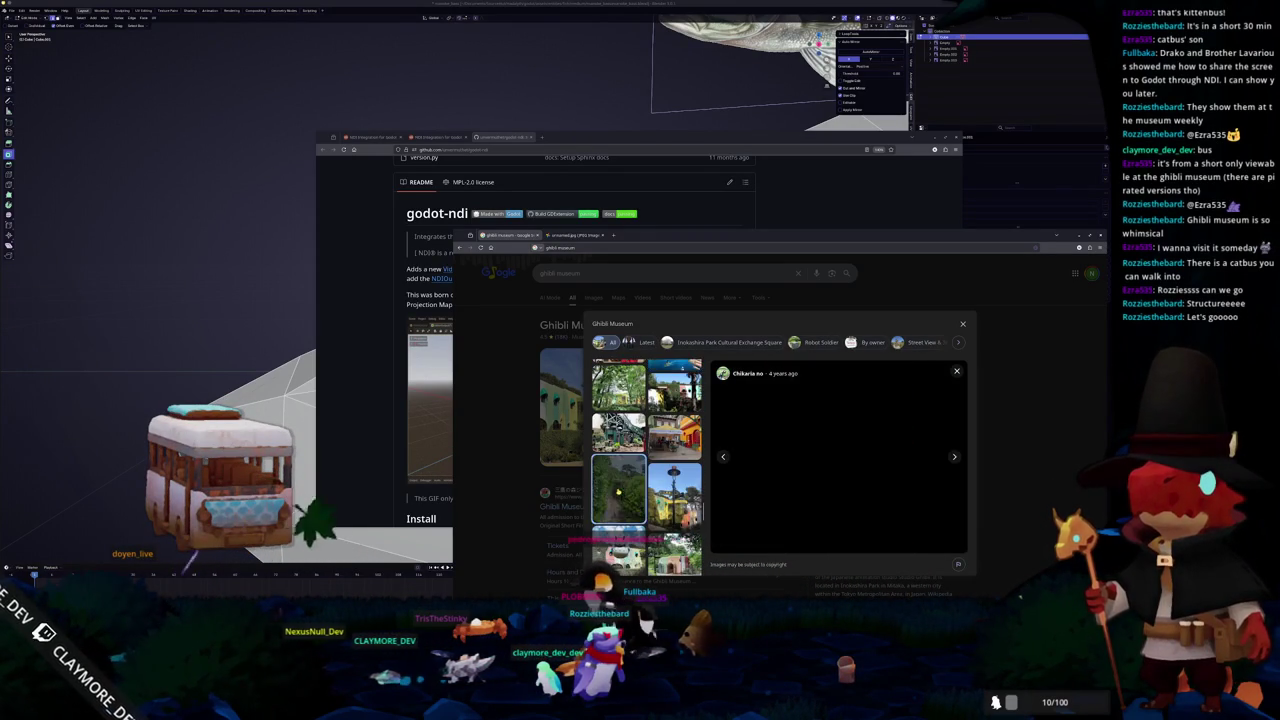
left_click(631, 489)
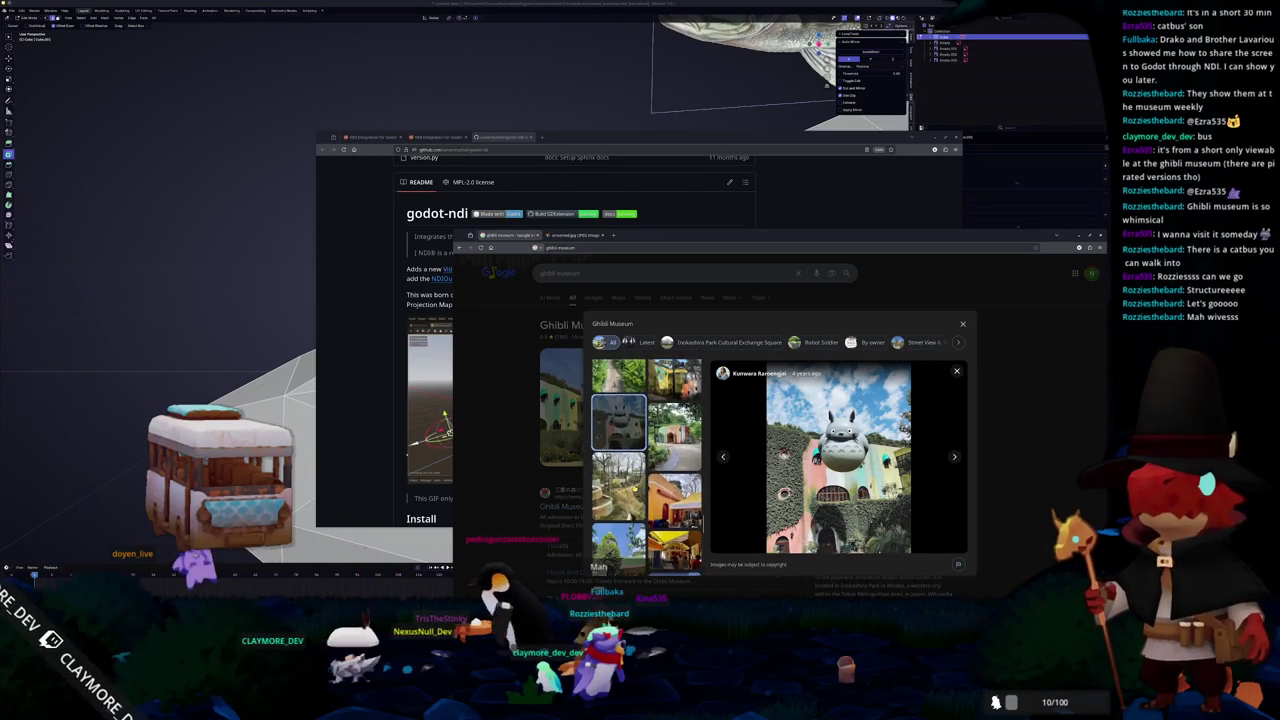
- Page through the remaining museum photos, close the viewer and return to the search box
key("Right")
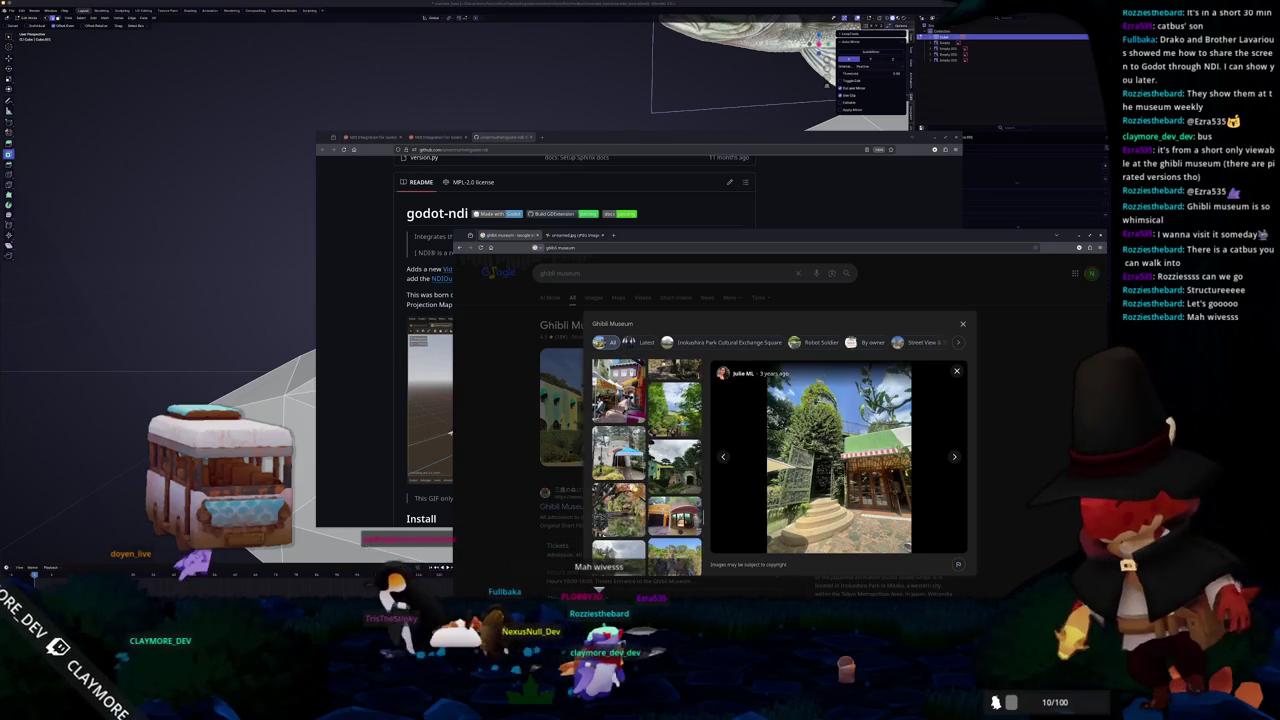
scroll(646, 450, "down", 3)
scroll(646, 467, "down", 3)
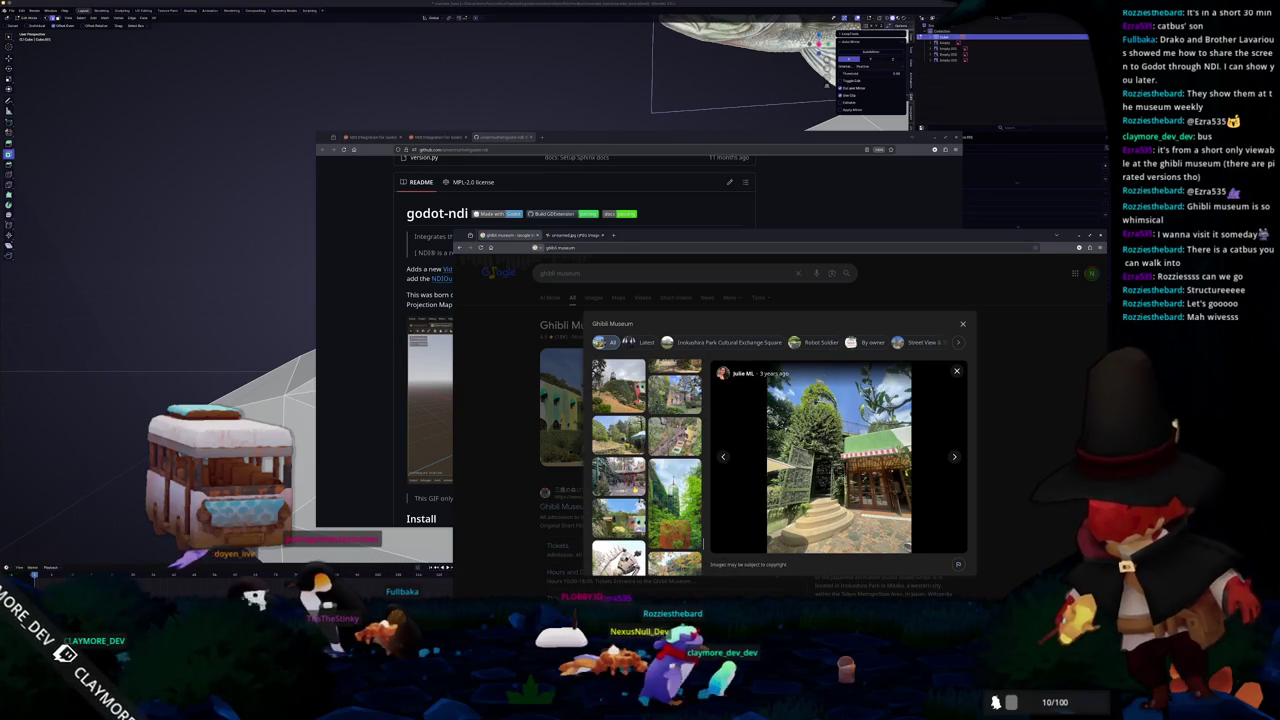
key("Right")
scroll(646, 460, "down", 2)
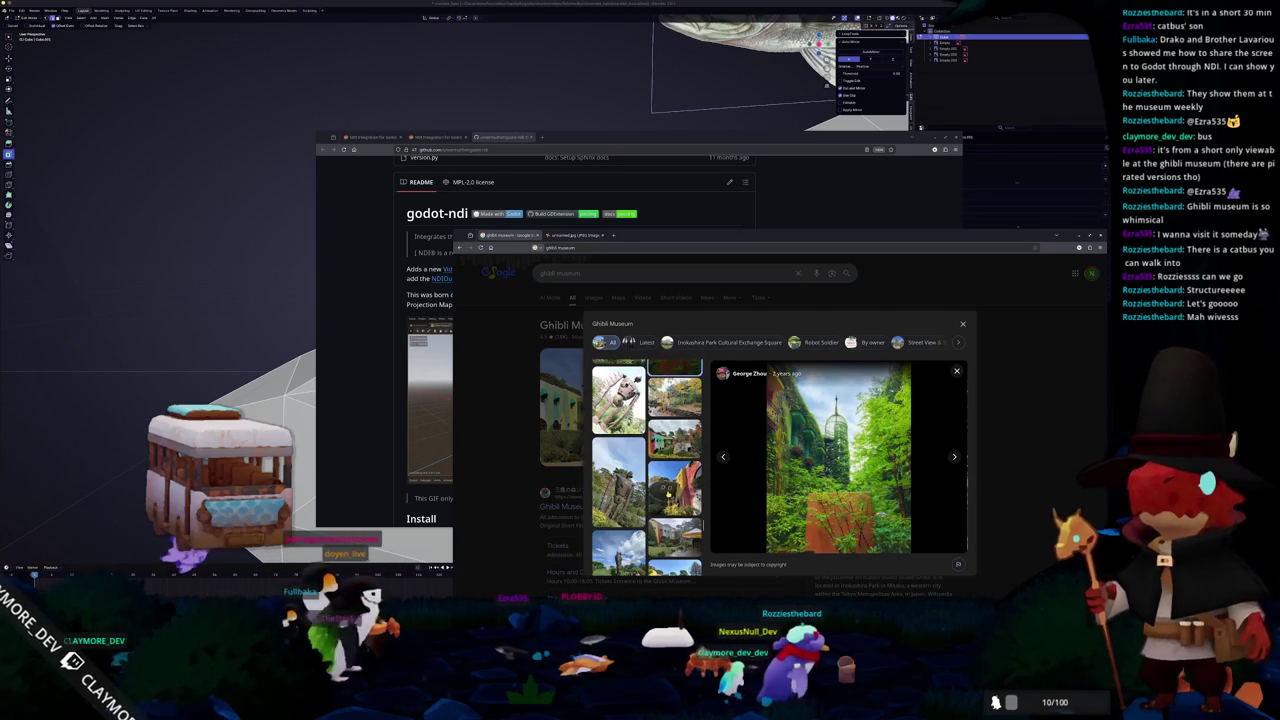
key("Right")
key("Right")
scroll(646, 460, "down", 2)
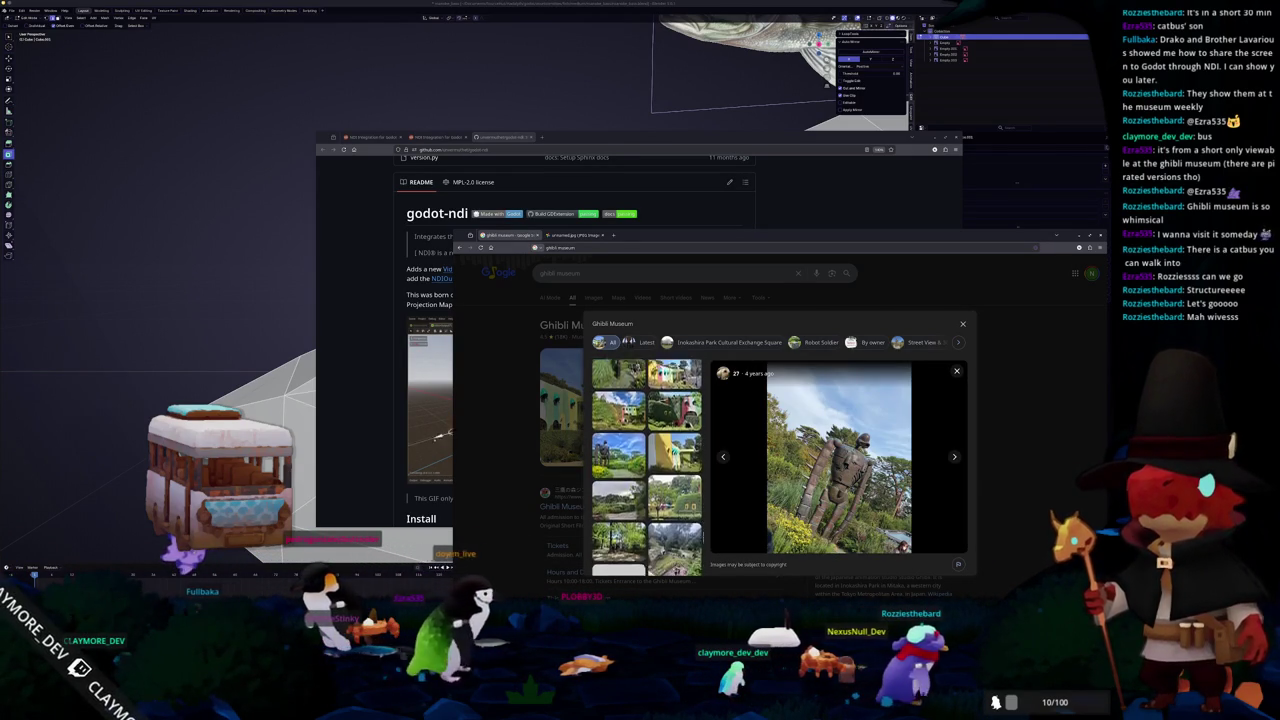
scroll(646, 460, "down", 2)
scroll(646, 460, "down", 2)
scroll(646, 460, "down", 2)
scroll(646, 460, "down", 2)
scroll(646, 460, "down", 2)
key("Escape")
left_click(582, 273)
type("cat")
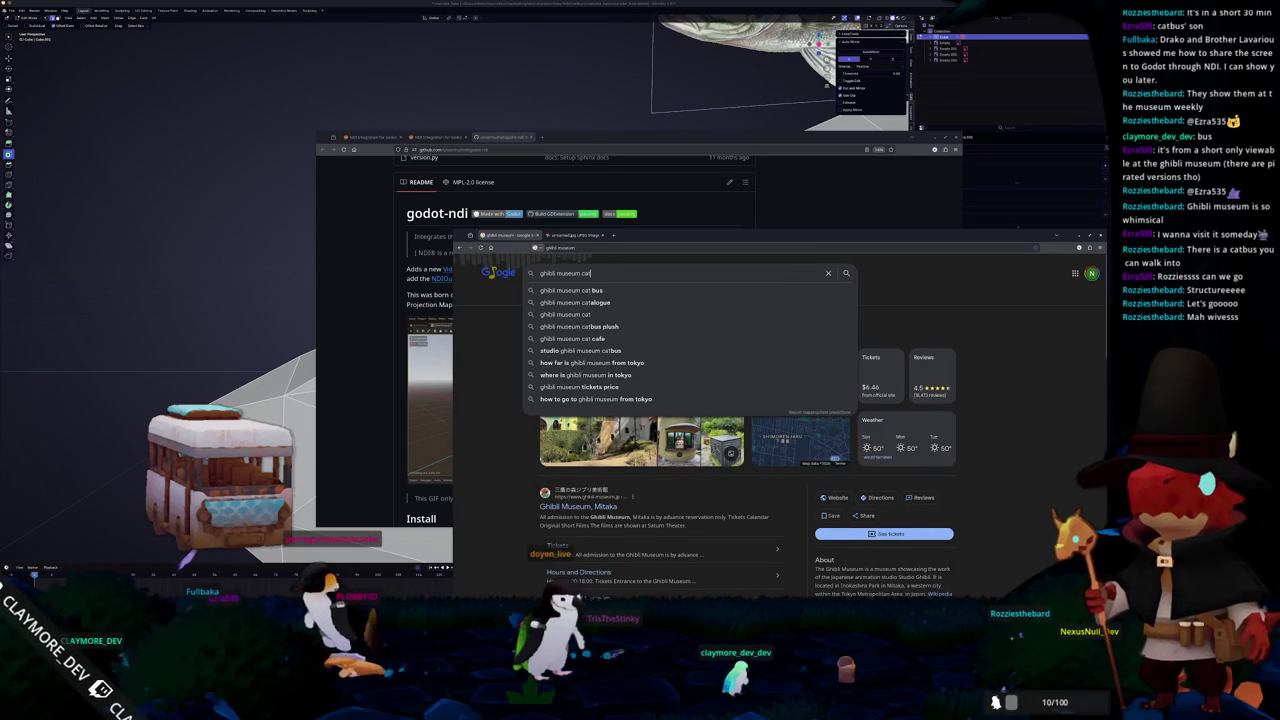
- Search images for 'ghibli museum cat bus' and preview several catbus photos
left_click(594, 291)
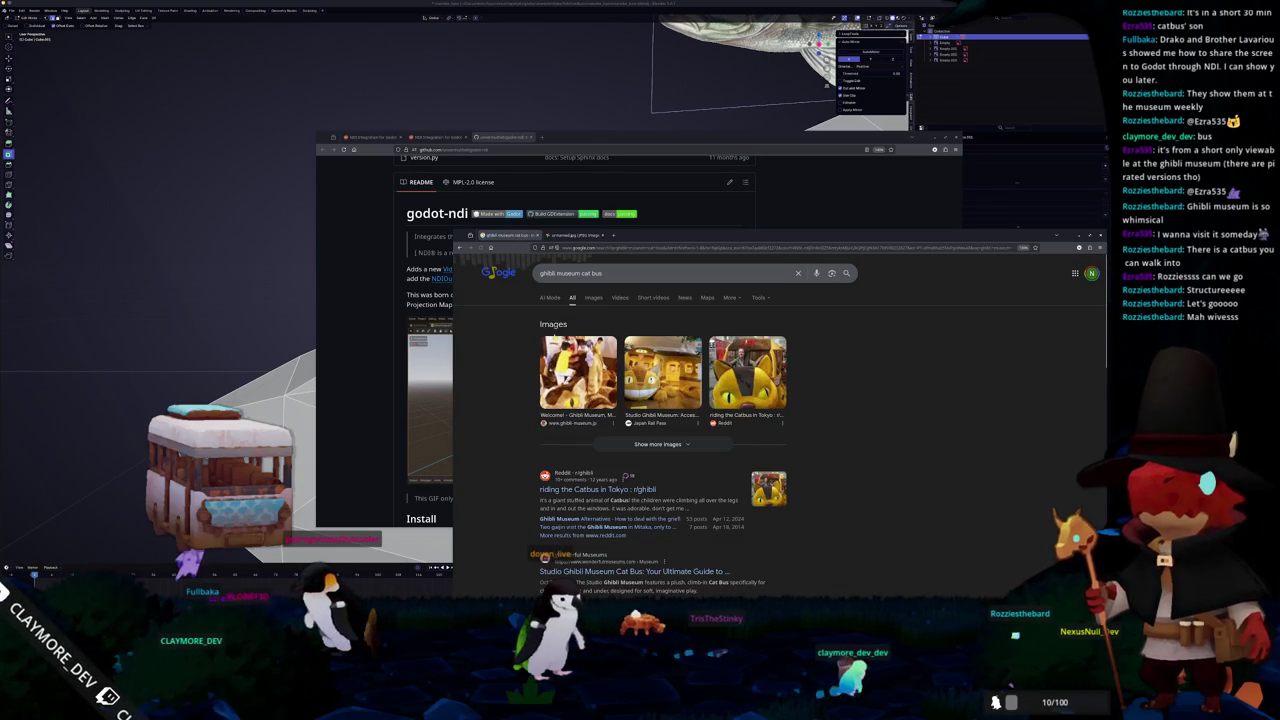
left_click(593, 297)
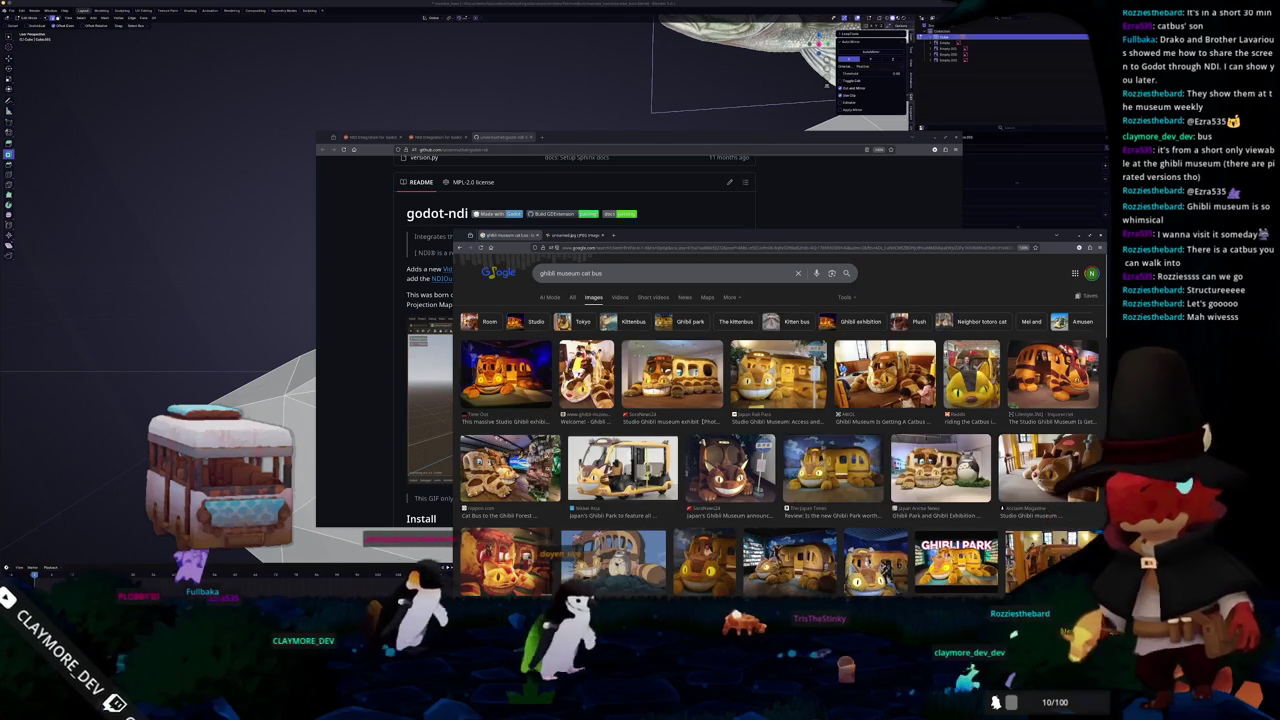
left_click(586, 372)
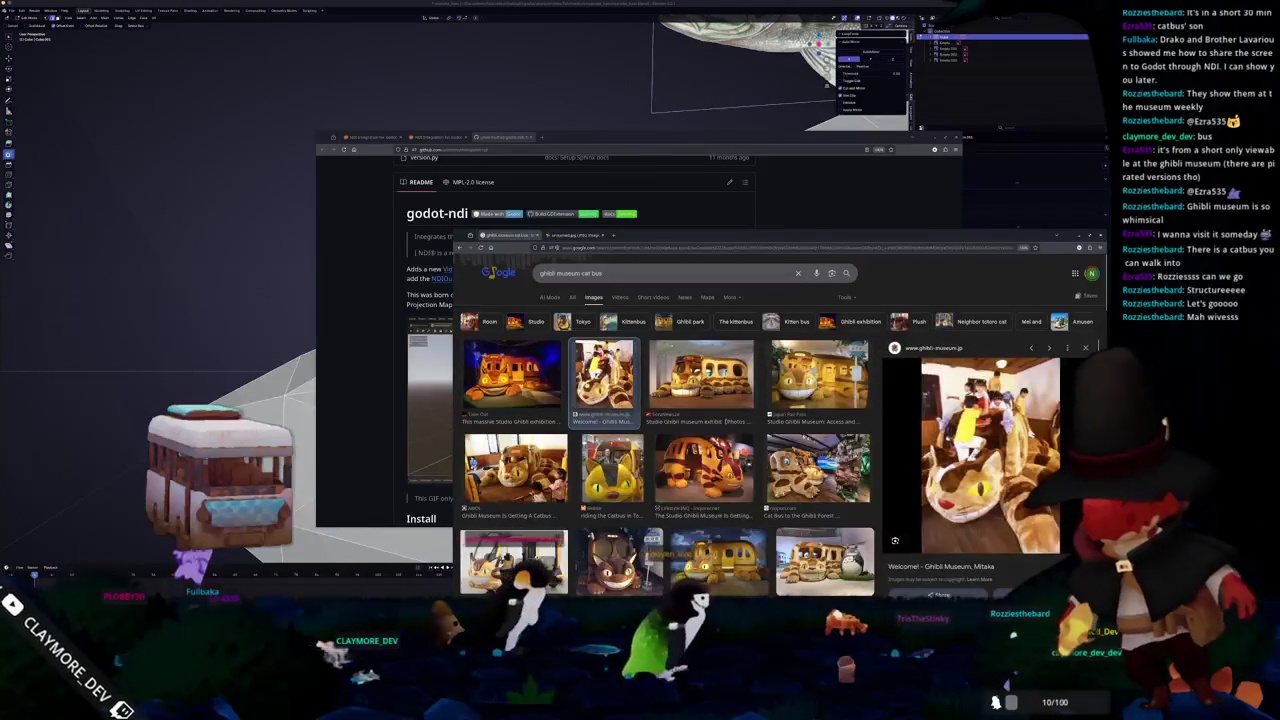
left_click(700, 373)
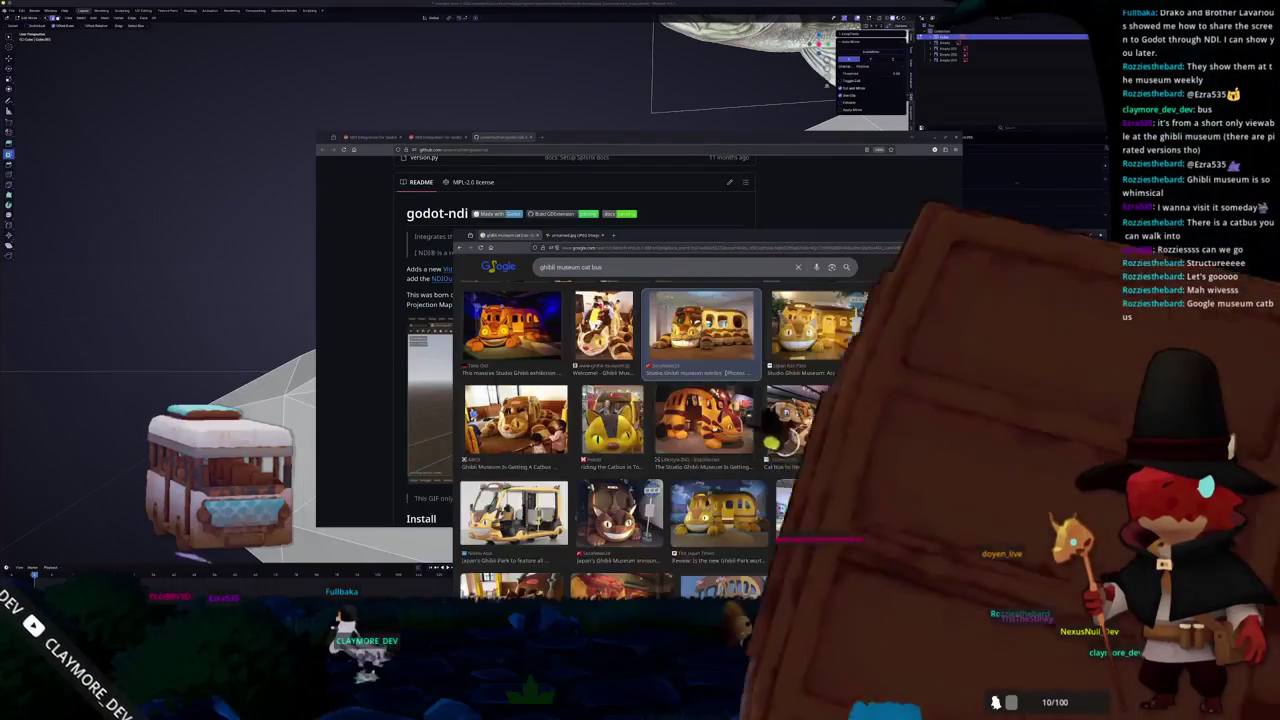
scroll(707, 462, "down", 2)
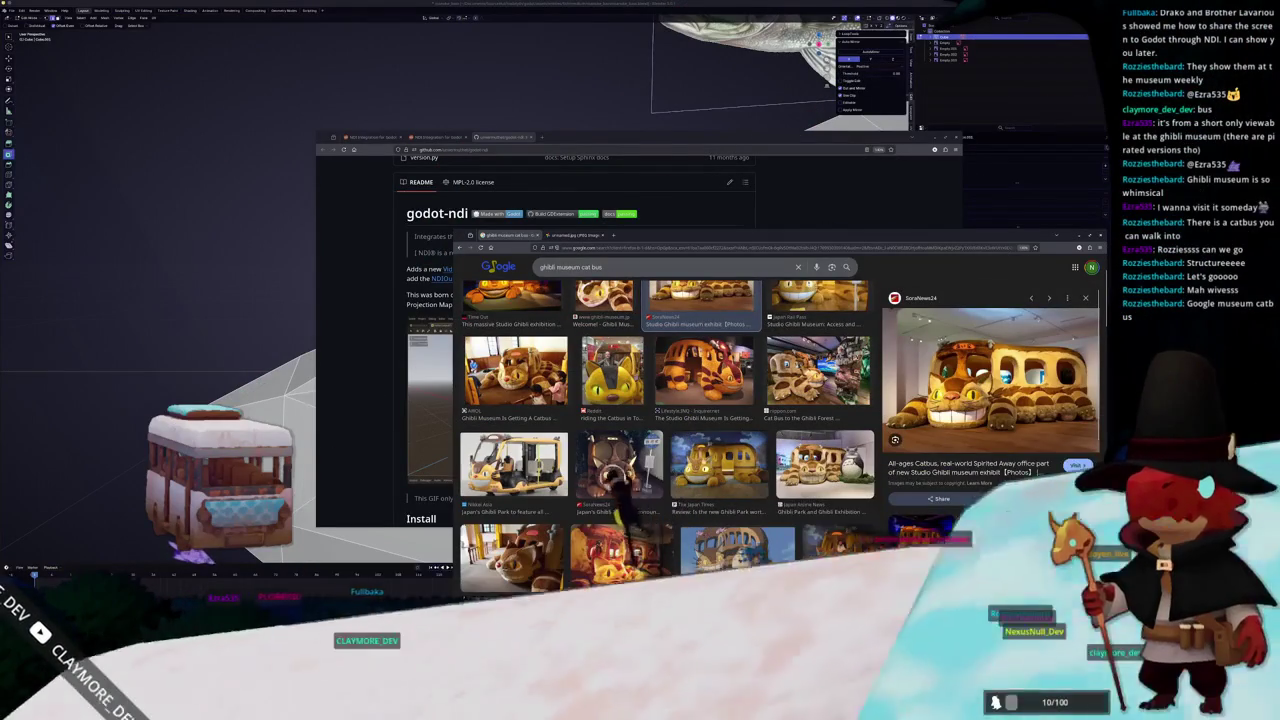
left_click(737, 510)
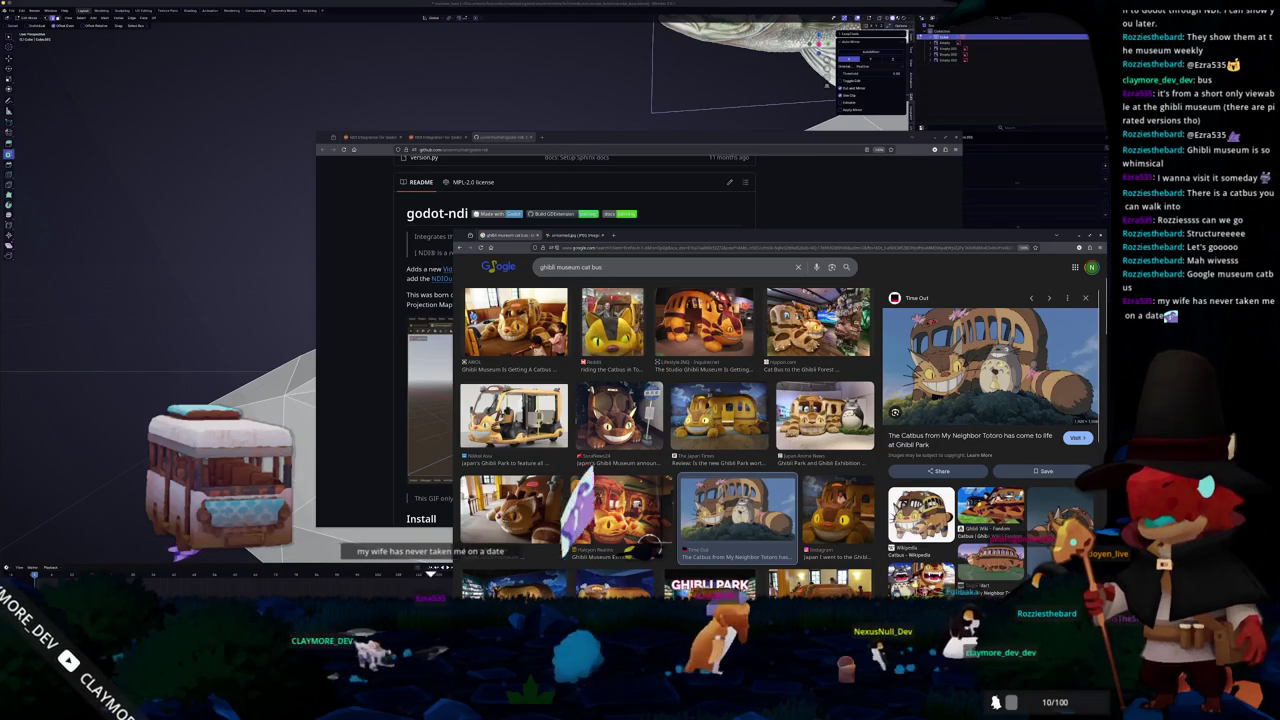
scroll(990, 430, "down", 1)
left_click(1045, 515)
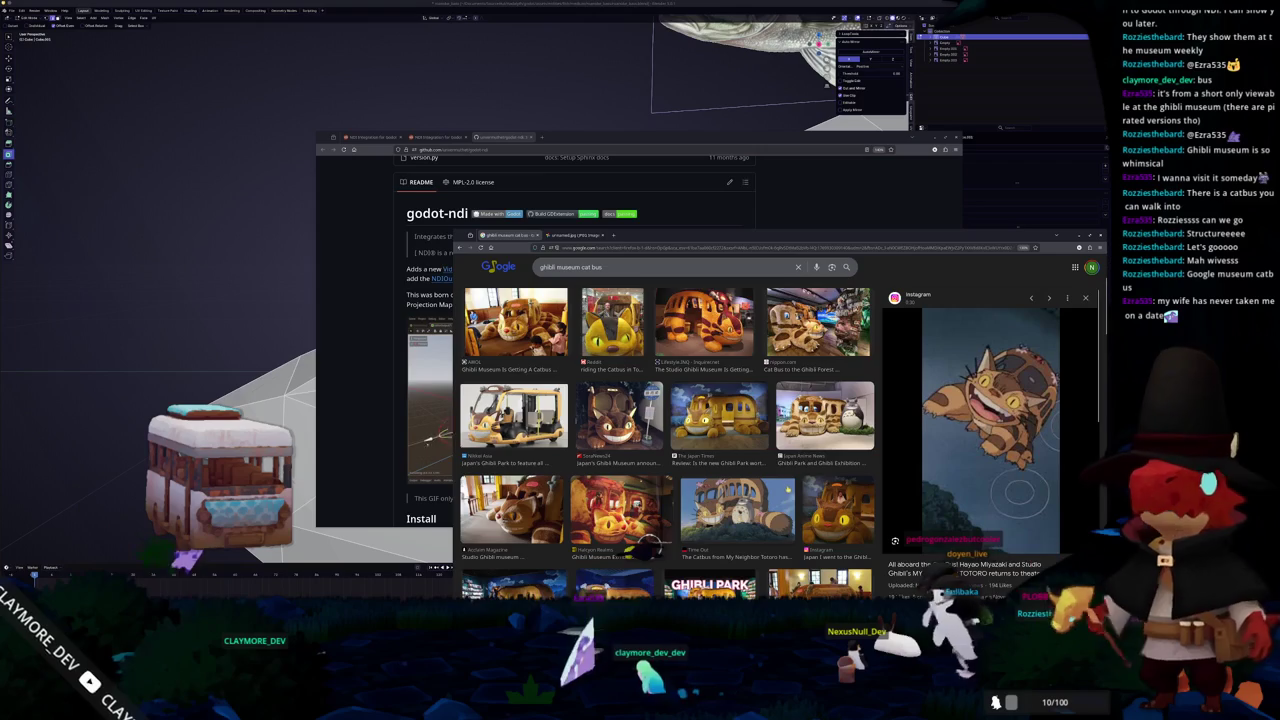
- Save the Instagram catbus image to disk and minimise the image search window
scroll(787, 490, "down", 1)
scroll(787, 490, "down", 2)
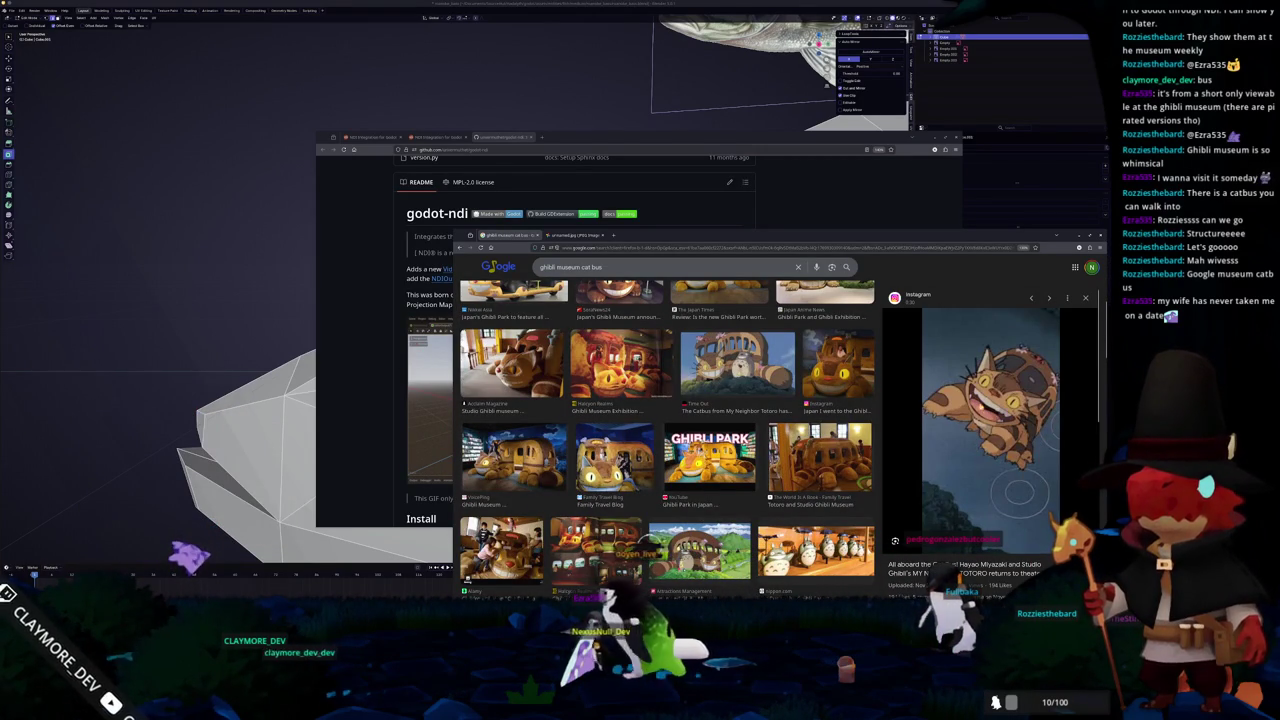
scroll(519, 517, "down", 2)
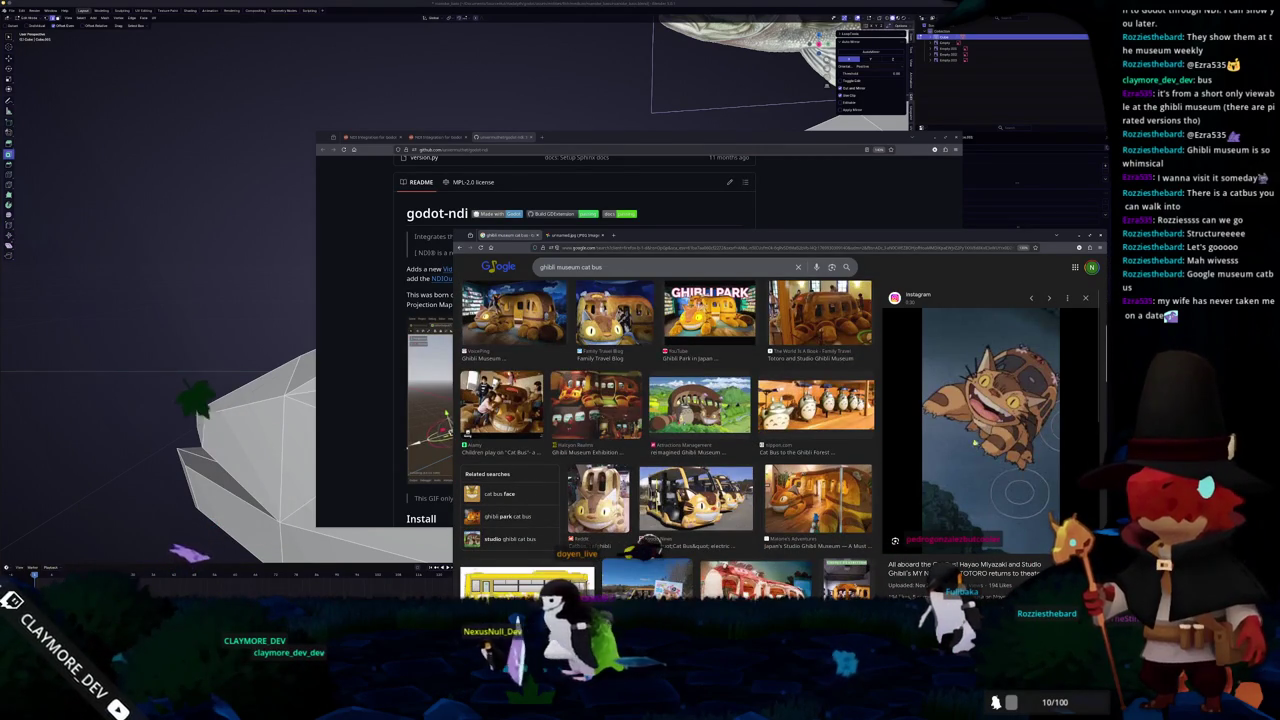
right_click(980, 441)
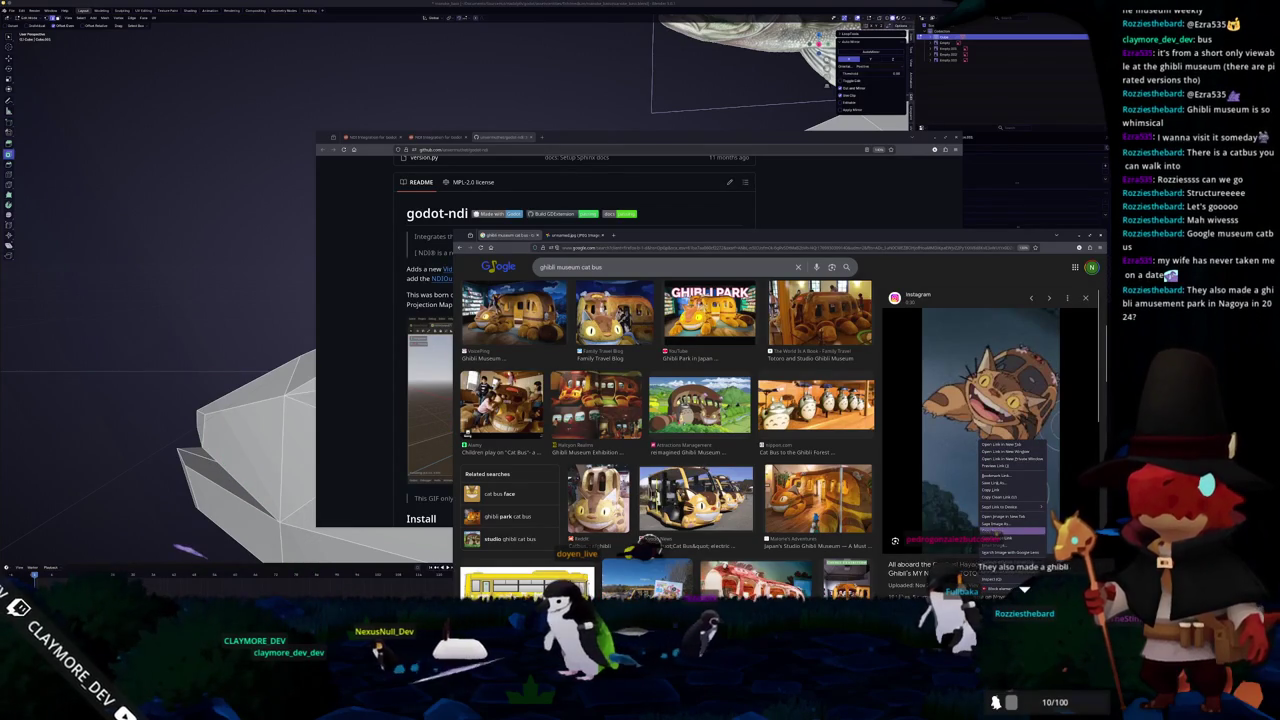
left_click(990, 524)
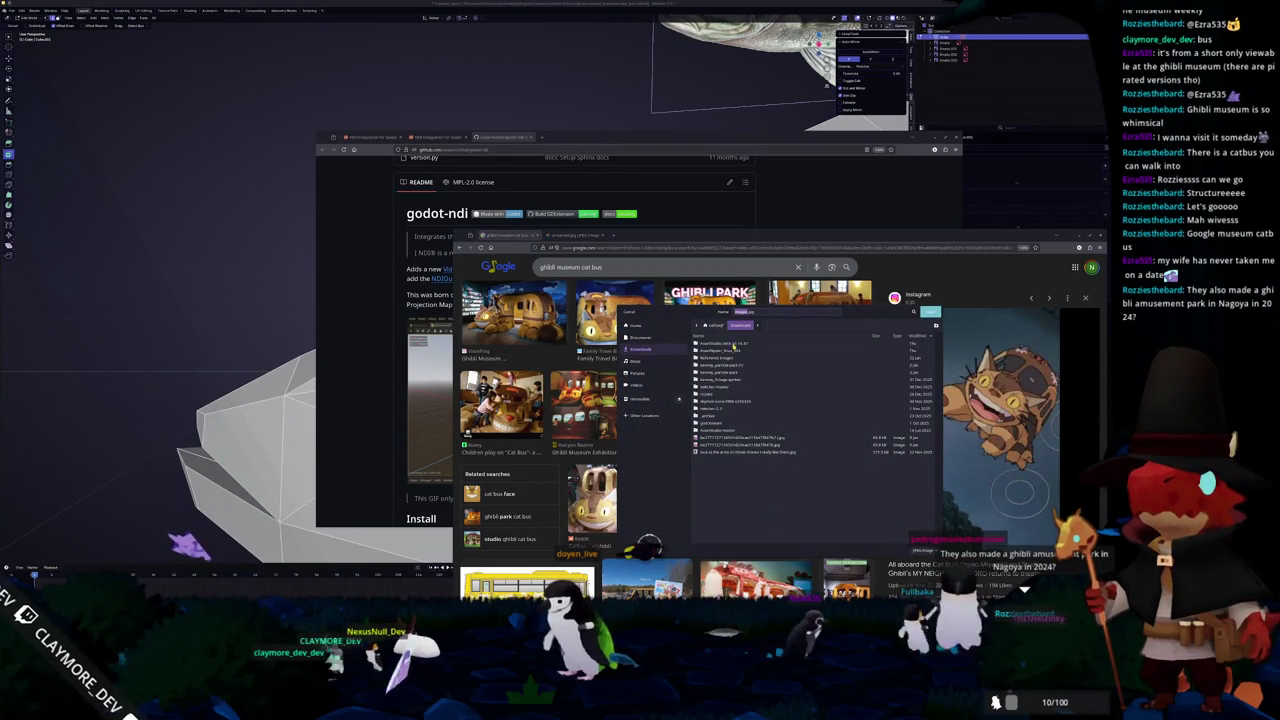
key("Return")
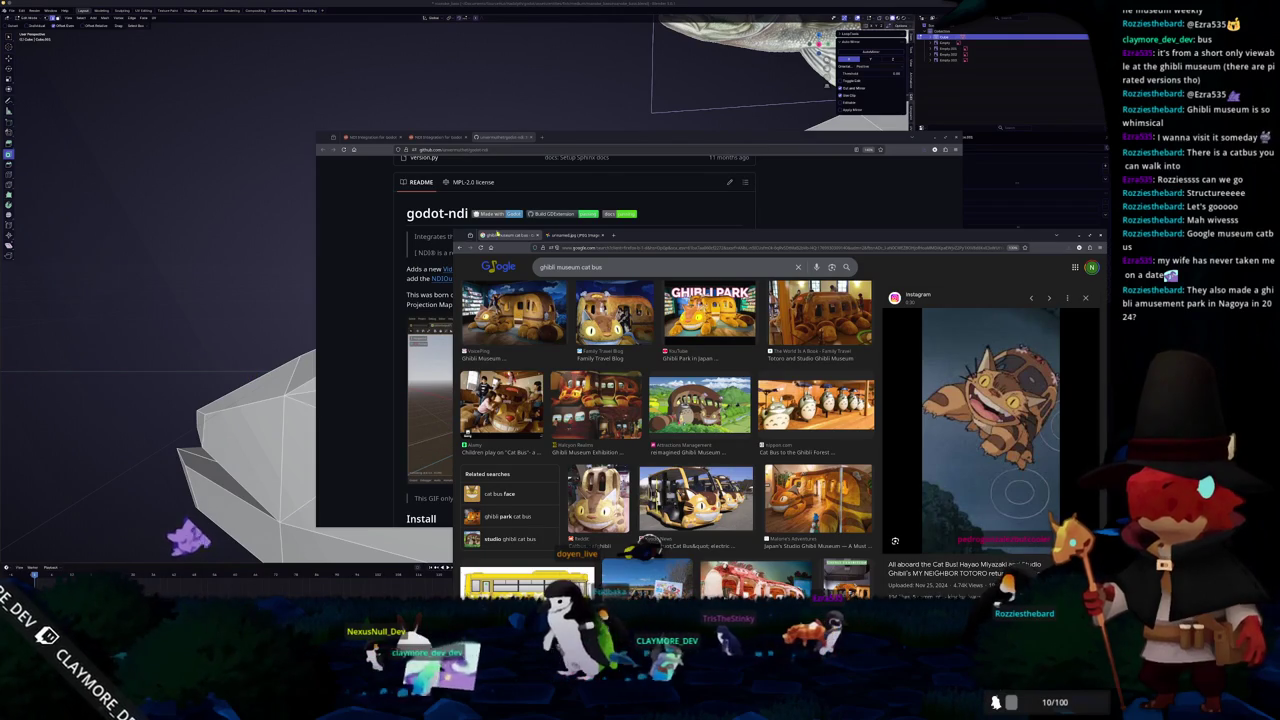
left_click(555, 235)
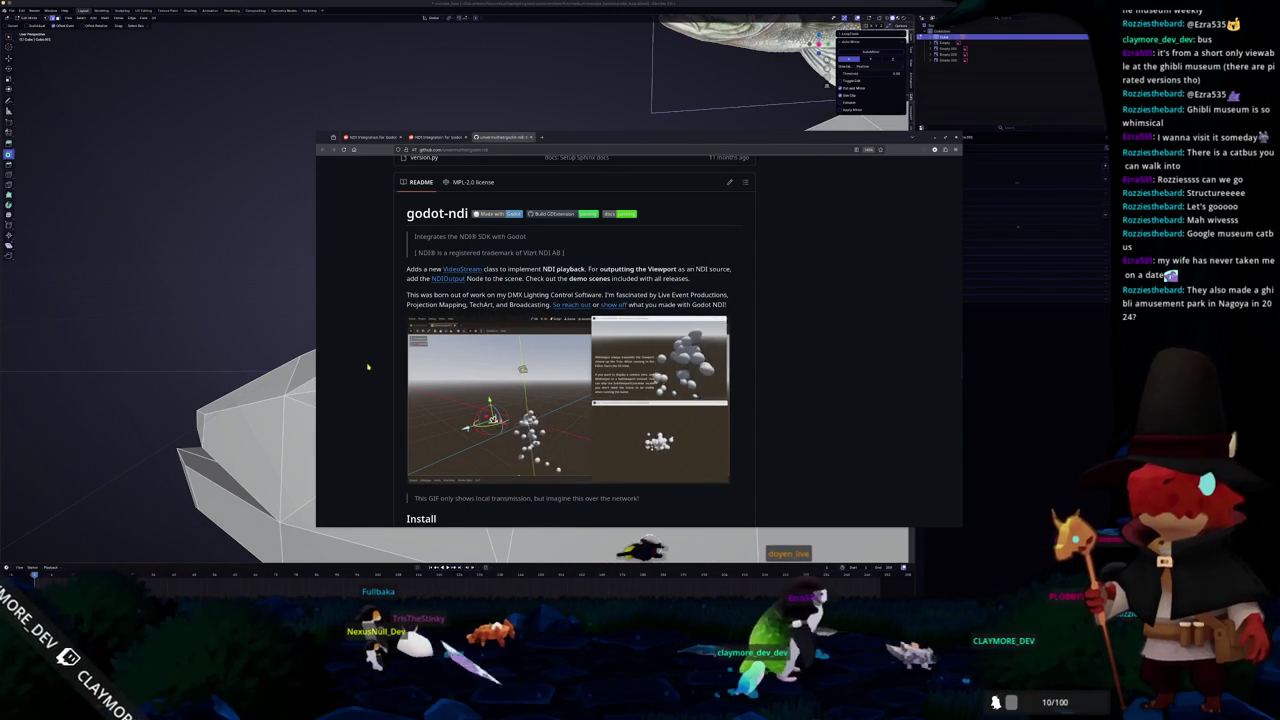
- Scroll the godot-ndi README down to the Install notes requiring Godot 4.4-stable and the NDI Runtime
scroll(382, 395, "down", 1)
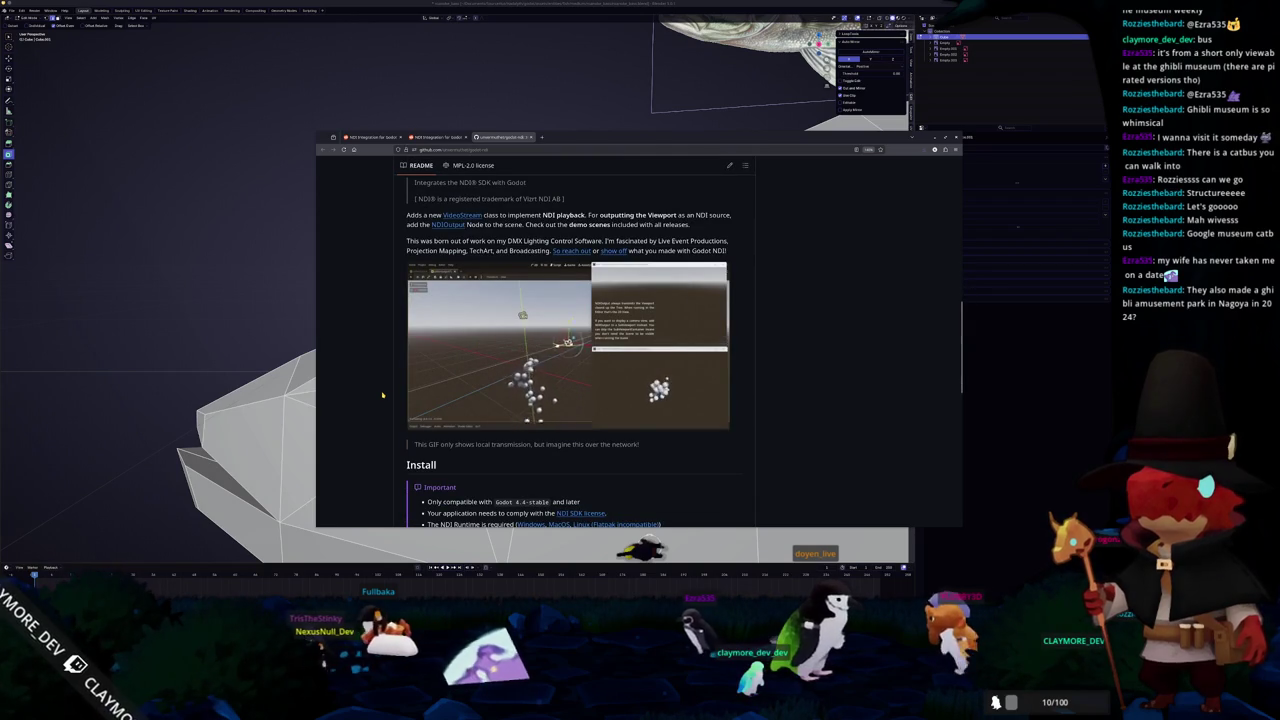
scroll(382, 395, "up", 1)
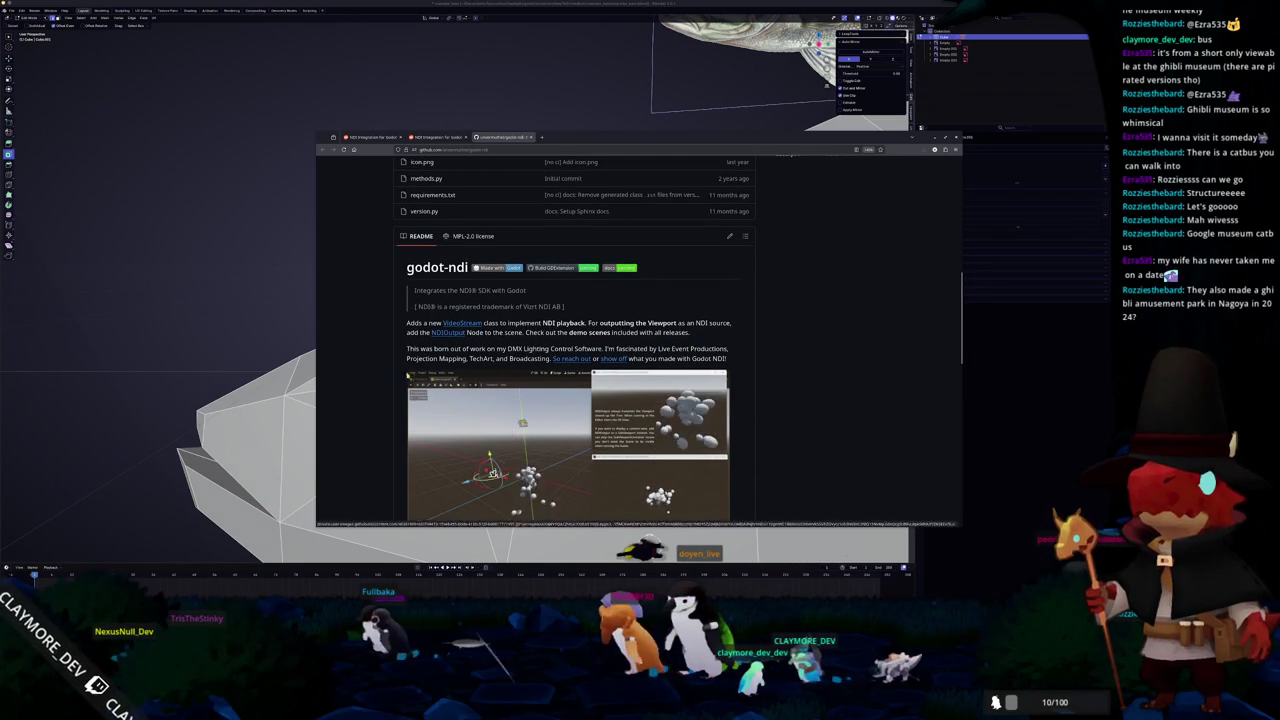
scroll(556, 359, "down", 2)
scroll(407, 378, "down", 2)
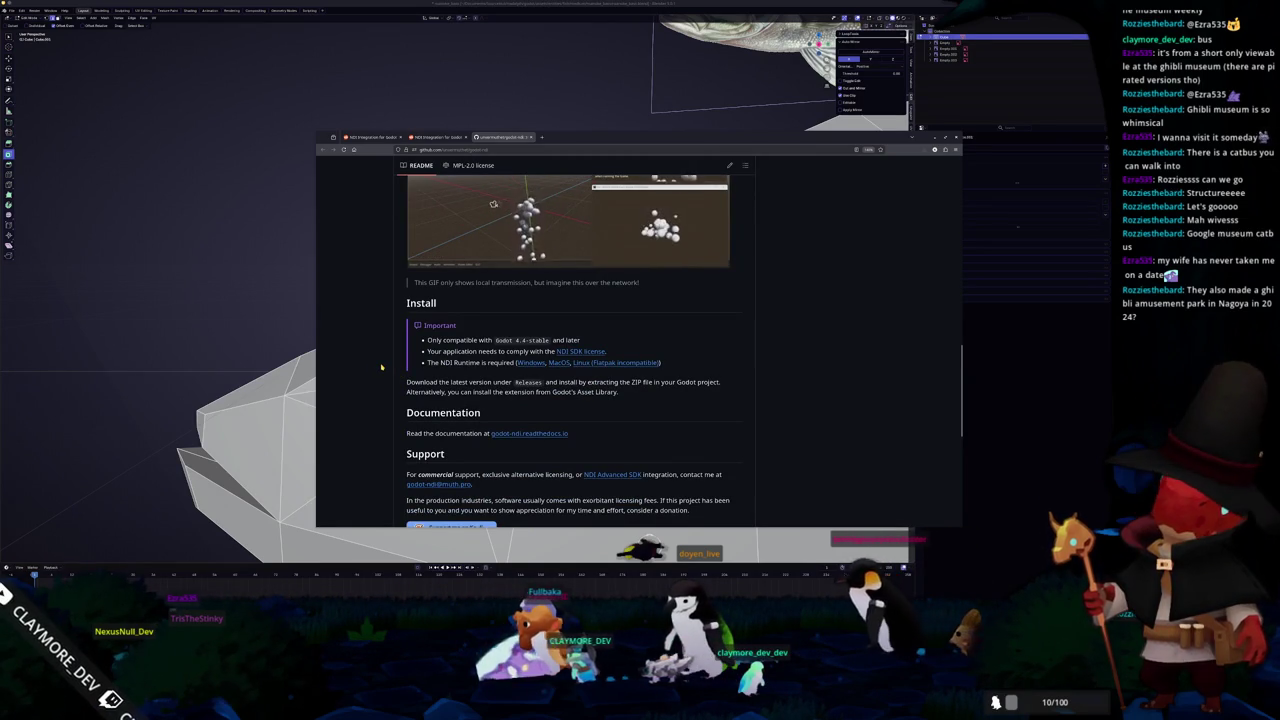
scroll(379, 370, "down", 1)
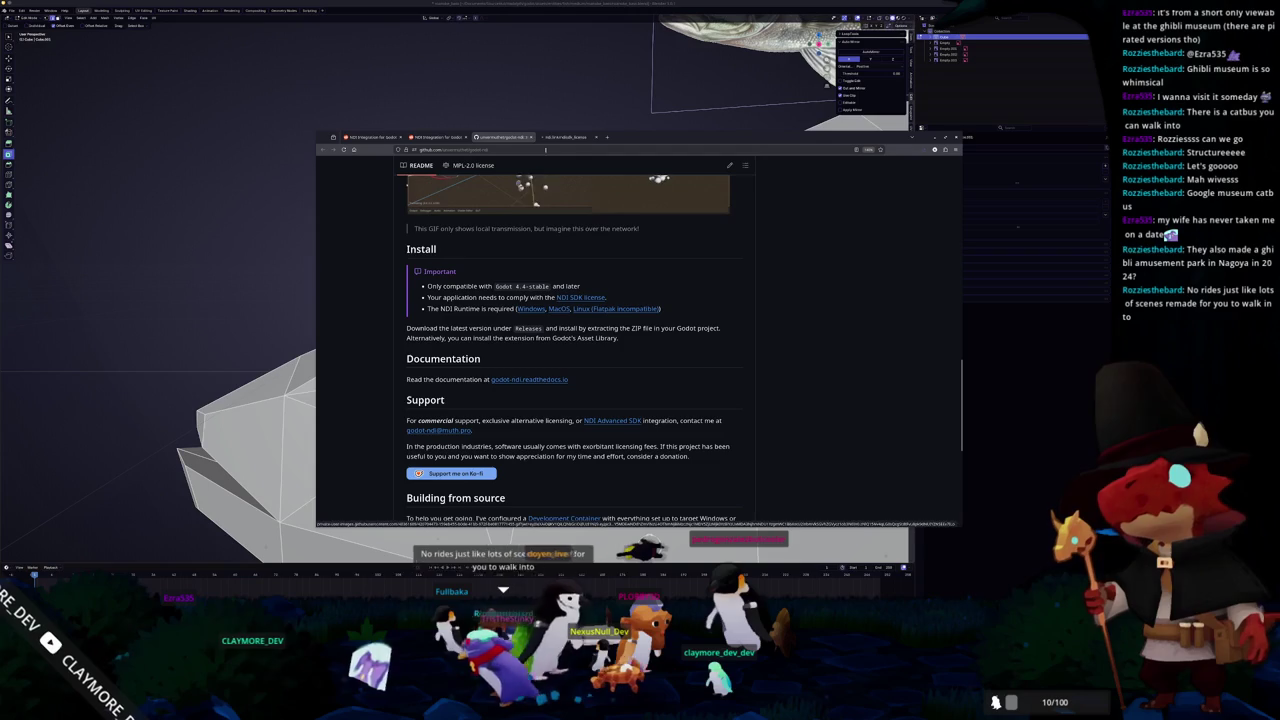
- Open the NDI SDK license PDF, skim it, and close its tab
left_click(571, 297)
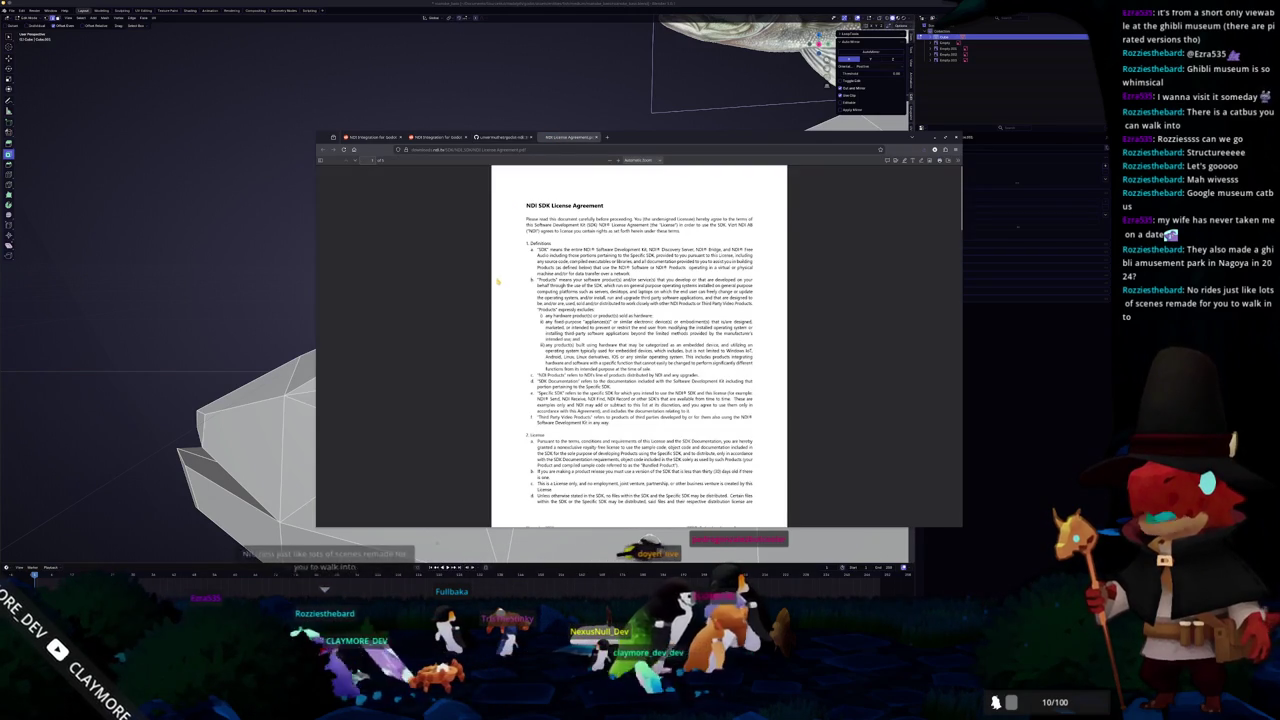
scroll(498, 282, "down", 2)
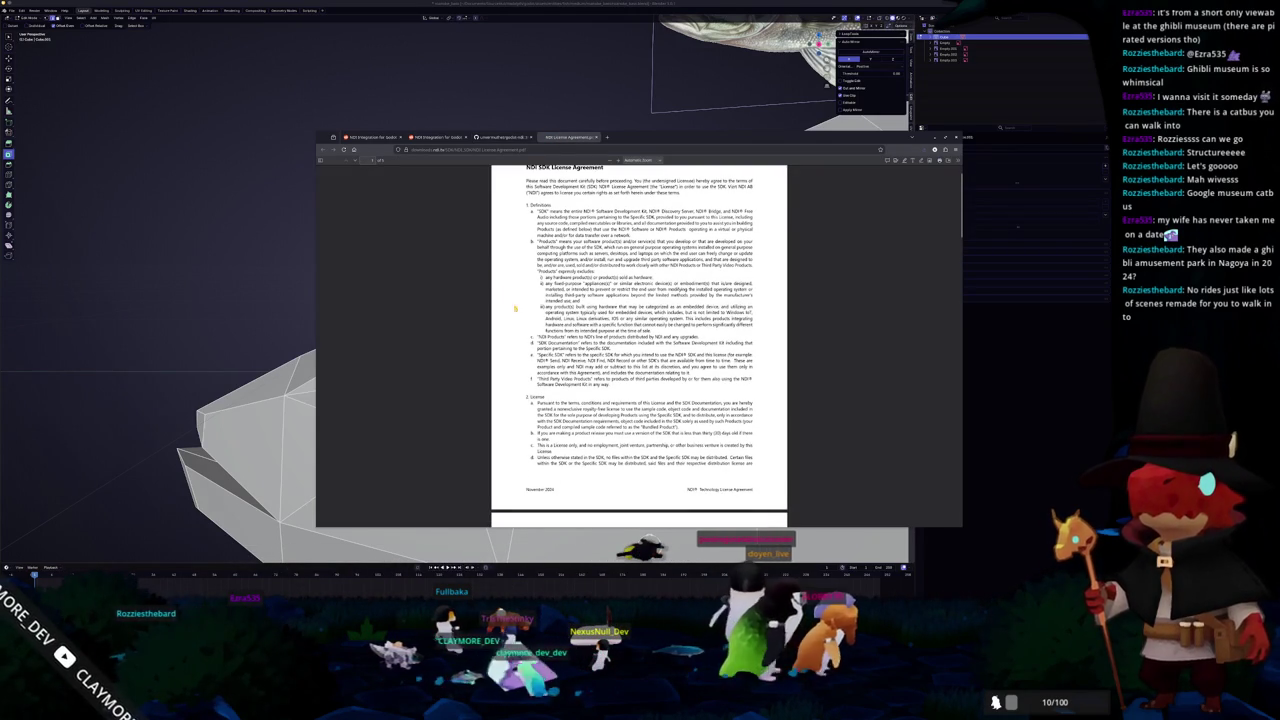
scroll(500, 285, "down", 1)
scroll(520, 316, "down", 1)
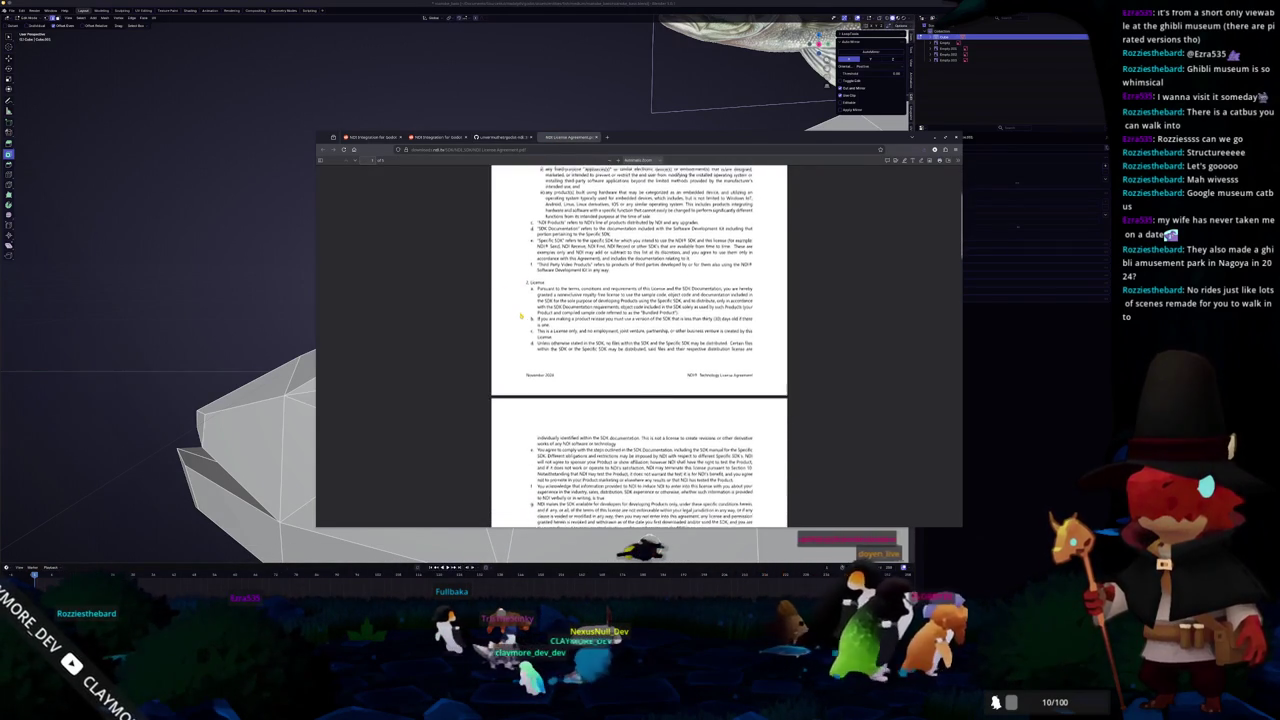
scroll(520, 316, "up", 2)
scroll(520, 316, "up", 2)
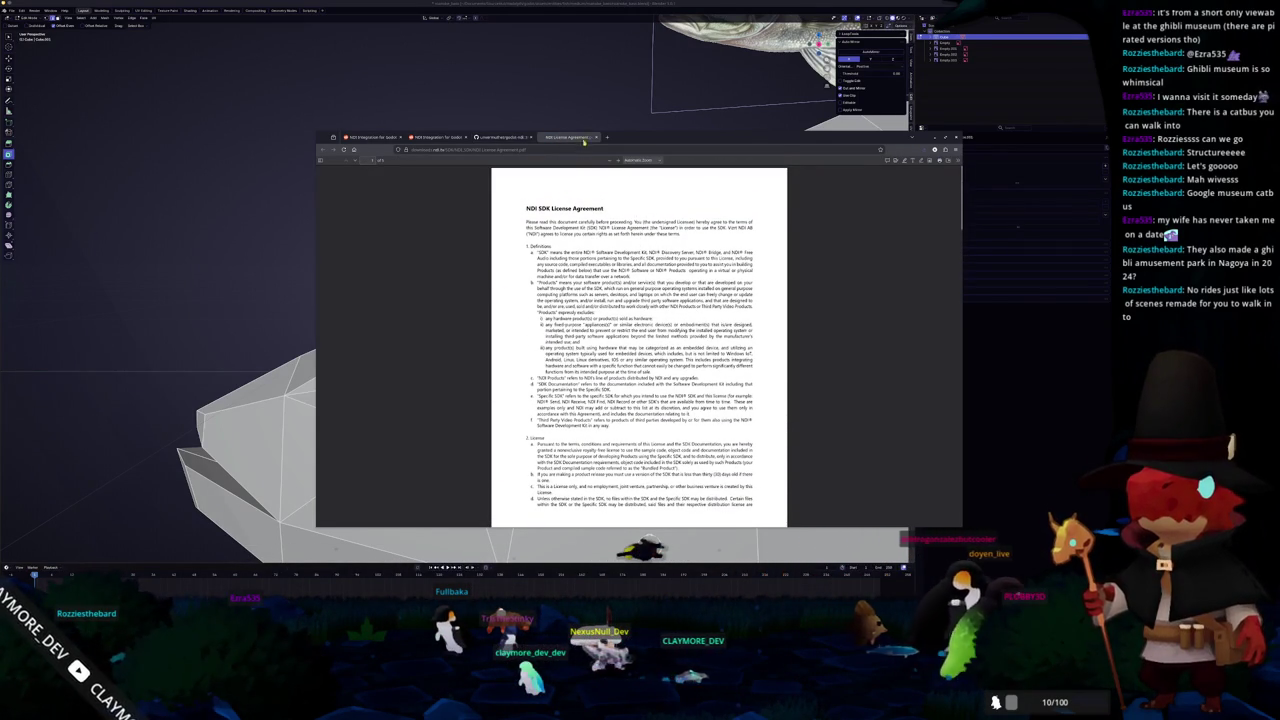
key("ctrl+w")
- Open the godot-ndi.readthedocs.io documentation and go to the VideoStreamNDI class reference
scroll(404, 414, "down", 2)
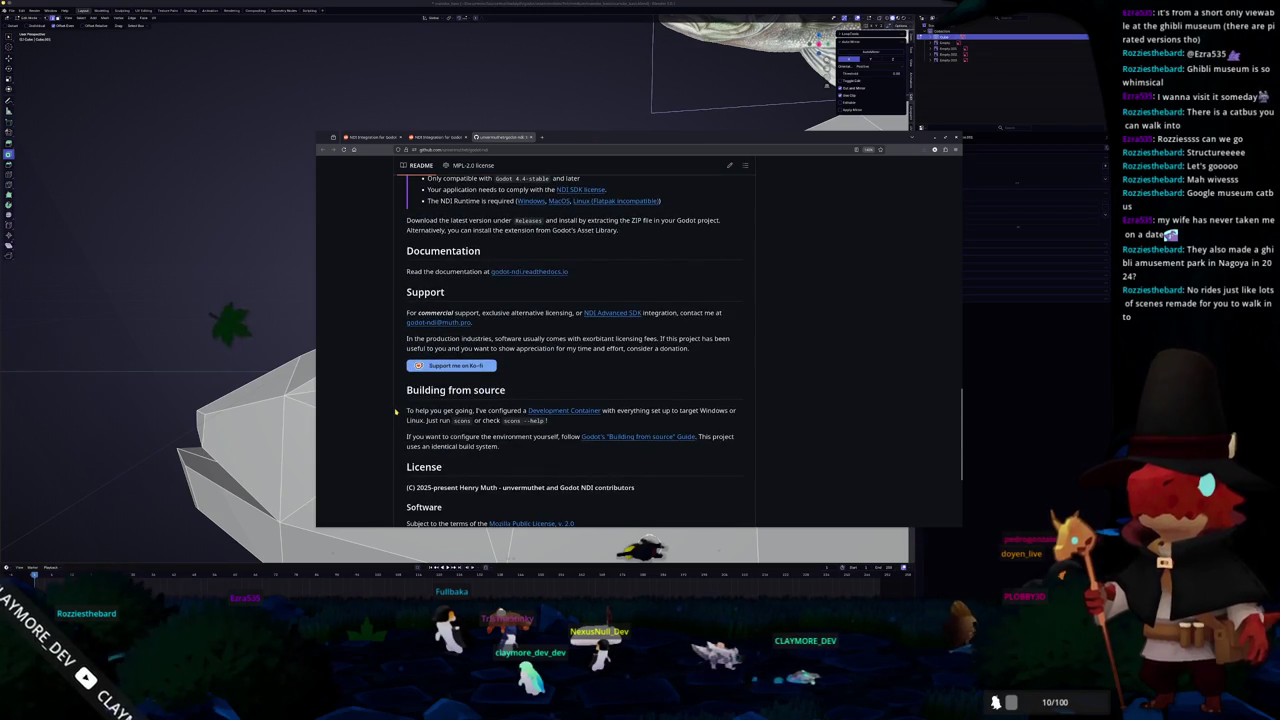
scroll(396, 411, "down", 1)
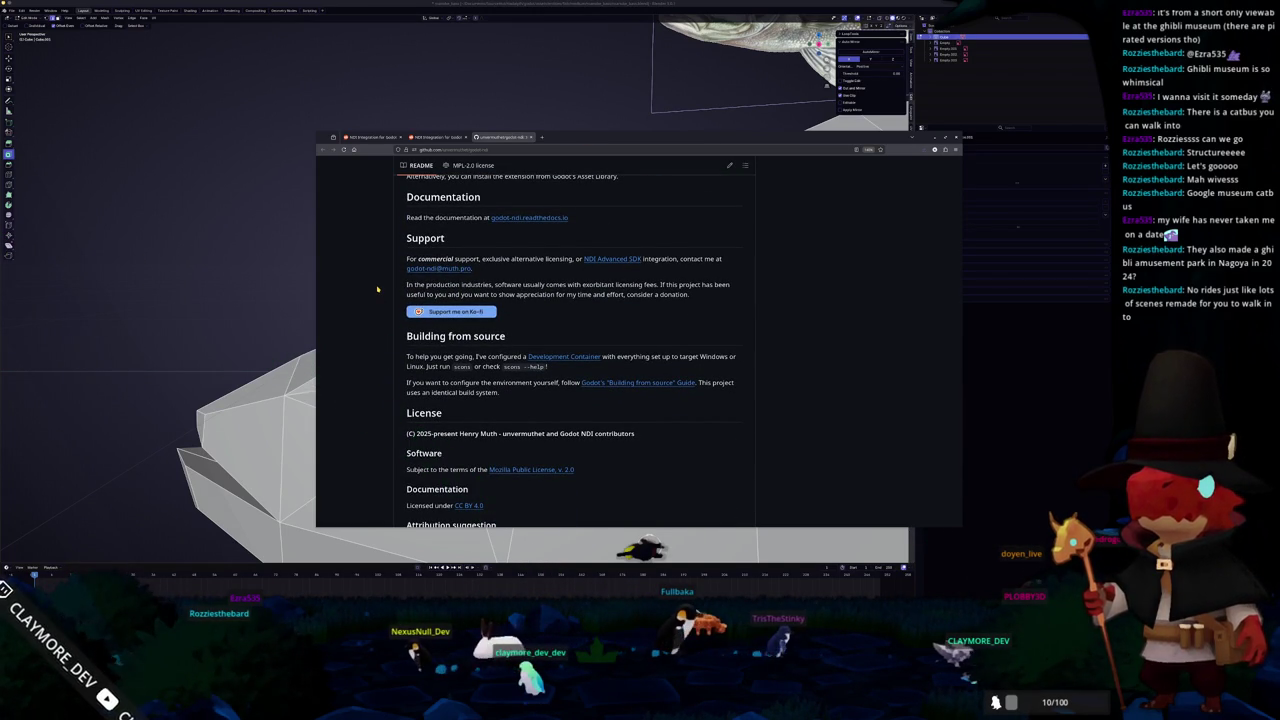
left_click(539, 218)
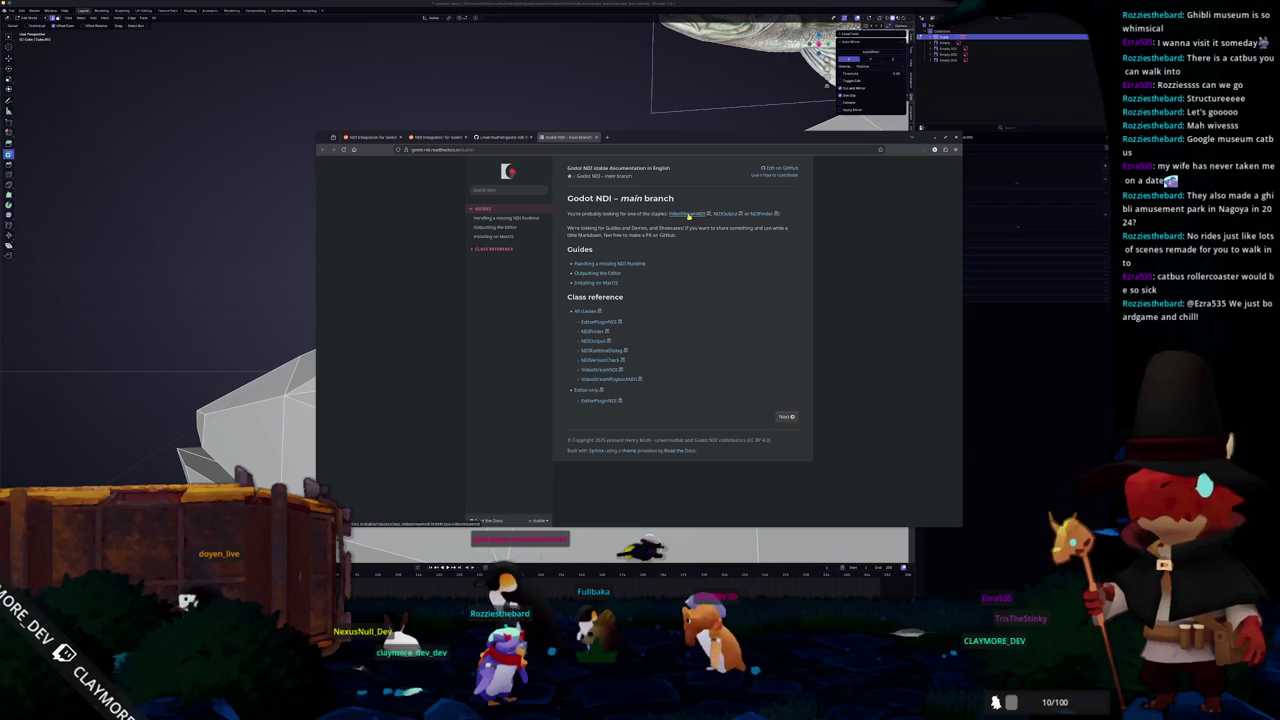
left_click(637, 137)
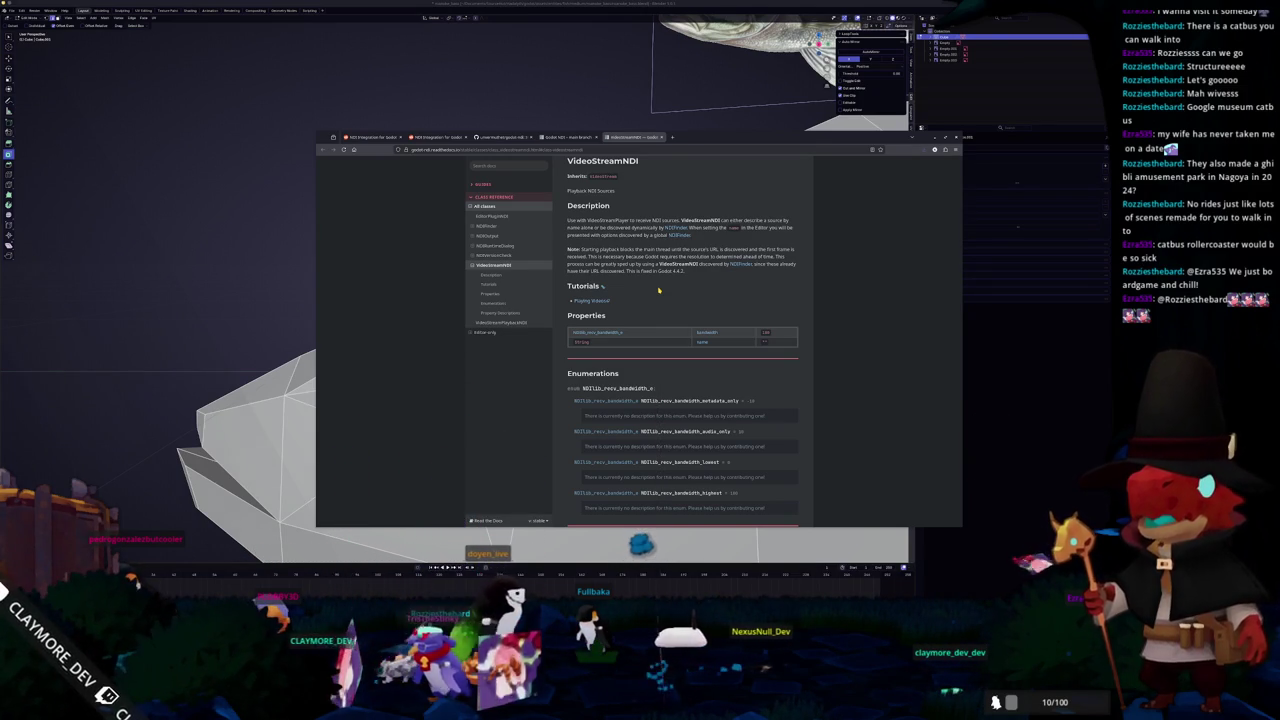
- Open the NDIFinder class docs in a background tab, switch to it and skim it
middle_click(676, 227)
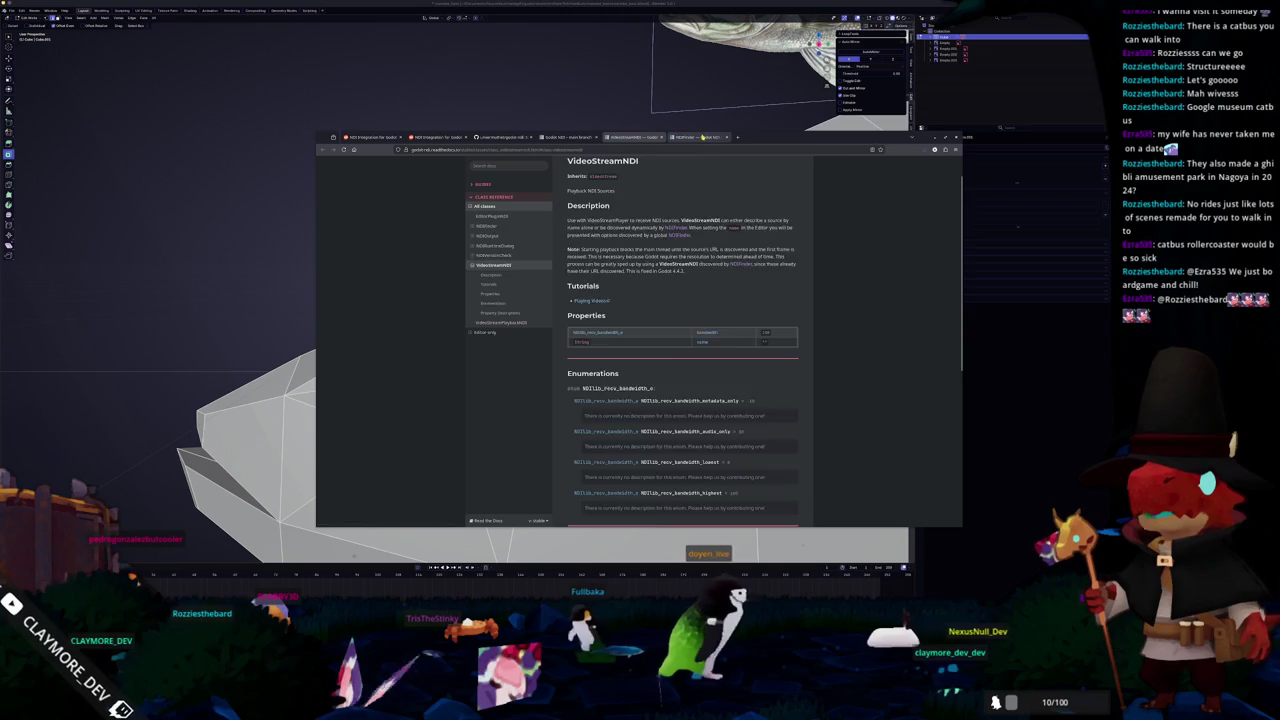
key("ctrl+Tab")
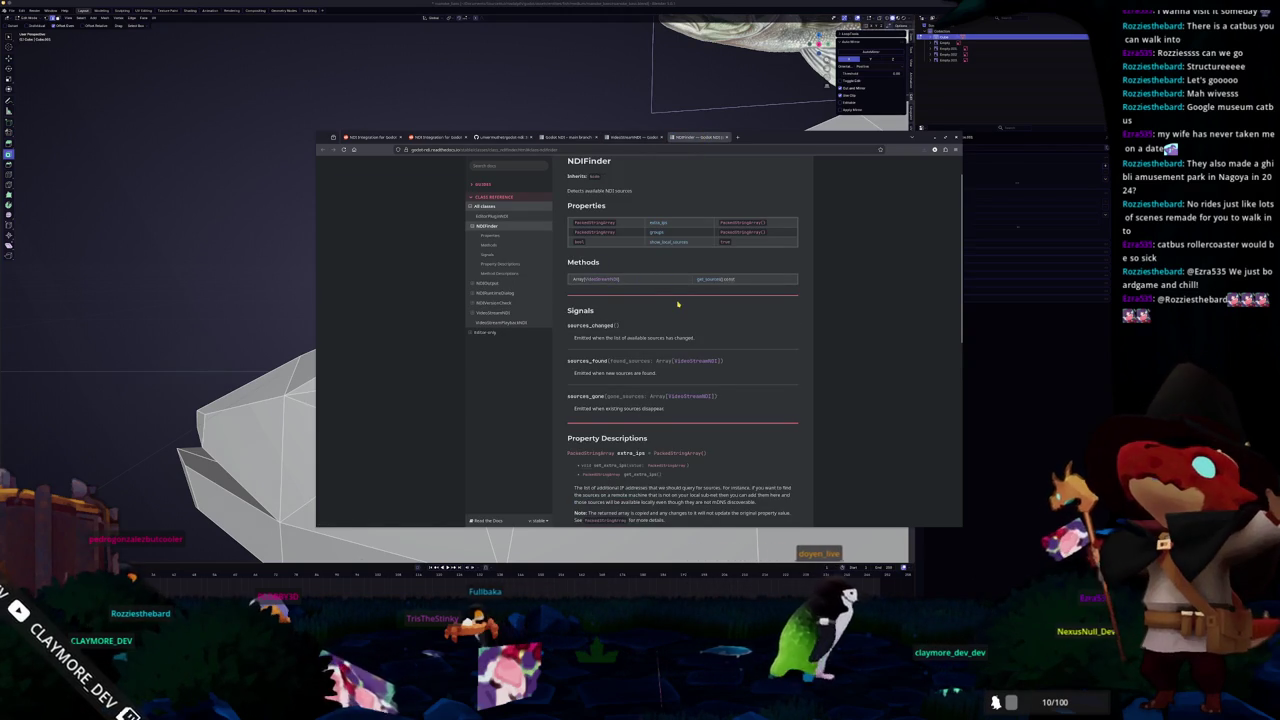
scroll(772, 325, "down", 2)
scroll(774, 323, "down", 1)
scroll(774, 323, "down", 1)
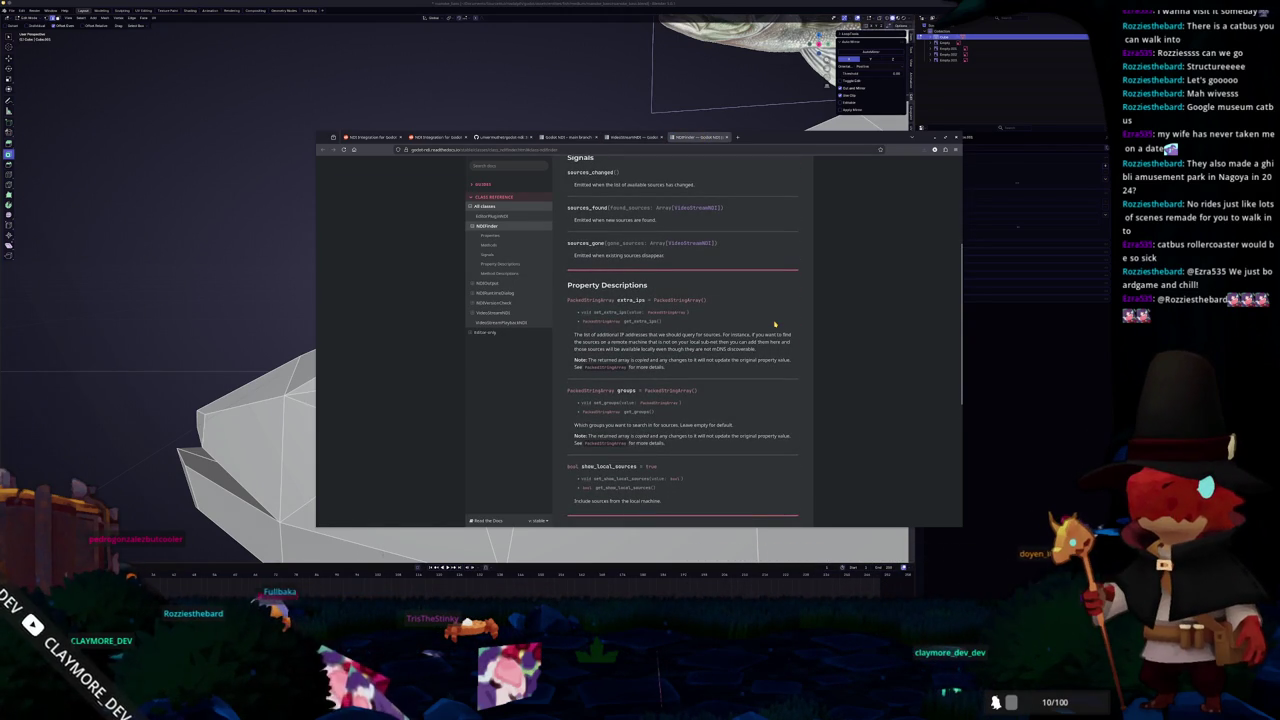
scroll(774, 323, "up", 3)
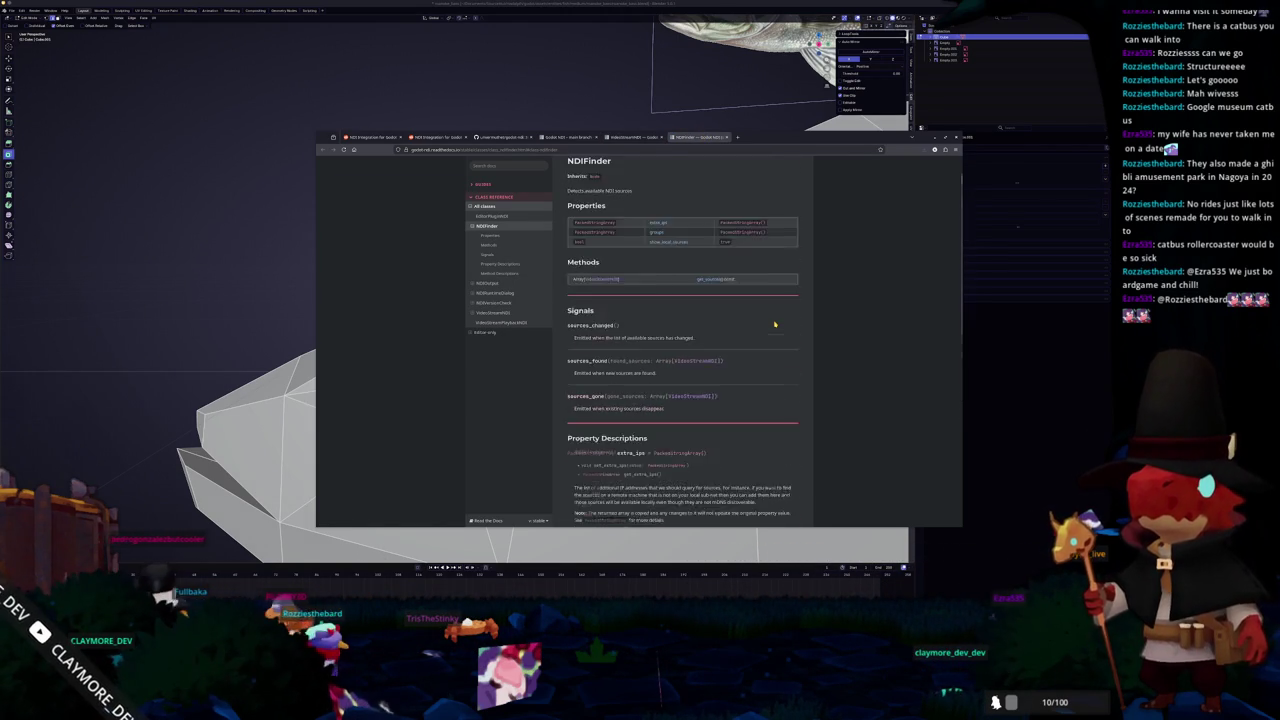
scroll(774, 323, "up", 2)
- Return to the godot-ndi GitHub README's Install section and open a new empty tab
left_click(504, 139)
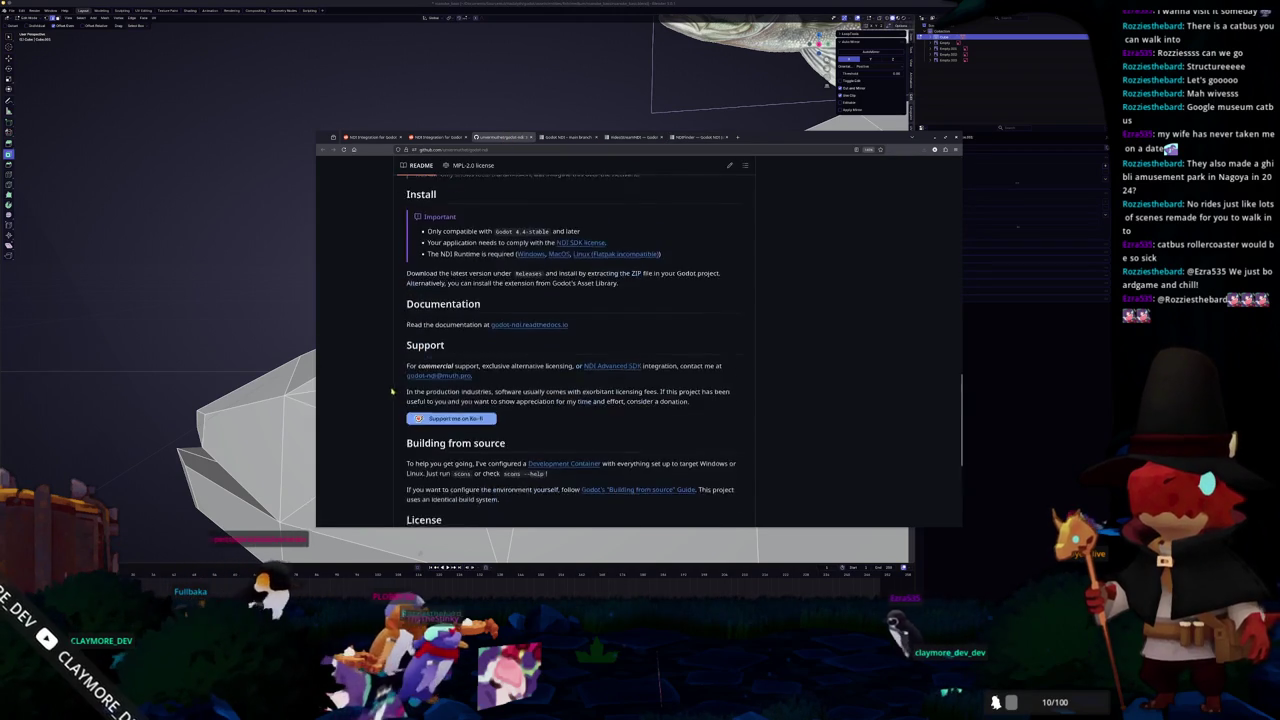
scroll(391, 387, "down", 3)
scroll(391, 387, "up", 1)
scroll(391, 390, "down", 1)
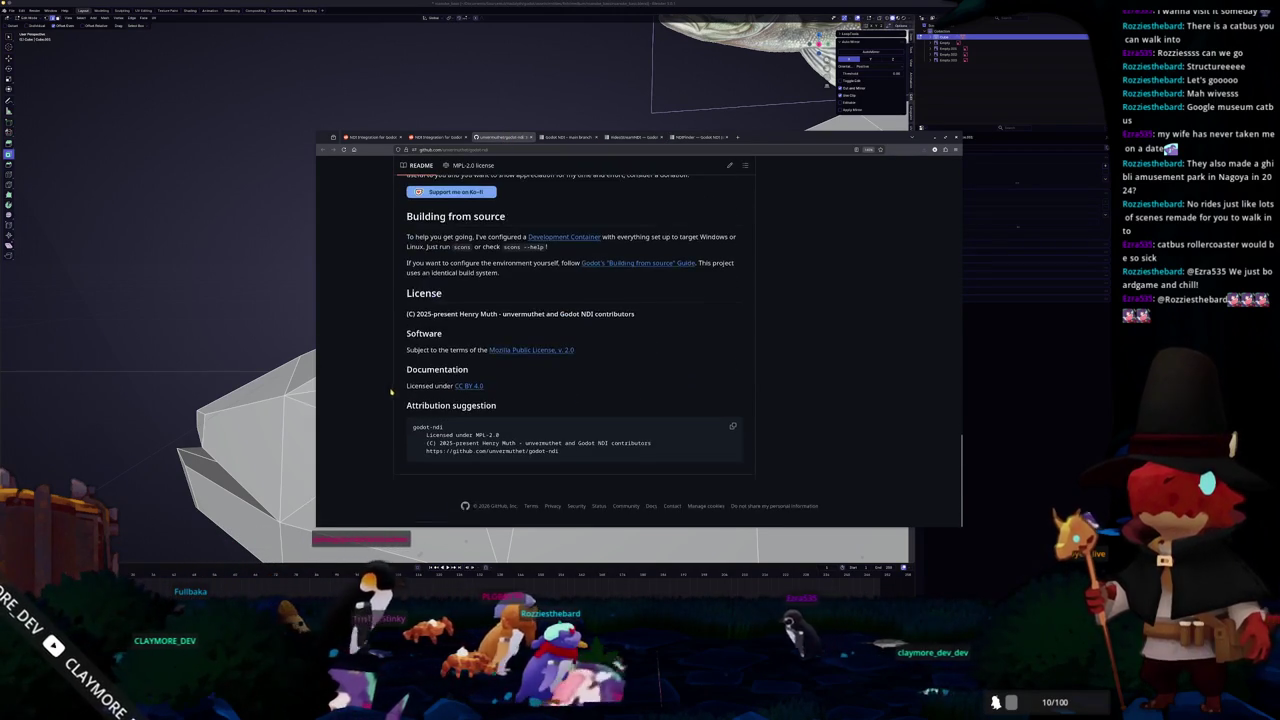
scroll(390, 395, "up", 5)
scroll(391, 393, "up", 1)
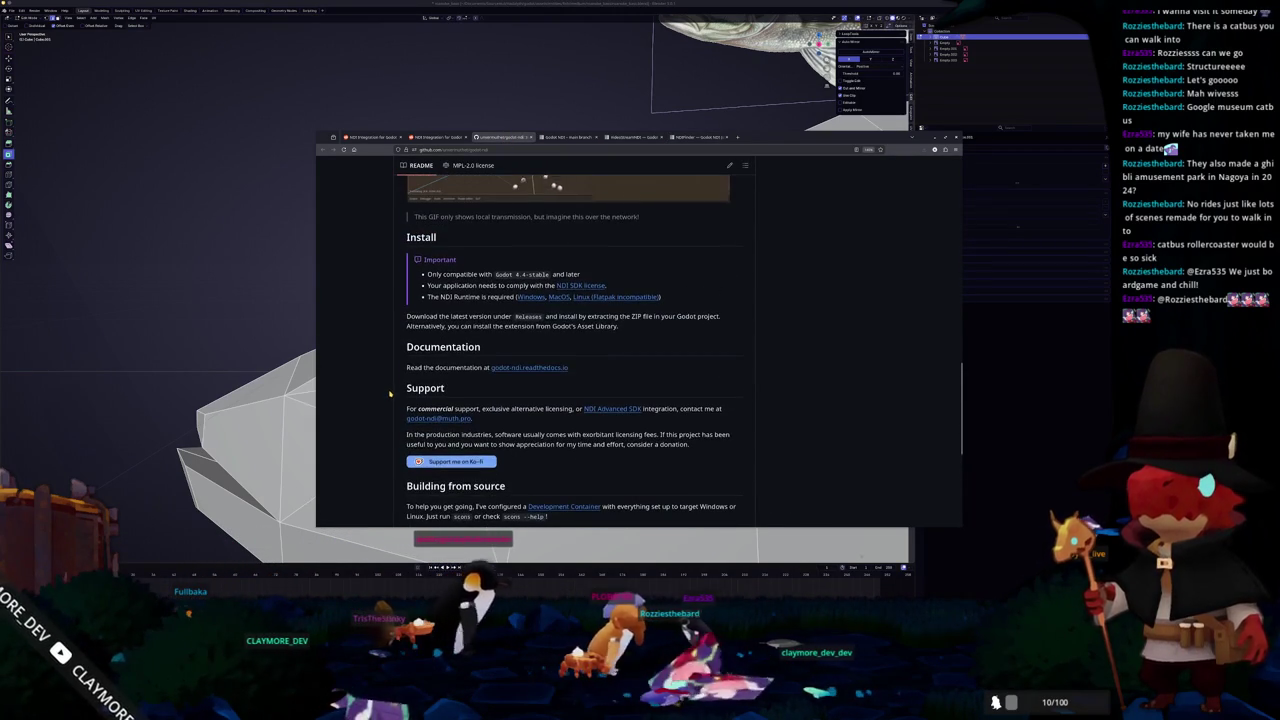
scroll(391, 393, "up", 2)
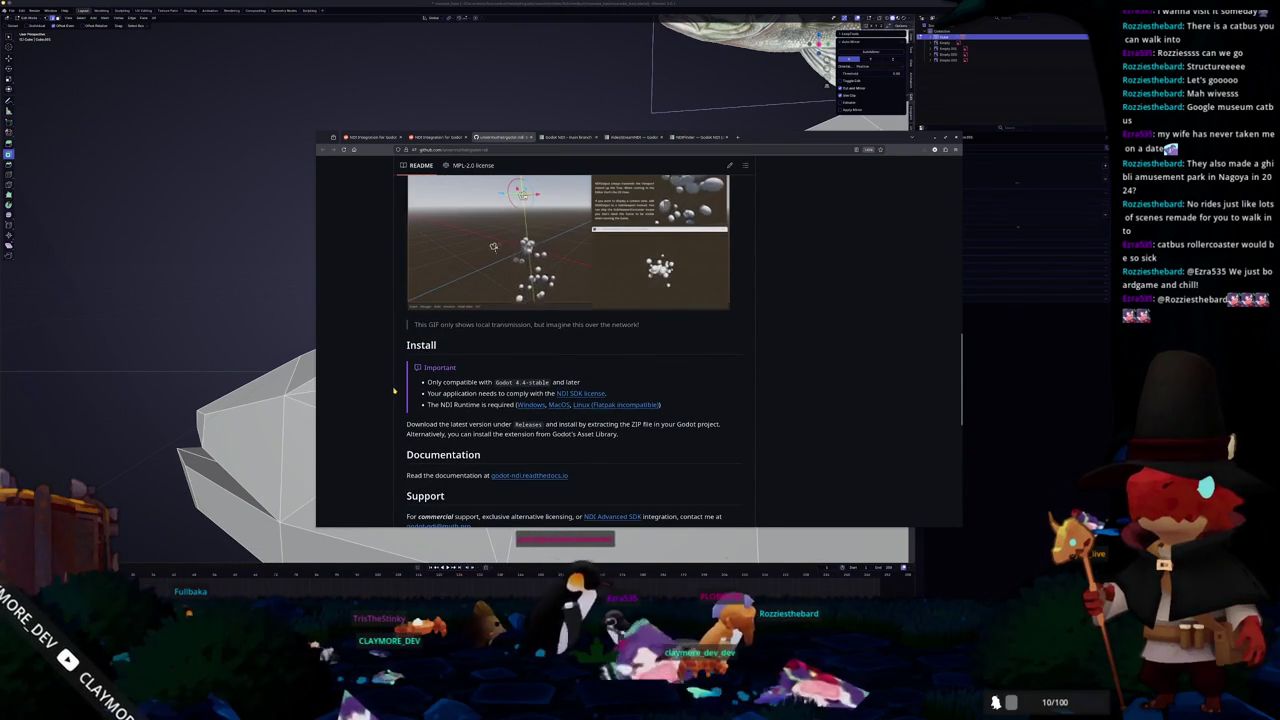
left_click(737, 138)
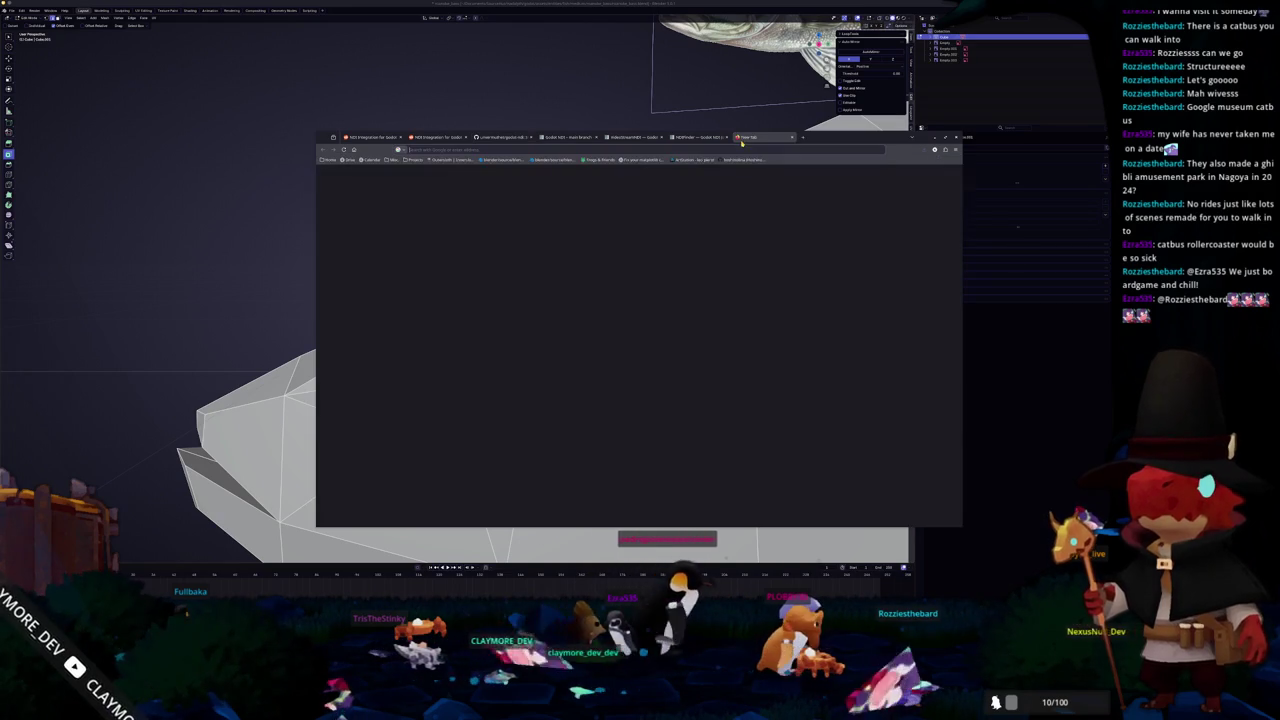
- Search Google for 'NDI runtime linux' and bring up the DistroAV Quick Install guide
type("h3d runtime bro")
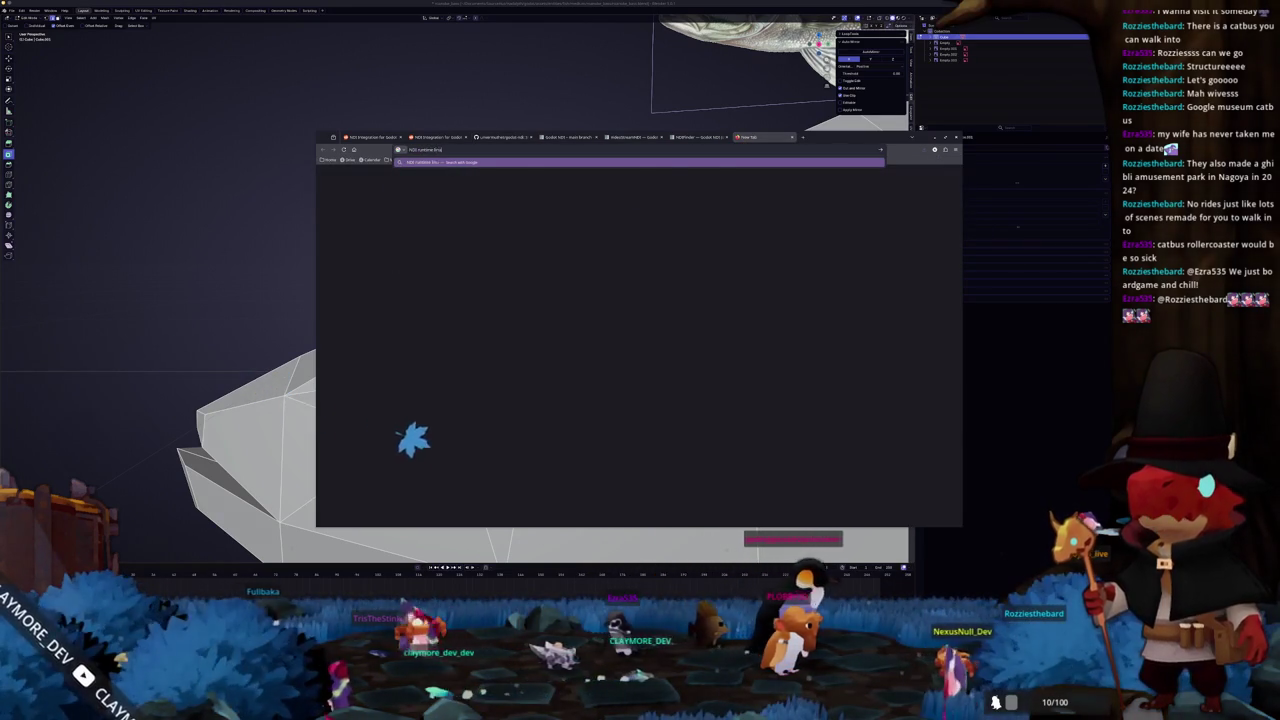
key("Return")
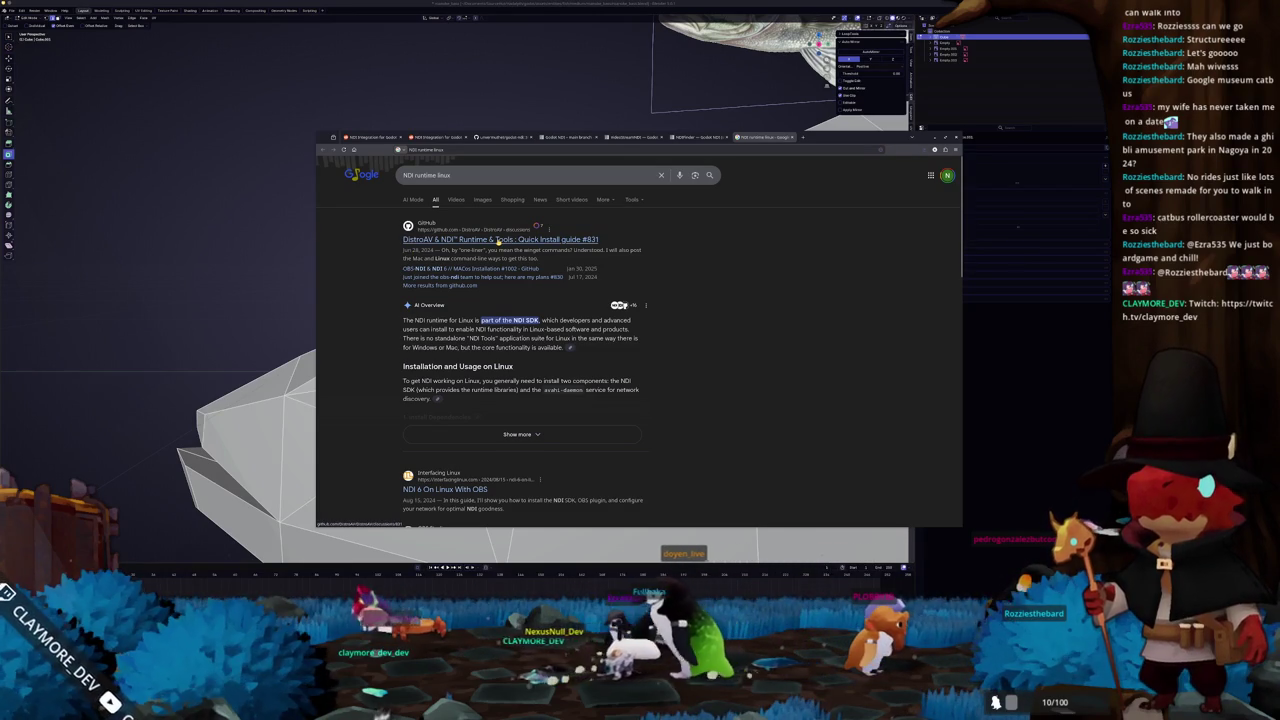
scroll(385, 293, "down", 1)
scroll(389, 294, "up", 1)
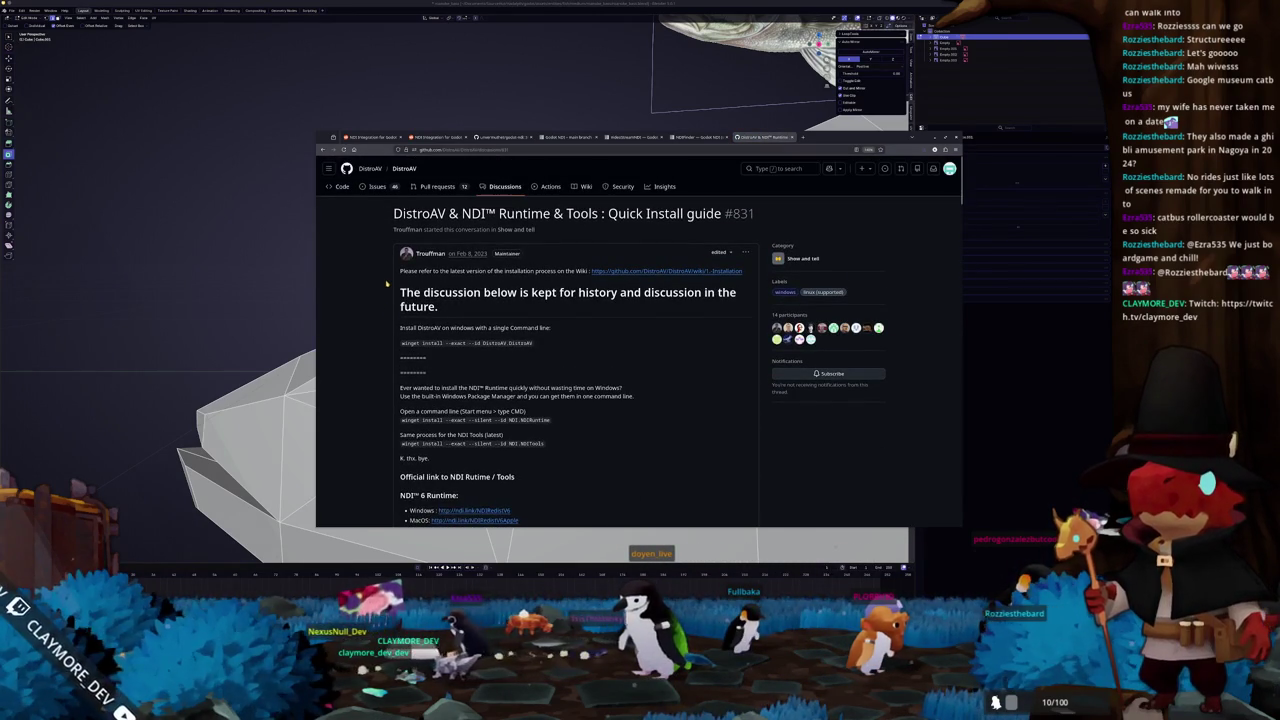
scroll(385, 292, "down", 1)
scroll(390, 310, "down", 1)
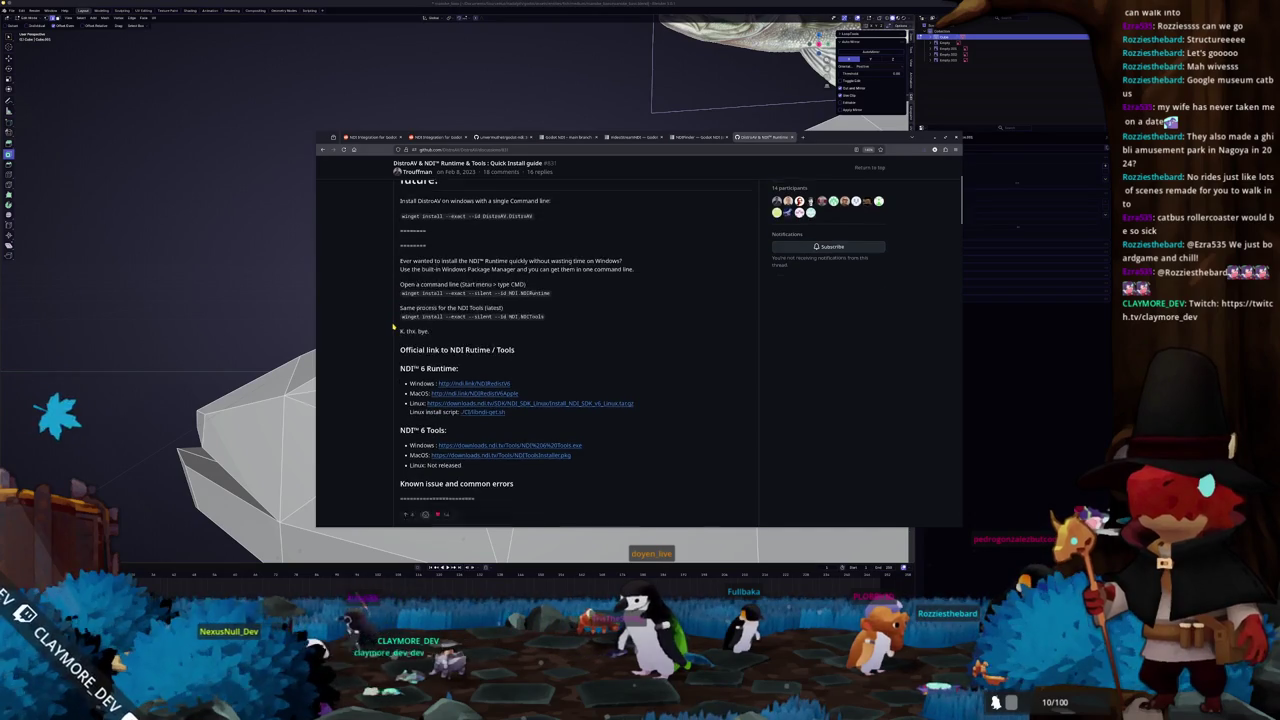
- Read the guide's NDI runtime download links, then return to the search results
scroll(410, 318, "down", 1)
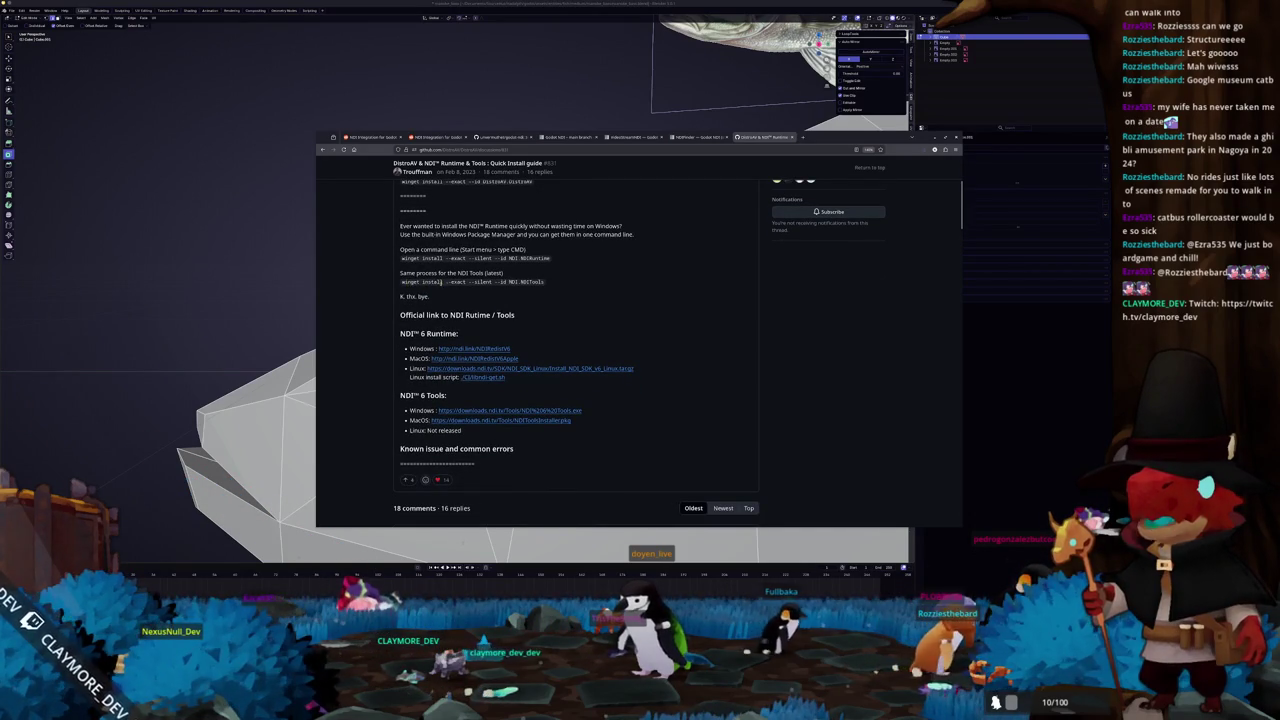
scroll(385, 312, "down", 1)
scroll(385, 315, "down", 1)
scroll(384, 320, "up", 2)
scroll(383, 330, "up", 1)
scroll(383, 331, "up", 1)
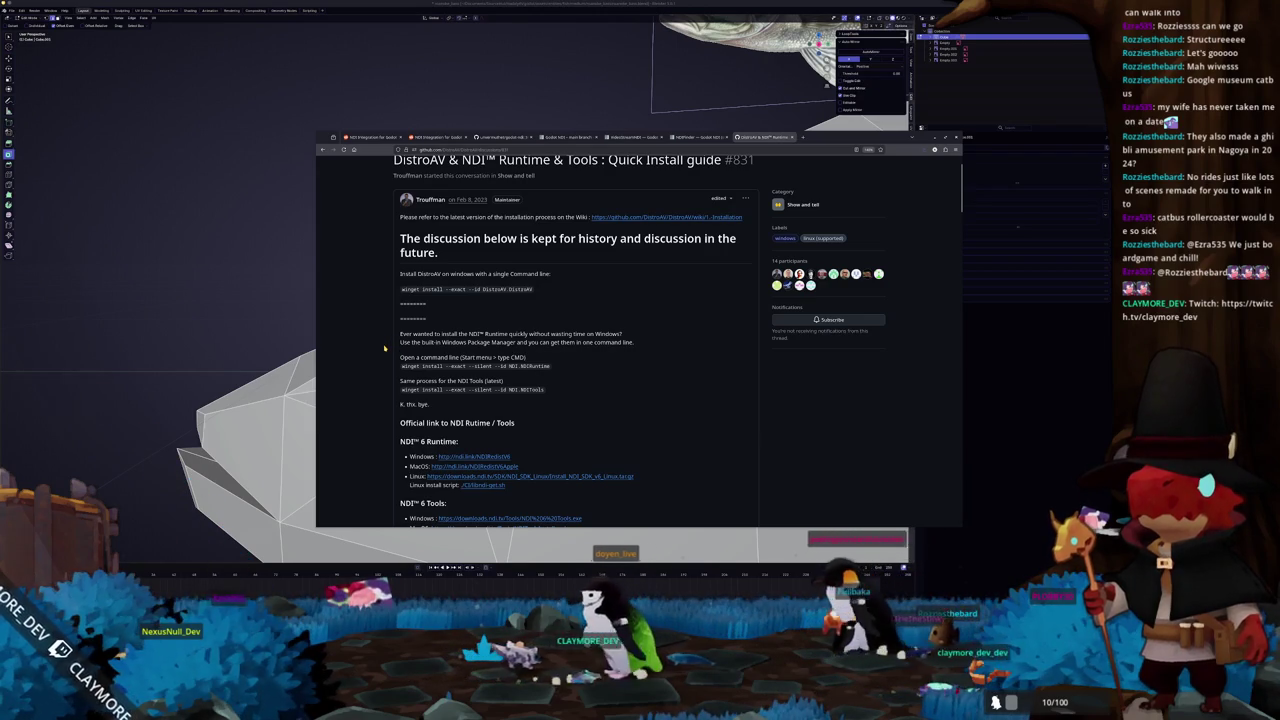
scroll(384, 348, "up", 1)
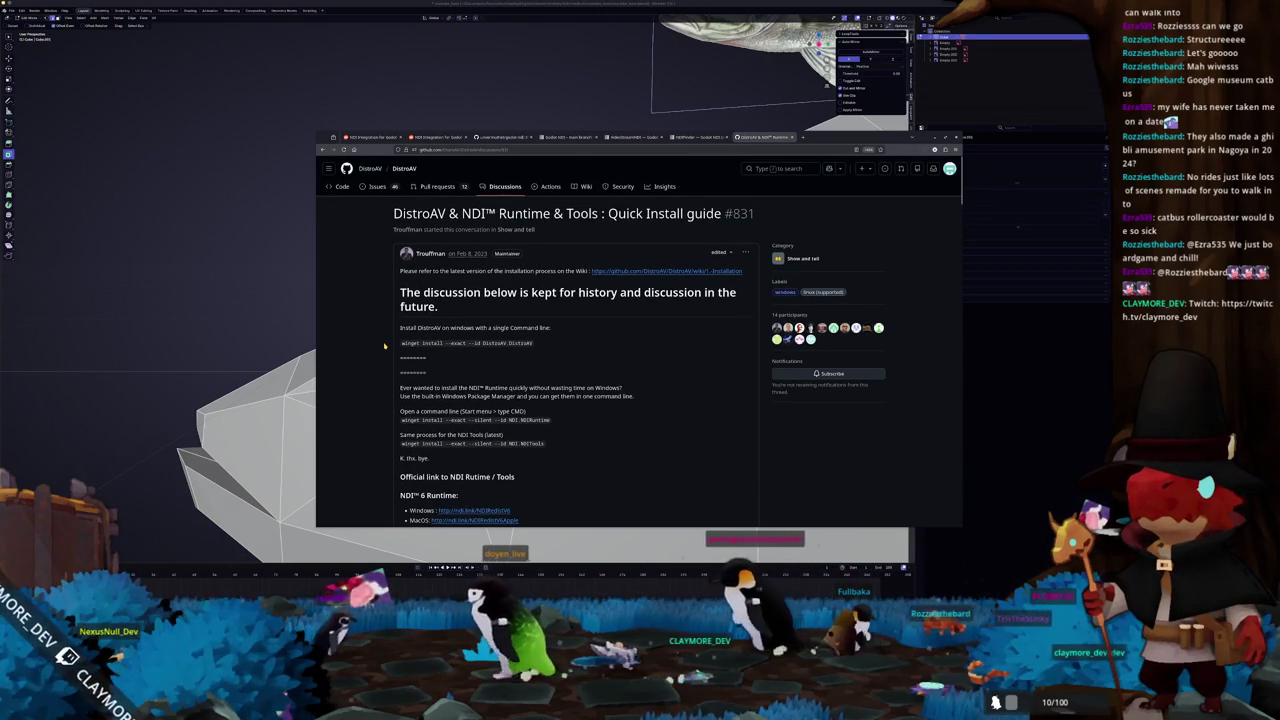
key("alt+Left")
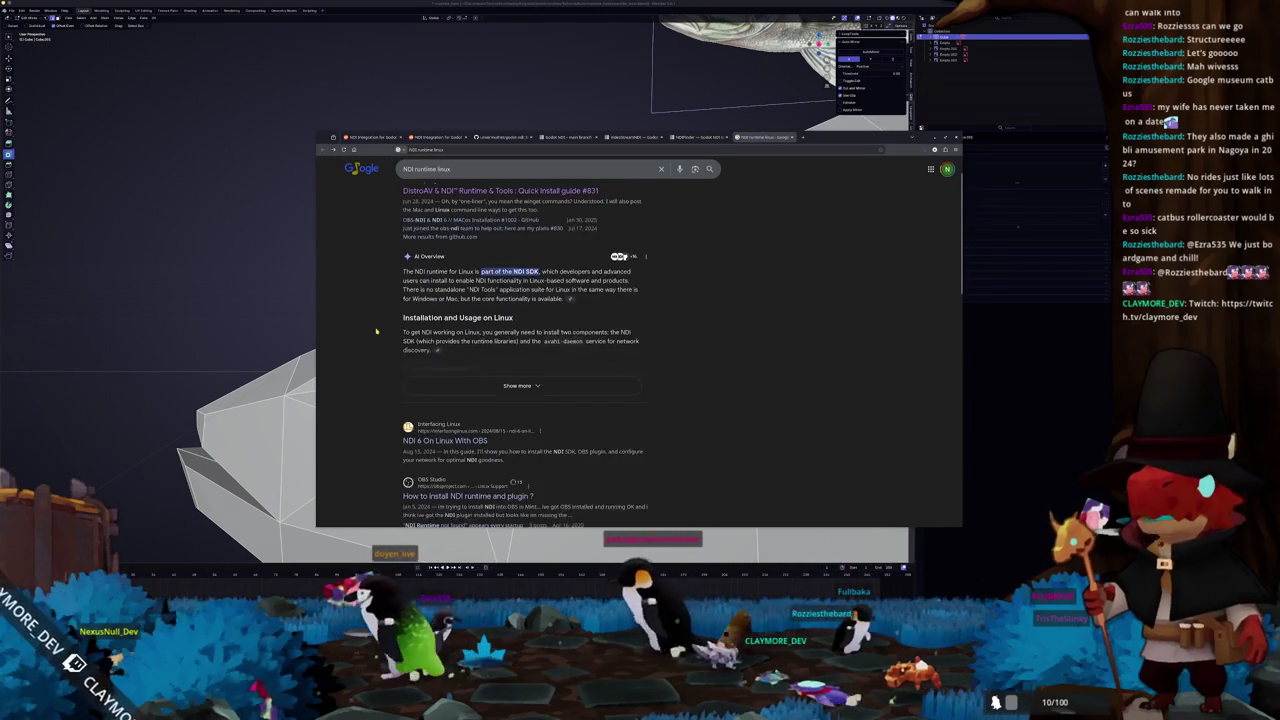
- Scroll the search results and open the NDI for Developers page
scroll(376, 331, "down", 1)
scroll(377, 347, "down", 1)
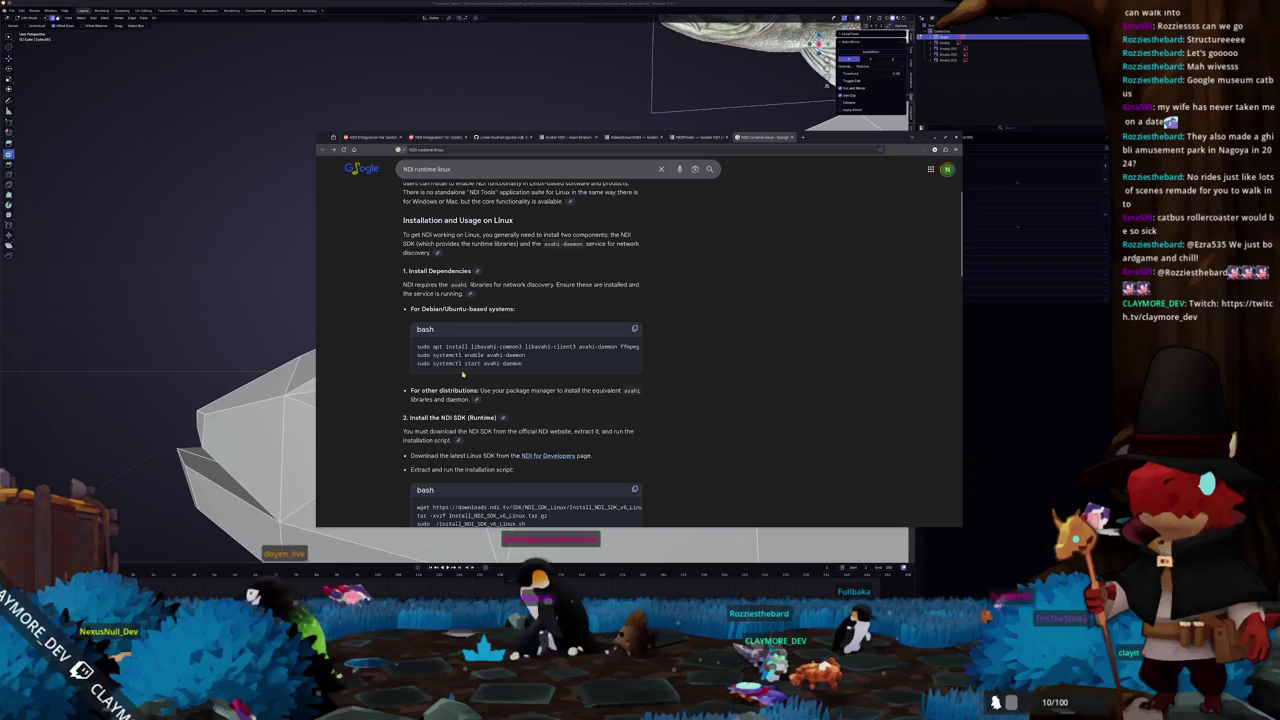
scroll(440, 371, "down", 2)
scroll(395, 370, "down", 1)
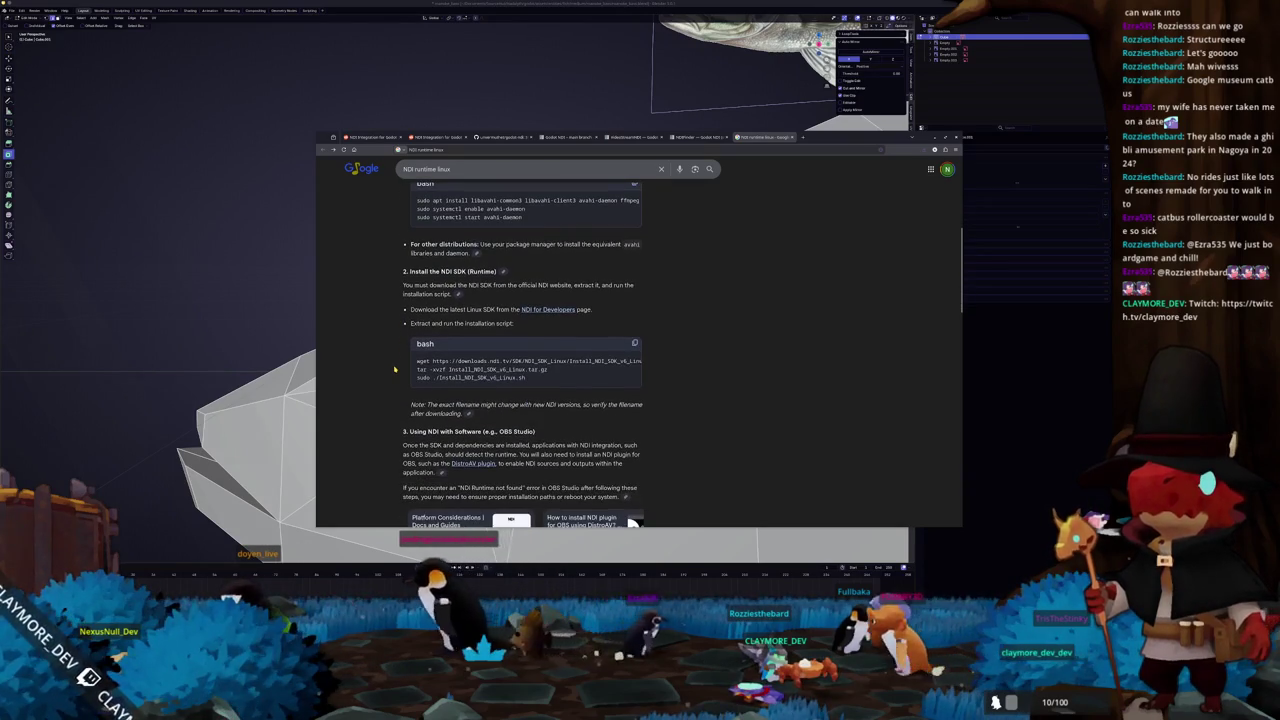
left_click(546, 310)
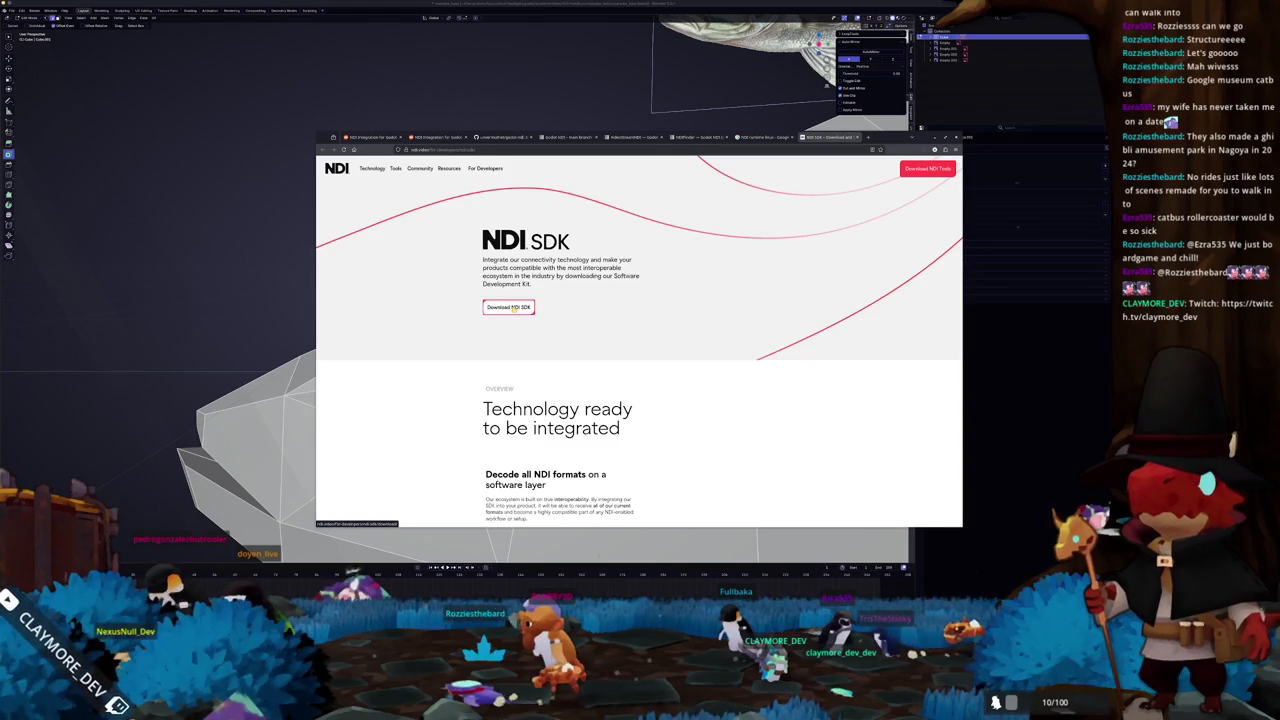
- Look over the NDI SDK download registration form, then go to the NDI homepage
left_click(512, 308)
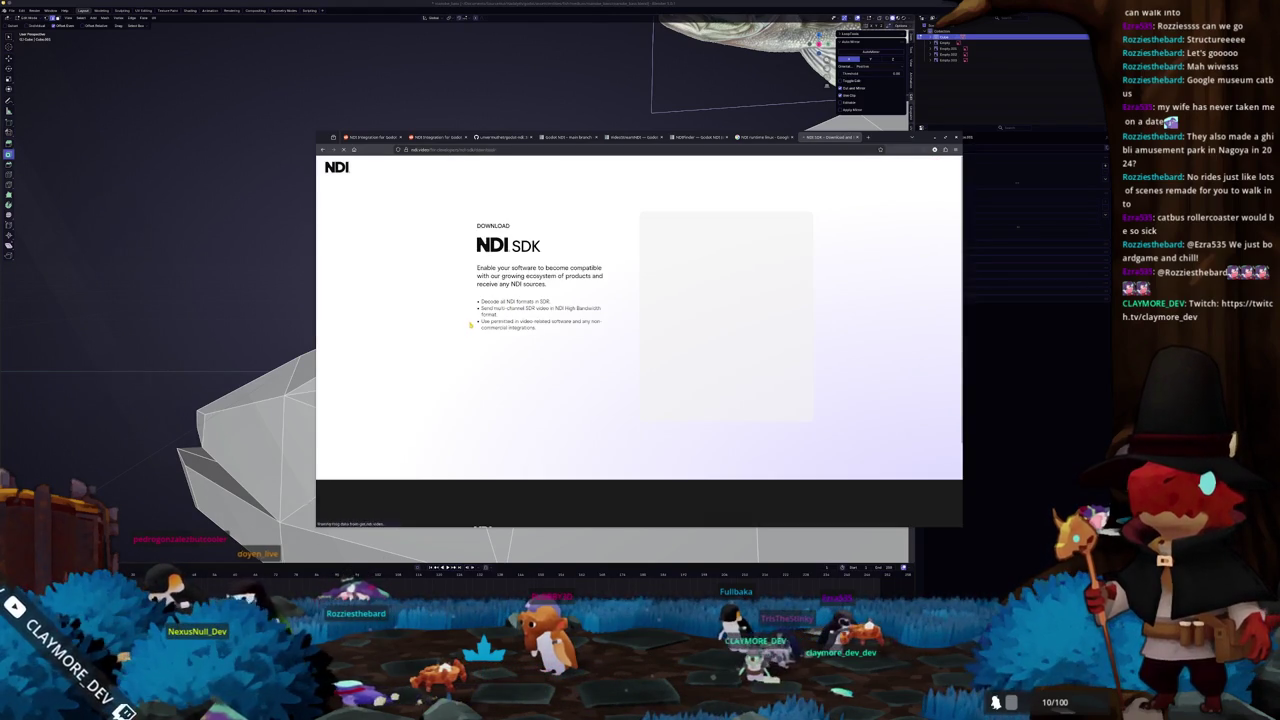
scroll(469, 324, "down", 2)
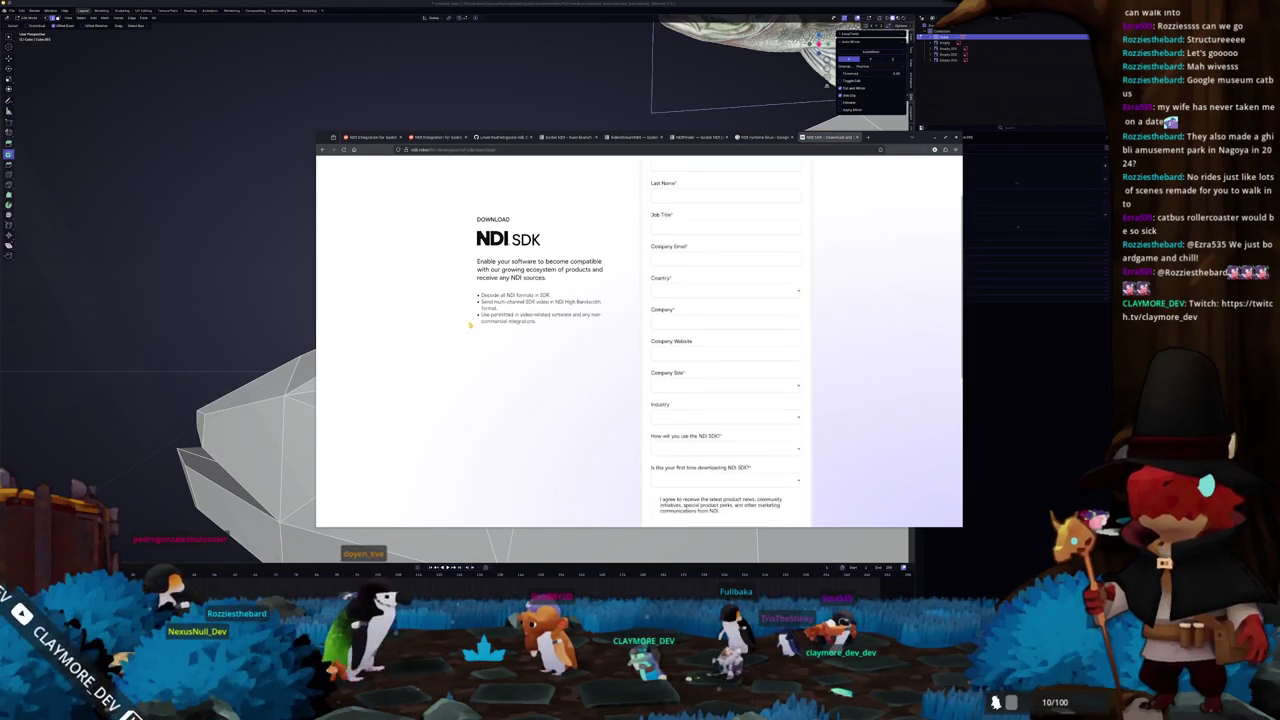
scroll(469, 324, "down", 2)
scroll(469, 325, "down", 1)
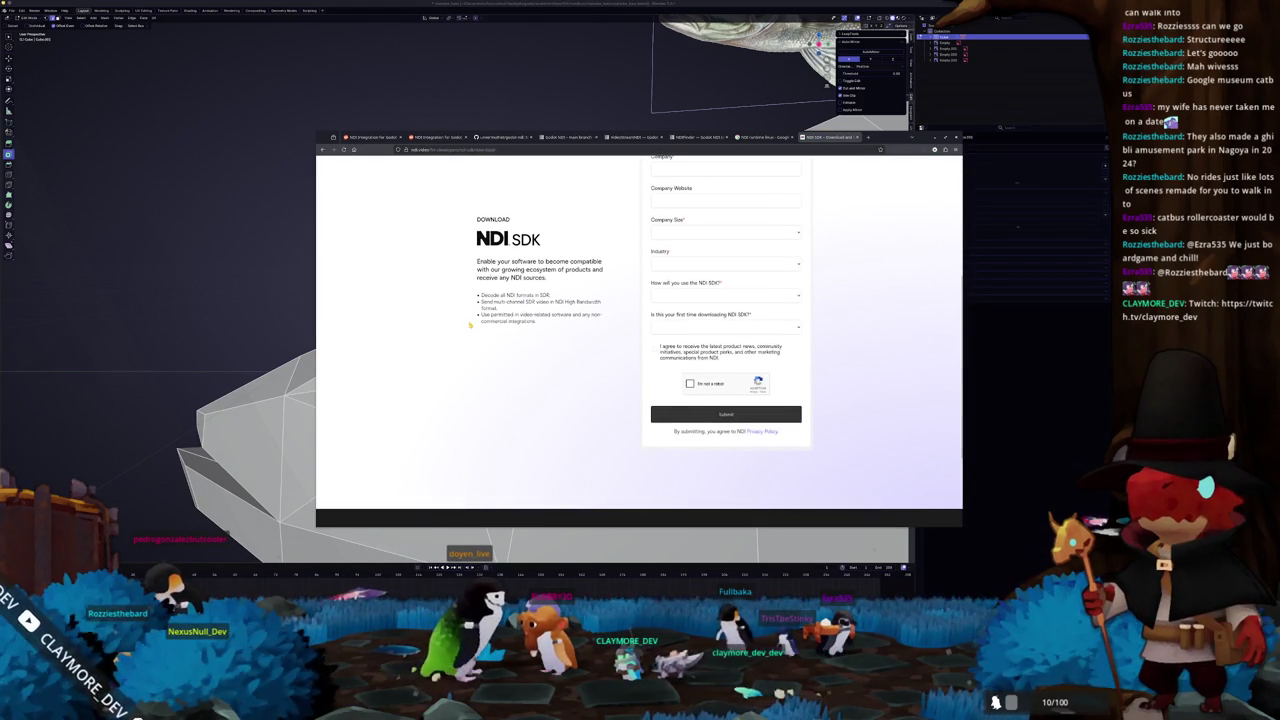
scroll(469, 324, "up", 5)
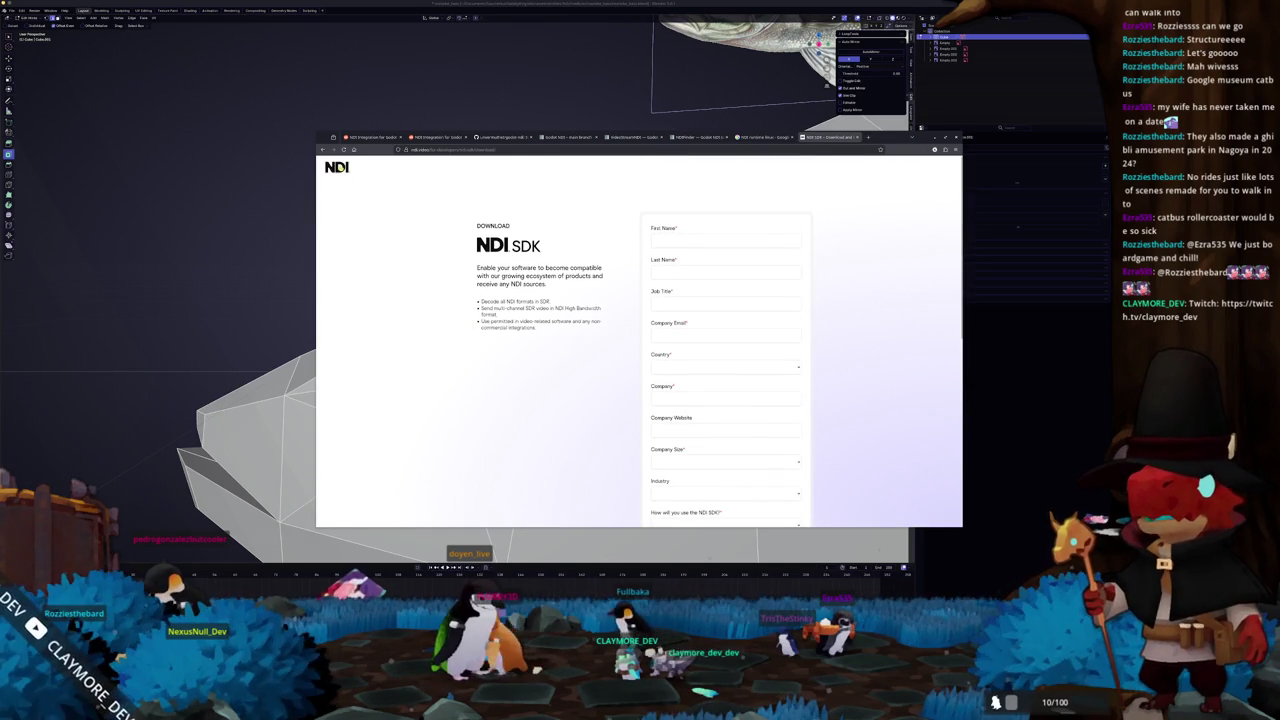
left_click(338, 168)
scroll(427, 310, "down", 3)
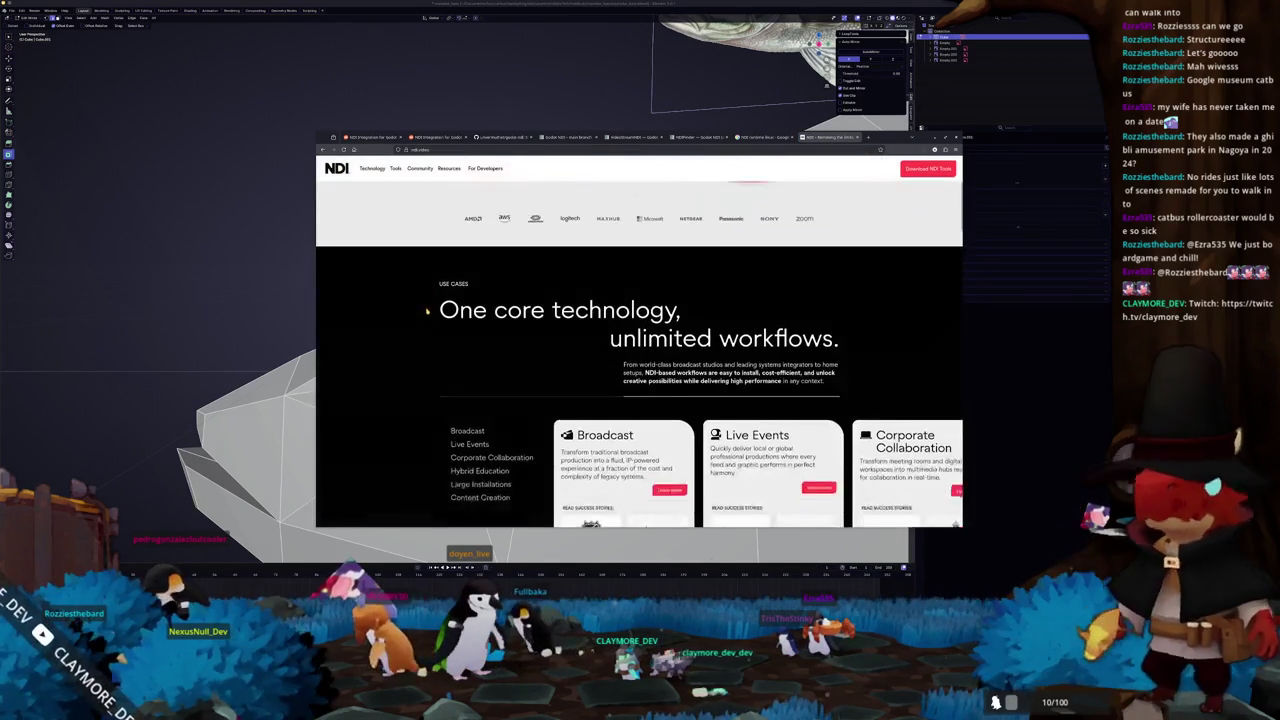
- Browse the NDI homepage down to its footer
scroll(565, 336, "down", 2)
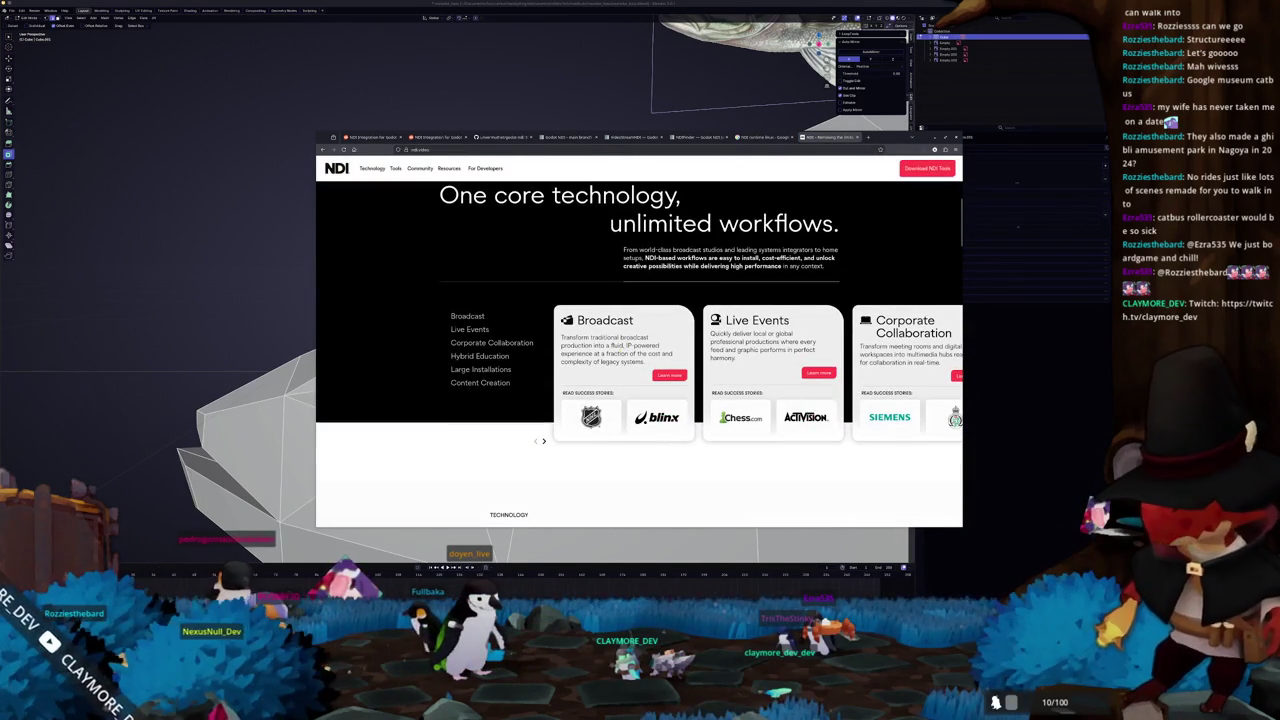
scroll(431, 354, "down", 4)
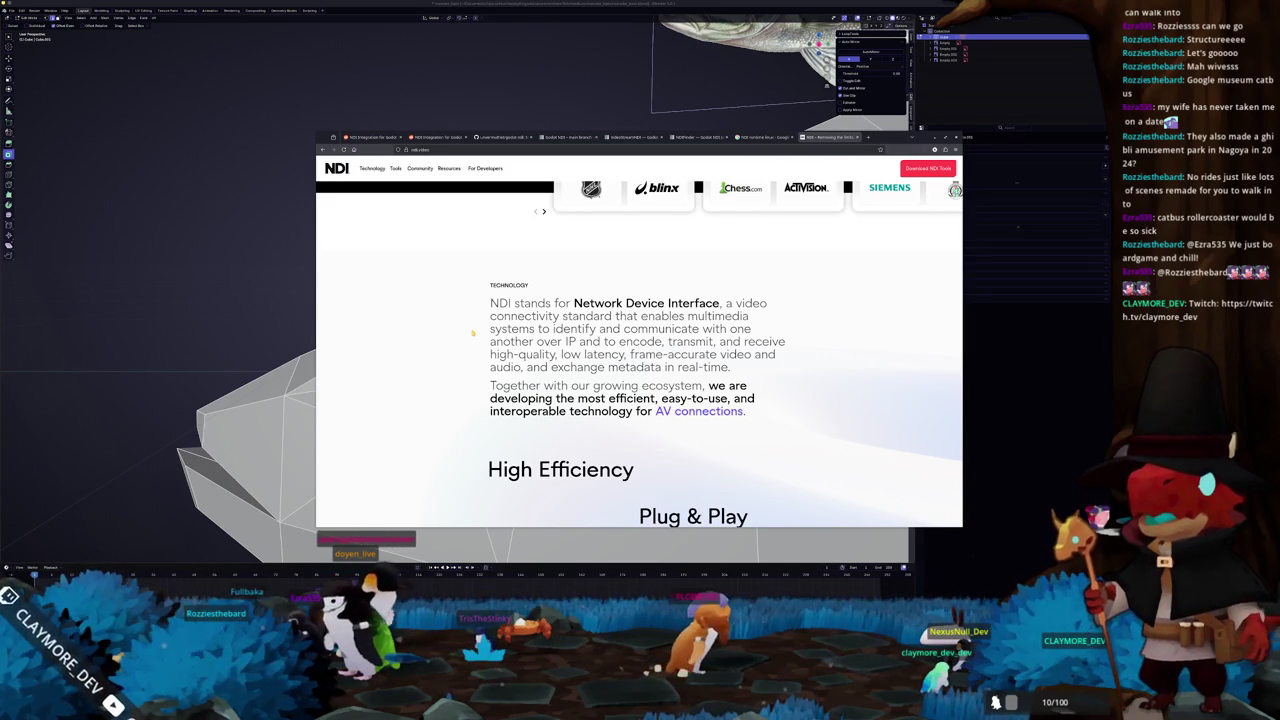
scroll(473, 333, "down", 1)
scroll(476, 343, "down", 2)
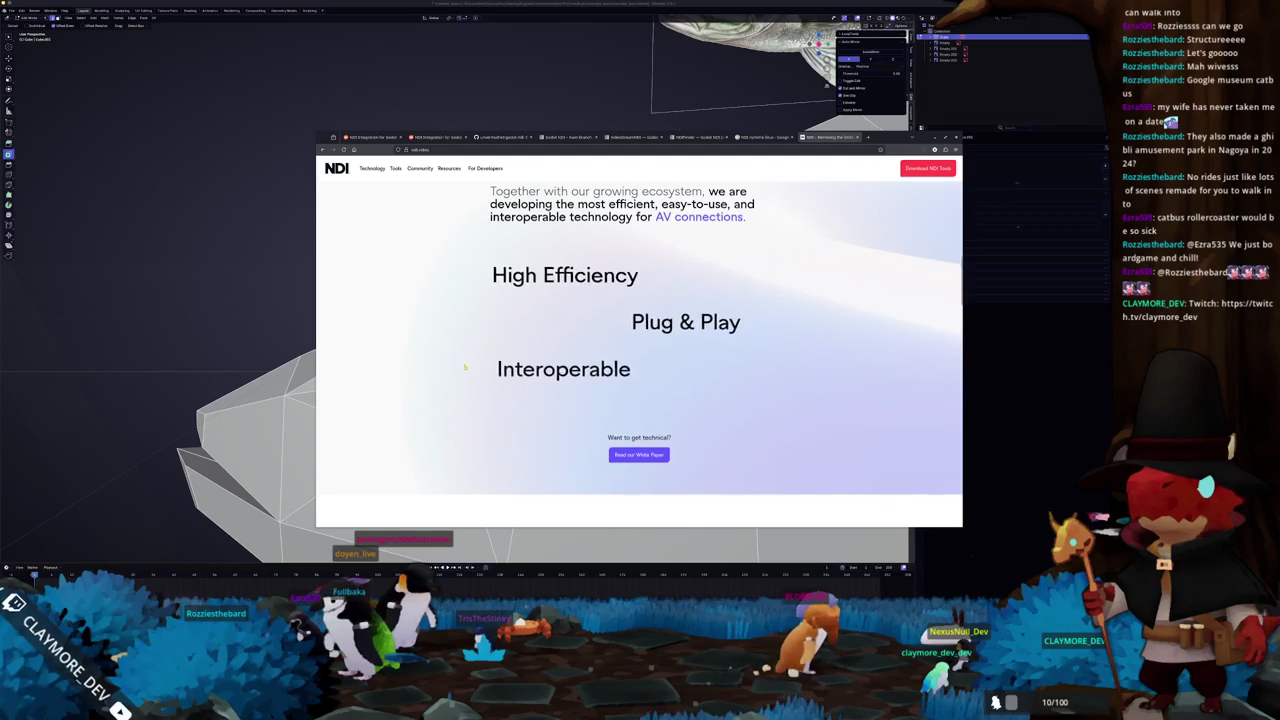
scroll(463, 367, "down", 2)
scroll(464, 367, "down", 4)
scroll(465, 368, "down", 2)
scroll(466, 368, "down", 2)
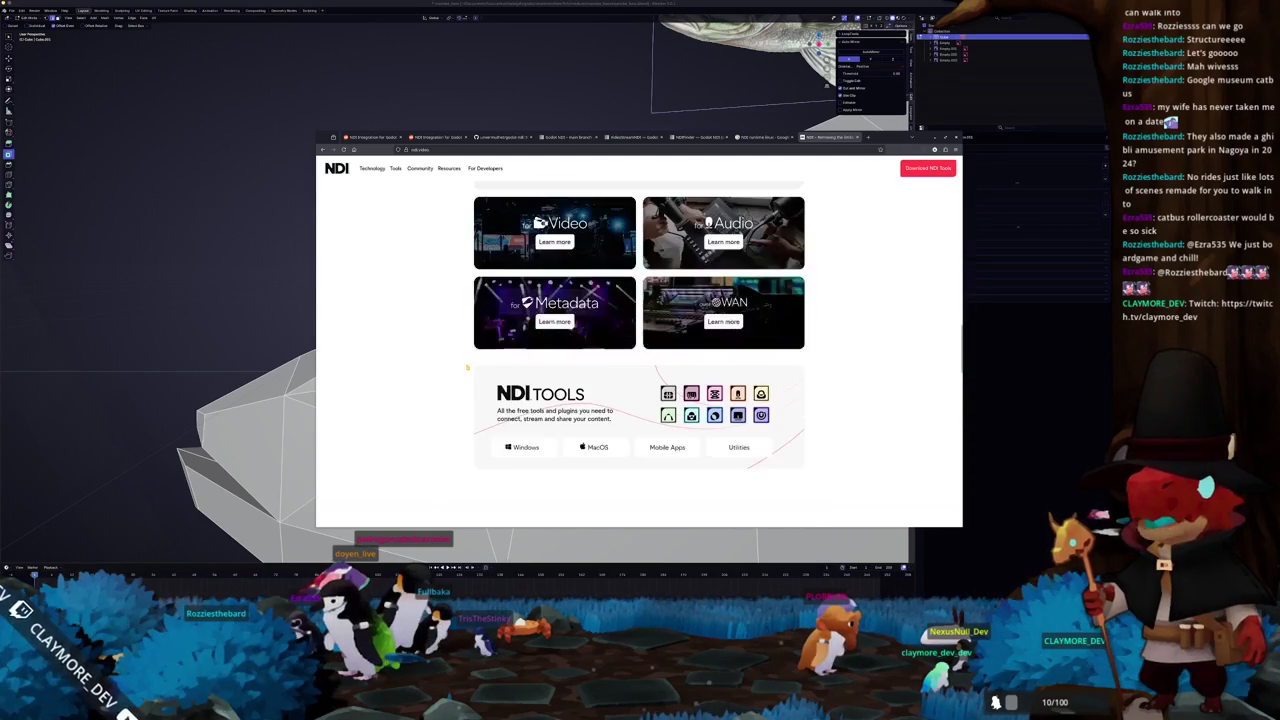
scroll(490, 365, "down", 2)
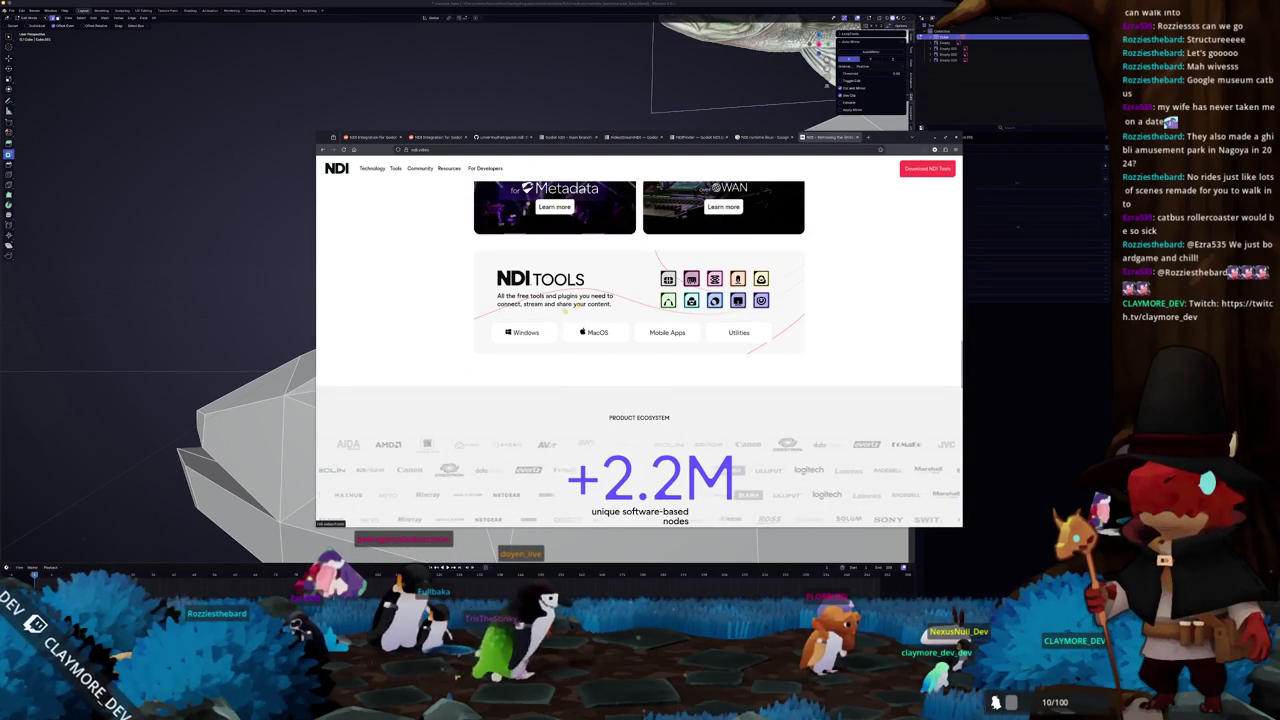
scroll(560, 315, "down", 2)
scroll(520, 340, "down", 3)
scroll(445, 375, "down", 1)
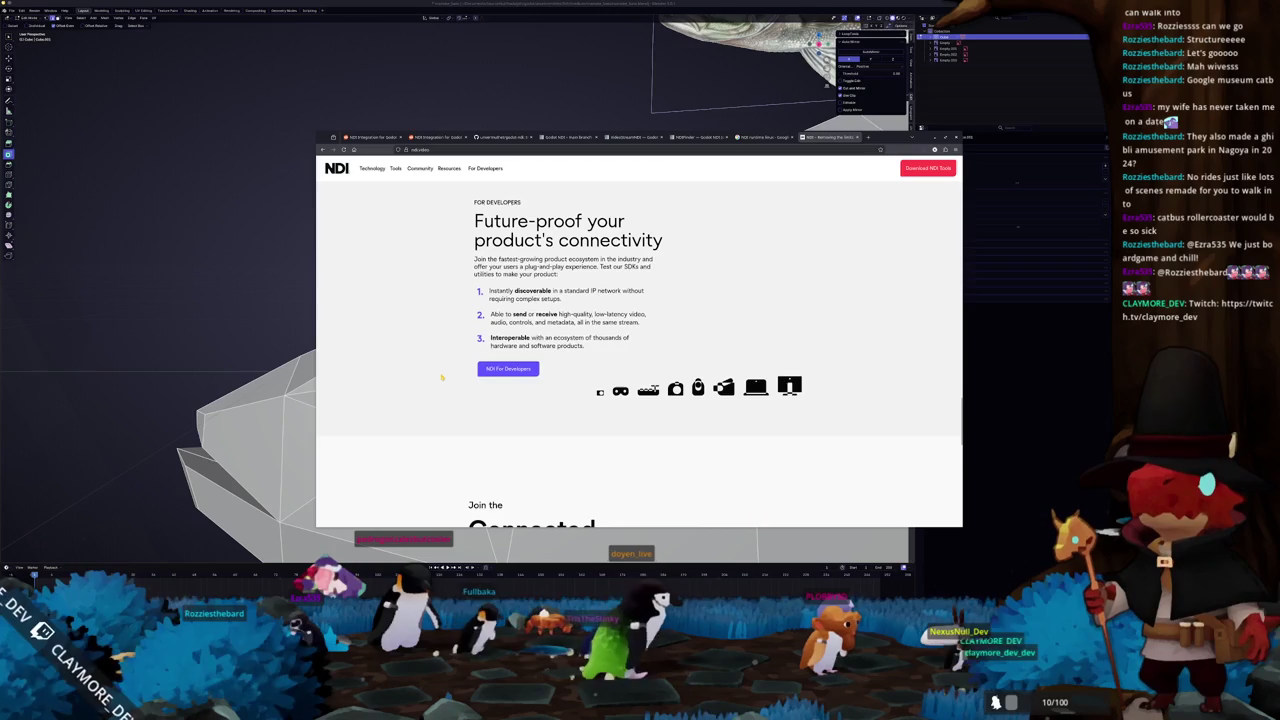
scroll(443, 377, "down", 3)
scroll(447, 377, "down", 2)
scroll(447, 377, "down", 3)
scroll(447, 377, "down", 2)
scroll(447, 377, "down", 1)
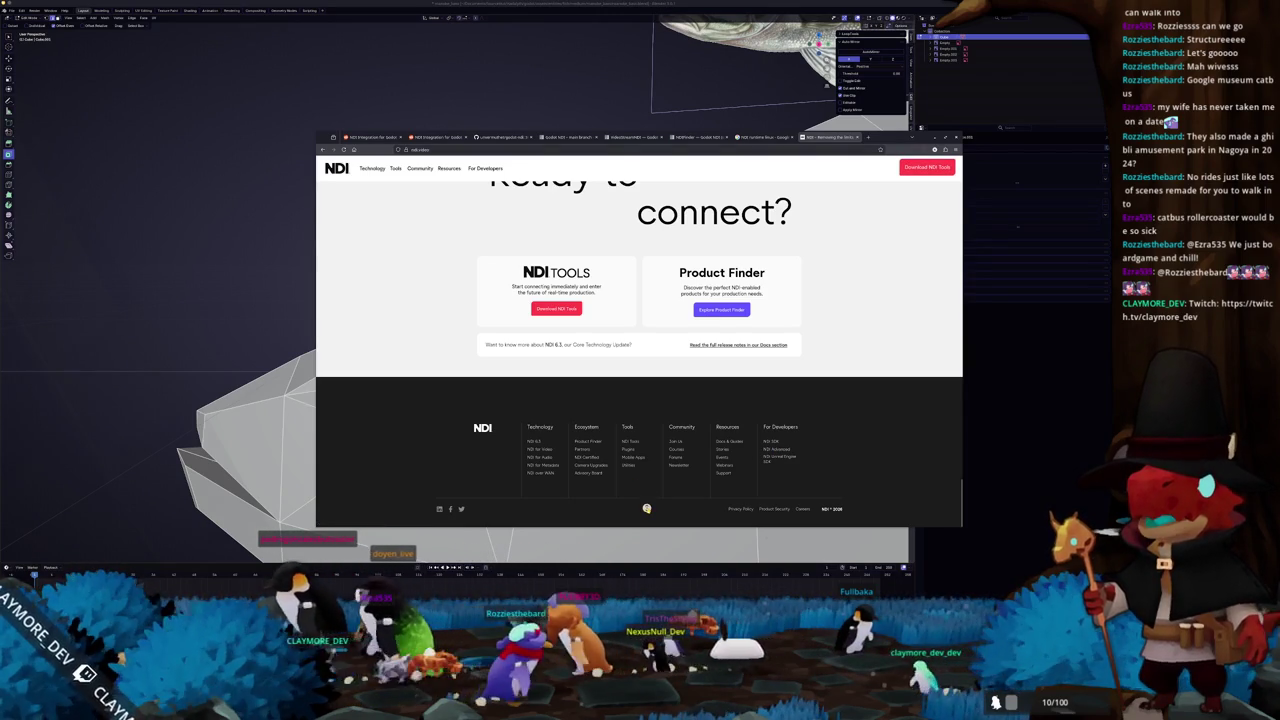
- Scroll back to the top and open the Download NDI Tools page
scroll(646, 508, "up", 10)
scroll(646, 480, "up", 10)
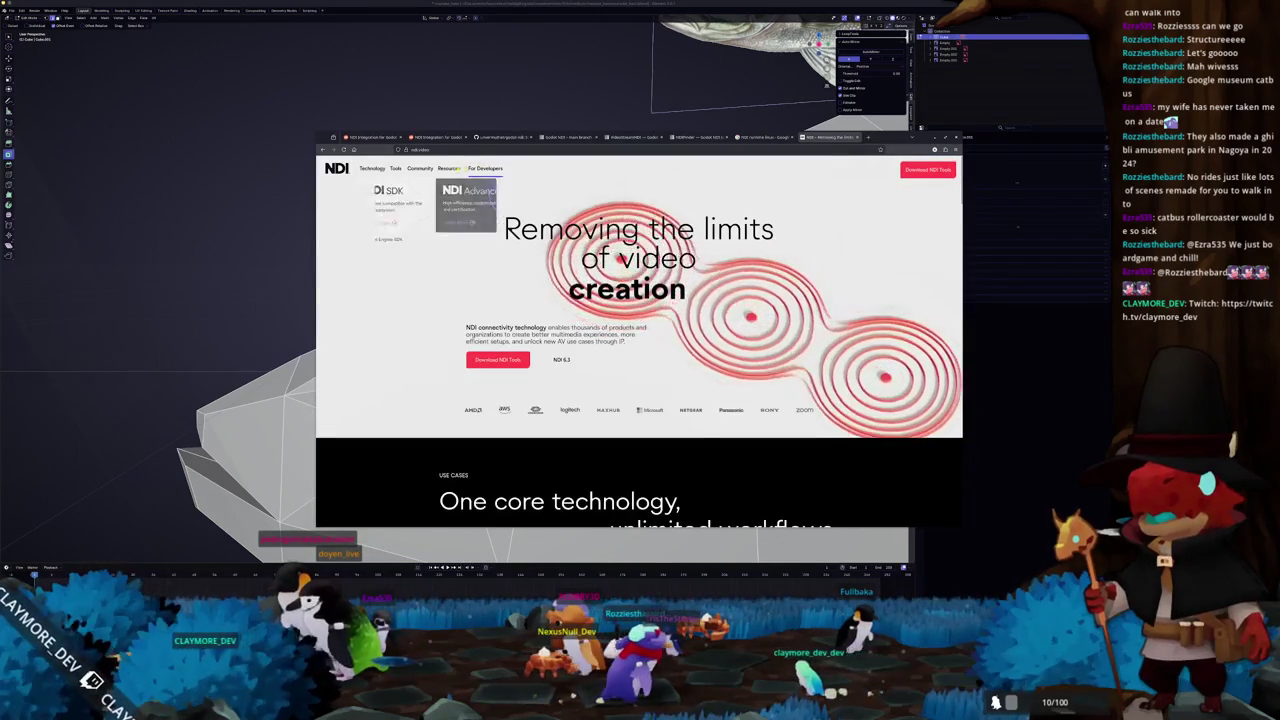
mouse_move(372, 168)
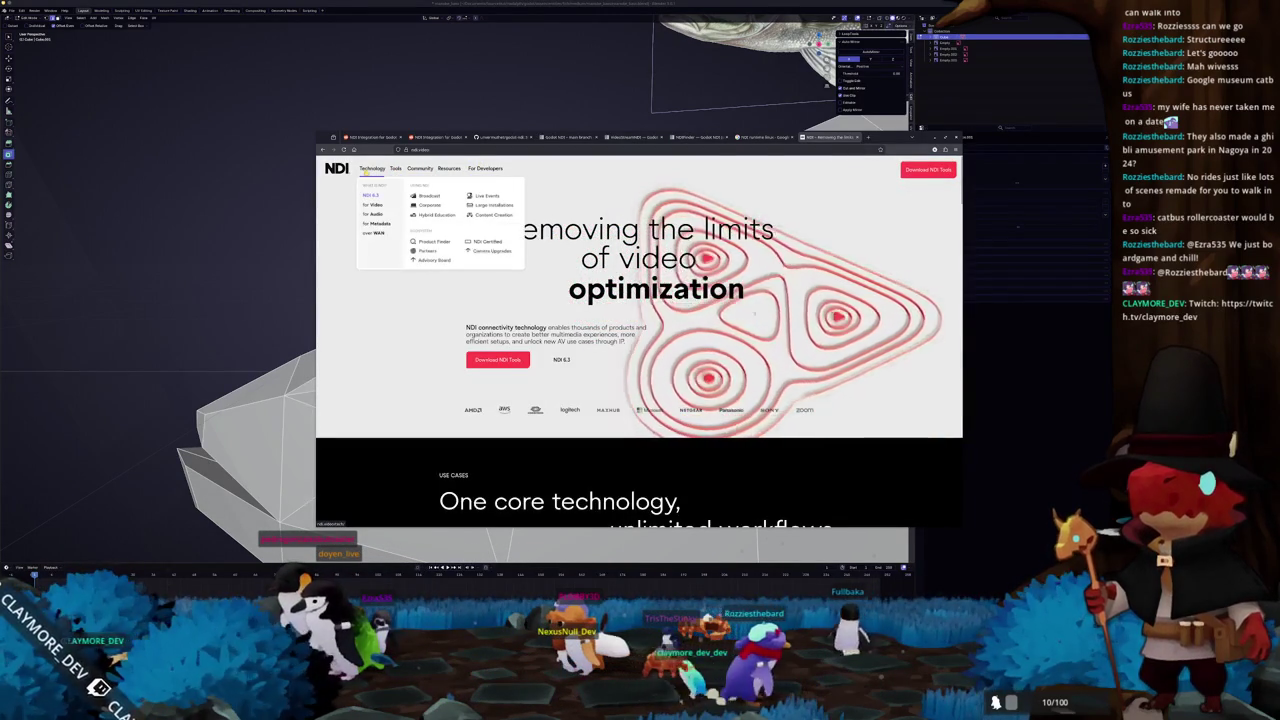
left_click(926, 168)
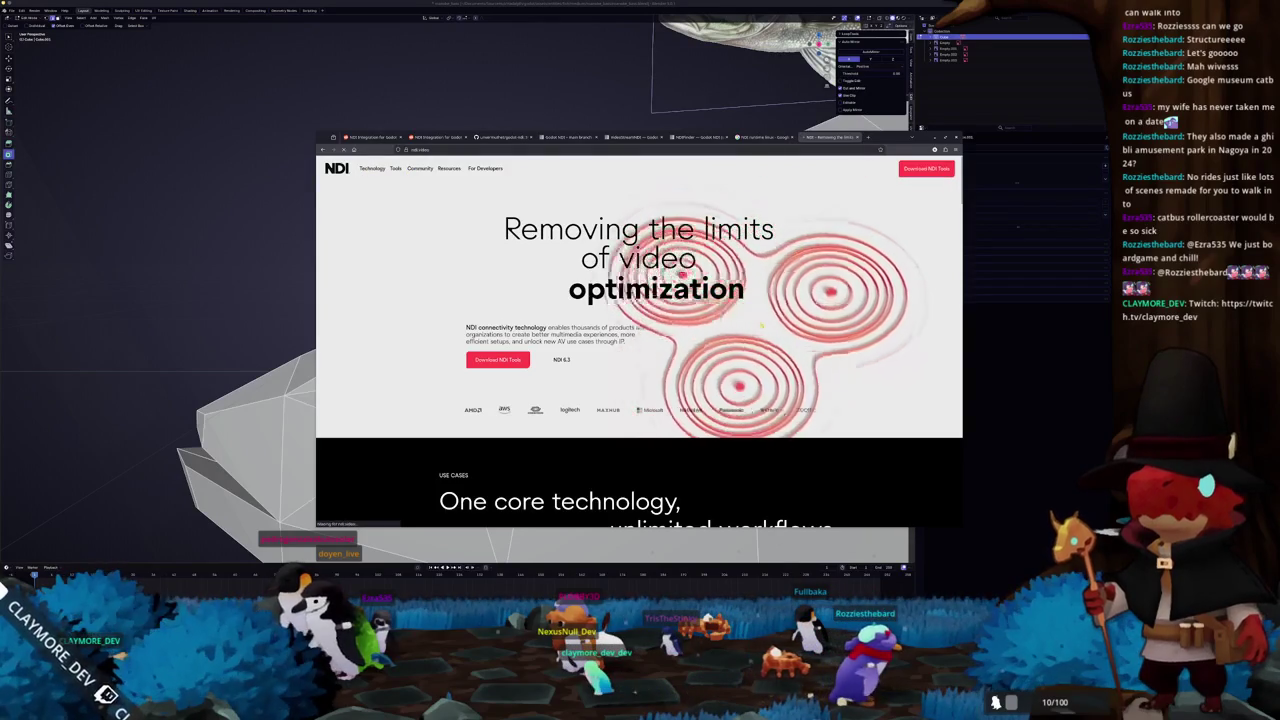
- Read the NDI Tools page down to its Windows and macOS installers, then switch to OBS Studio
scroll(743, 348, "down", 1)
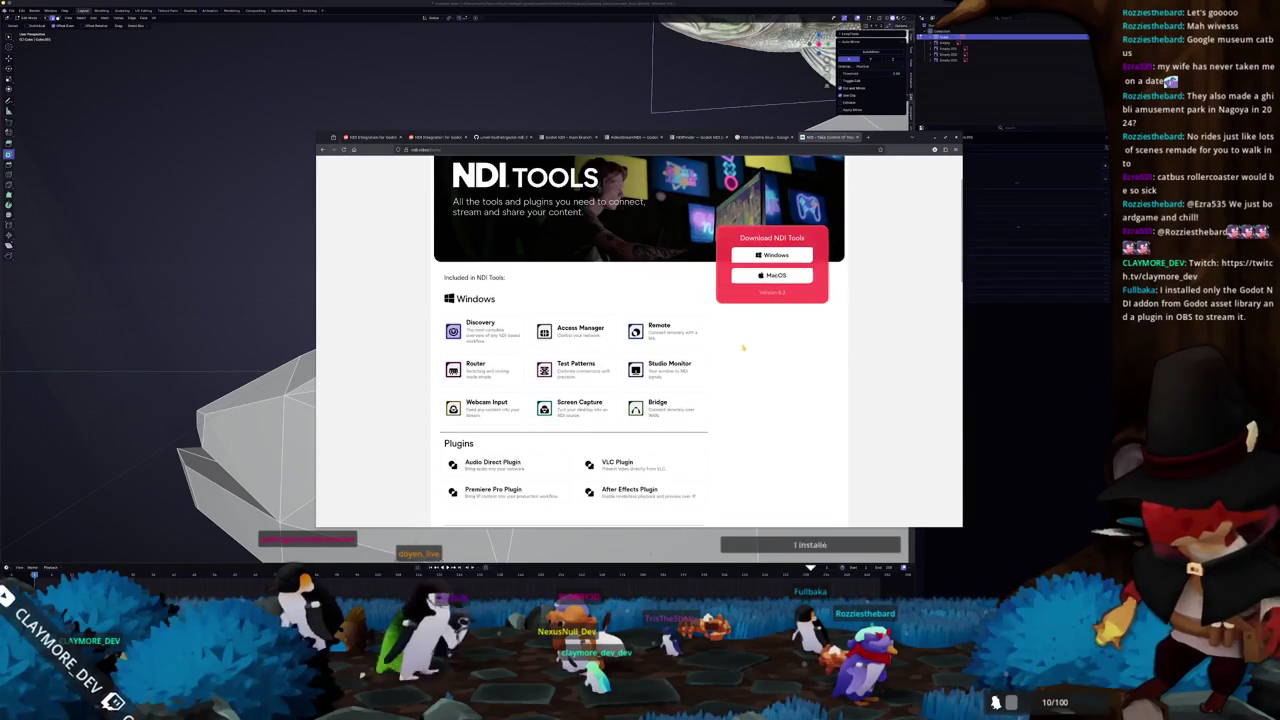
scroll(743, 348, "down", 2)
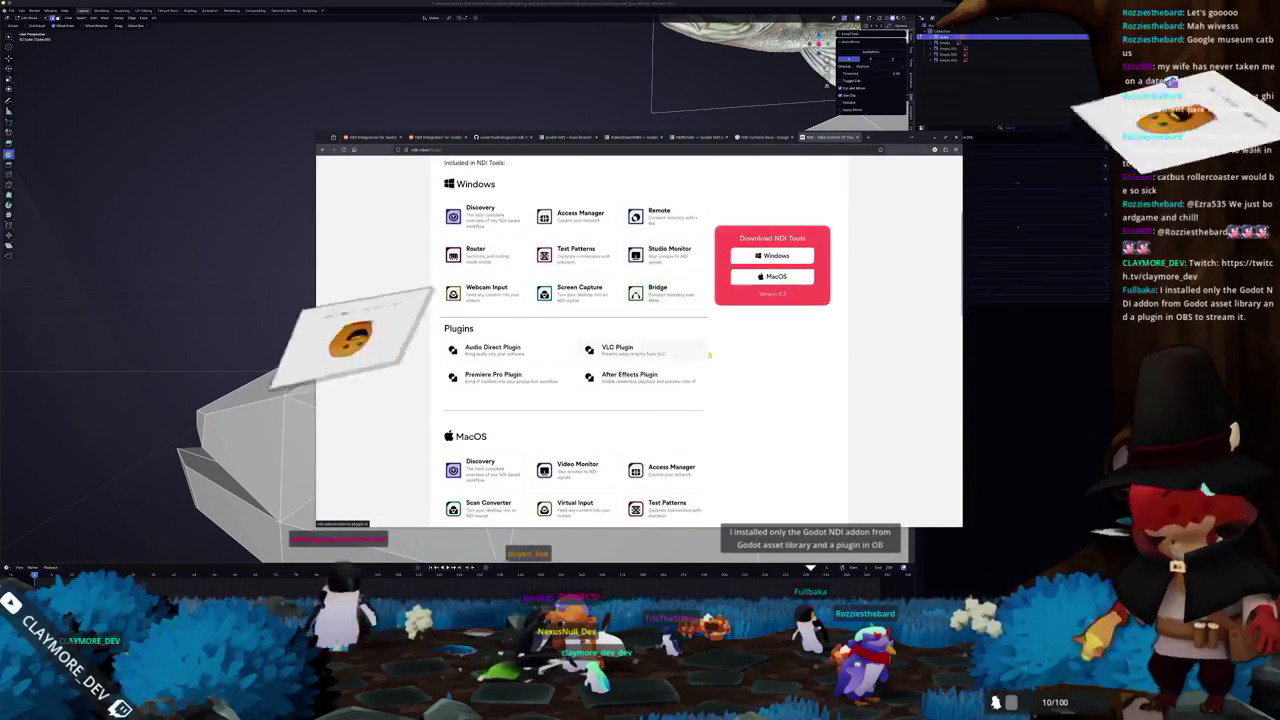
scroll(709, 354, "down", 3)
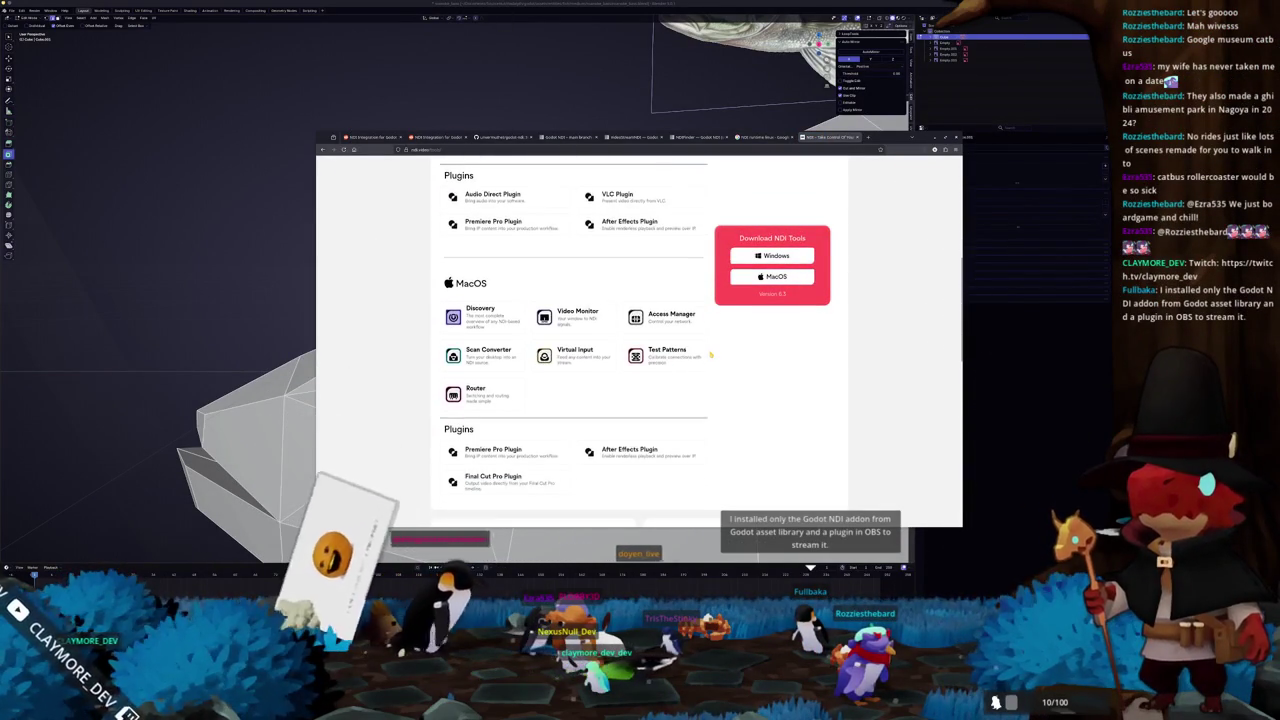
scroll(709, 354, "down", 1)
scroll(709, 354, "down", 1)
scroll(709, 354, "down", 1)
scroll(710, 354, "down", 2)
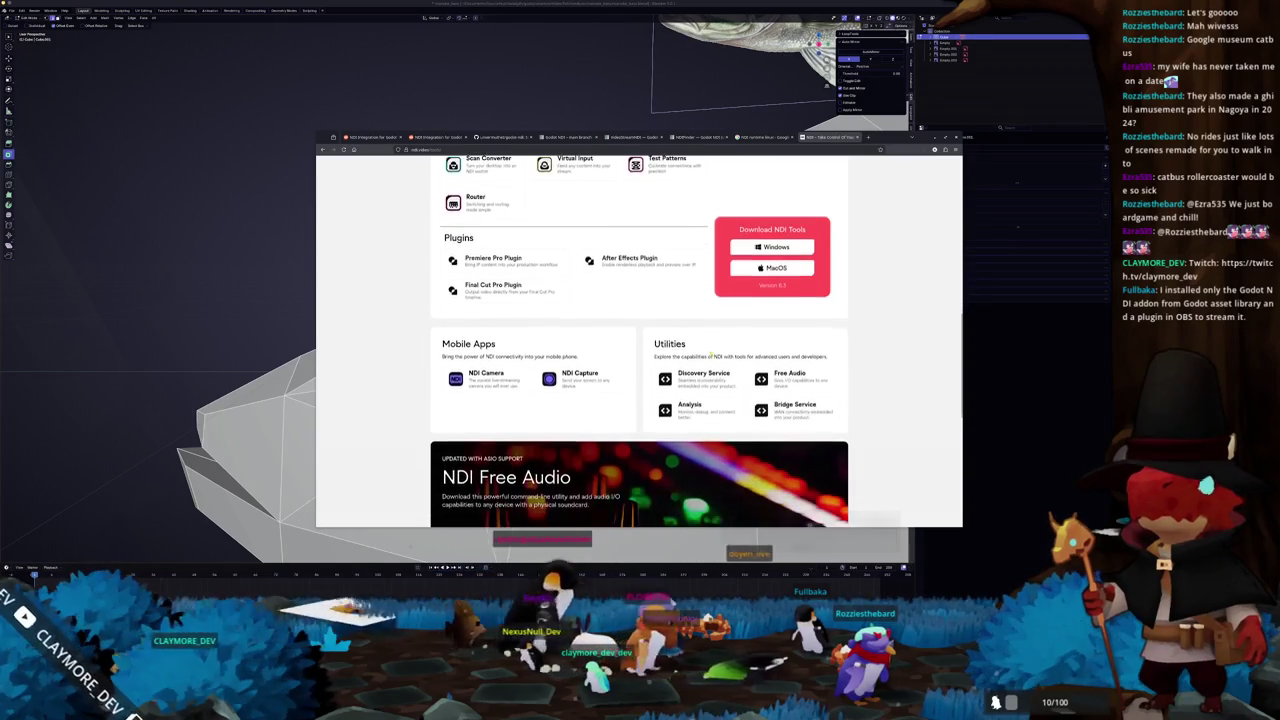
scroll(711, 353, "down", 1)
scroll(711, 353, "down", 1)
scroll(710, 354, "down", 1)
scroll(710, 354, "down", 1)
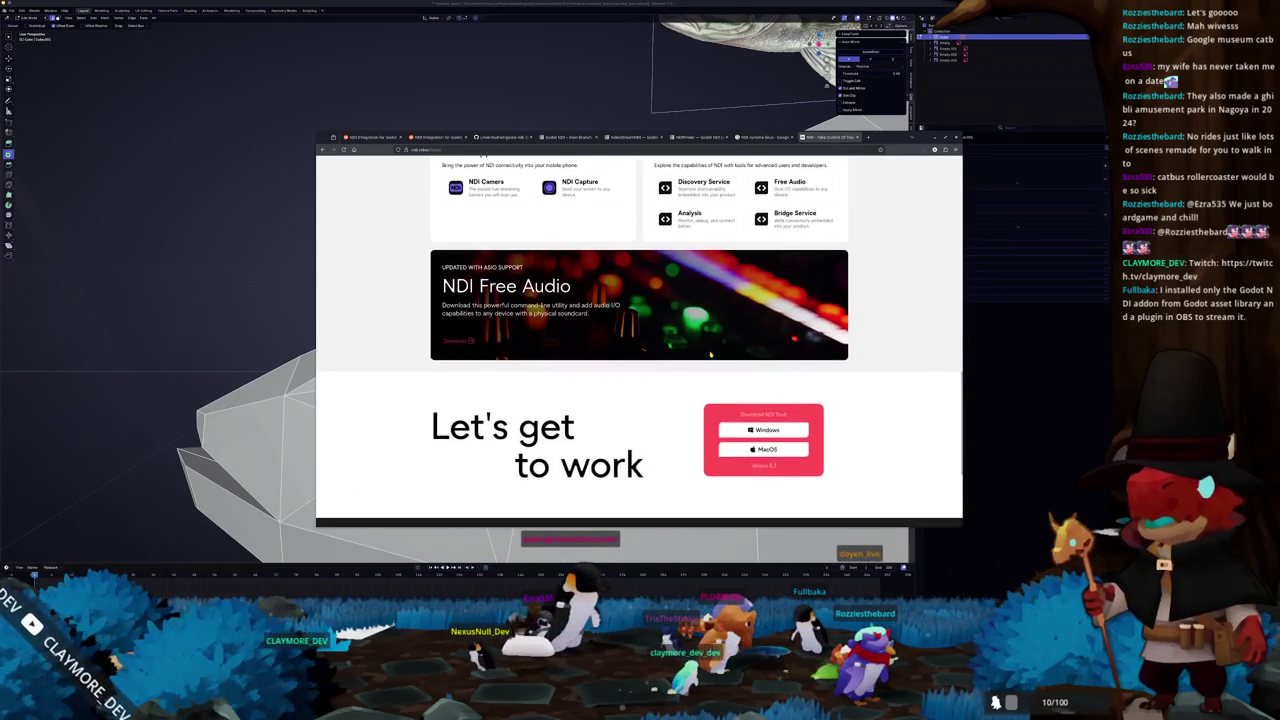
scroll(710, 354, "down", 2)
scroll(710, 354, "up", 2)
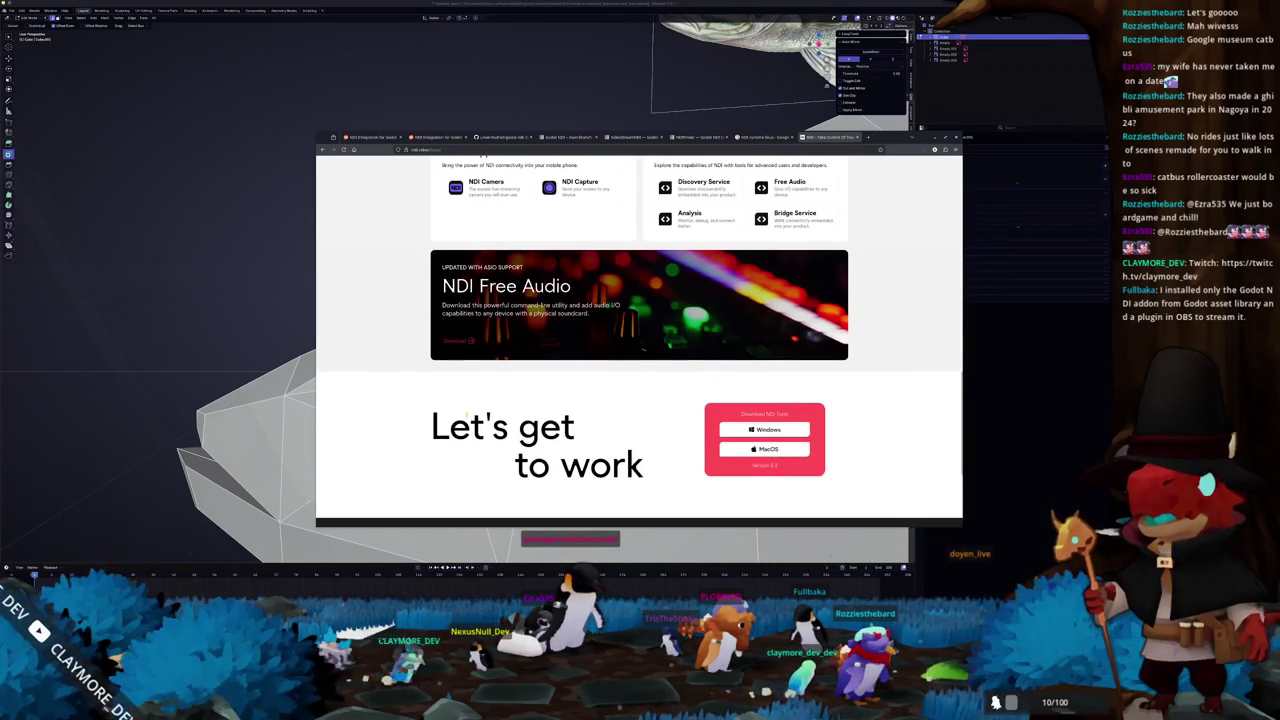
key("alt+Tab")
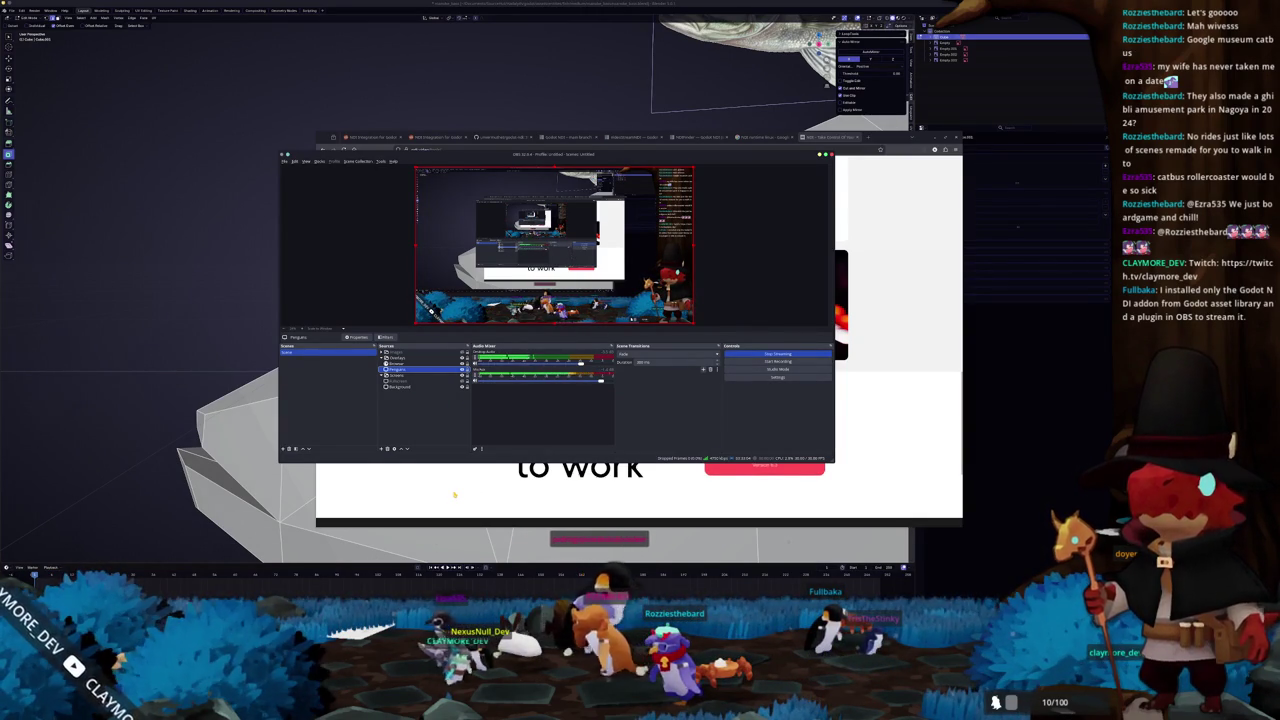
- Raise the browser over OBS, scroll the NDI page to the top, and show the 'NDI runtime linux' results
left_click(454, 494)
scroll(425, 380, "up", 2)
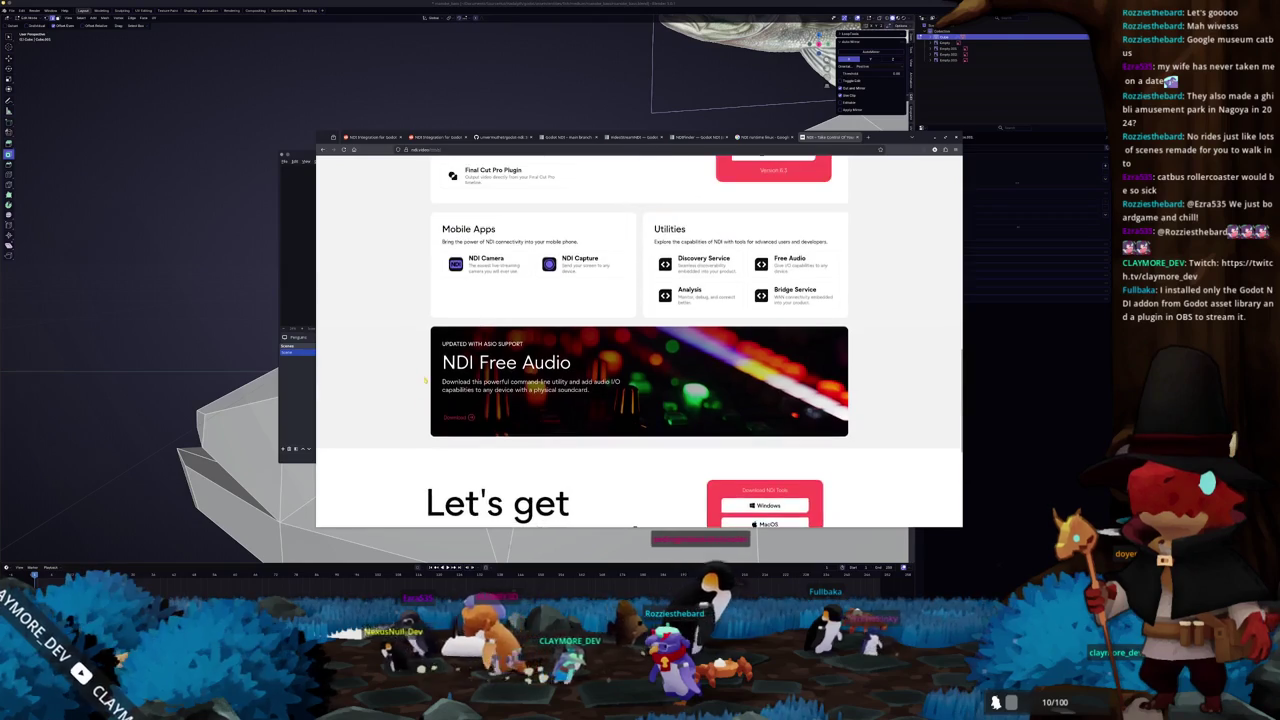
scroll(425, 380, "up", 1)
scroll(425, 380, "up", 1)
scroll(424, 380, "up", 1)
scroll(422, 381, "up", 1)
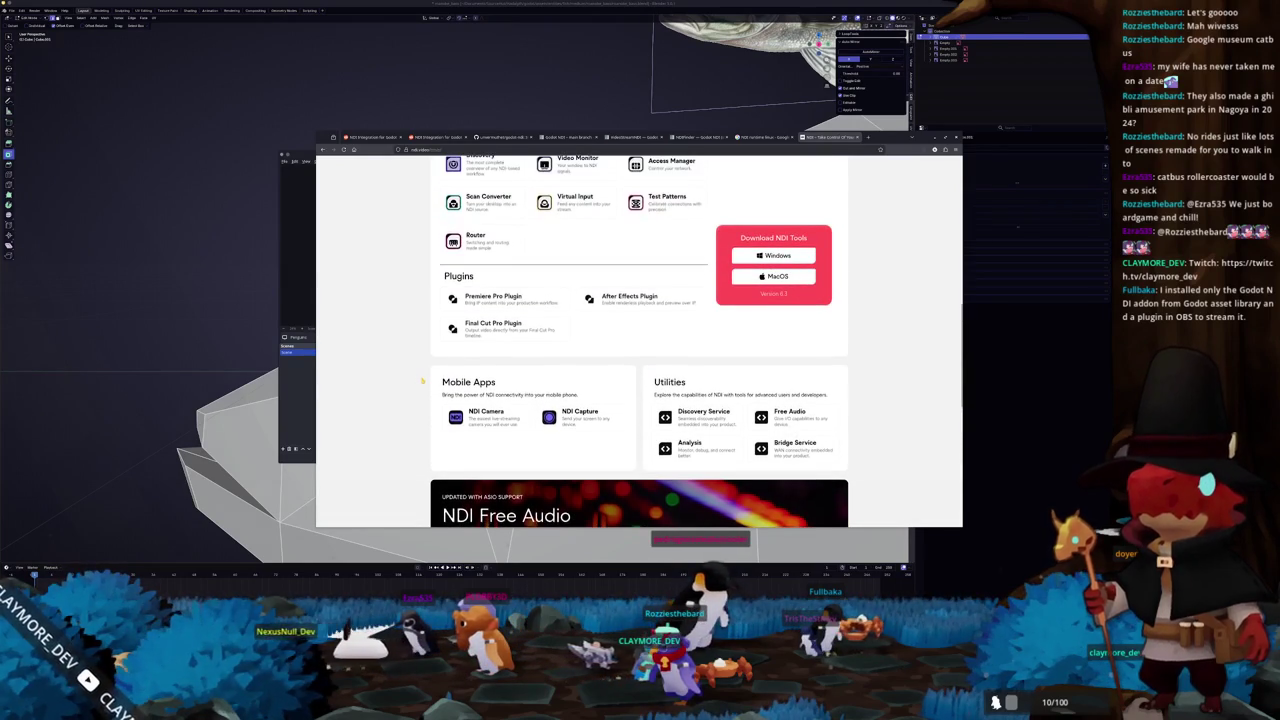
scroll(422, 381, "up", 1)
scroll(422, 381, "up", 2)
scroll(422, 381, "up", 2)
scroll(422, 381, "up", 2)
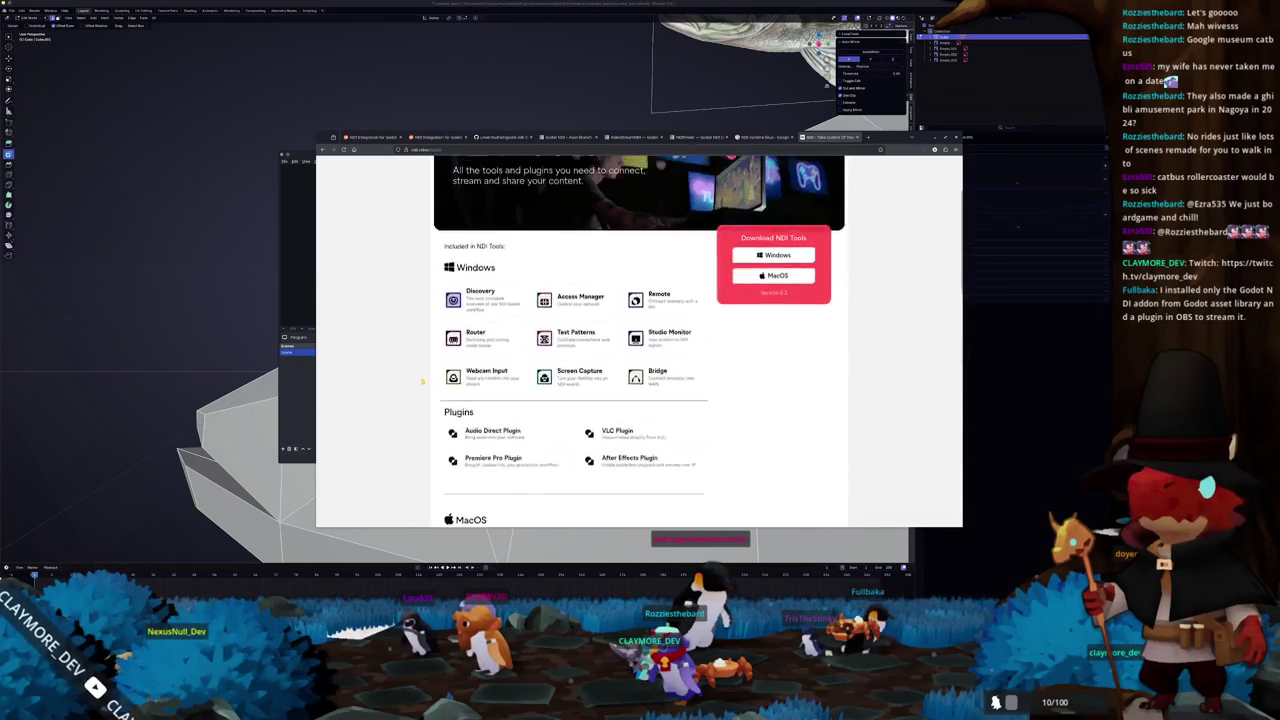
scroll(422, 381, "up", 2)
left_click(765, 137)
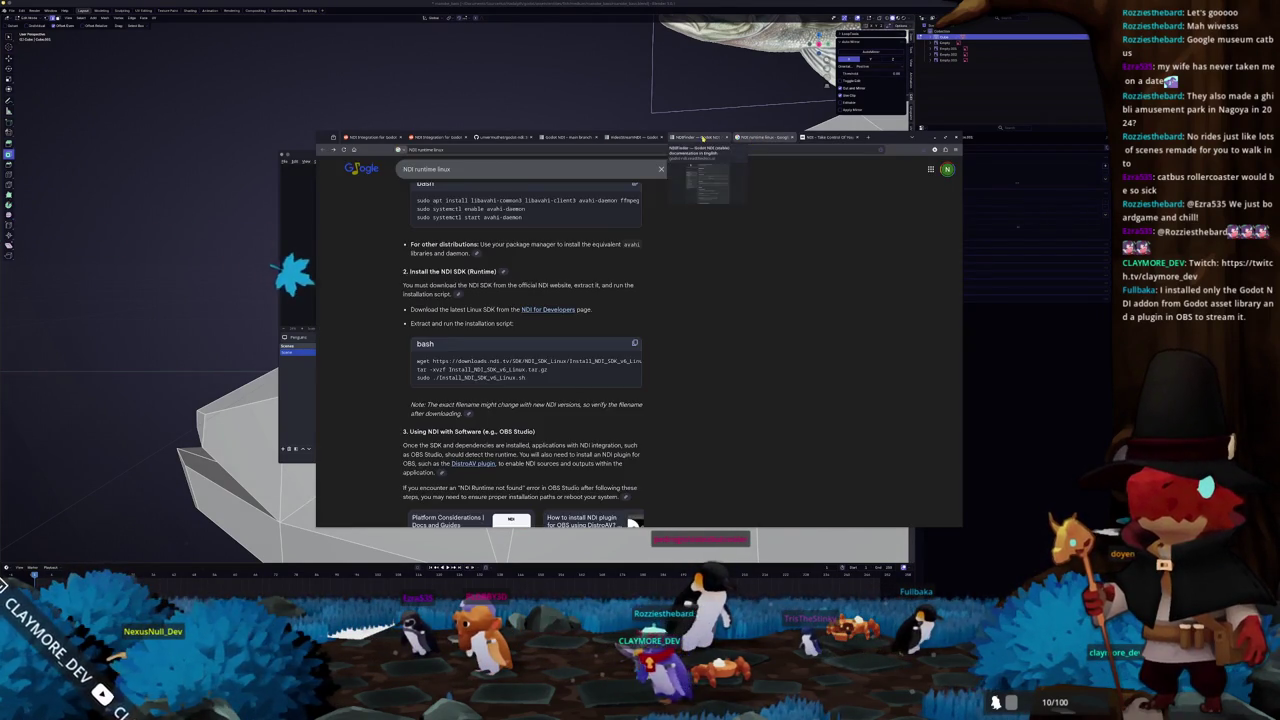
- Switch to the godot-ndi GitHub README tab and scroll down through it
left_click(703, 137)
left_click(636, 137)
left_click(568, 137)
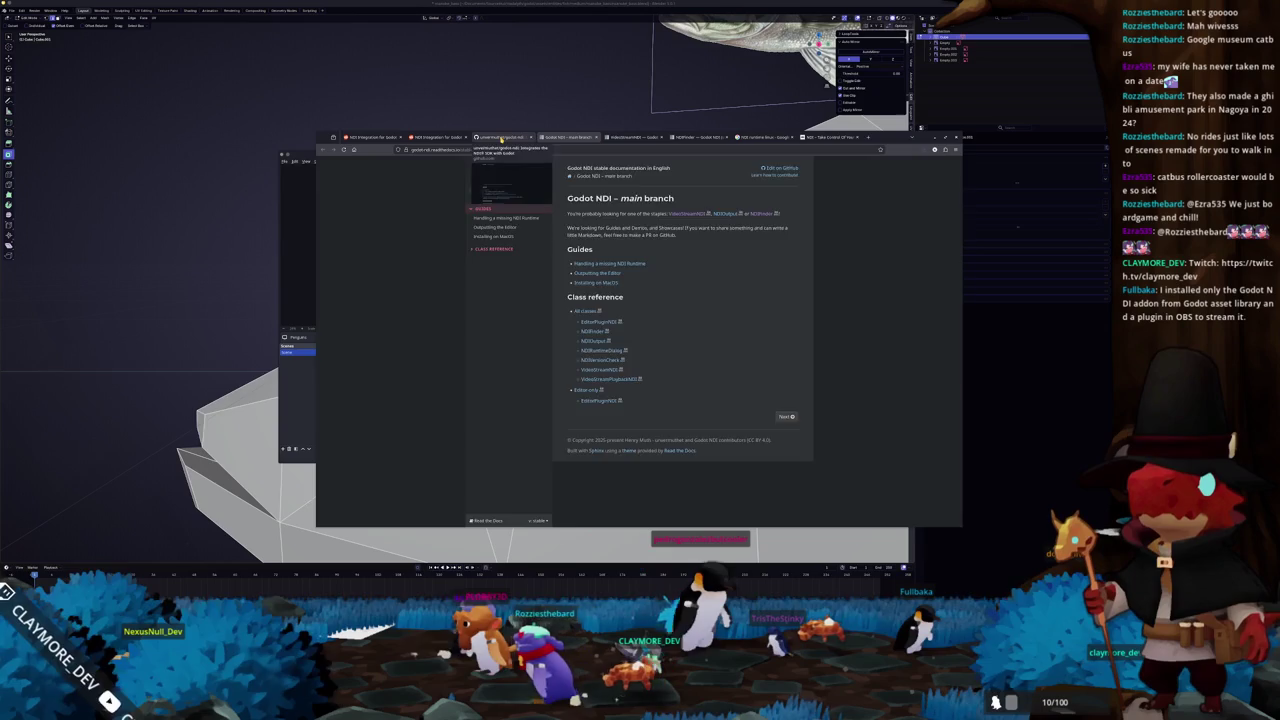
left_click(501, 137)
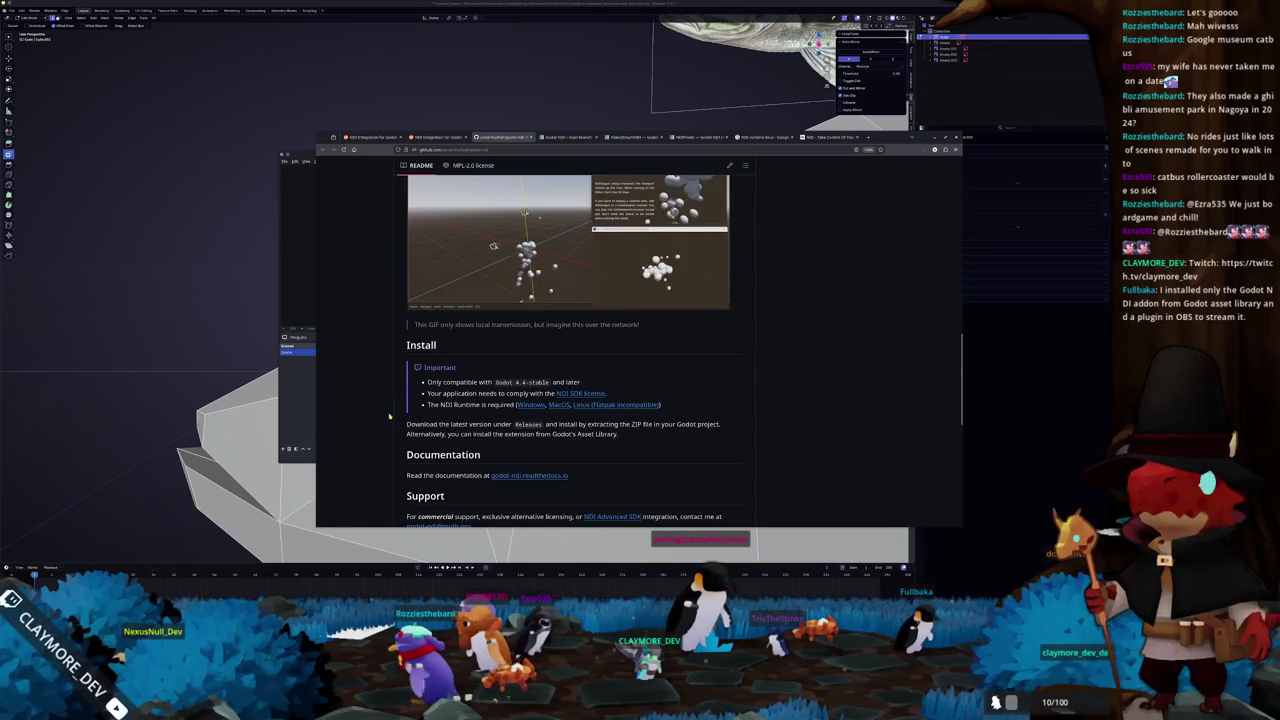
scroll(390, 416, "down", 2)
scroll(390, 416, "down", 2)
scroll(390, 416, "down", 2)
scroll(390, 416, "down", 2)
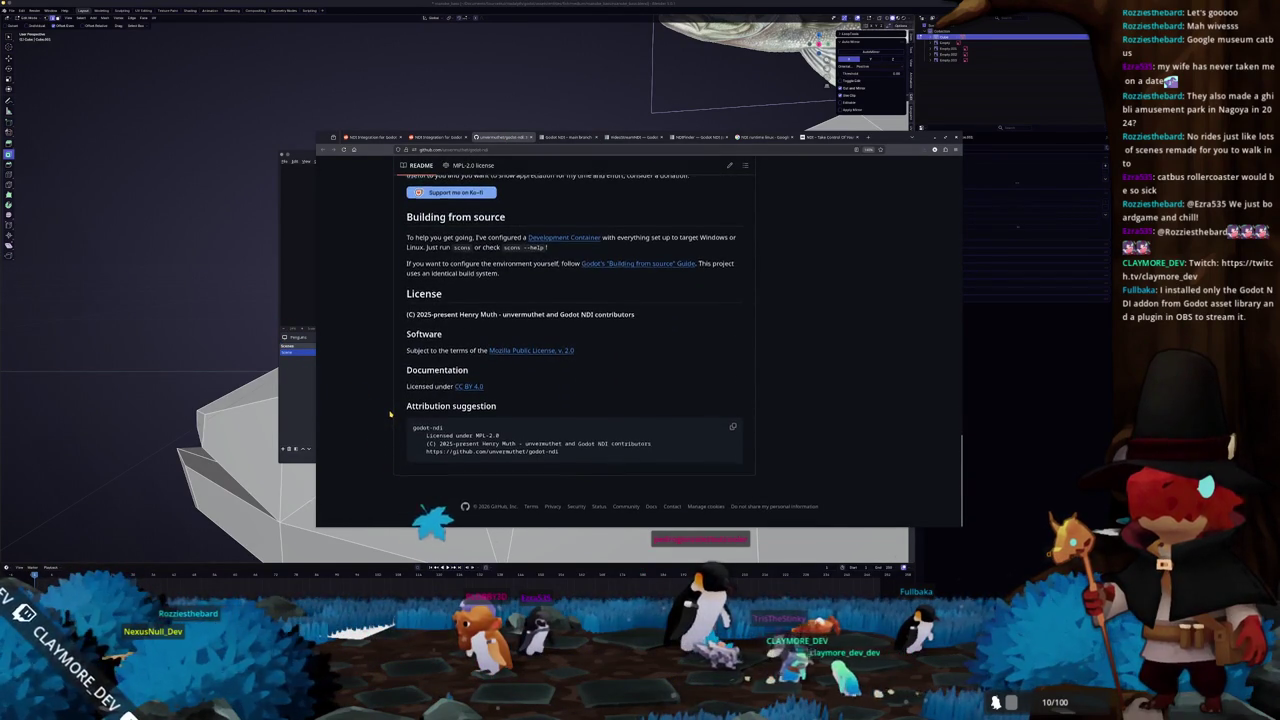
- Scroll back to the repository file list and open the v1.2.5 release page
scroll(390, 413, "up", 1)
scroll(390, 413, "up", 1)
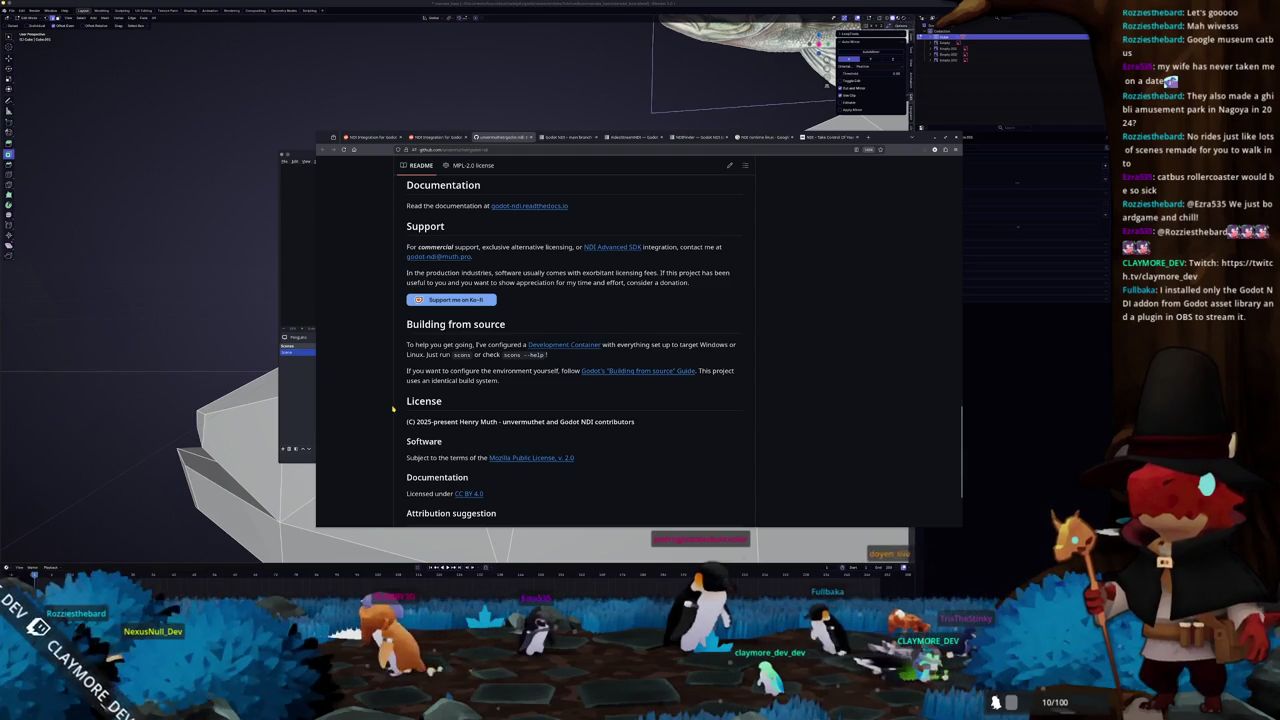
scroll(393, 408, "up", 1)
scroll(393, 408, "up", 1)
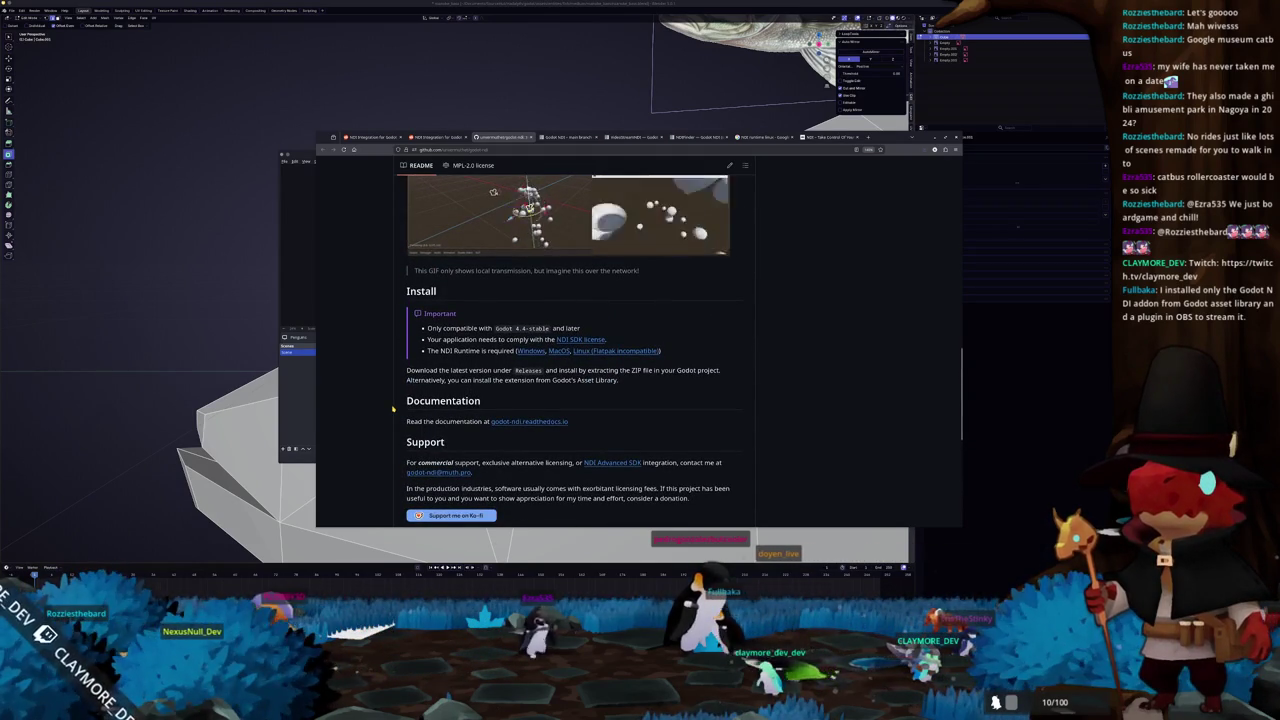
scroll(393, 408, "up", 5)
scroll(393, 408, "up", 5)
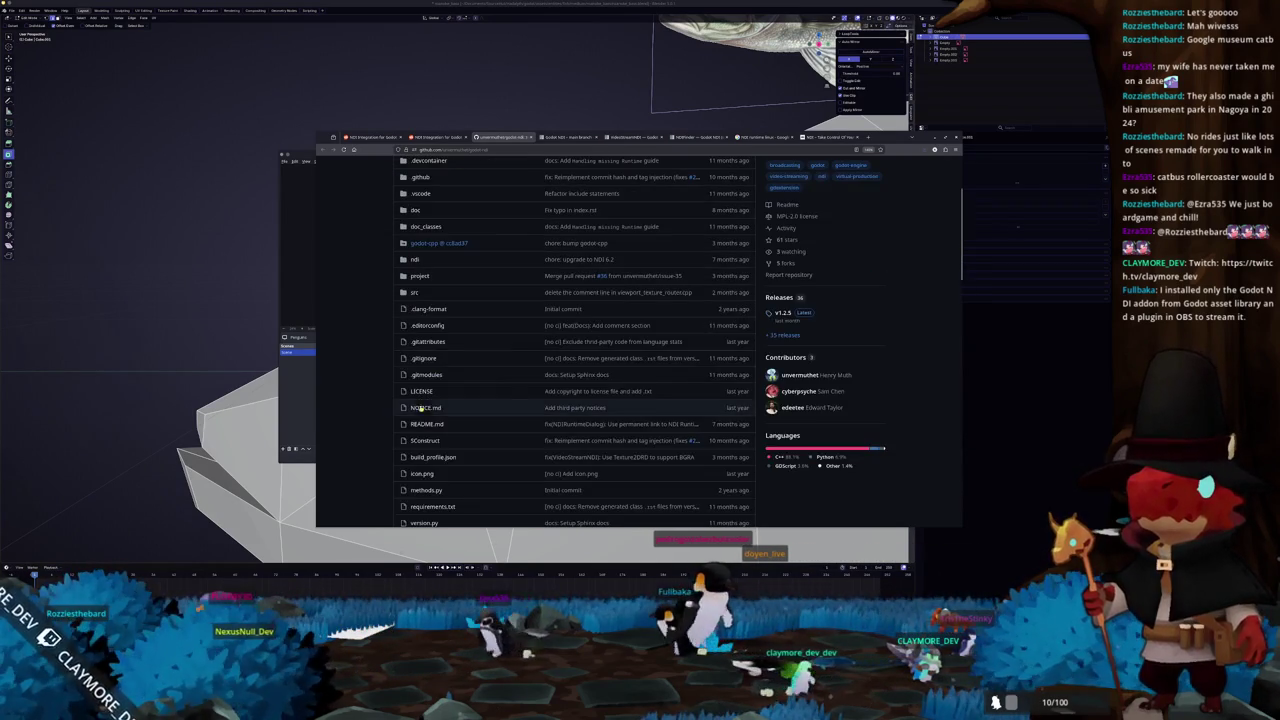
left_click(789, 314)
- Download godot-ndi.zip from the v1.2.5 assets and show it in the Downloads folder
scroll(563, 387, "down", 1)
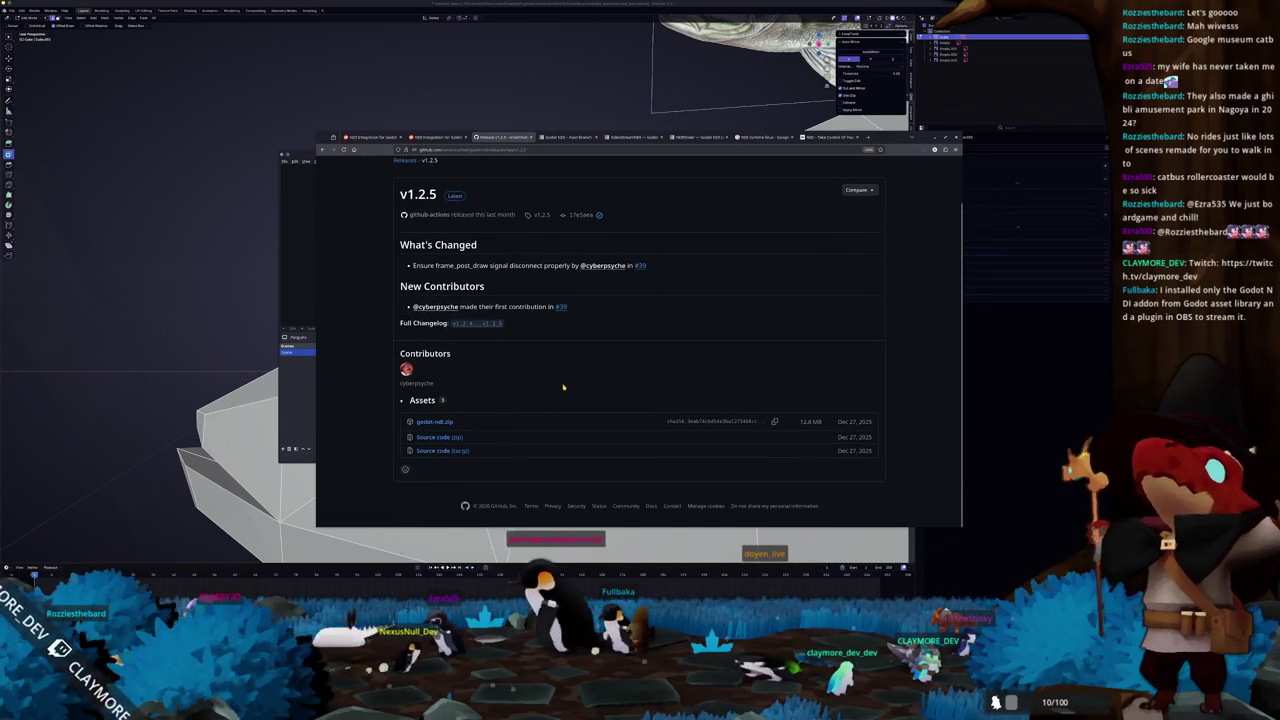
left_click(434, 421)
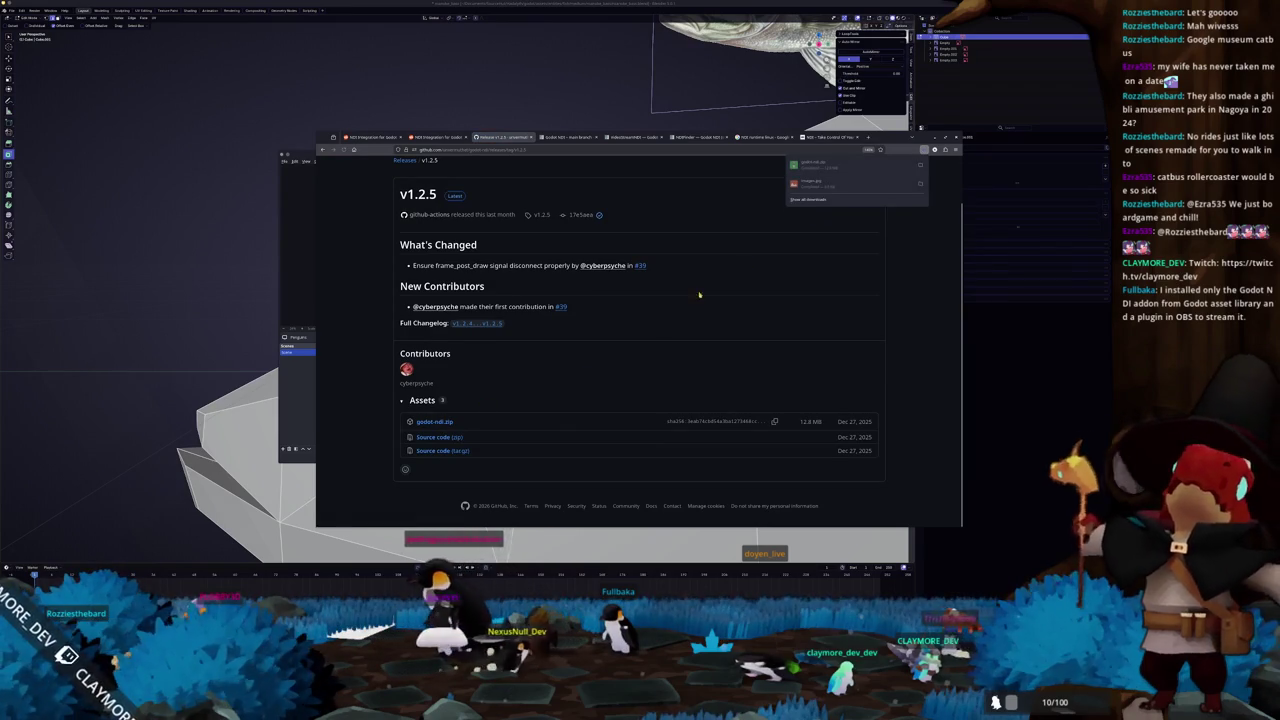
left_click(920, 165)
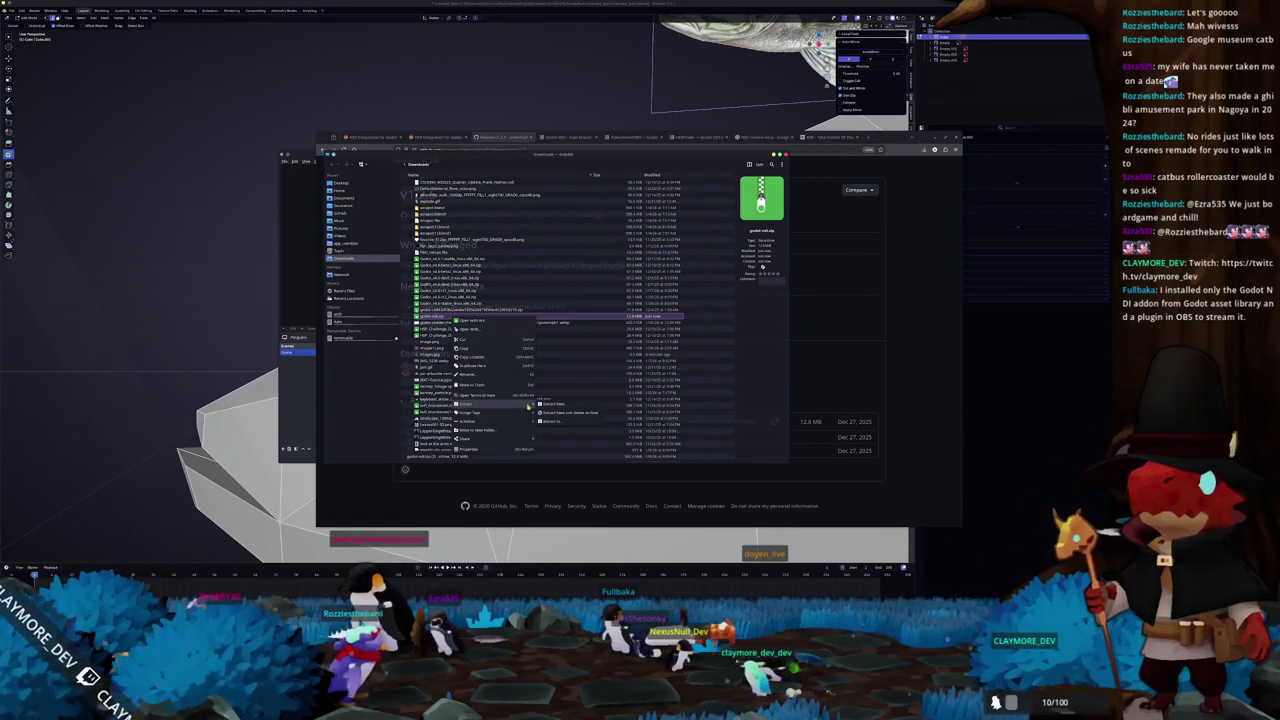
- Extract godot-ndi.zip into a godot-ndi folder, close Dolphin and open a Konsole terminal
left_click(554, 404)
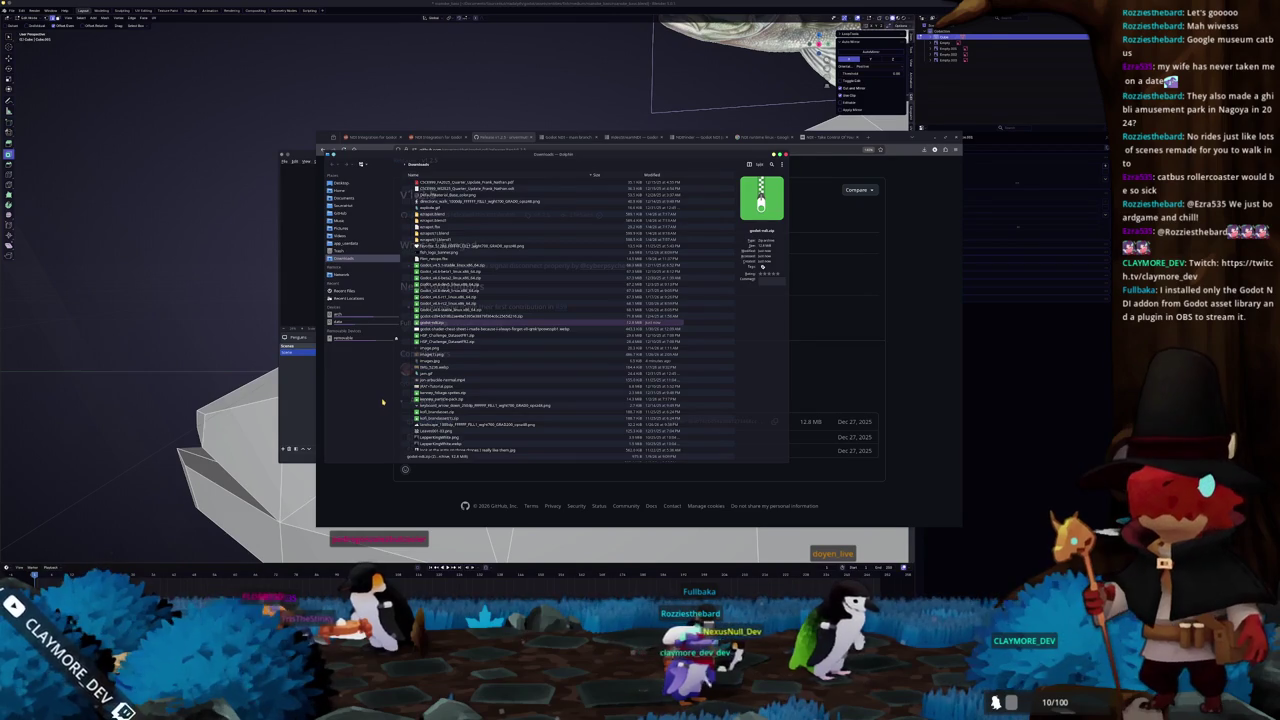
key("ctrl+w")
key("ctrl+alt+t")
type("cd Downloads/g")
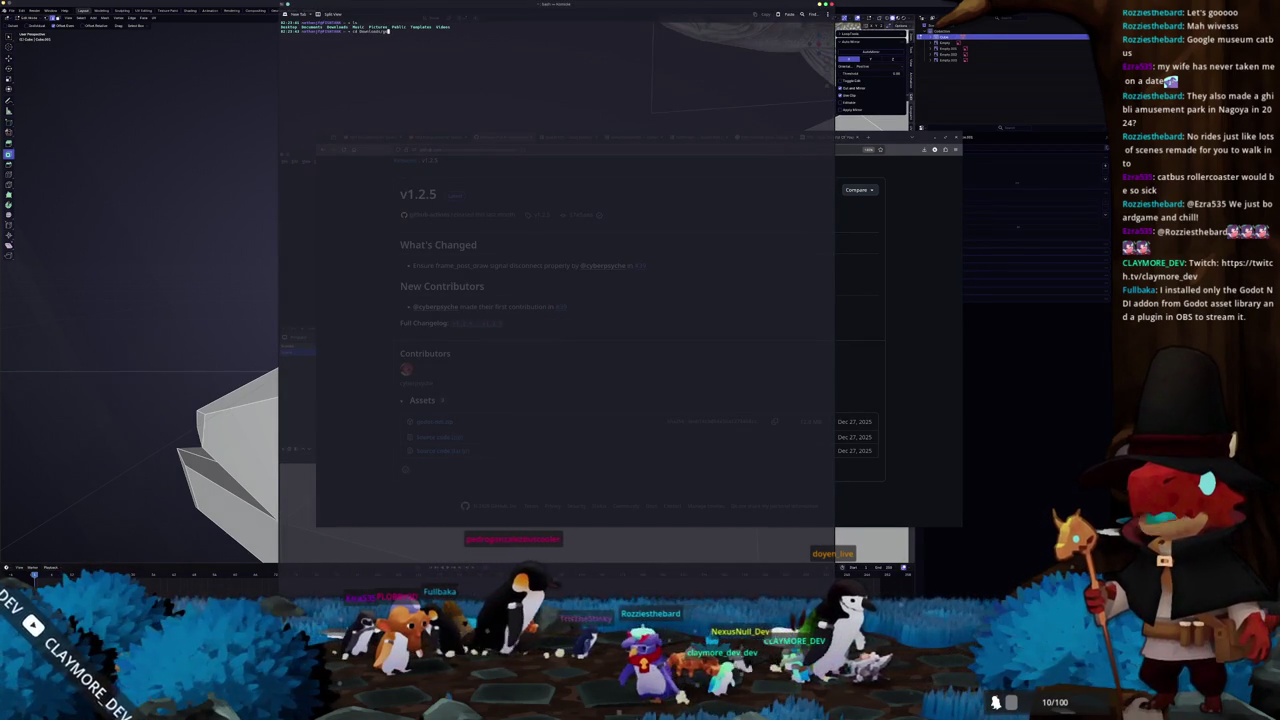
- Change into Downloads/godot-ndi using Tab completion, list it with ls, and start cd into addons
key("Tab")
key("Tab")
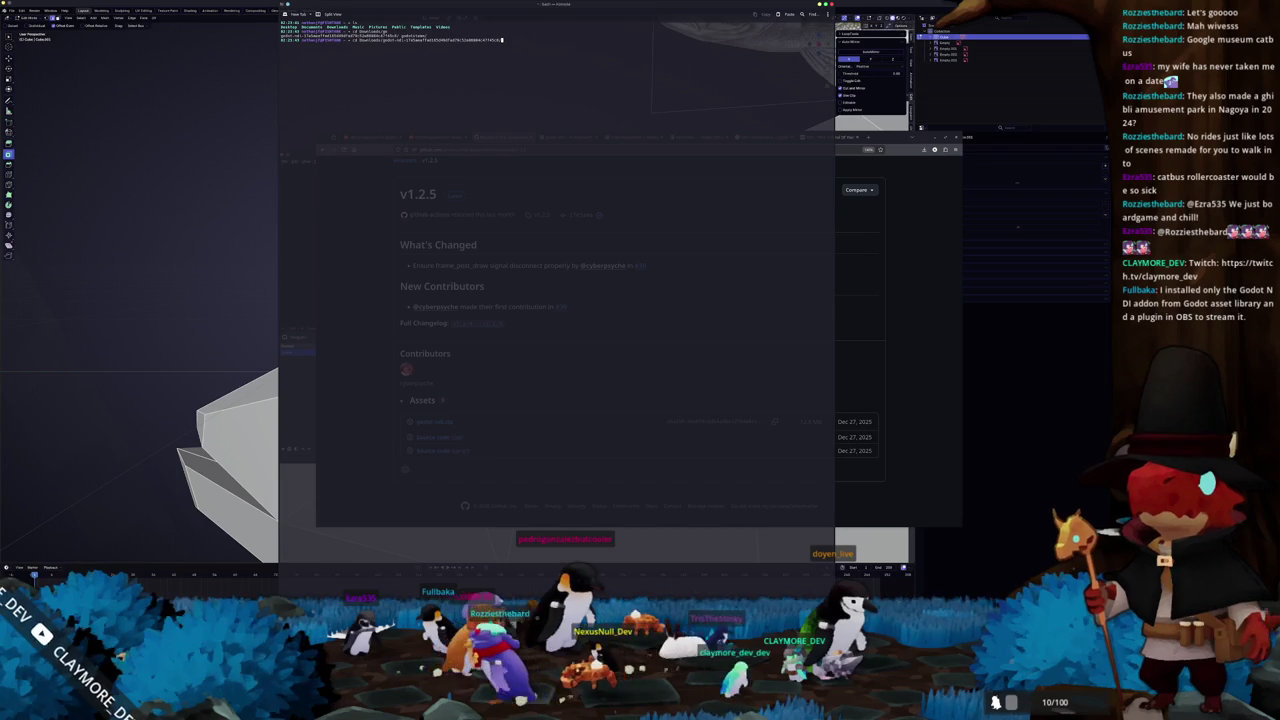
key("Tab")
key("Return")
type("ls")
key("Return")
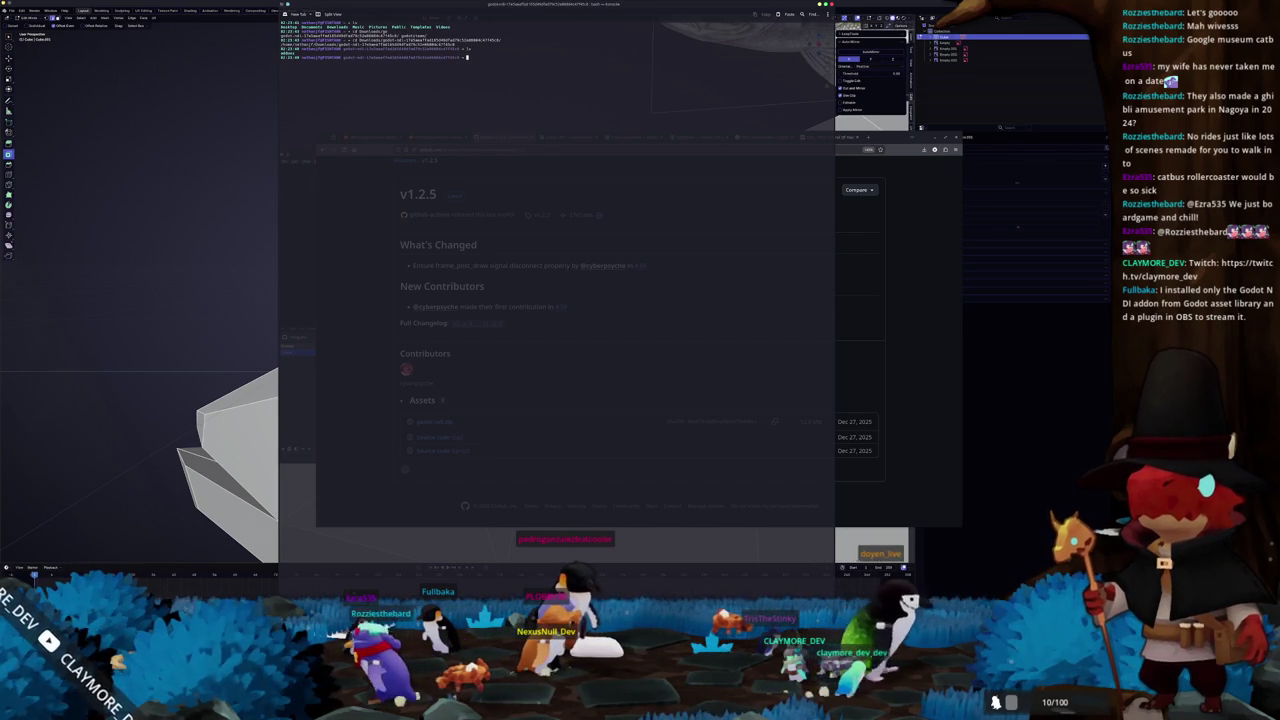
type("cd addons/")
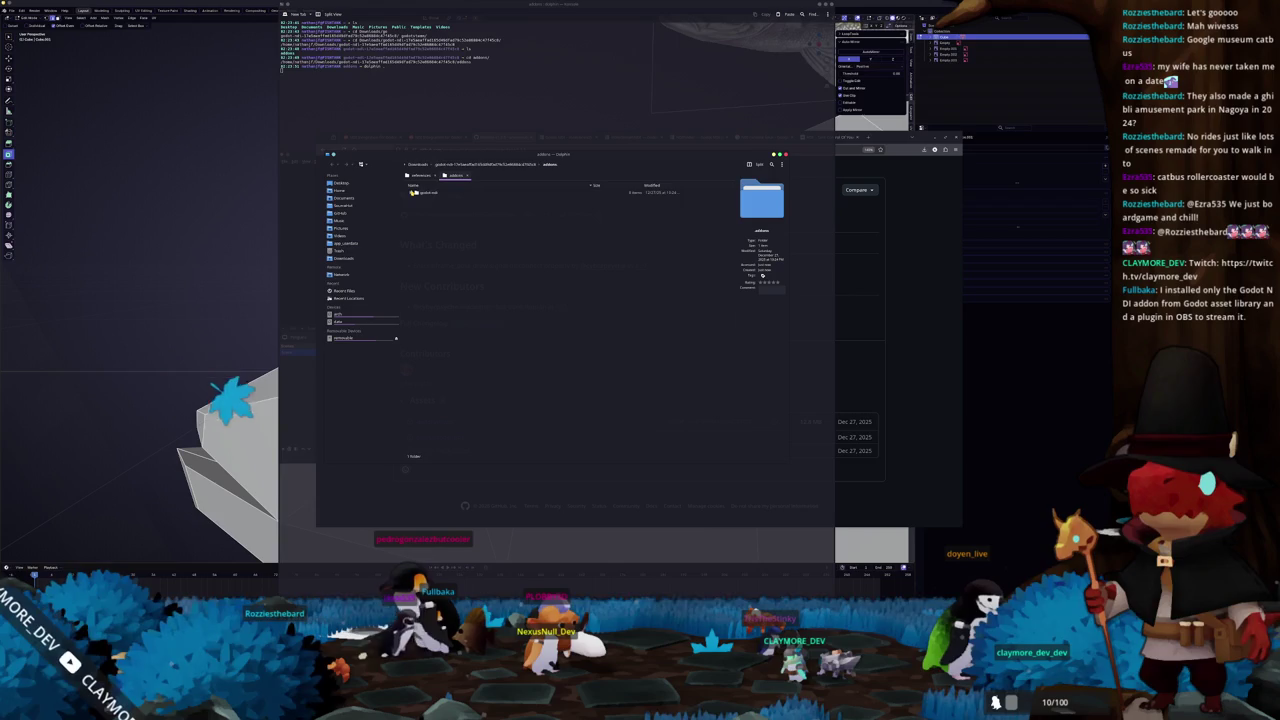
- Expand the godot-ndi folder in Dolphin's tree view to reveal its bin, demo and license files
left_click(411, 192)
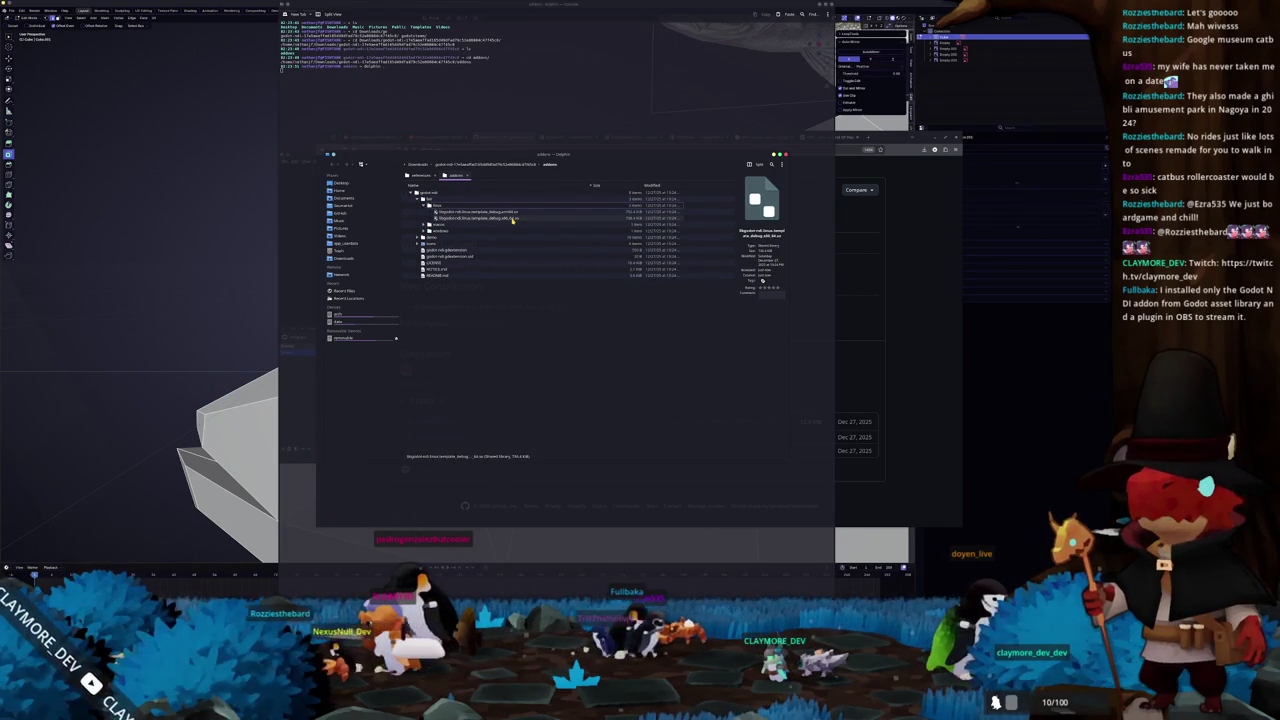
scroll(513, 217, "up", 1, "ctrl")
scroll(513, 217, "up", 1, "ctrl")
scroll(513, 217, "up", 1, "ctrl")
scroll(513, 217, "up", 1, "ctrl")
- Peek inside the demo folder and its assets subfolder, then collapse both again
left_click(424, 268)
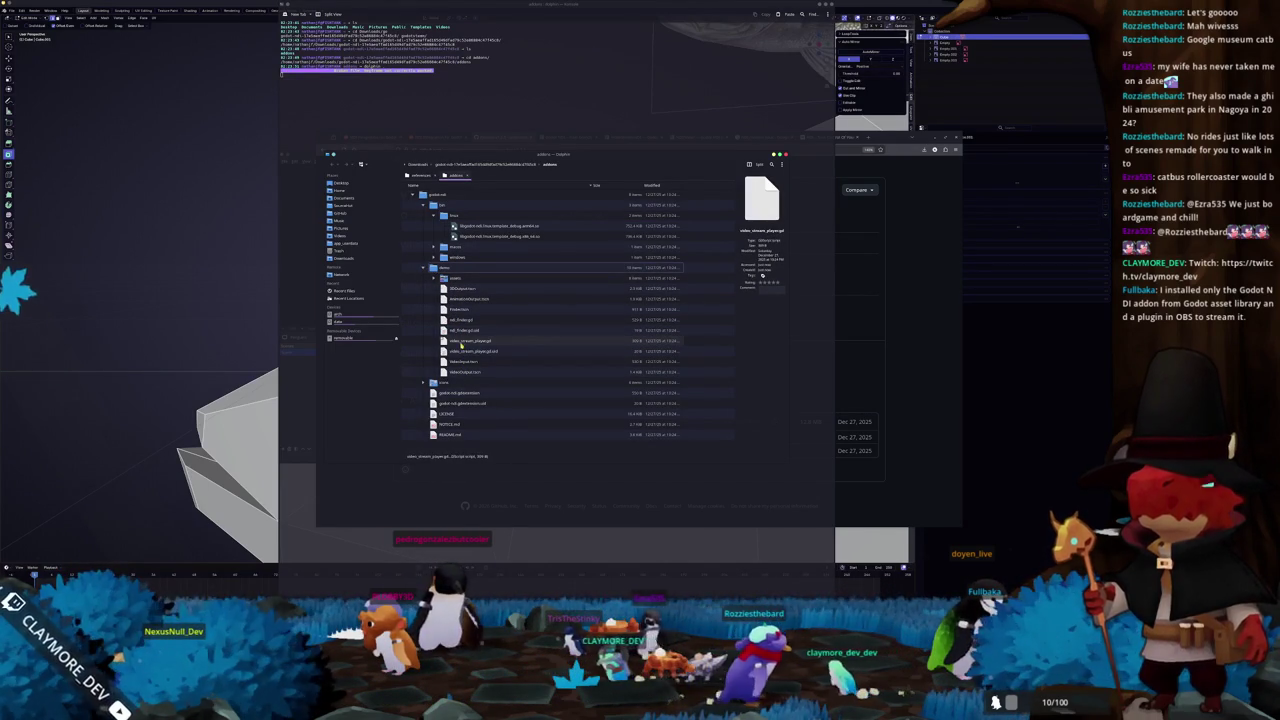
left_click(433, 278)
left_click(433, 278)
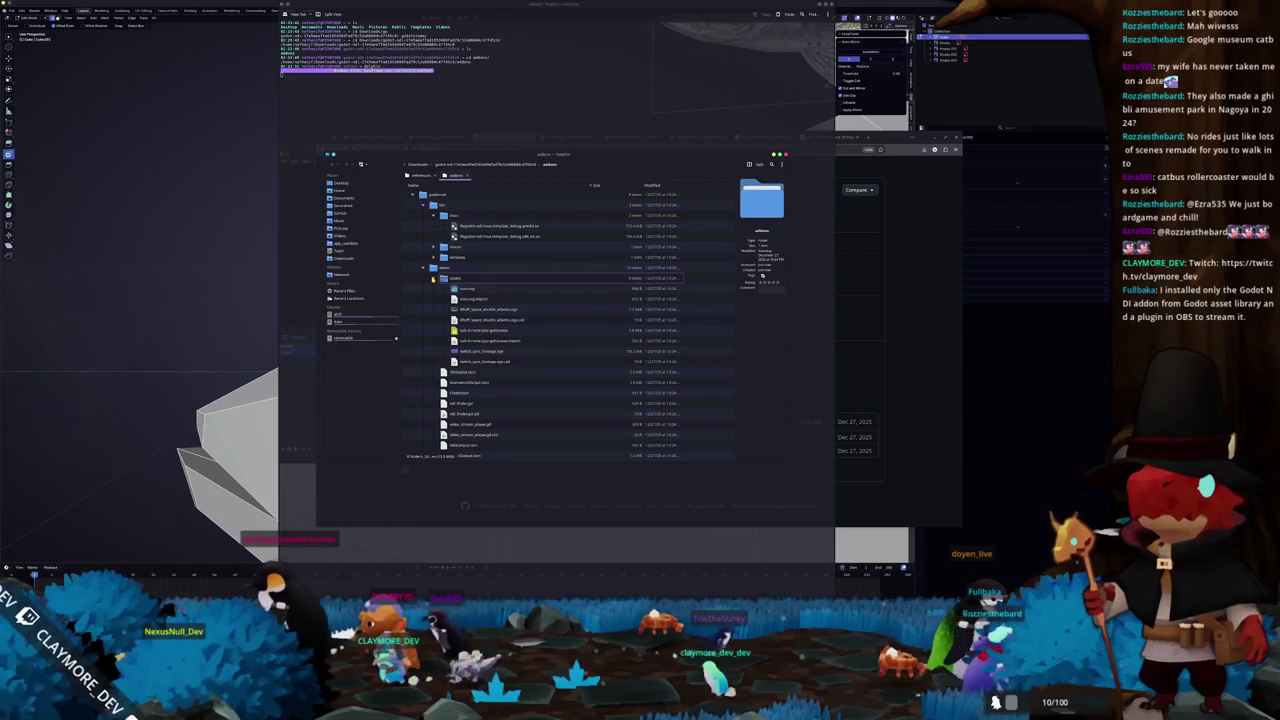
left_click(425, 268)
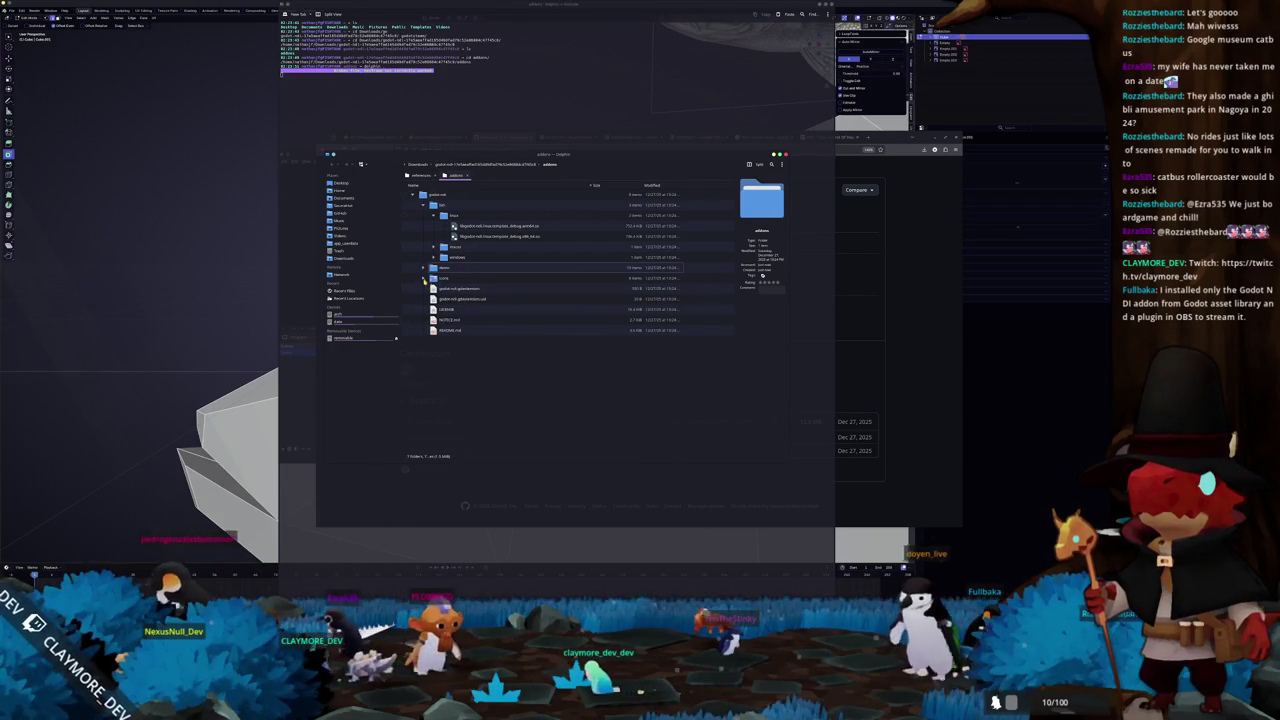